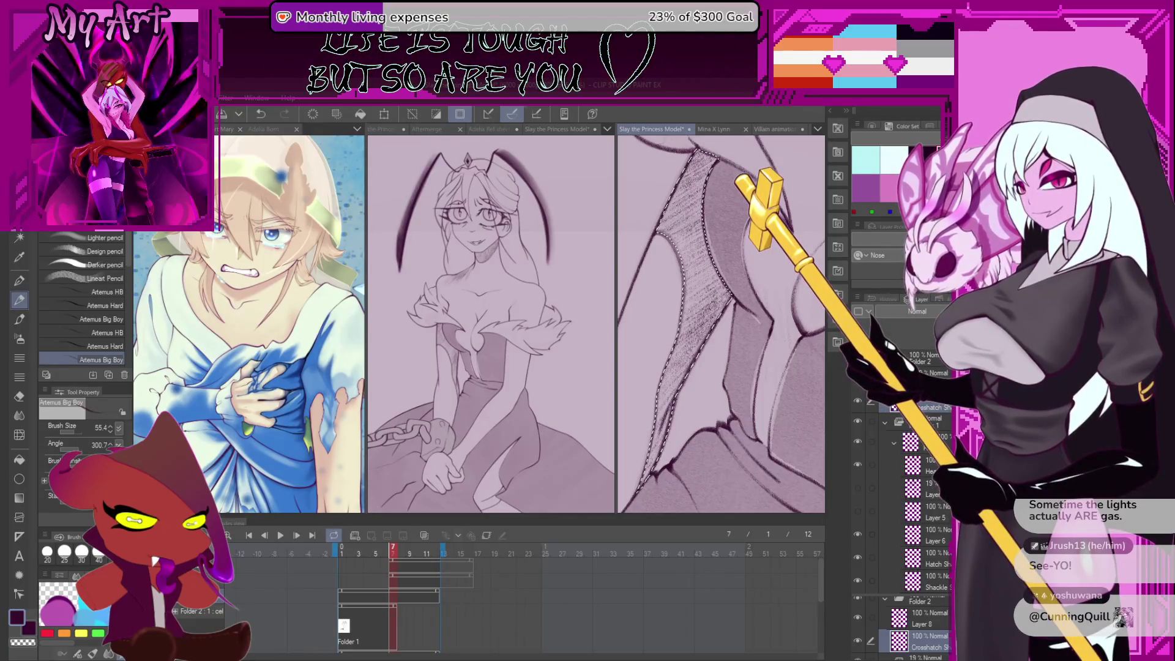
# Select the Folder 1 cel on the timeline and shorten its duration
pyautogui.scroll(-3, 721, 324)
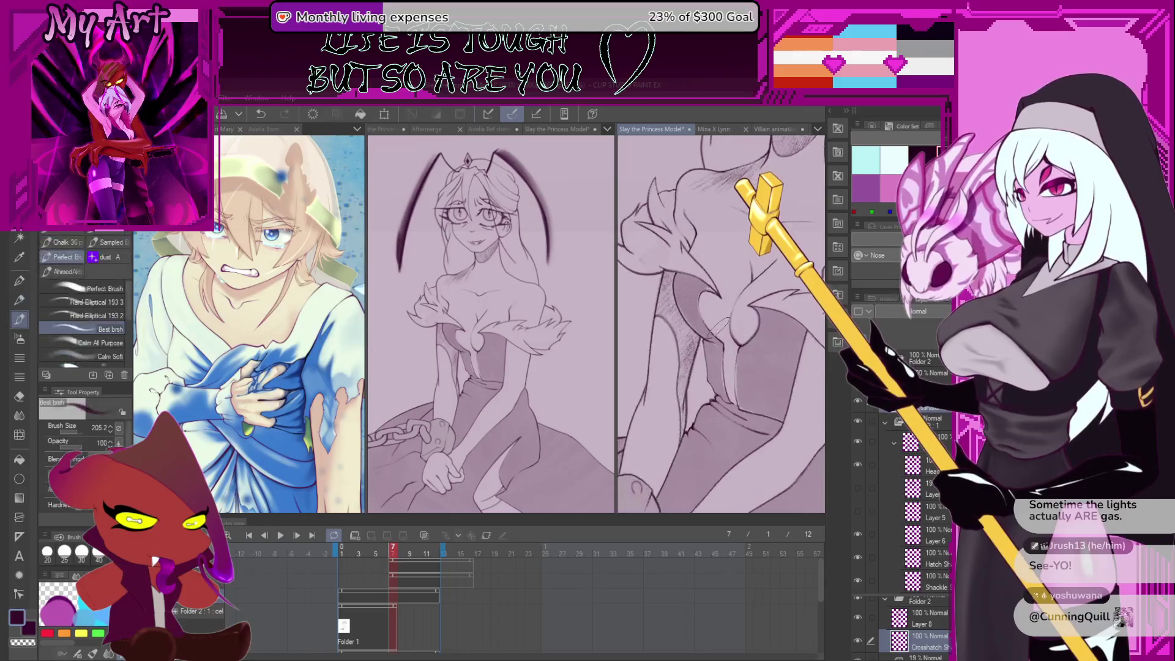
pyautogui.scroll(-3, 722, 339)
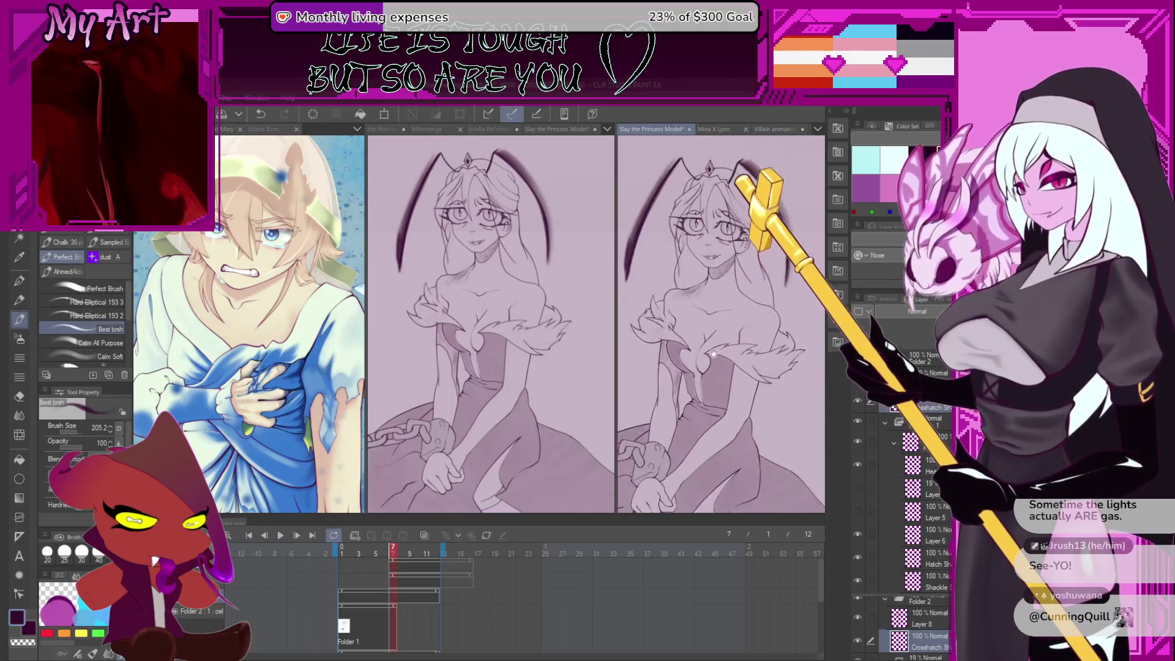
pyautogui.click(396, 609)
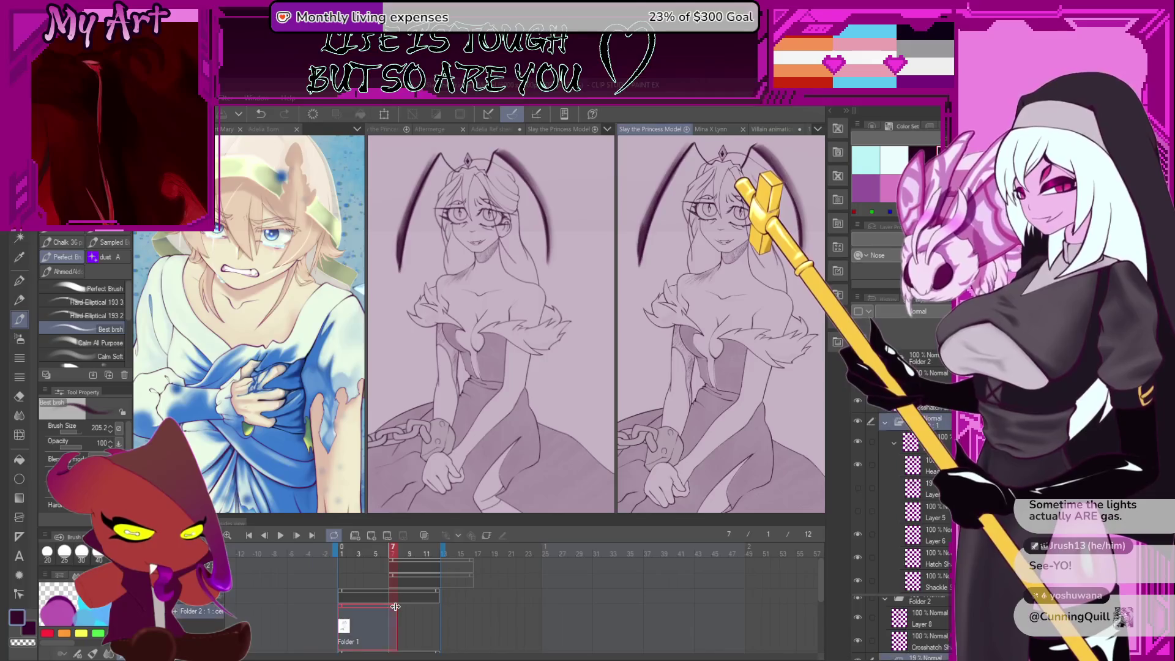
pyautogui.moveTo(389, 613); pyautogui.dragTo(387, 613)
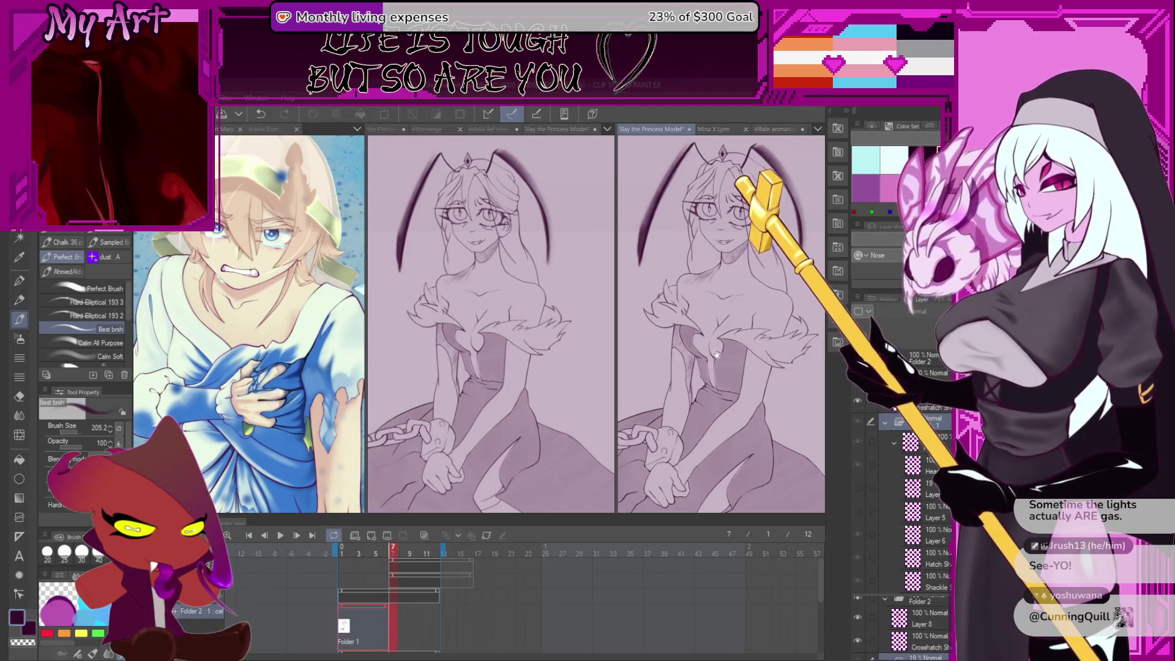
# Play the chained princess animation once as a preview, then stop it
pyautogui.scroll(-2, 681, 370)
pyautogui.scroll(2, 684, 373)
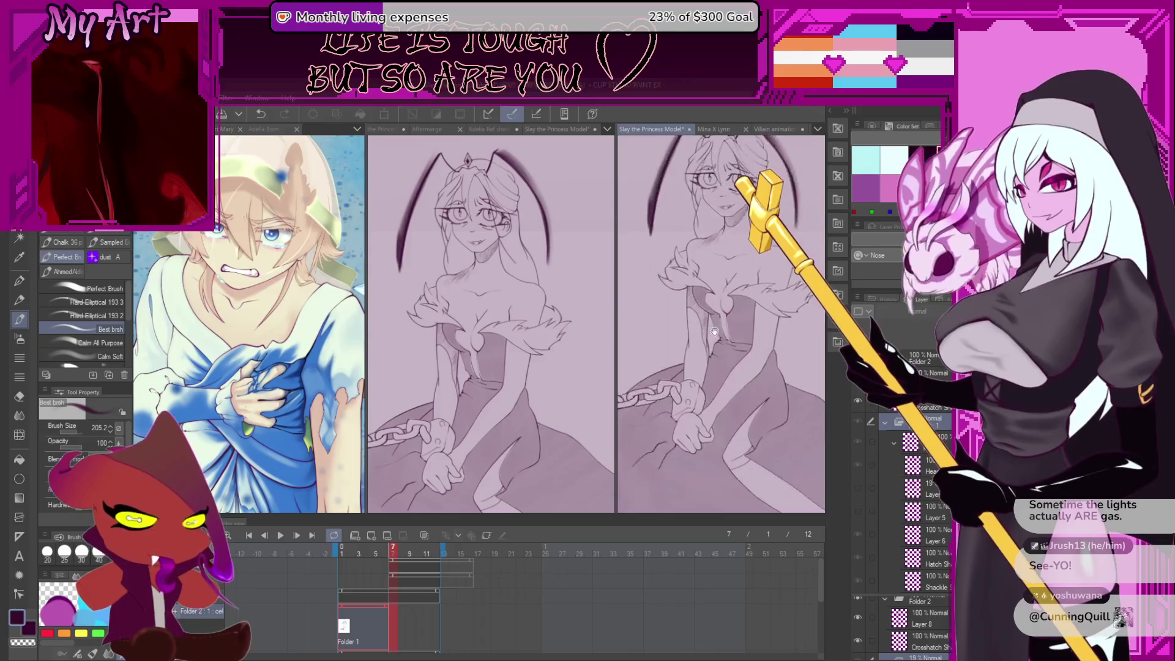
pyautogui.click(280, 535)
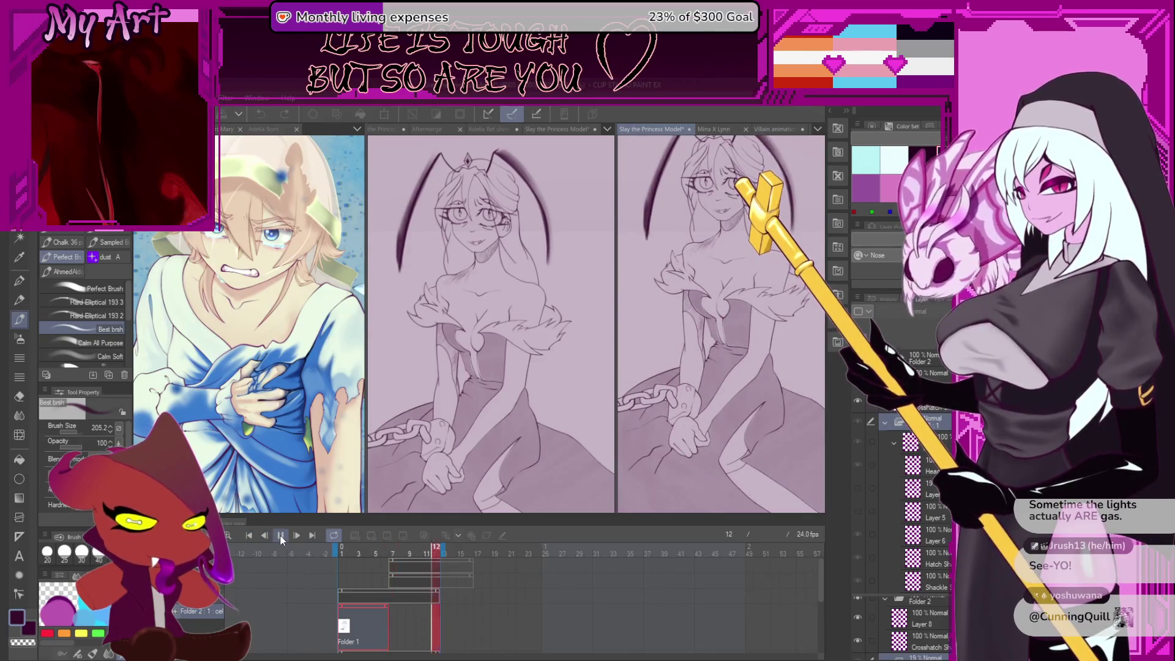
pyautogui.click(282, 537)
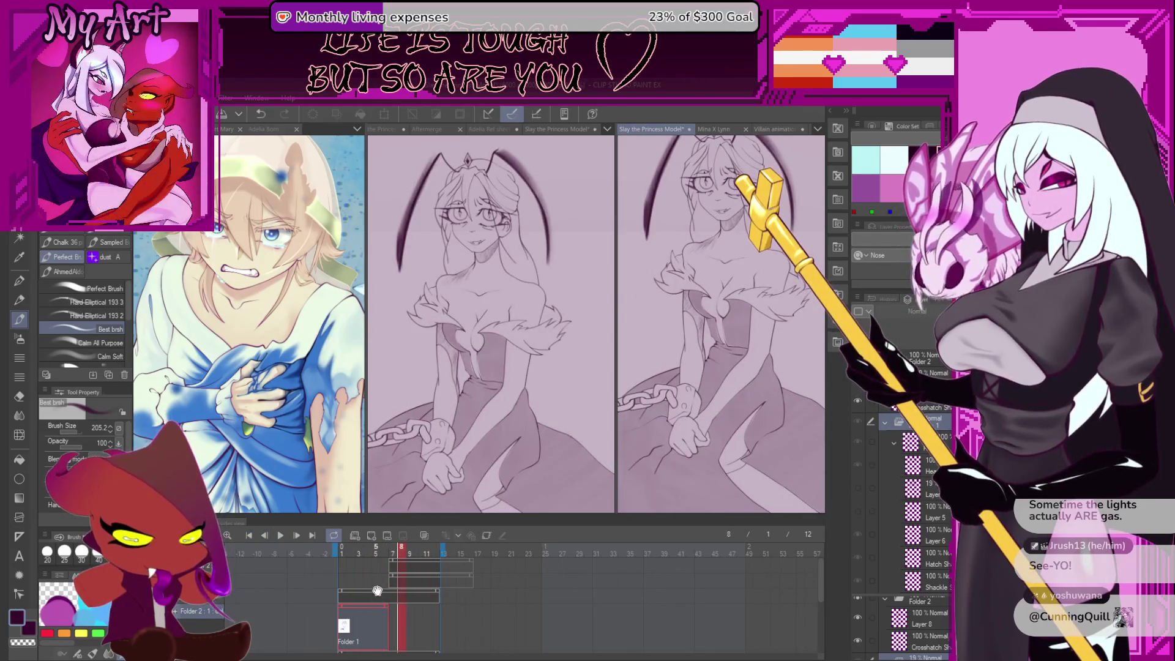
# Jump to frame 5 and back to frame 1, then replay the animation from the start
pyautogui.click(378, 596)
pyautogui.click(378, 591)
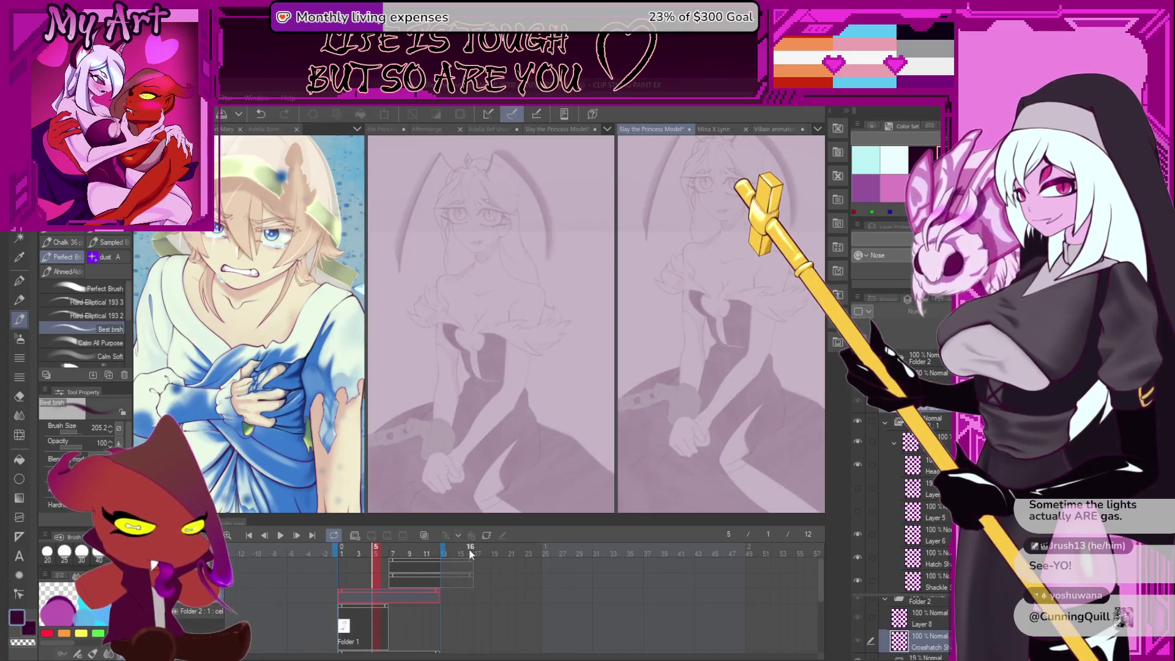
pyautogui.click(370, 607)
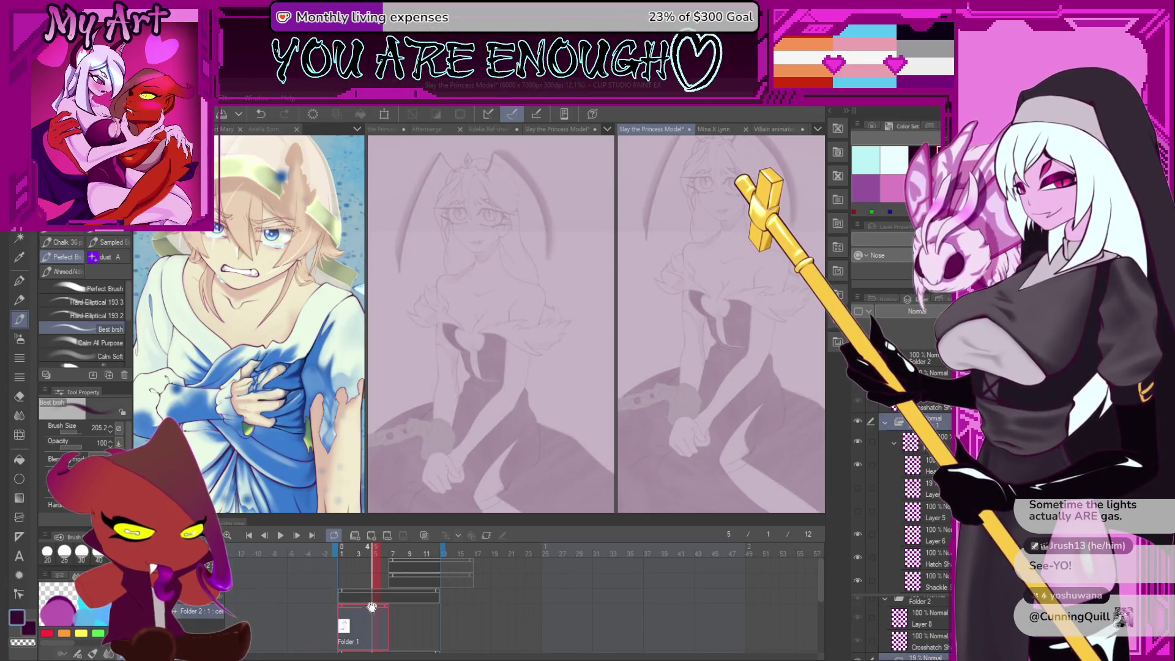
pyautogui.click(339, 593)
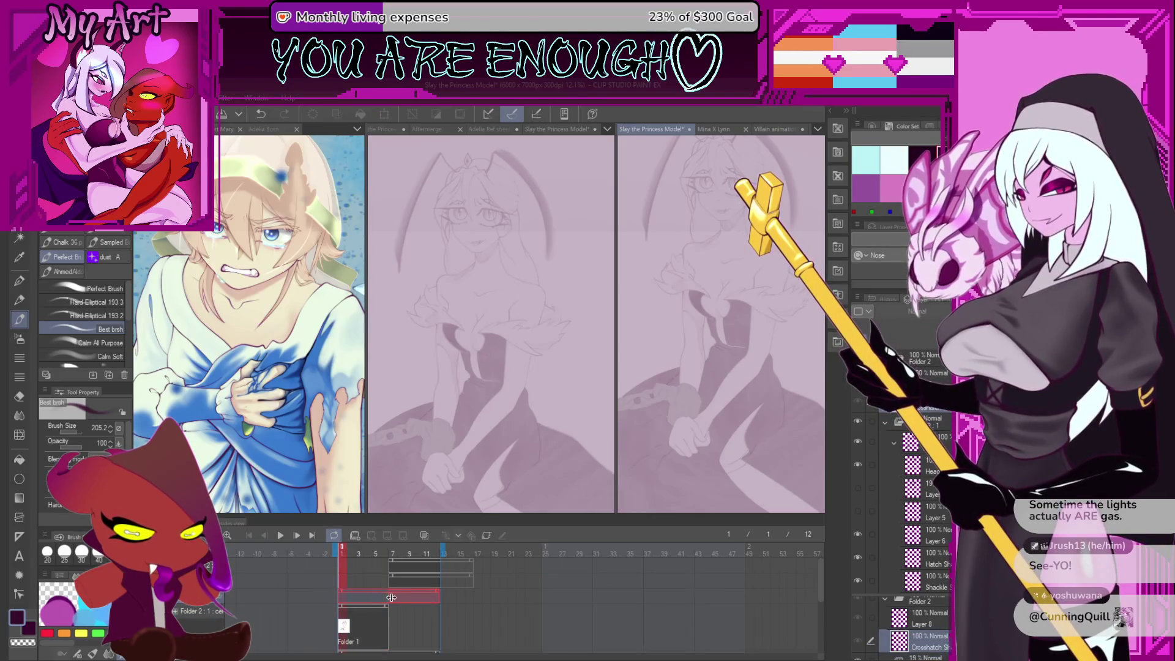
pyautogui.click(373, 607)
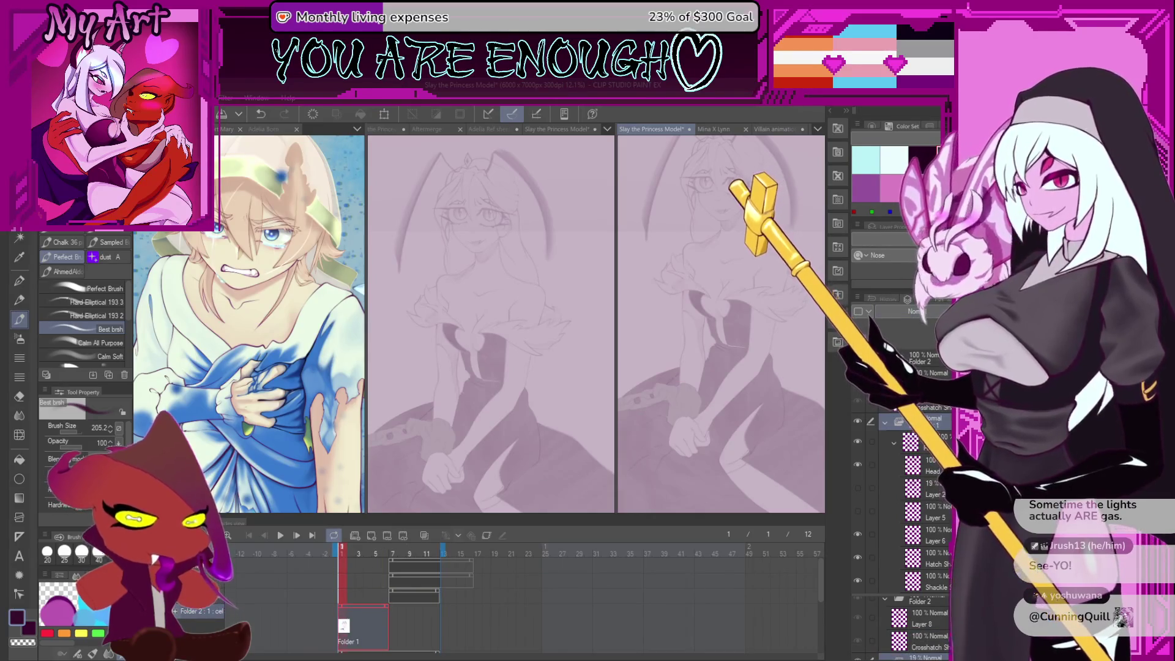
pyautogui.click(284, 534)
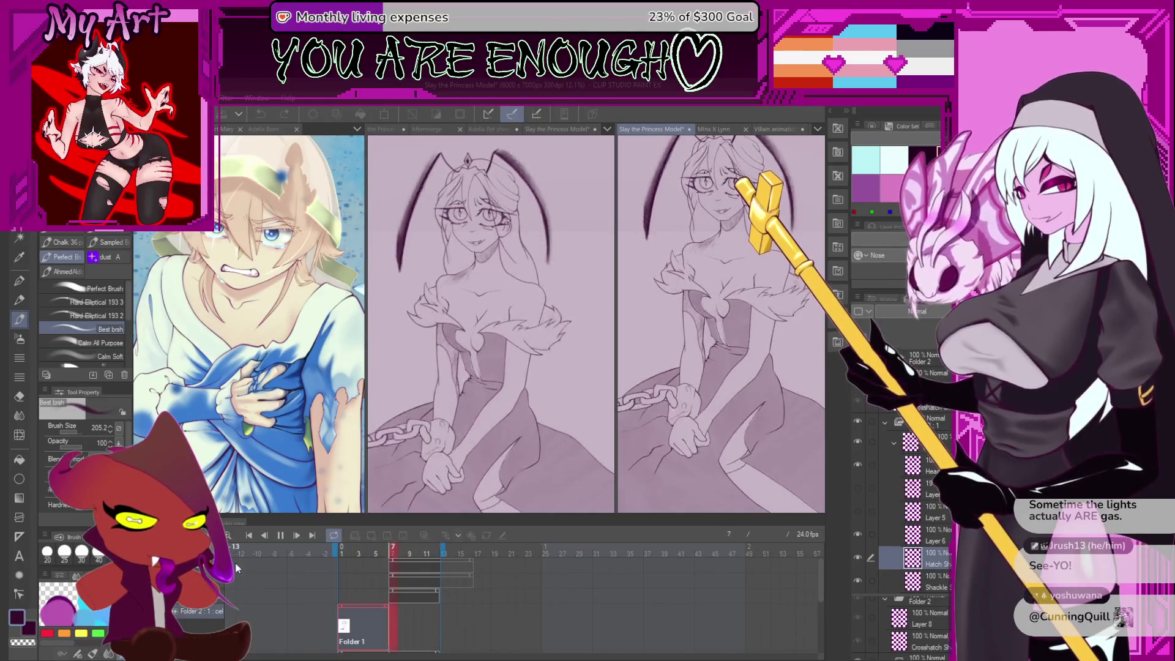
pyautogui.press('space')
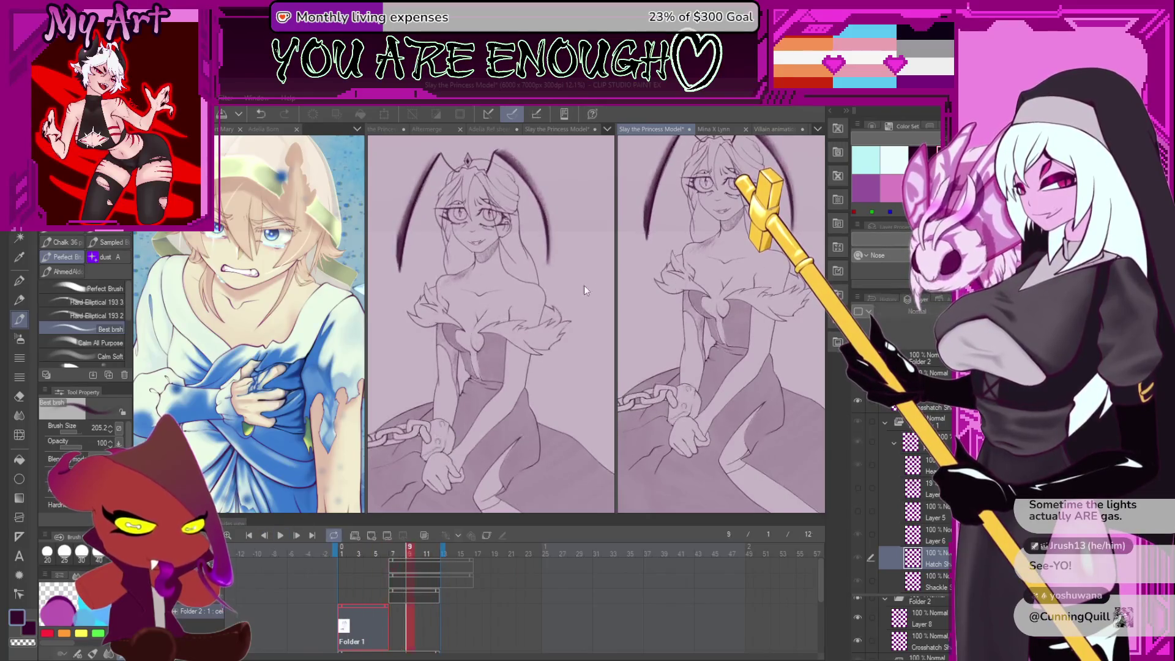
# Activate the middle canvas view and select Layer 8 and Folder 1 on frame 7
pyautogui.click(527, 307)
pyautogui.click(392, 612)
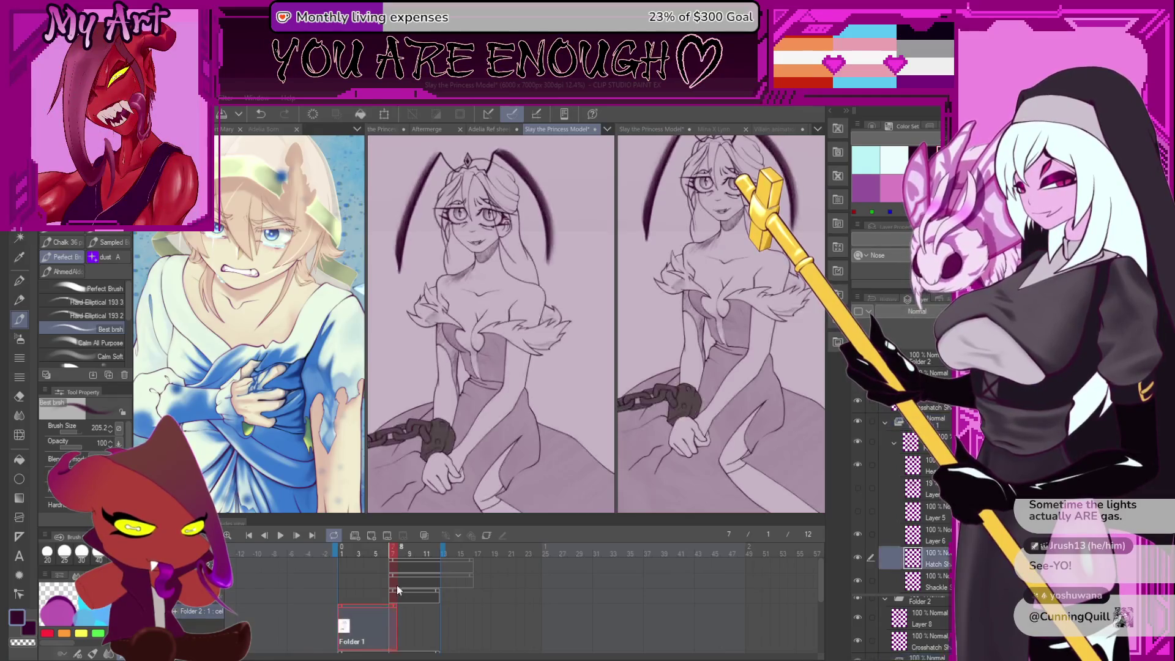
pyautogui.click(423, 574)
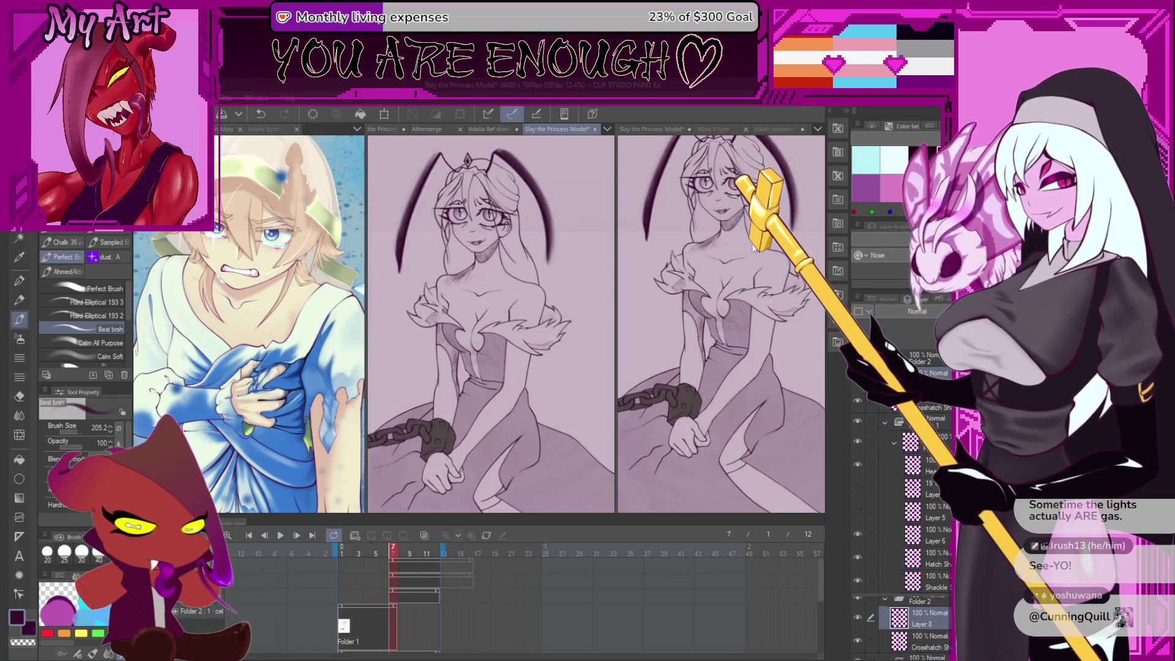
pyautogui.click(376, 607)
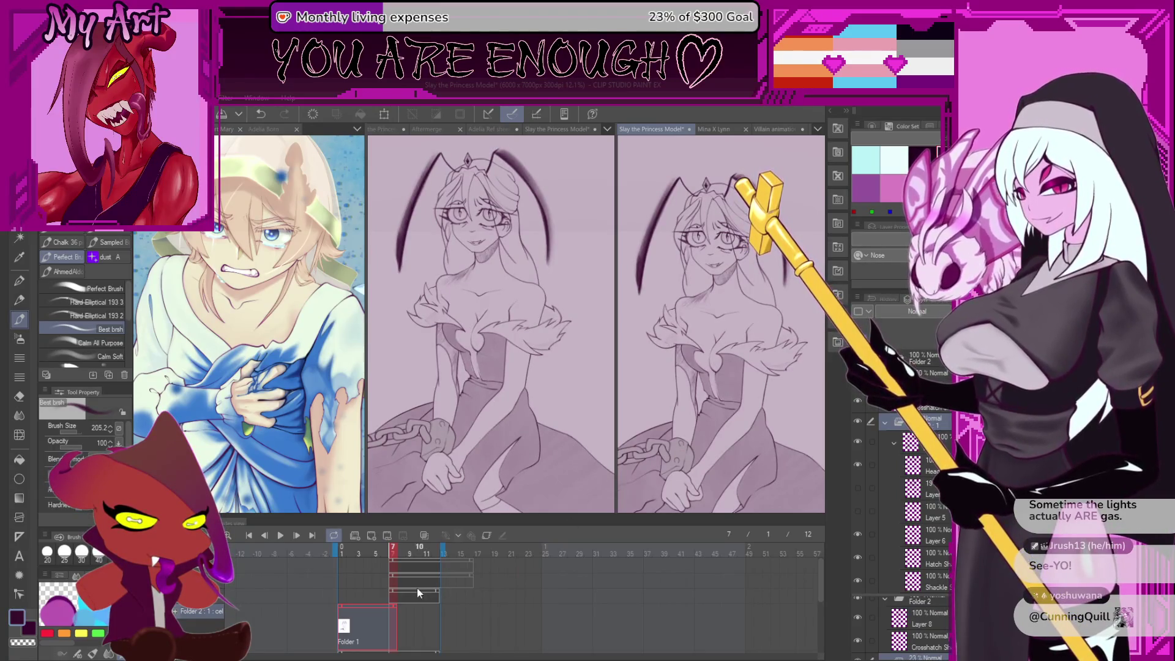
# Pan and zoom the canvas to bring the princess's eye into view
pyautogui.scroll(5, 697, 223)
pyautogui.moveTo(696, 222); pyautogui.dragTo(745, 267)
pyautogui.moveTo(716, 396); pyautogui.dragTo(735, 272)
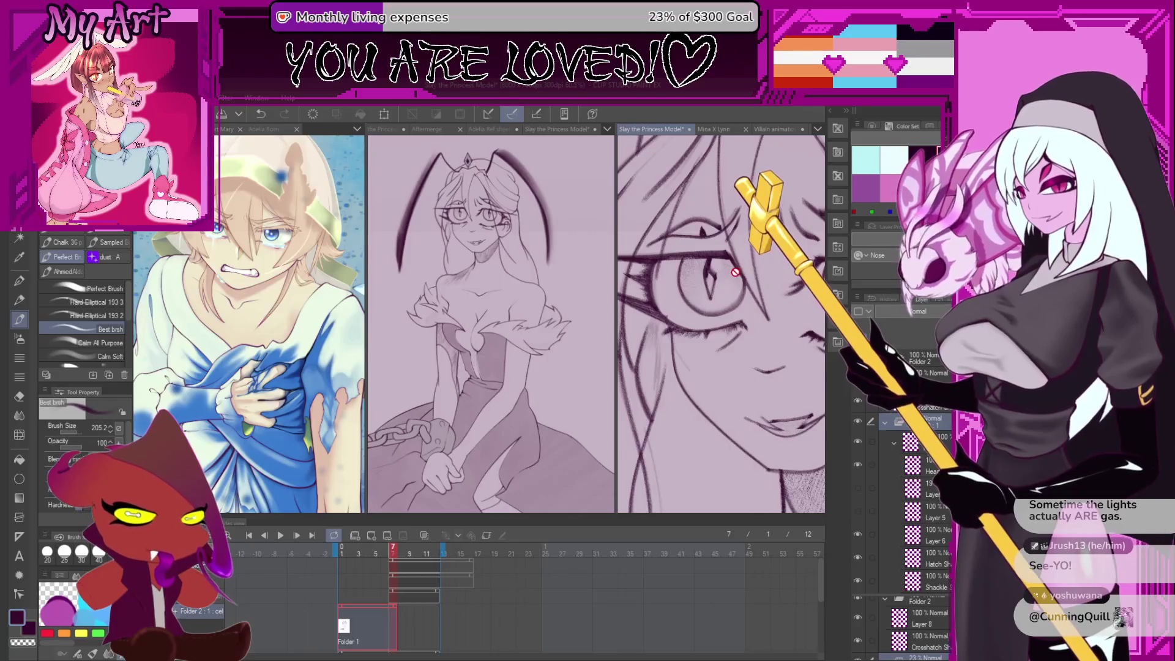
pyautogui.scroll(2, 736, 272)
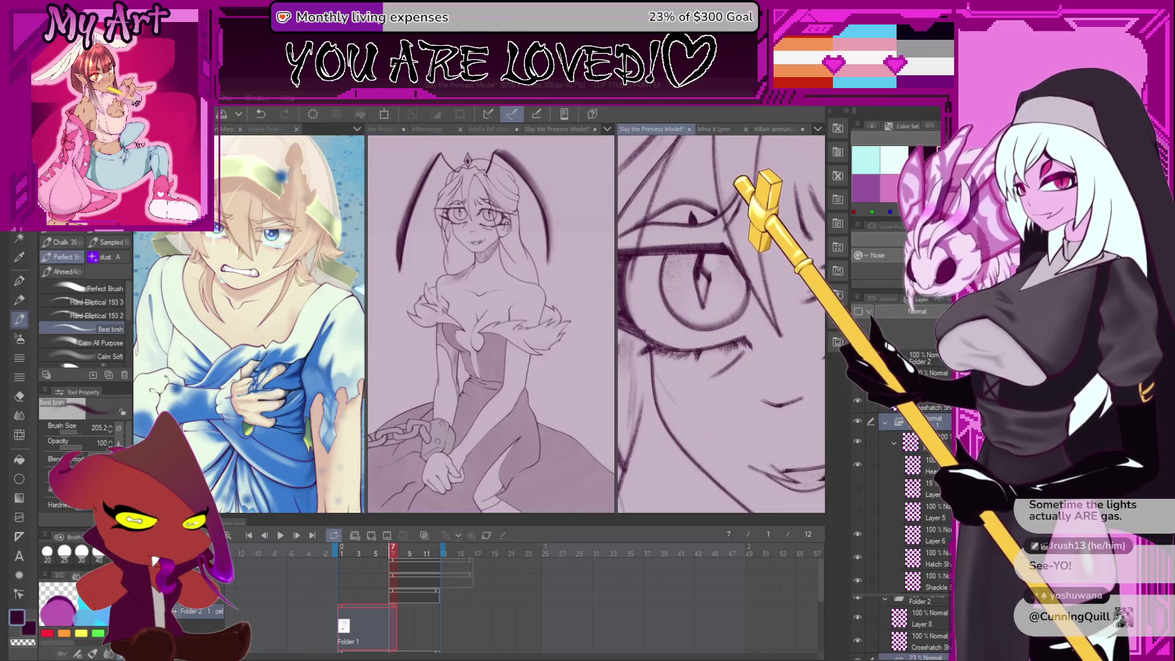
pyautogui.press('p')
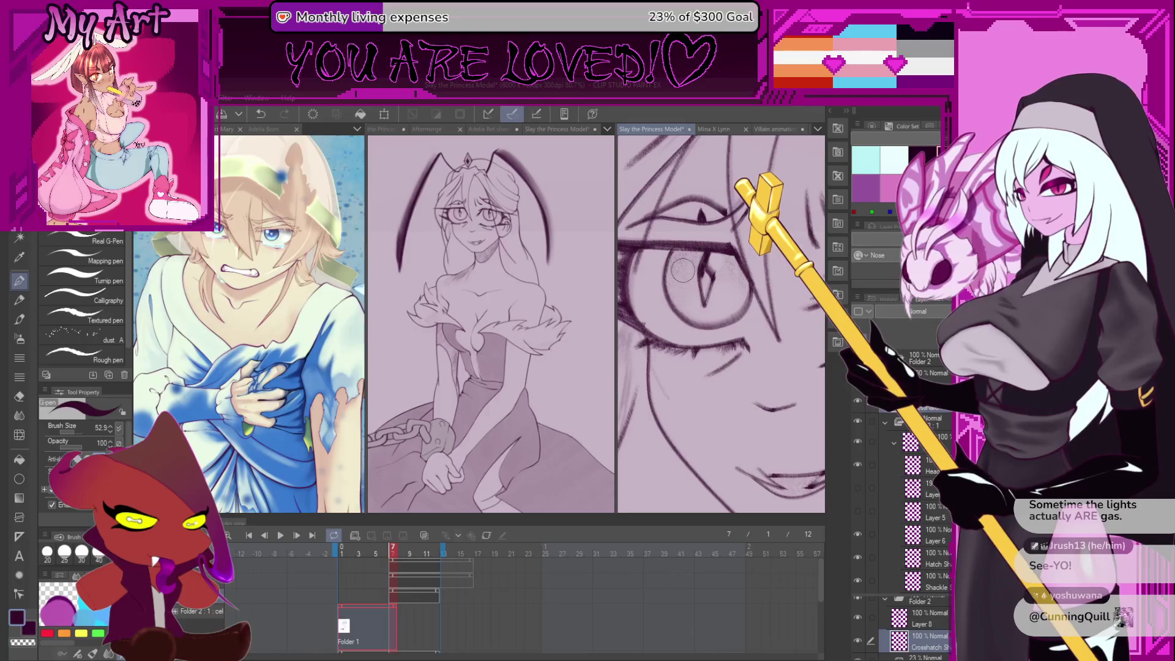
pyautogui.moveTo(681, 240); pyautogui.dragTo(679, 276)
# Try the Lineart, Darker and Real pencil brushes, setting the brush size to about 47
pyautogui.press('p')
pyautogui.press('p')
pyautogui.press('p')
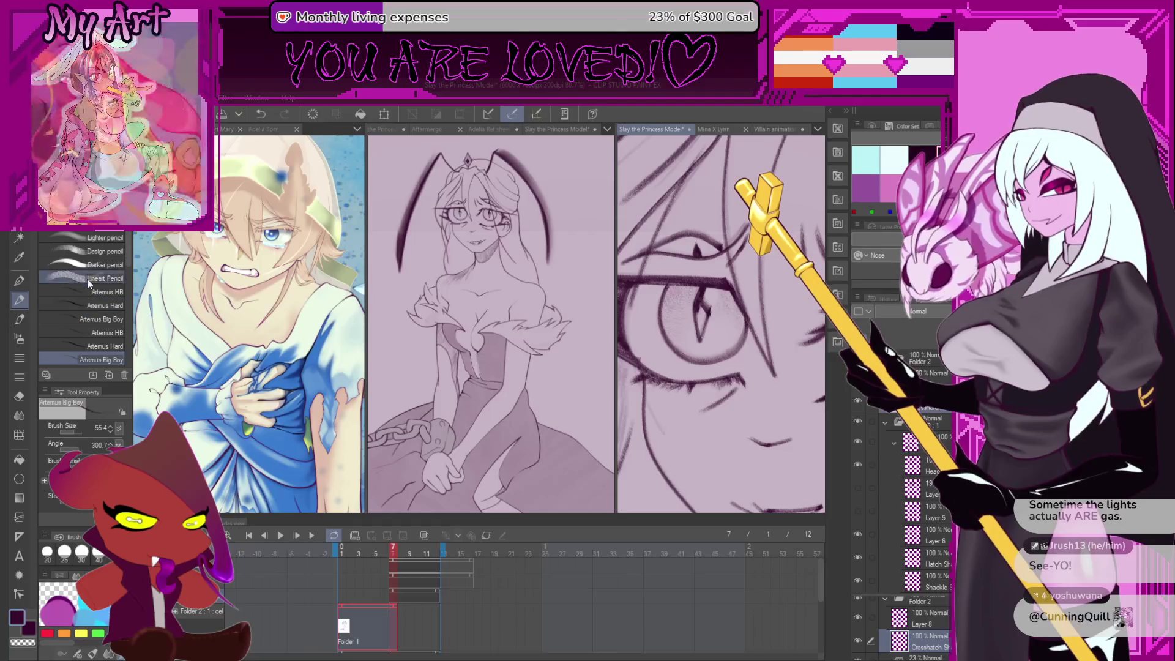
pyautogui.click(89, 281)
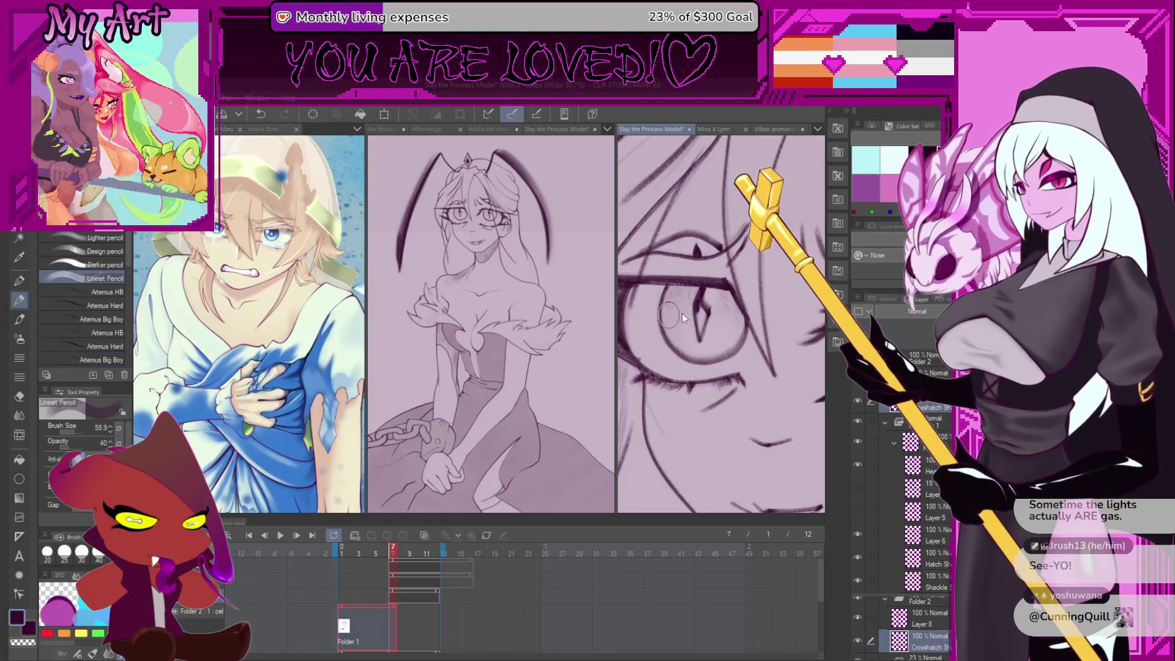
pyautogui.scroll(2, 681, 319)
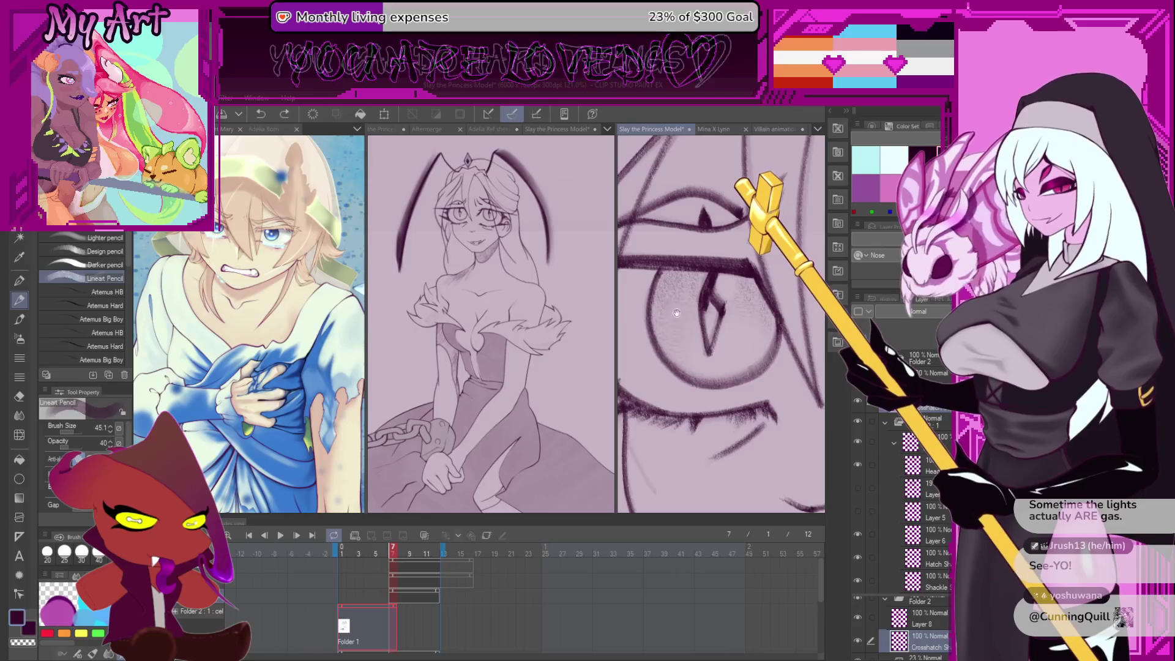
pyautogui.press(',')
pyautogui.press(',')
pyautogui.press(',')
pyautogui.press(',')
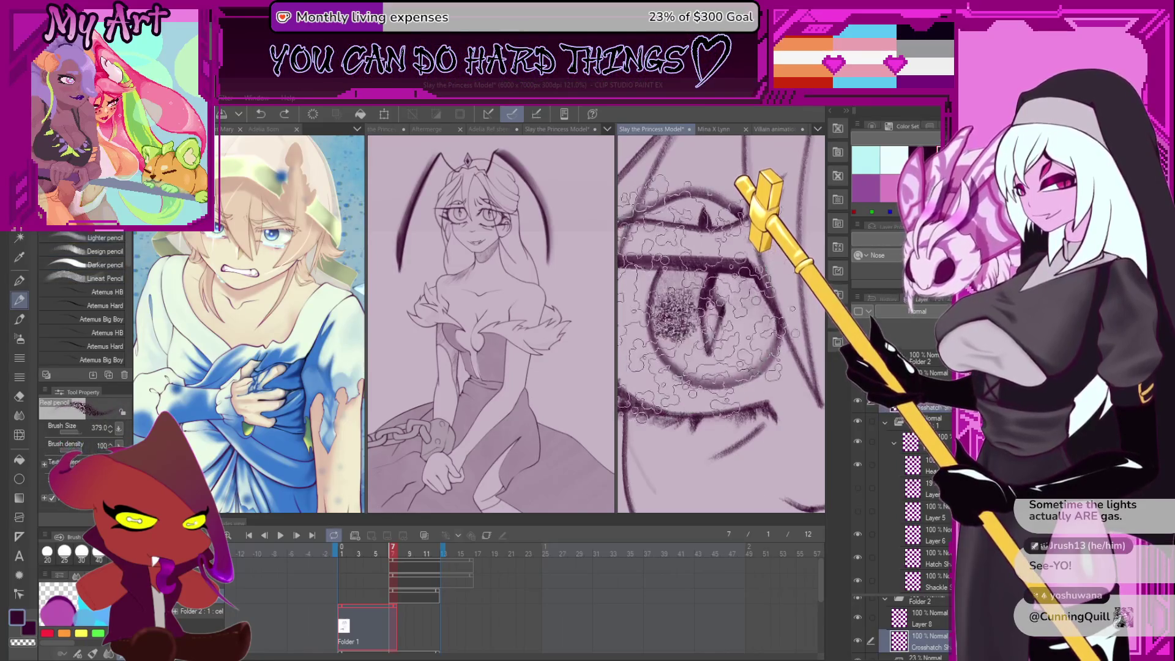
pyautogui.moveTo(634, 340)
pyautogui.mouseDown()
pyautogui.moveTo(680, 334)
pyautogui.moveTo(673, 321)
pyautogui.moveTo(725, 321)
pyautogui.mouseUp()
pyautogui.press(',')
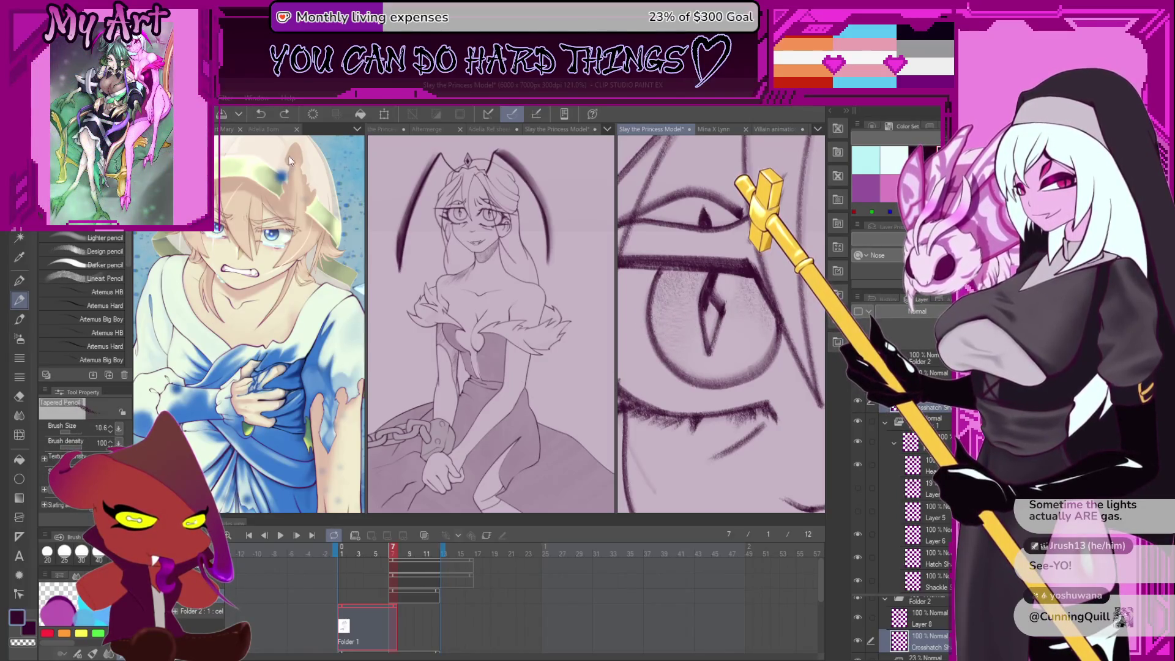
pyautogui.moveTo(144, 362); pyautogui.dragTo(165, 362)
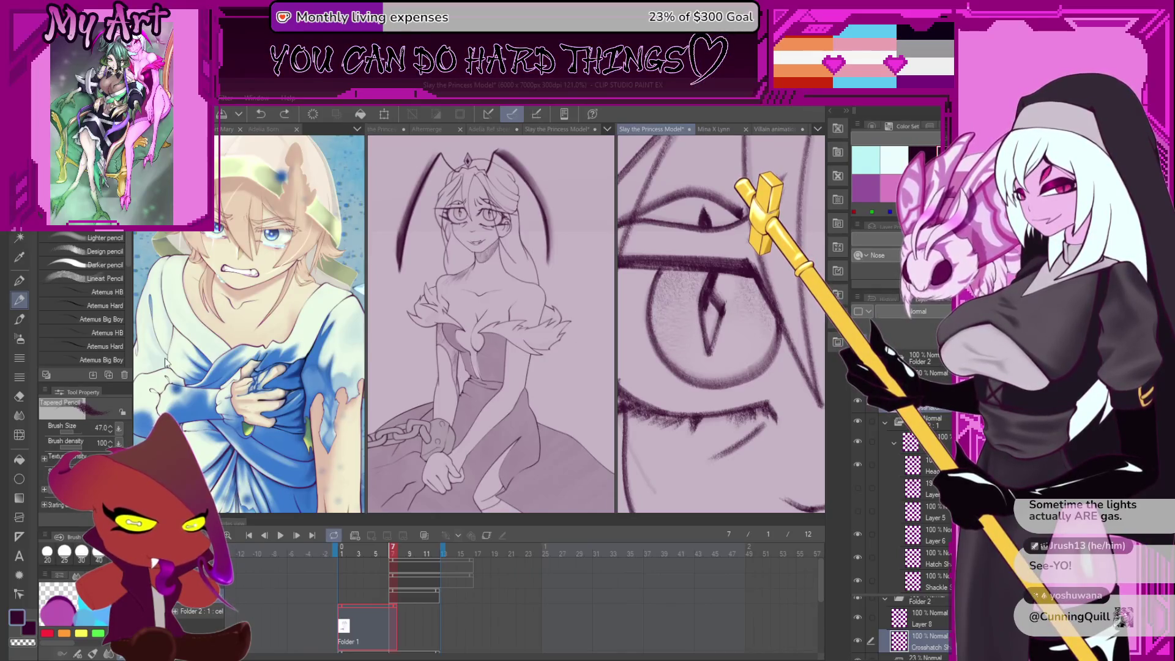
pyautogui.press('.')
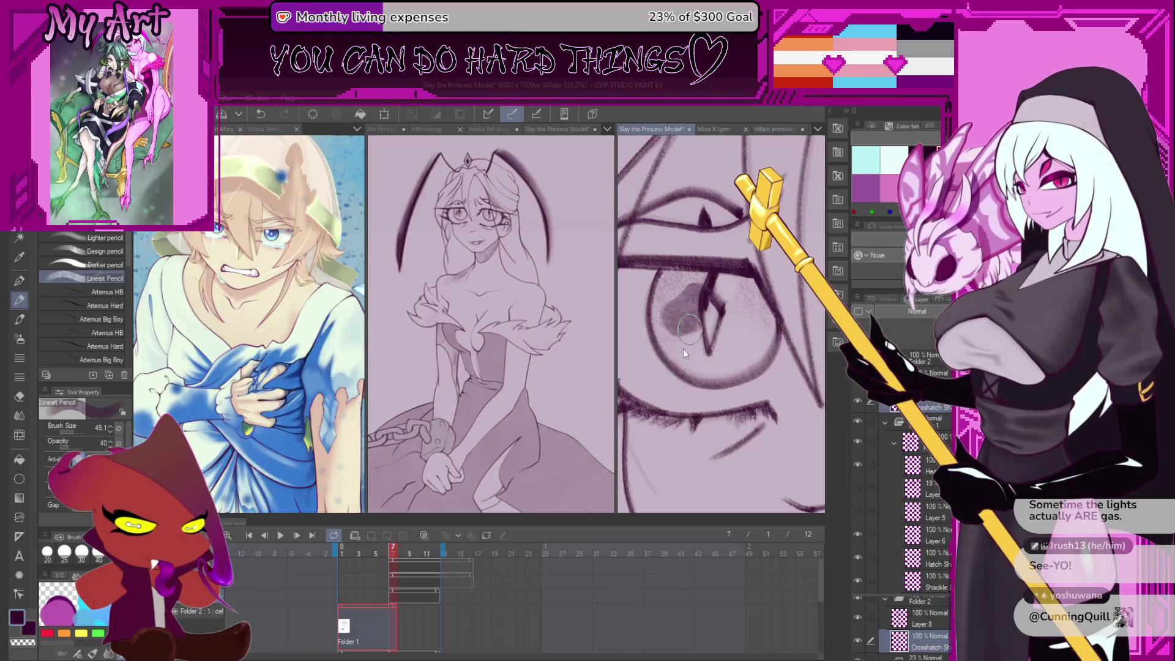
# Hatch darker shading into the iris's right side with the Artemus Big Boy pencil
pyautogui.hotkey('ctrl', 'z')
pyautogui.scroll(2, 672, 351)
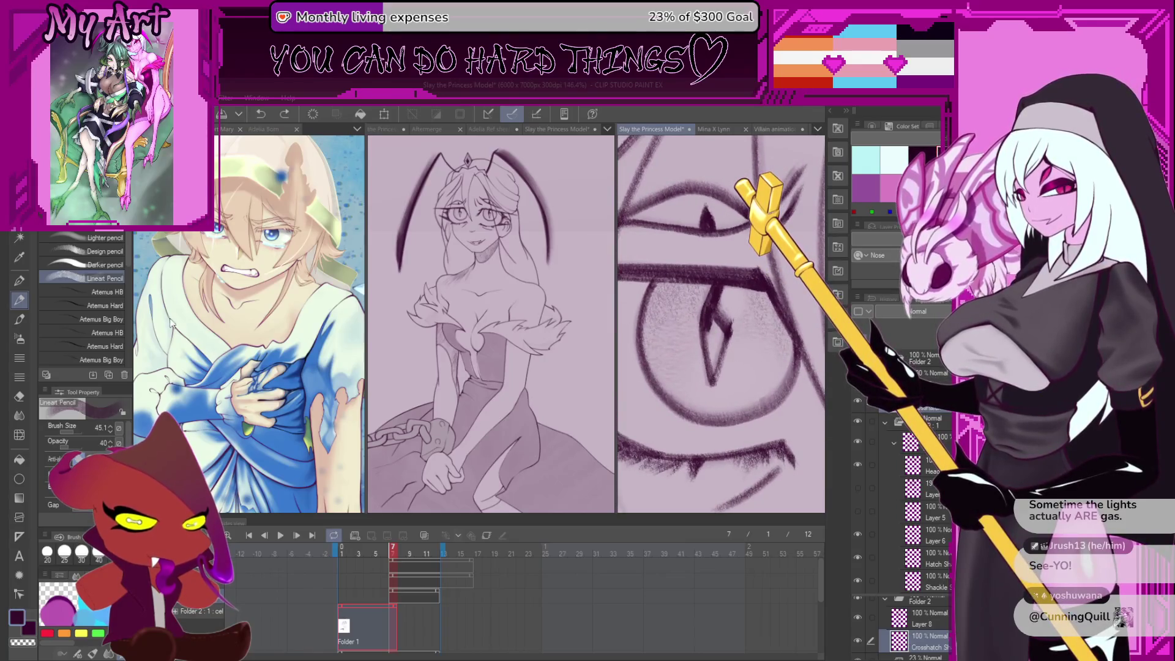
pyautogui.press('.')
pyautogui.press('.')
pyautogui.press('.')
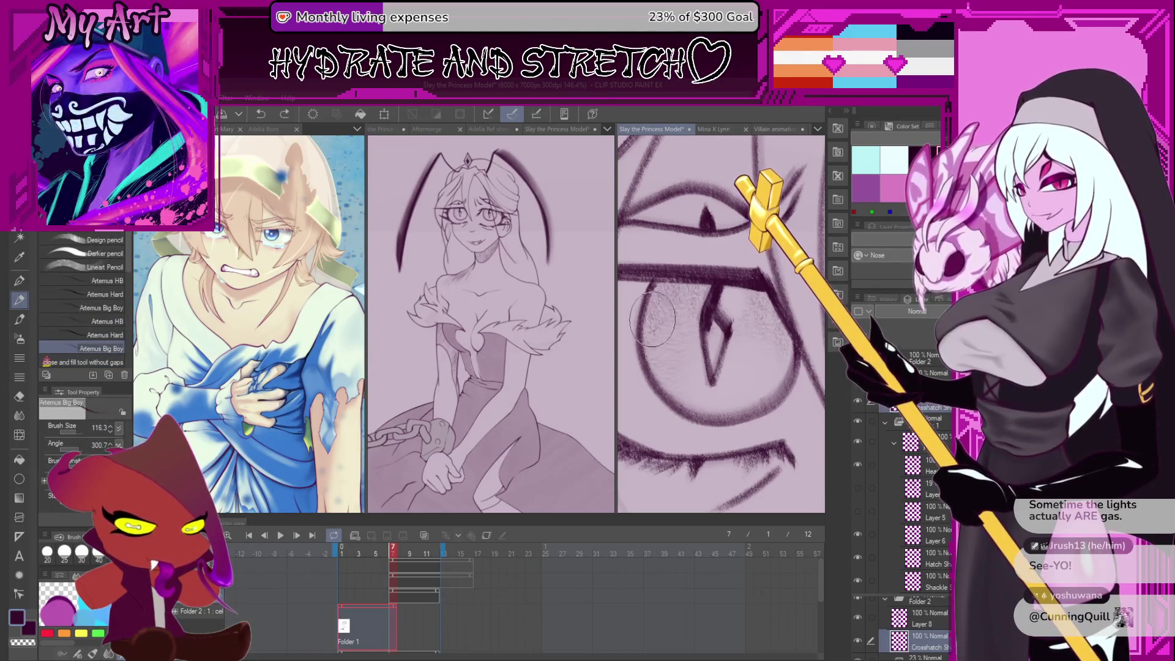
pyautogui.hotkey('ctrl', 'z')
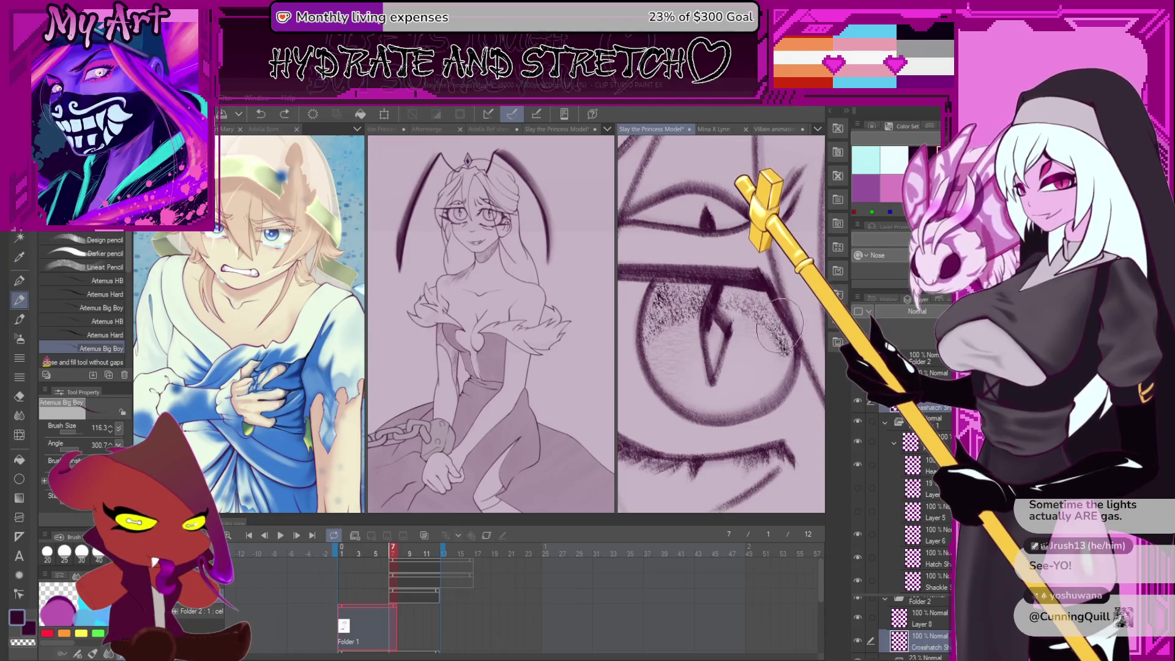
pyautogui.moveTo(762, 342); pyautogui.dragTo(778, 311)
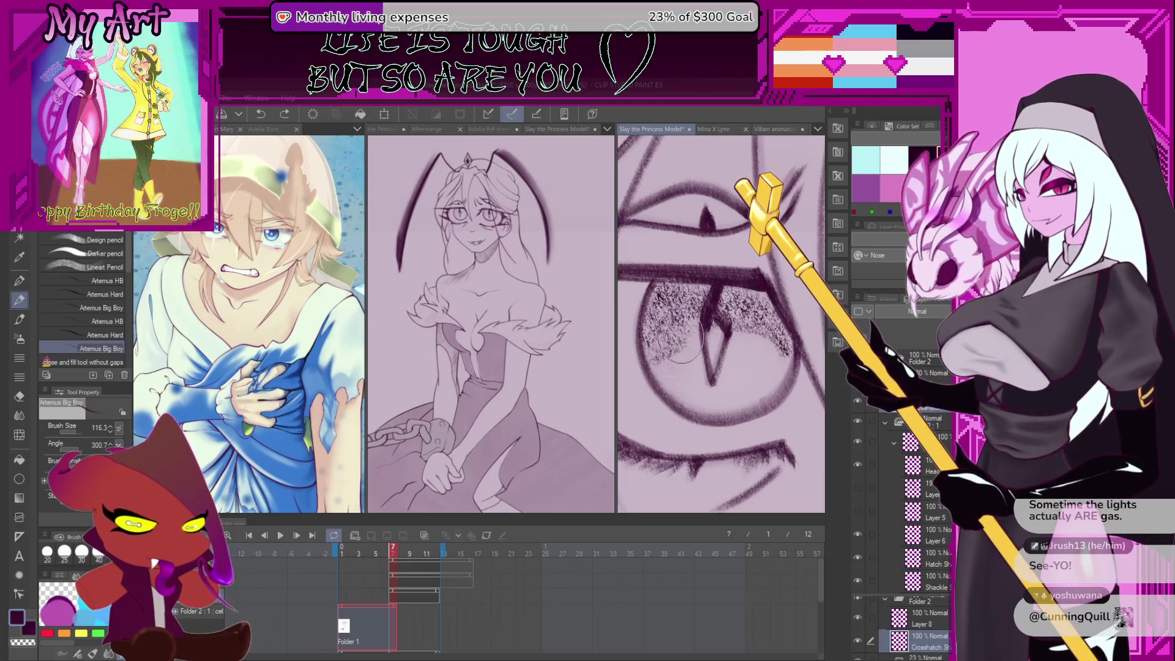
pyautogui.scroll(-2, 712, 326)
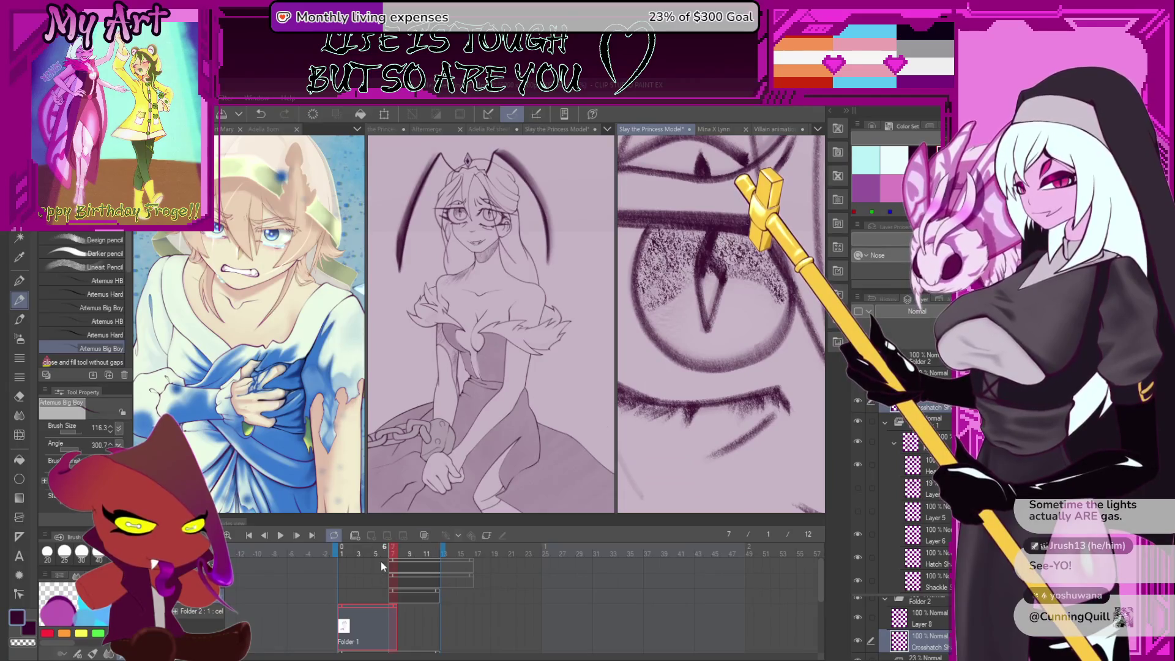
# Compare against frame 6, then add denser hatching inside the iris on frame 7
pyautogui.click(382, 553)
pyautogui.click(393, 554)
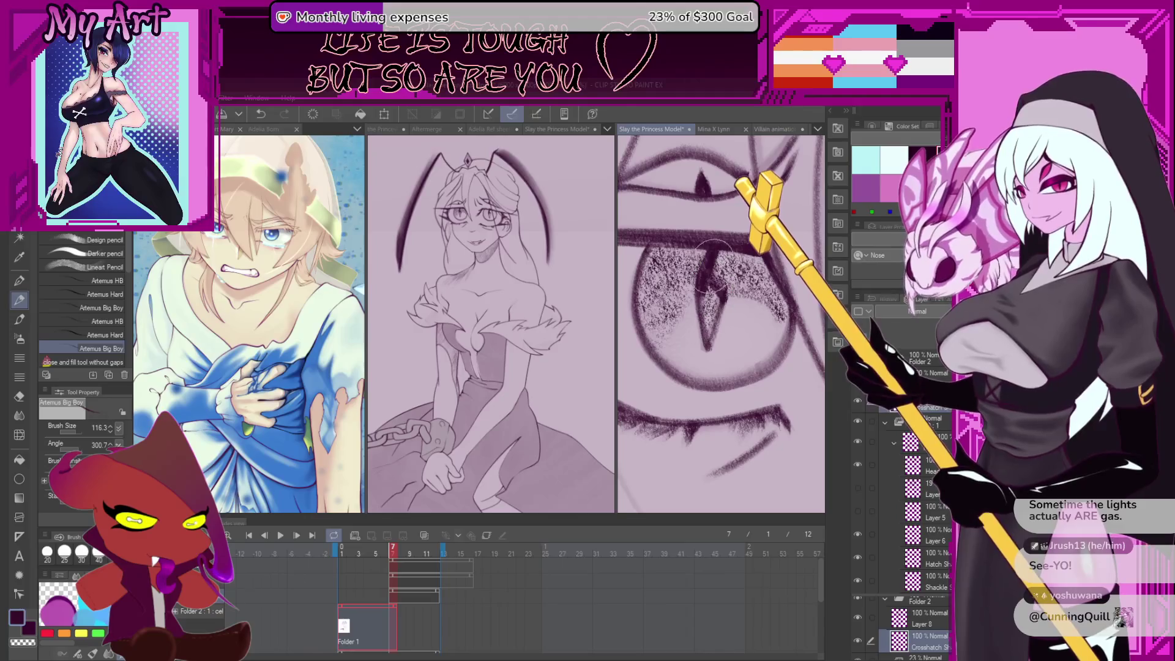
pyautogui.scroll(-2, 753, 323)
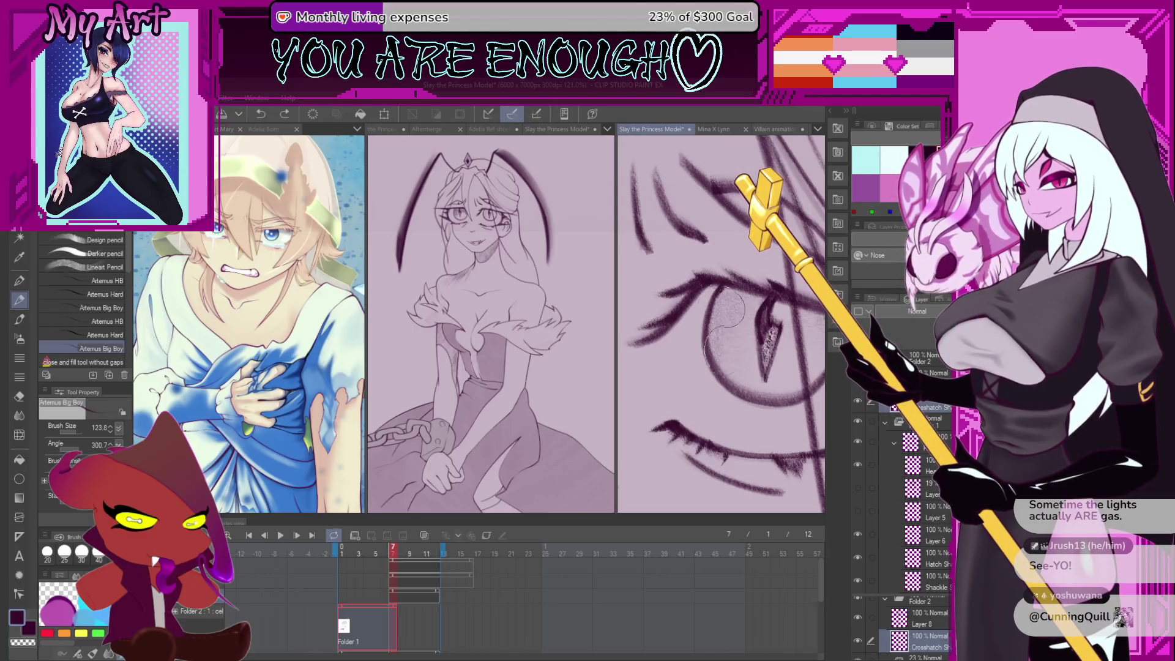
pyautogui.moveTo(713, 316); pyautogui.dragTo(747, 297)
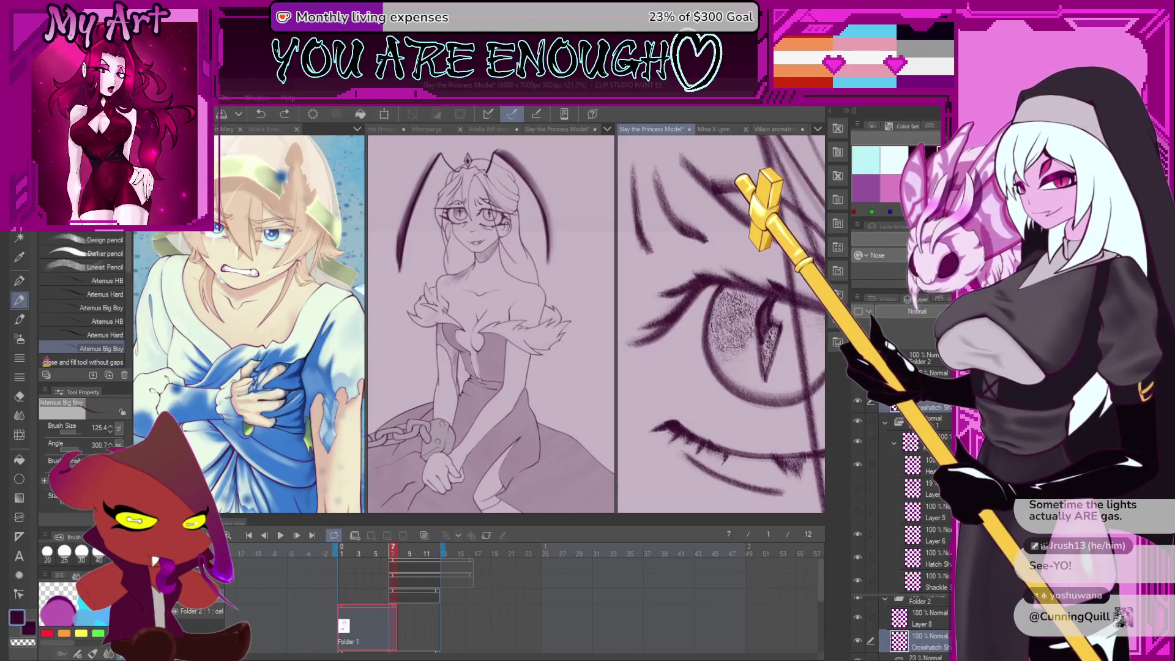
# Reposition the eye close-up view and select the folder holding the animation layers
pyautogui.moveTo(780, 339); pyautogui.dragTo(710, 300)
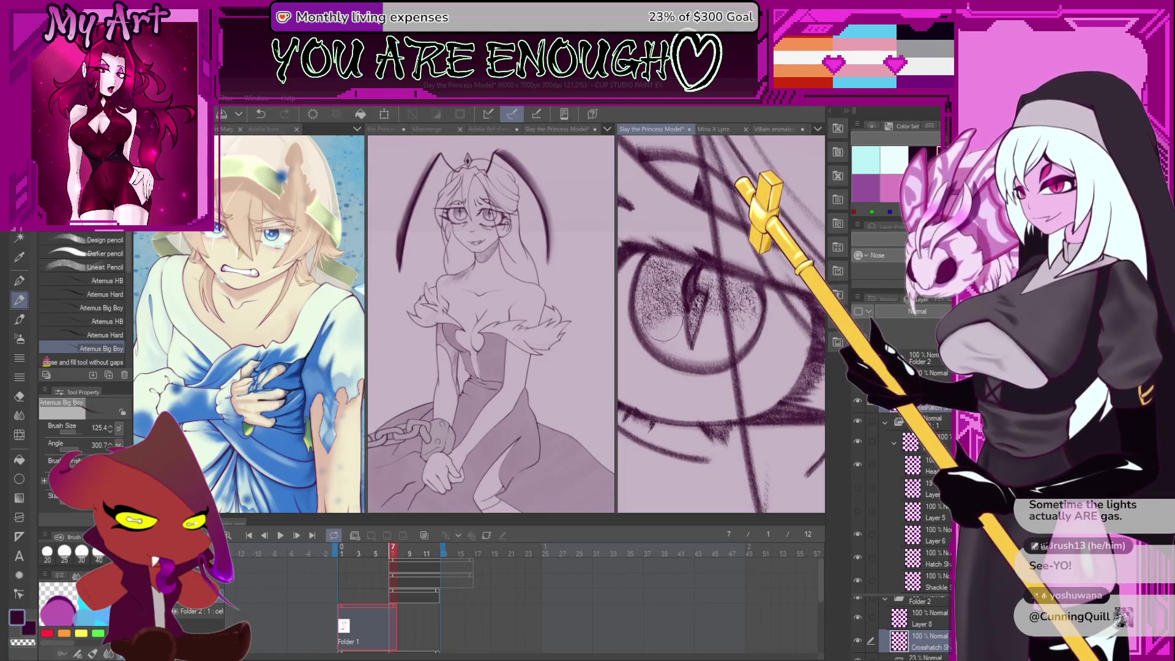
pyautogui.moveTo(670, 331); pyautogui.dragTo(736, 312)
pyautogui.scroll(-3, 733, 315)
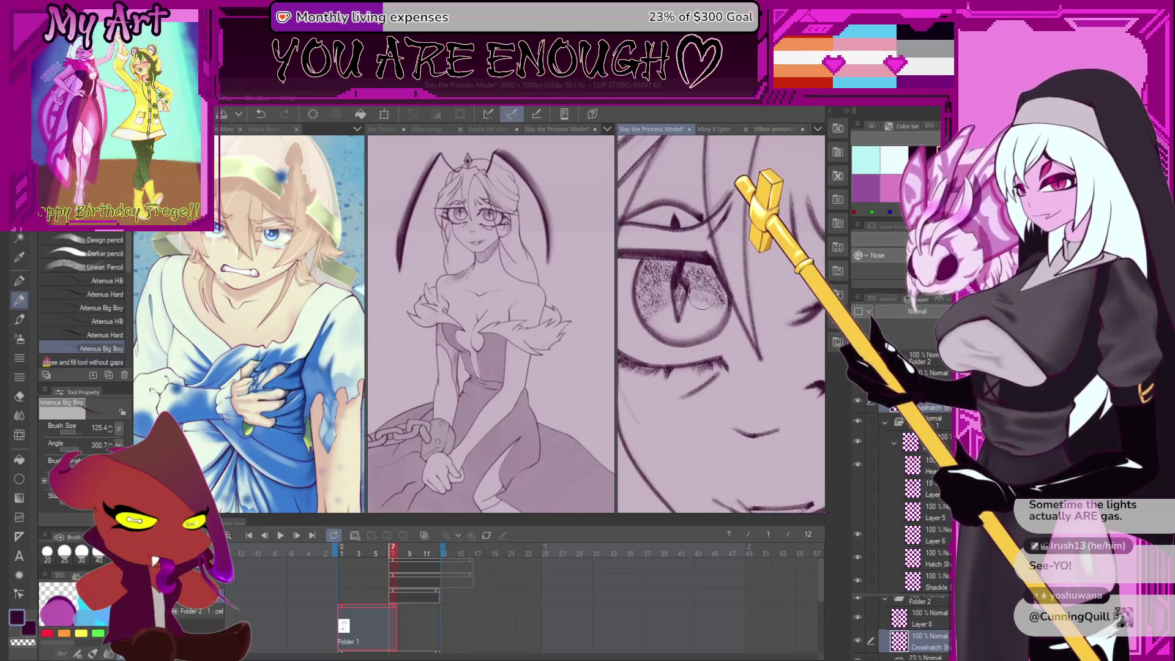
pyautogui.click(382, 606)
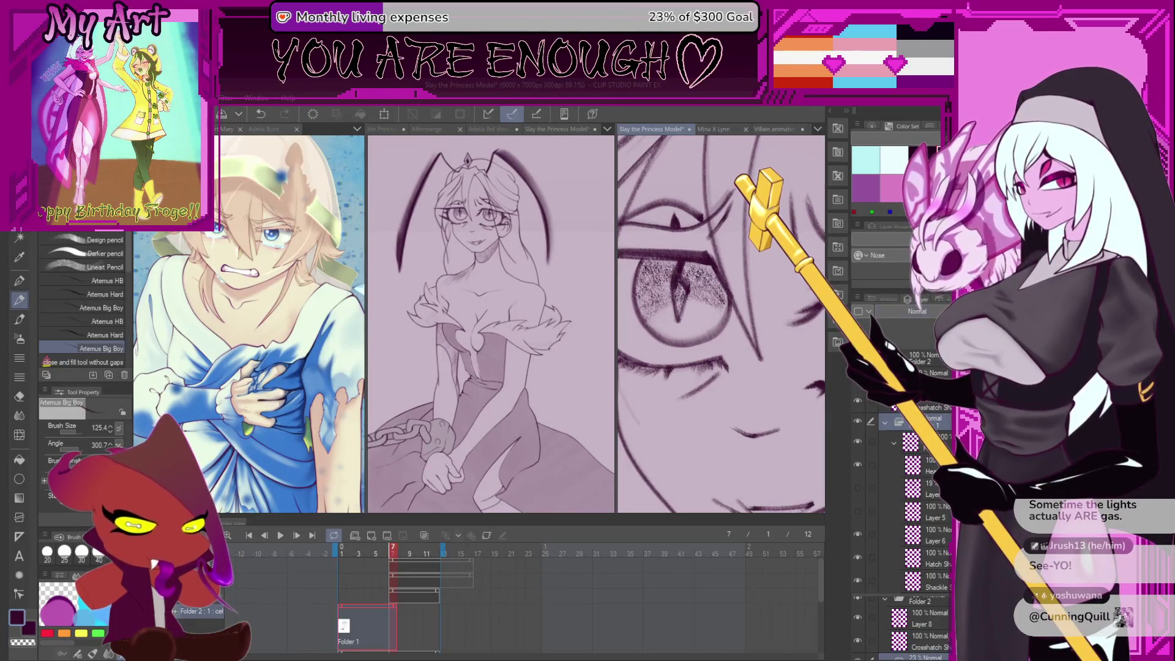
pyautogui.hotkey('ctrl', 'z')
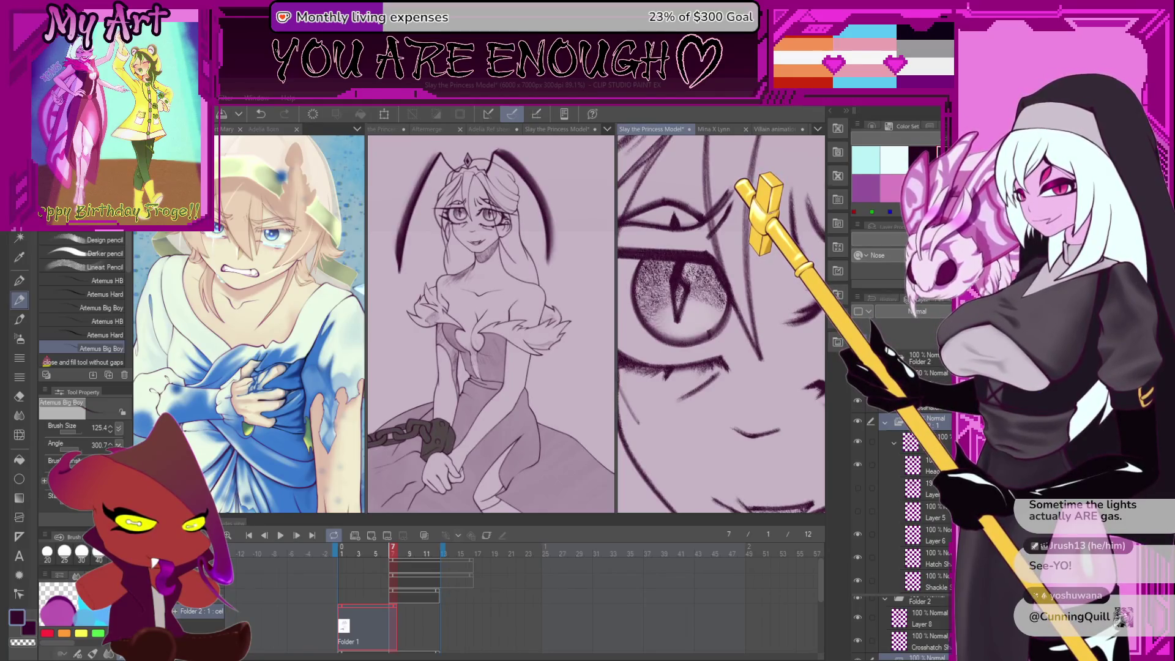
pyautogui.click(381, 623)
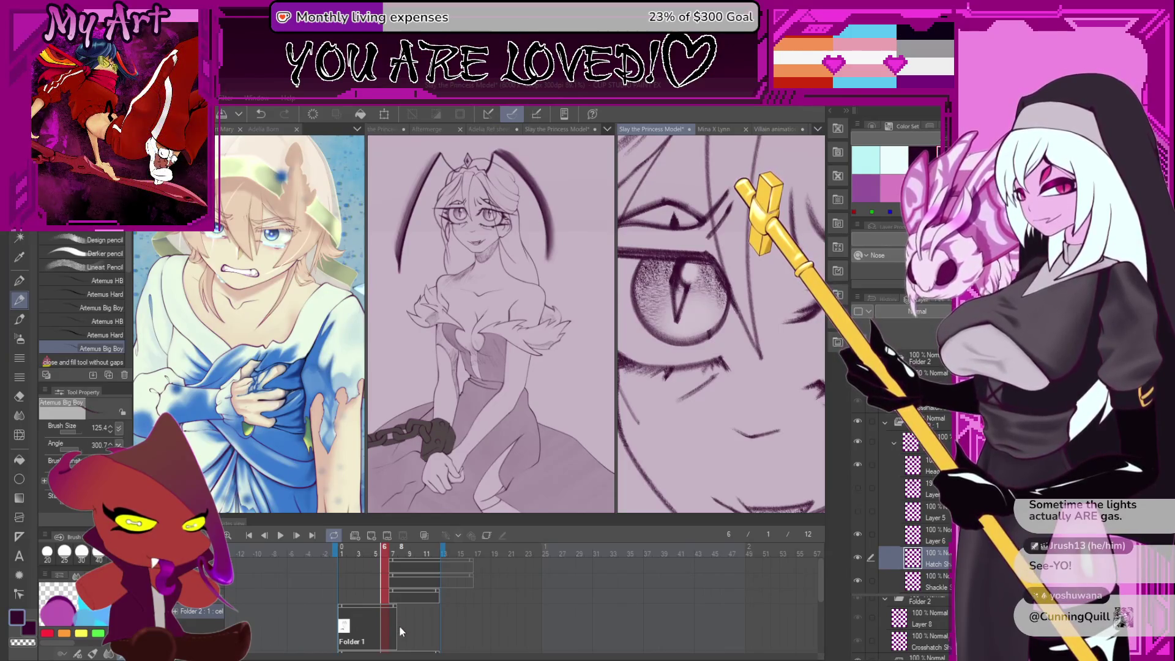
pyautogui.click(399, 625)
pyautogui.click(392, 628)
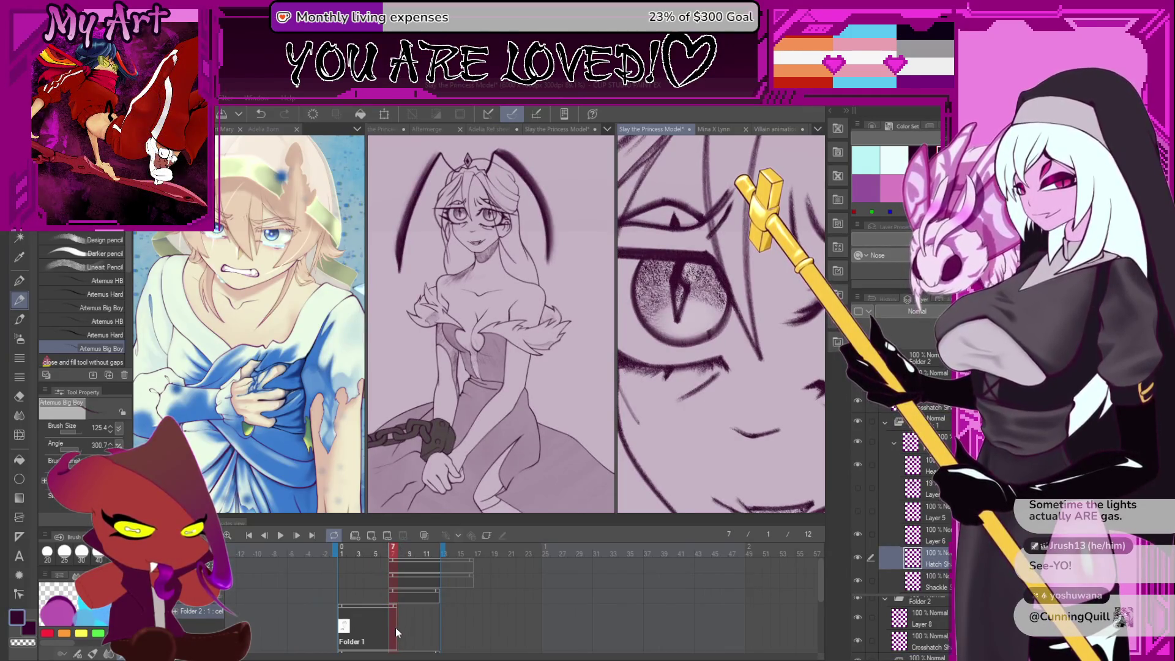
pyautogui.click(383, 625)
pyautogui.click(379, 626)
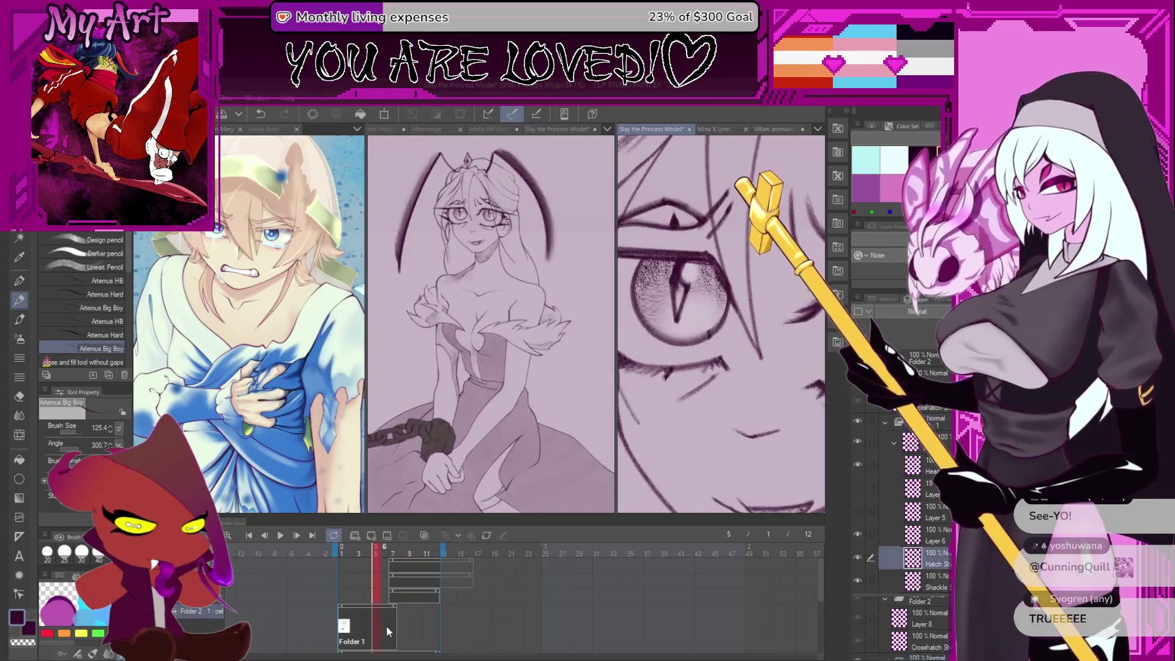
pyautogui.click(392, 596)
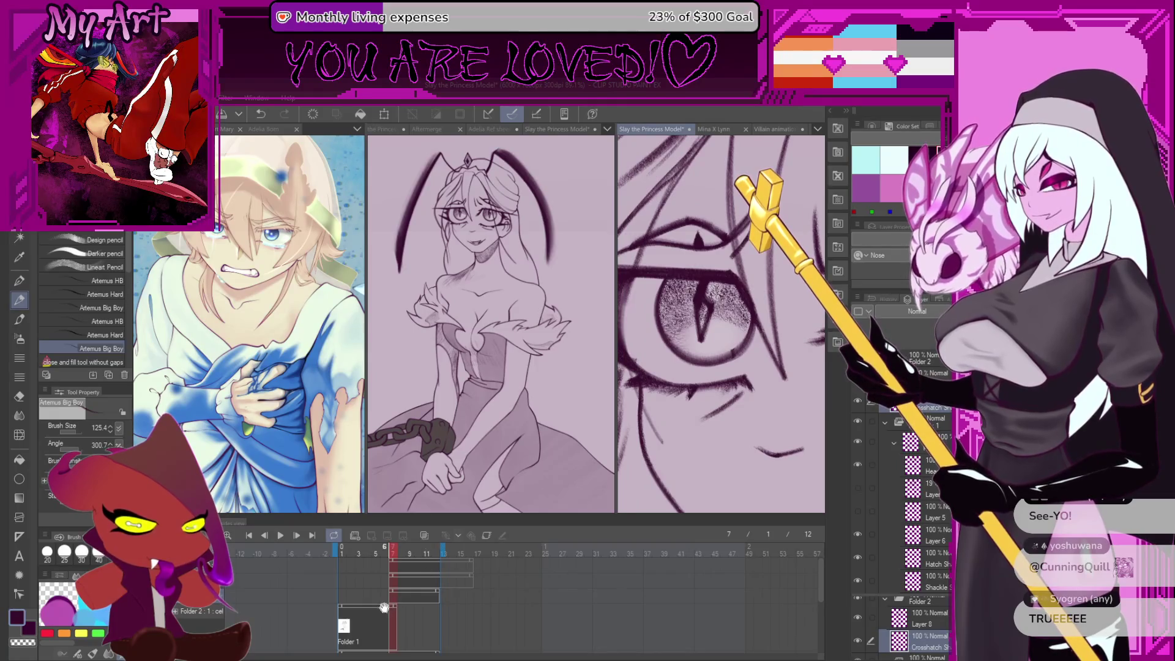
pyautogui.click(380, 609)
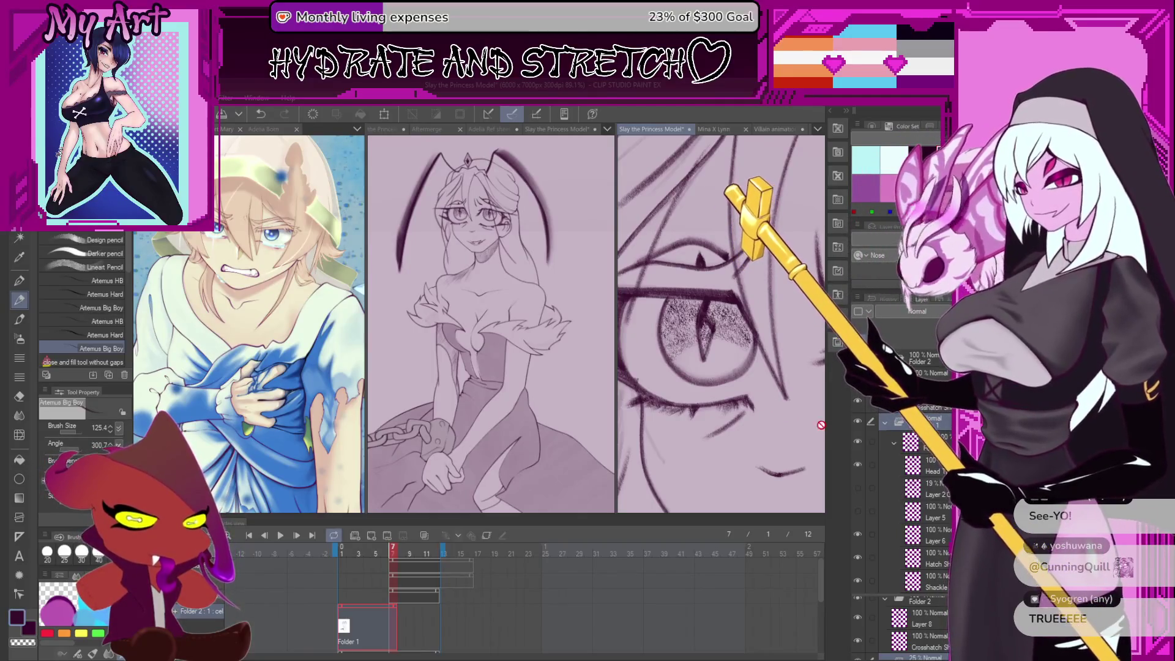
# Zoom on the eye and choose the Rough Spray 2 brush from the Airbrush group
pyautogui.scroll(2, 750, 424)
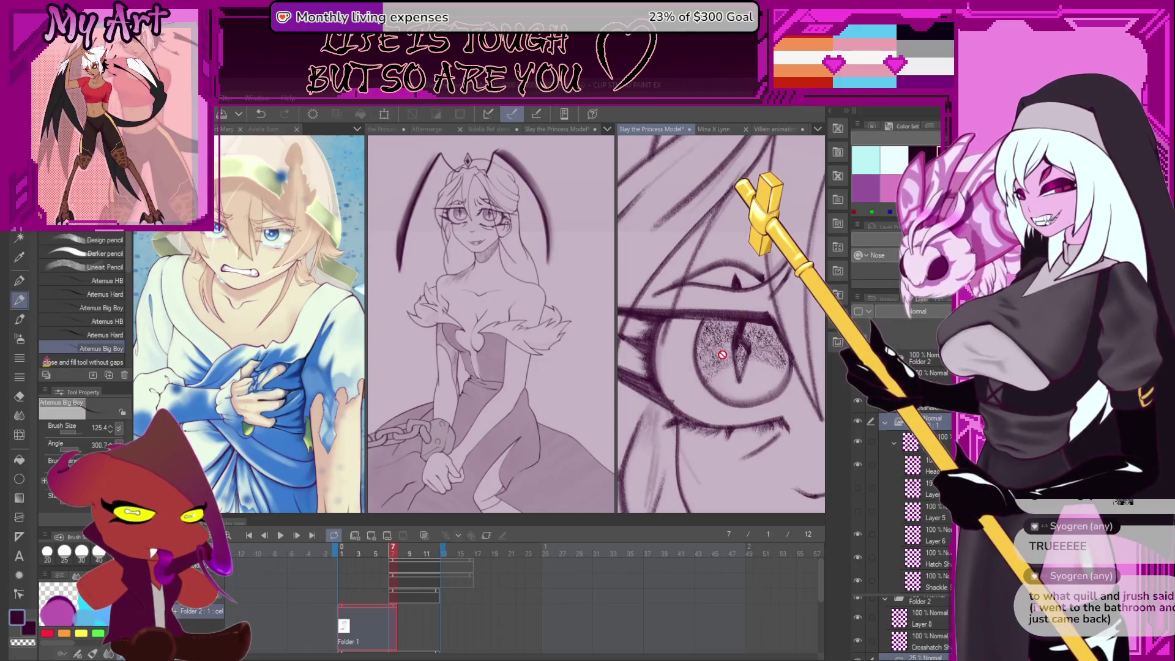
pyautogui.scroll(2, 738, 343)
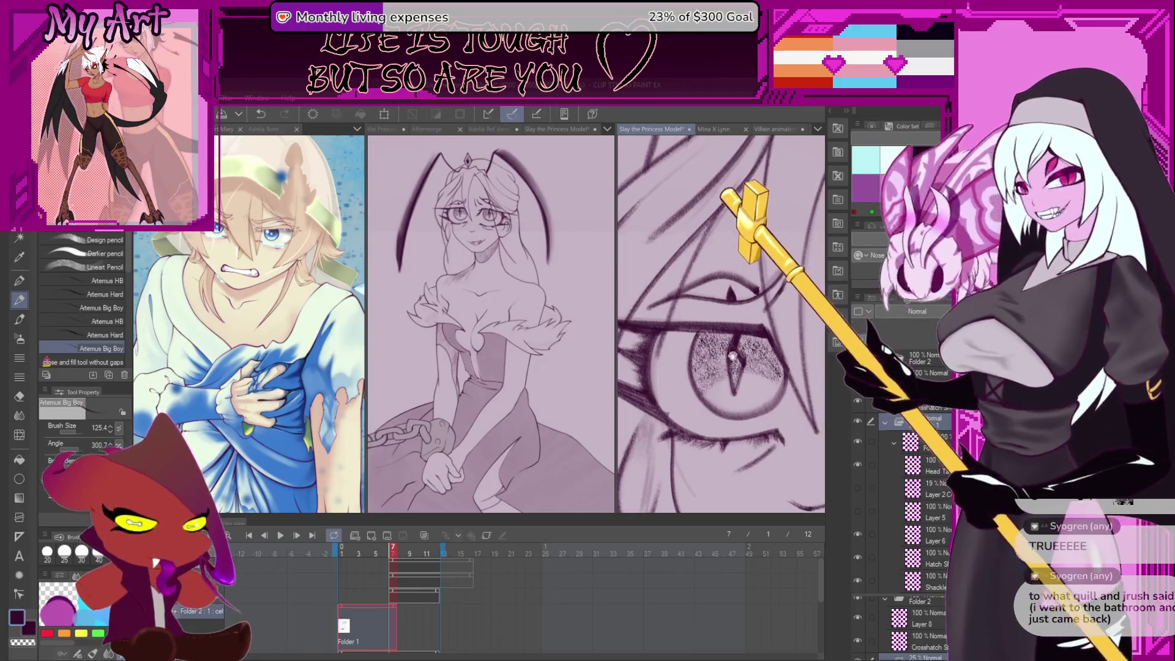
pyautogui.scroll(-2, 708, 404)
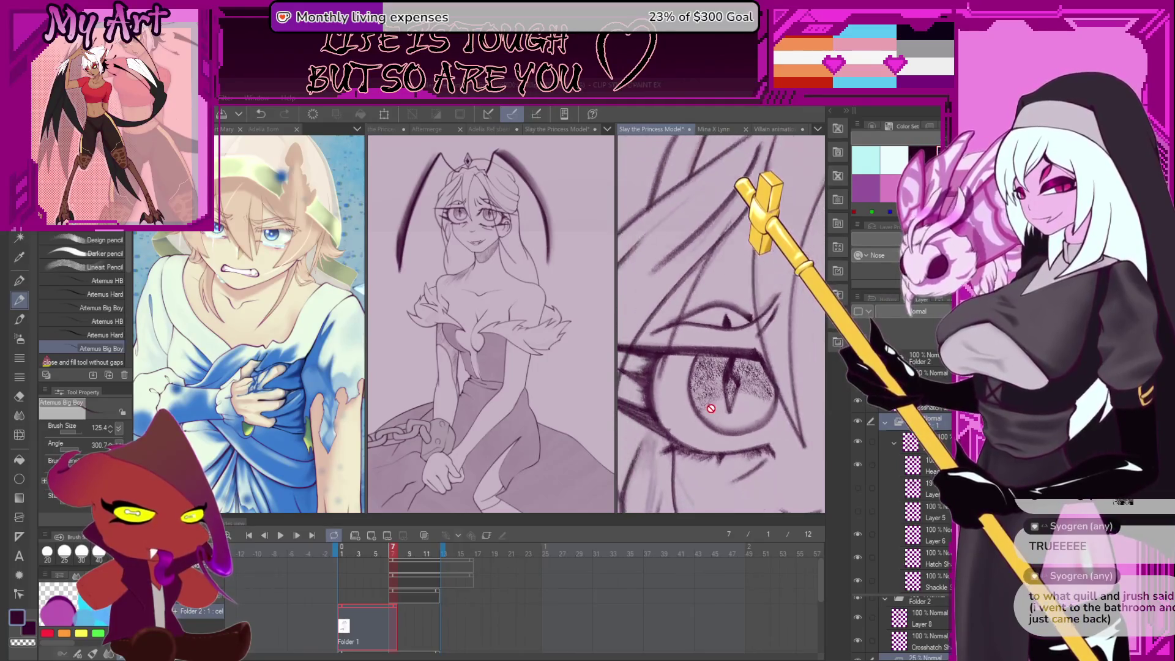
pyautogui.press('p')
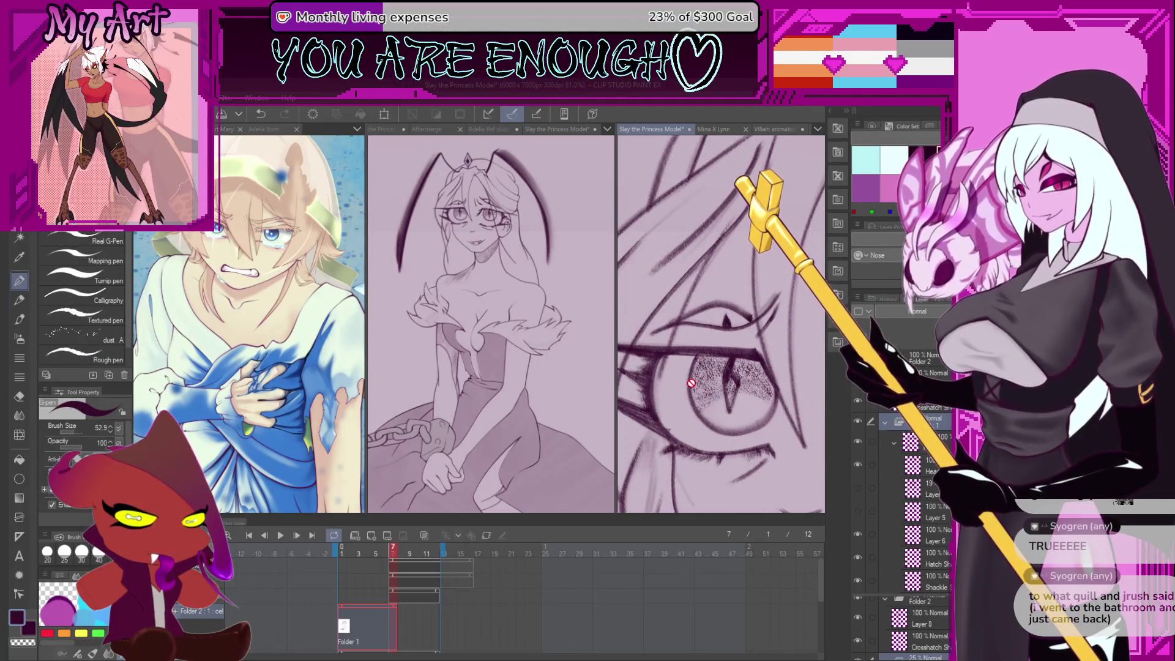
pyautogui.press('b')
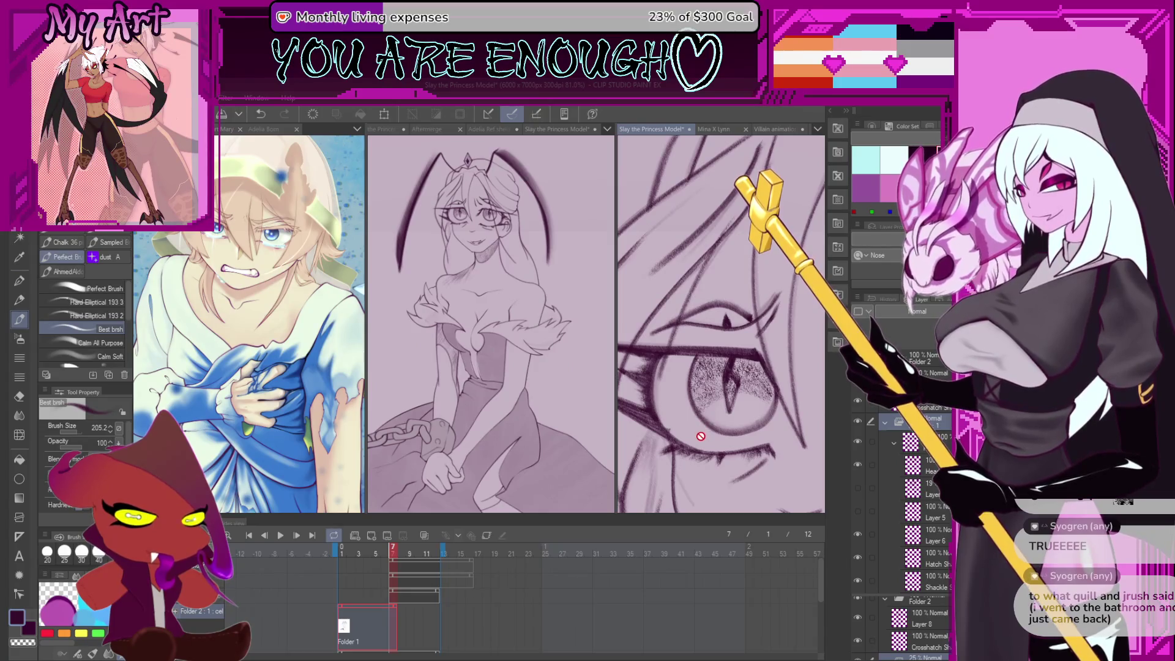
pyautogui.press('p')
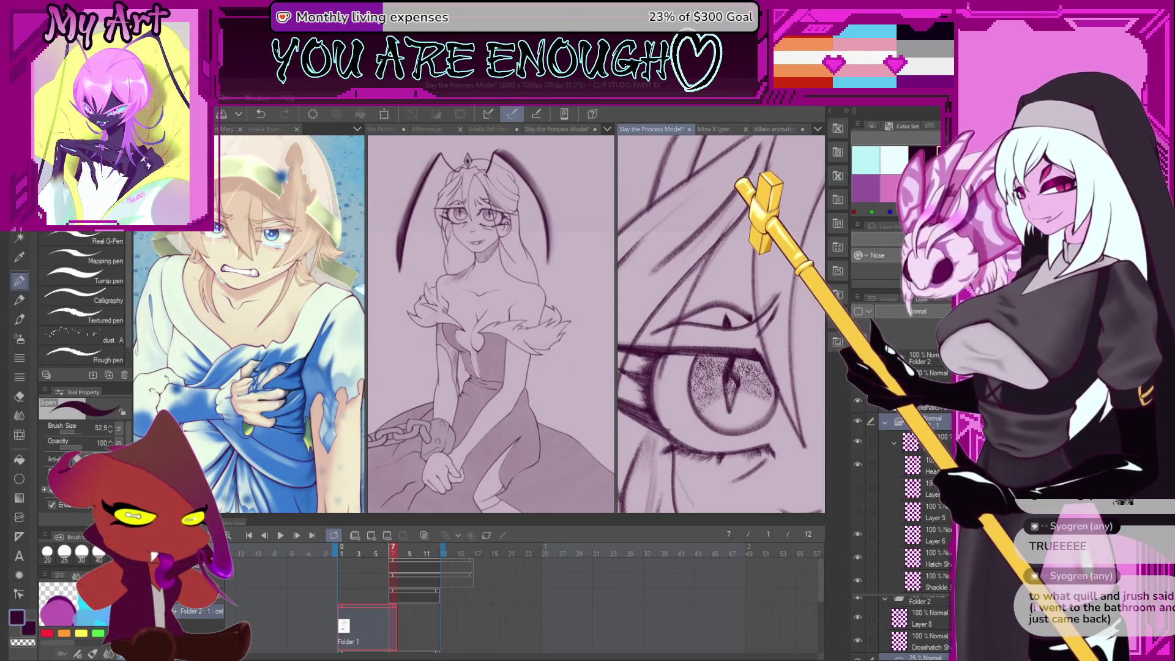
pyautogui.press('b')
pyautogui.click(89, 242)
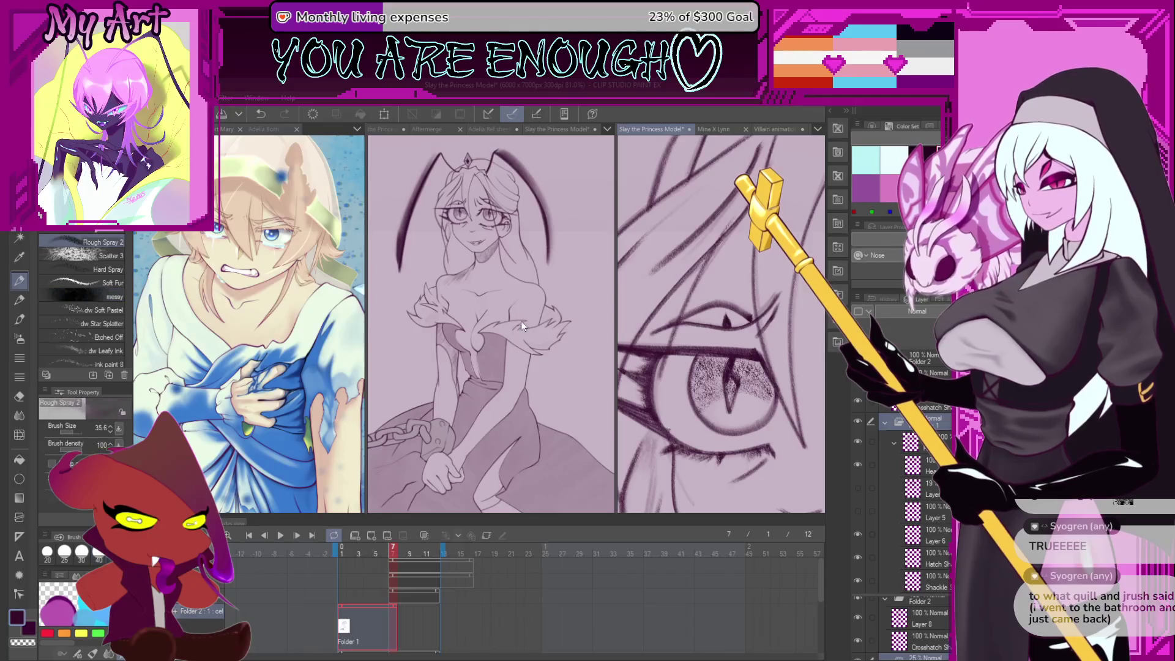
# Spray rough speckle texture over the left and upper-left pupil, checking against frame 6
pyautogui.scroll(2, 716, 404)
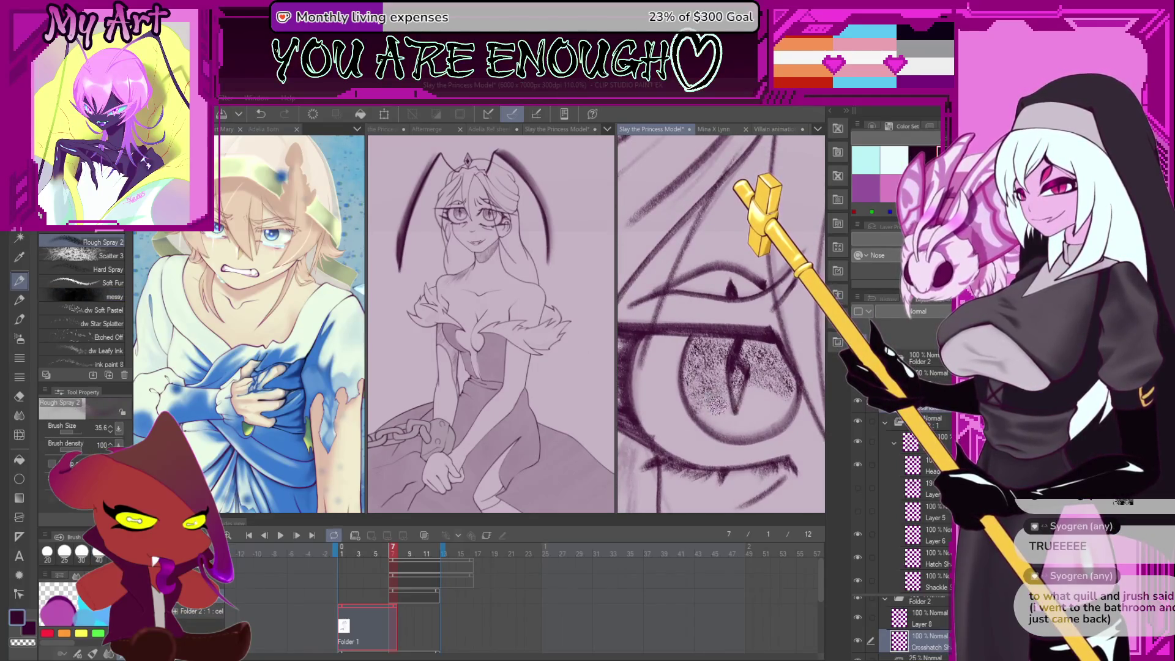
pyautogui.moveTo(757, 408)
pyautogui.mouseDown()
pyautogui.moveTo(710, 403)
pyautogui.moveTo(704, 373)
pyautogui.moveTo(723, 392)
pyautogui.moveTo(710, 330)
pyautogui.moveTo(734, 343)
pyautogui.moveTo(728, 392)
pyautogui.moveTo(694, 365)
pyautogui.moveTo(716, 391)
pyautogui.moveTo(728, 334)
pyautogui.moveTo(771, 382)
pyautogui.moveTo(768, 340)
pyautogui.moveTo(747, 388)
pyautogui.moveTo(780, 376)
pyautogui.moveTo(784, 355)
pyautogui.mouseUp()
pyautogui.moveTo(688, 358)
pyautogui.mouseDown()
pyautogui.moveTo(685, 306)
pyautogui.moveTo(710, 316)
pyautogui.moveTo(700, 358)
pyautogui.moveTo(774, 355)
pyautogui.moveTo(765, 328)
pyautogui.moveTo(697, 321)
pyautogui.moveTo(759, 342)
pyautogui.moveTo(691, 336)
pyautogui.moveTo(685, 361)
pyautogui.mouseUp()
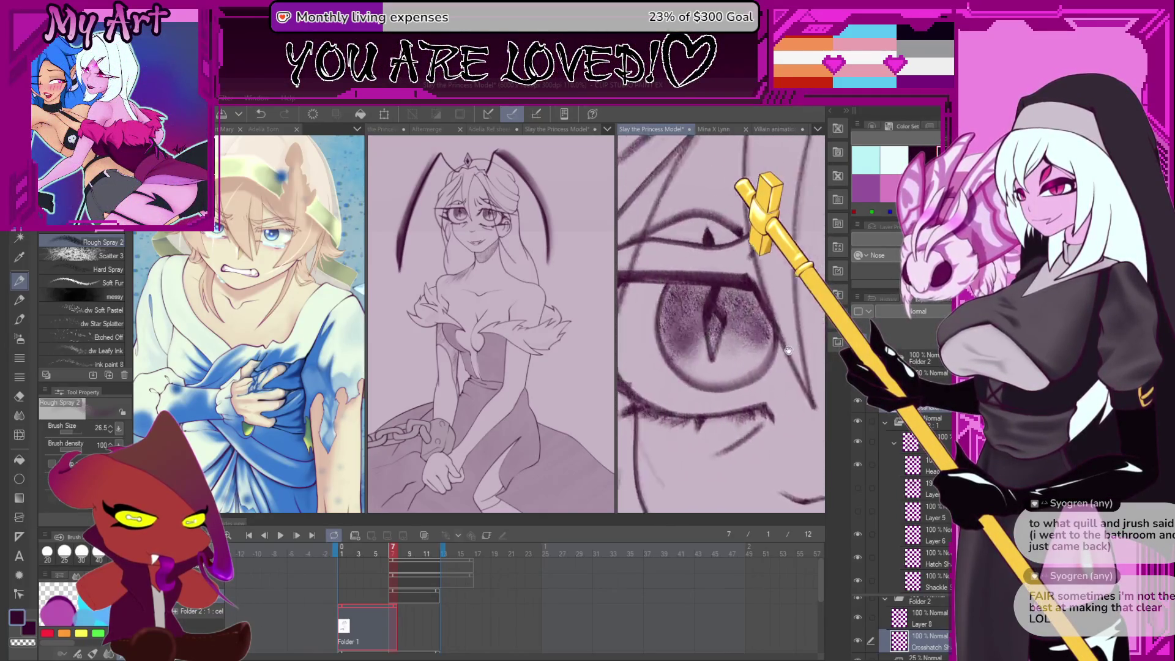
pyautogui.click(384, 623)
pyautogui.click(391, 626)
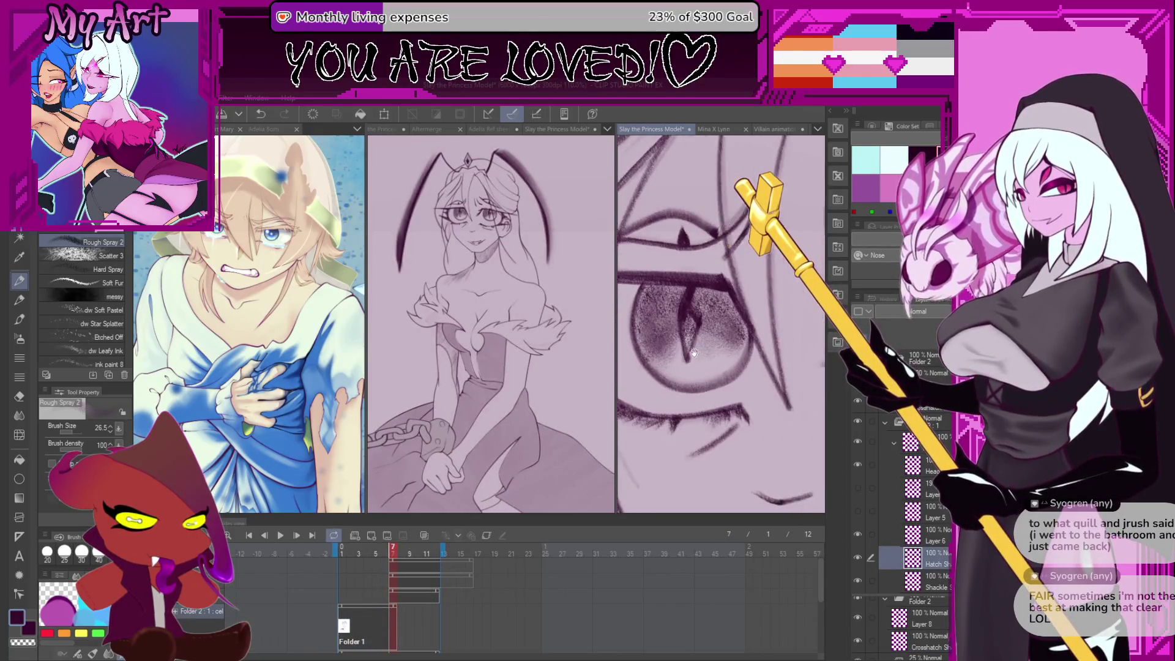
# Switch to the soft airbrush at size 107 and make the Crosshatch Sh layer active
pyautogui.press('b')
pyautogui.press('b')
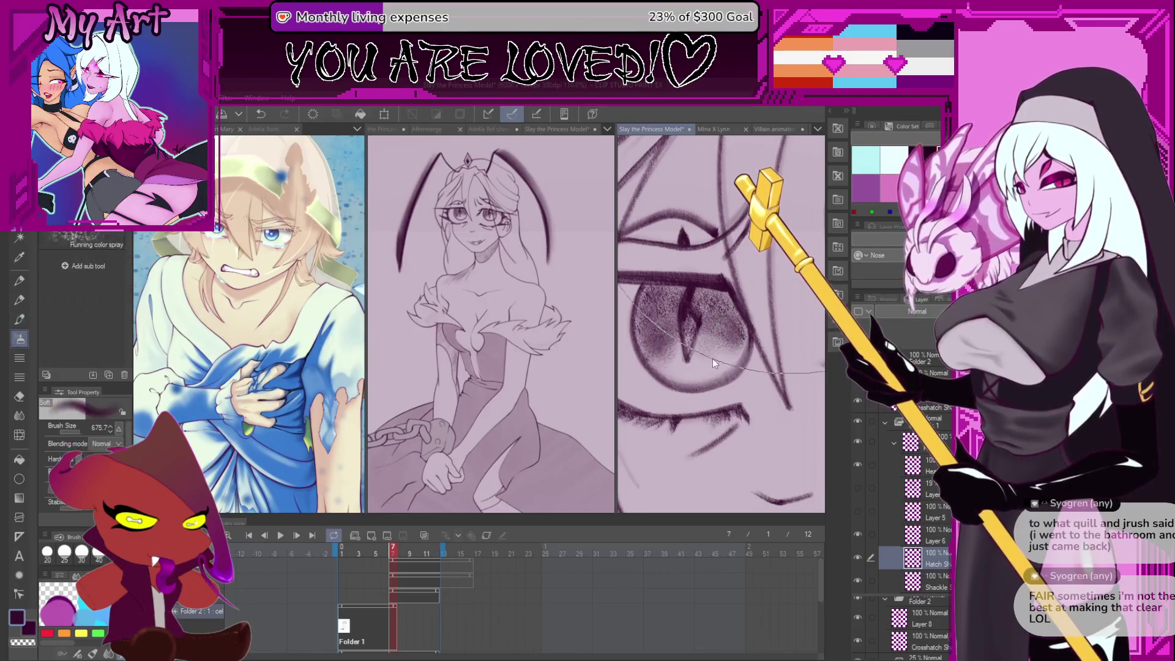
pyautogui.moveTo(780, 261); pyautogui.dragTo(713, 375)
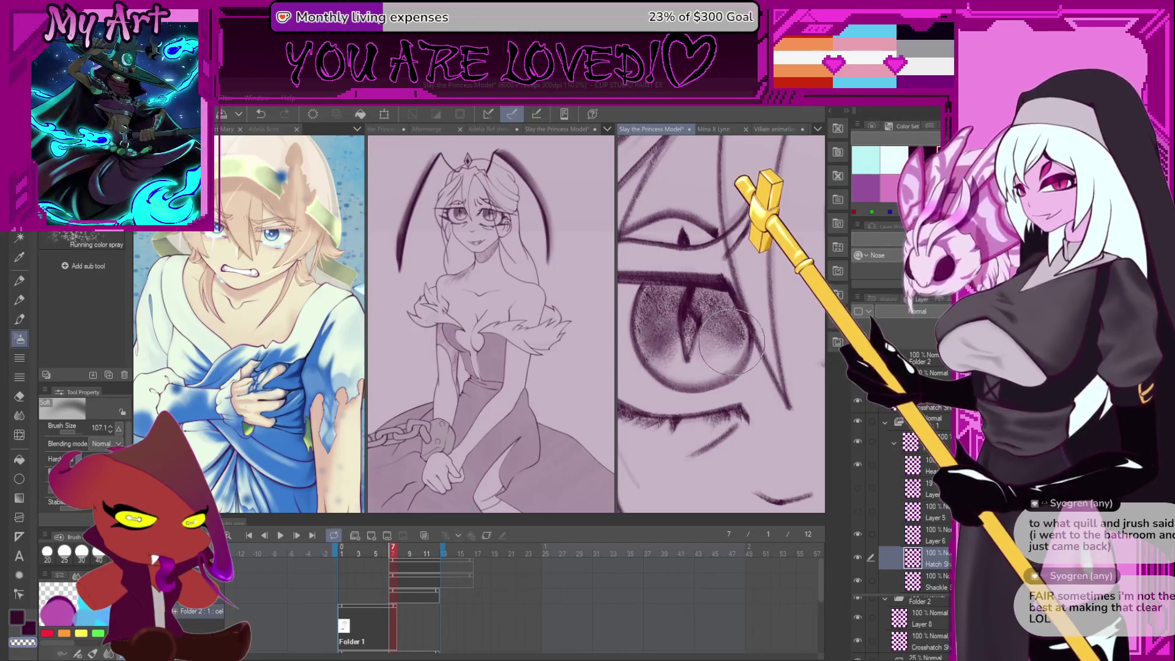
pyautogui.click(930, 641)
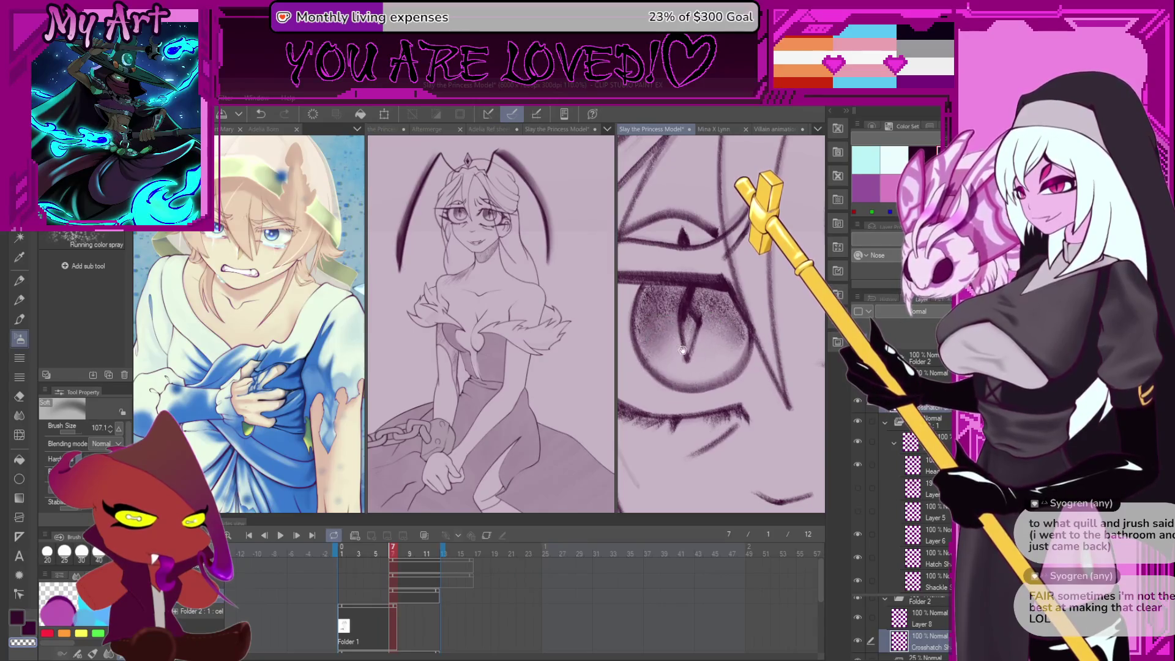
pyautogui.scroll(1, 692, 367)
pyautogui.scroll(-3, 697, 389)
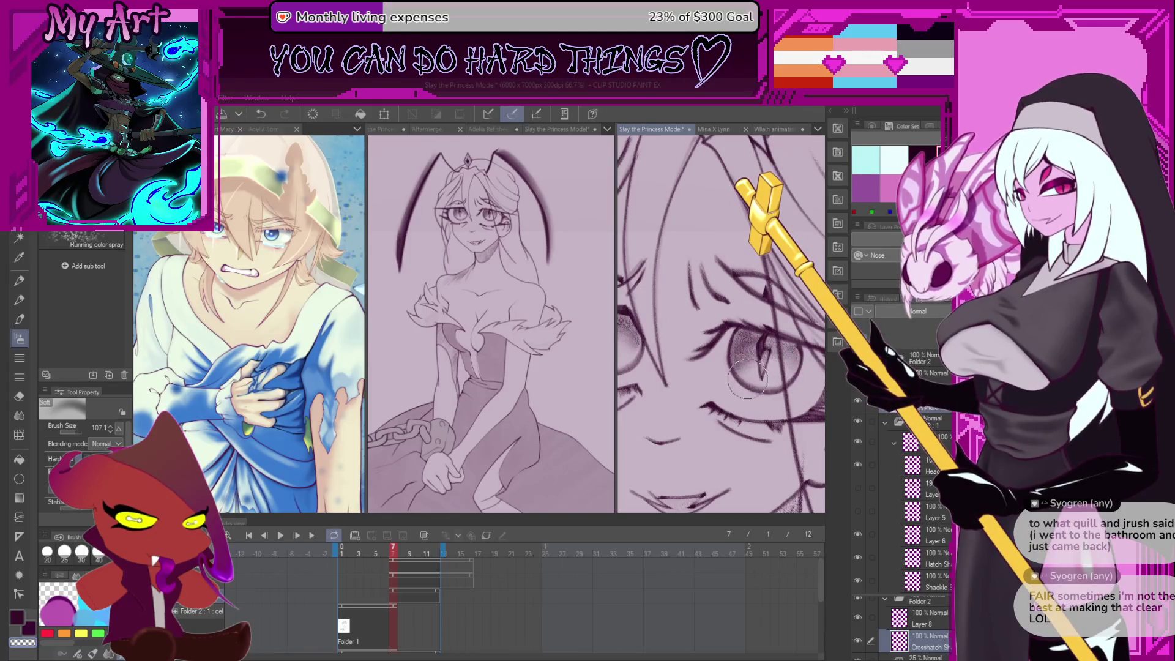
# Scrub through frames 9 and 5 to frame 10, then airbrush soft shading into the iris
pyautogui.click(373, 602)
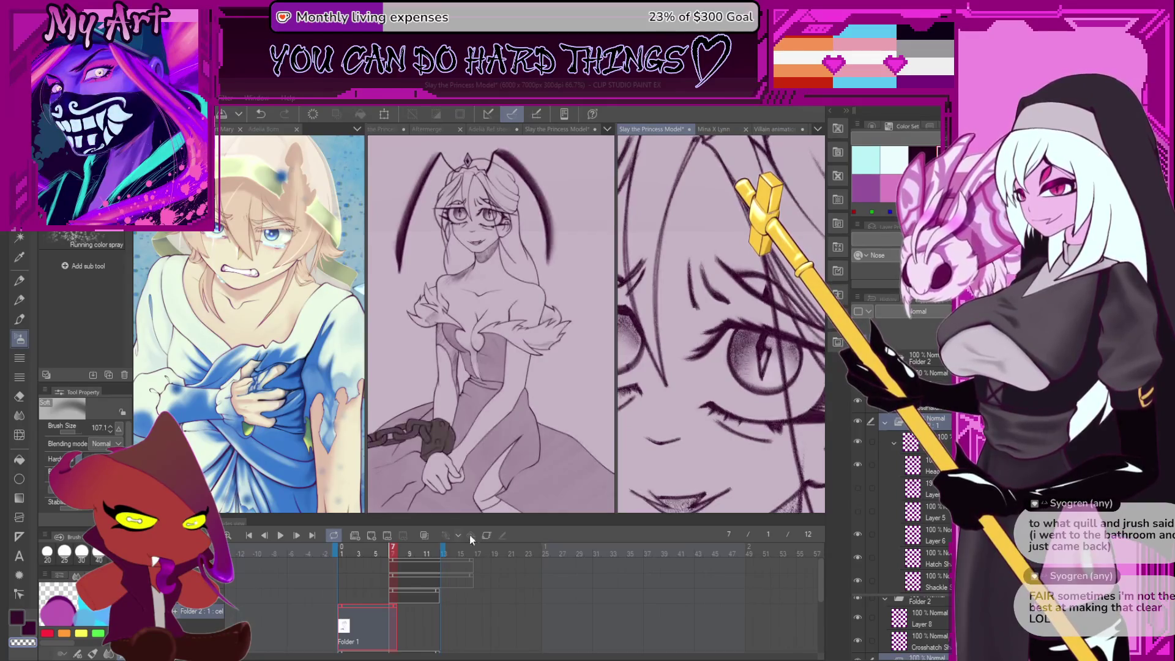
pyautogui.click(393, 591)
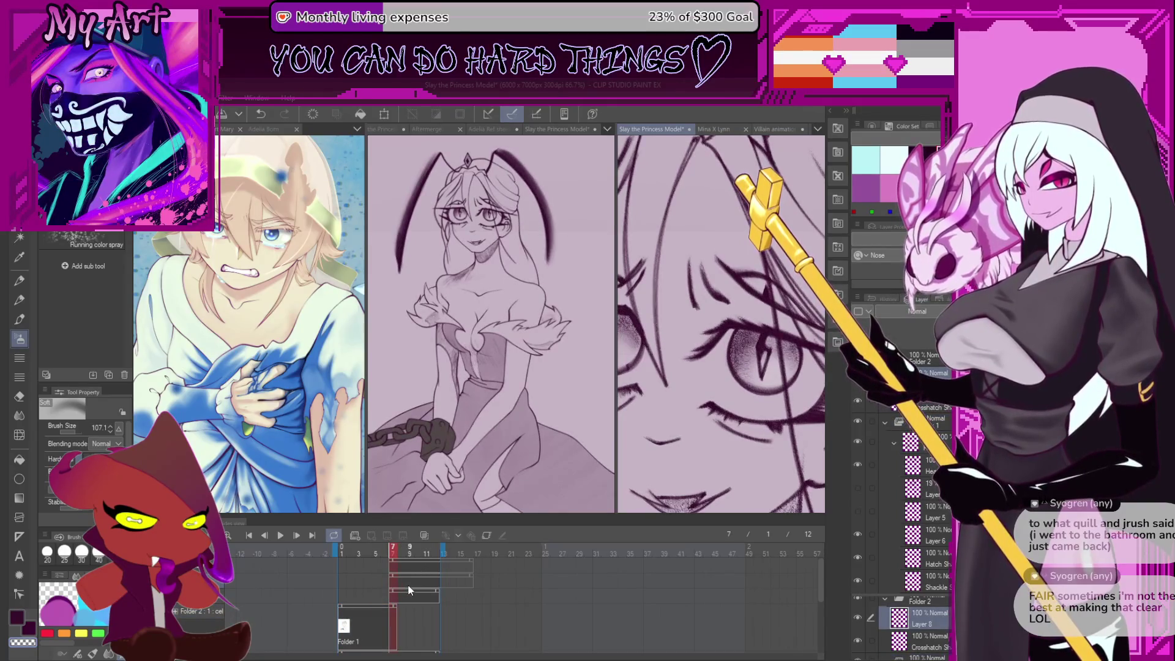
pyautogui.click(412, 587)
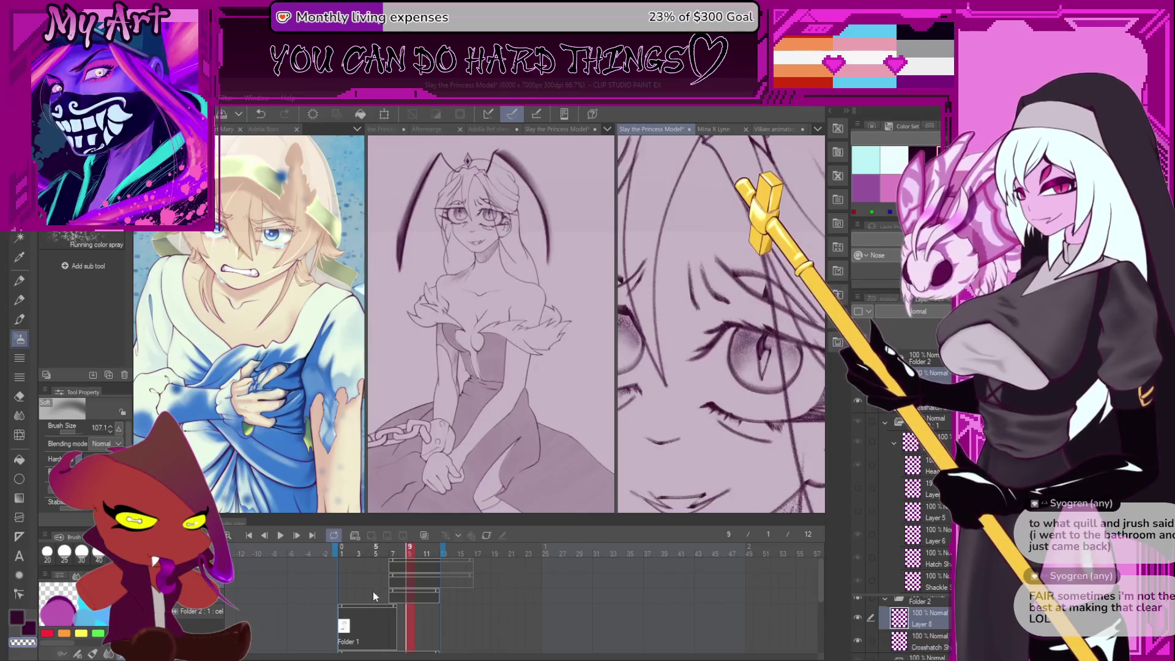
pyautogui.click(373, 596)
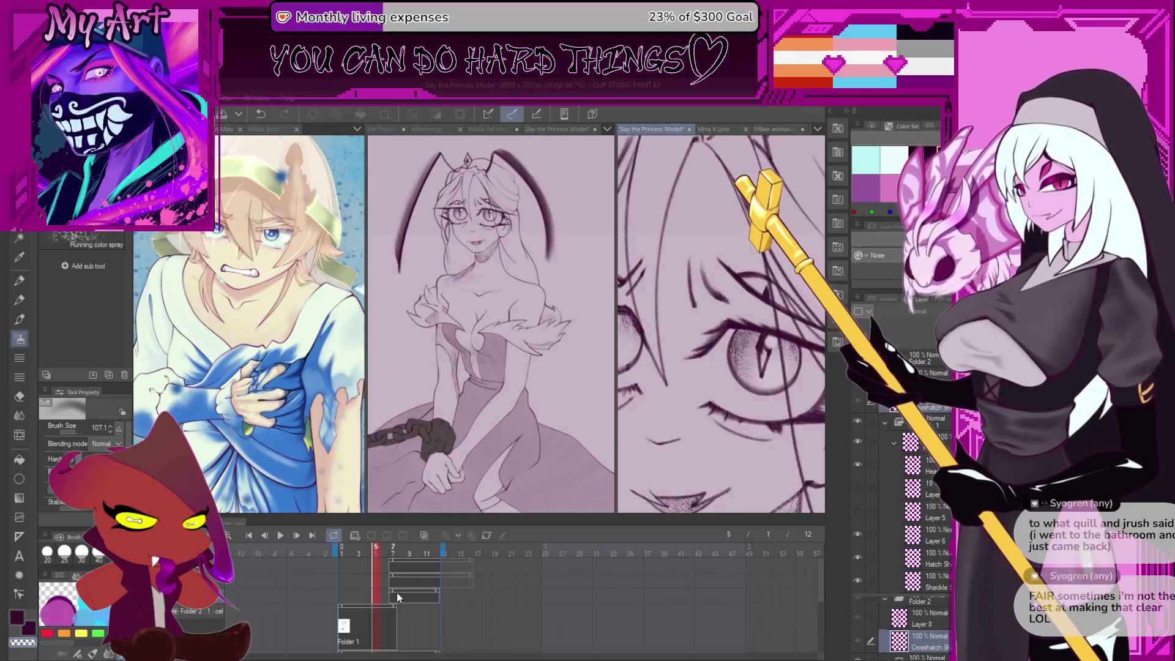
pyautogui.scroll(3, 754, 338)
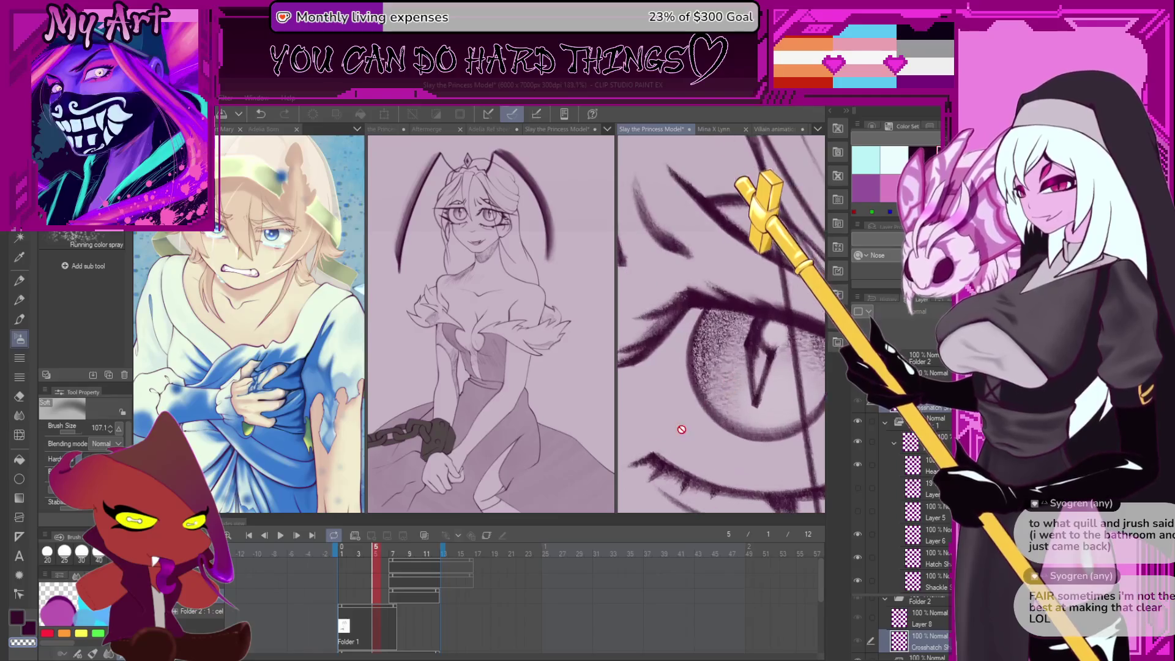
pyautogui.click(420, 592)
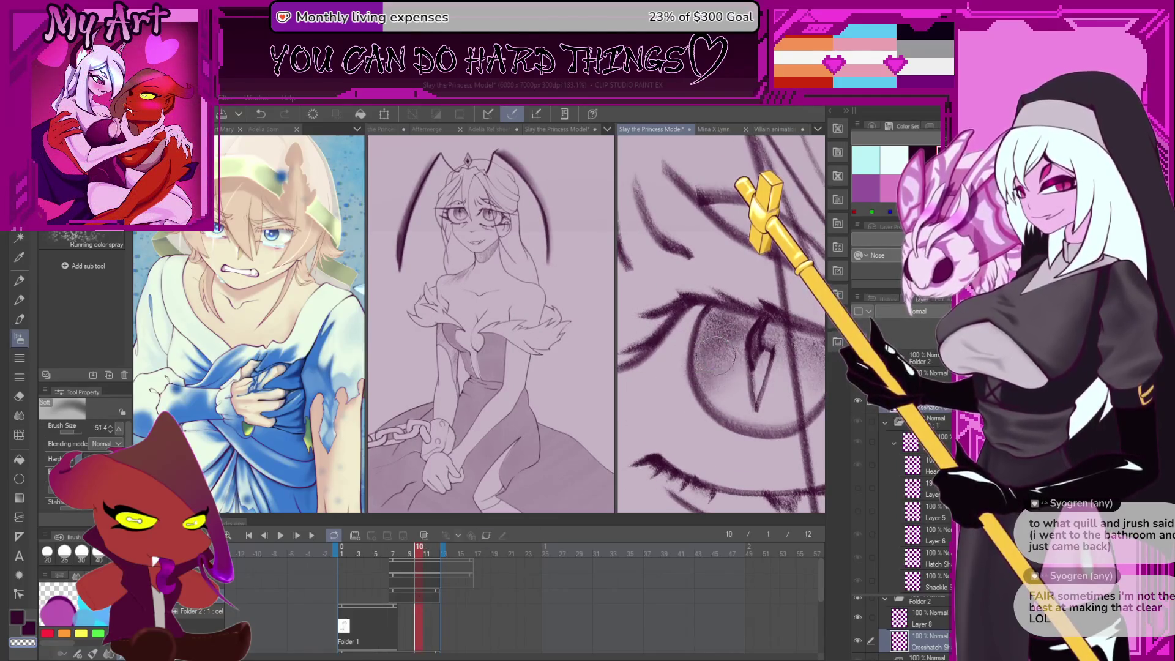
pyautogui.moveTo(721, 383); pyautogui.dragTo(715, 383)
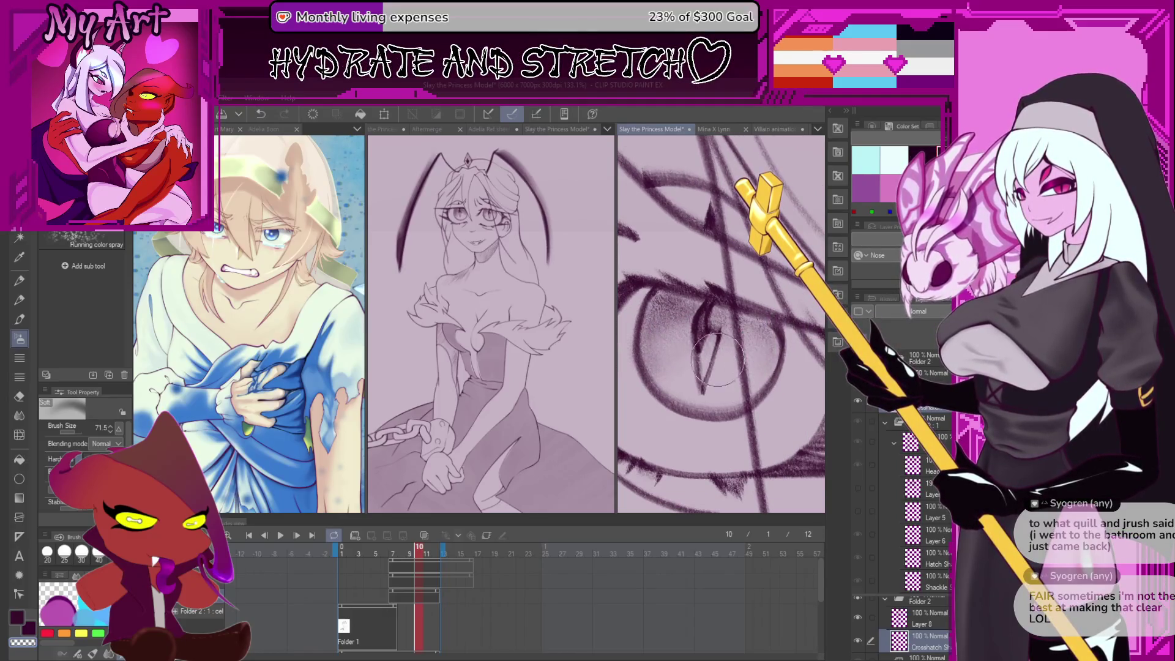
pyautogui.scroll(-2, 660, 360)
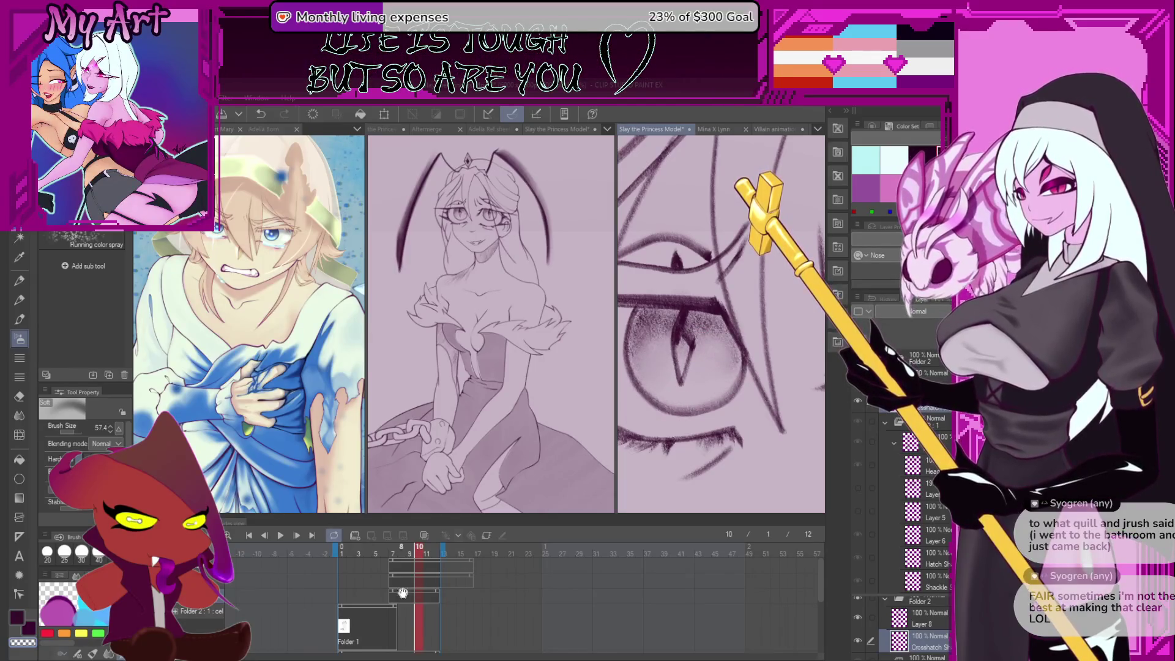
# Paint a small white highlight on the pupil on Layer 8, undoing one stroke
pyautogui.scroll(-1, 720, 398)
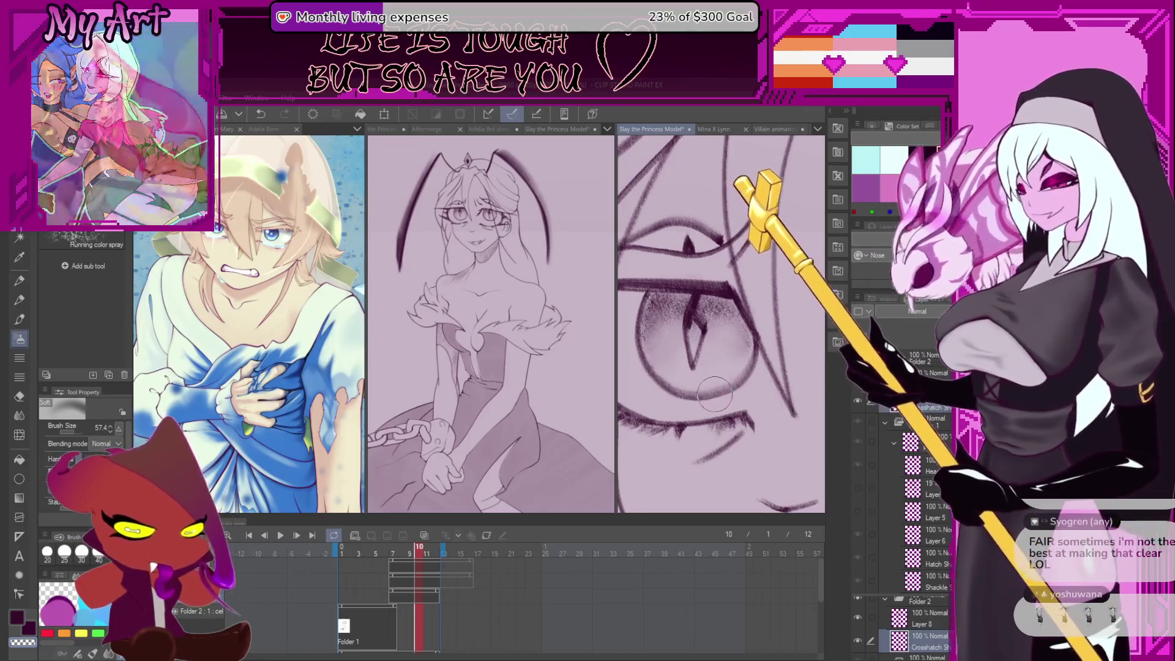
pyautogui.scroll(-4, 714, 394)
pyautogui.moveTo(789, 414); pyautogui.dragTo(807, 397)
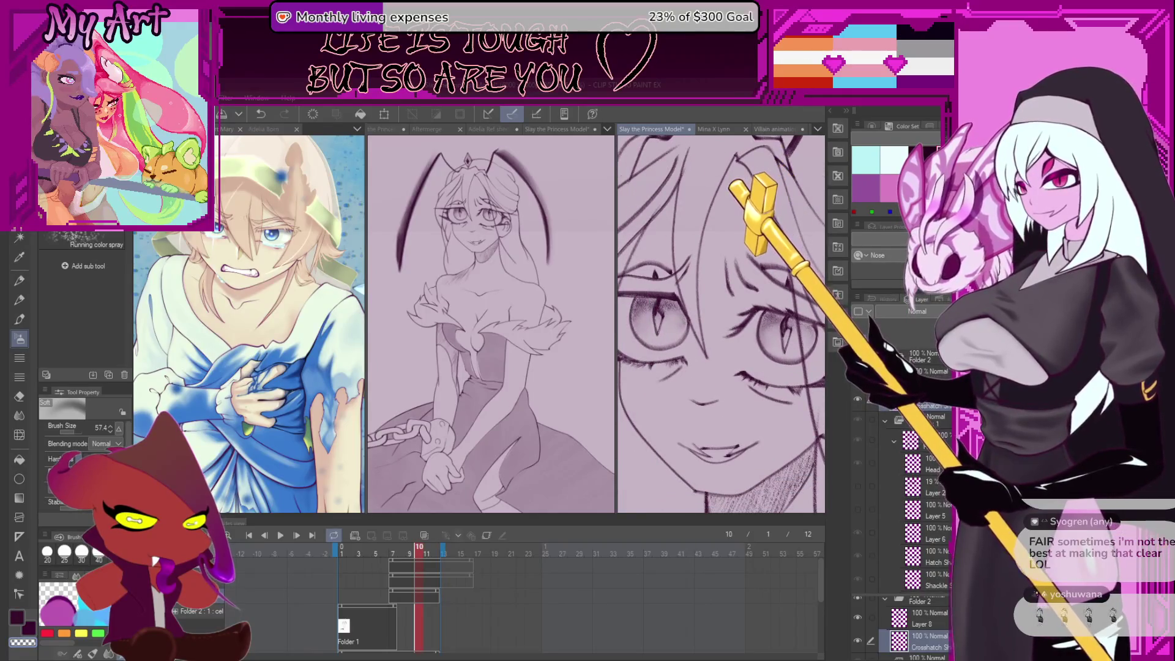
pyautogui.click(921, 618)
pyautogui.scroll(2, 721, 324)
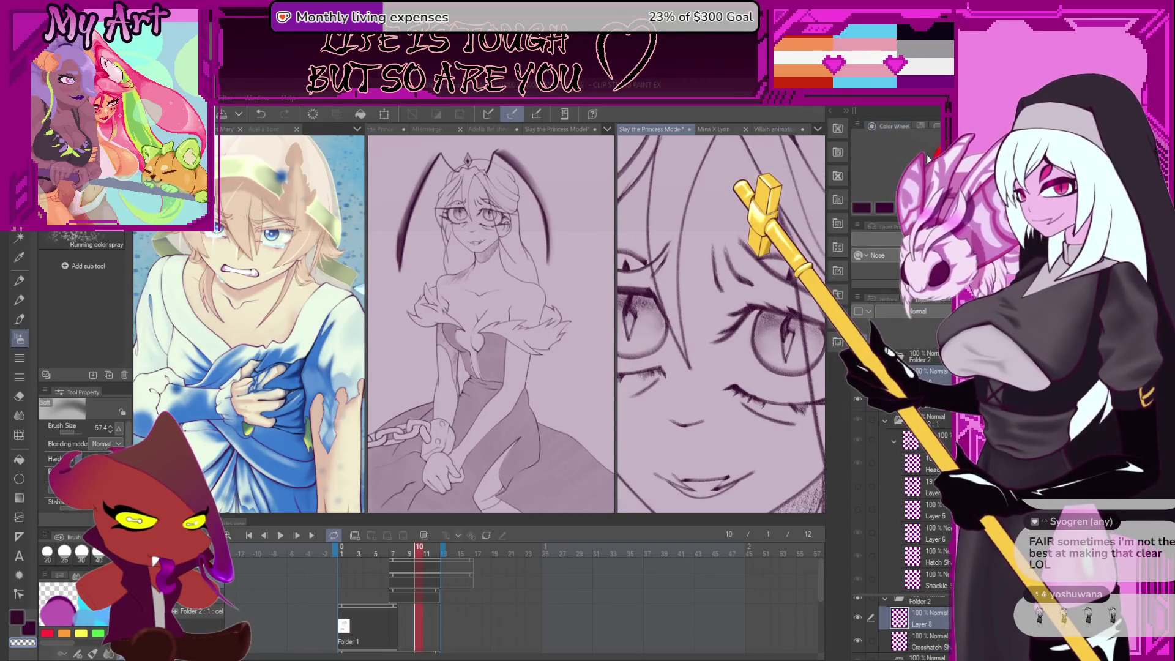
pyautogui.scroll(3, 780, 332)
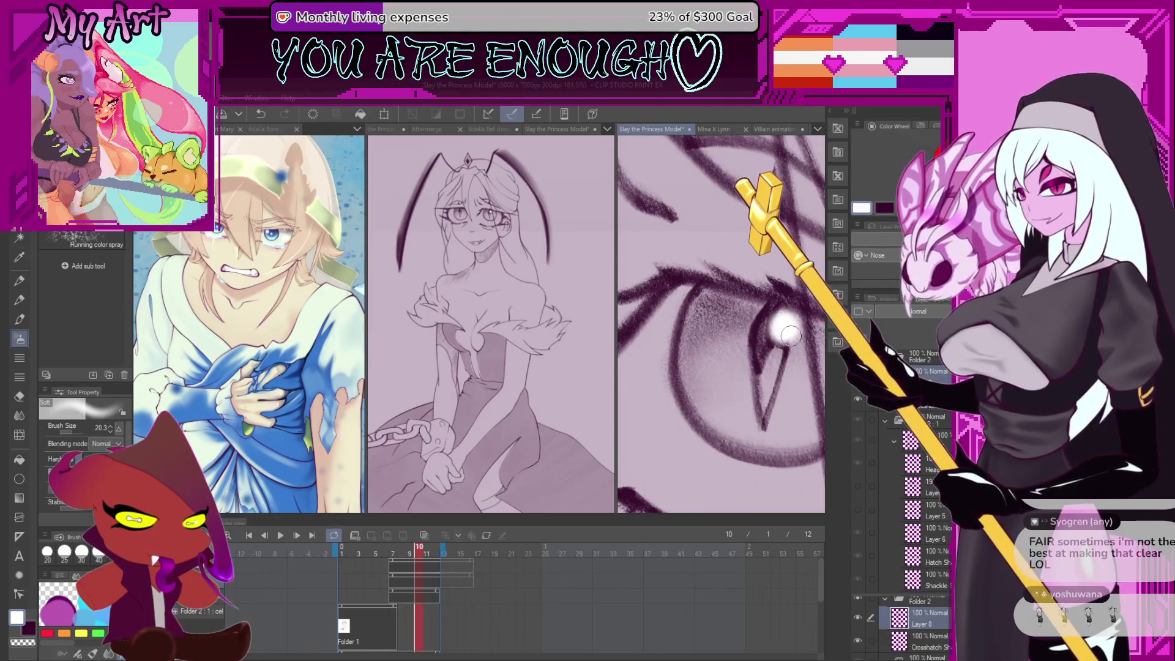
pyautogui.hotkey('ctrl', 'z')
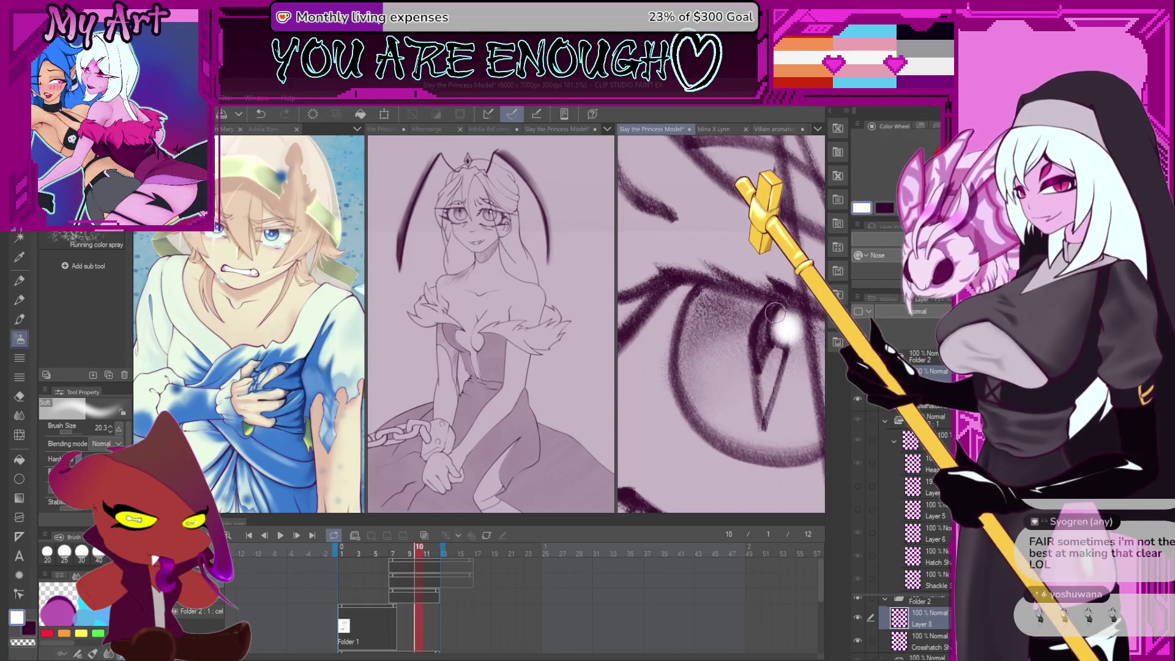
pyautogui.scroll(-4, 780, 314)
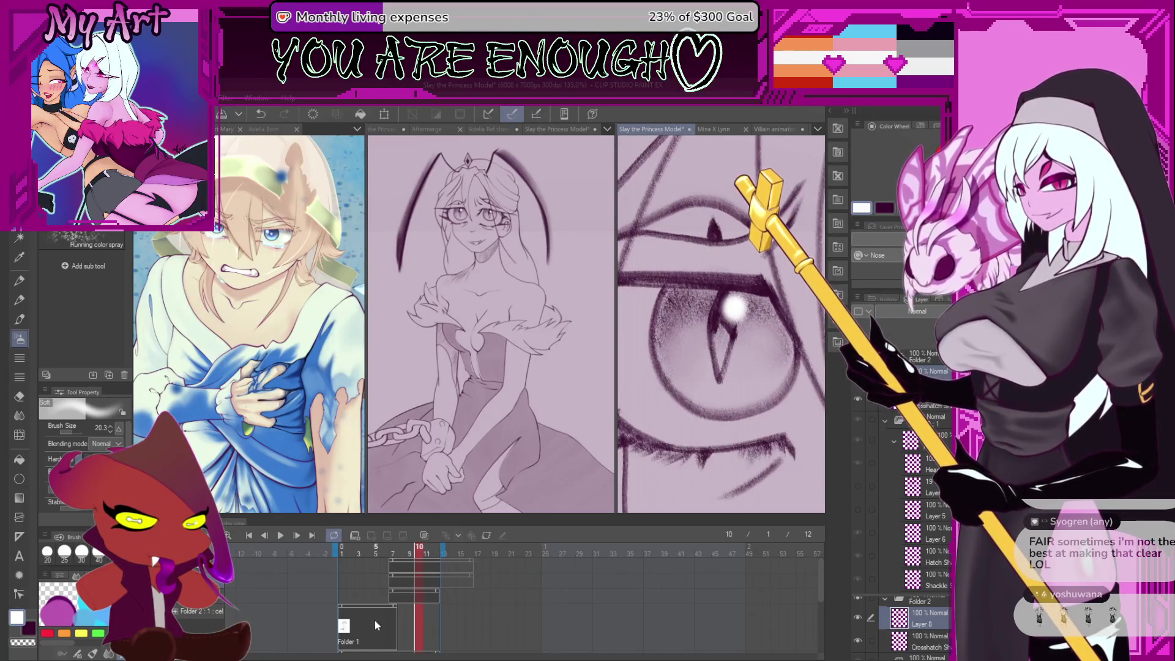
# Compare the eye on frames 8, 5 and 9, then return to frame 10
pyautogui.click(399, 621)
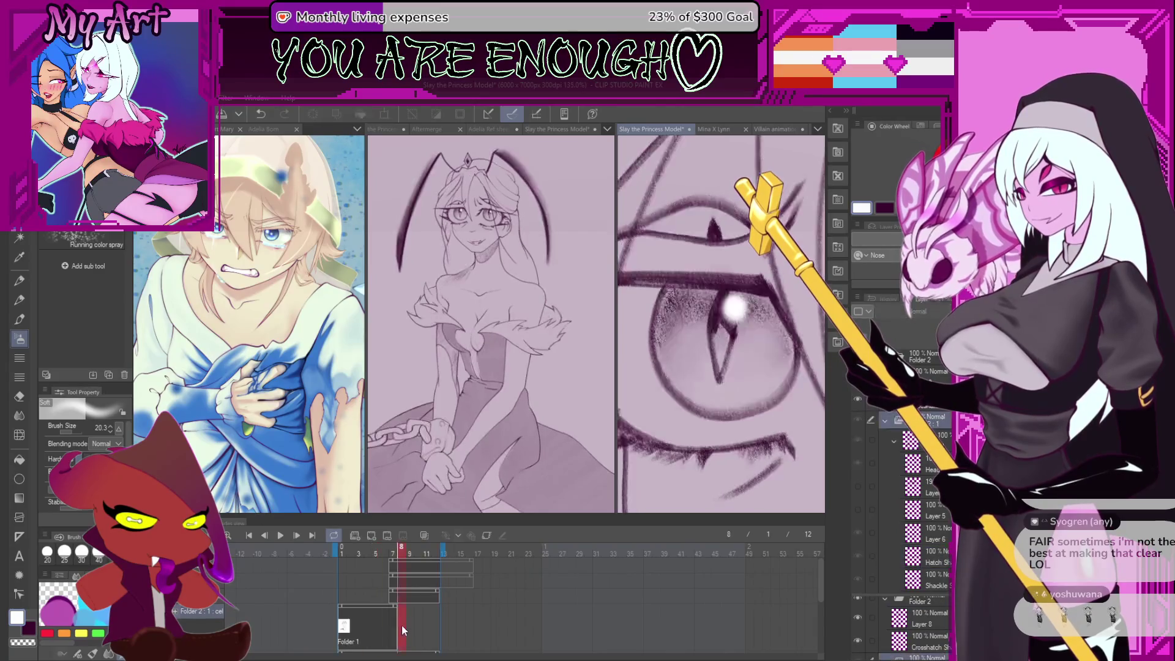
pyautogui.click(371, 623)
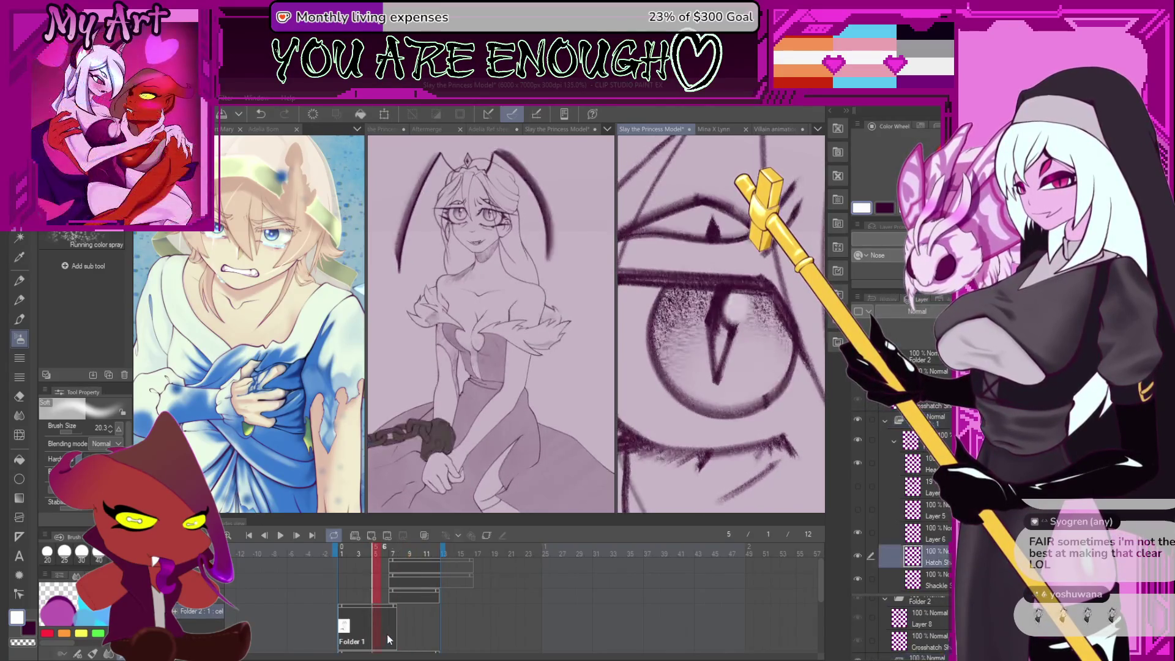
pyautogui.click(406, 639)
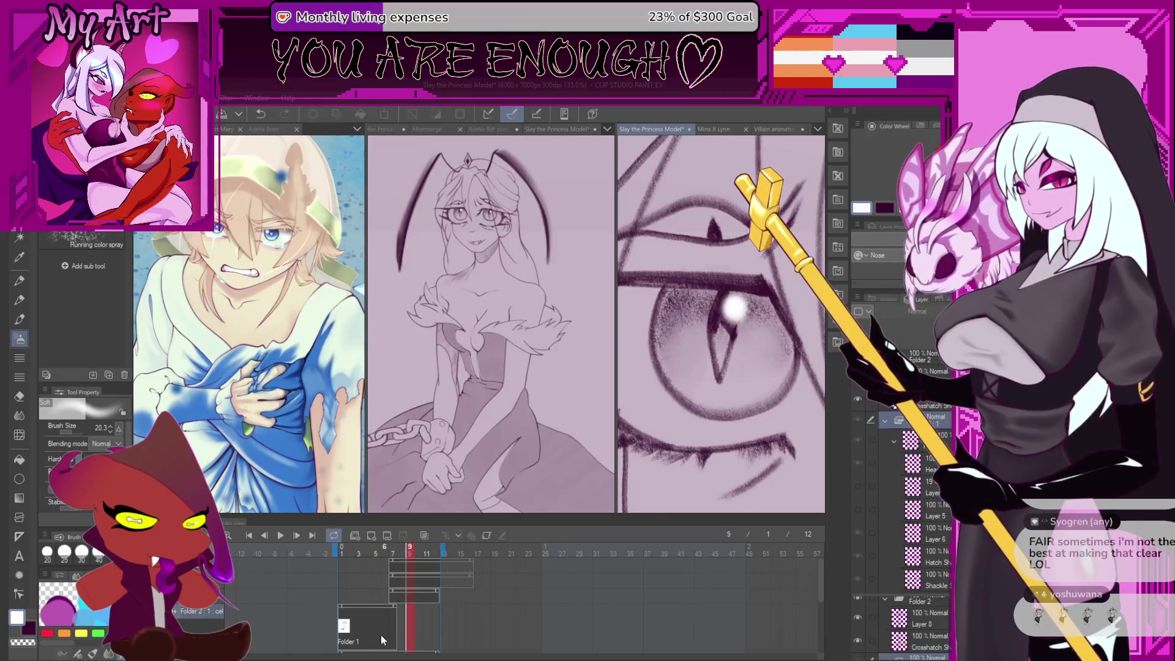
pyautogui.click(414, 641)
pyautogui.scroll(-5, 622, 451)
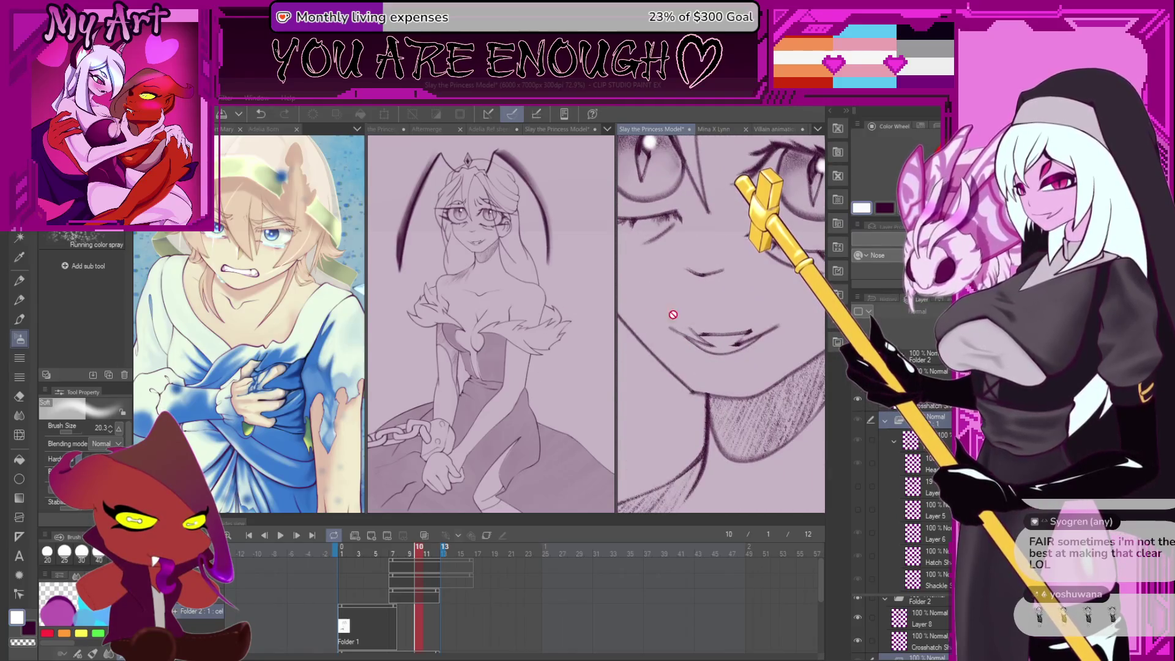
# Lasso a freehand selection around the jagged ruffle strokes below the face
pyautogui.scroll(4, 663, 314)
pyautogui.moveTo(740, 338)
pyautogui.mouseDown()
pyautogui.moveTo(739, 374)
pyautogui.moveTo(711, 330)
pyautogui.mouseUp()
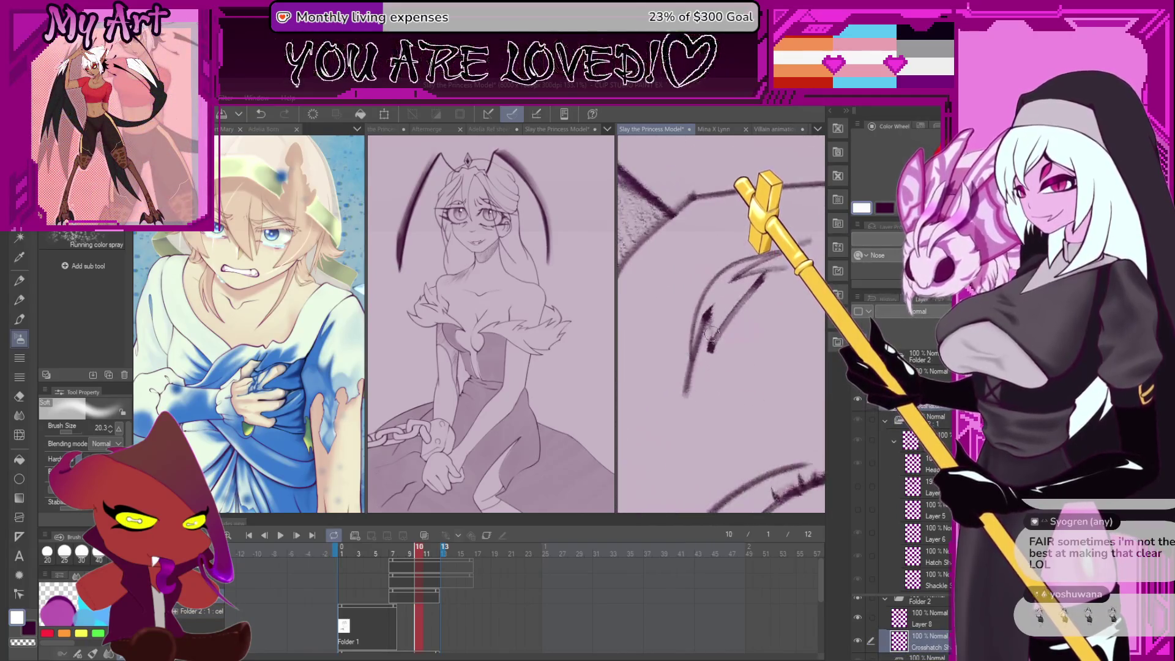
pyautogui.press('m')
pyautogui.scroll(2, 692, 373)
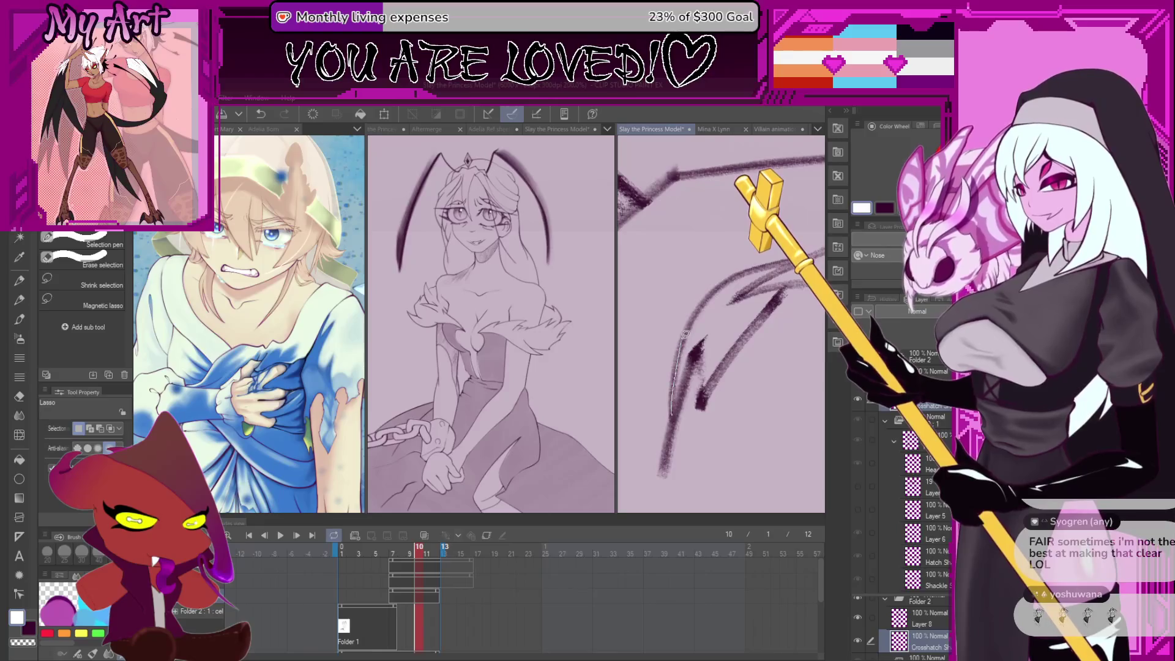
pyautogui.moveTo(731, 277); pyautogui.dragTo(805, 253)
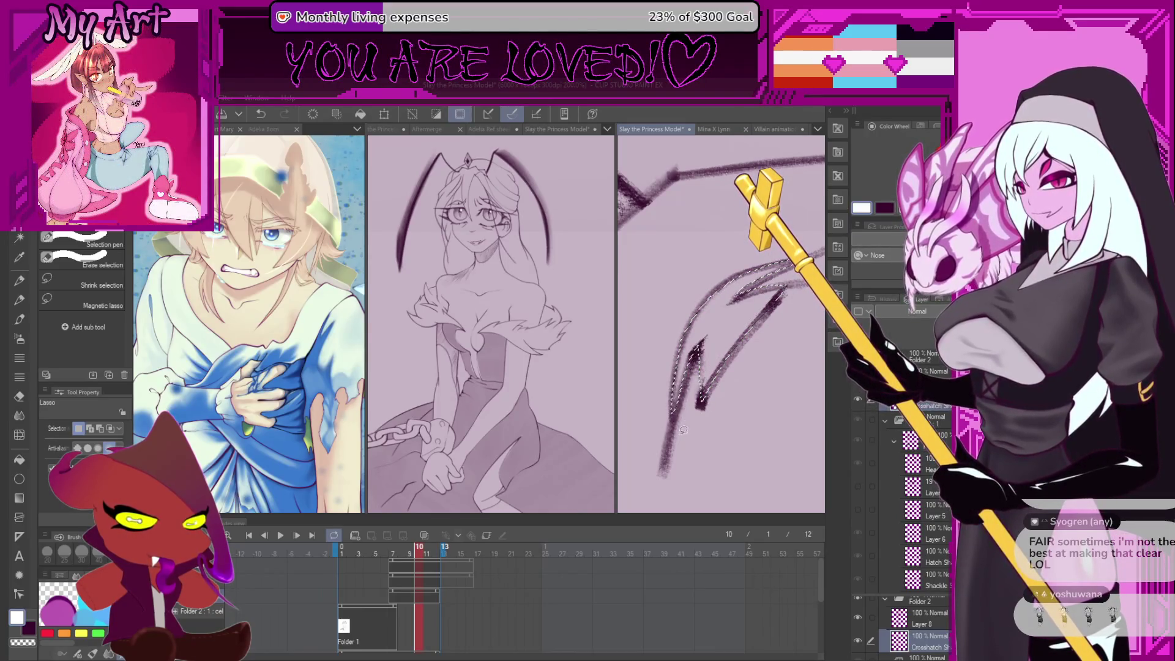
# Rotate and tilt the canvas view, then redraw a tighter selection around the ruffle strokes
pyautogui.moveTo(727, 331); pyautogui.dragTo(732, 307)
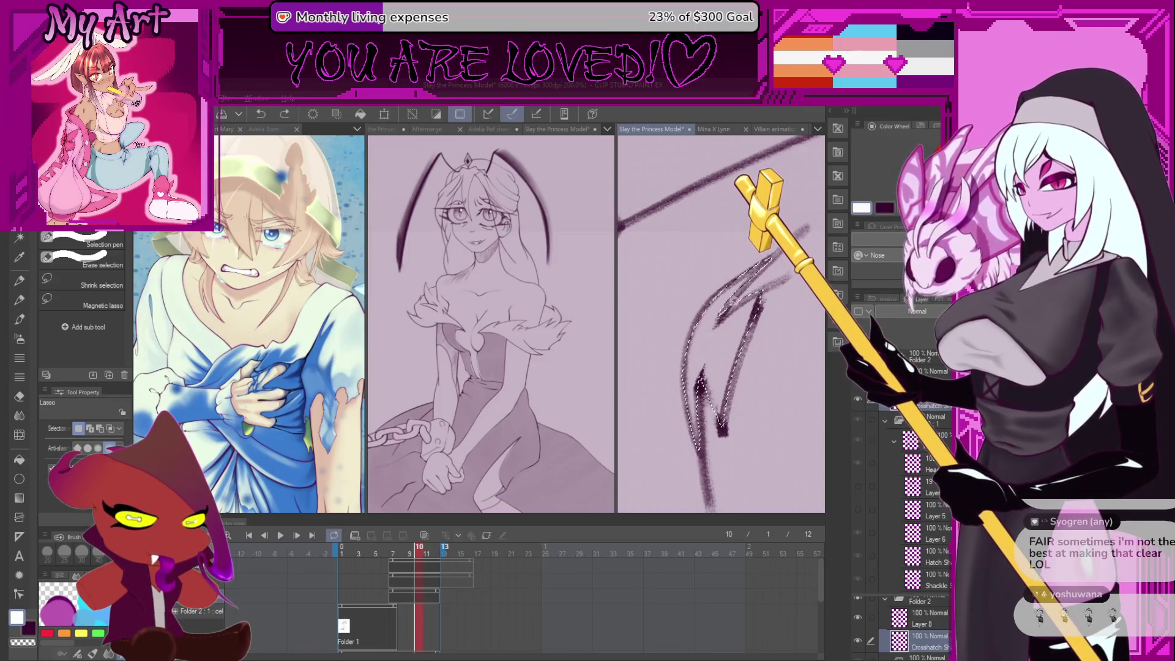
pyautogui.moveTo(725, 304); pyautogui.dragTo(720, 327)
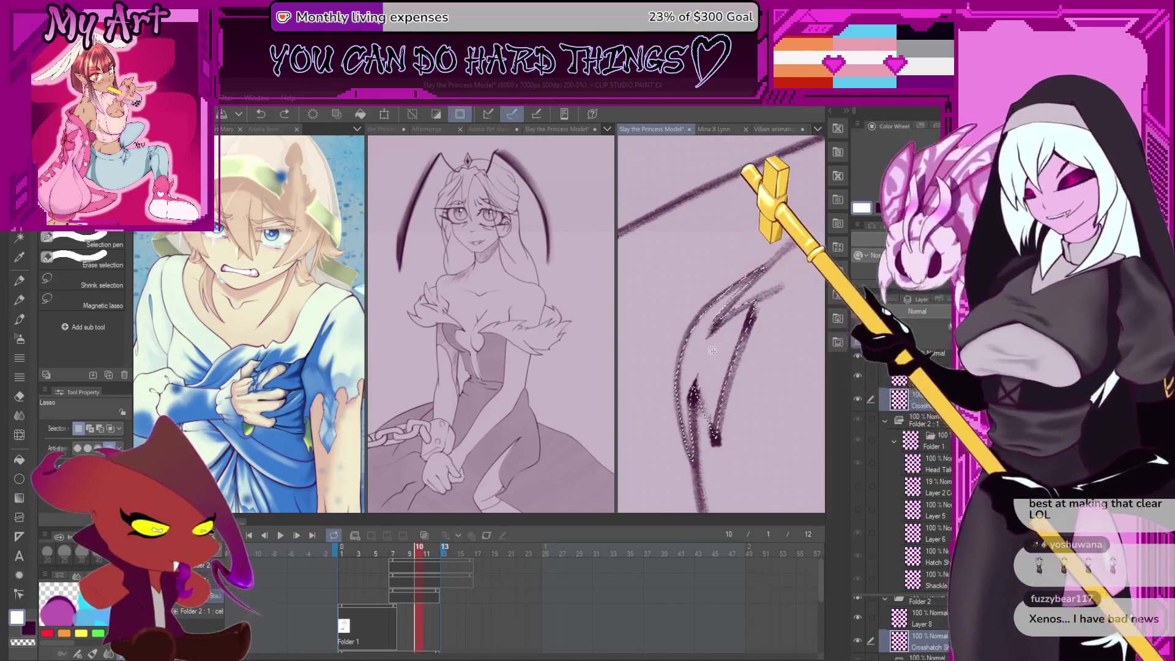
pyautogui.scroll(2, 713, 351)
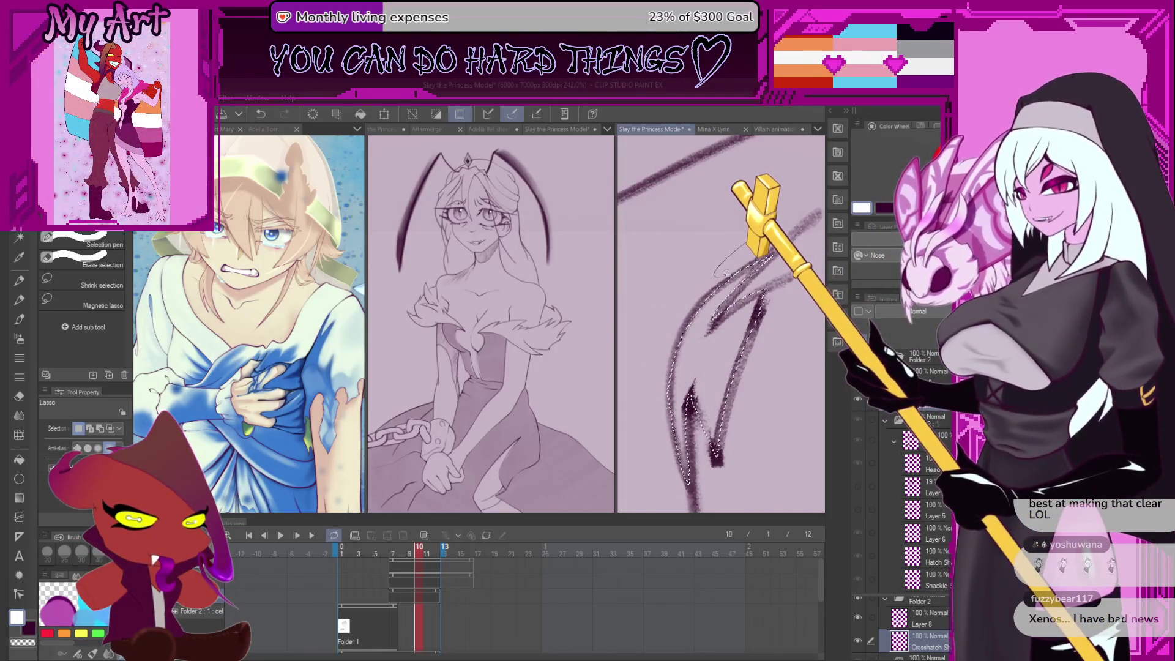
pyautogui.scroll(2, 722, 312)
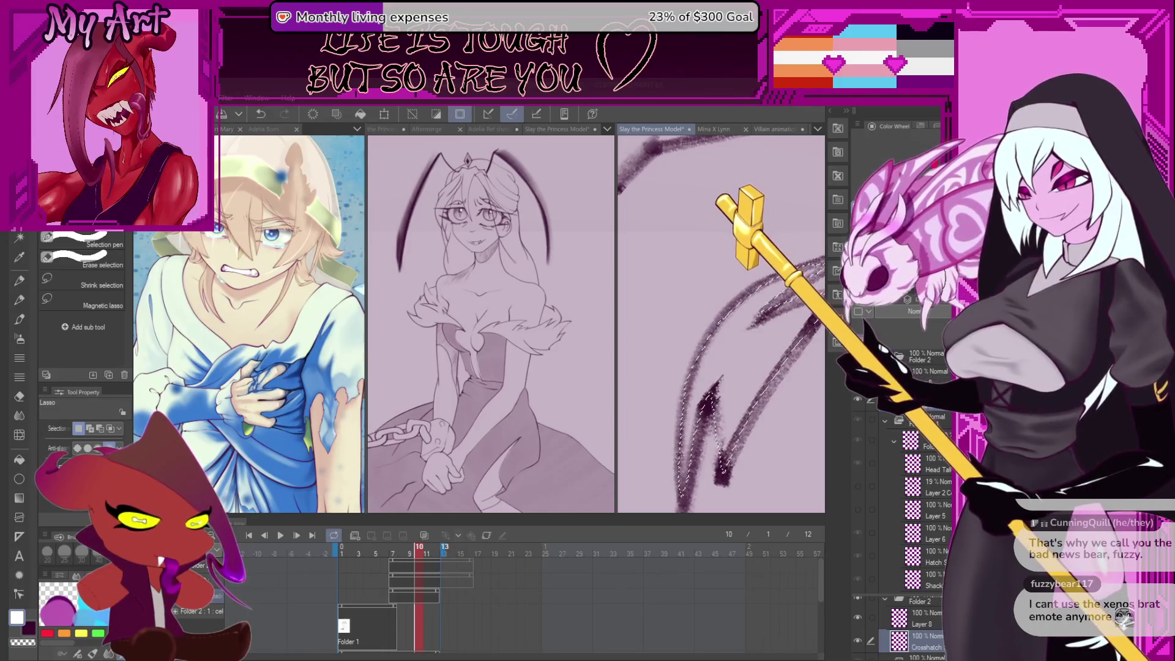
pyautogui.moveTo(820, 213)
pyautogui.mouseDown()
pyautogui.moveTo(728, 288)
pyautogui.moveTo(691, 438)
pyautogui.moveTo(717, 343)
pyautogui.moveTo(748, 418)
pyautogui.moveTo(729, 384)
pyautogui.moveTo(663, 356)
pyautogui.mouseUp()
# Switch to the Artemus Big Boy pencil at a smaller size, keeping the colour wheel shown
pyautogui.press('p')
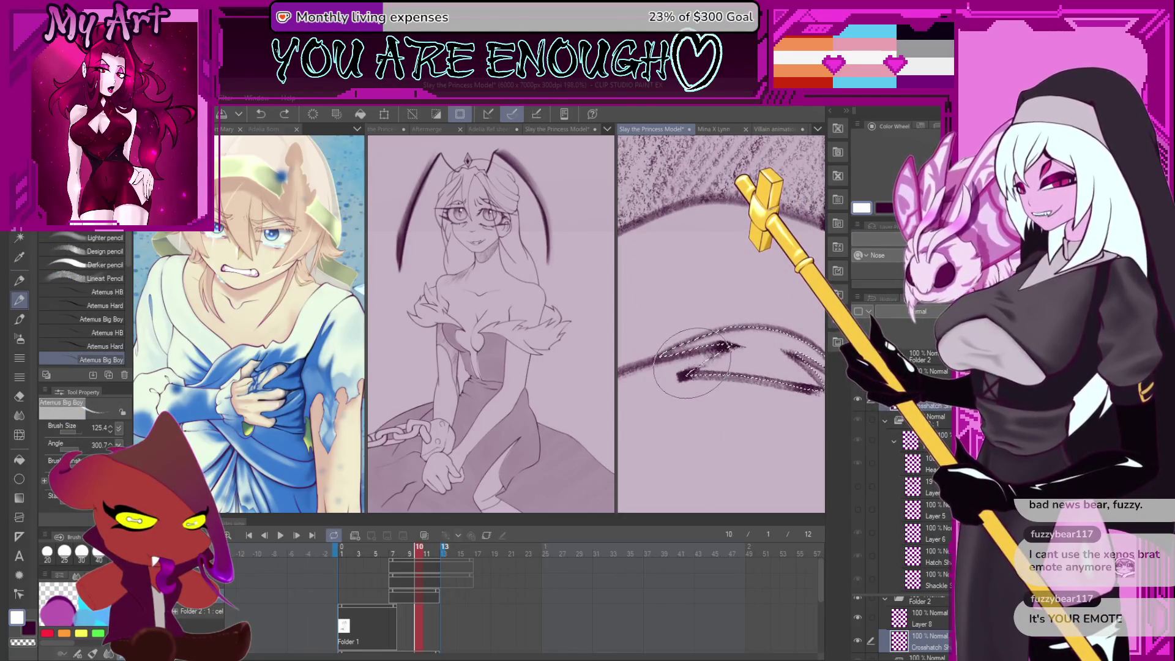
pyautogui.press('[')
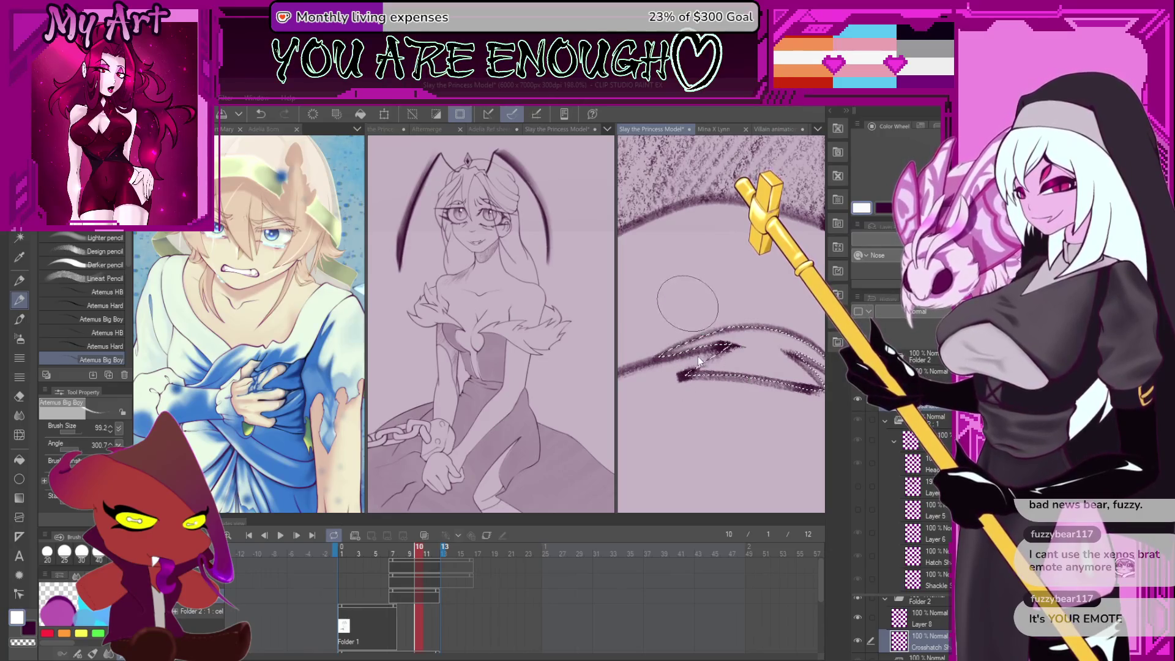
pyautogui.press('[')
pyautogui.scroll(-1, 721, 324)
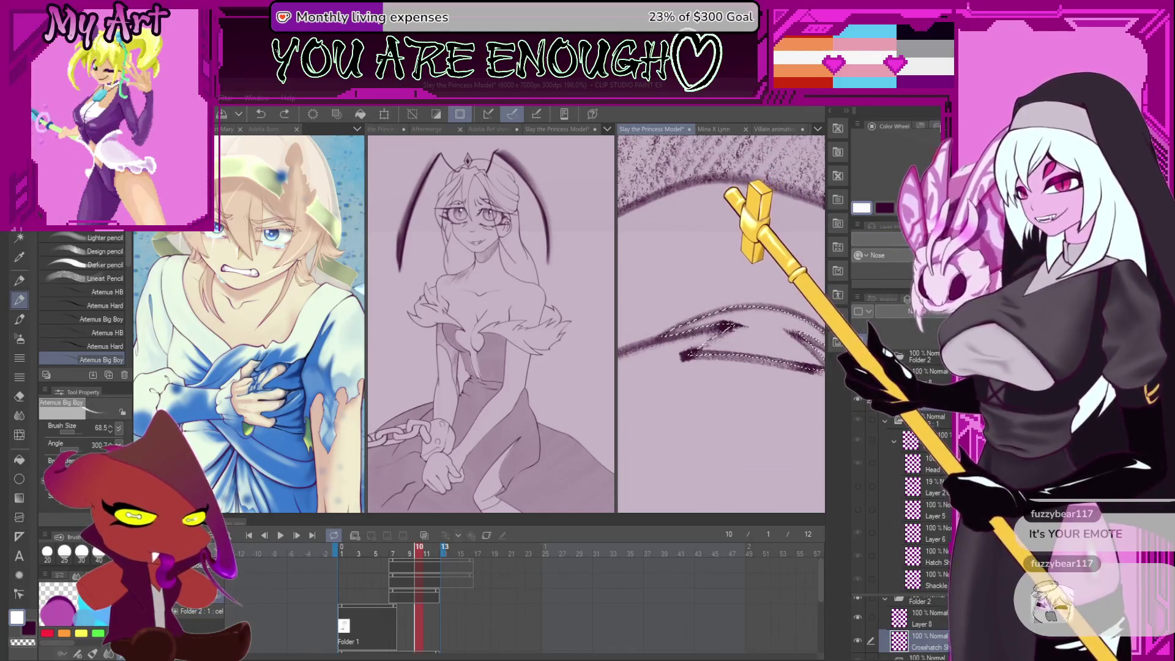
pyautogui.click(920, 126)
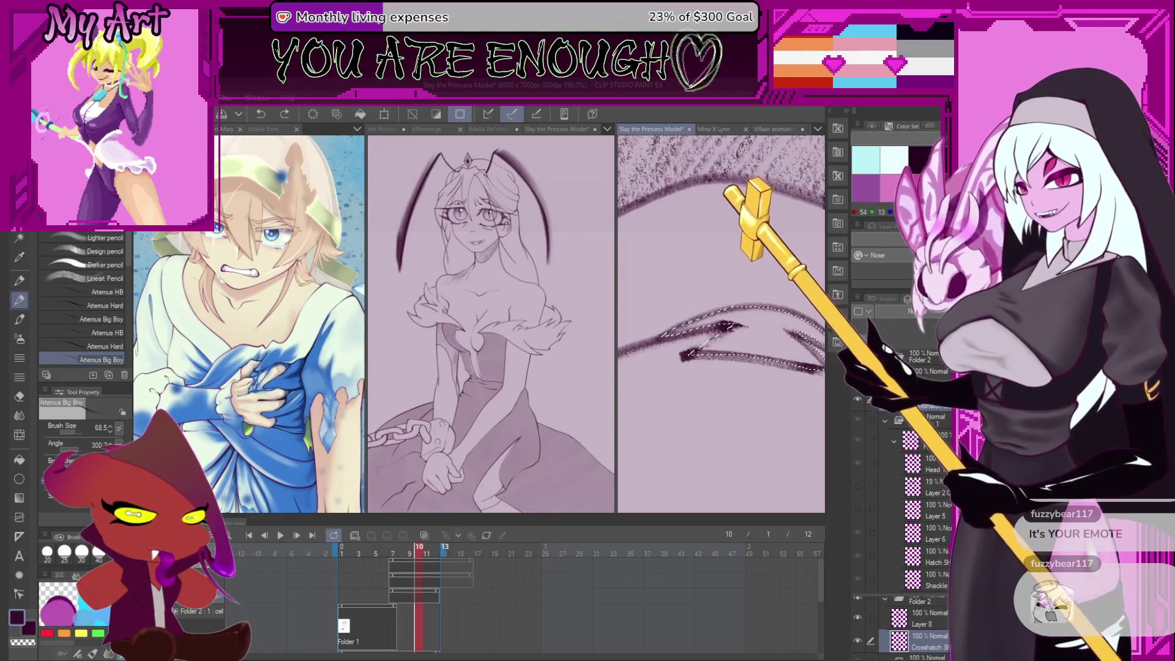
pyautogui.click(874, 127)
# Hatch crosshatch texture inside the selected ruffle shape, then go to frame 5
pyautogui.moveTo(659, 348); pyautogui.dragTo(716, 324)
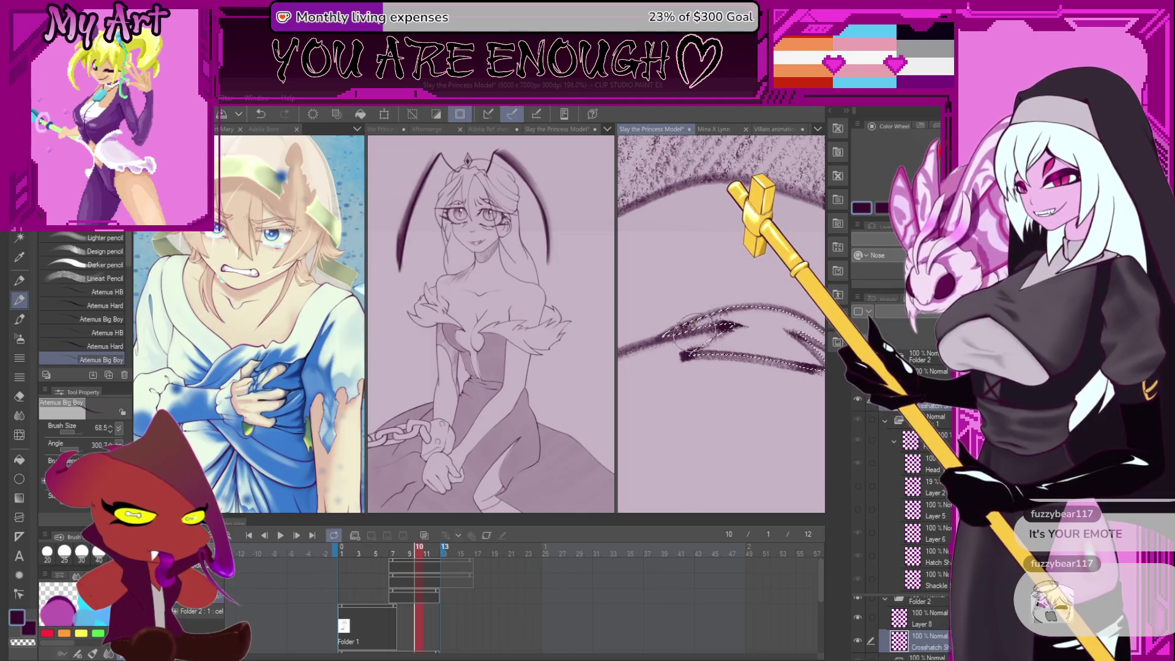
pyautogui.scroll(-2, 716, 324)
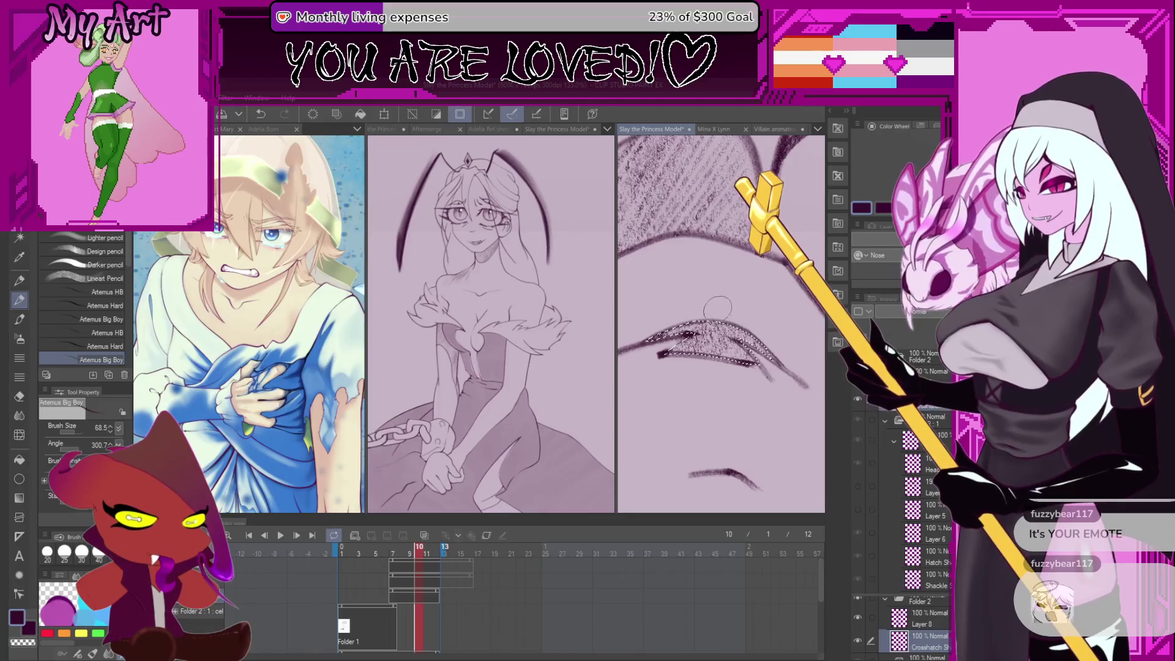
pyautogui.click(379, 636)
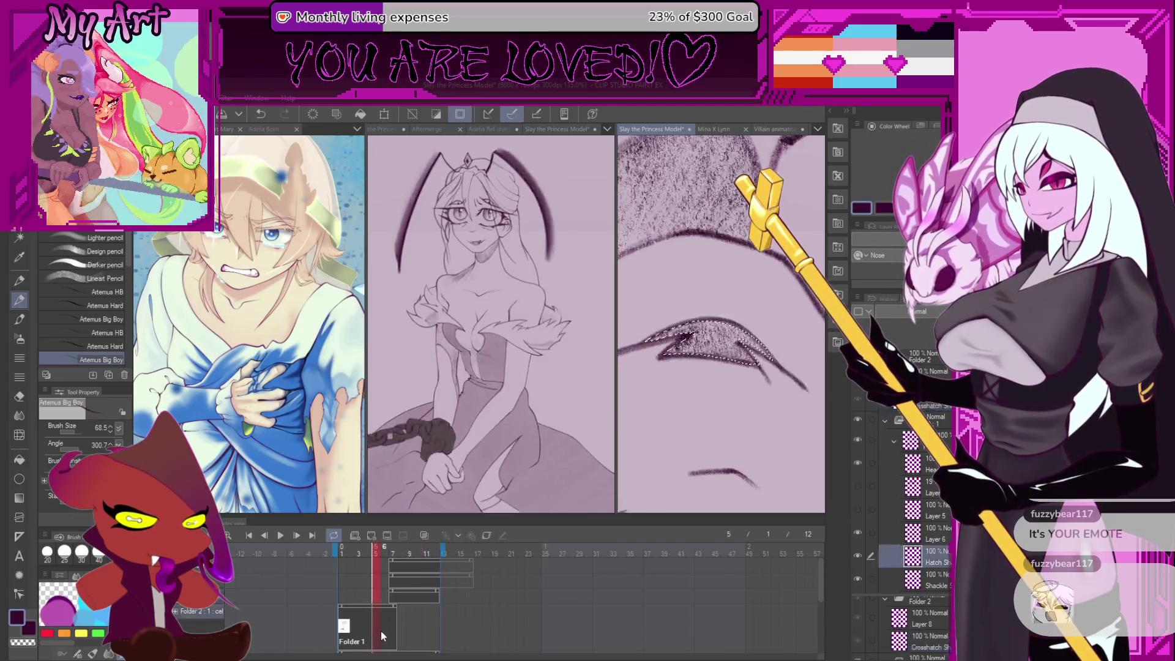
# Show frame 7 and rotate the canvas view to a better drawing angle
pyautogui.click(392, 629)
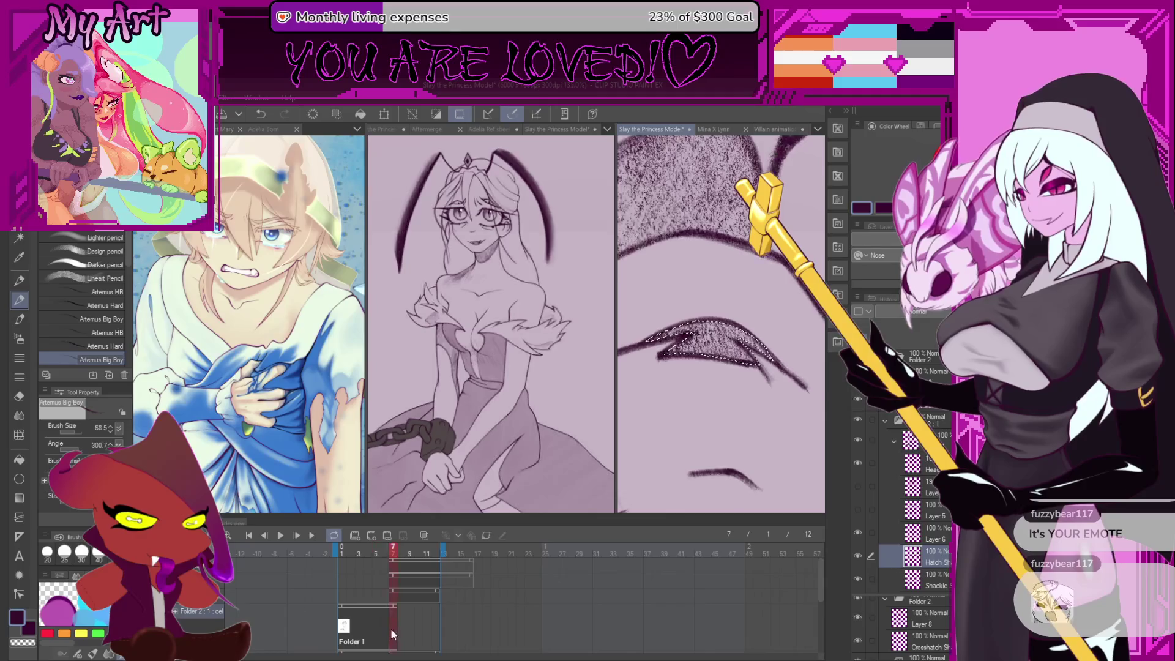
pyautogui.scroll(-5, 747, 350)
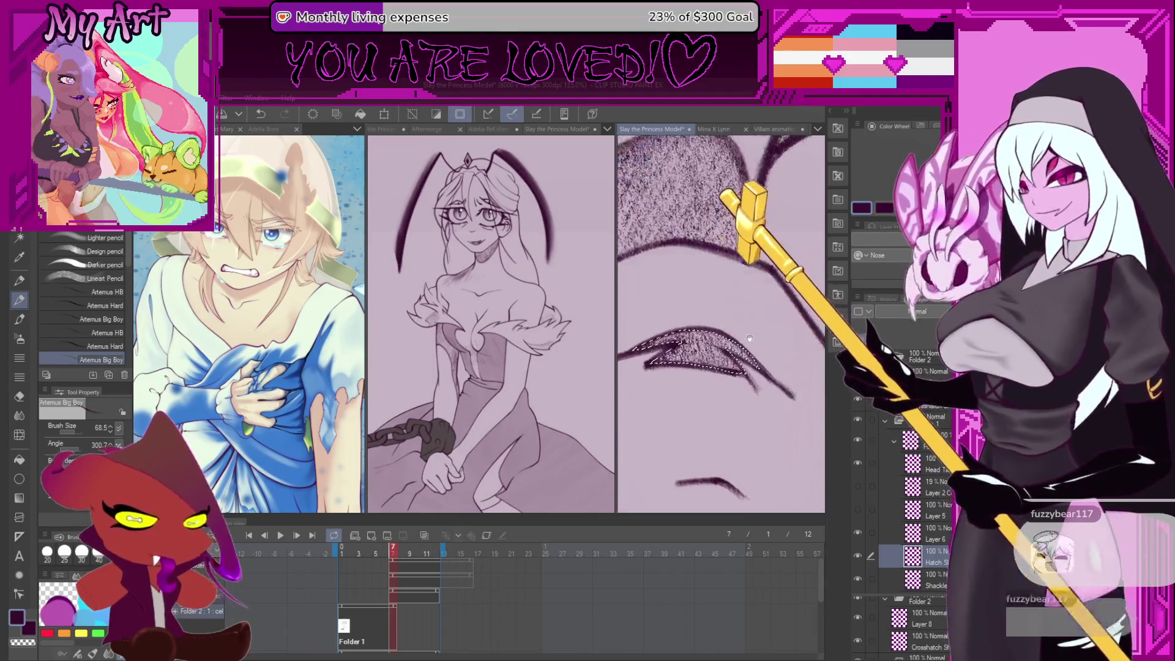
pyautogui.press('-')
pyautogui.press('-')
pyautogui.press('-')
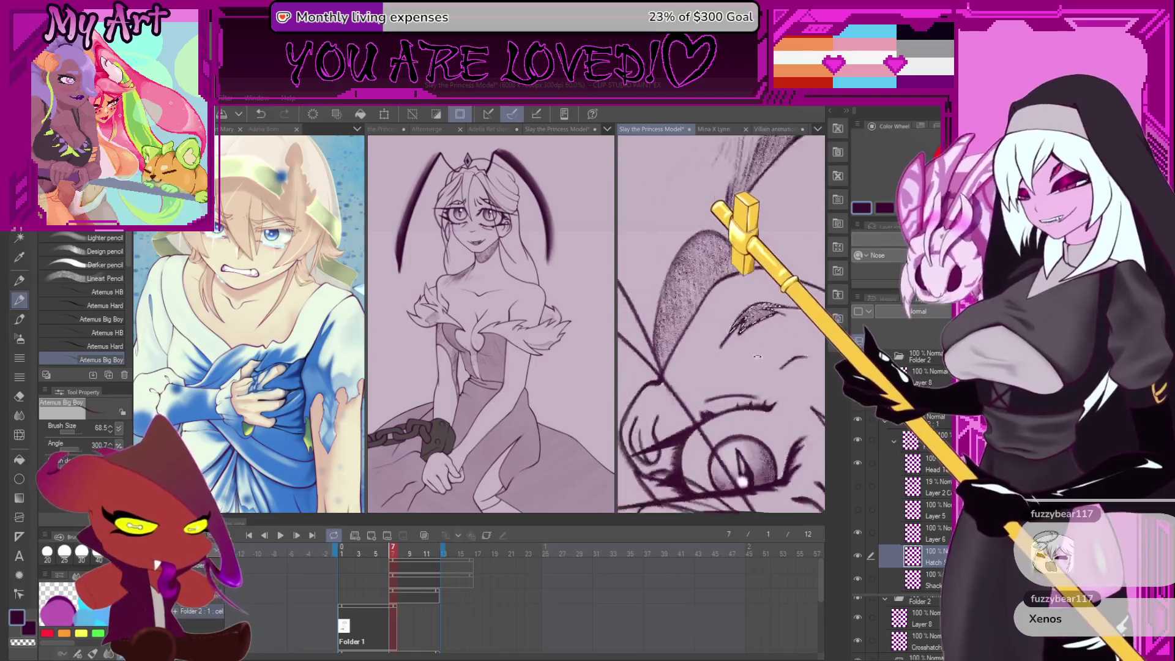
pyautogui.scroll(5, 752, 359)
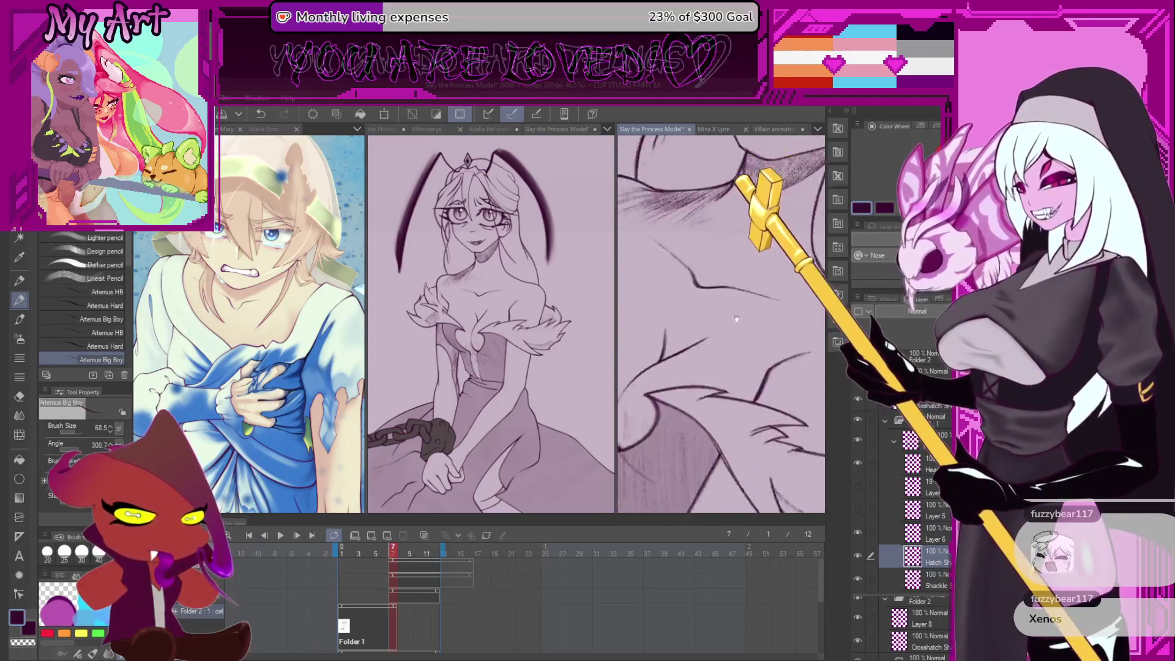
# Compare frames 9 and 6, settle on frame 7, and collapse the History panel
pyautogui.click(412, 623)
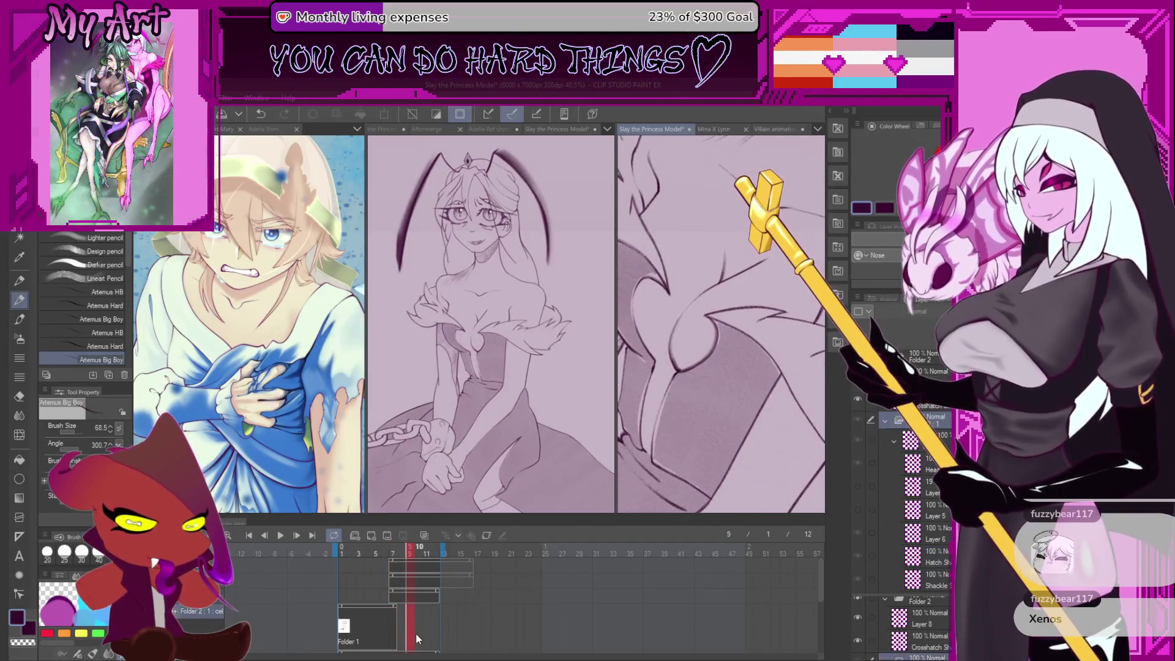
pyautogui.click(380, 626)
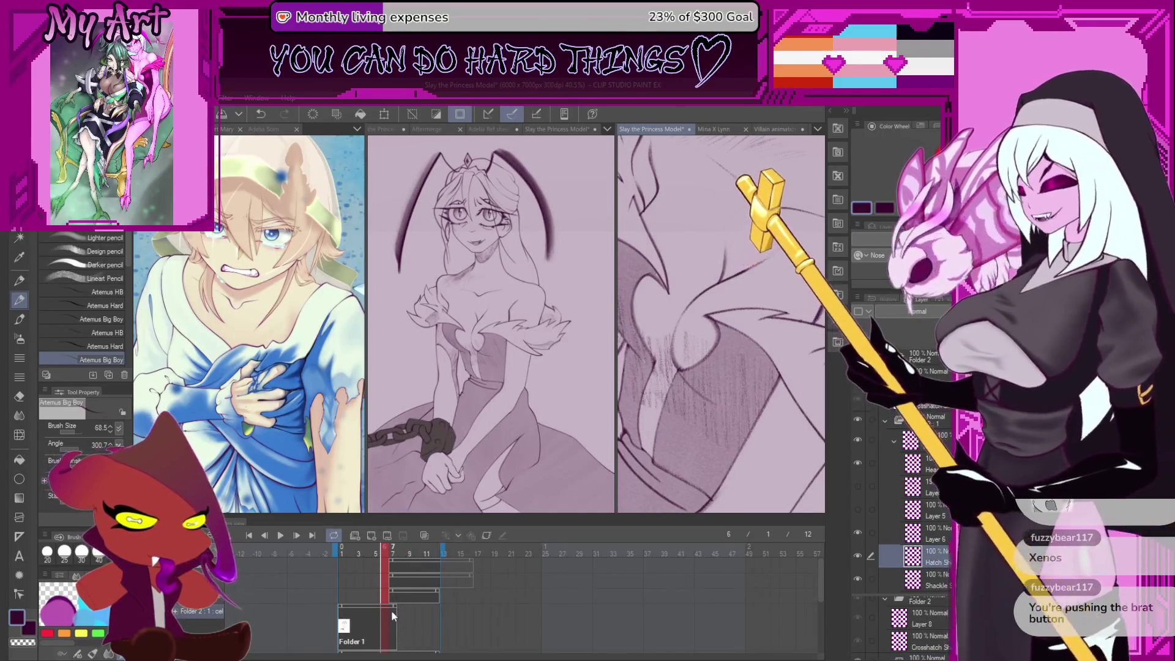
pyautogui.click(387, 608)
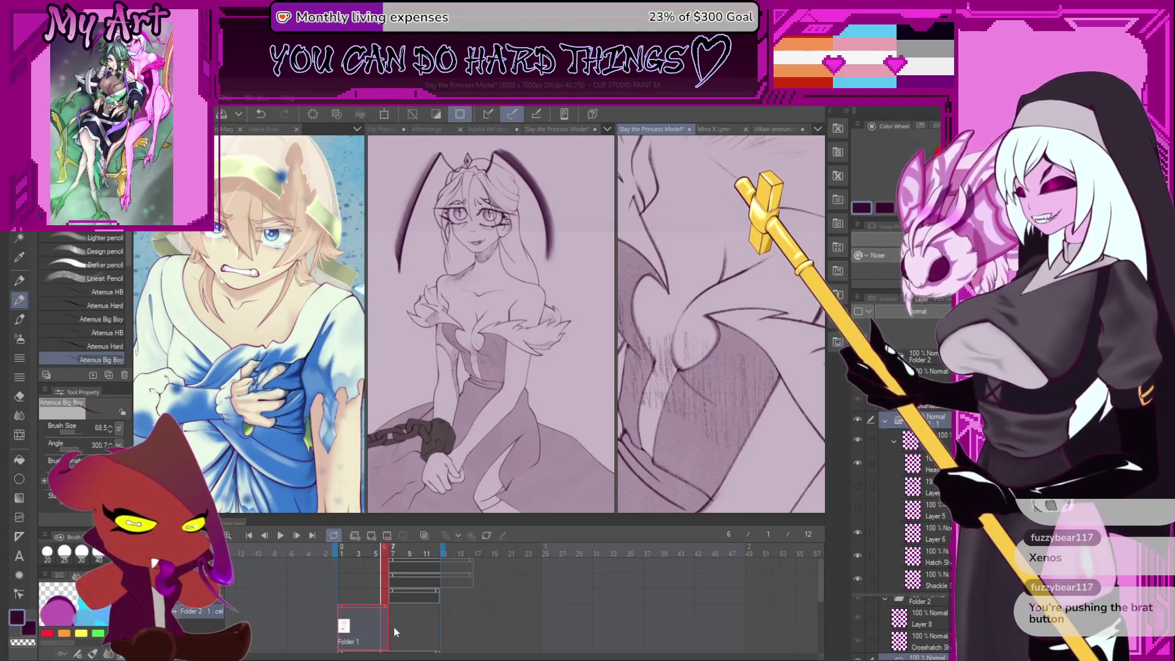
pyautogui.click(391, 624)
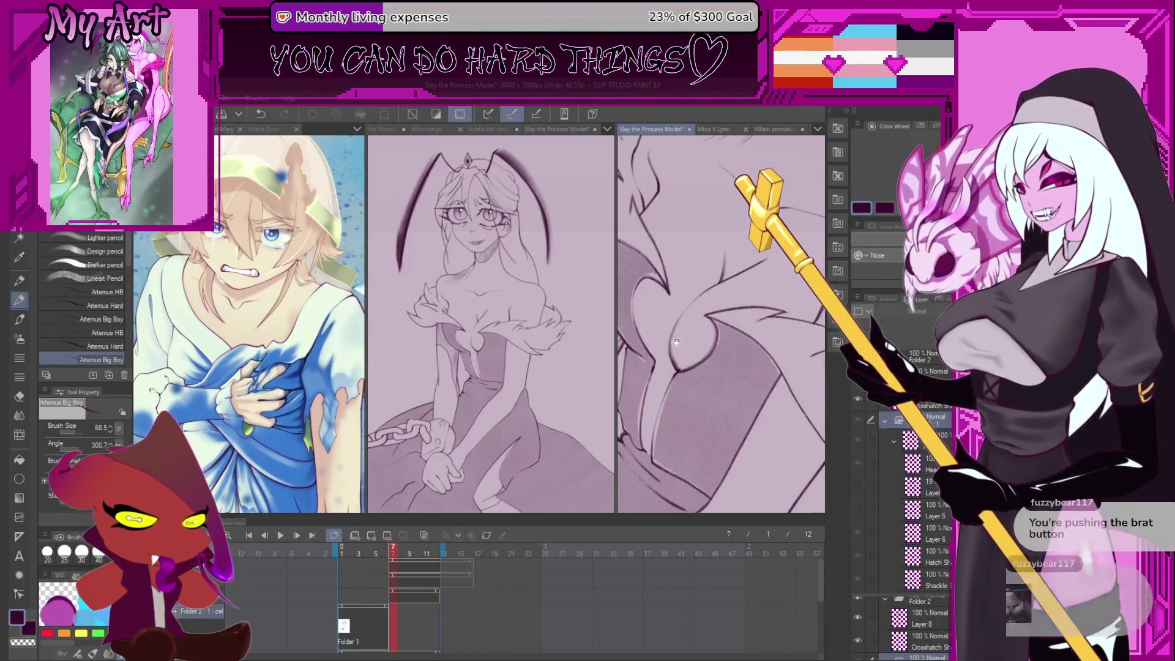
pyautogui.scroll(2, 658, 369)
pyautogui.click(887, 299)
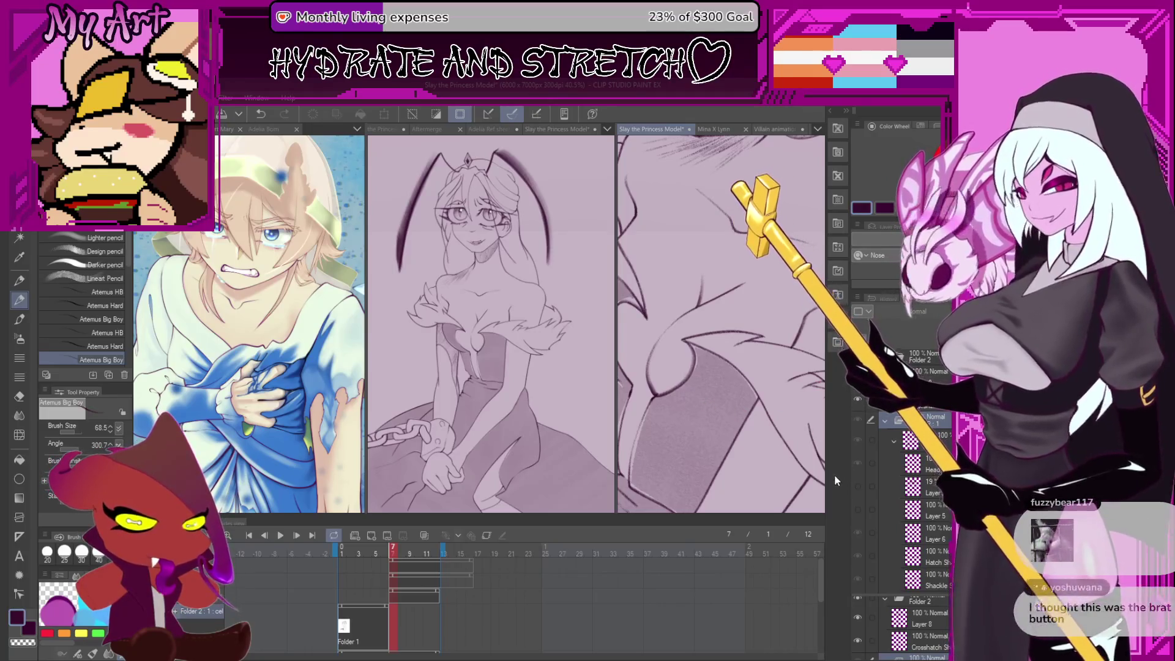
# Pan and zoom to the shackled hands and chain on frame 7, then make Layer 10 active
pyautogui.moveTo(820, 479)
pyautogui.mouseDown()
pyautogui.moveTo(787, 420)
pyautogui.moveTo(777, 422)
pyautogui.mouseUp()
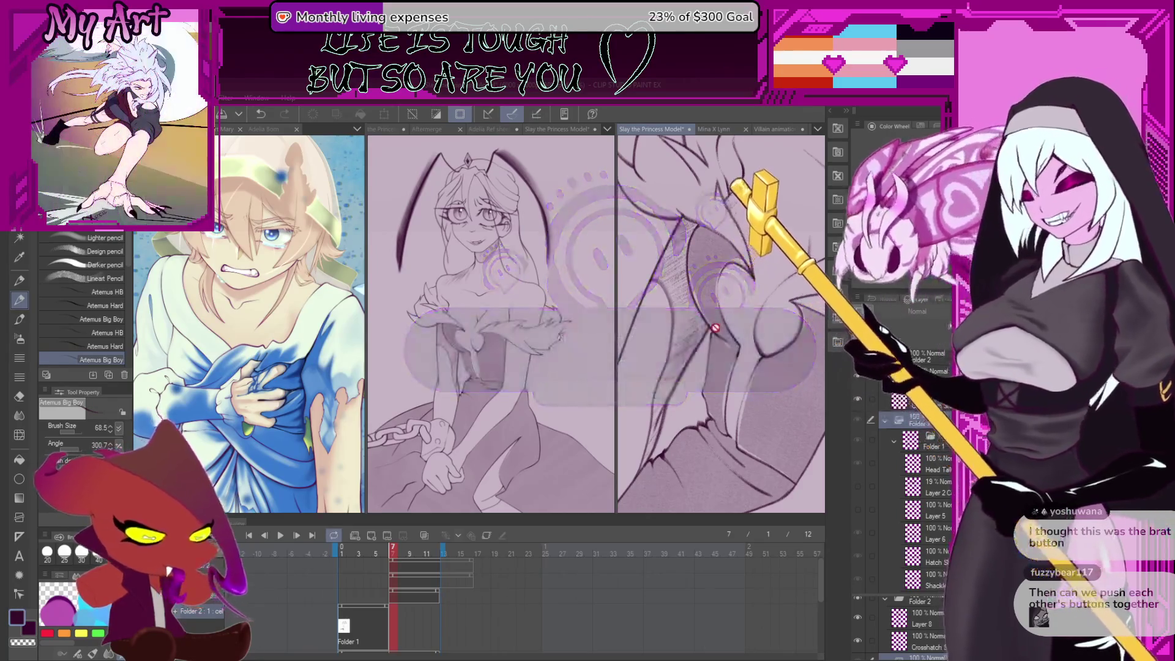
pyautogui.scroll(-5, 765, 337)
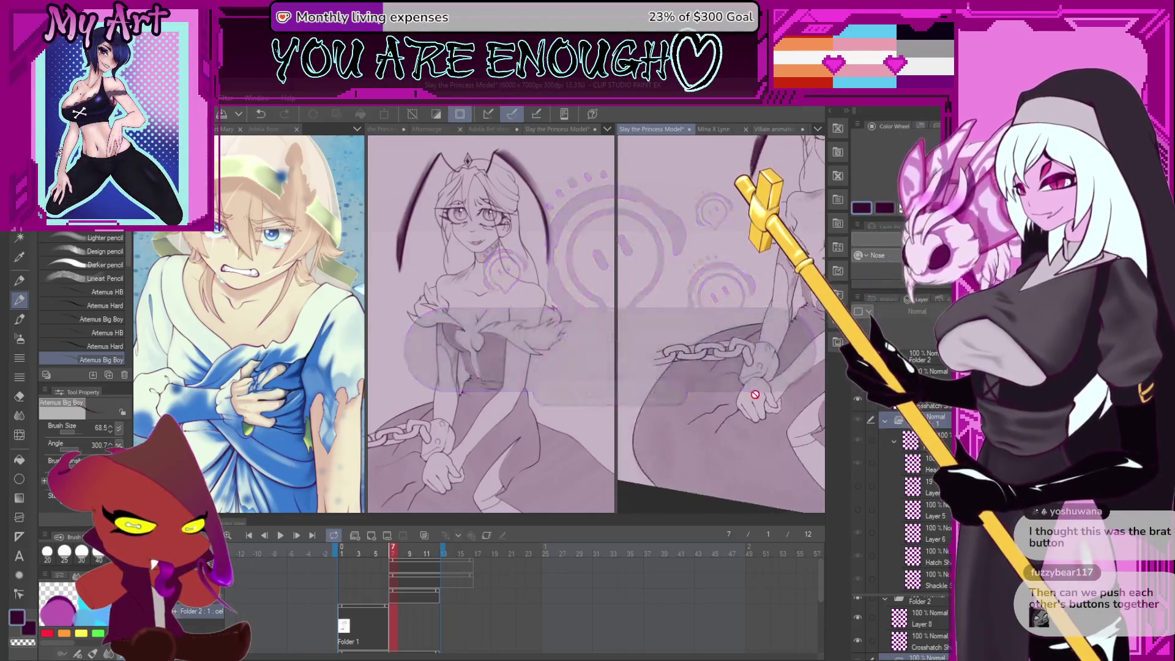
pyautogui.scroll(3, 731, 410)
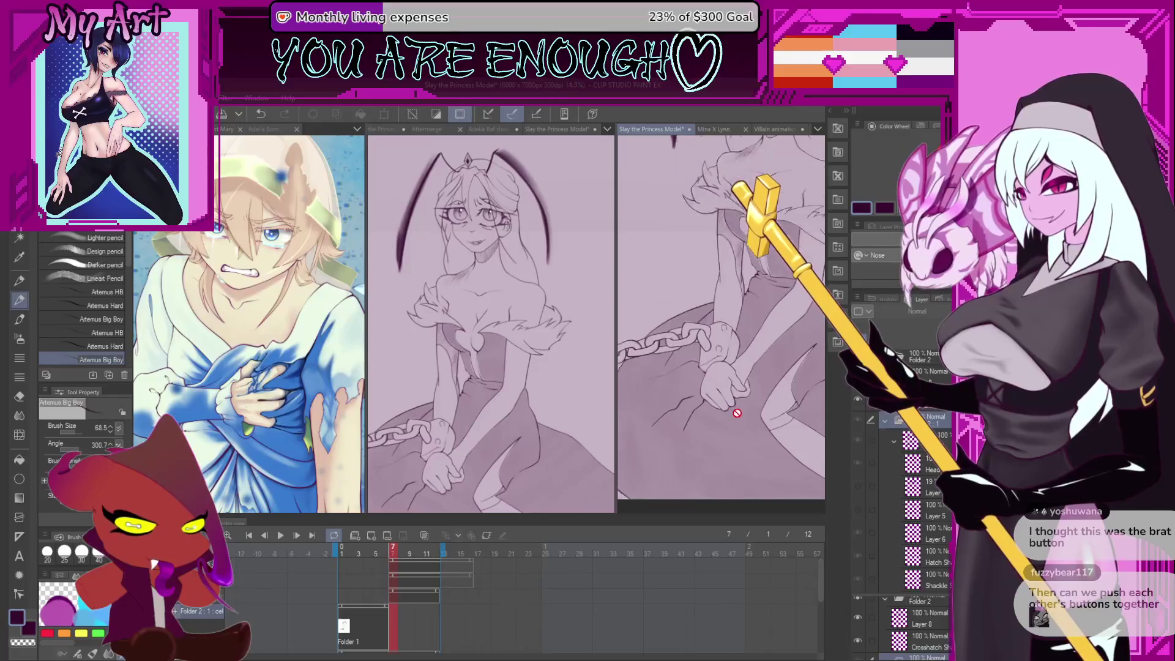
pyautogui.scroll(-3, 678, 438)
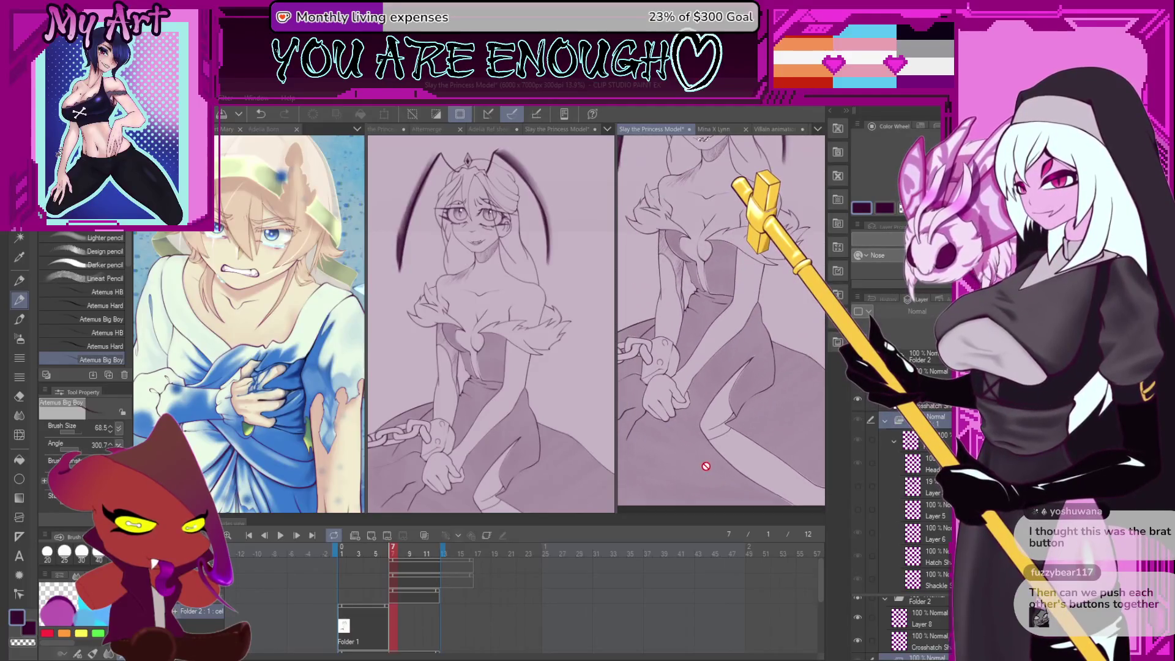
pyautogui.keyDown('ctrl'); pyautogui.keyDown('shift'); pyautogui.click(719, 436); pyautogui.keyUp('shift'); pyautogui.keyUp('ctrl')
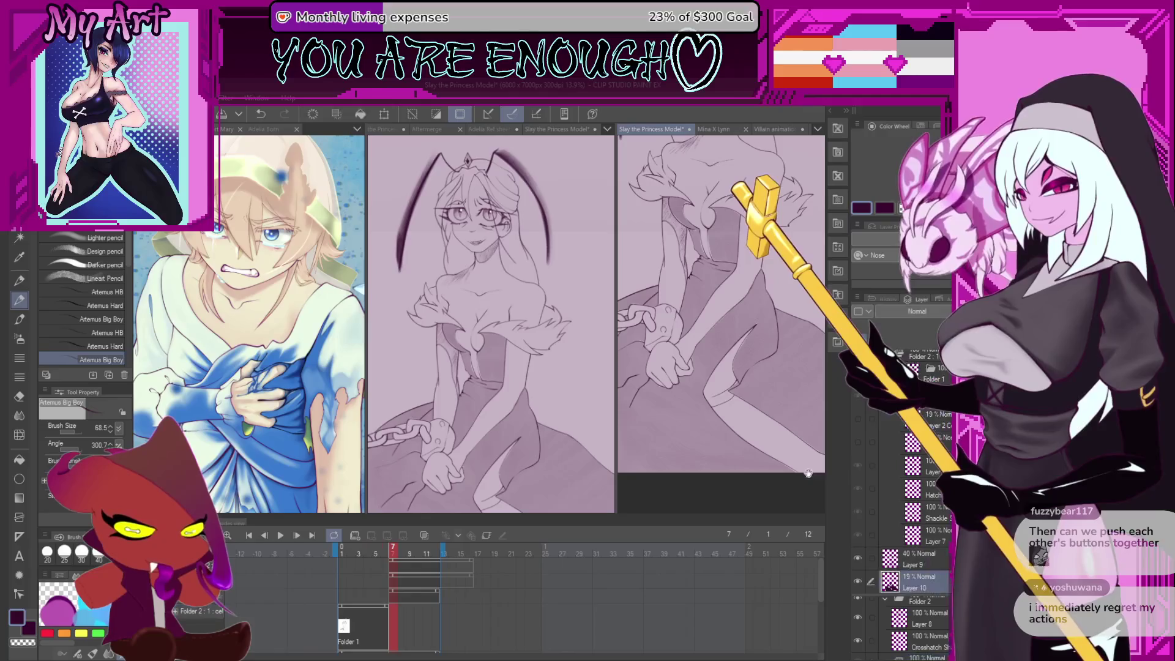
# Select Layer 9 and add a new blank Layer 11 above it
pyautogui.scroll(-1, 724, 449)
pyautogui.scroll(-1, 715, 423)
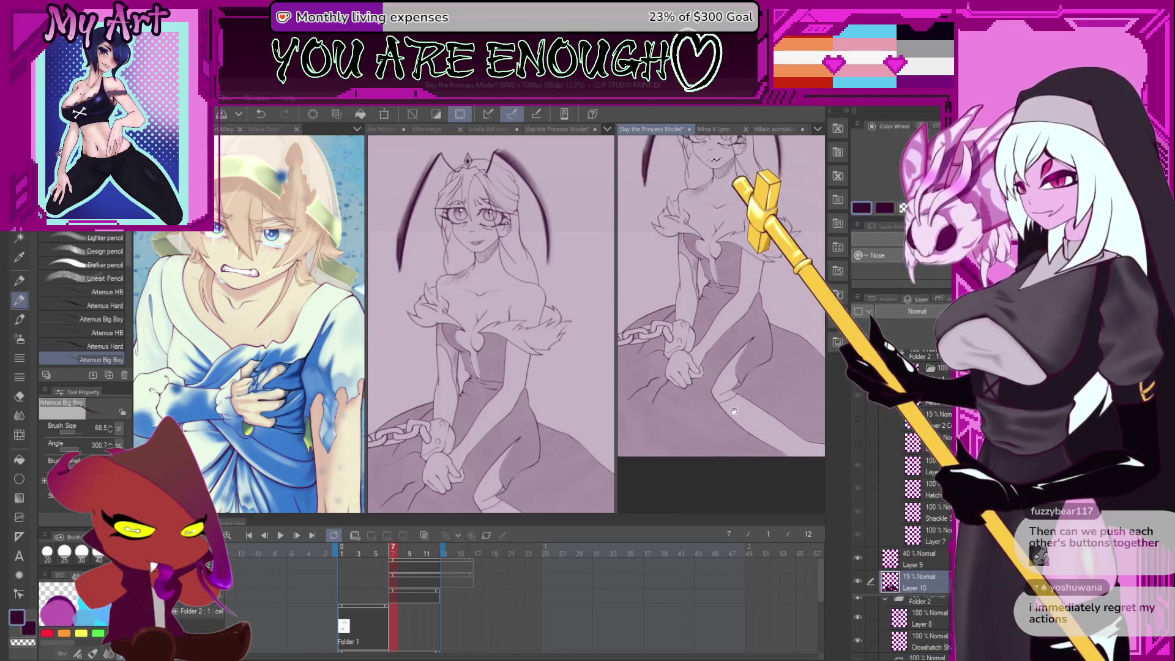
pyautogui.scroll(-1, 917, 474)
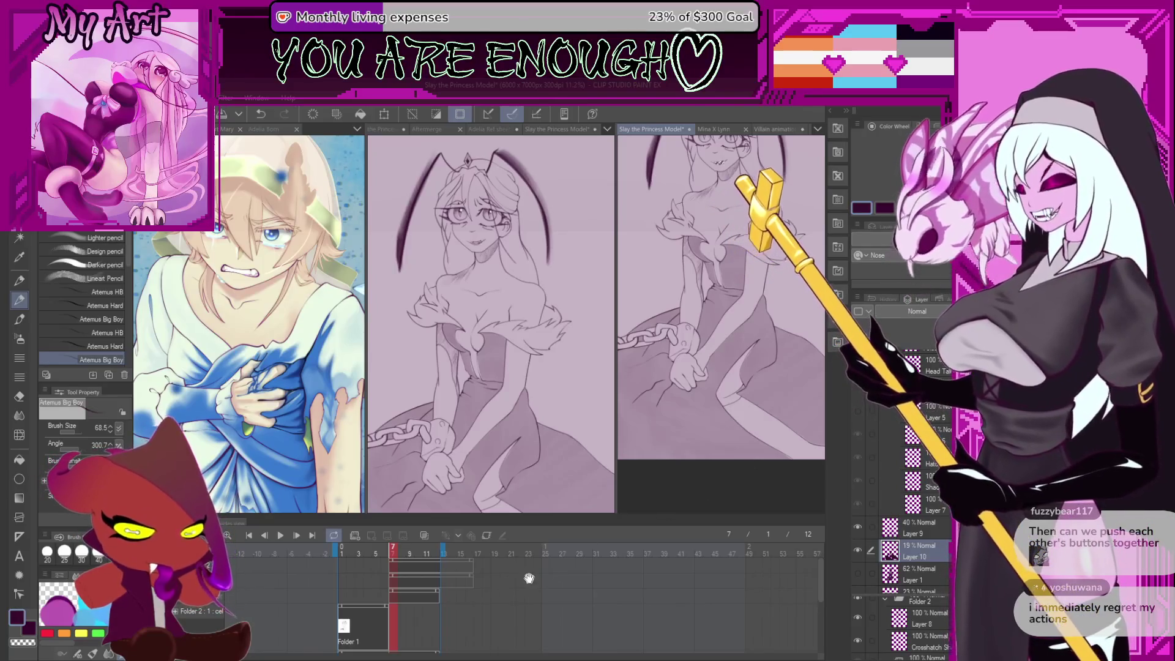
pyautogui.scroll(-3, 405, 619)
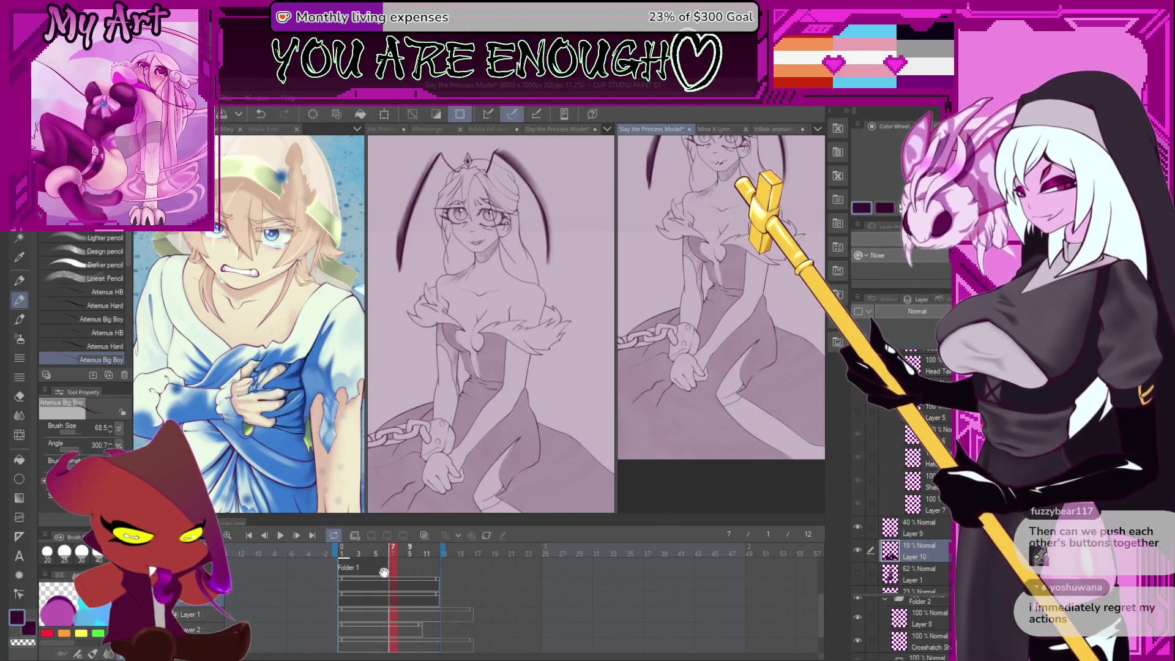
pyautogui.click(917, 527)
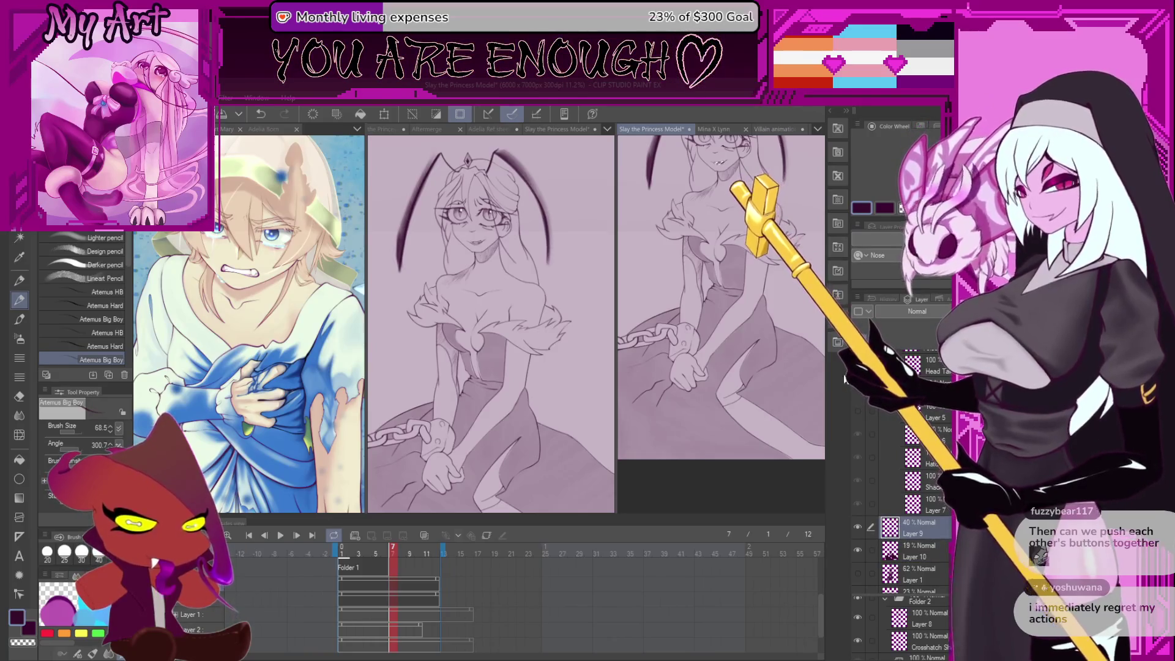
pyautogui.hotkey('ctrl', 'shift', 'n')
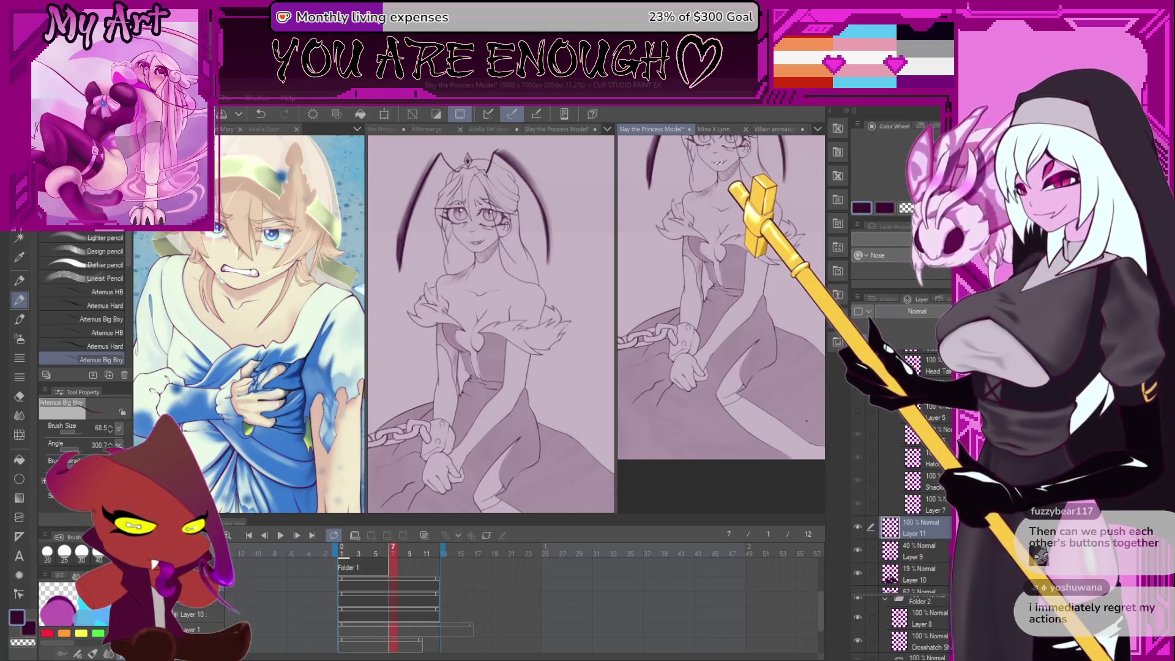
# Check the Layer 9 and Layer 10 cels in the timeline, then return to frame 7
pyautogui.click(339, 579)
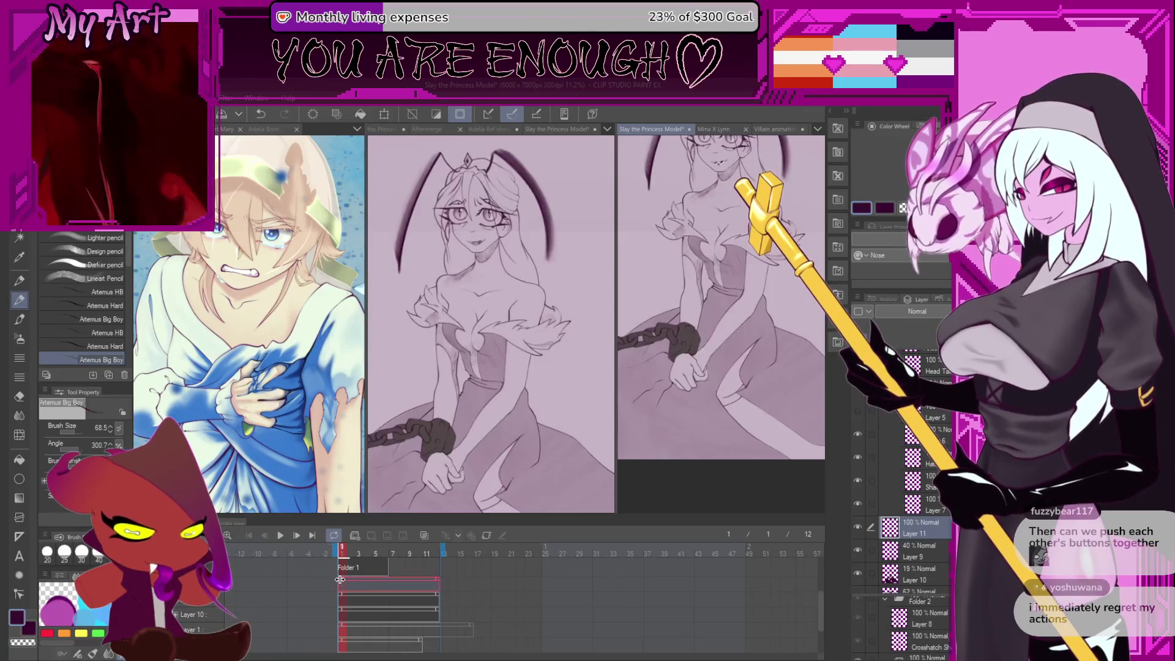
pyautogui.click(437, 601)
pyautogui.moveTo(437, 595); pyautogui.dragTo(389, 599)
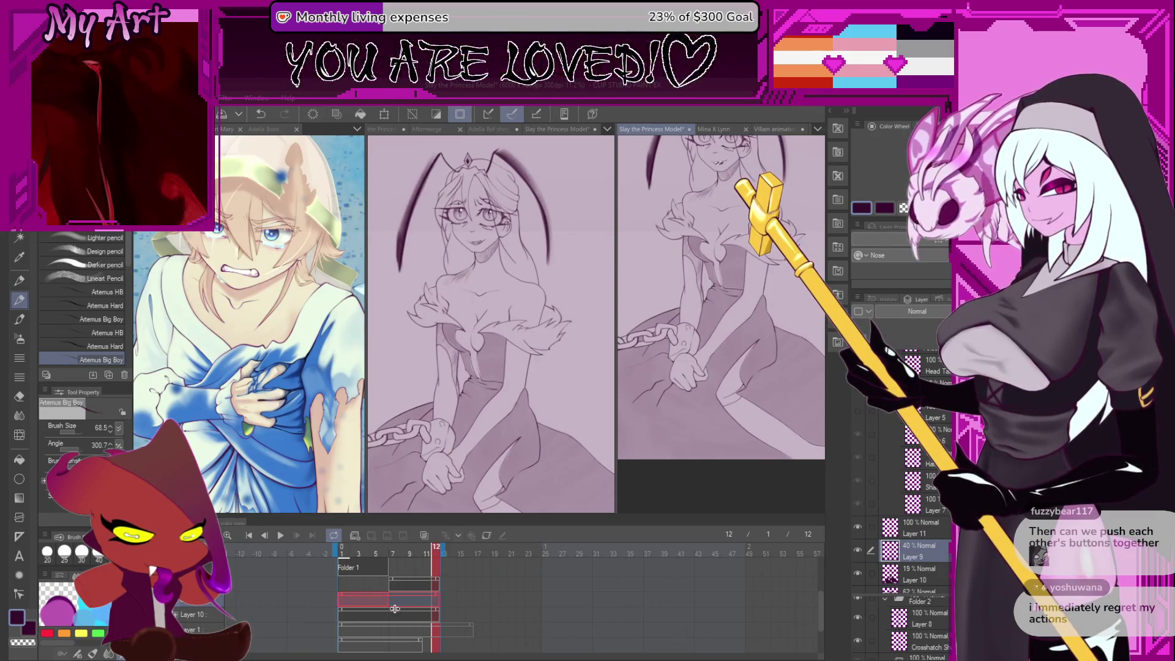
pyautogui.click(435, 610)
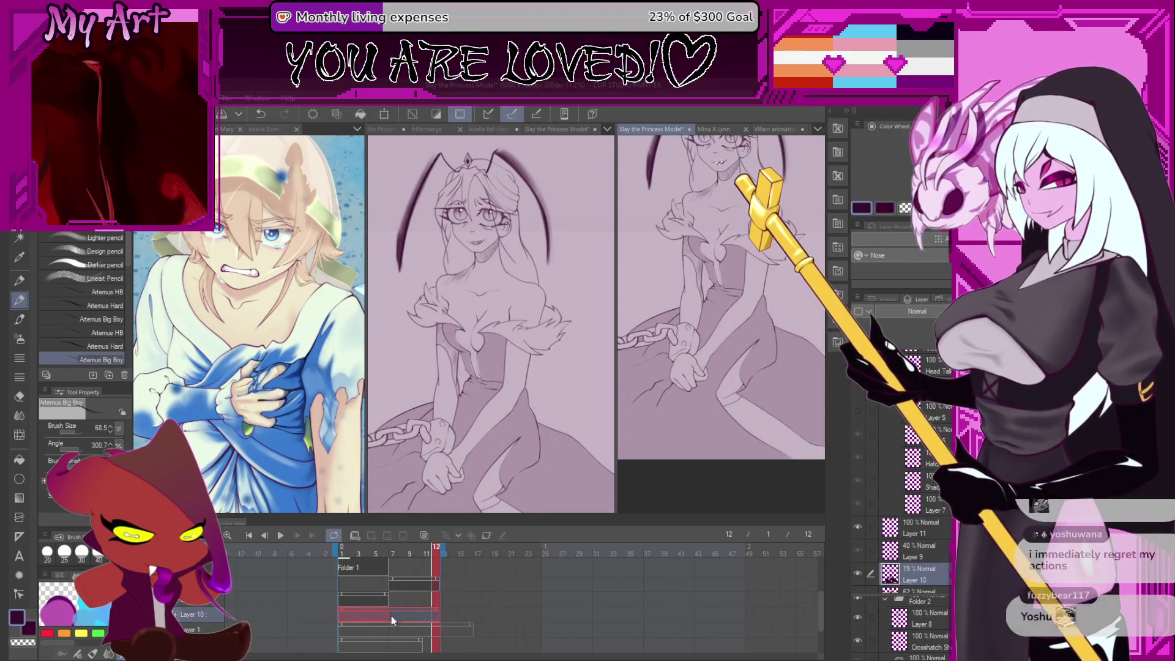
pyautogui.click(394, 586)
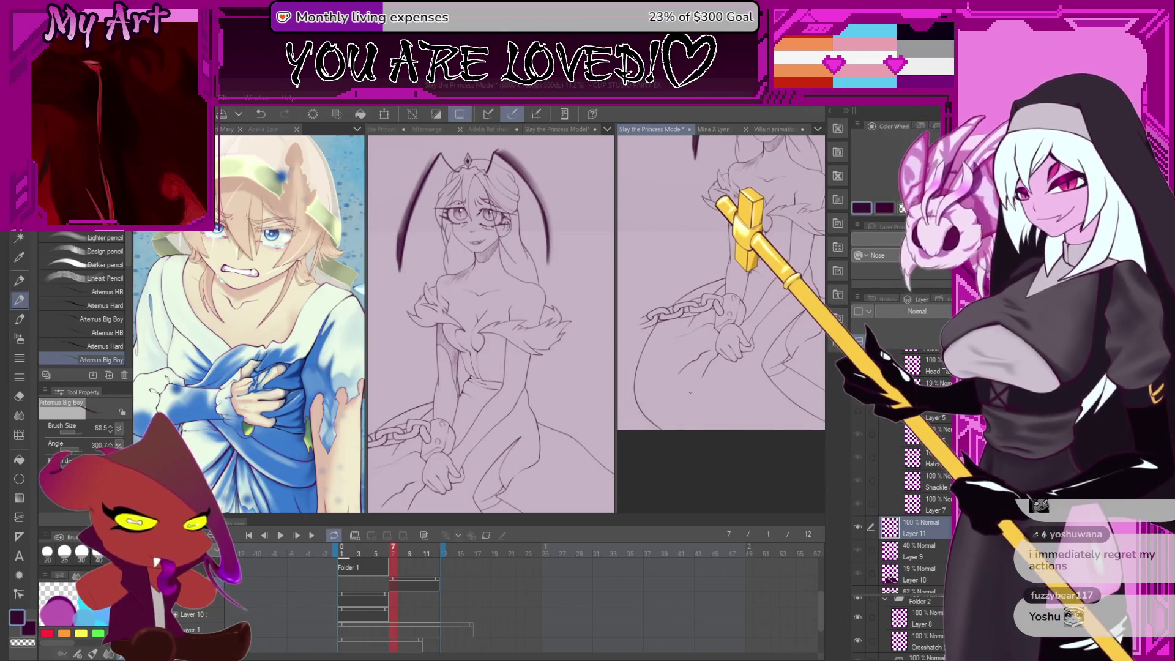
# Auto-select the princess's skirt on frame 7, then zoom to the chain and cuff for lasso editing
pyautogui.press('w')
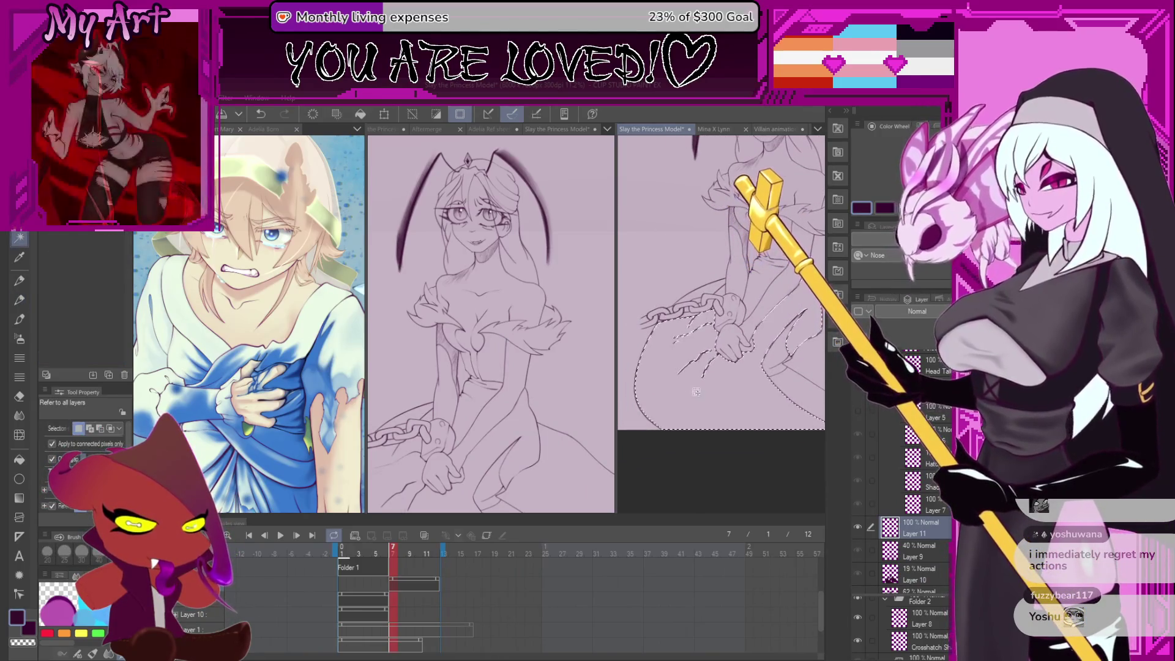
pyautogui.click(681, 374)
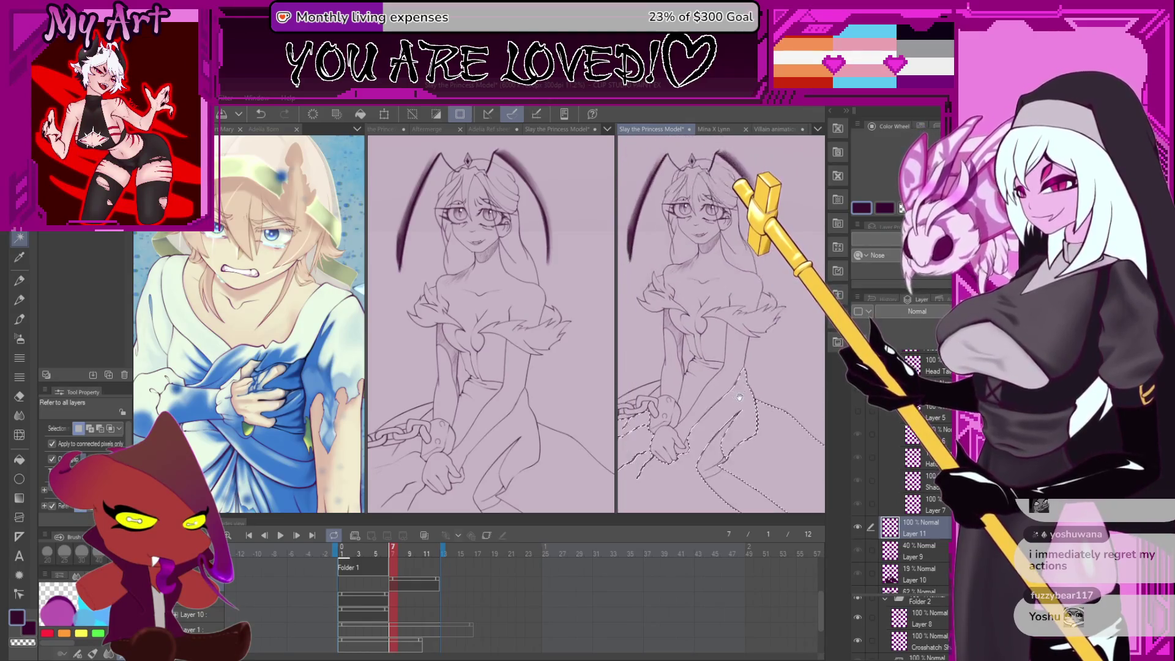
pyautogui.scroll(3, 745, 344)
pyautogui.scroll(3, 720, 319)
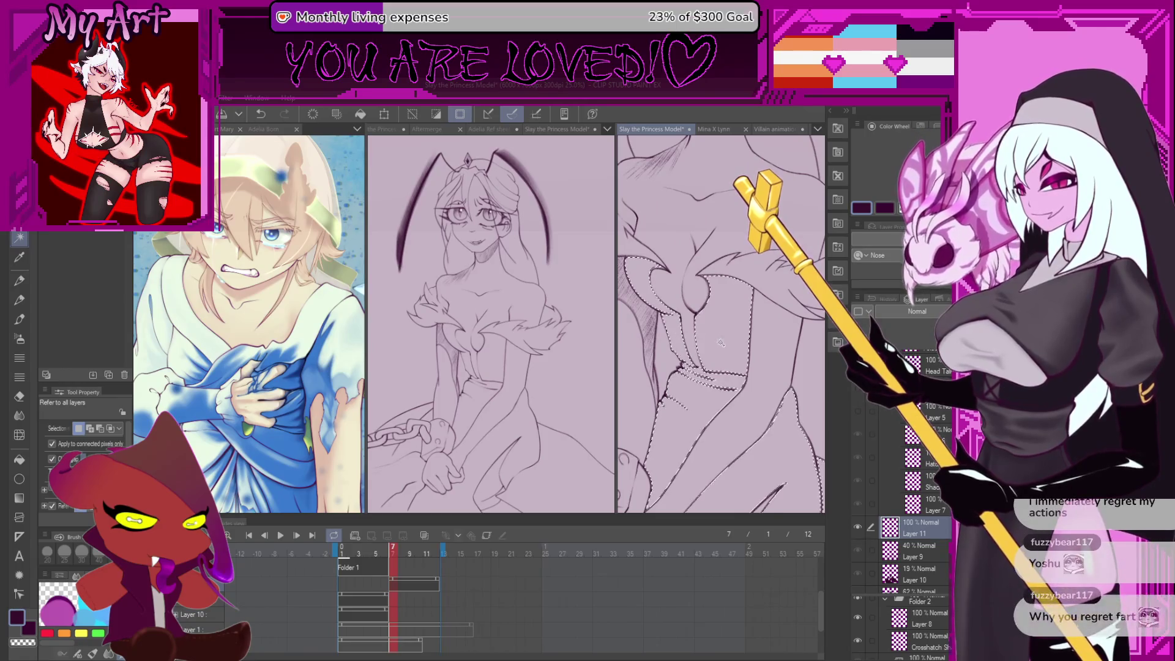
pyautogui.scroll(-5, 722, 342)
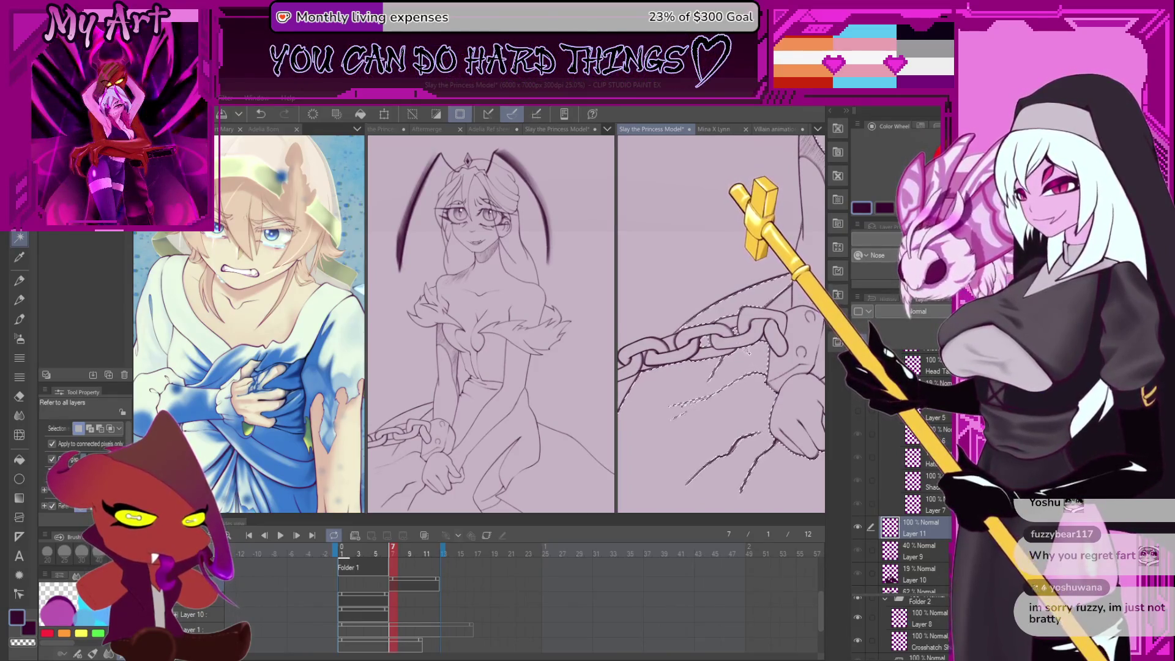
pyautogui.hscroll(2, 747, 353)
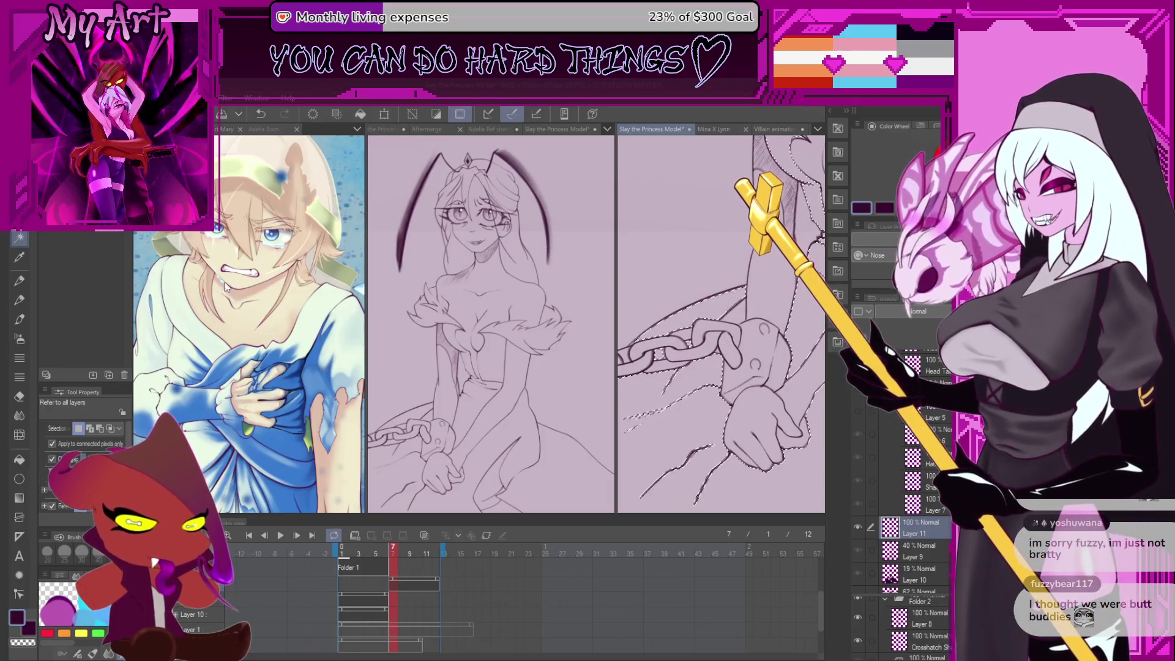
pyautogui.moveTo(752, 381)
pyautogui.mouseDown()
pyautogui.moveTo(788, 346)
pyautogui.moveTo(722, 355)
pyautogui.moveTo(677, 423)
pyautogui.mouseUp()
pyautogui.press('m')
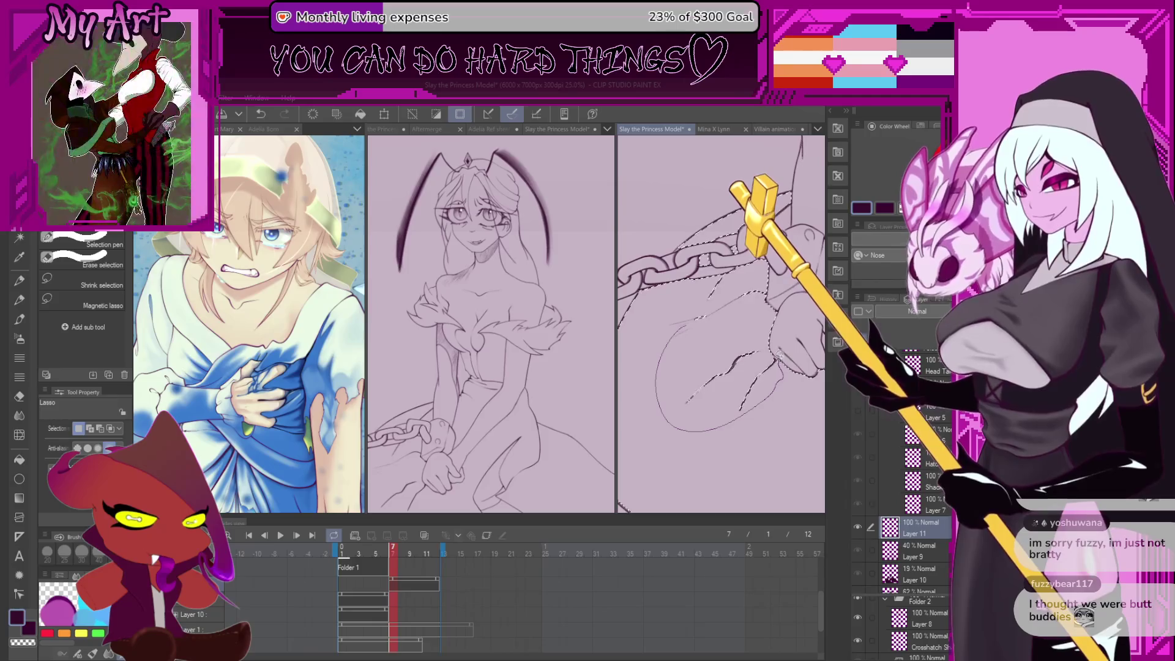
# Lasso the dress selection outline along the chain and hands
pyautogui.scroll(3, 730, 349)
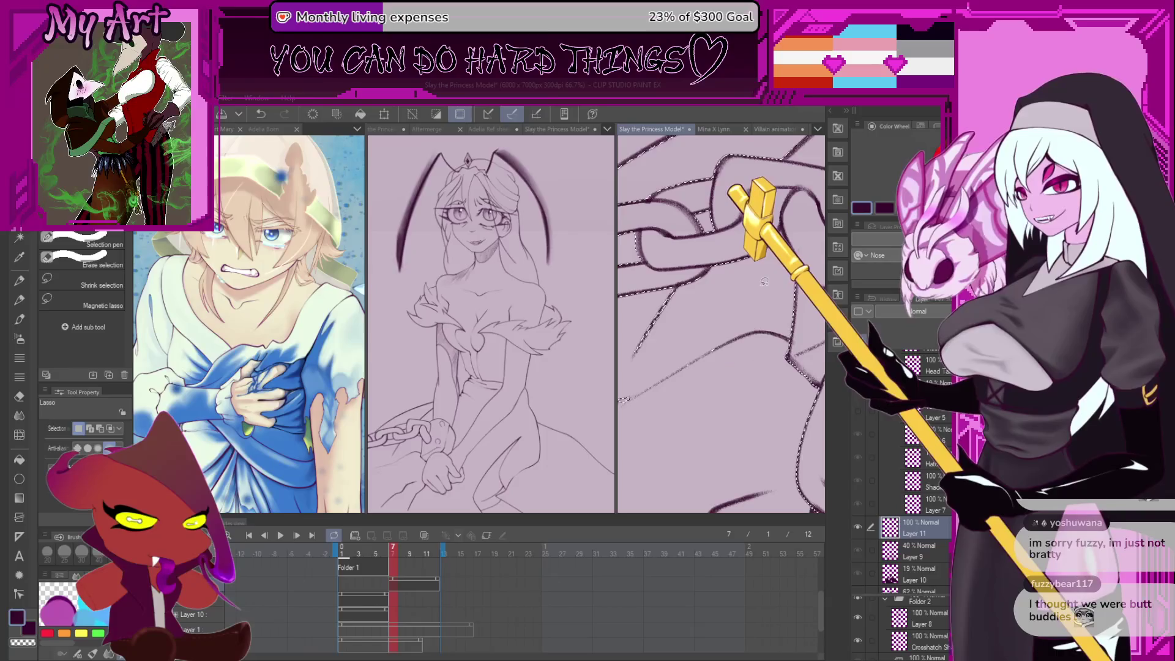
pyautogui.moveTo(746, 309); pyautogui.dragTo(788, 334)
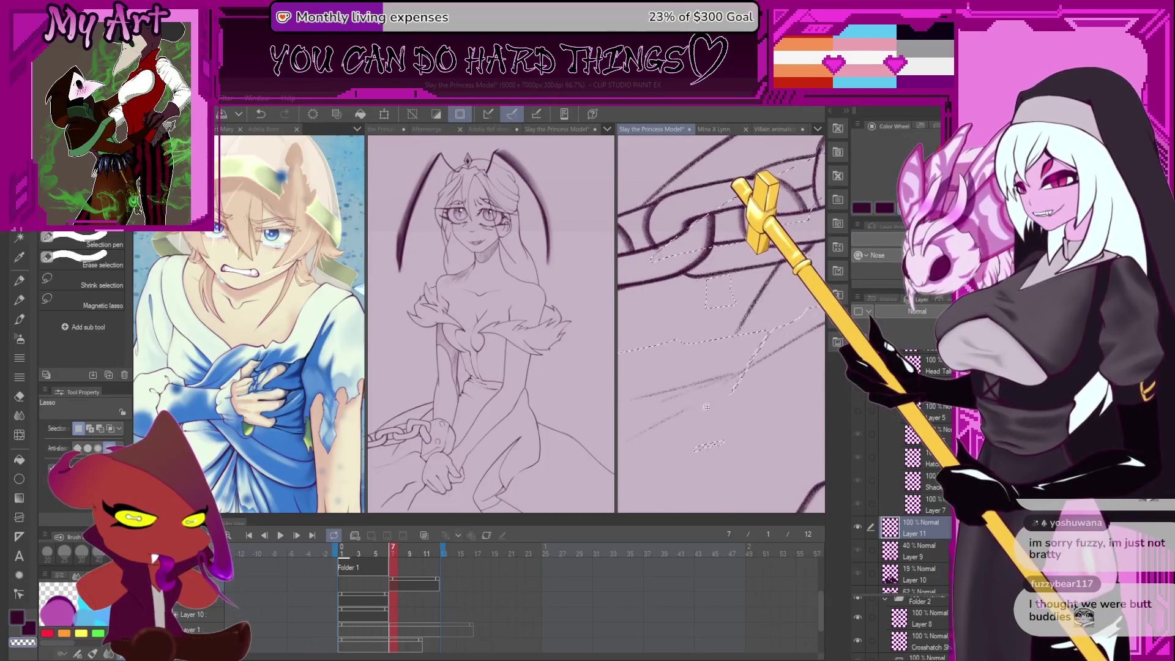
pyautogui.hotkey('ctrl', 'z')
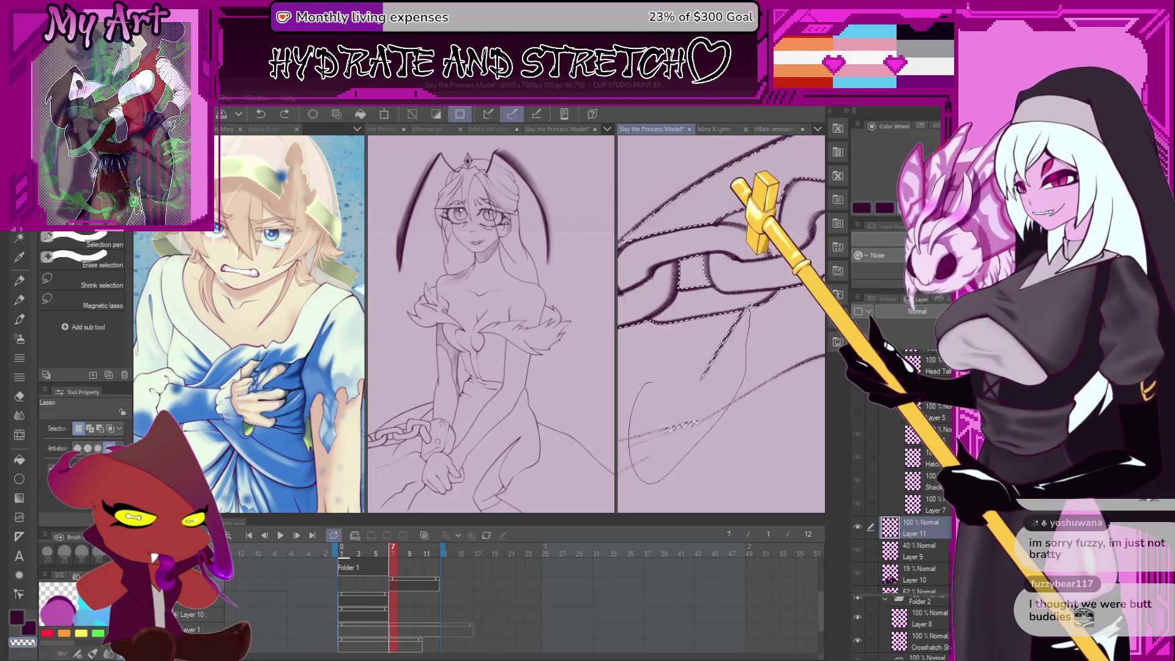
pyautogui.scroll(2, 733, 302)
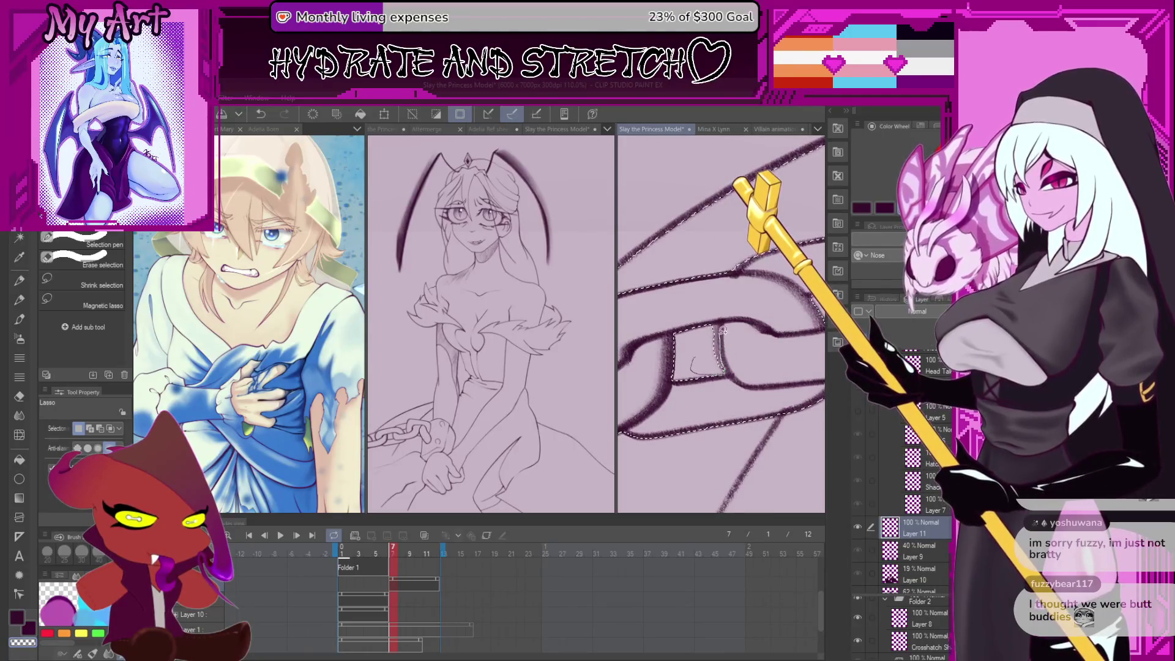
pyautogui.moveTo(722, 319)
pyautogui.mouseDown()
pyautogui.moveTo(657, 332)
pyautogui.moveTo(810, 332)
pyautogui.mouseUp()
pyautogui.scroll(3, 683, 326)
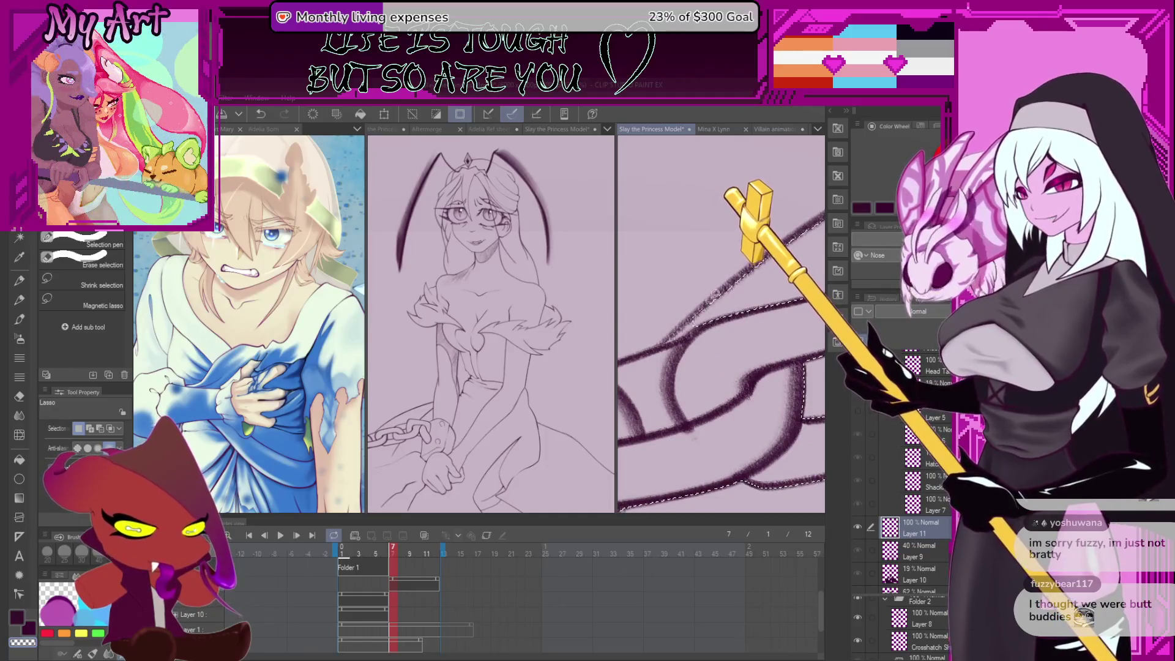
pyautogui.moveTo(694, 315)
pyautogui.mouseDown()
pyautogui.moveTo(622, 399)
pyautogui.moveTo(673, 409)
pyautogui.moveTo(713, 379)
pyautogui.mouseUp()
pyautogui.scroll(5, 659, 358)
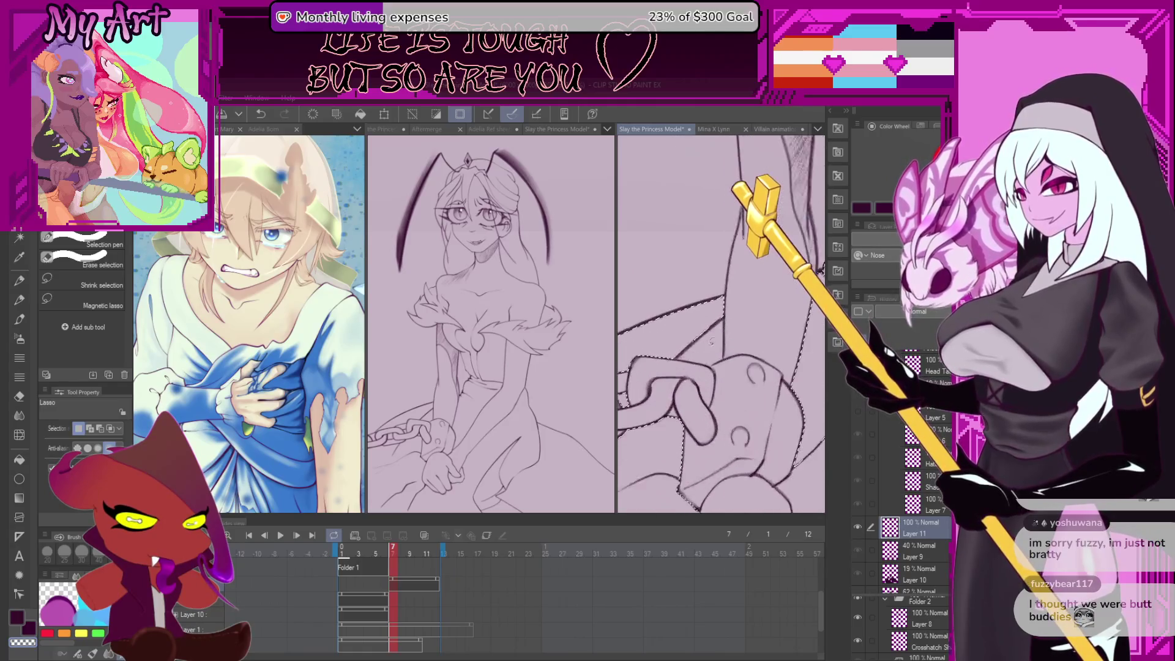
pyautogui.moveTo(658, 358); pyautogui.dragTo(745, 377)
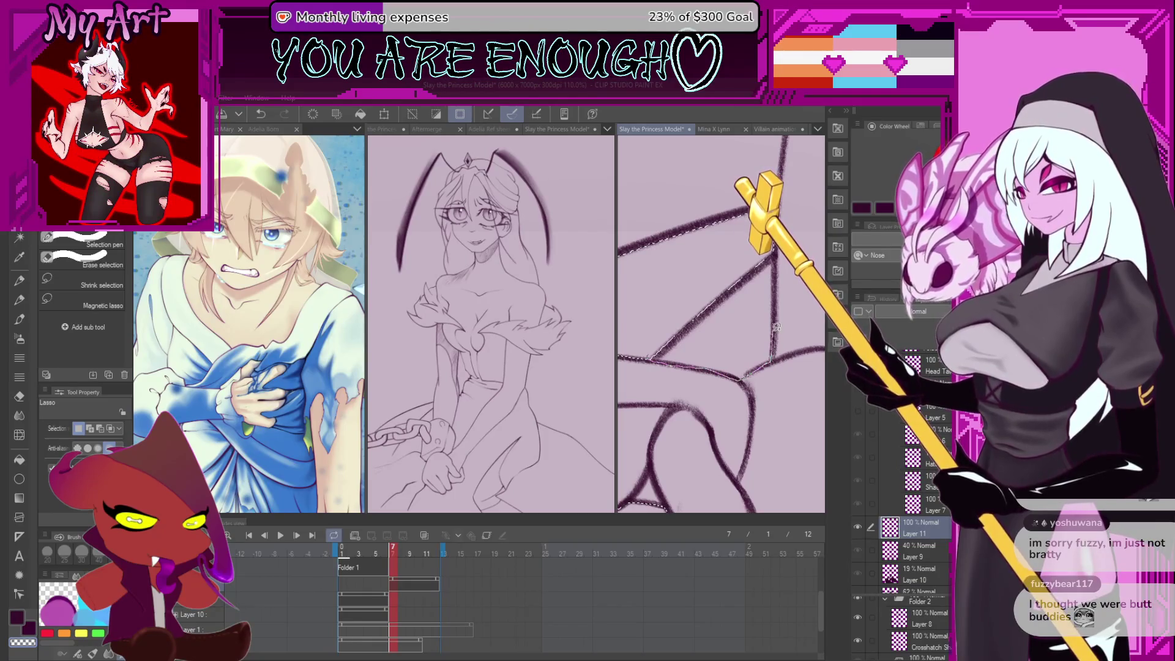
# Fill the selected dress area with dark purple on Layer 11
pyautogui.scroll(-5, 714, 312)
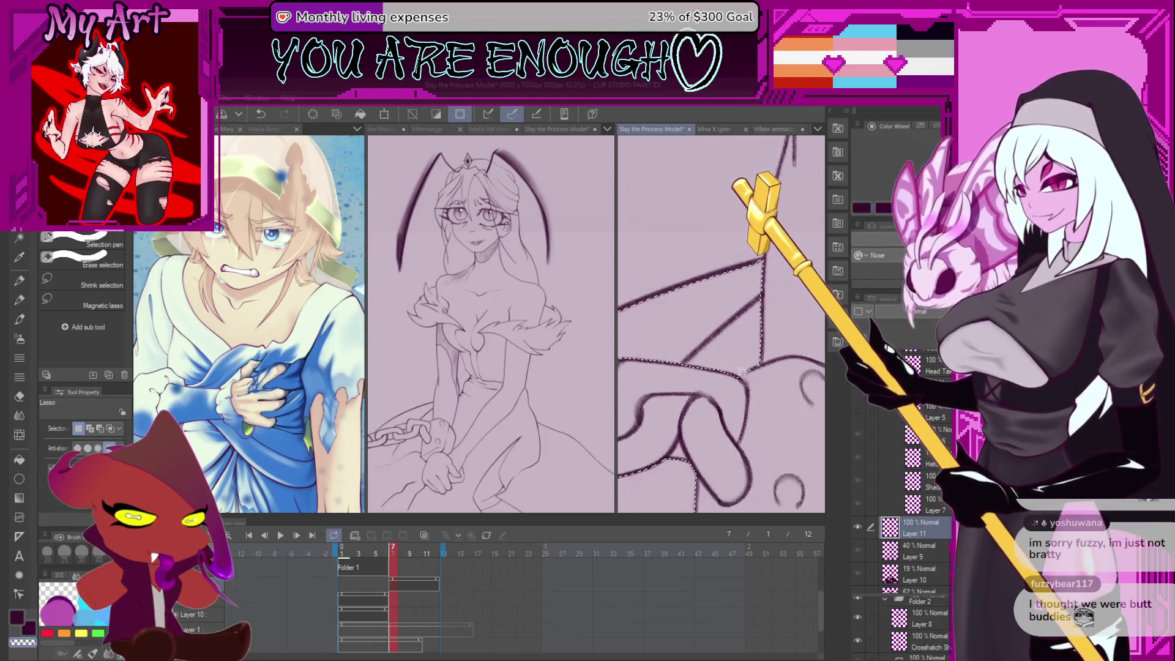
pyautogui.scroll(-3, 757, 389)
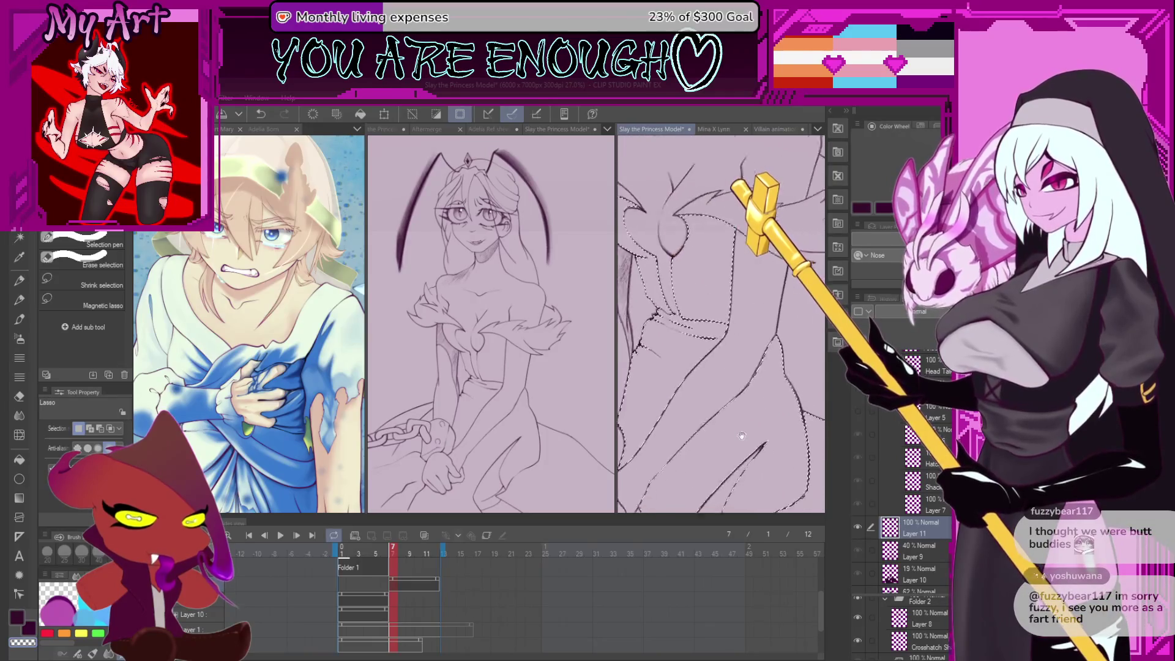
pyautogui.scroll(-1, 710, 369)
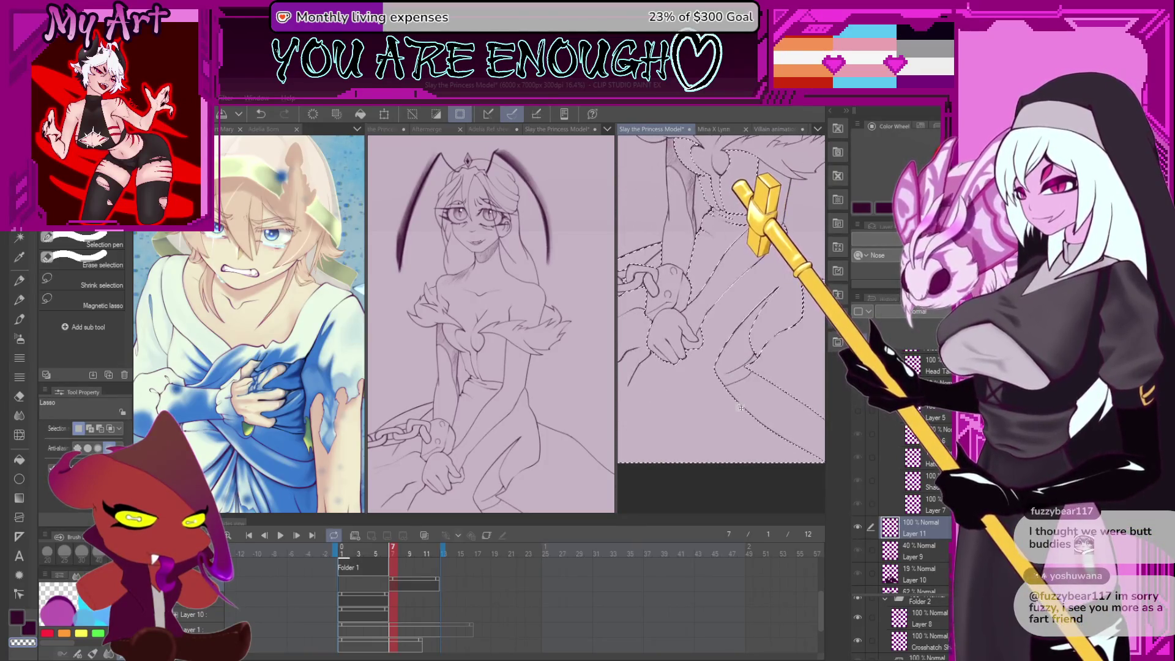
pyautogui.press('g')
pyautogui.scroll(-1, 719, 419)
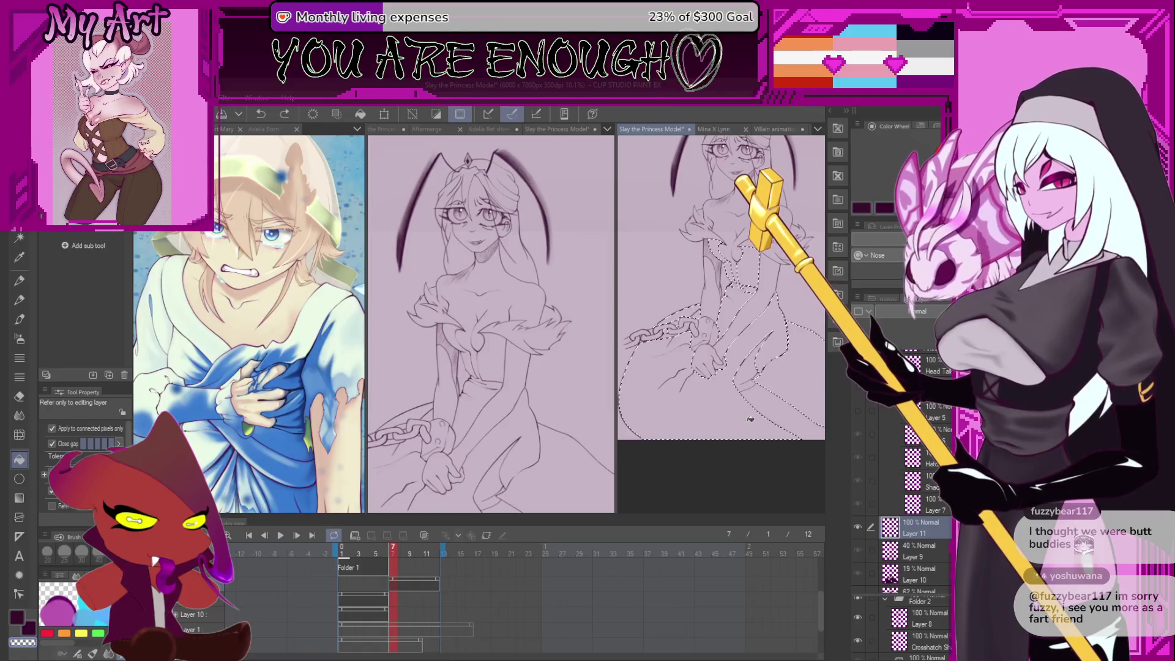
pyautogui.scroll(4, 712, 335)
pyautogui.scroll(-3, 712, 335)
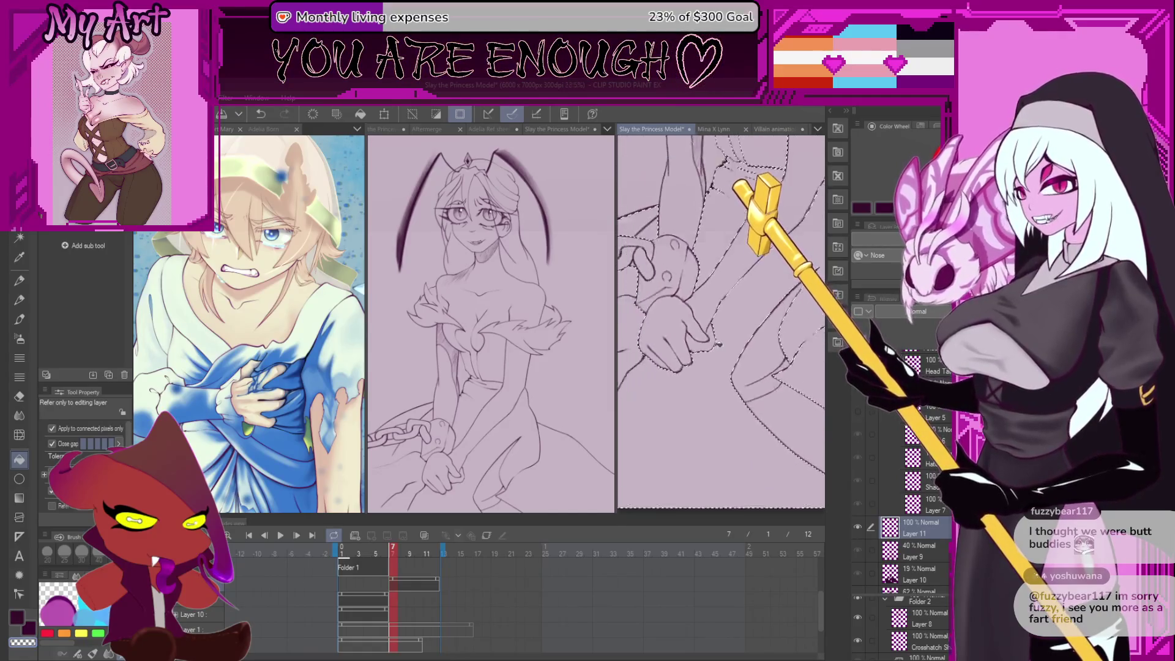
pyautogui.click(696, 403)
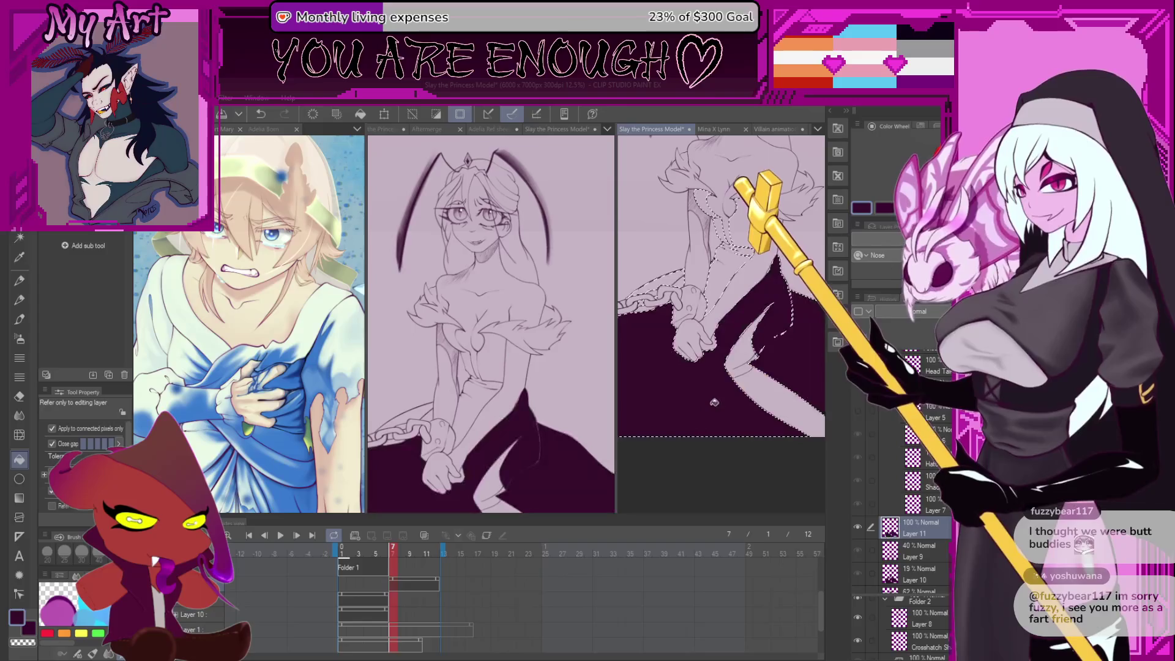
# Review the filled bodice and hem, then clear the selection
pyautogui.moveTo(711, 399); pyautogui.dragTo(712, 488)
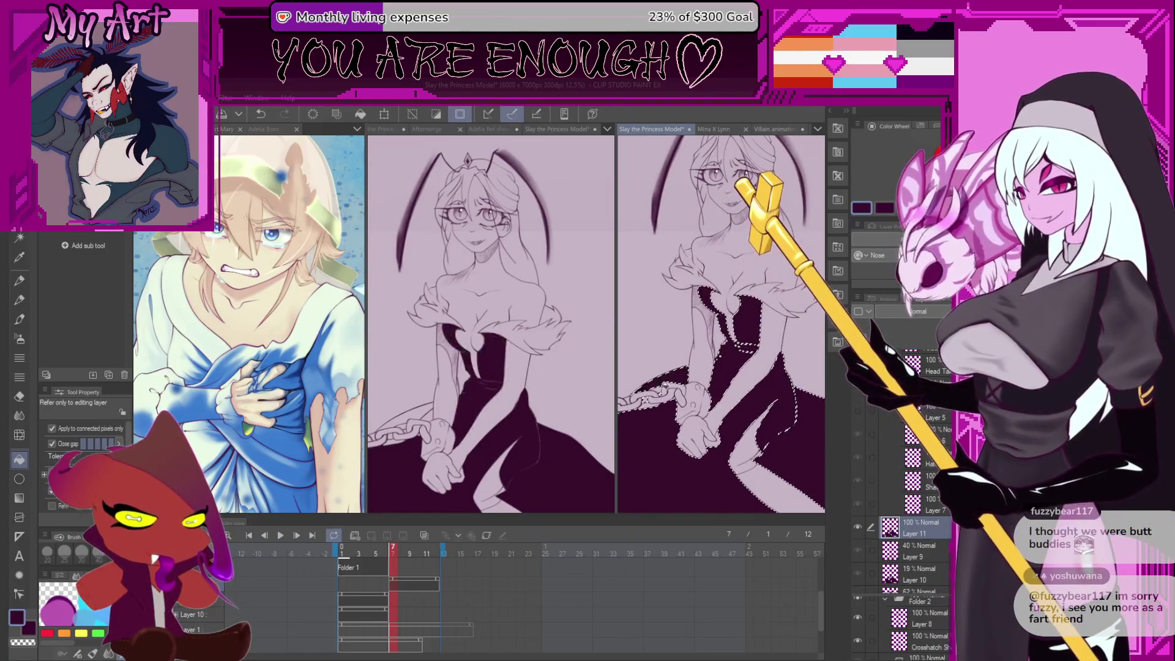
pyautogui.moveTo(712, 380)
pyautogui.mouseDown()
pyautogui.moveTo(755, 346)
pyautogui.moveTo(749, 318)
pyautogui.mouseUp()
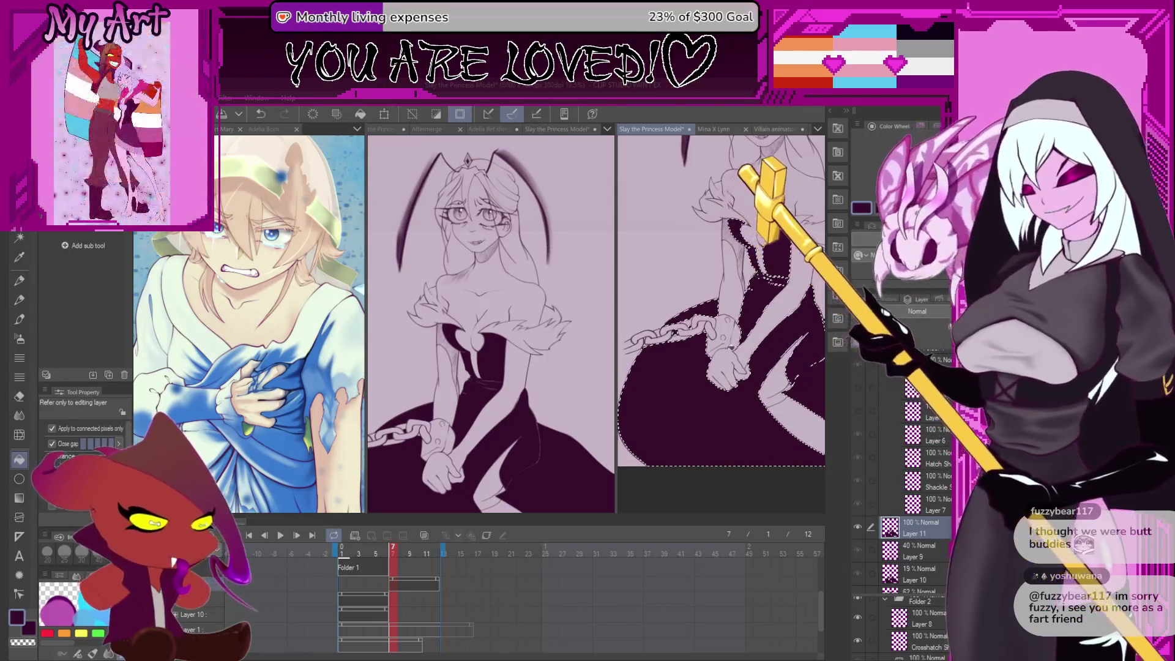
pyautogui.moveTo(748, 318); pyautogui.dragTo(656, 294)
pyautogui.scroll(3, 698, 346)
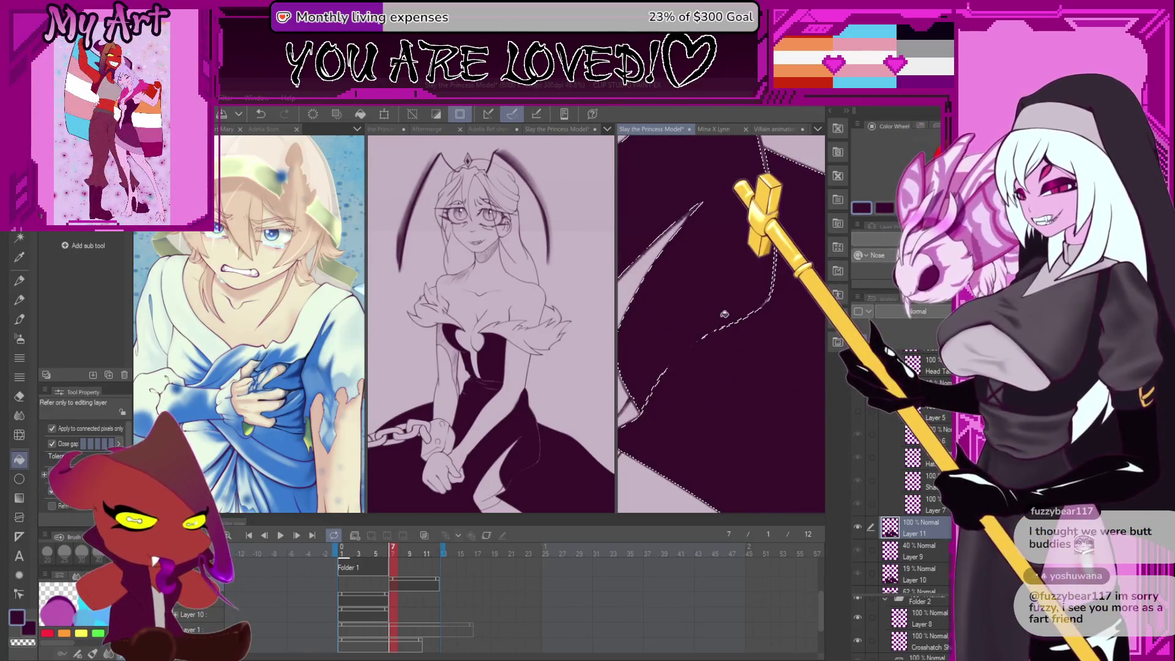
pyautogui.press('m')
pyautogui.hotkey('ctrl', 'd')
# Cycle through airbrush and pencil to the Real G-Pen sub-tool
pyautogui.press('b')
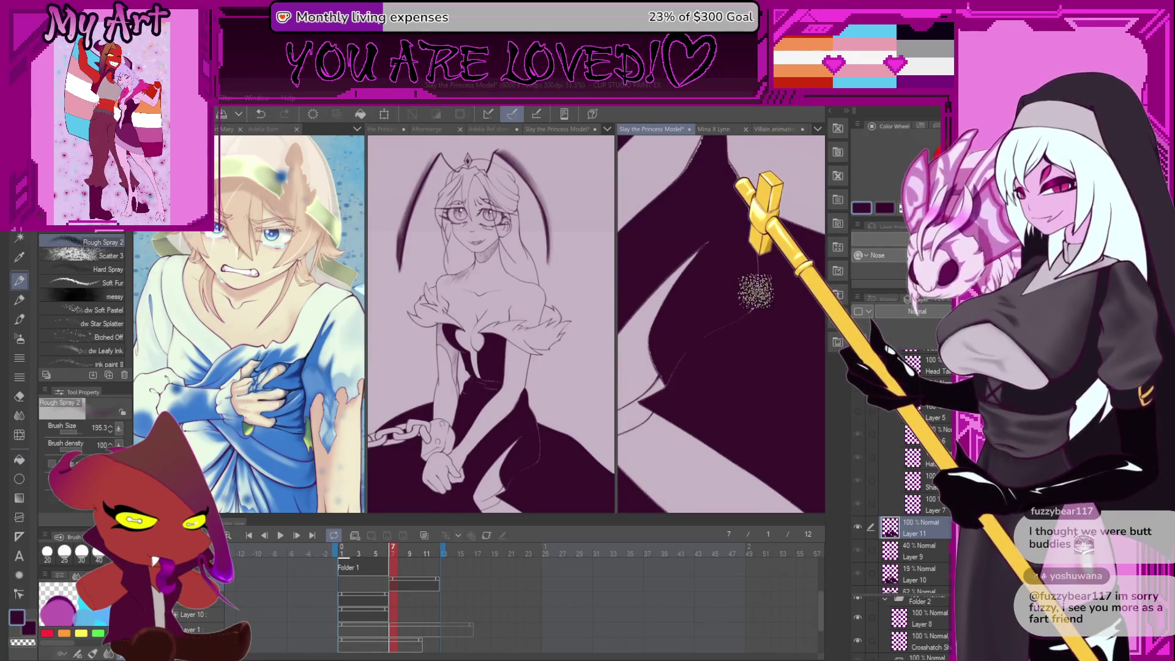
pyautogui.press('p')
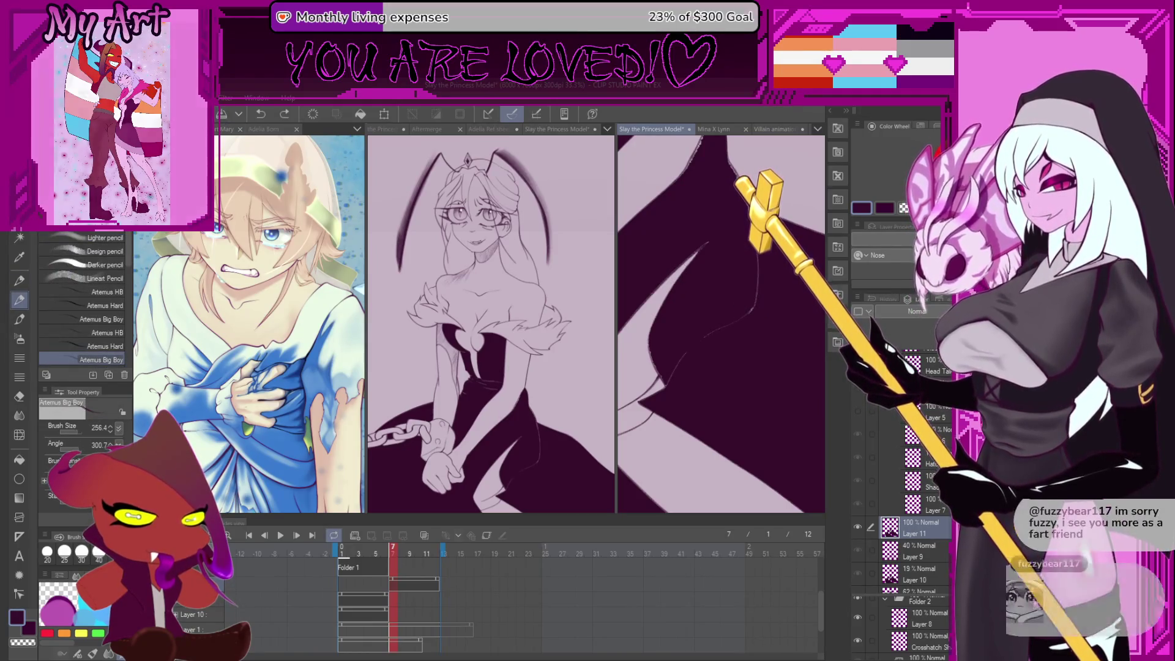
pyautogui.press('p')
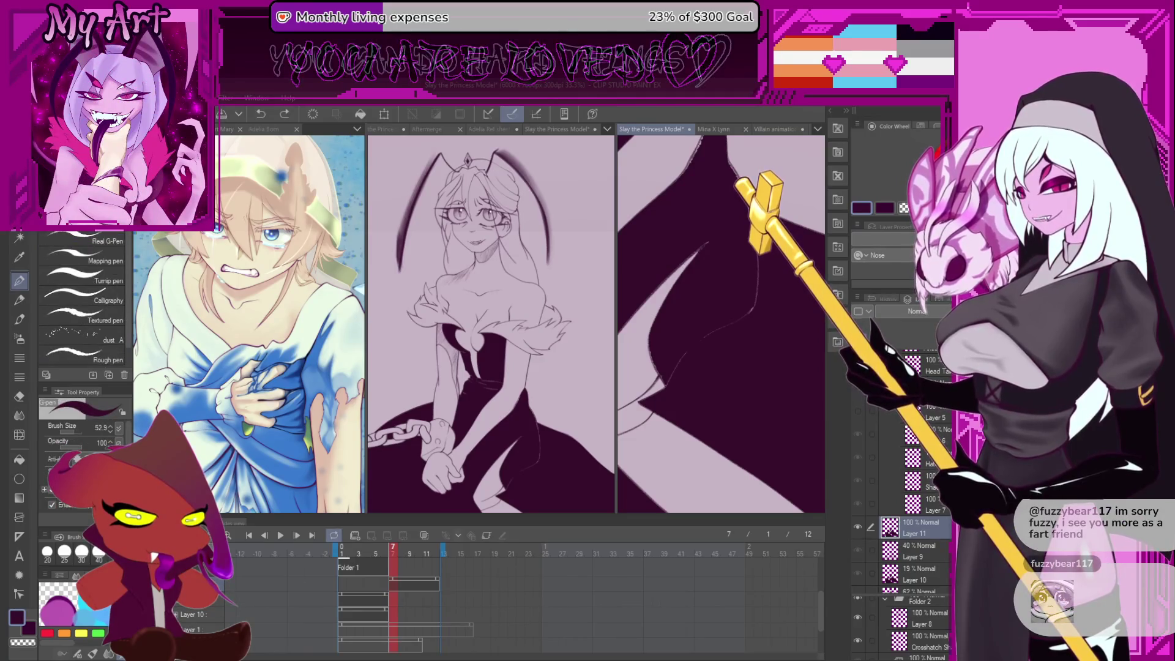
# Paint dark G-Pen strokes along the dress fill's edge with a smaller brush
pyautogui.moveTo(729, 316); pyautogui.dragTo(708, 374)
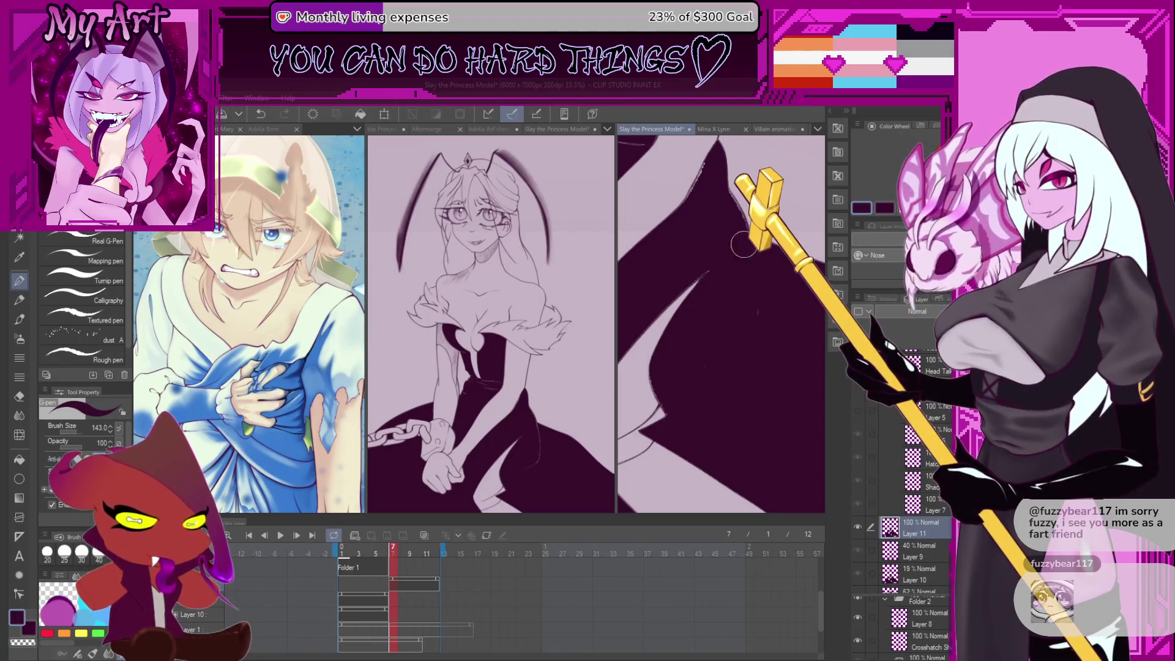
pyautogui.moveTo(734, 314); pyautogui.dragTo(735, 336)
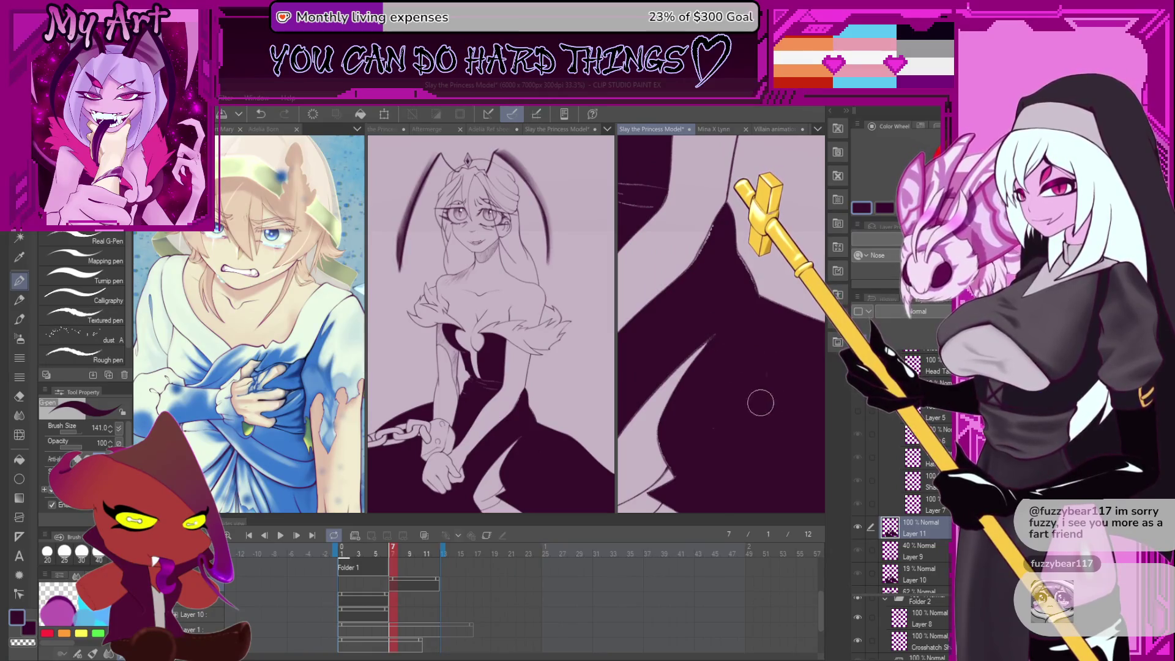
pyautogui.moveTo(733, 402)
pyautogui.mouseDown()
pyautogui.moveTo(713, 341)
pyautogui.moveTo(725, 270)
pyautogui.moveTo(728, 300)
pyautogui.mouseUp()
pyautogui.moveTo(728, 385); pyautogui.dragTo(690, 443)
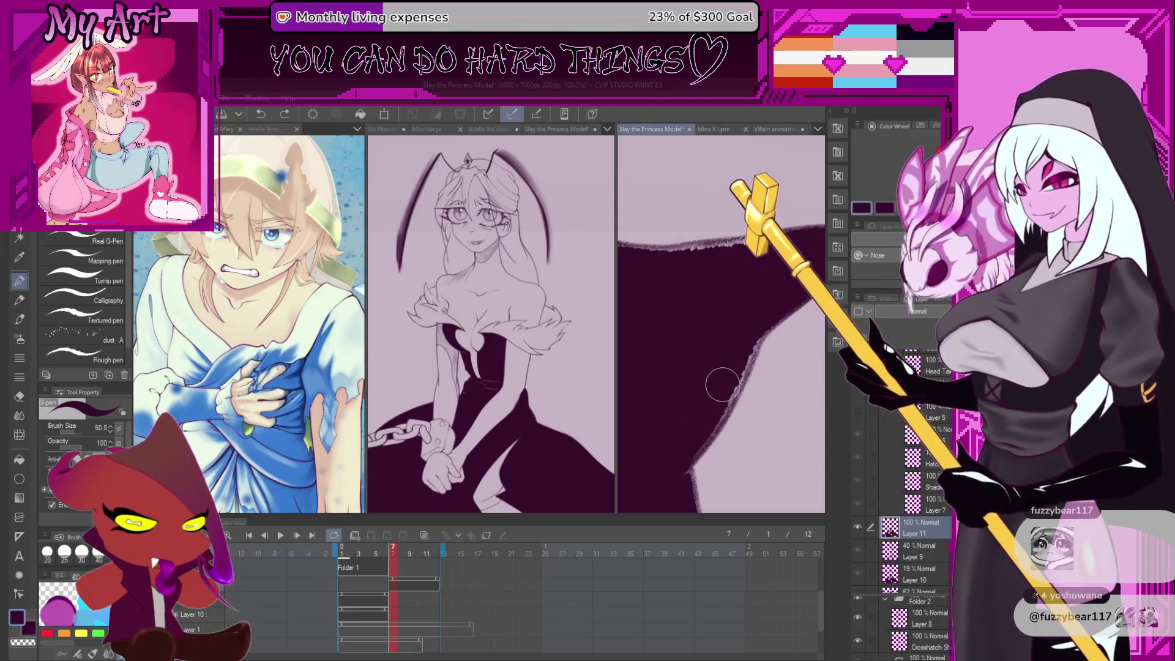
pyautogui.hotkey('ctrl', 'z')
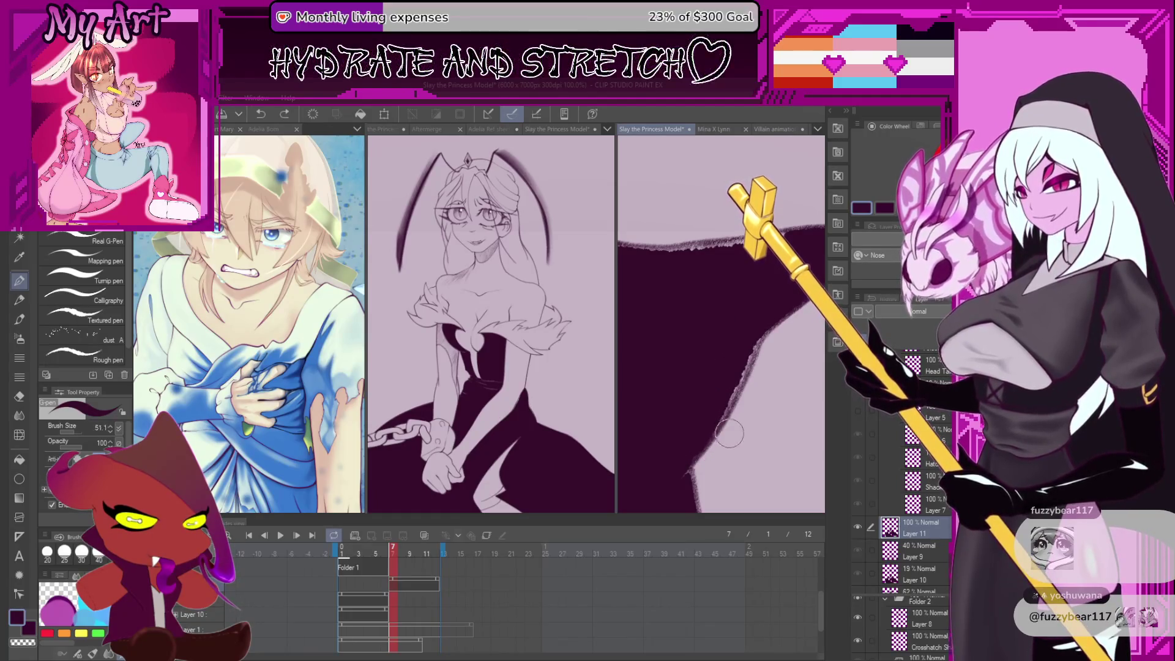
pyautogui.hotkey('ctrl', 'z')
pyautogui.moveTo(652, 453)
pyautogui.mouseDown()
pyautogui.moveTo(713, 394)
pyautogui.moveTo(767, 314)
pyautogui.mouseUp()
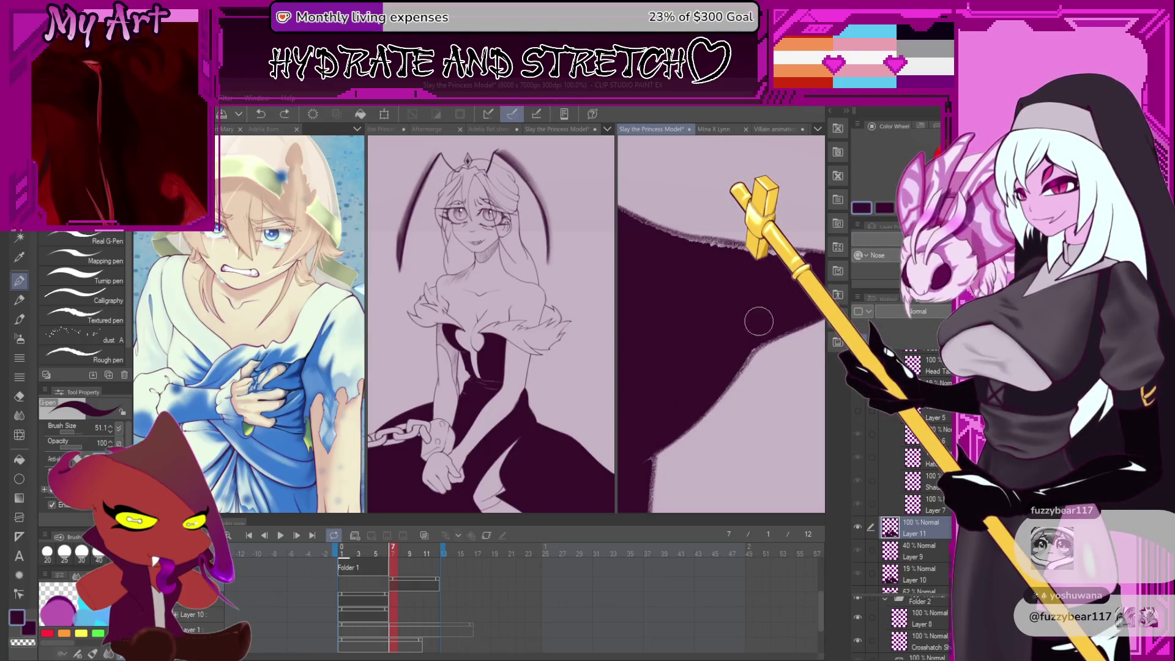
# Undo and redo recent edge strokes, then advance to the next frame
pyautogui.hotkey('ctrl', 'z')
pyautogui.hotkey('ctrl', 'z')
pyautogui.hotkey('ctrl', 'z')
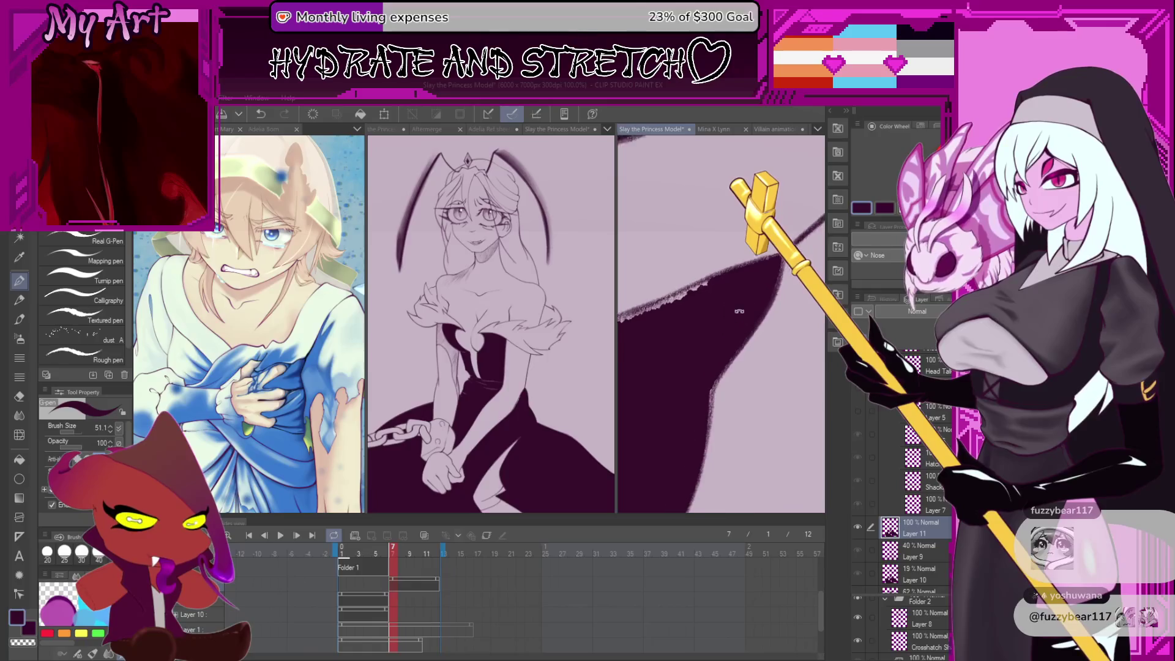
pyautogui.hotkey('ctrl', 'z')
pyautogui.hotkey('ctrl', 'z')
pyautogui.hotkey('ctrl', 'z')
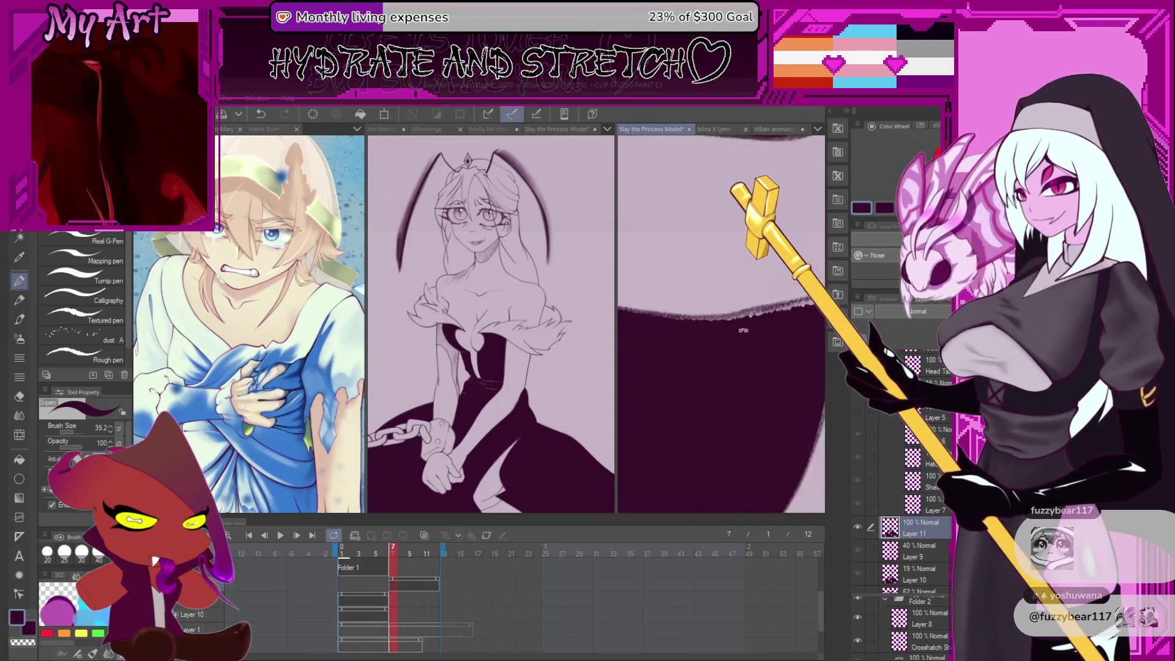
pyautogui.hotkey('ctrl', 'z')
pyautogui.hotkey('ctrl', 'z')
pyautogui.hotkey('ctrl', 'z')
pyautogui.hotkey('ctrl', 'z')
pyautogui.hotkey('ctrl', 'z')
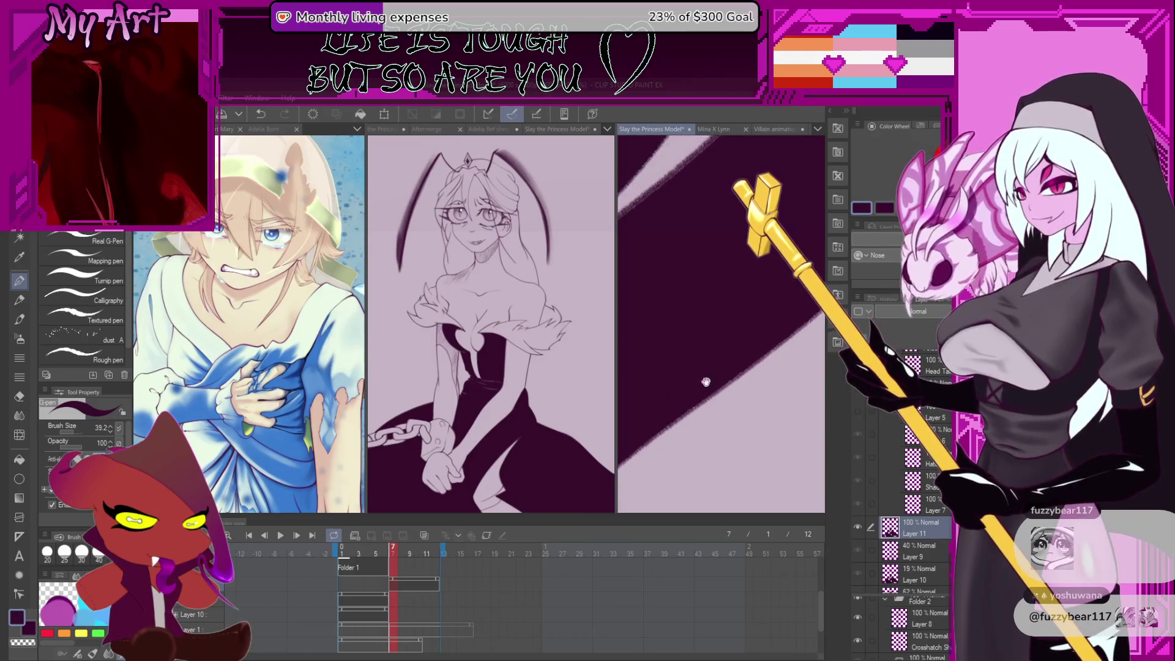
pyautogui.hotkey('ctrl', 'z')
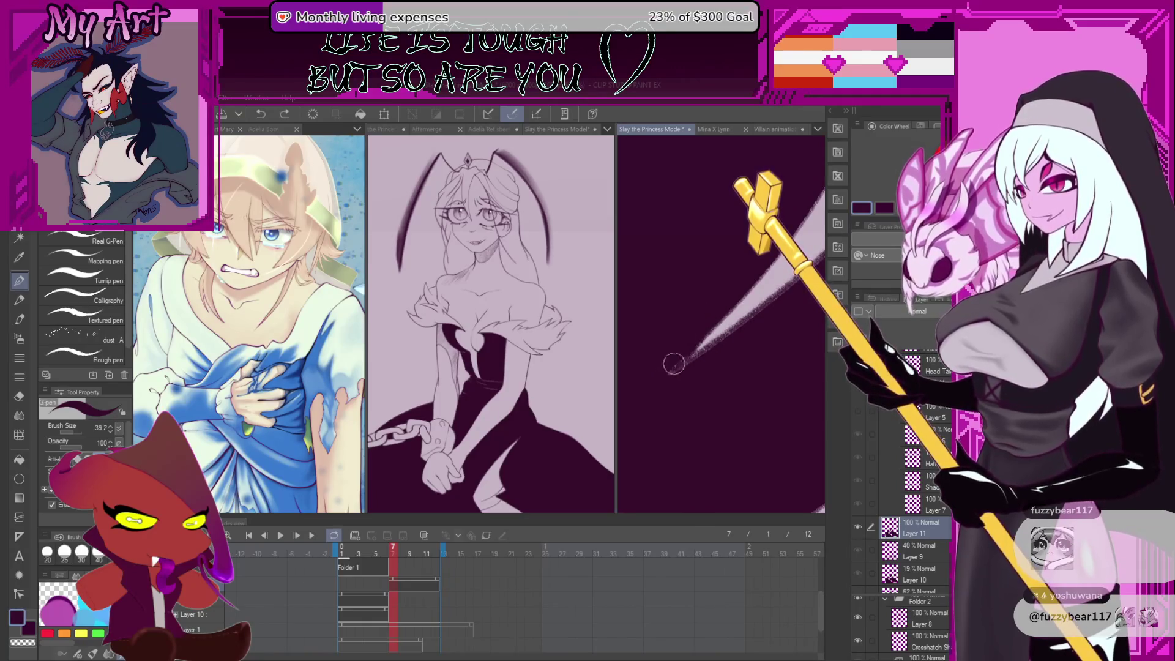
pyautogui.hotkey('ctrl', 'y')
pyautogui.hotkey('ctrl', 'y')
pyautogui.hotkey('ctrl', 'y')
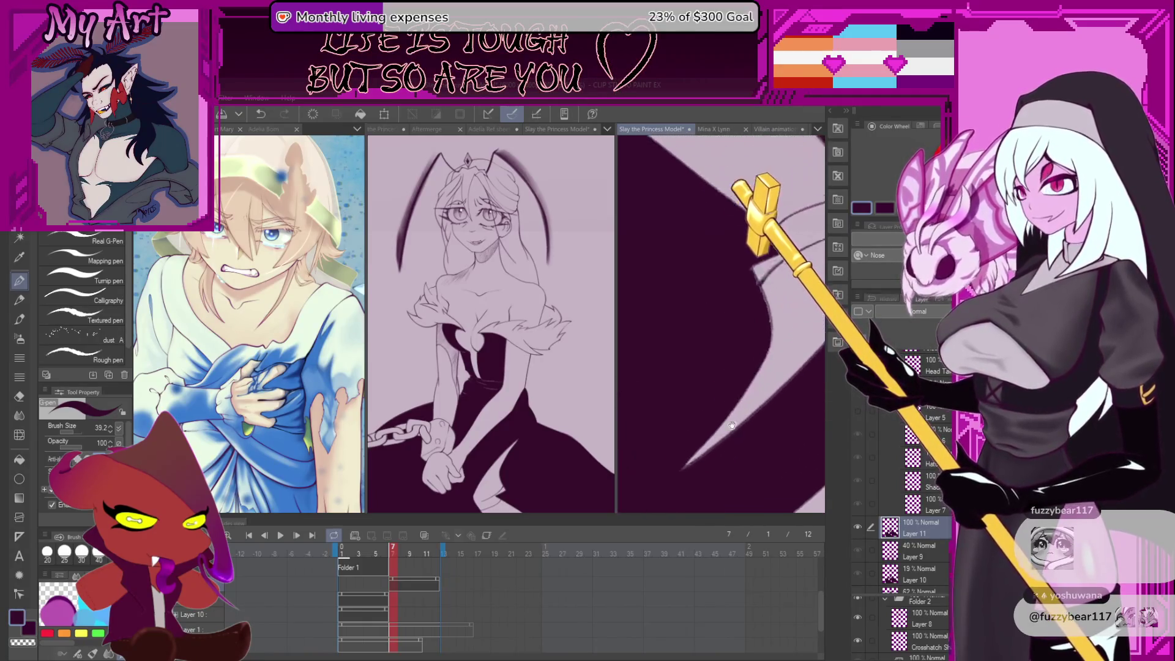
pyautogui.hotkey('ctrl', 'z')
pyautogui.hotkey('ctrl', 'z')
pyautogui.hotkey('ctrl', 'z')
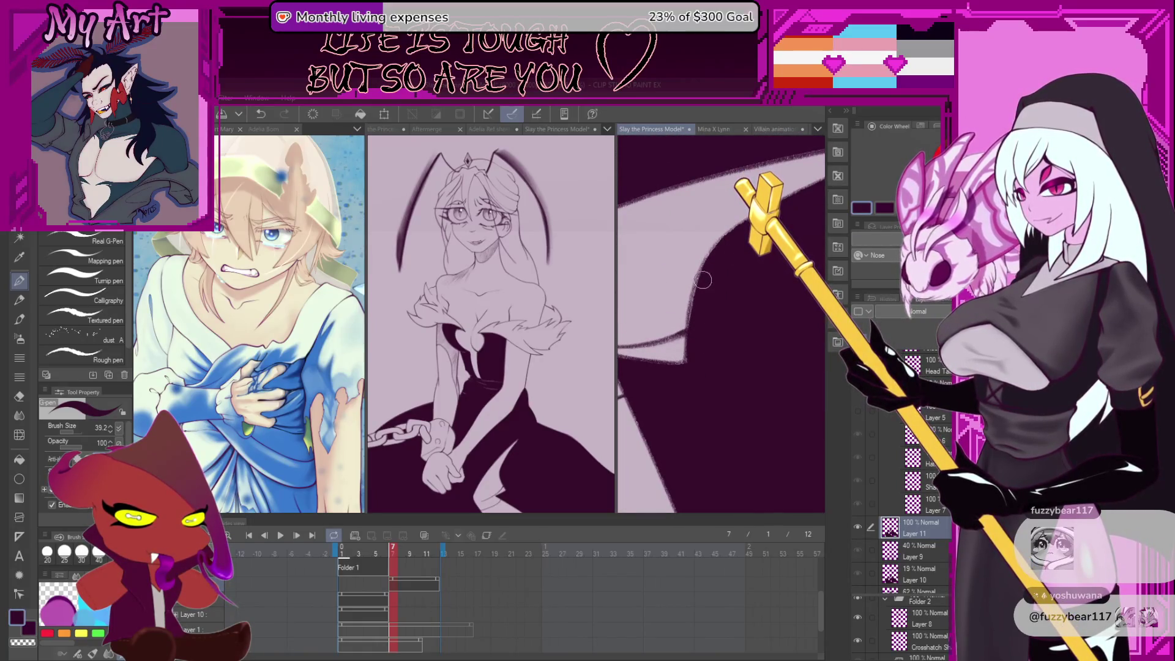
pyautogui.hotkey('ctrl', 'z')
pyautogui.hotkey('ctrl', 'z')
pyautogui.hotkey('ctrl', 'z')
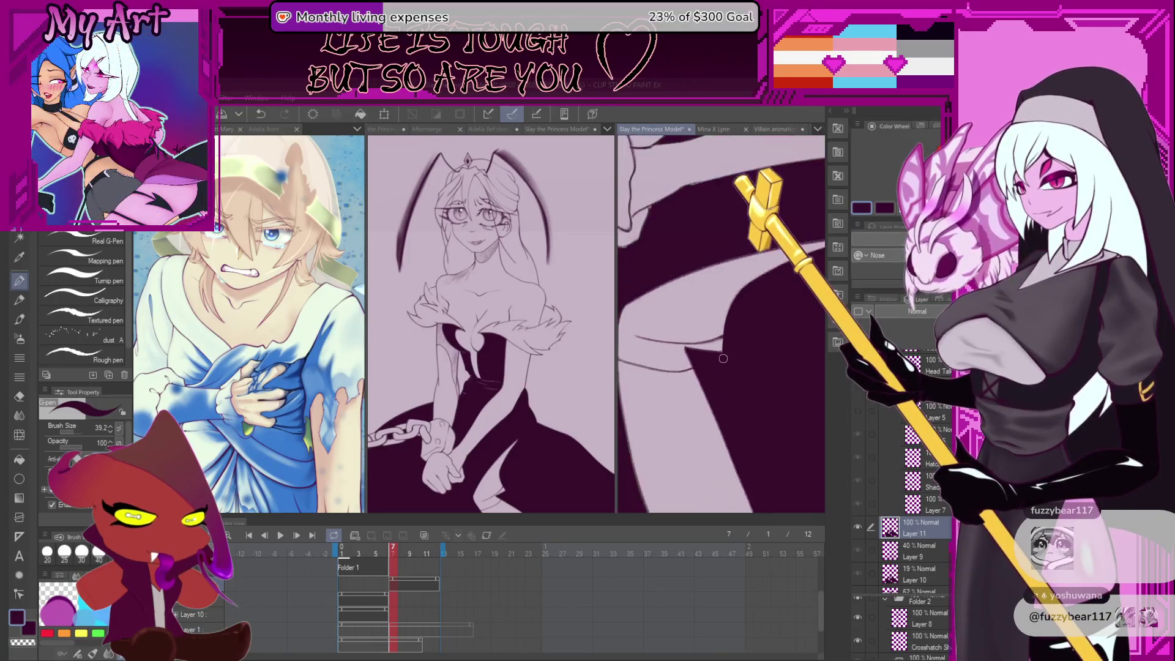
pyautogui.press('Right')
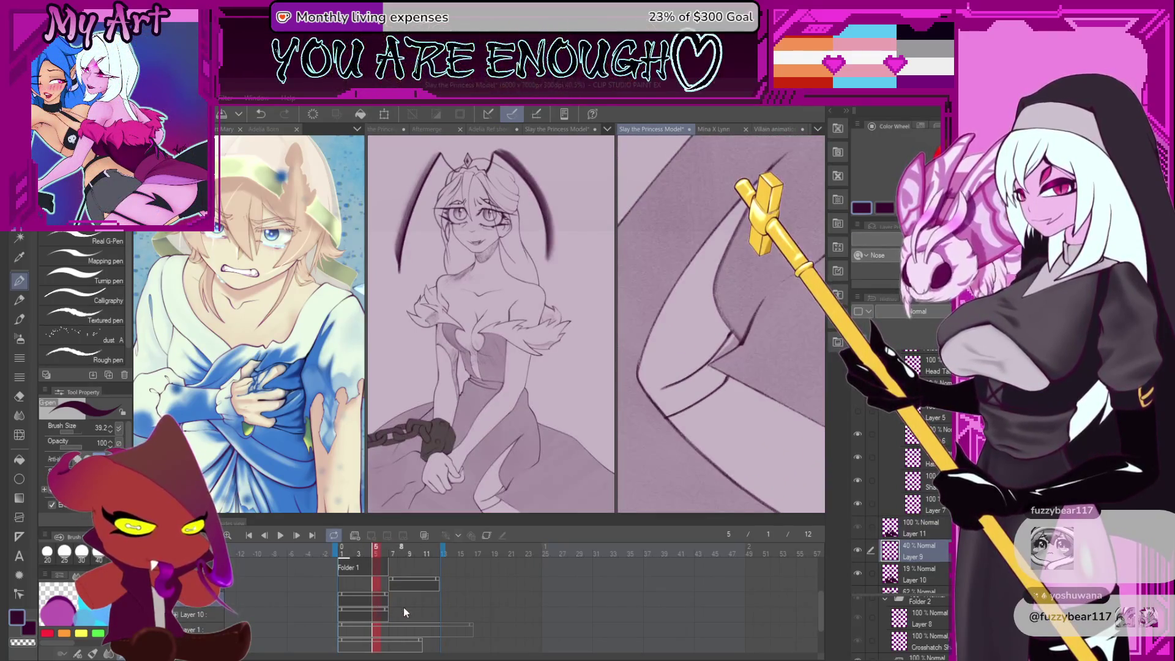
# Undo the bad stroke and repaint the light gap along the dark fill's edge
pyautogui.scroll(3, 621, 379)
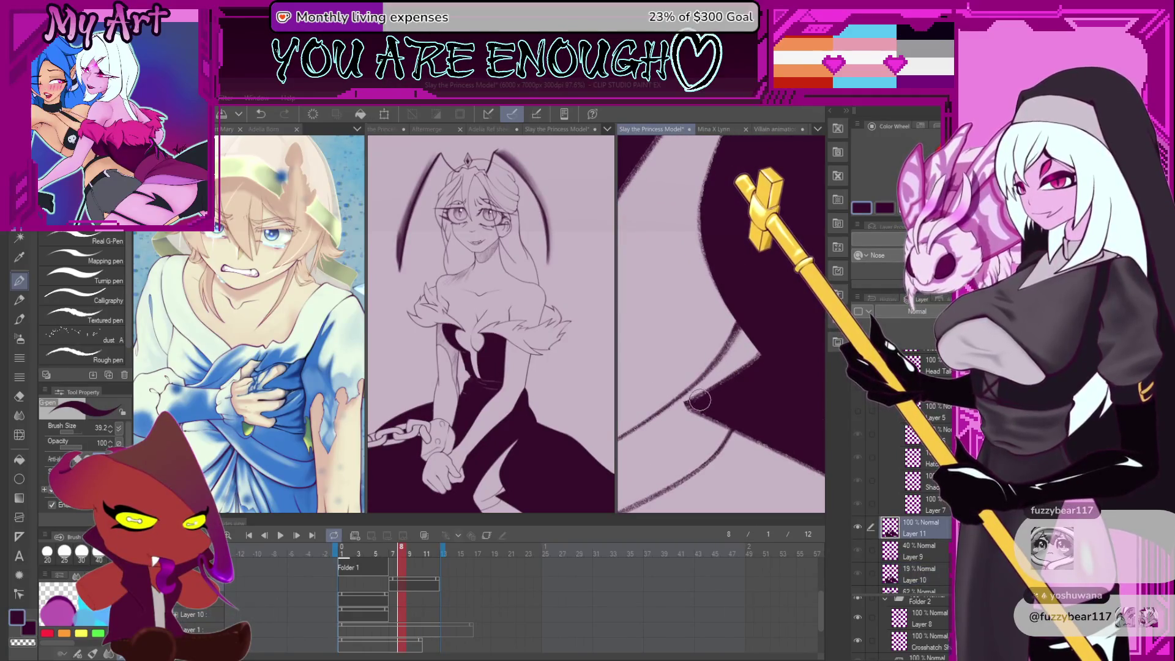
pyautogui.hotkey('ctrl', 'z')
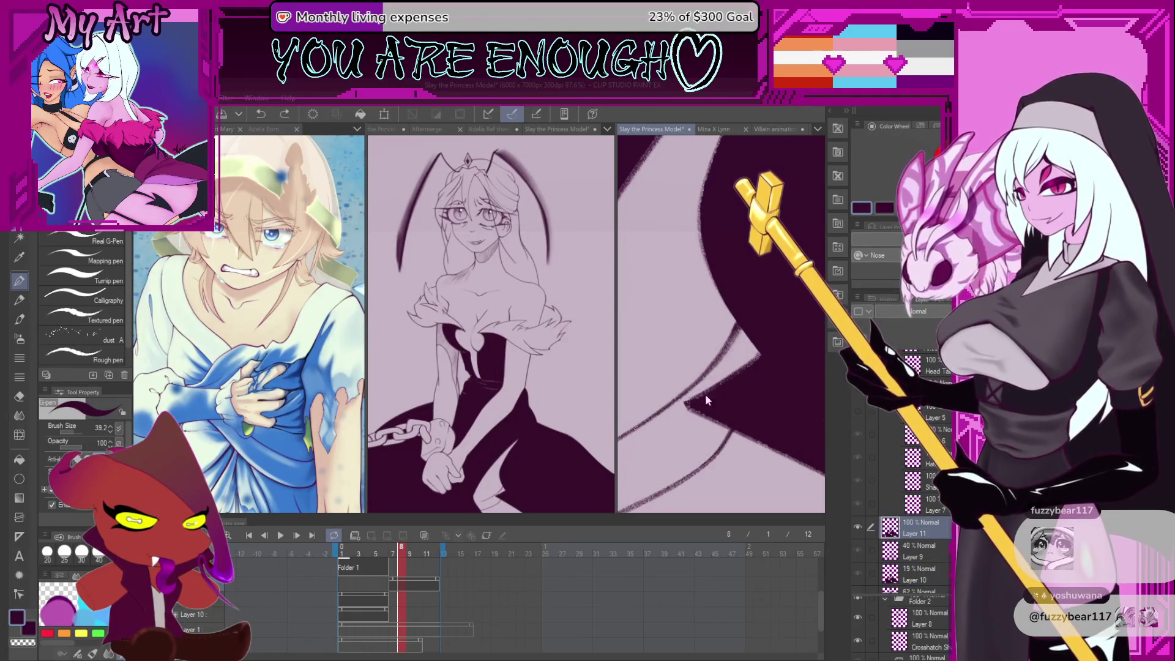
pyautogui.moveTo(726, 375); pyautogui.dragTo(772, 329)
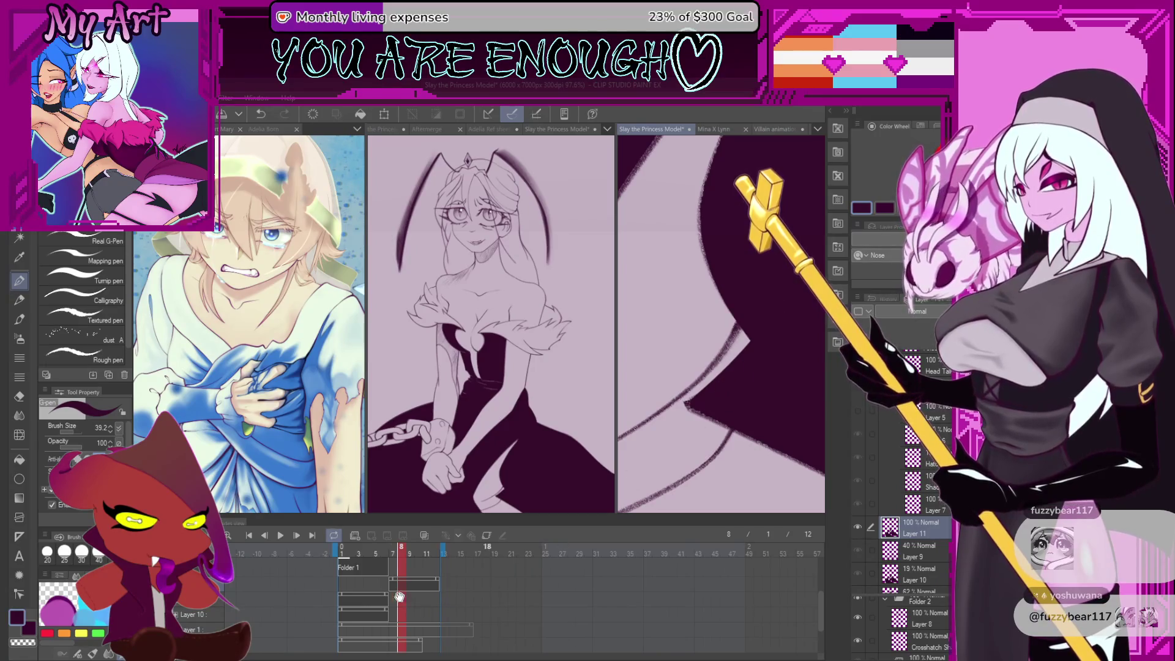
# Step through frames 5, 6 and 7, then pan to the chain and hands
pyautogui.click(380, 600)
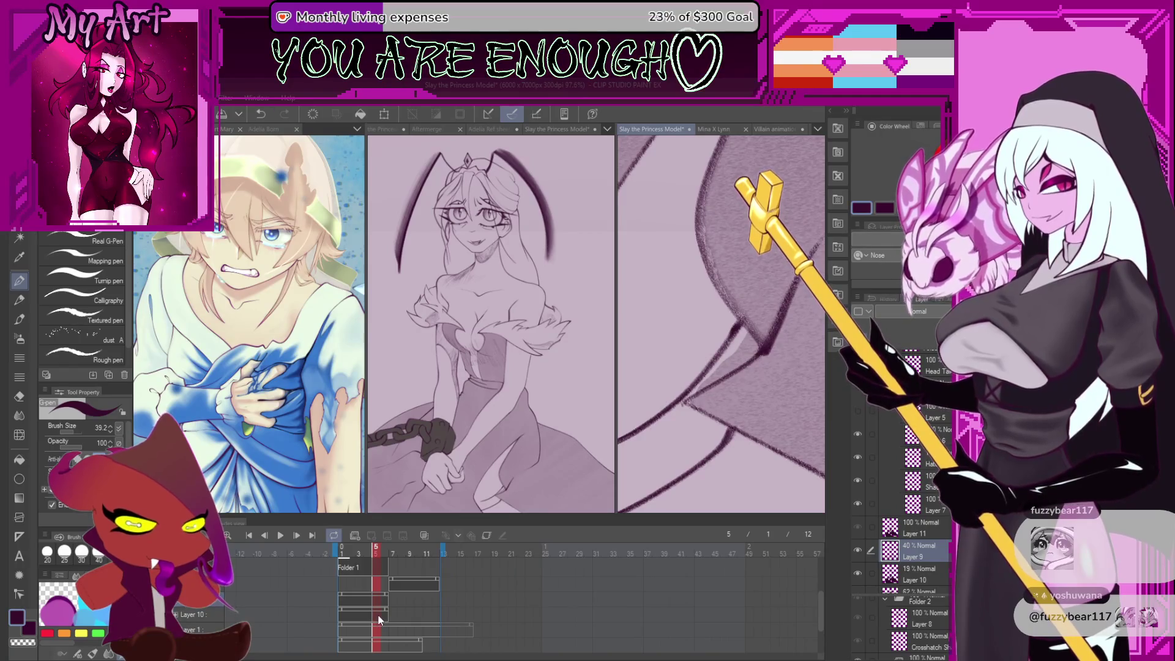
pyautogui.click(382, 615)
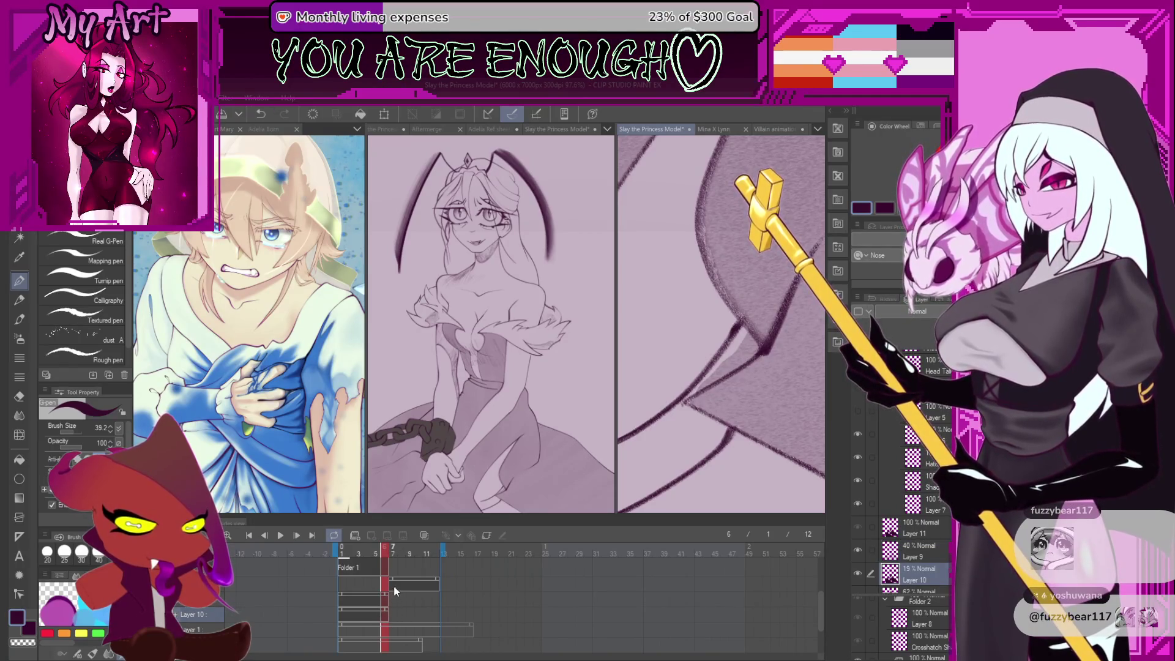
pyautogui.click(392, 585)
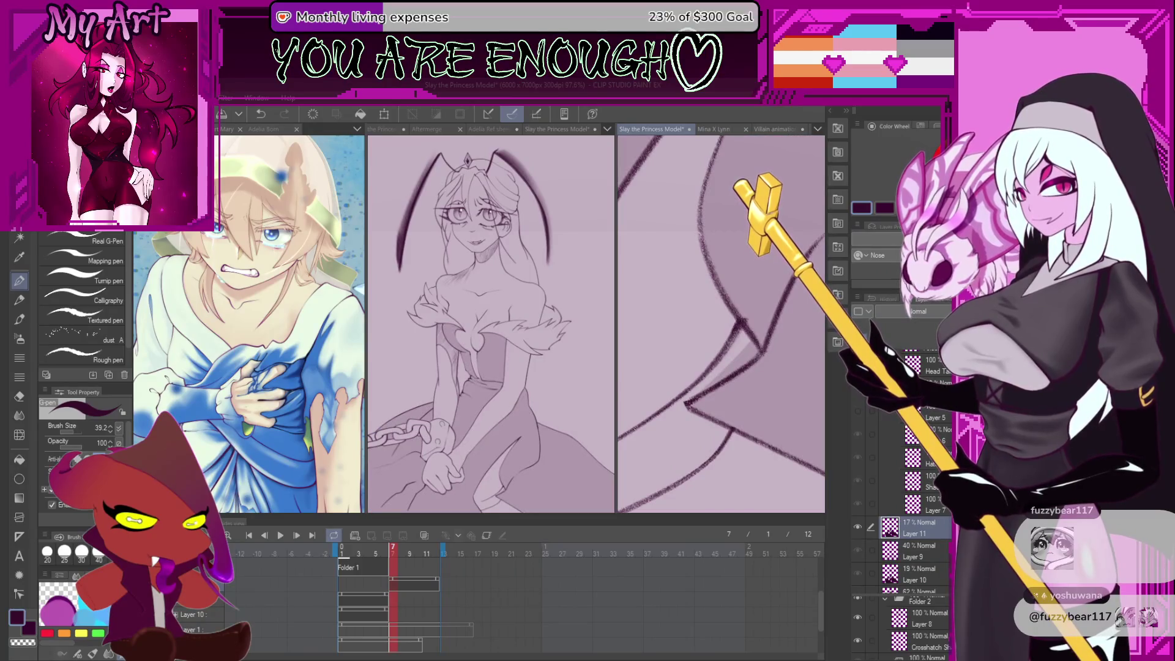
pyautogui.click(612, 389)
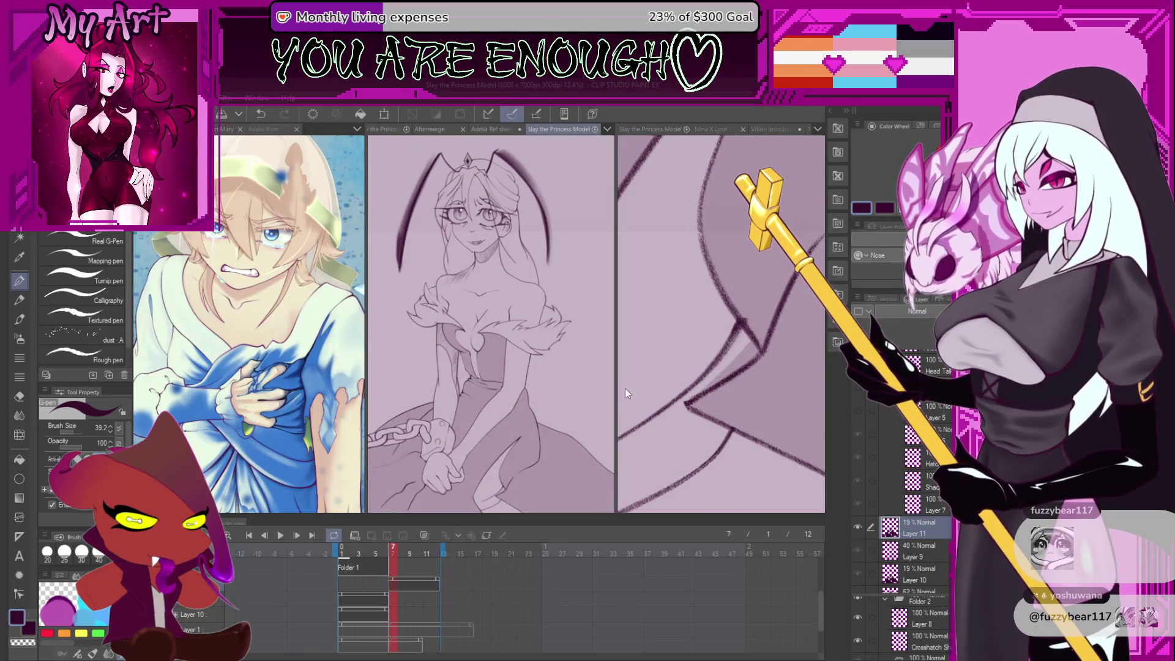
pyautogui.click(702, 386)
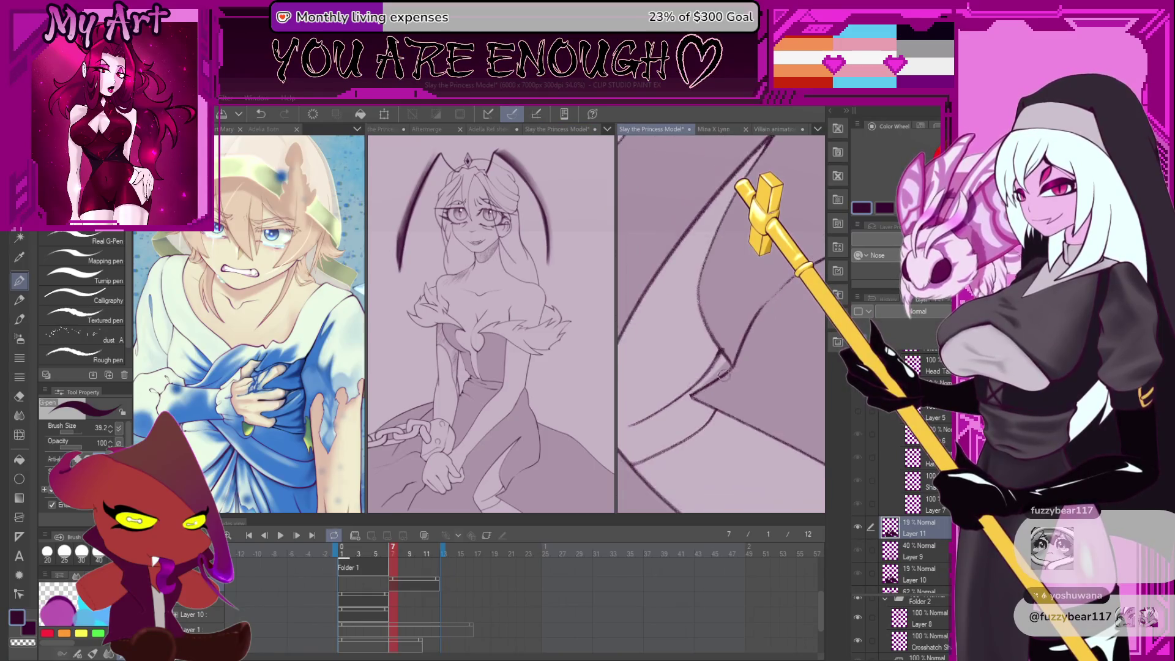
pyautogui.scroll(-4, 722, 377)
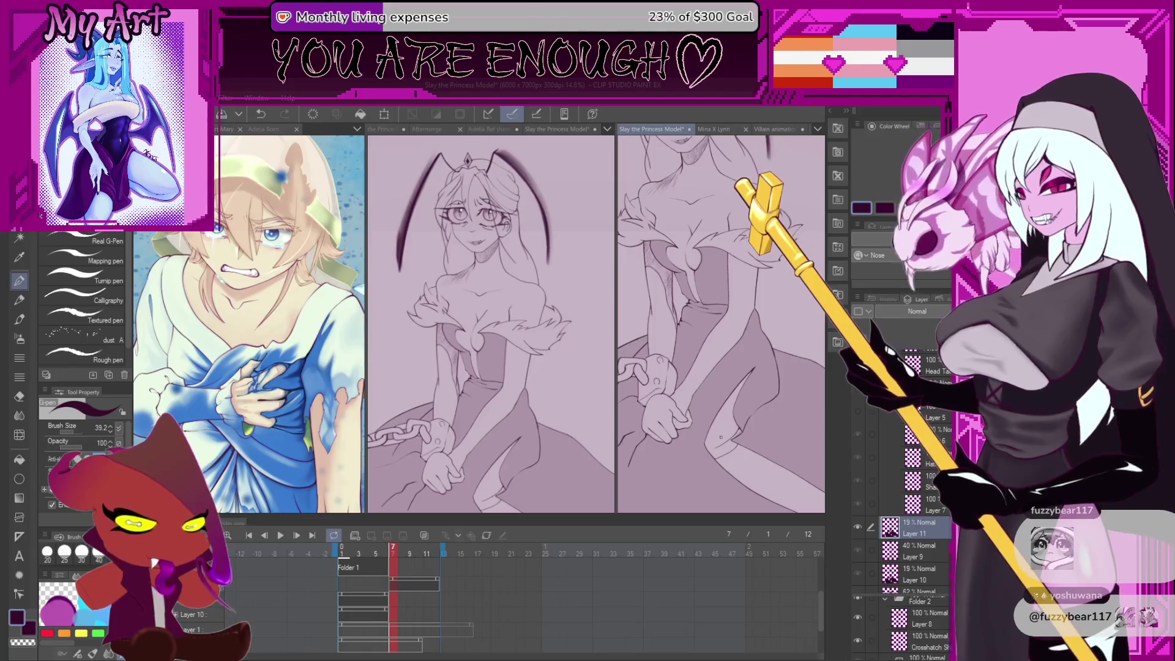
pyautogui.moveTo(721, 437); pyautogui.dragTo(755, 441)
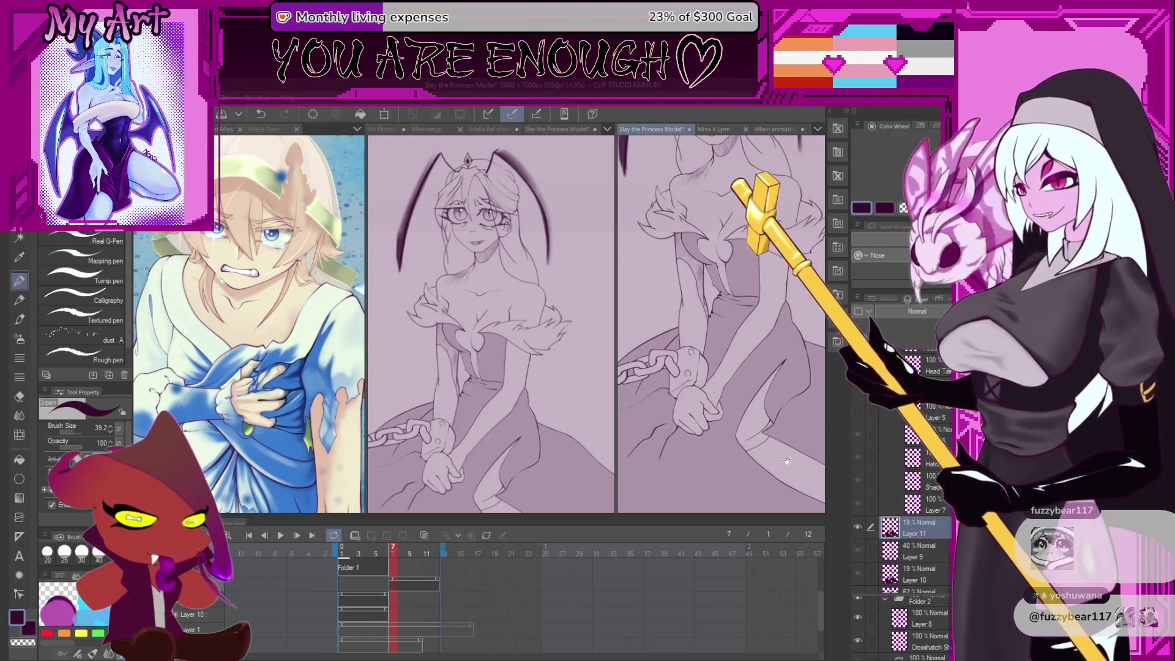
# Select Layer 11's contents and add a new empty Layer 12 above it
pyautogui.keyDown('ctrl'); pyautogui.click(887, 532); pyautogui.keyUp('ctrl')
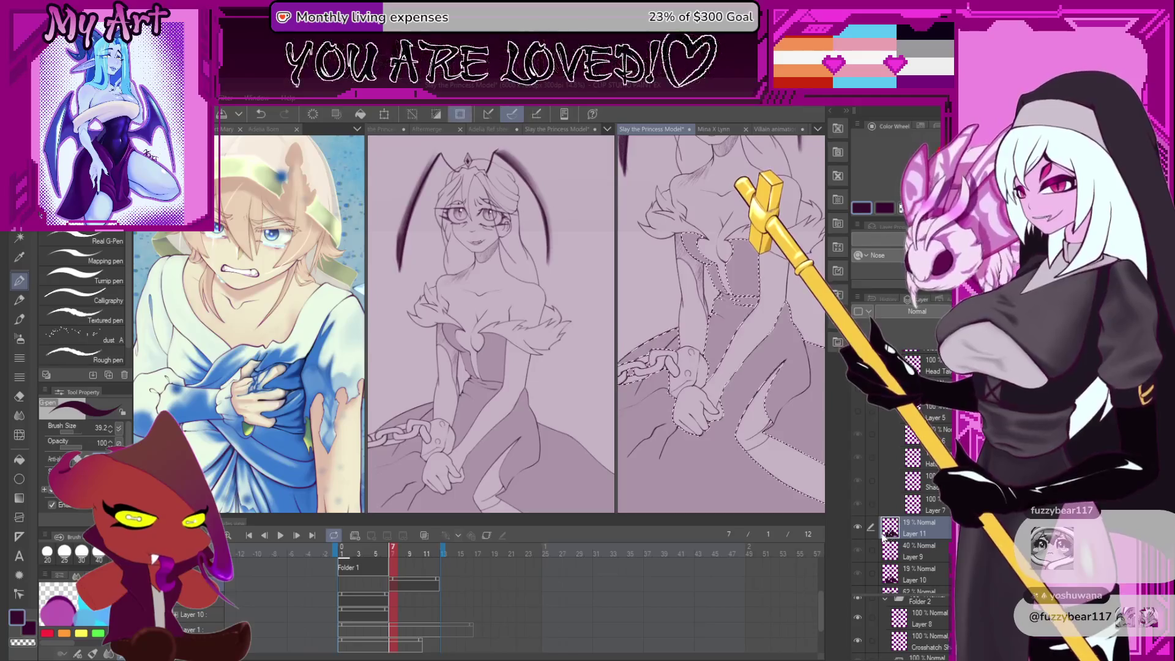
pyautogui.hotkey('ctrl', 'shift', 'n')
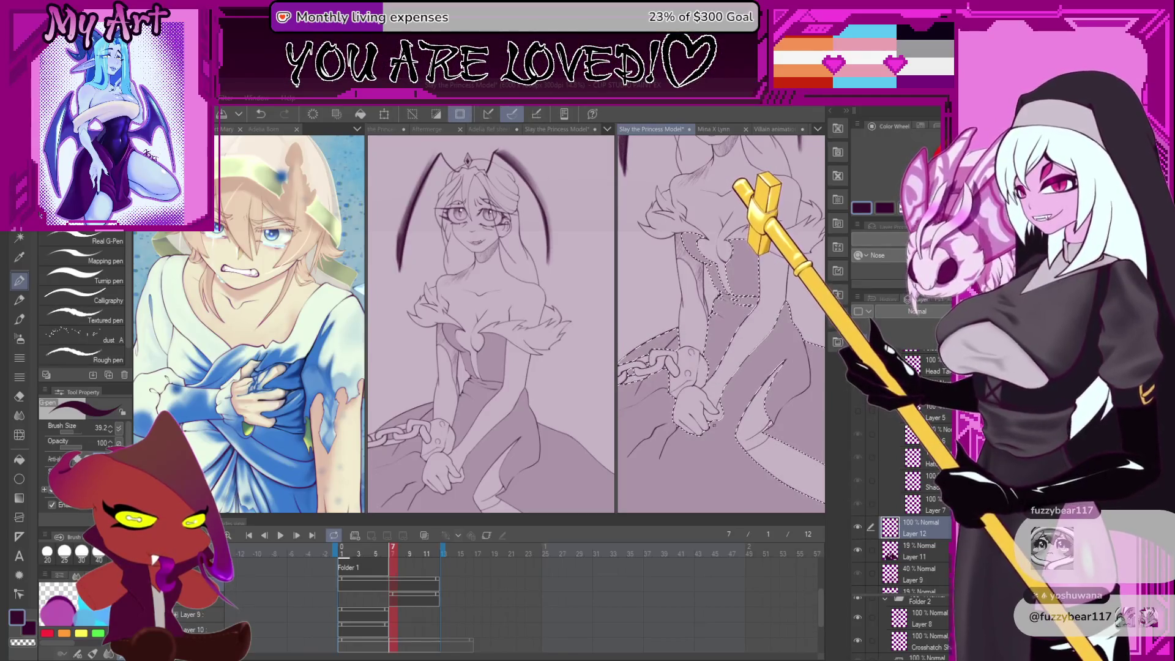
pyautogui.press('b')
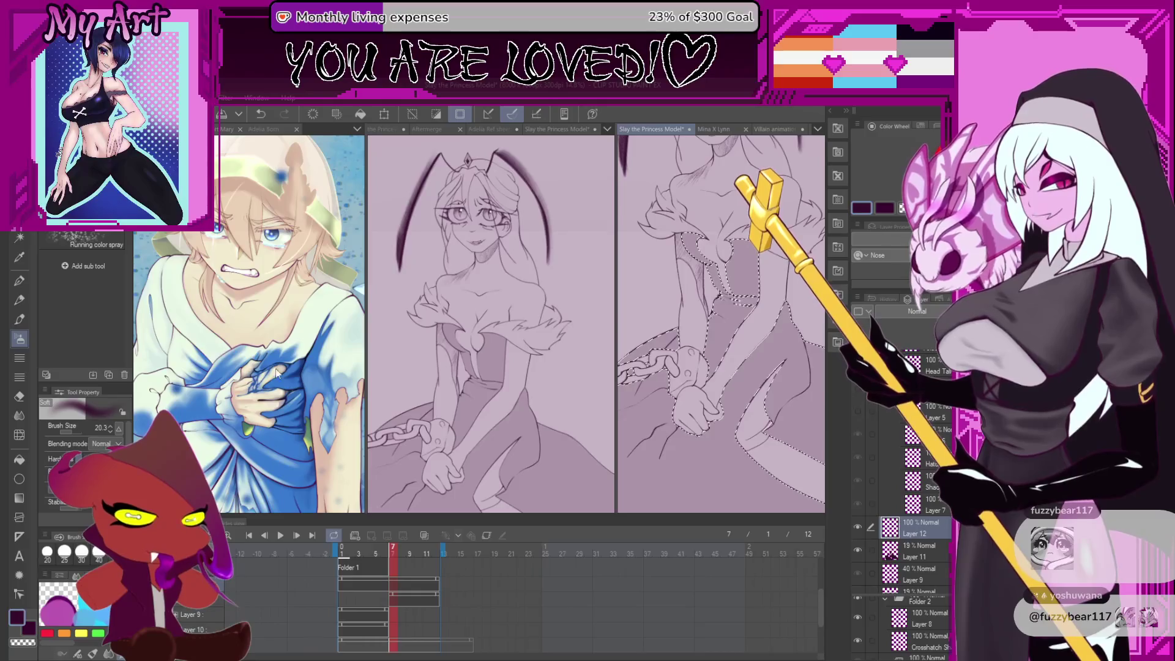
pyautogui.scroll(-3, 688, 414)
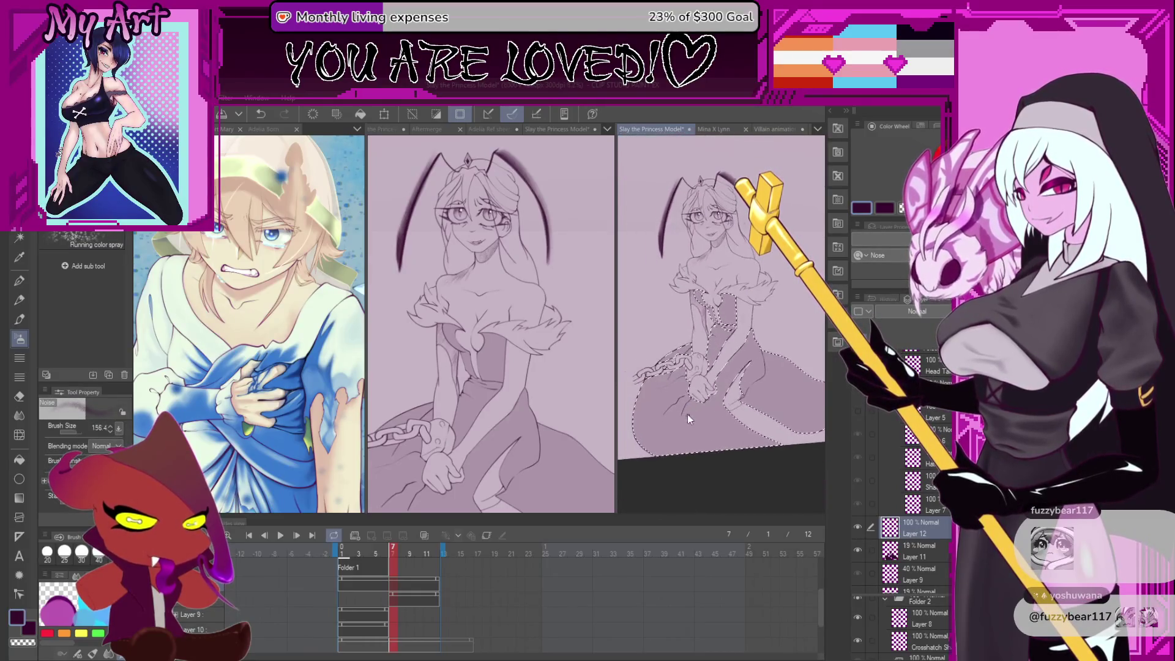
# Compare with frame 5, return to frame 7 on Layer 12, and enlarge the airbrush
pyautogui.click(377, 623)
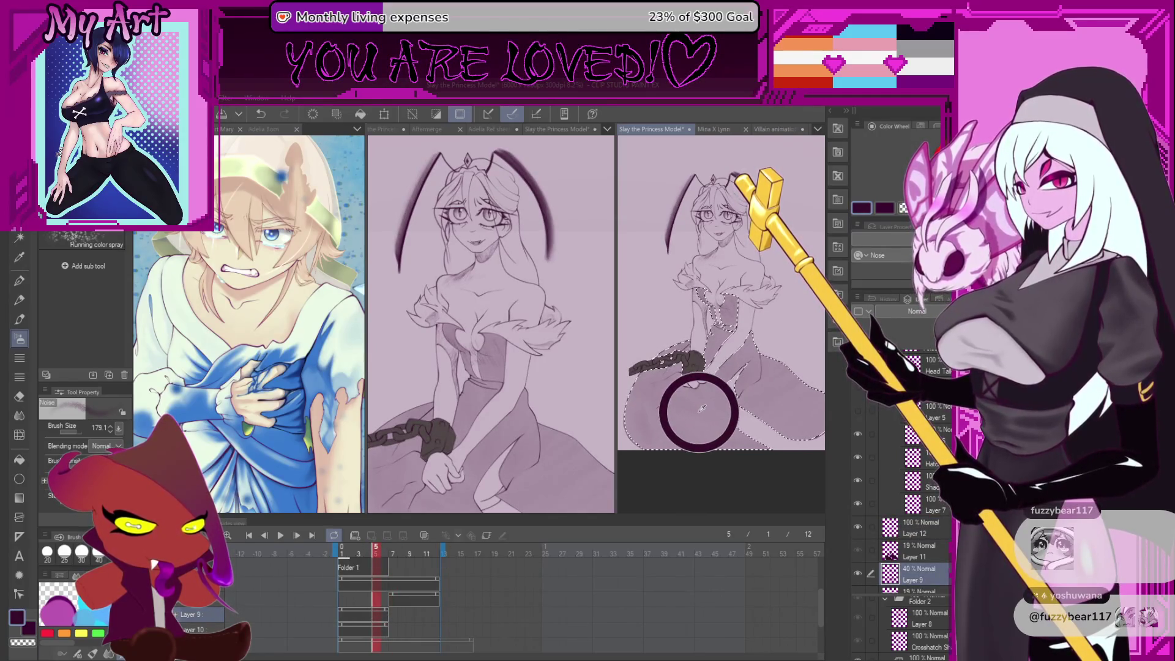
pyautogui.click(396, 602)
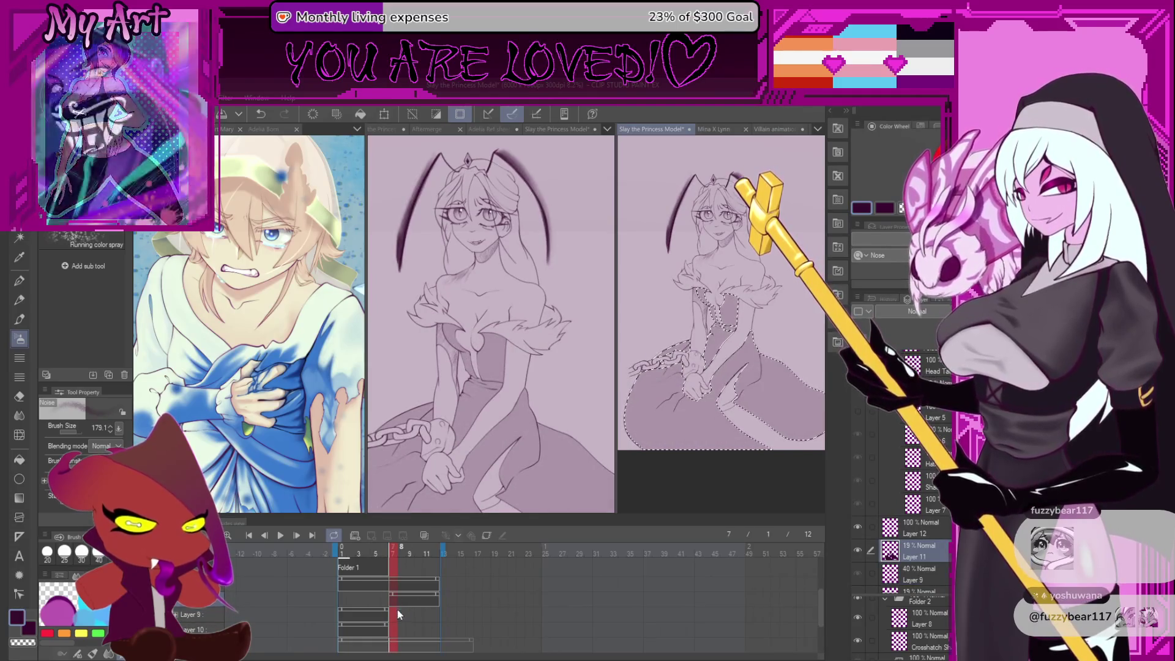
pyautogui.click(339, 578)
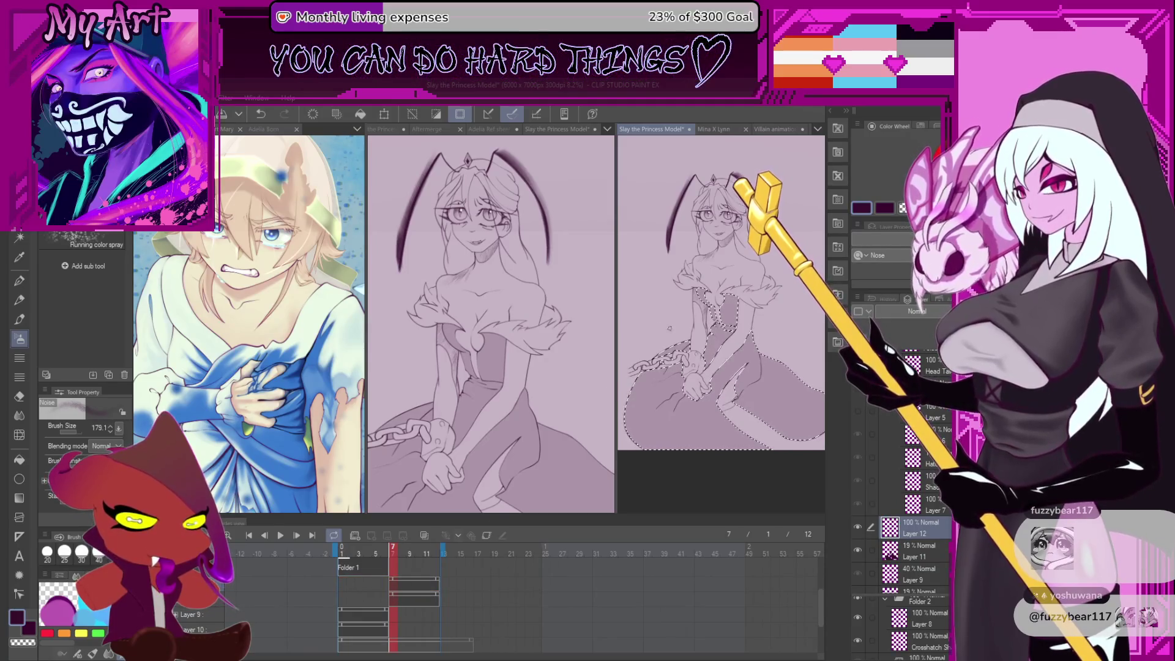
pyautogui.moveTo(698, 382); pyautogui.dragTo(719, 450)
# Spray grainy purple shading over the lower and right skirt on Layer 12, undoing too-dark passes
pyautogui.hotkey('ctrl', 'z')
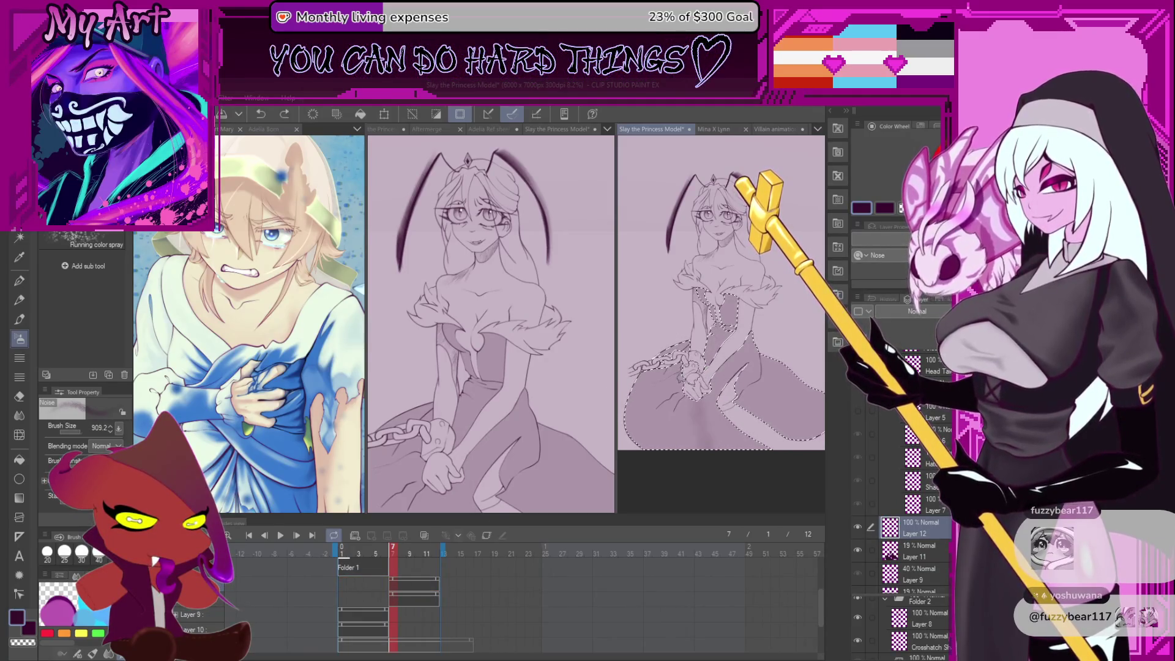
pyautogui.moveTo(658, 445)
pyautogui.mouseDown()
pyautogui.moveTo(640, 392)
pyautogui.moveTo(630, 429)
pyautogui.moveTo(661, 454)
pyautogui.moveTo(630, 422)
pyautogui.moveTo(663, 367)
pyautogui.moveTo(658, 441)
pyautogui.moveTo(679, 428)
pyautogui.moveTo(664, 385)
pyautogui.moveTo(646, 428)
pyautogui.moveTo(658, 465)
pyautogui.moveTo(676, 379)
pyautogui.moveTo(679, 455)
pyautogui.moveTo(627, 416)
pyautogui.moveTo(647, 456)
pyautogui.mouseUp()
pyautogui.hotkey('ctrl', 'z')
pyautogui.hotkey('ctrl', 'z')
pyautogui.hotkey('ctrl', 'z')
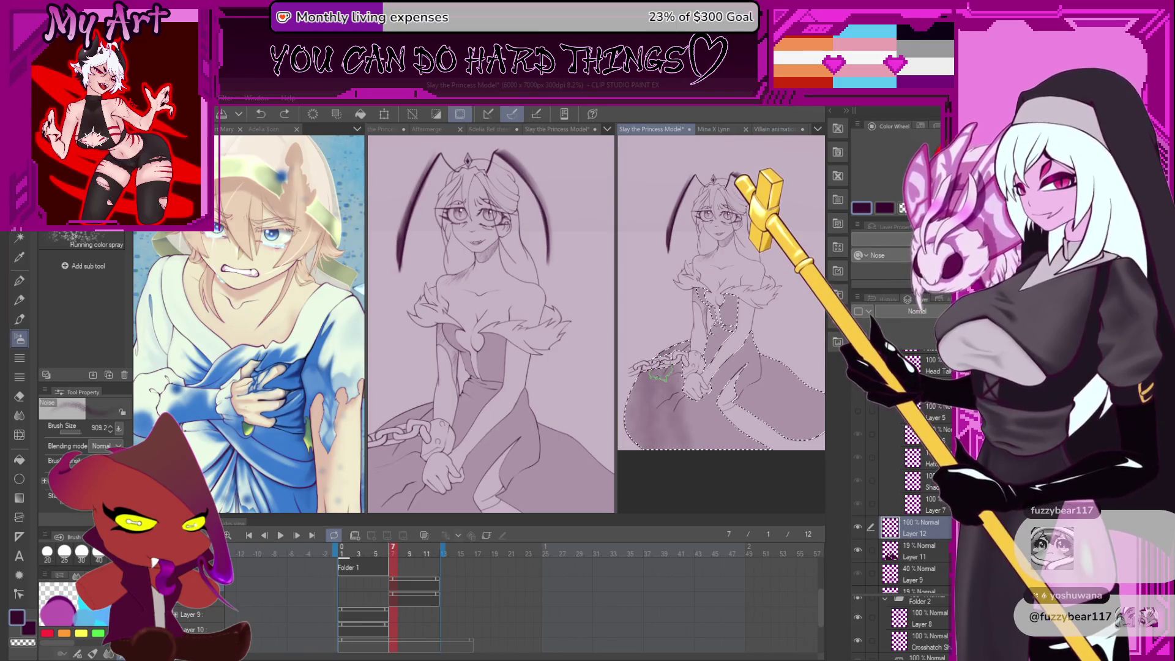
pyautogui.moveTo(710, 428)
pyautogui.mouseDown()
pyautogui.moveTo(728, 422)
pyautogui.moveTo(765, 453)
pyautogui.mouseUp()
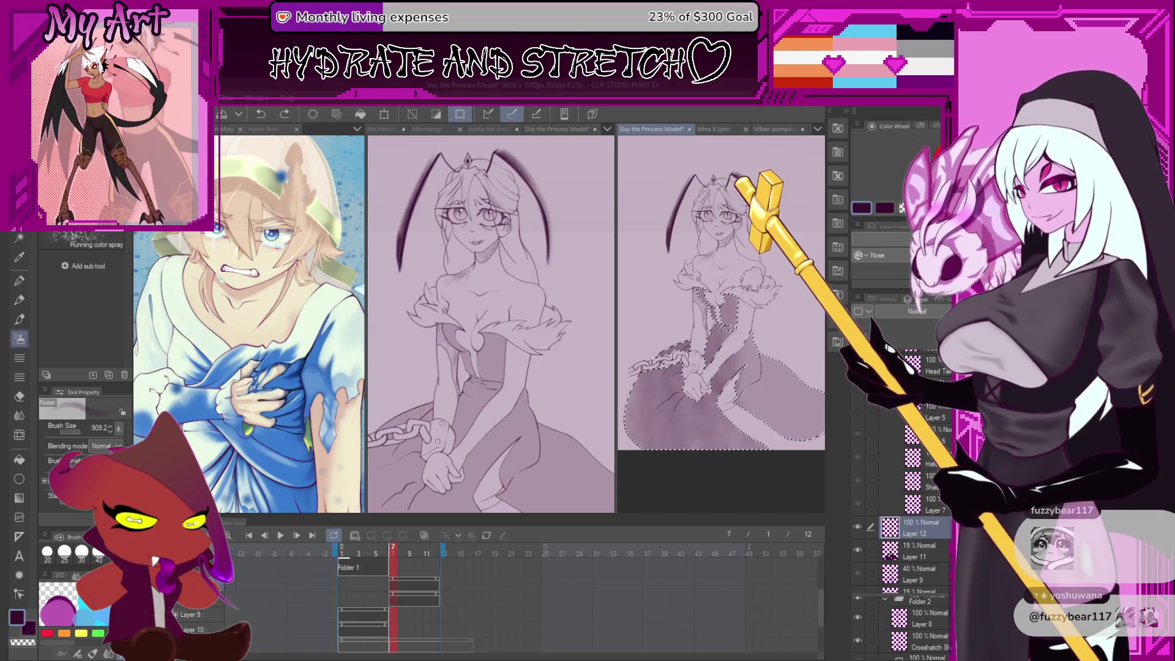
pyautogui.moveTo(767, 332)
pyautogui.mouseDown()
pyautogui.moveTo(773, 430)
pyautogui.moveTo(726, 399)
pyautogui.mouseUp()
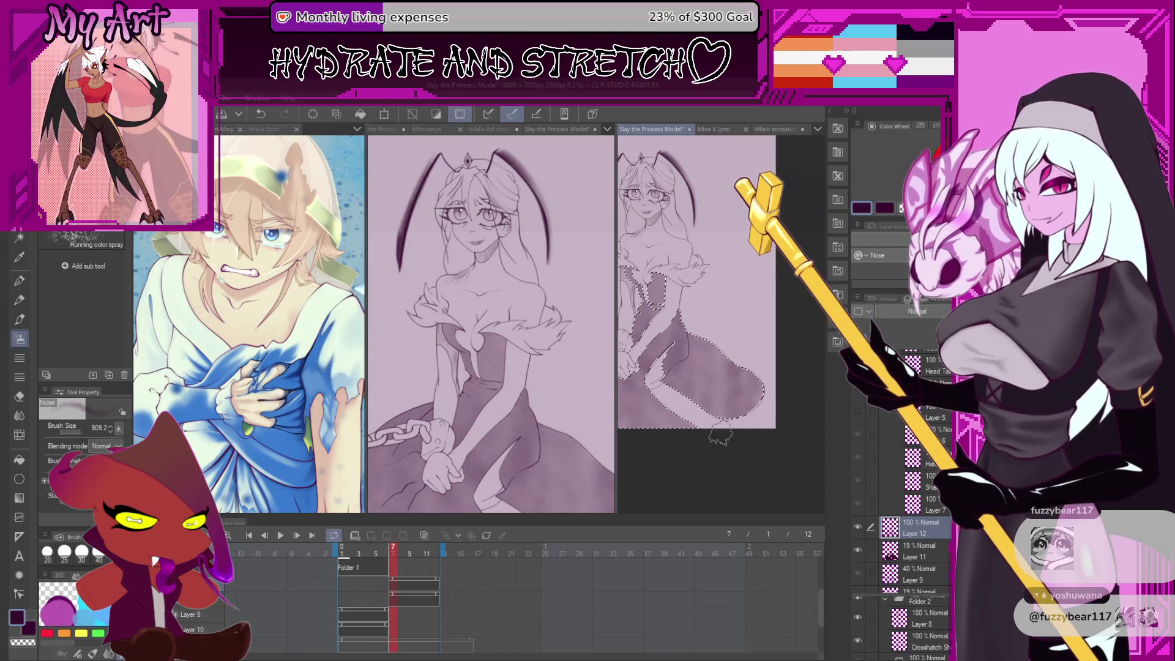
pyautogui.moveTo(807, 509); pyautogui.dragTo(874, 527)
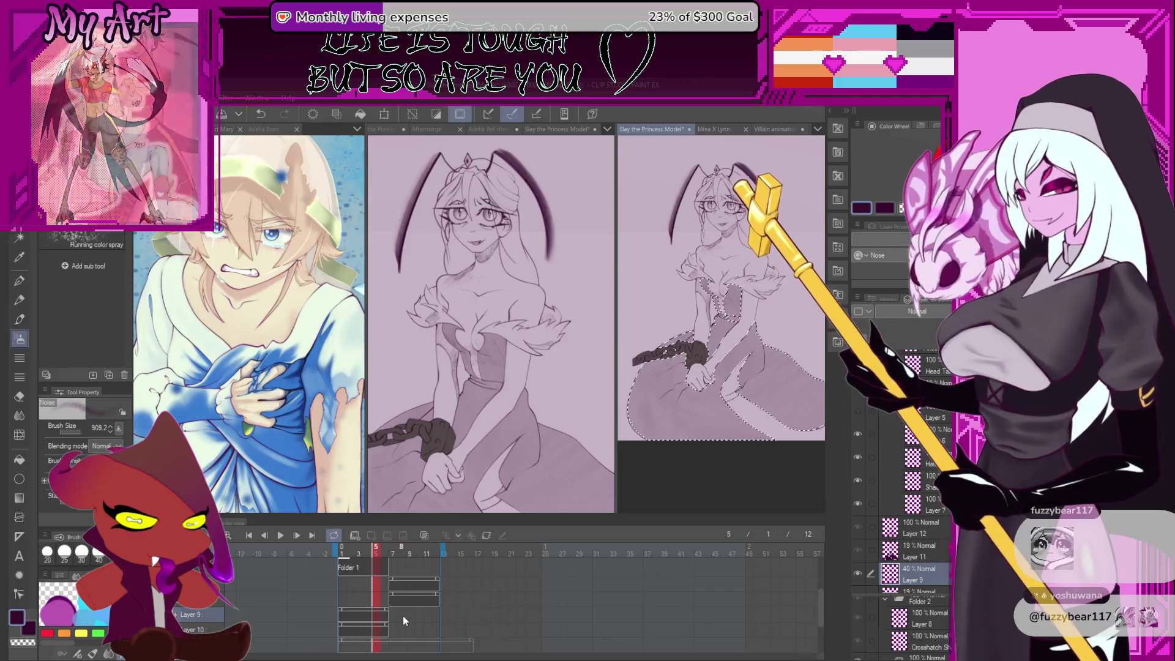
# Lower Layer 12's opacity to lighten the shading and clear the selection
pyautogui.moveTo(942, 323); pyautogui.dragTo(914, 323)
pyautogui.scroll(2, 722, 416)
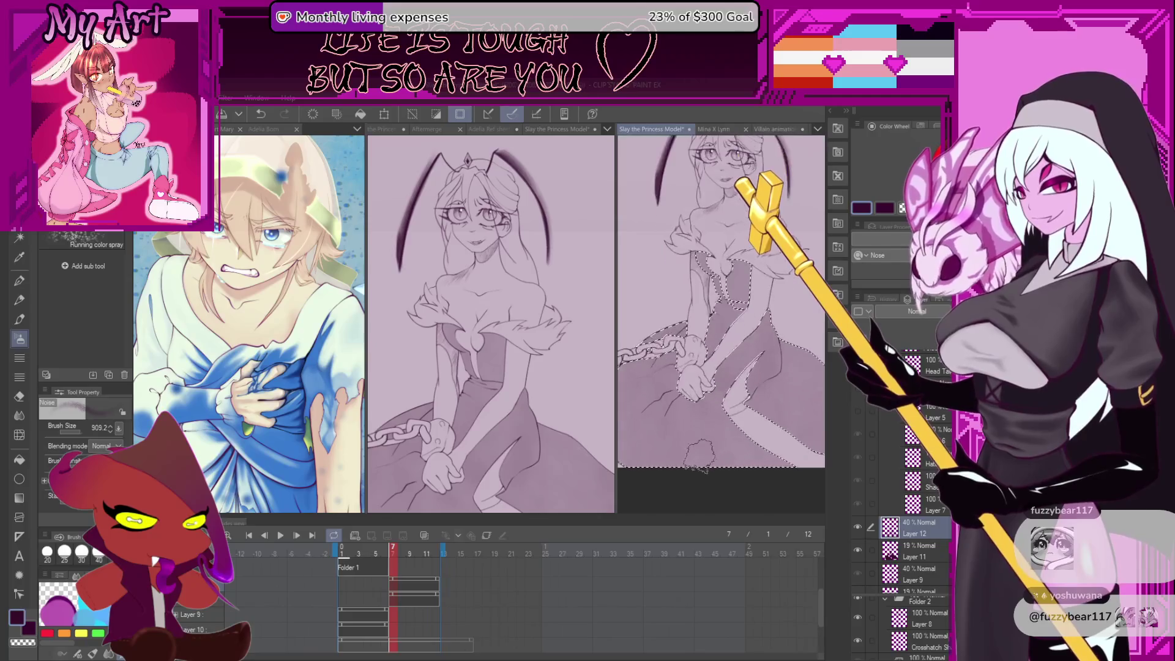
pyautogui.hotkey('ctrl', 'd')
# Play and stop the animation preview, then pan to the cuffed hand and chain on frame 12
pyautogui.scroll(-3, 723, 415)
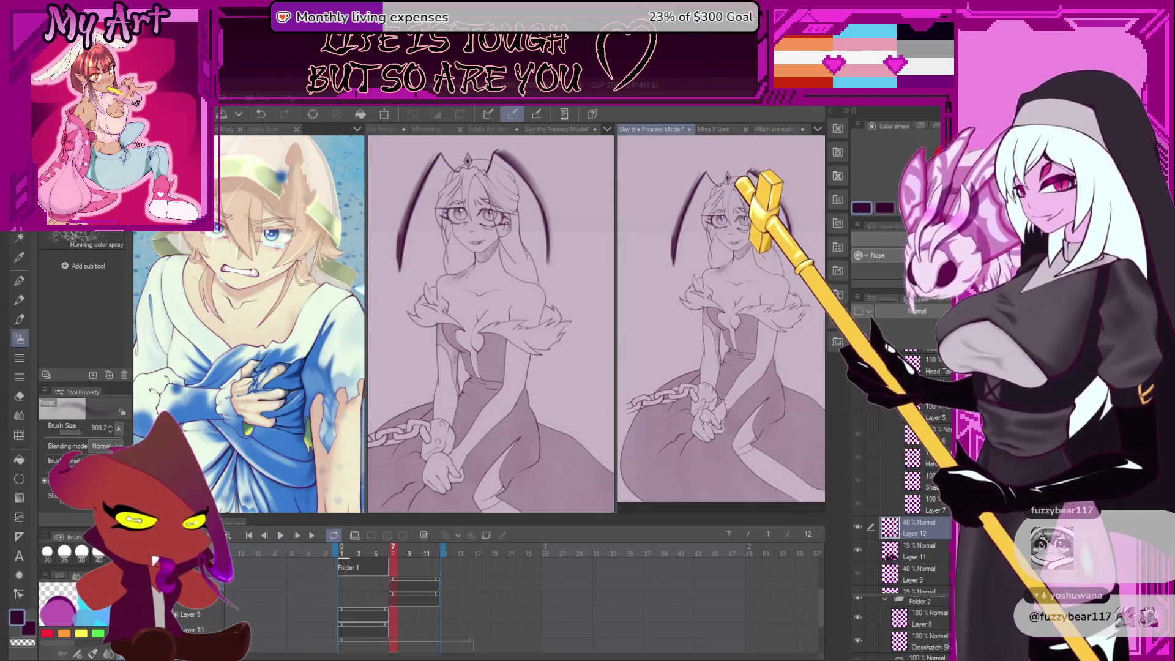
pyautogui.click(280, 535)
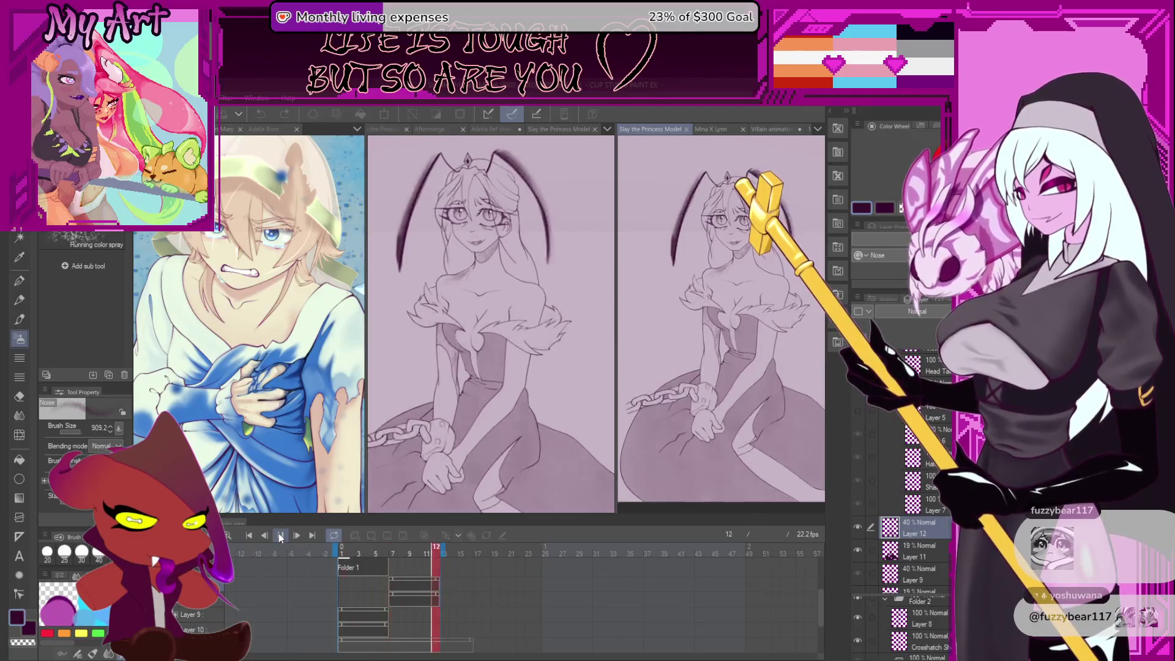
pyautogui.click(281, 535)
pyautogui.moveTo(619, 475); pyautogui.dragTo(669, 440)
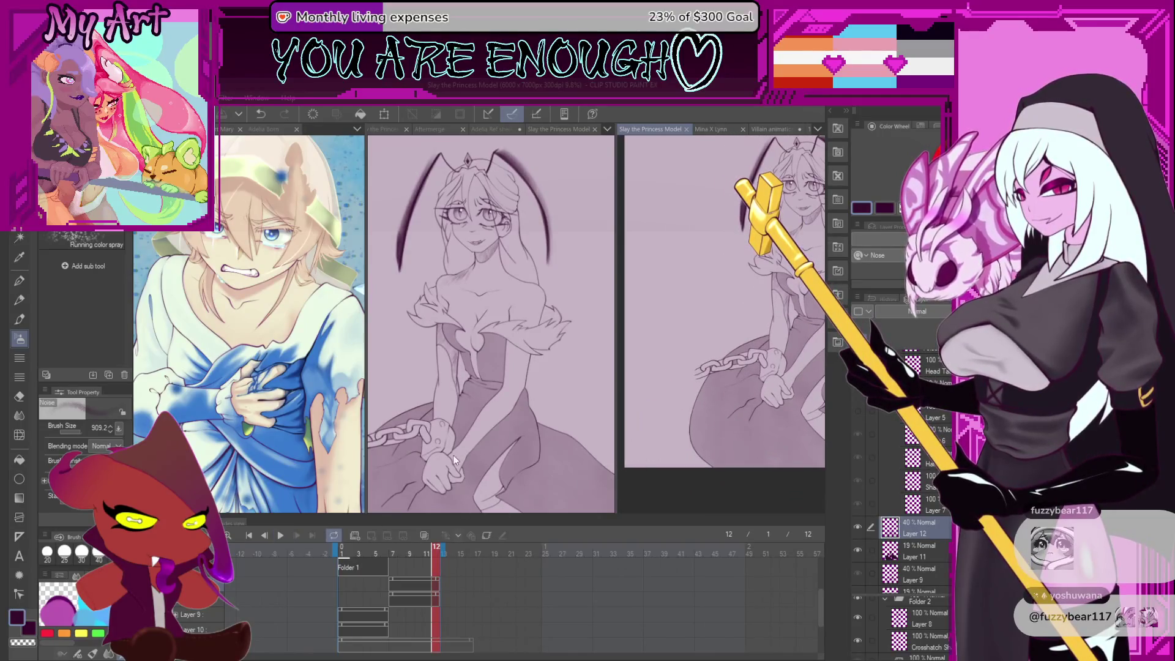
pyautogui.scroll(2, 459, 463)
pyautogui.scroll(1, 768, 378)
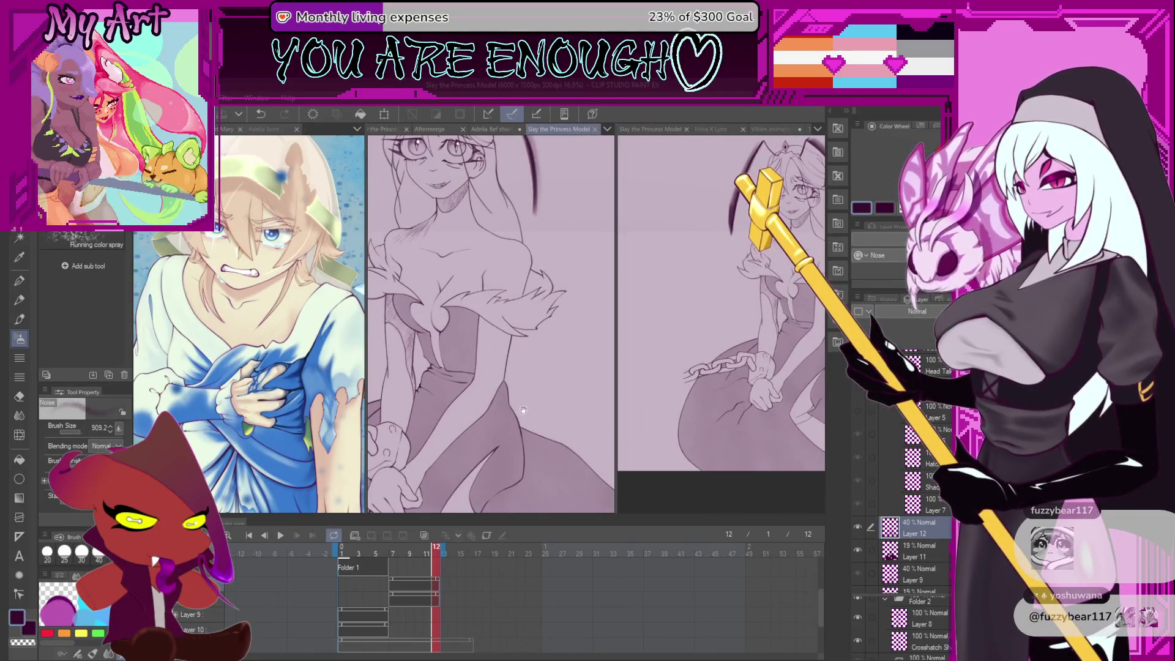
pyautogui.scroll(-3, 521, 409)
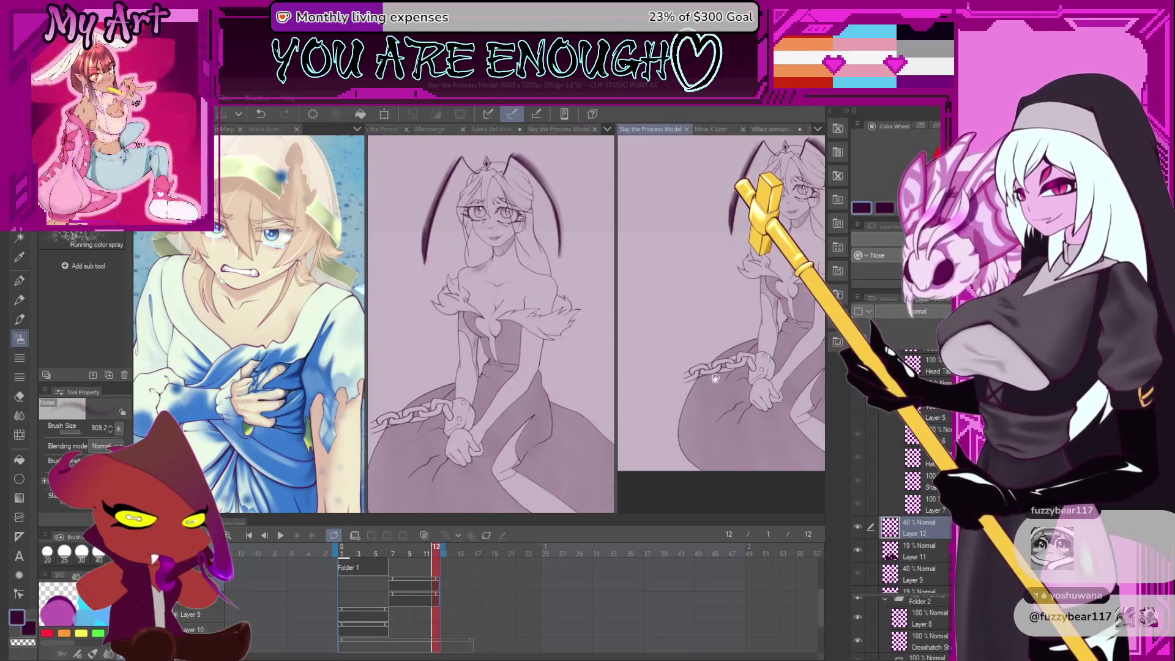
pyautogui.scroll(5, 714, 380)
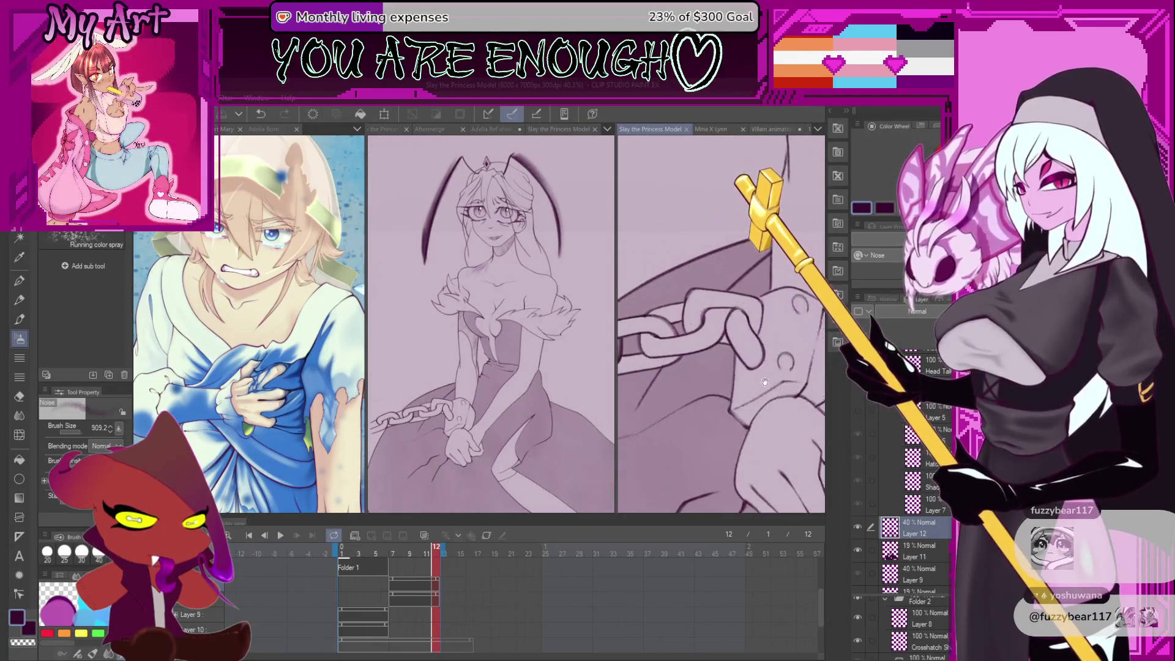
# Auto-select the shackle cuff and add the adjacent left chain link to the selection
pyautogui.press('w')
pyautogui.click(767, 365)
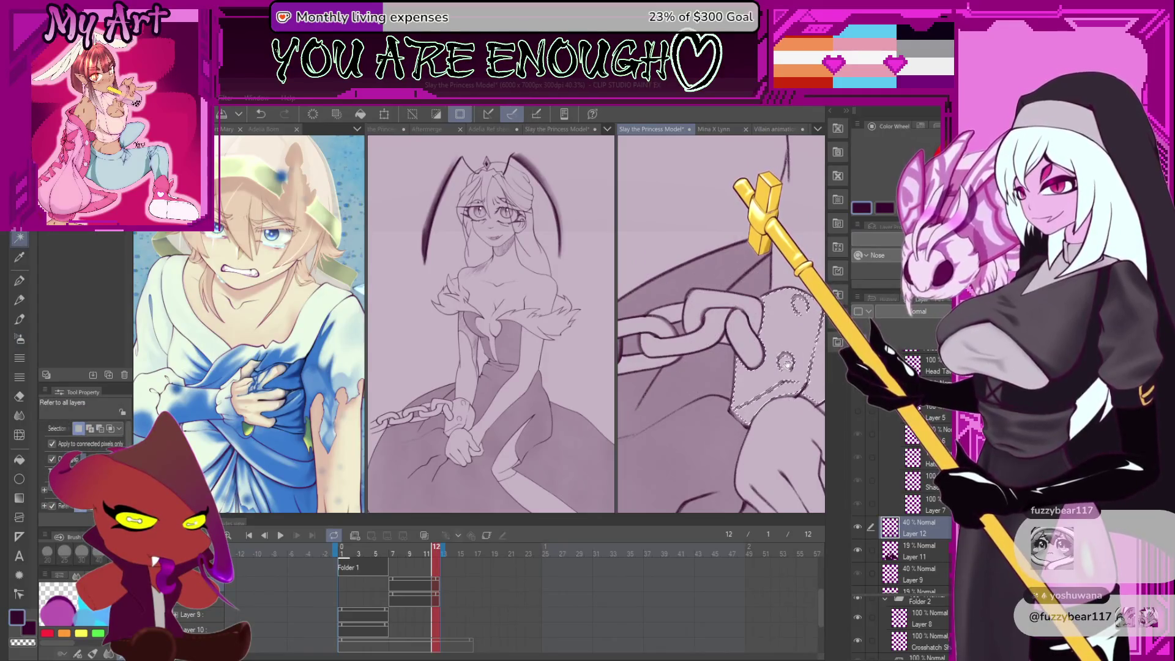
pyautogui.hscroll(2, 784, 361)
pyautogui.moveTo(690, 317)
pyautogui.mouseDown()
pyautogui.moveTo(749, 328)
pyautogui.moveTo(767, 298)
pyautogui.mouseUp()
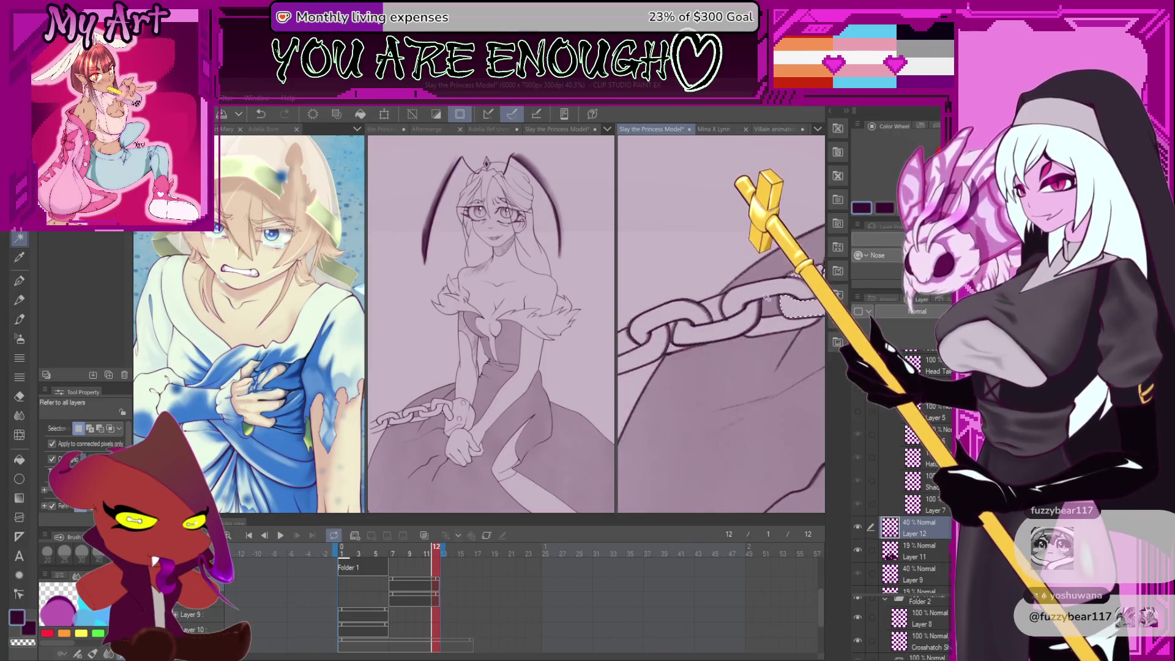
pyautogui.keyDown('shift'); pyautogui.click(671, 342); pyautogui.keyUp('shift')
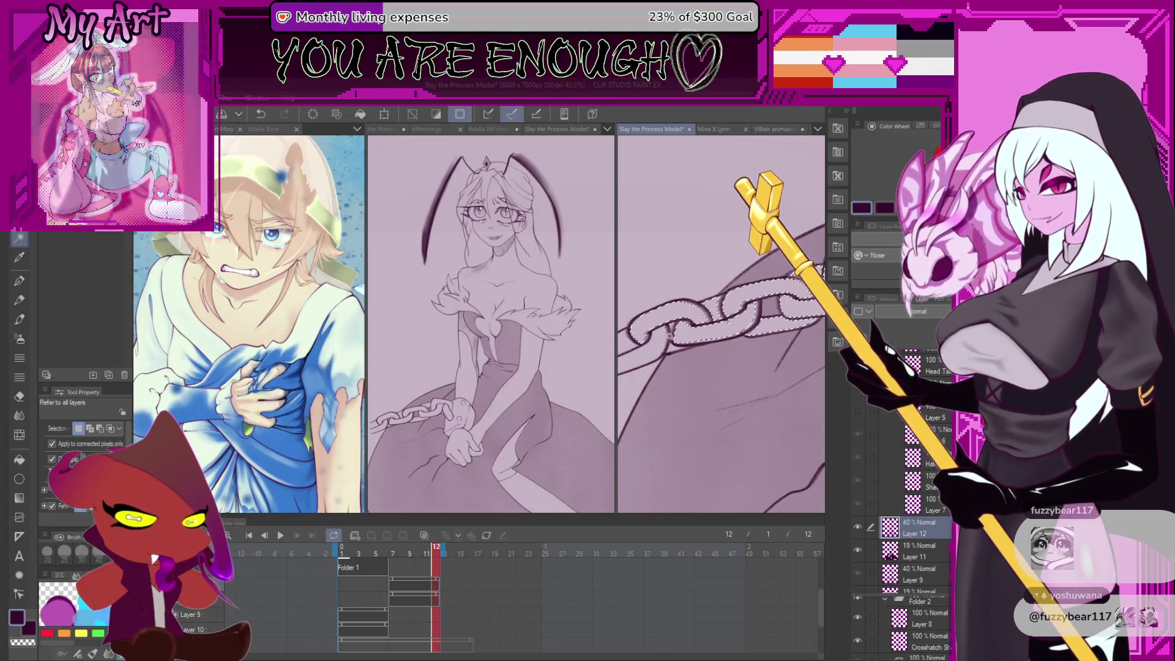
pyautogui.moveTo(673, 339); pyautogui.dragTo(784, 324)
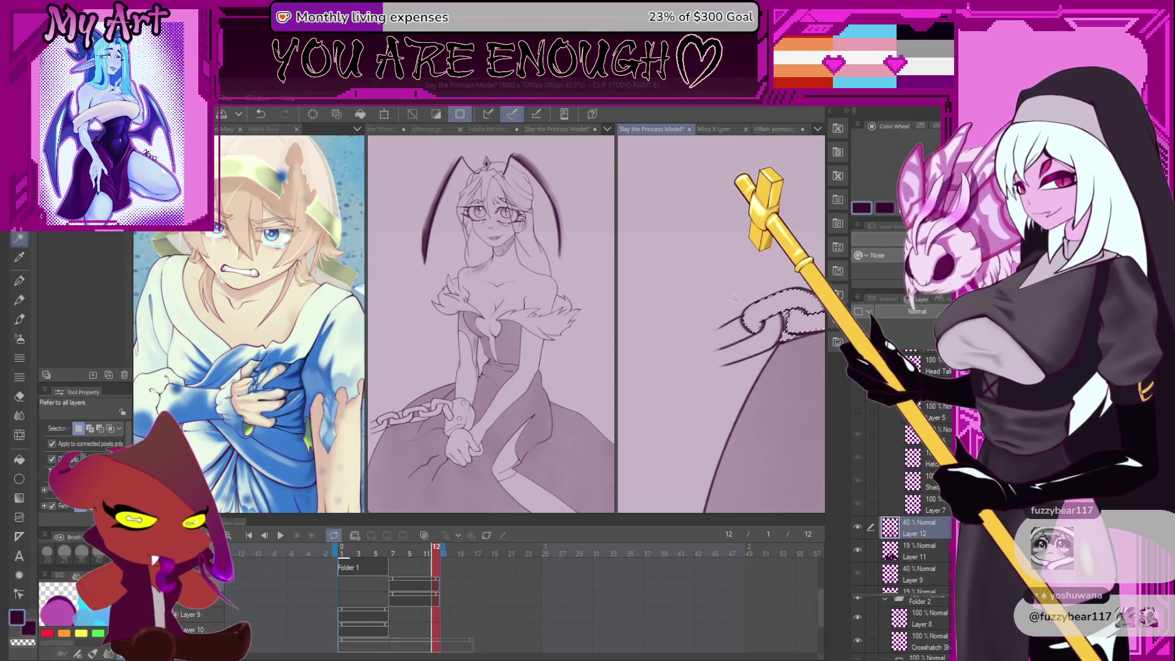
# Switch to the Lasso and begin tracing along the chain's upper edge
pyautogui.press('m')
pyautogui.scroll(1, 740, 317)
pyautogui.moveTo(740, 317); pyautogui.dragTo(676, 349)
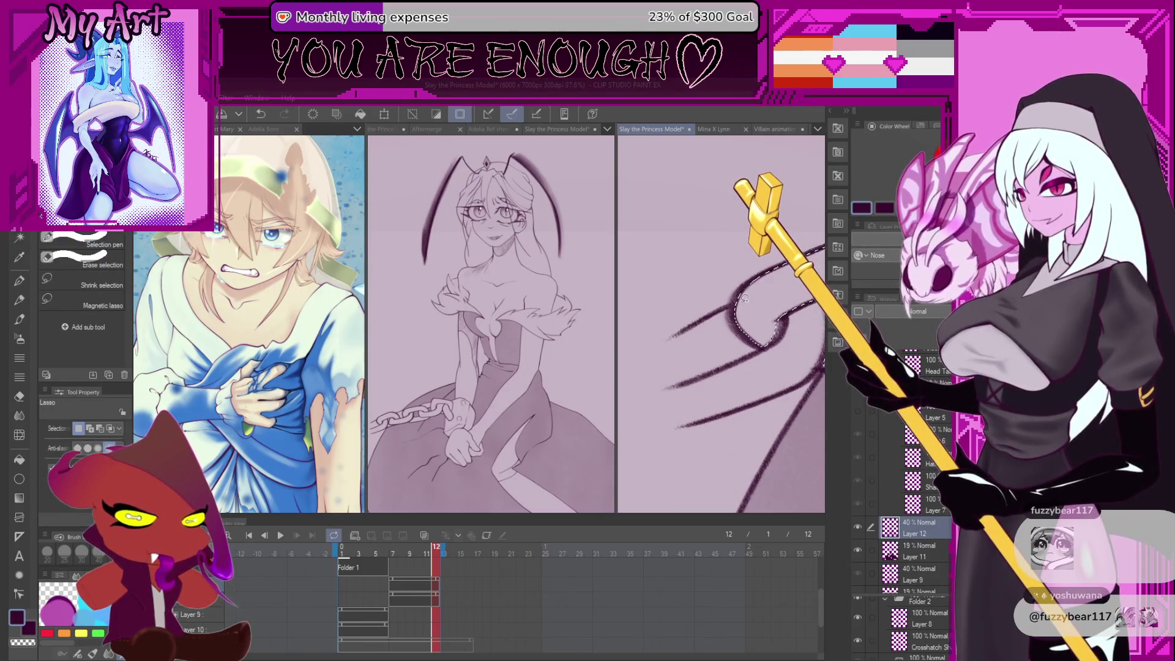
# Close the first lasso loop around the chain and trace more links while rotating the view
pyautogui.moveTo(700, 421)
pyautogui.mouseDown()
pyautogui.moveTo(734, 422)
pyautogui.moveTo(694, 382)
pyautogui.mouseUp()
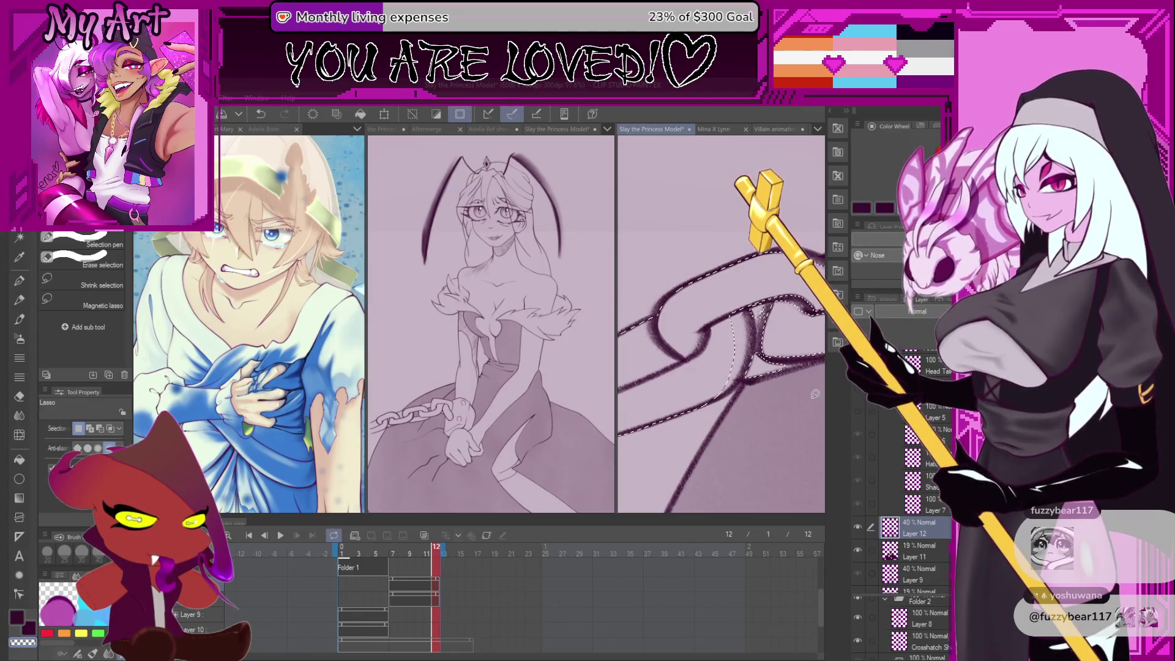
pyautogui.moveTo(813, 396); pyautogui.dragTo(744, 410)
pyautogui.moveTo(668, 368)
pyautogui.mouseDown()
pyautogui.moveTo(646, 395)
pyautogui.moveTo(657, 415)
pyautogui.mouseUp()
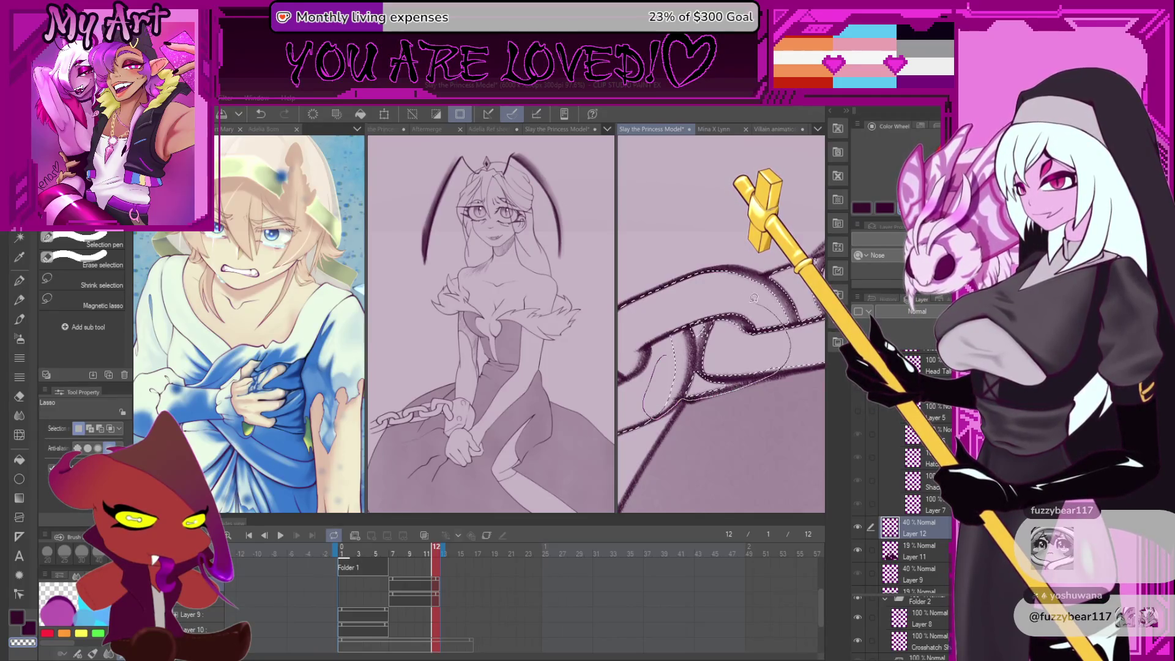
pyautogui.moveTo(668, 332); pyautogui.dragTo(721, 353)
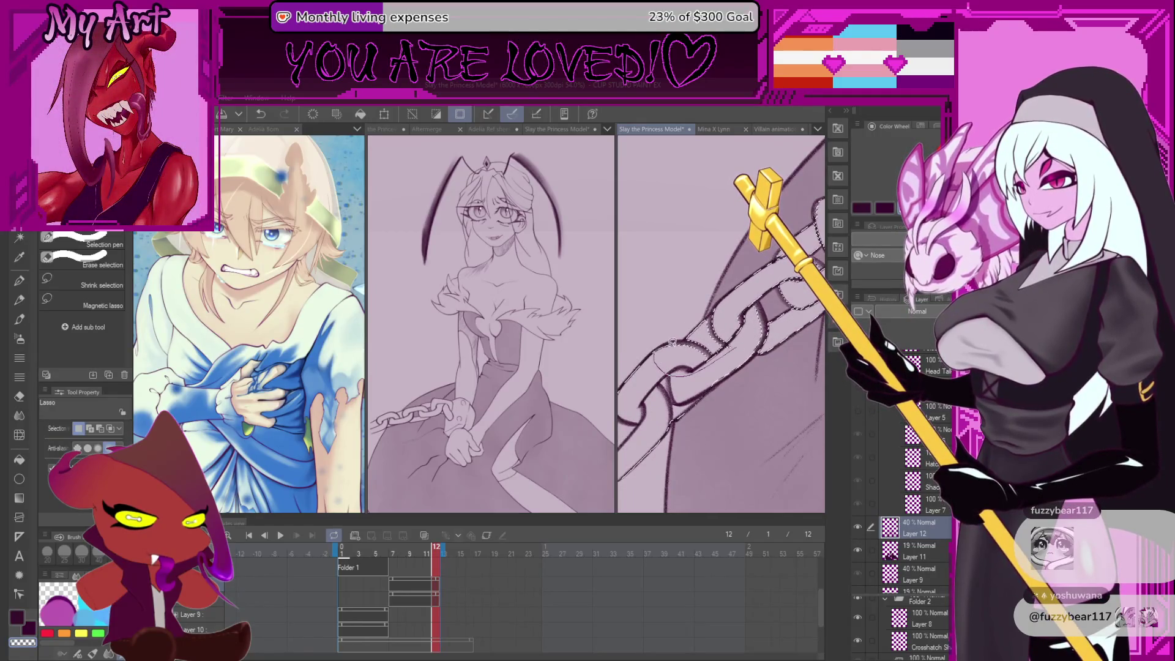
pyautogui.scroll(2, 736, 357)
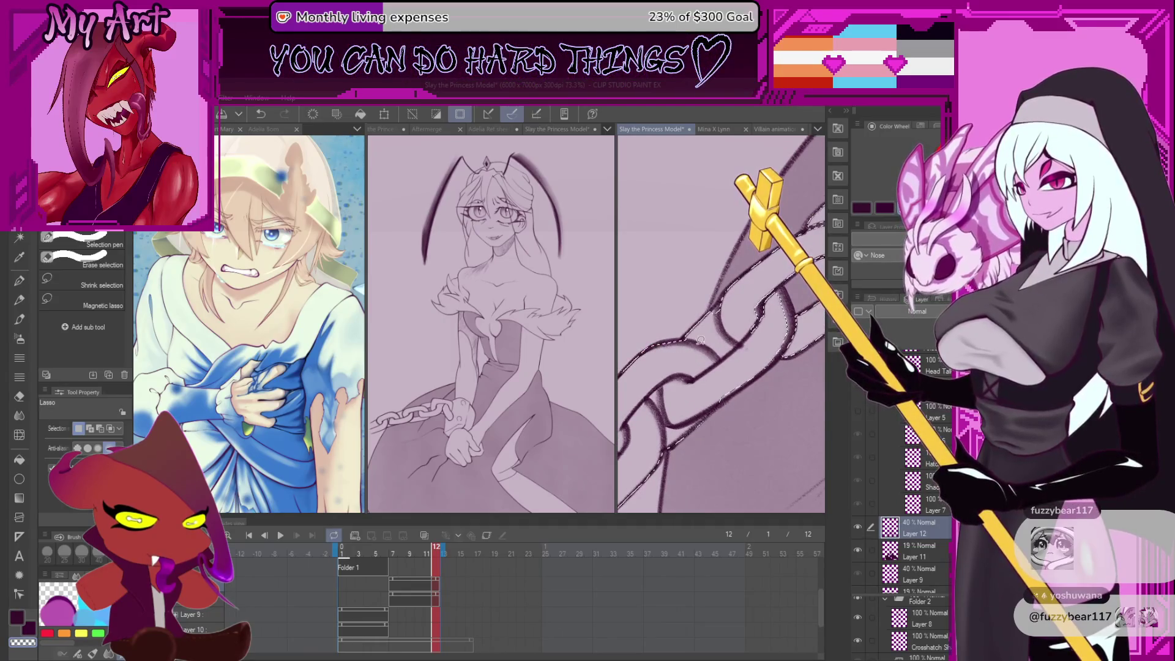
pyautogui.moveTo(696, 341); pyautogui.dragTo(700, 365)
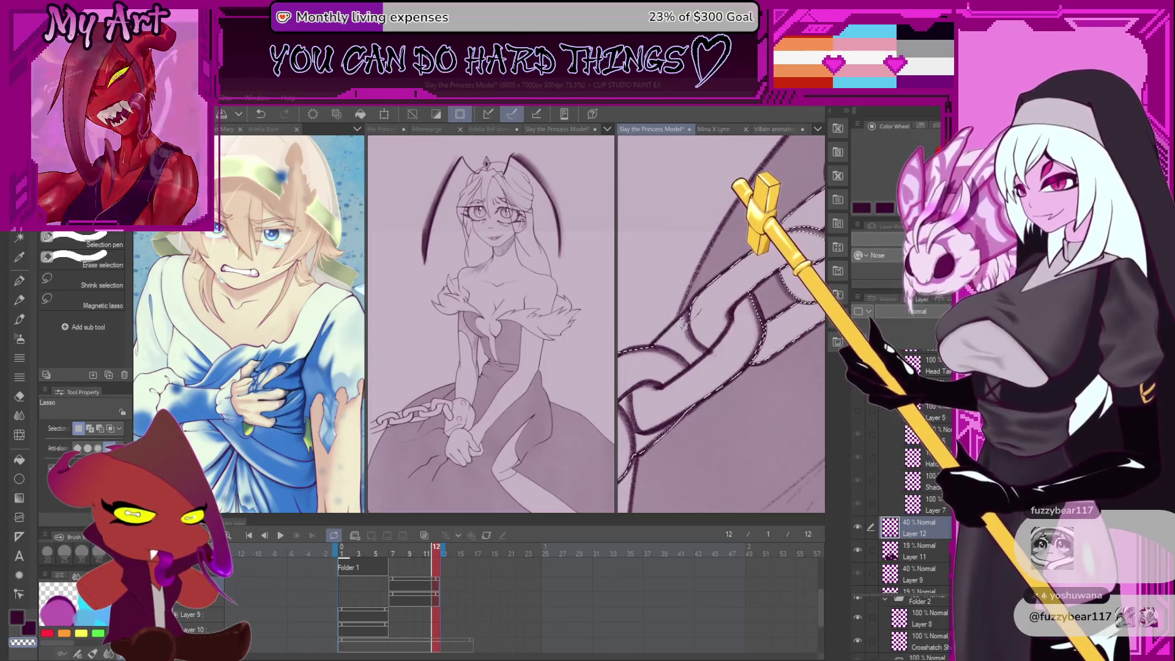
pyautogui.moveTo(684, 310)
pyautogui.mouseDown()
pyautogui.moveTo(689, 372)
pyautogui.moveTo(765, 333)
pyautogui.moveTo(694, 375)
pyautogui.moveTo(766, 333)
pyautogui.mouseUp()
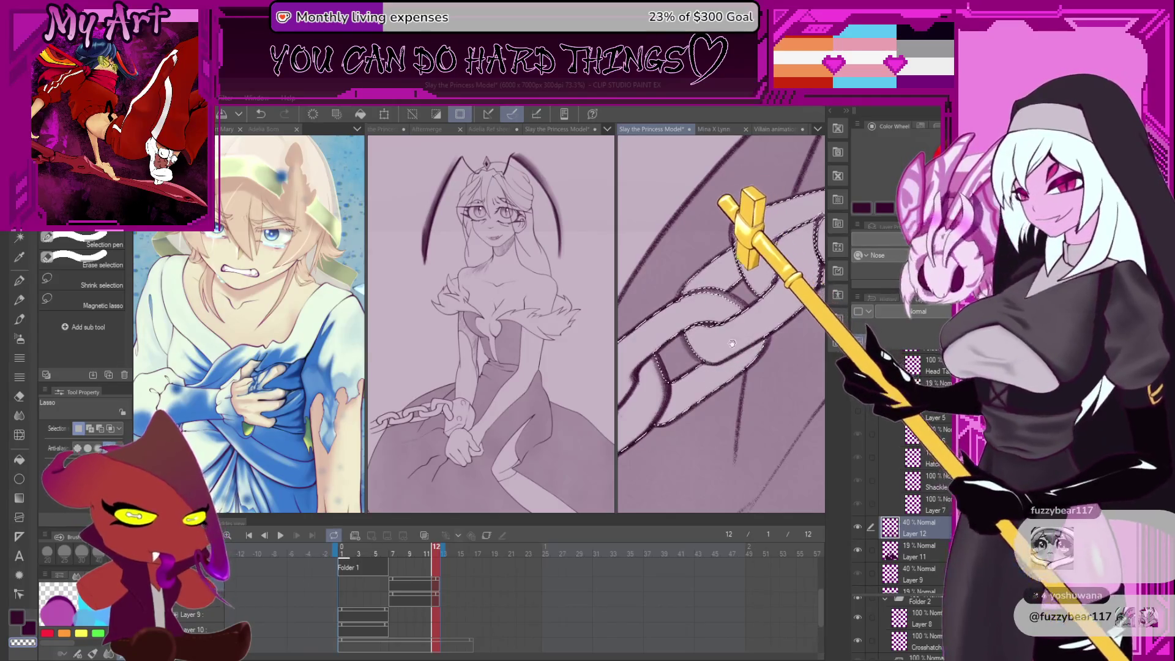
pyautogui.scroll(2, 659, 330)
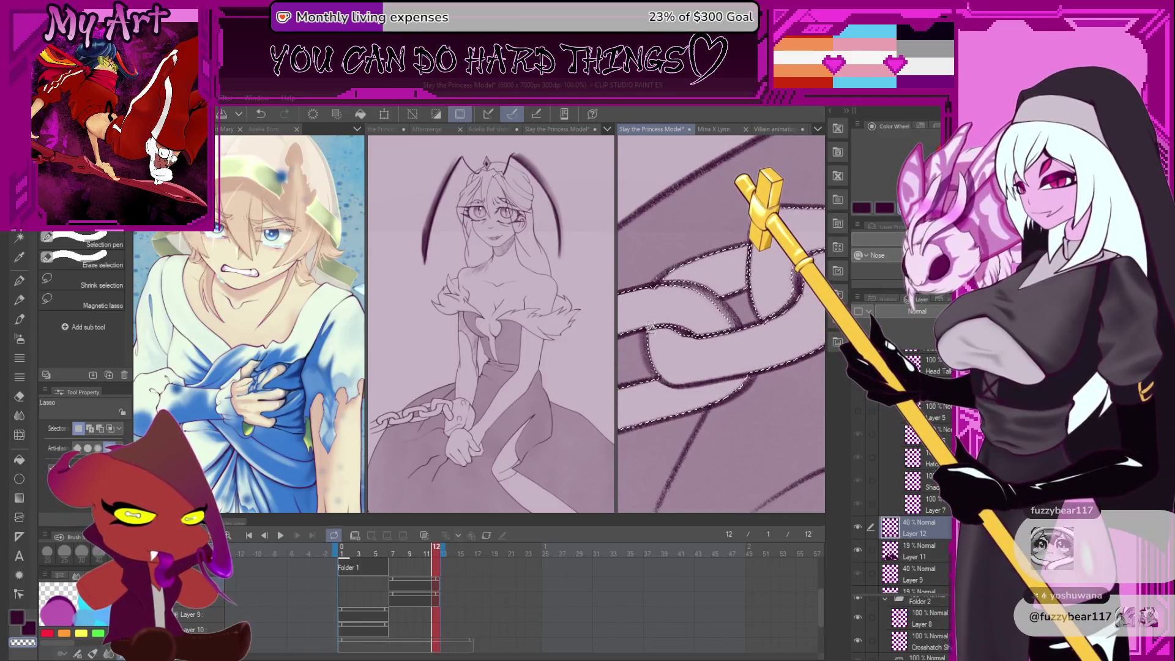
# Undo a stray stroke, then trace the selection down the leg's left edge and close it
pyautogui.hotkey('ctrl', 'z')
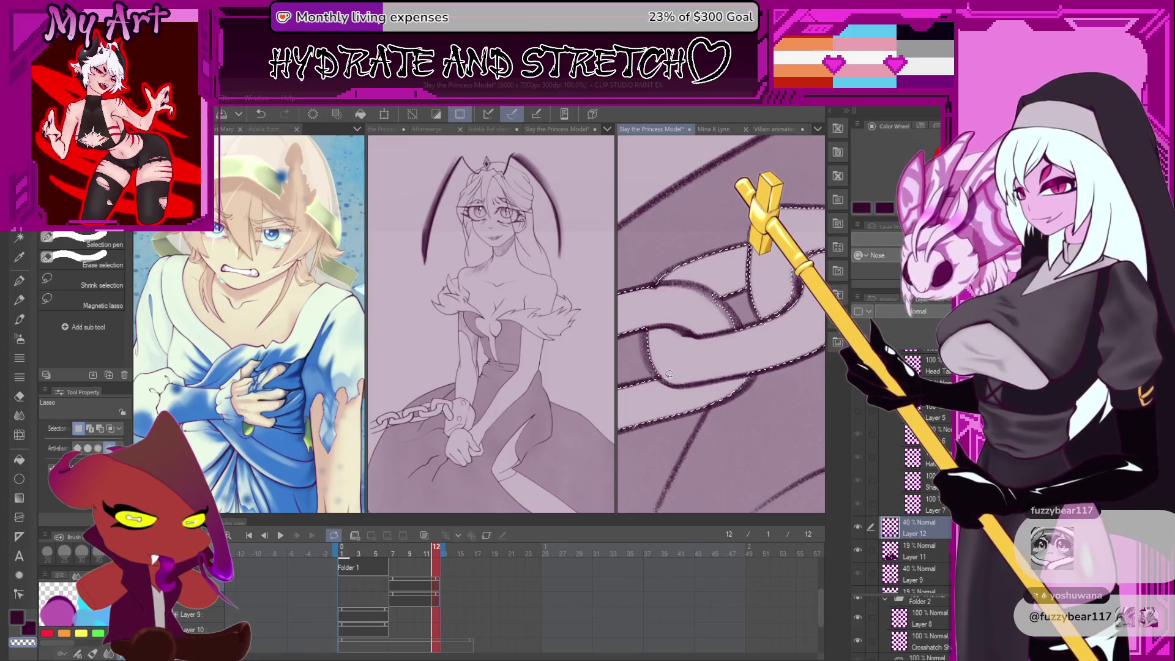
pyautogui.moveTo(702, 325); pyautogui.dragTo(682, 345)
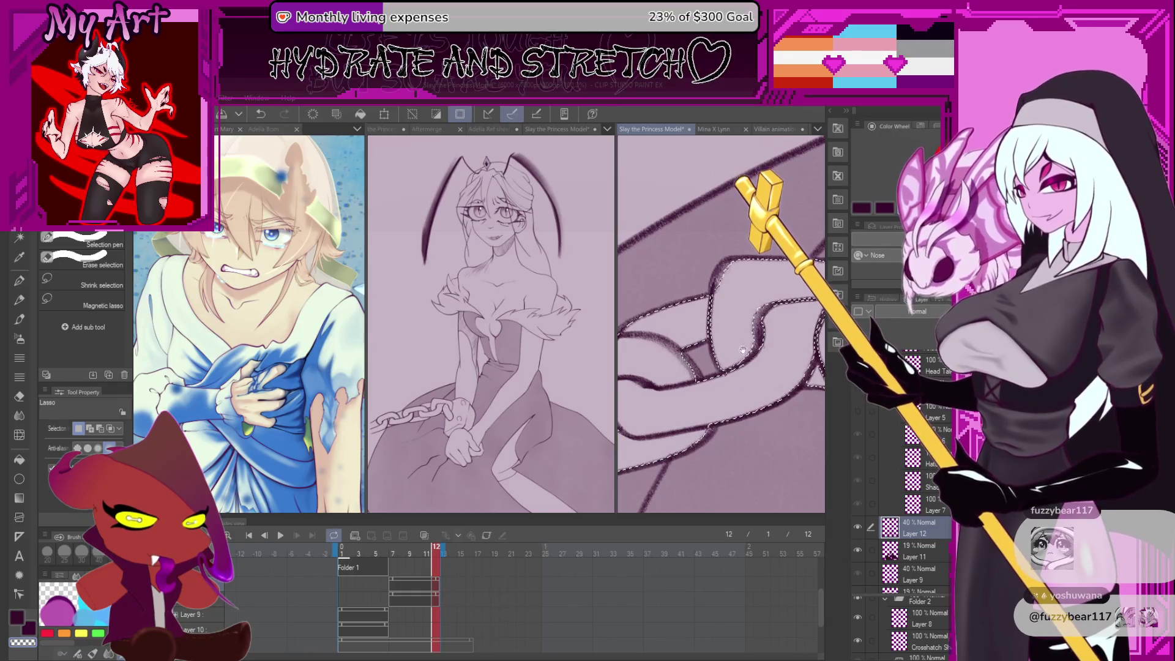
pyautogui.moveTo(669, 372); pyautogui.dragTo(697, 380)
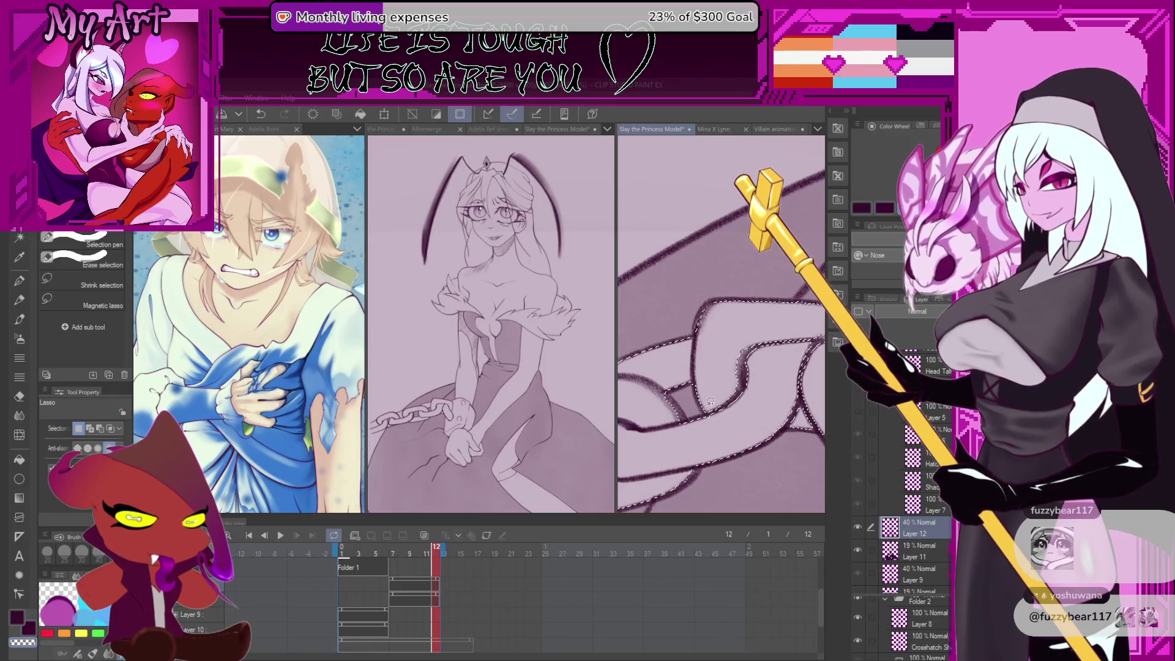
pyautogui.moveTo(784, 342); pyautogui.dragTo(706, 348)
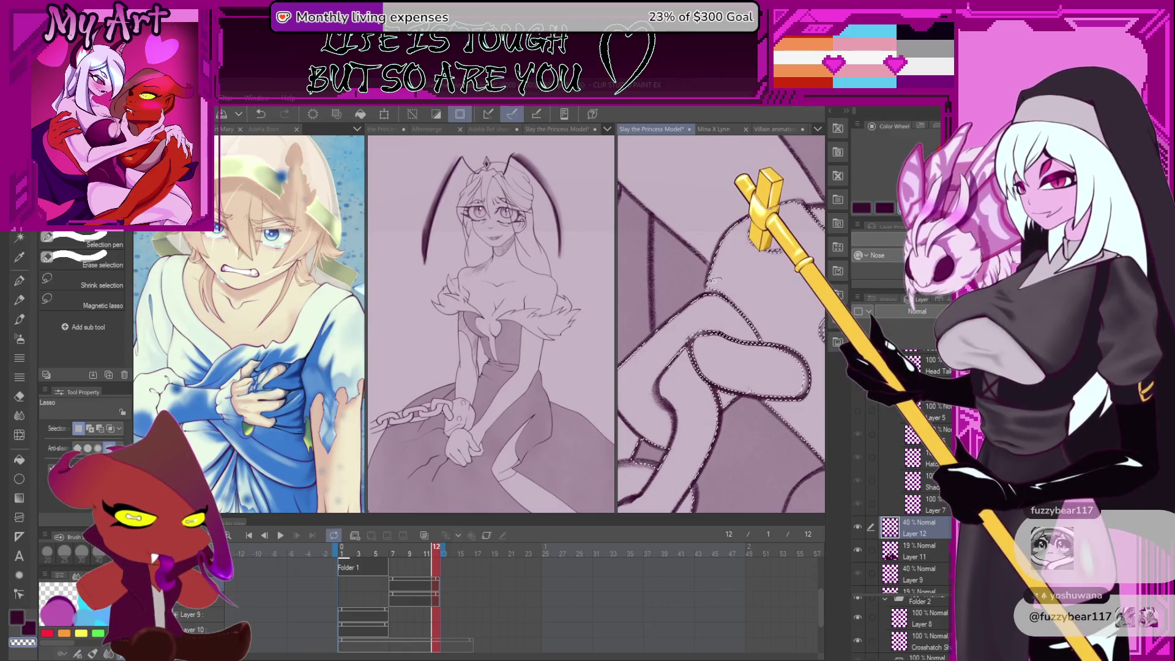
pyautogui.moveTo(708, 292)
pyautogui.mouseDown()
pyautogui.moveTo(659, 367)
pyautogui.moveTo(688, 430)
pyautogui.mouseUp()
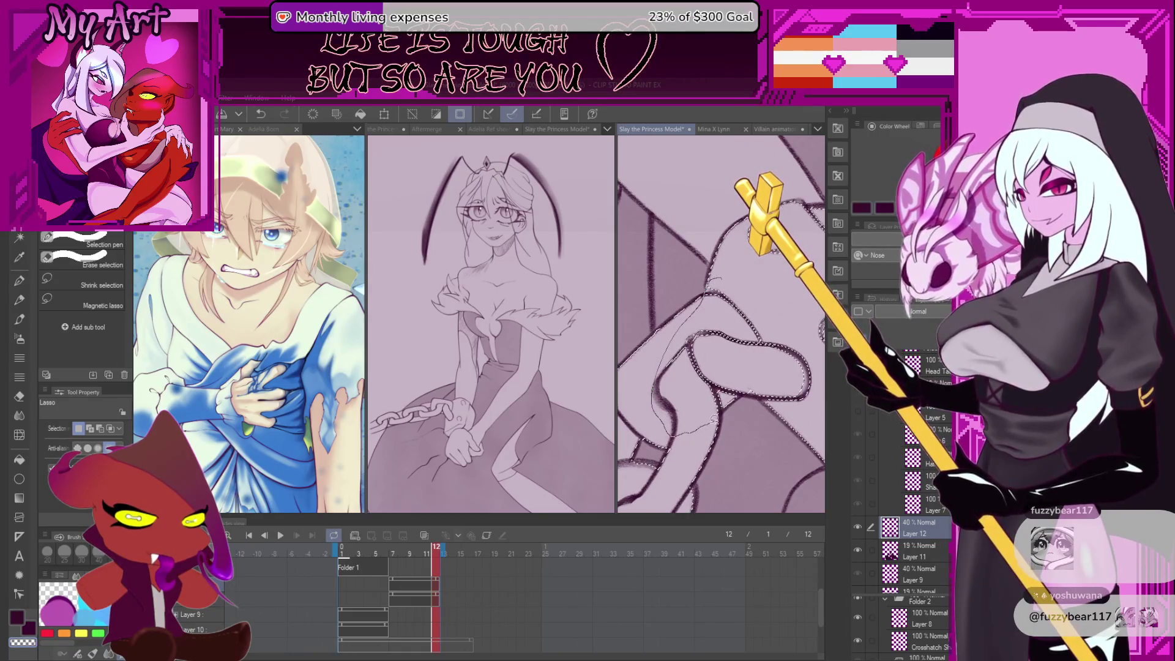
pyautogui.moveTo(739, 276); pyautogui.dragTo(739, 276)
pyautogui.scroll(3, 739, 275)
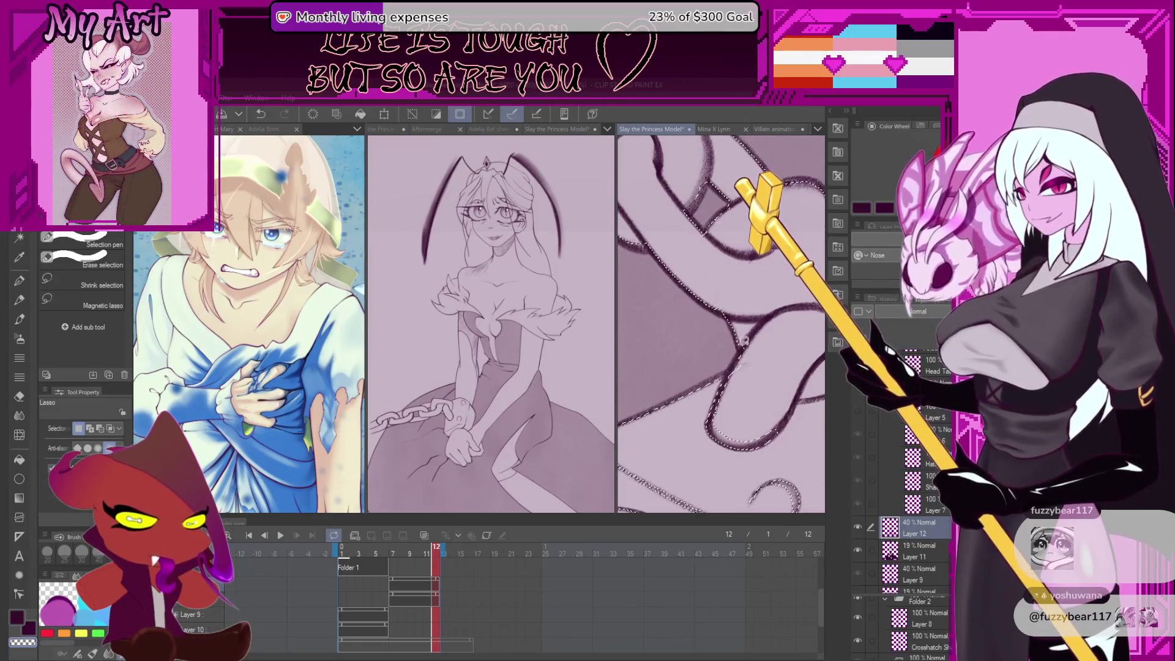
# Zoom in and lasso around the shackle cuff's keyhole and upper line, then zoom back out
pyautogui.moveTo(769, 425); pyautogui.dragTo(668, 401)
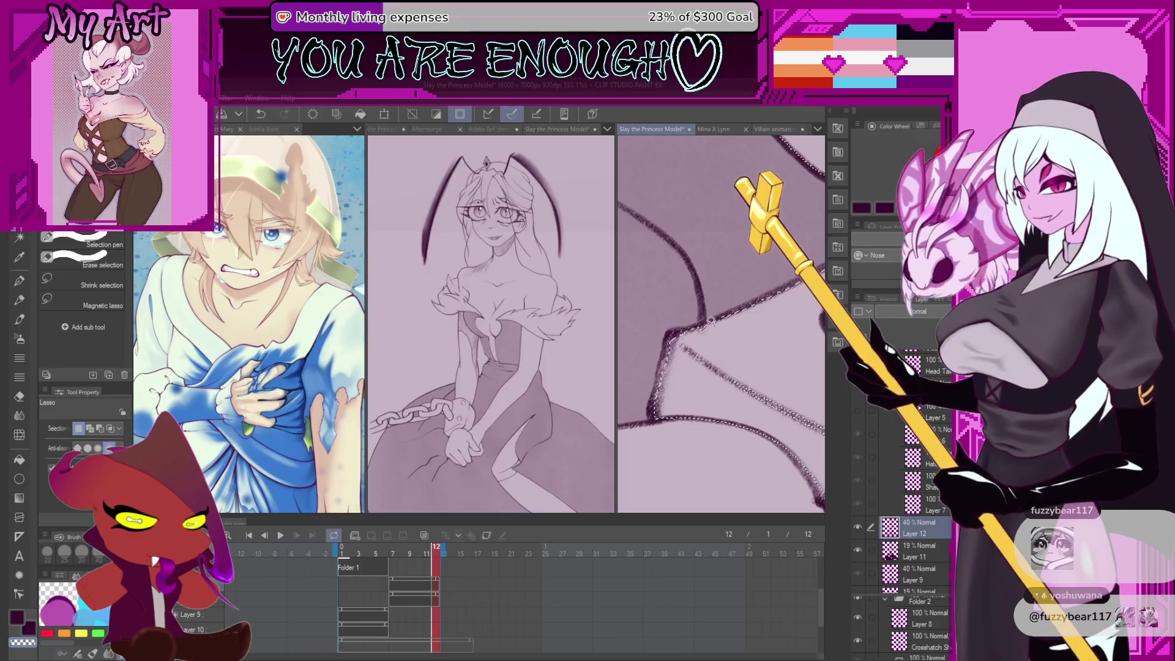
pyautogui.scroll(-2, 738, 374)
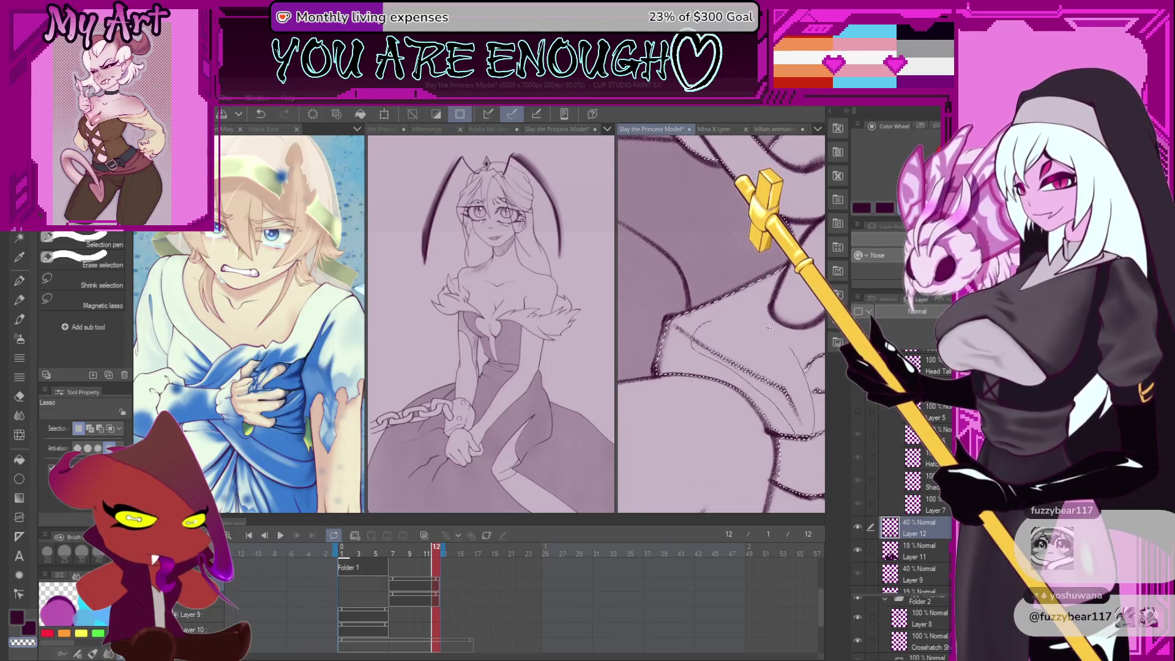
pyautogui.scroll(-2, 694, 331)
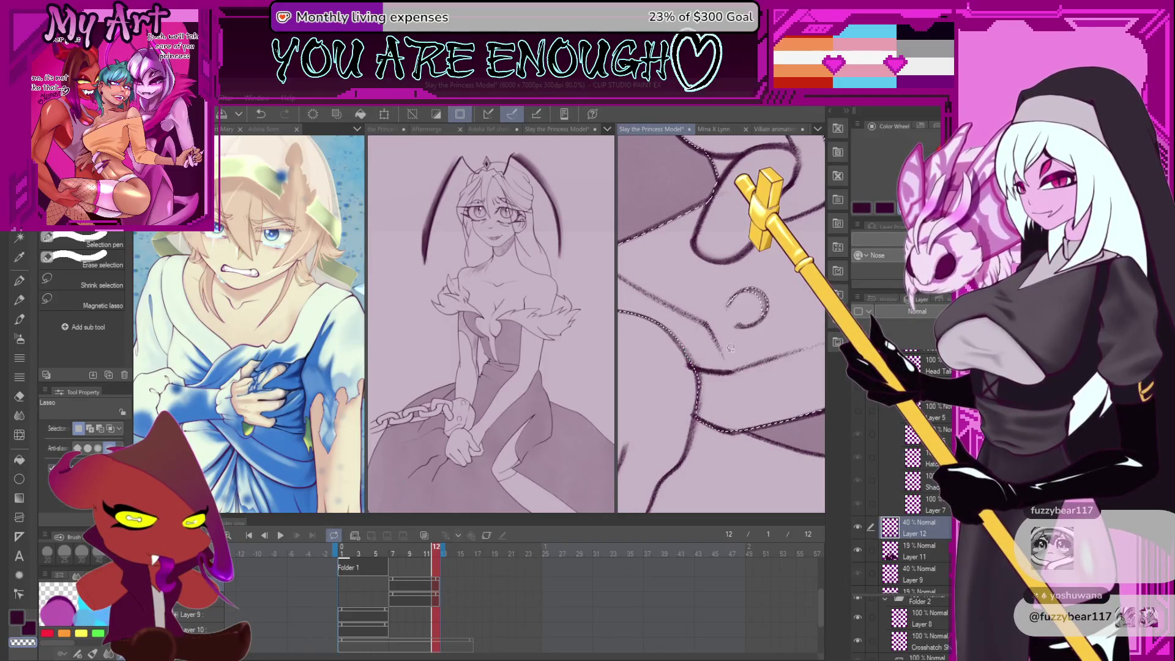
pyautogui.scroll(-2, 774, 264)
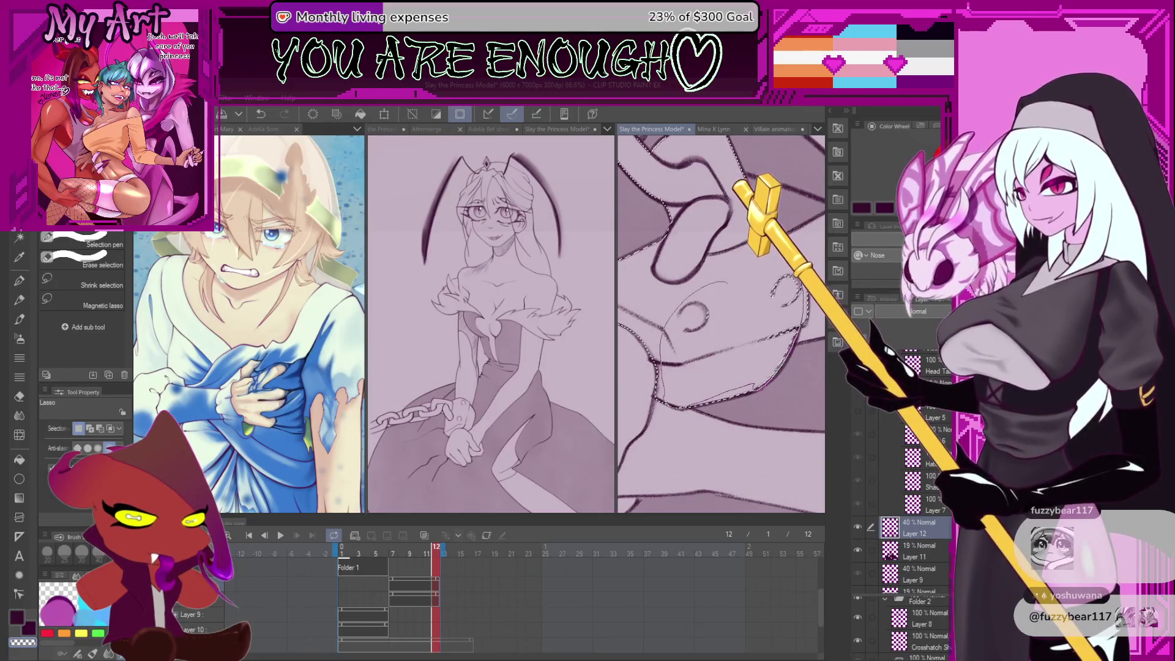
pyautogui.scroll(3, 741, 288)
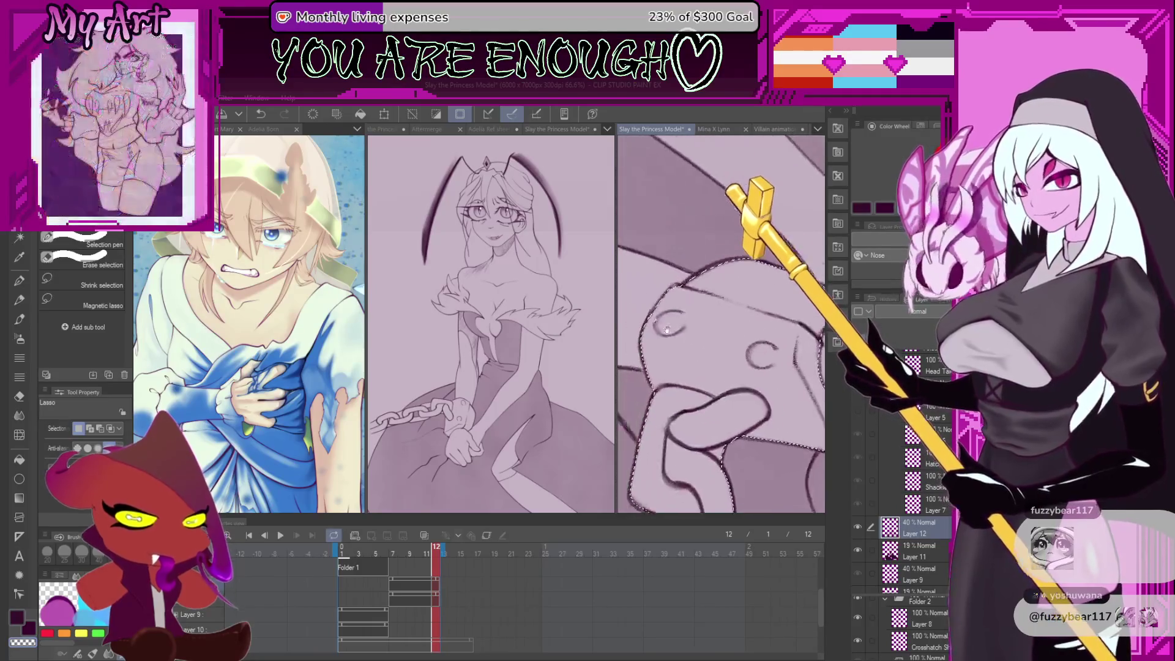
pyautogui.scroll(1, 750, 353)
pyautogui.moveTo(776, 360); pyautogui.dragTo(699, 401)
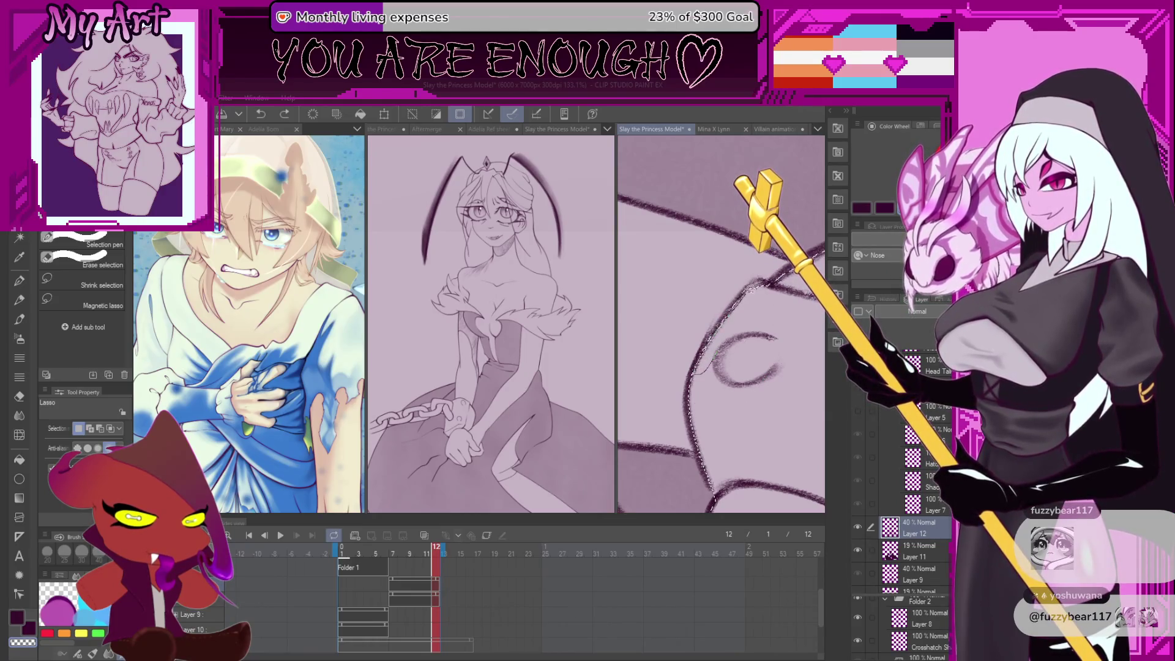
pyautogui.moveTo(751, 347)
pyautogui.mouseDown()
pyautogui.moveTo(720, 352)
pyautogui.moveTo(731, 357)
pyautogui.mouseUp()
pyautogui.scroll(-5, 731, 357)
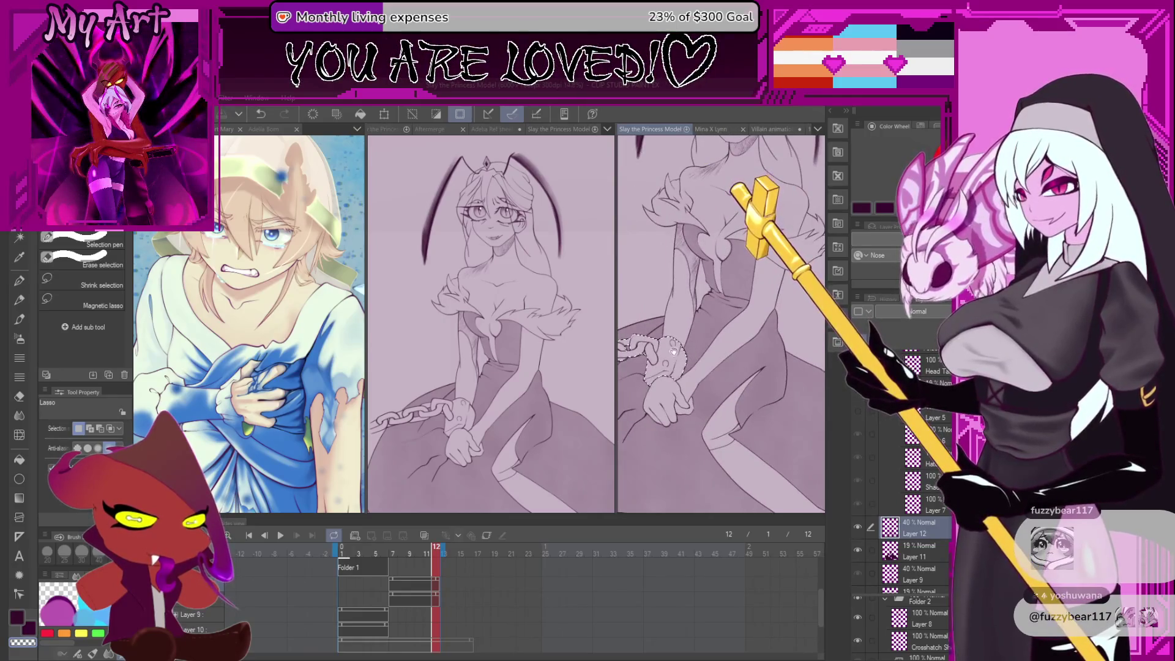
# Restore the chain selection, hide the palettes, and add a new cel spanning frames 7–11
pyautogui.scroll(2, 674, 351)
pyautogui.scroll(1, 692, 343)
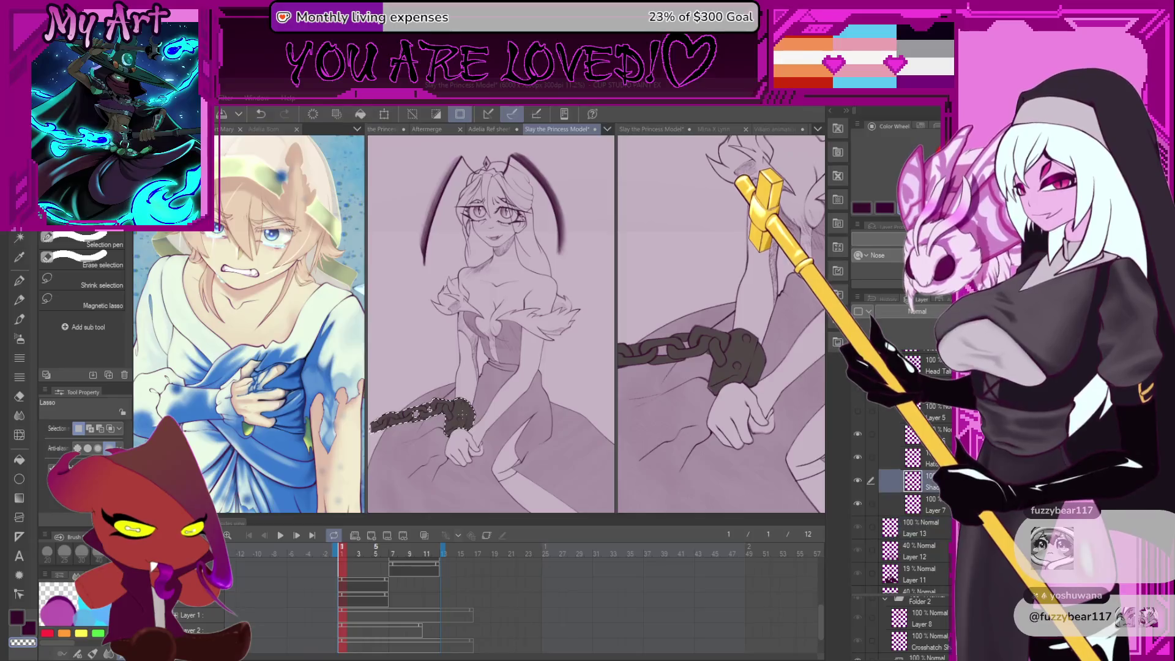
pyautogui.hotkey('ctrl', 'd')
pyautogui.press('p')
pyautogui.hotkey('ctrl', 'z')
pyautogui.scroll(3, 483, 406)
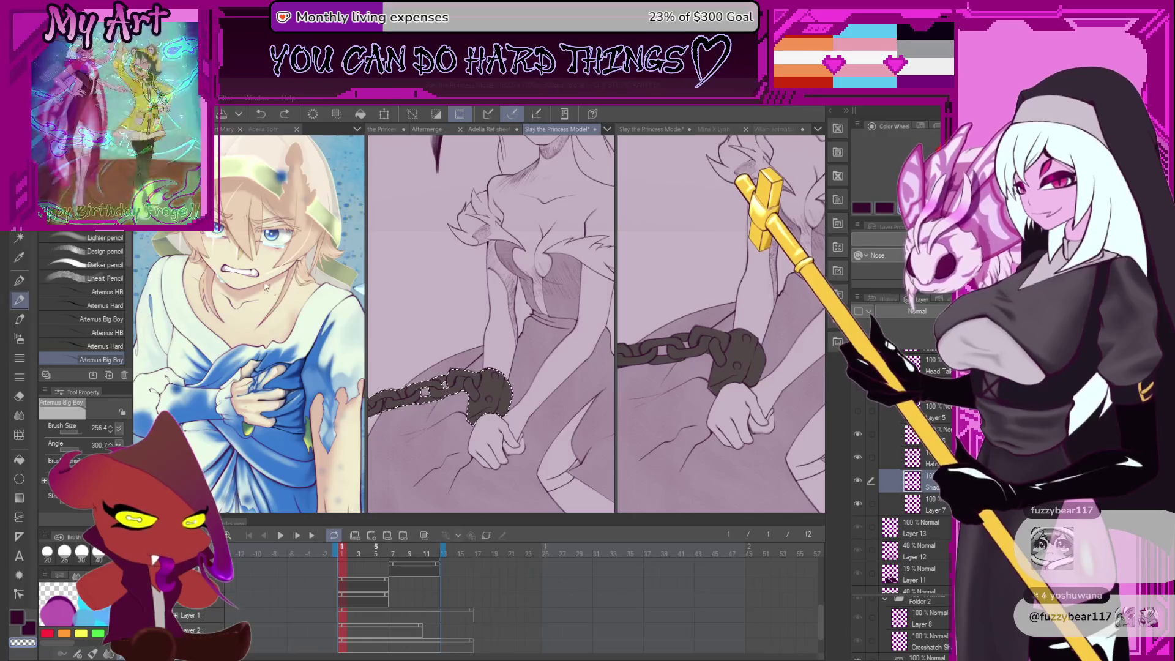
pyautogui.press('Tab')
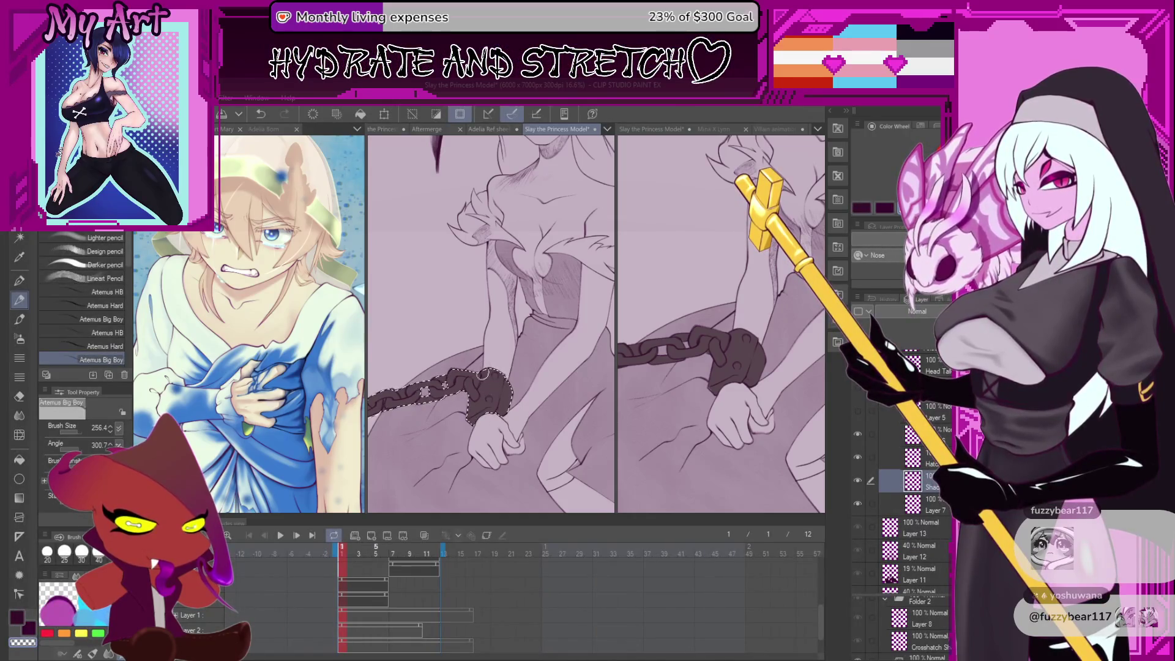
pyautogui.moveTo(482, 374); pyautogui.dragTo(526, 353)
pyautogui.hotkey('ctrl', 'v')
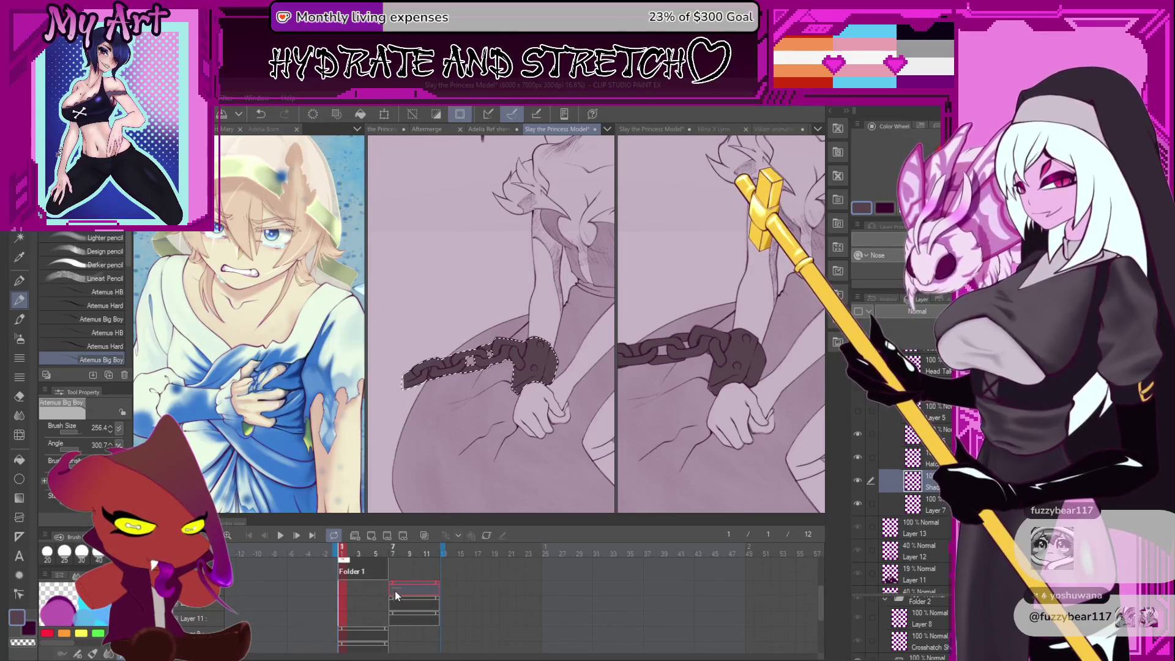
# On frame 7, fill the selected chain and wrist shackle solid dark in the right-hand view
pyautogui.click(394, 590)
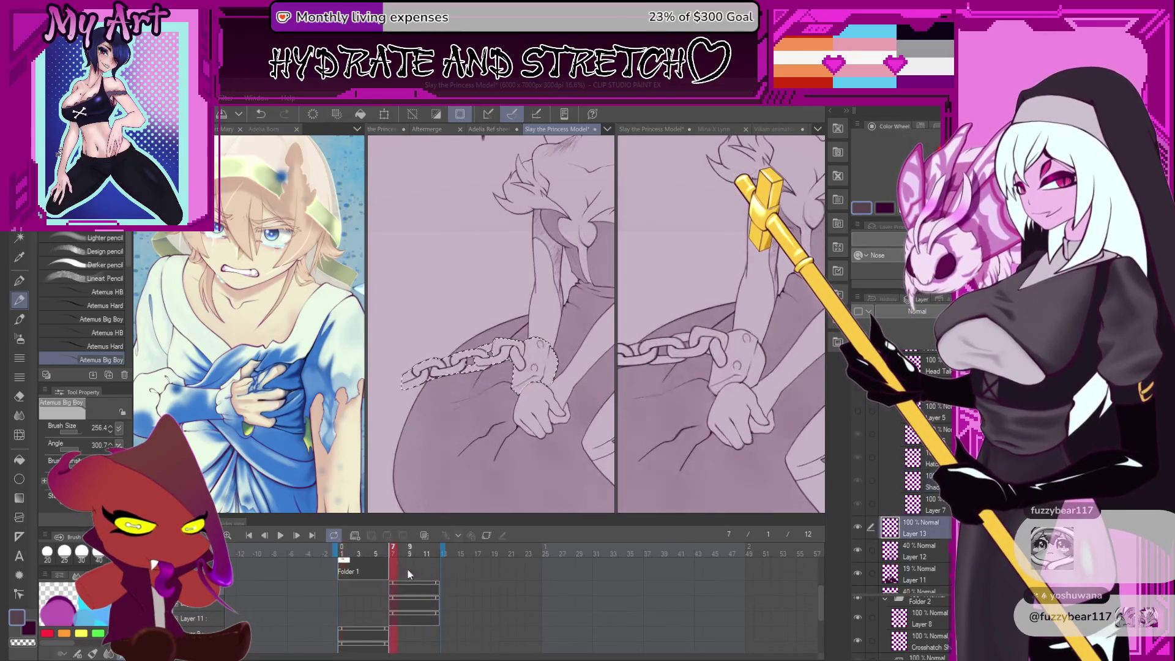
pyautogui.click(734, 352)
pyautogui.scroll(-2, 722, 324)
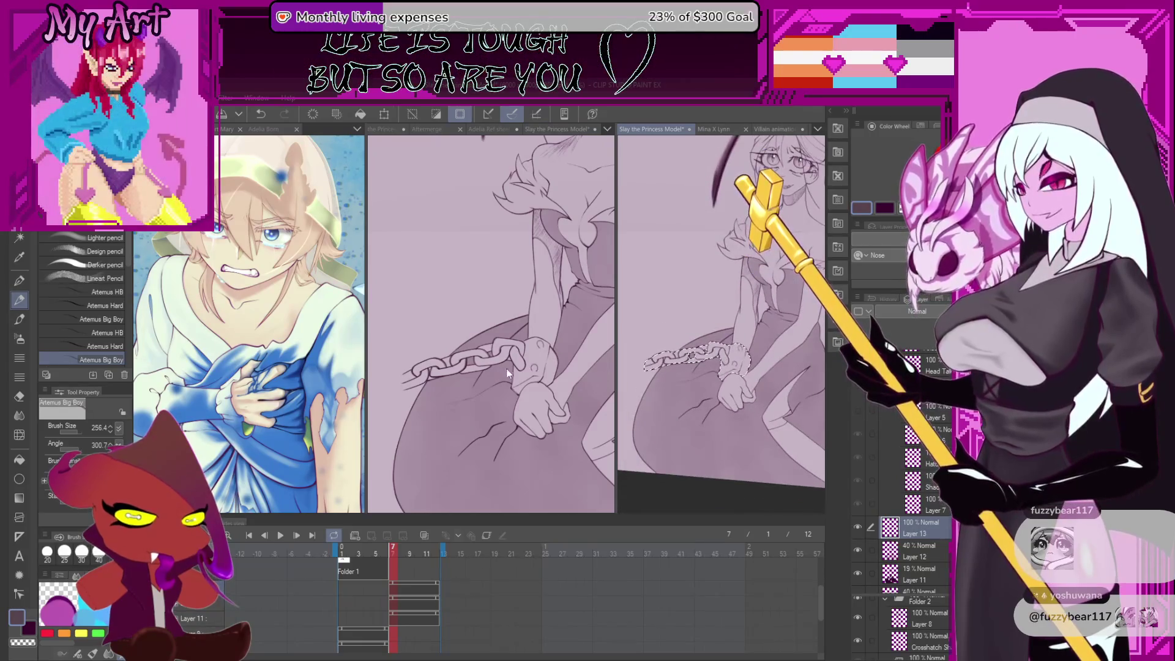
pyautogui.scroll(-2, 489, 306)
pyautogui.scroll(3, 517, 383)
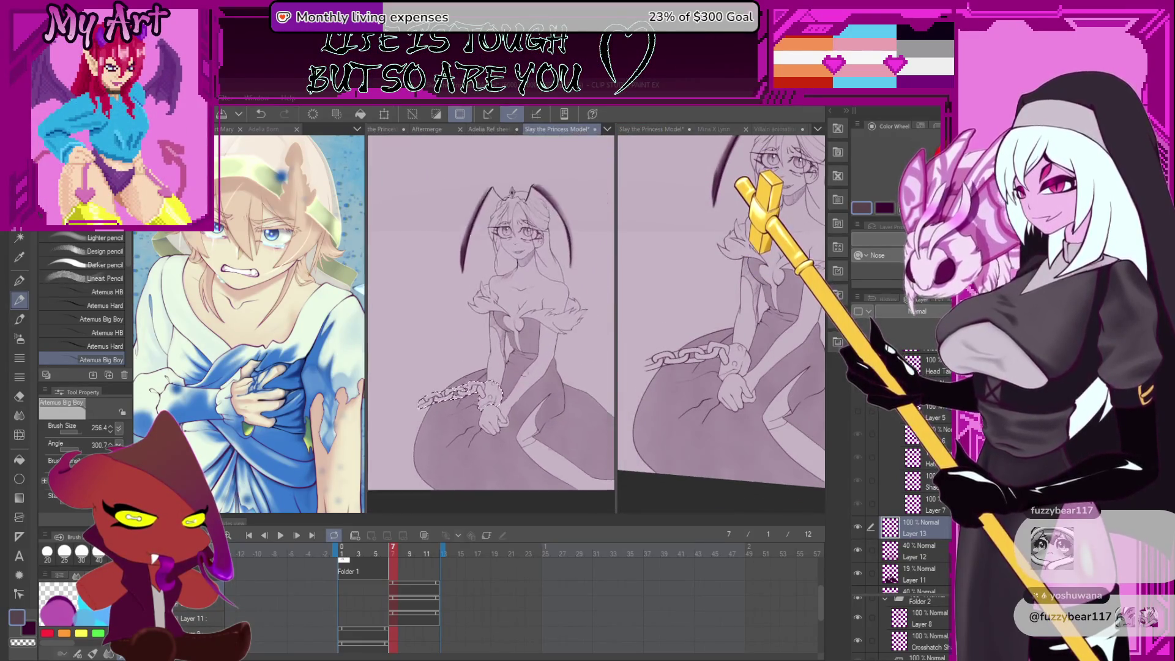
pyautogui.click(703, 379)
pyautogui.press('p')
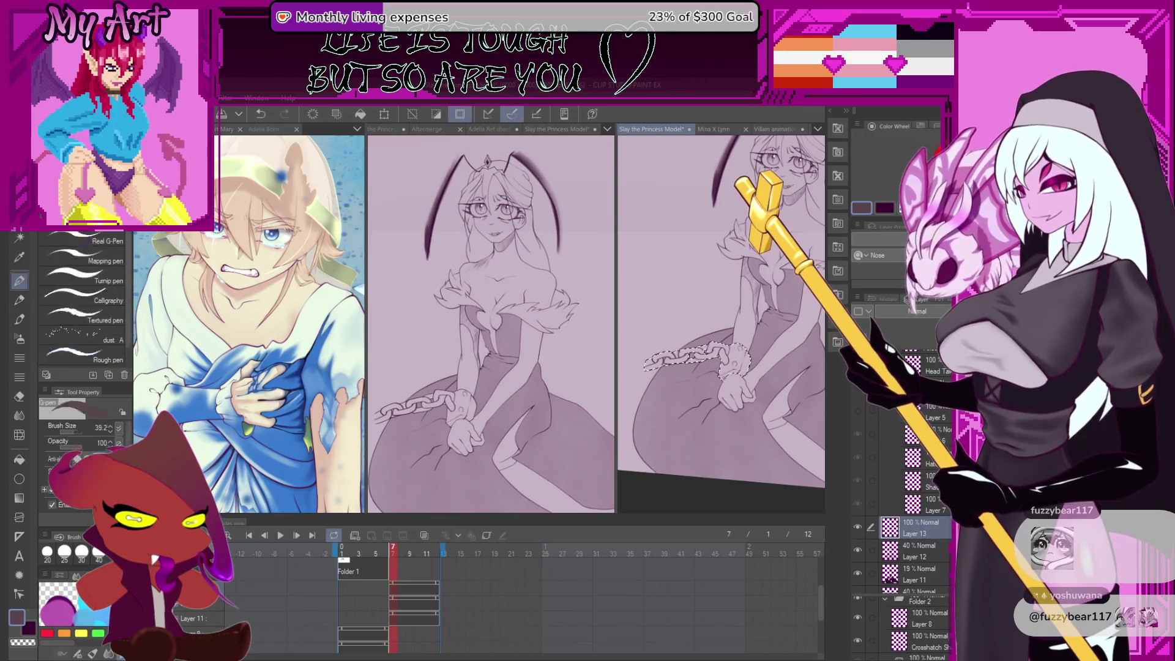
pyautogui.moveTo(731, 367)
pyautogui.mouseDown()
pyautogui.moveTo(698, 395)
pyautogui.moveTo(664, 361)
pyautogui.moveTo(731, 361)
pyautogui.moveTo(758, 333)
pyautogui.moveTo(732, 362)
pyautogui.mouseUp()
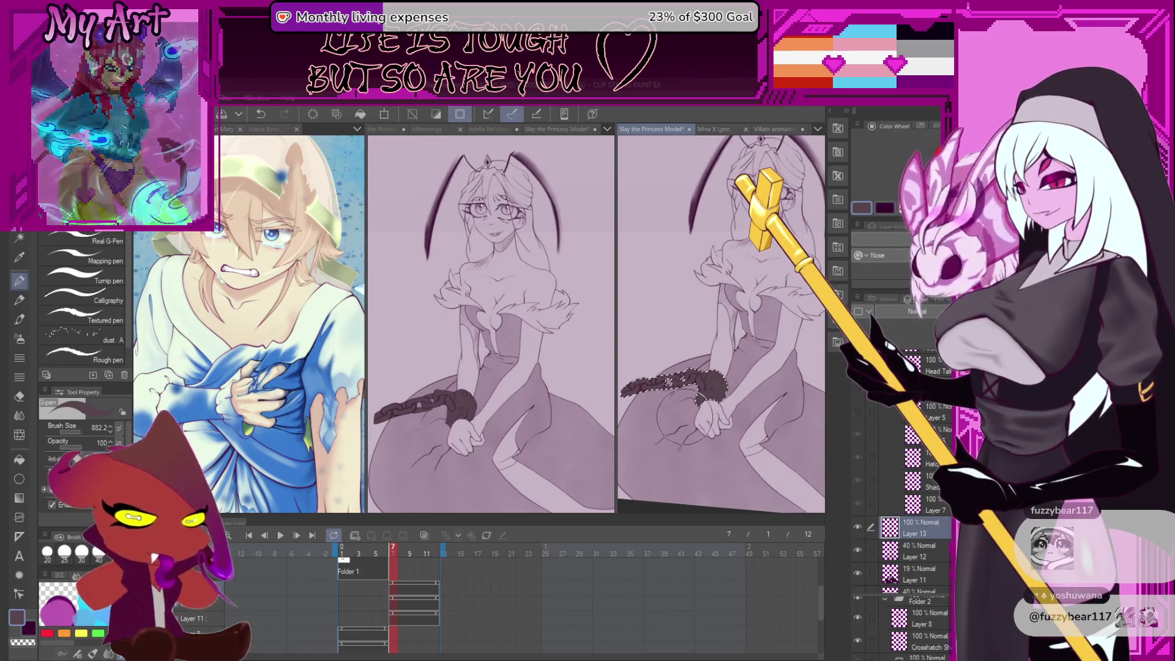
pyautogui.moveTo(741, 370)
pyautogui.mouseDown()
pyautogui.moveTo(725, 384)
pyautogui.moveTo(719, 370)
pyautogui.moveTo(728, 374)
pyautogui.mouseUp()
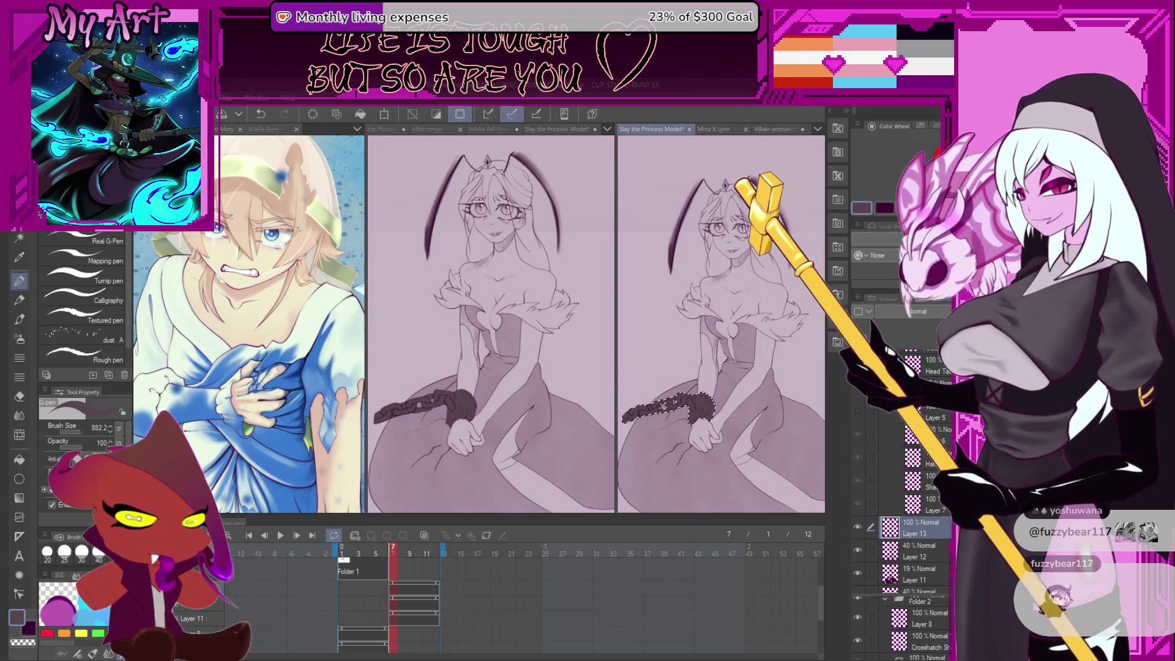
# Play back the animation to preview it, then select the Folder 1 cel at frame 7
pyautogui.click(280, 536)
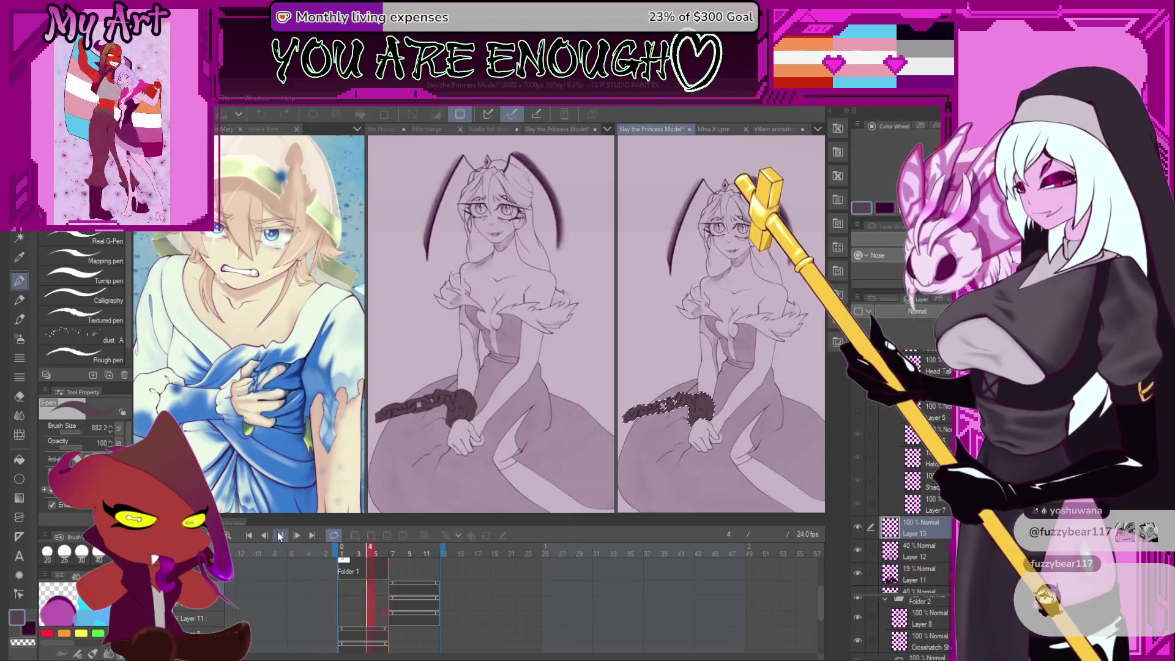
pyautogui.click(281, 536)
pyautogui.click(527, 353)
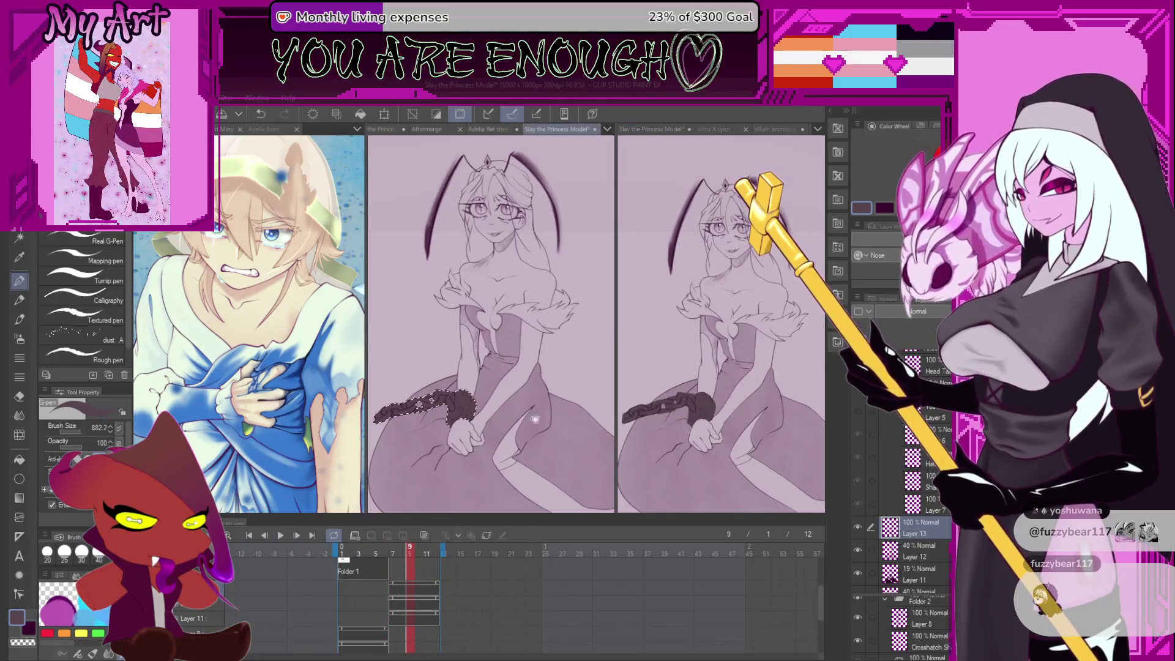
pyautogui.scroll(2, 386, 627)
pyautogui.moveTo(388, 582); pyautogui.dragTo(398, 589)
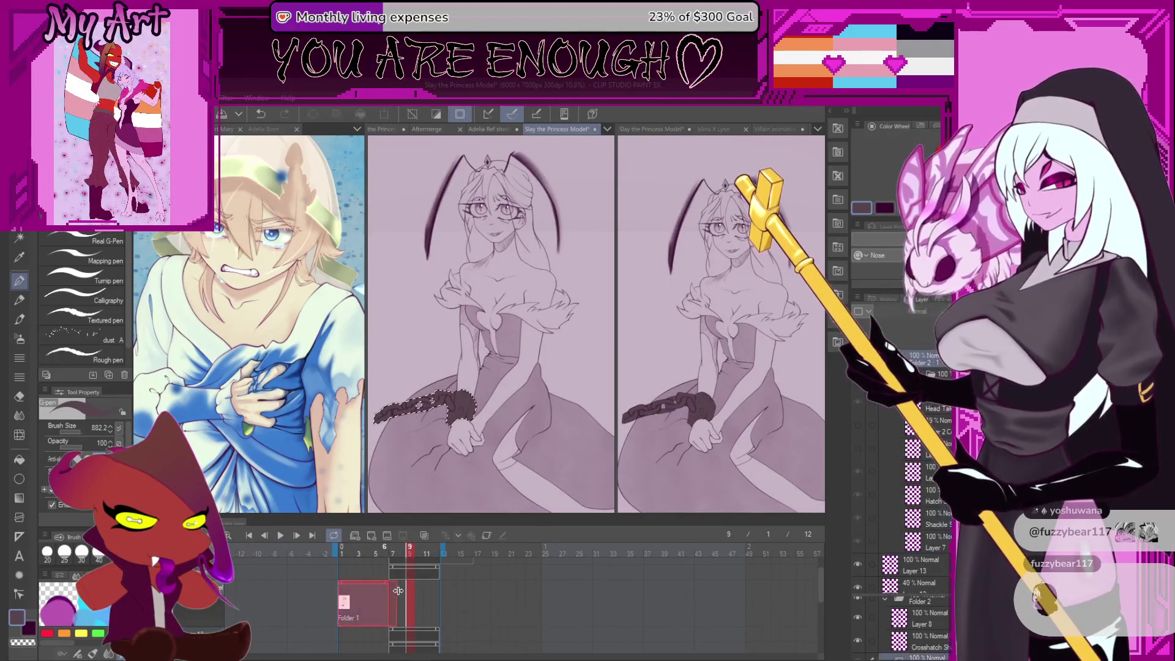
pyautogui.click(392, 599)
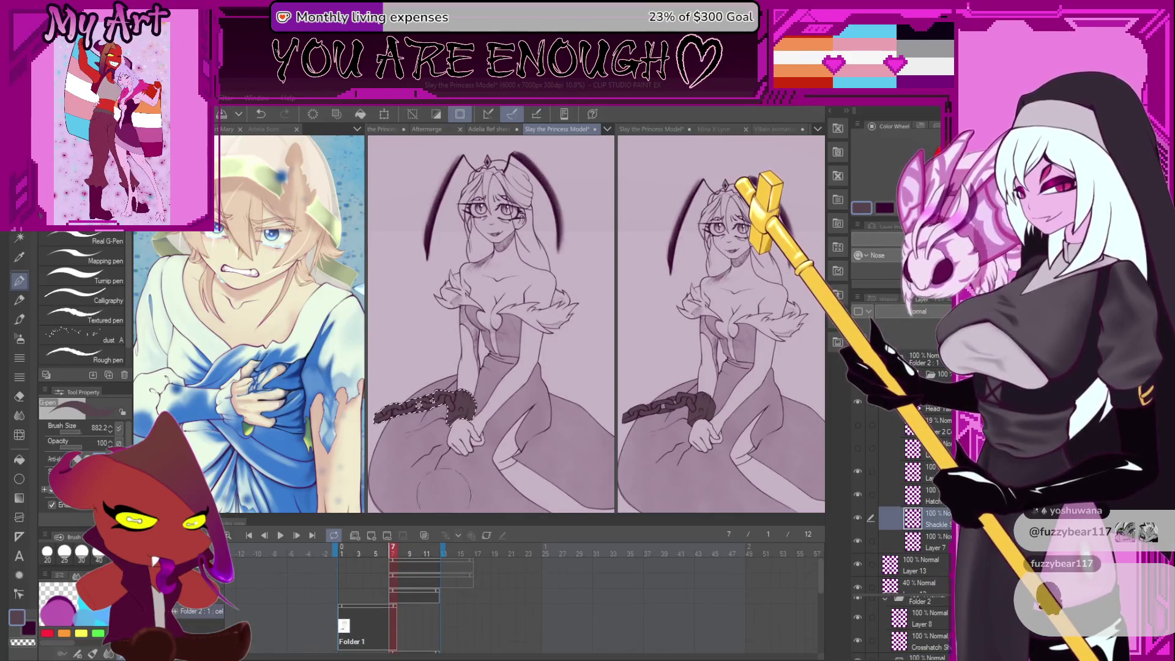
pyautogui.scroll(3, 527, 284)
pyautogui.scroll(2, 528, 284)
# Fade the sketch layer to 32% opacity, return to Layer 8 and shrink the brush
pyautogui.press('p')
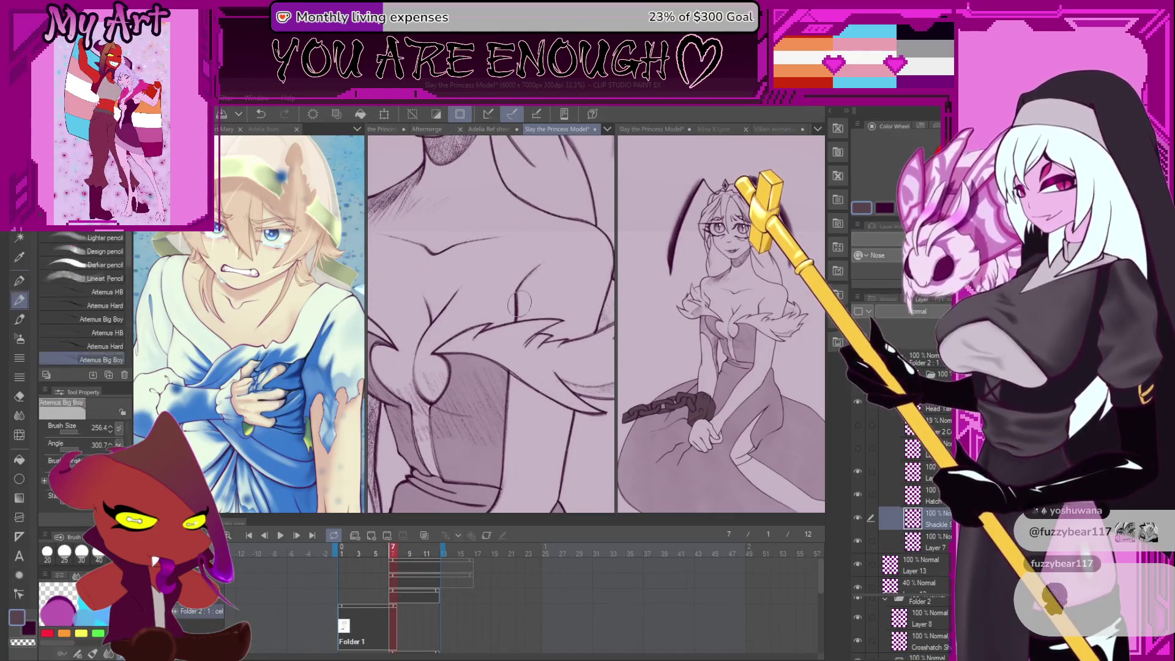
pyautogui.scroll(2, 516, 309)
pyautogui.keyDown('ctrl'); pyautogui.keyDown('shift'); pyautogui.click(516, 309); pyautogui.keyUp('shift'); pyautogui.keyUp('ctrl')
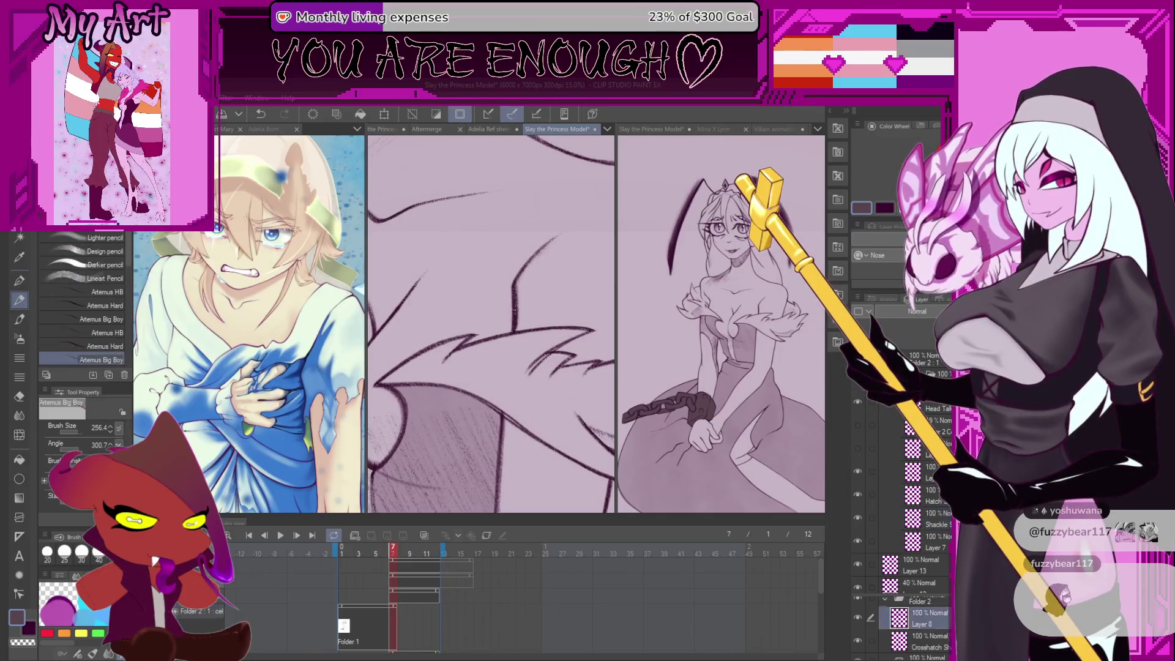
pyautogui.click(922, 126)
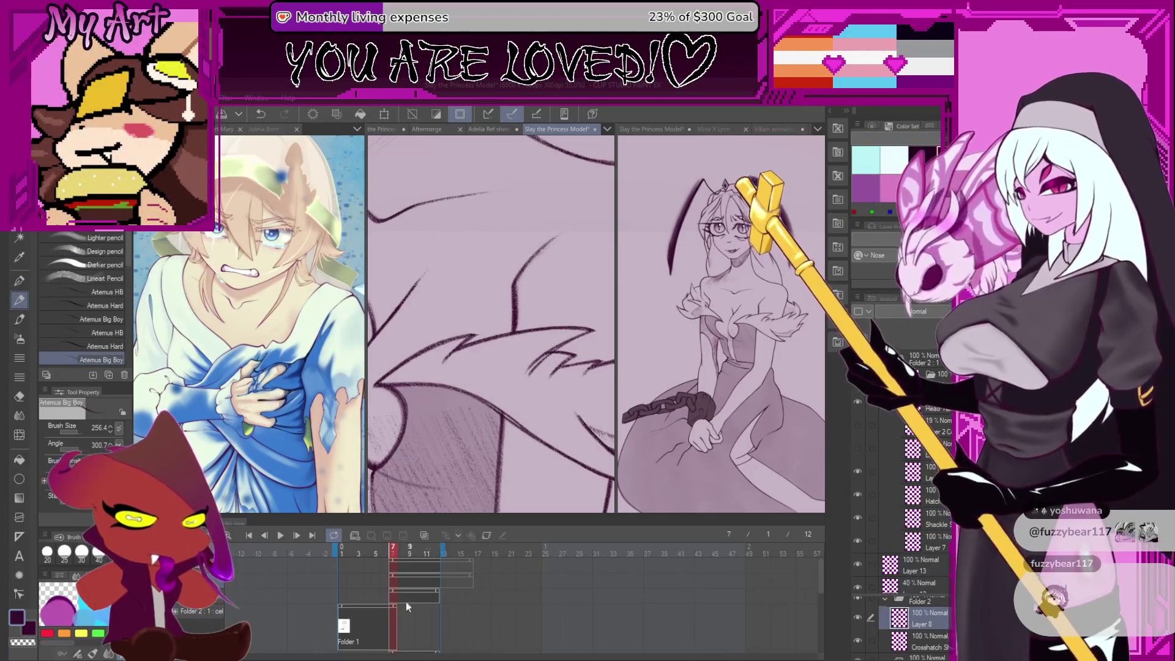
pyautogui.scroll(-1, 367, 607)
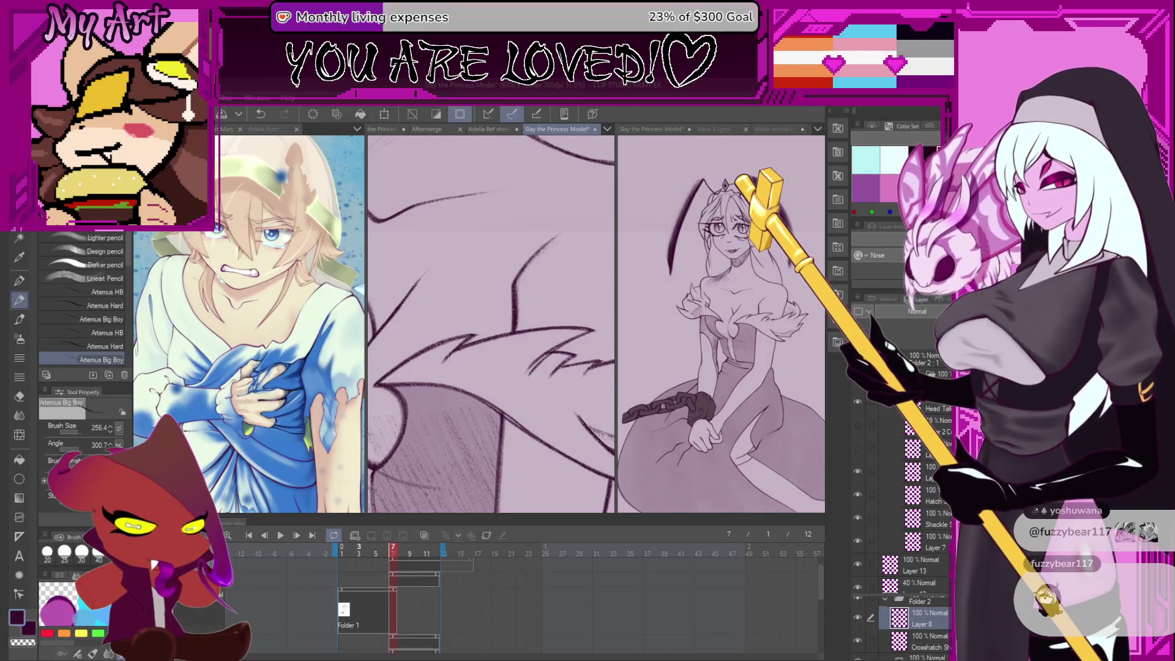
pyautogui.click(927, 657)
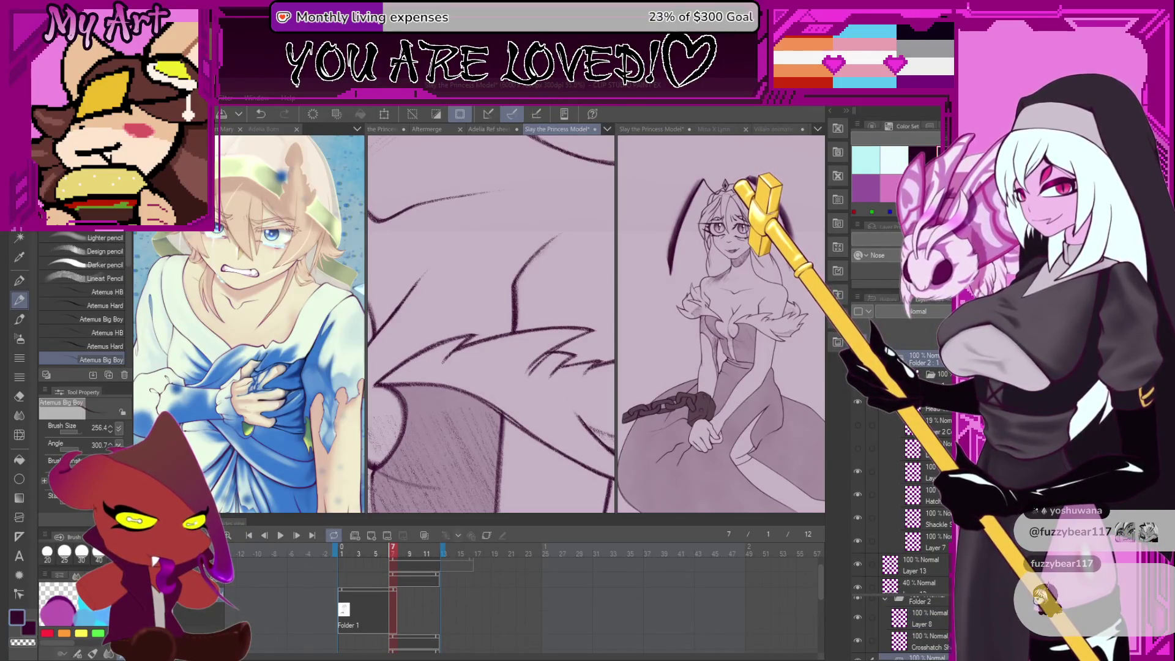
pyautogui.click(927, 618)
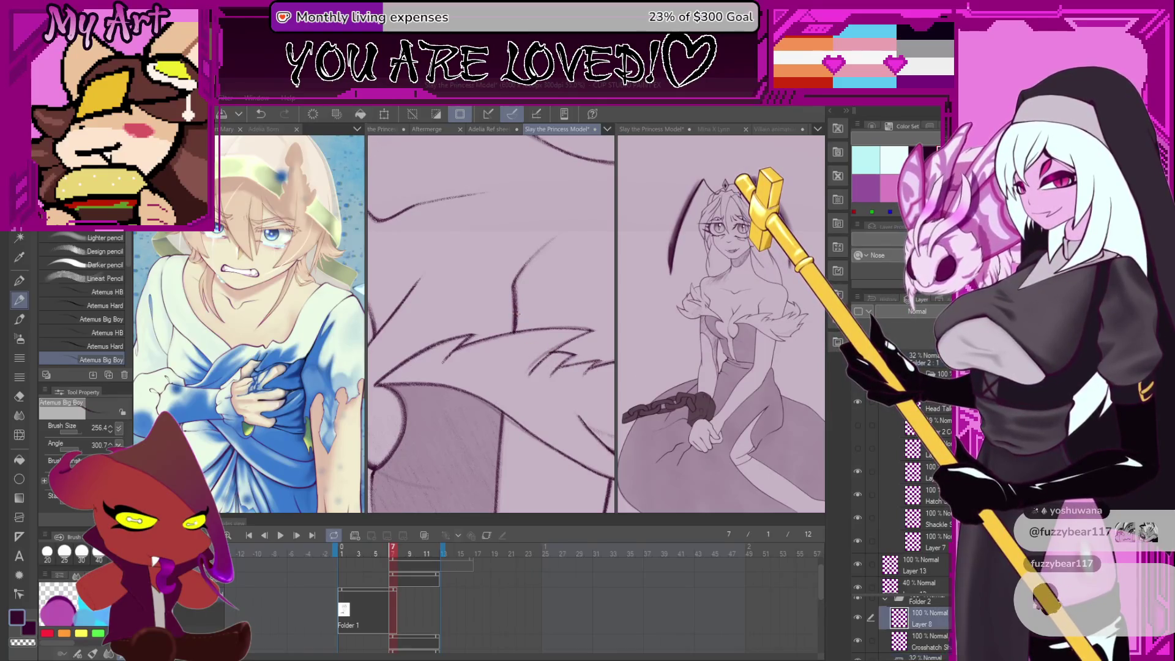
pyautogui.moveTo(517, 253)
pyautogui.mouseDown()
pyautogui.moveTo(500, 304)
pyautogui.moveTo(497, 292)
pyautogui.moveTo(505, 309)
pyautogui.mouseUp()
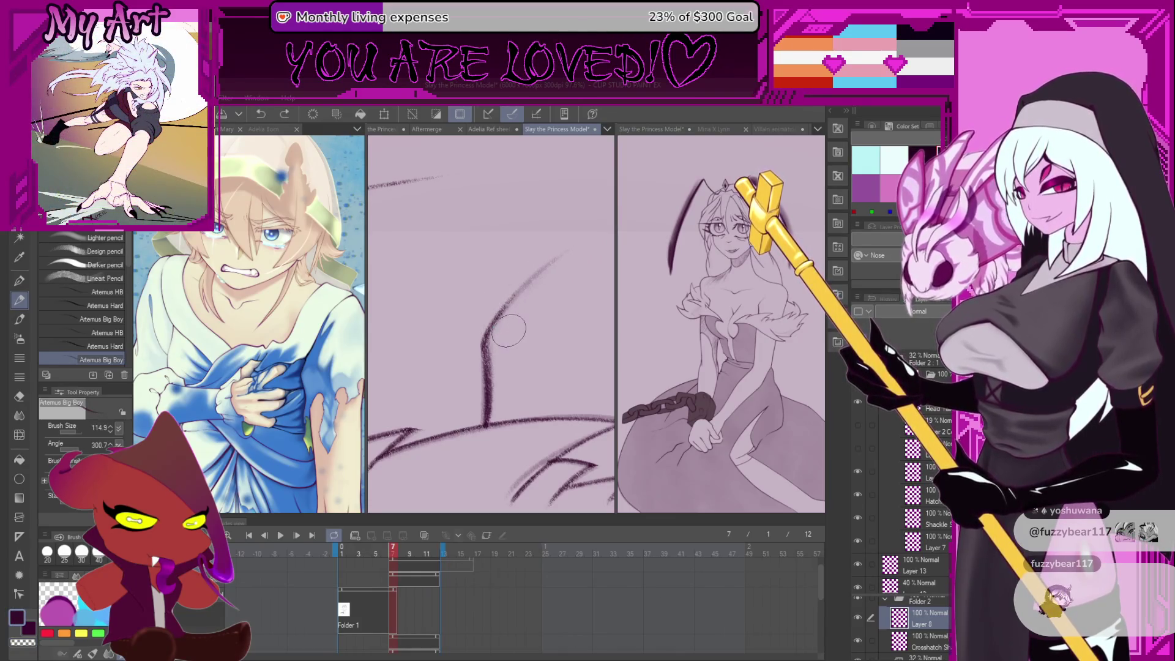
# Sketch spiky ruffle lines at the neckline with the Xenos sketch brush, undoing bad strokes
pyautogui.press('p')
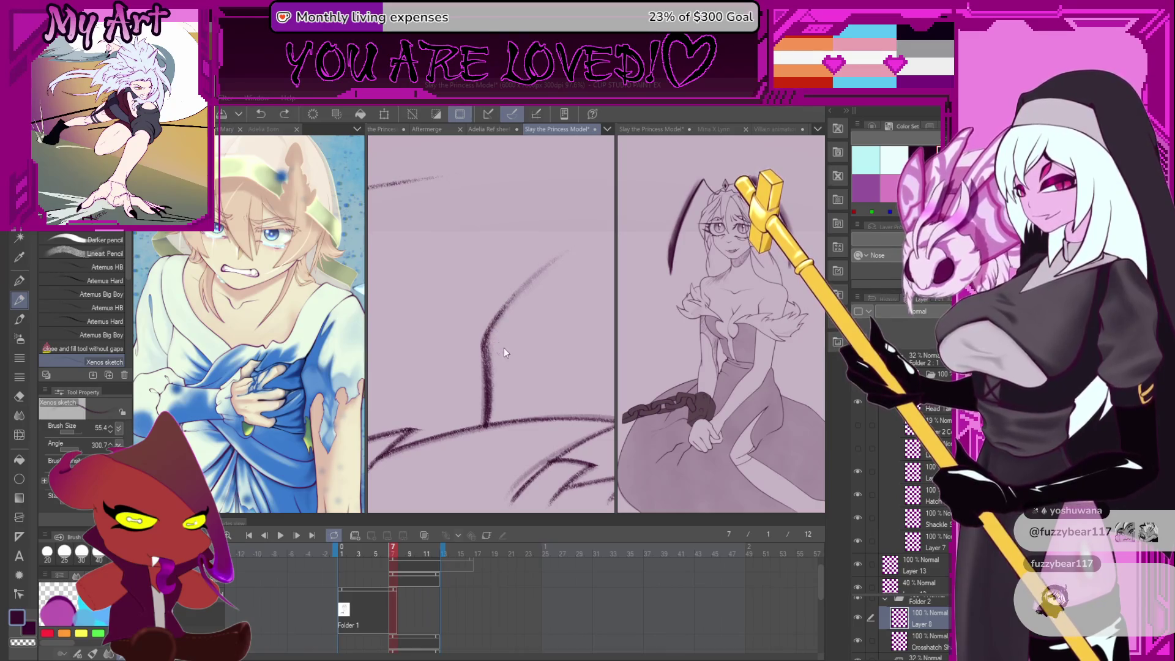
pyautogui.moveTo(503, 342)
pyautogui.mouseDown()
pyautogui.moveTo(501, 360)
pyautogui.moveTo(578, 272)
pyautogui.mouseUp()
pyautogui.hotkey('ctrl', 'z')
pyautogui.moveTo(497, 364); pyautogui.dragTo(592, 262)
pyautogui.hotkey('ctrl', 'z')
pyautogui.moveTo(527, 318); pyautogui.dragTo(581, 272)
pyautogui.scroll(-5, 547, 311)
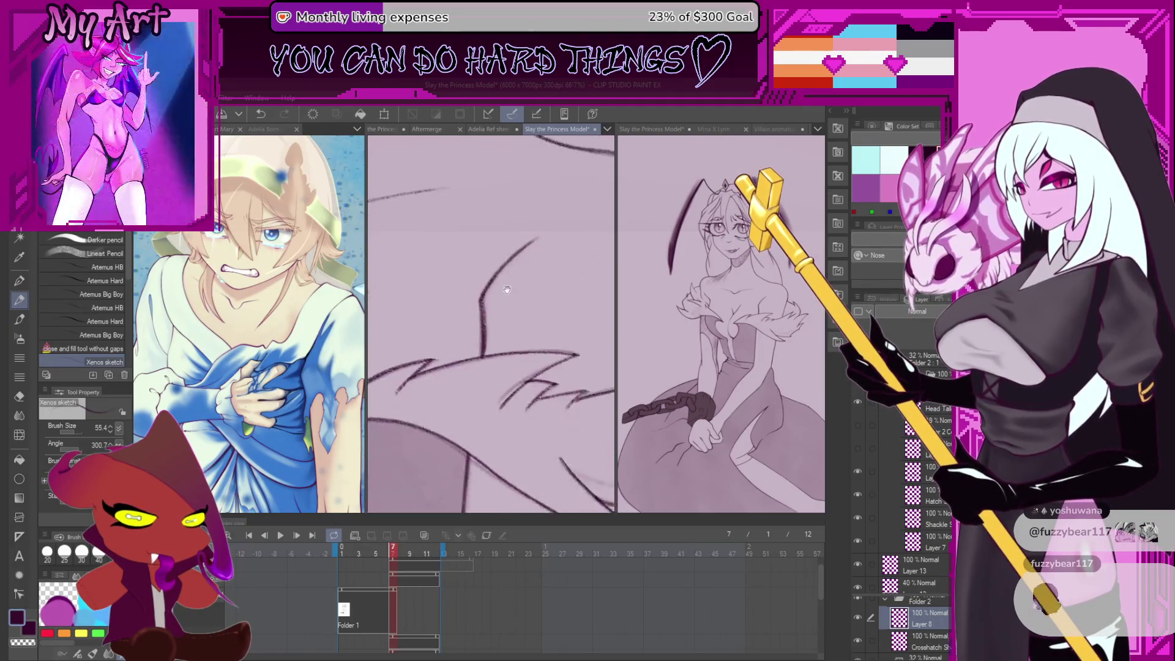
pyautogui.scroll(5, 547, 311)
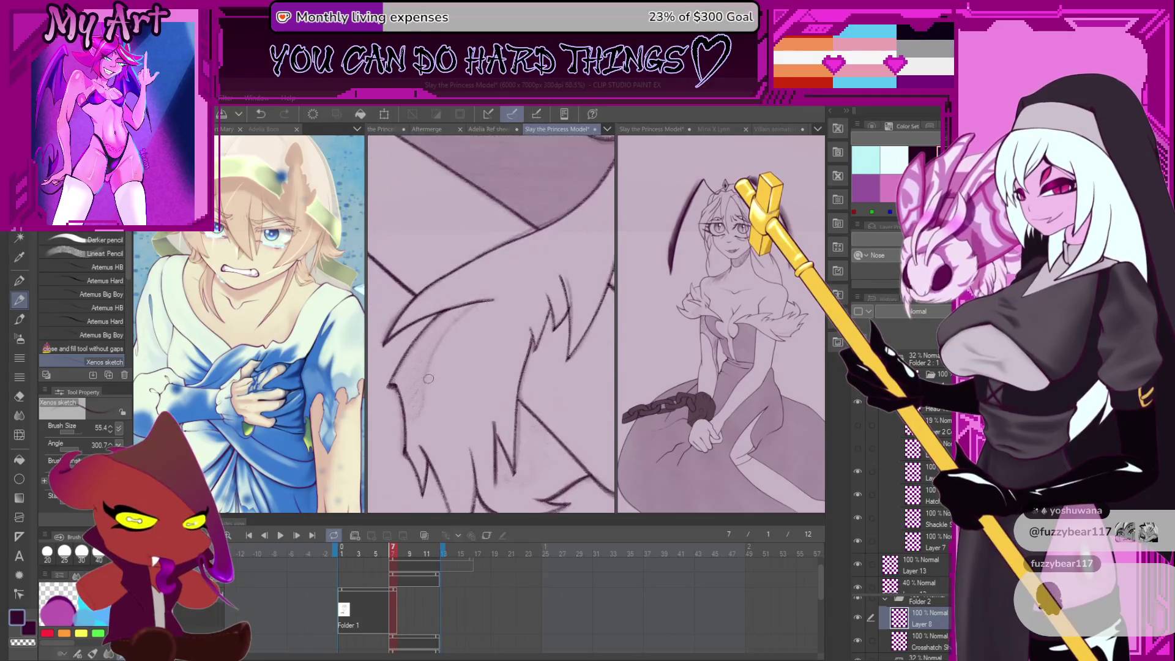
pyautogui.moveTo(491, 295)
pyautogui.mouseDown()
pyautogui.moveTo(496, 405)
pyautogui.moveTo(554, 293)
pyautogui.mouseUp()
pyautogui.hotkey('ctrl', 'z')
pyautogui.hotkey('ctrl', 'z')
pyautogui.hotkey('ctrl', 'z')
pyautogui.moveTo(469, 404); pyautogui.dragTo(564, 289)
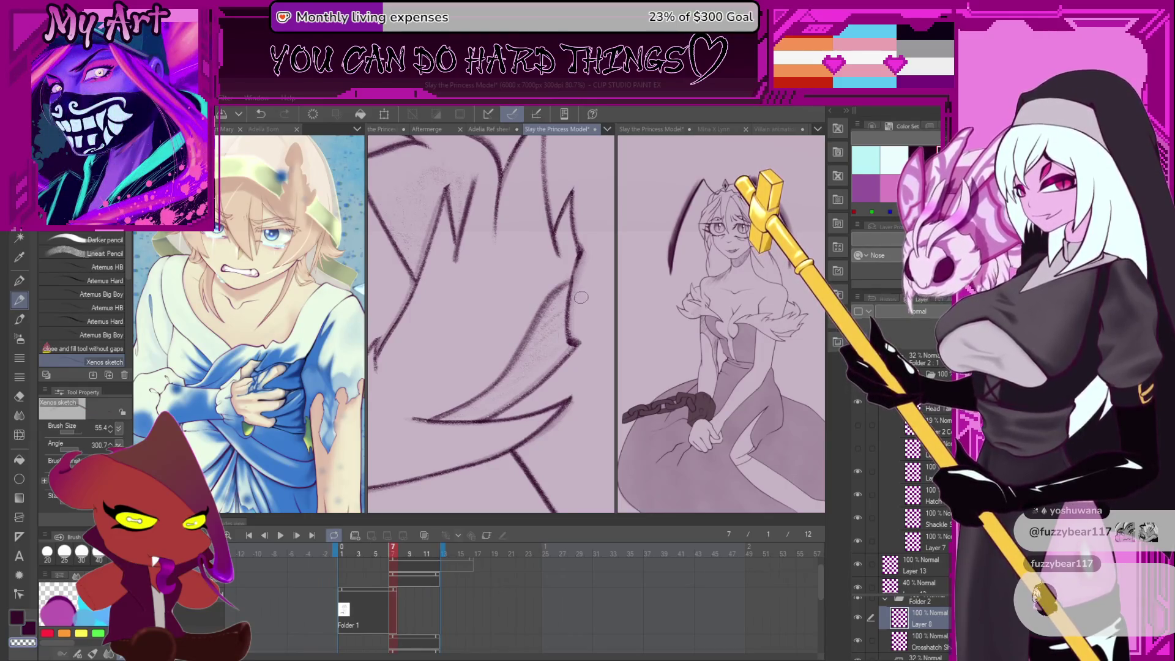
pyautogui.press('m')
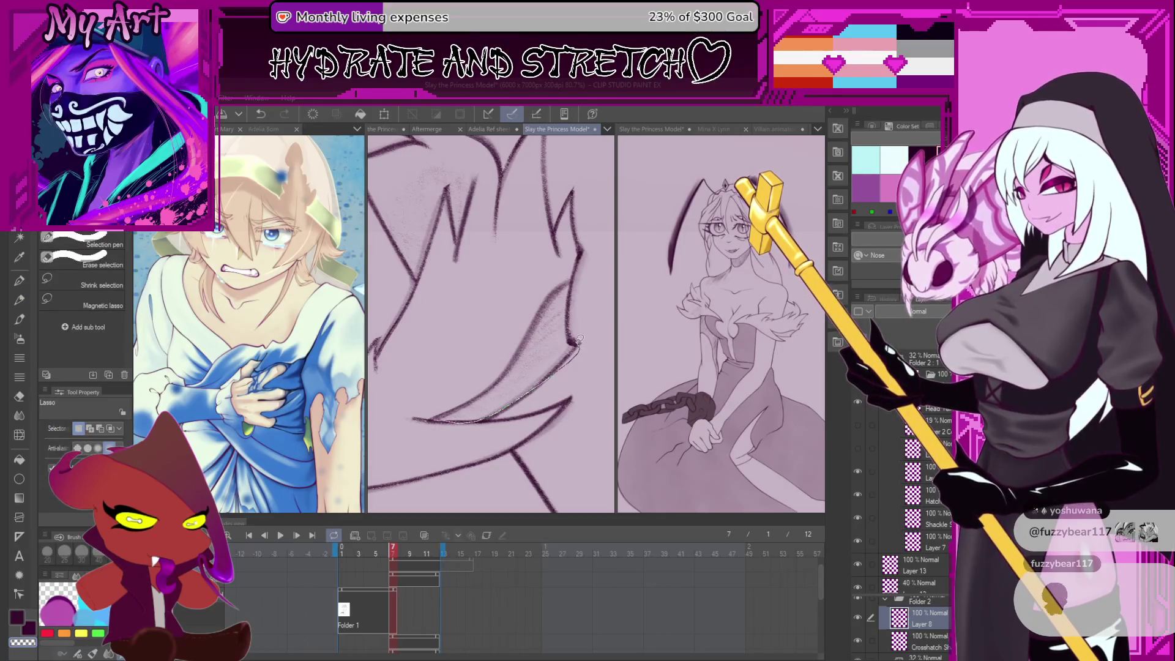
# Lasso around one neckline ruffle spike, panning, rotating and zooming to check its tip
pyautogui.scroll(5, 485, 388)
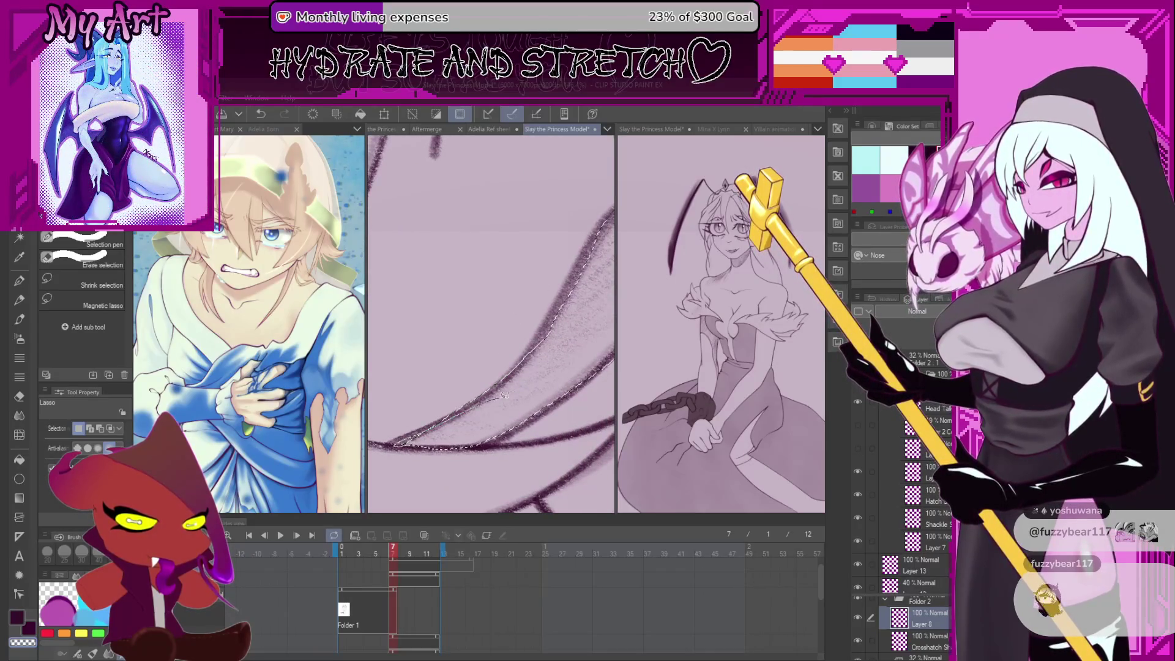
pyautogui.moveTo(437, 441)
pyautogui.mouseDown()
pyautogui.moveTo(420, 436)
pyautogui.moveTo(458, 465)
pyautogui.mouseUp()
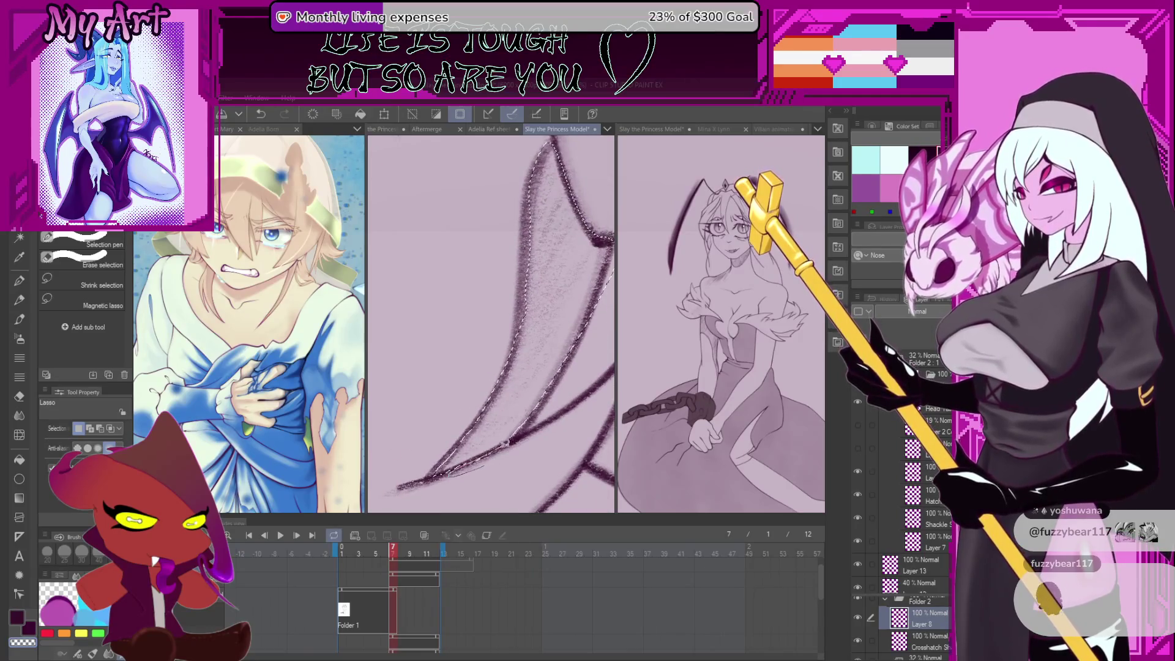
pyautogui.moveTo(548, 419); pyautogui.dragTo(480, 450)
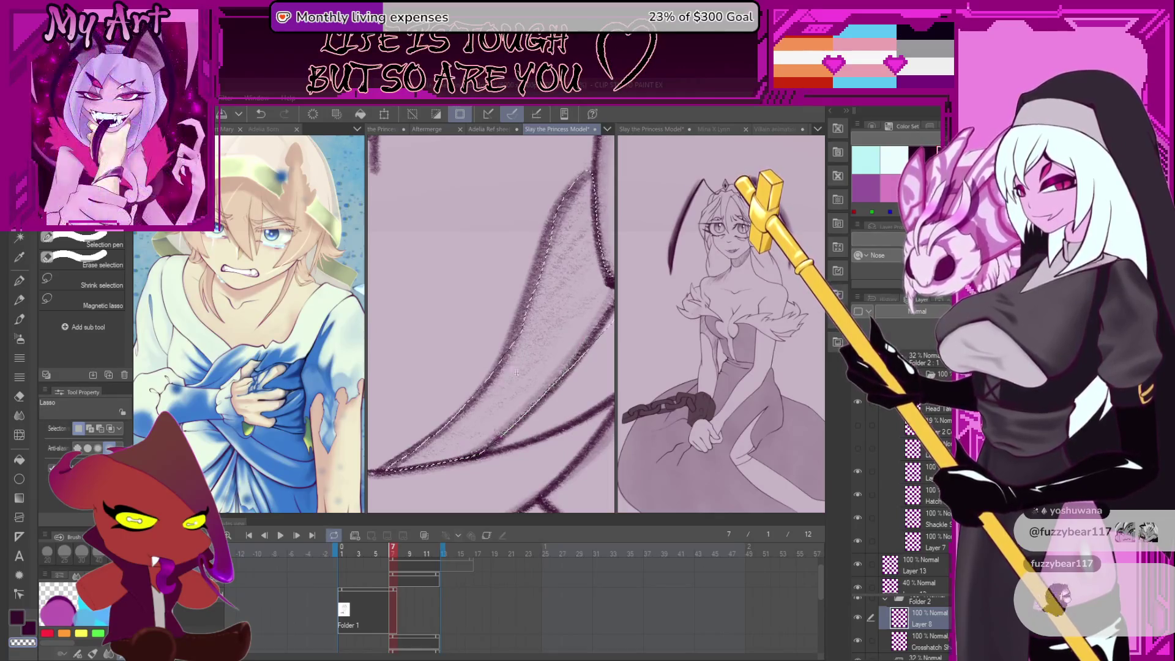
pyautogui.moveTo(475, 453); pyautogui.dragTo(487, 413)
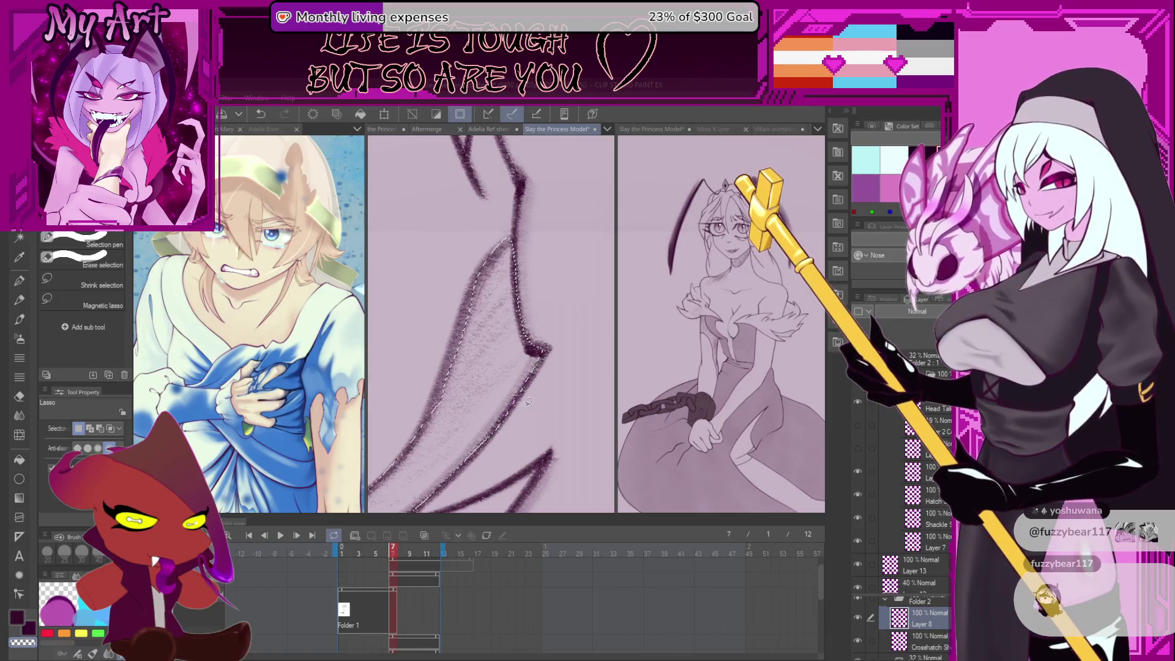
pyautogui.moveTo(503, 372); pyautogui.dragTo(448, 452)
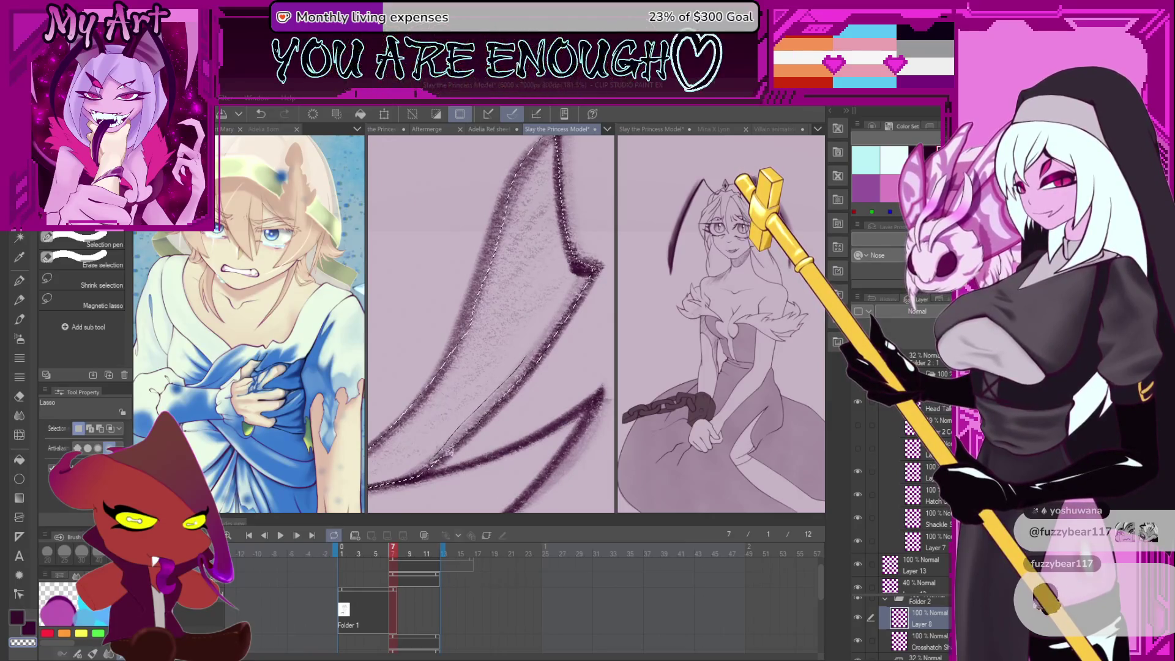
pyautogui.scroll(-1, 511, 335)
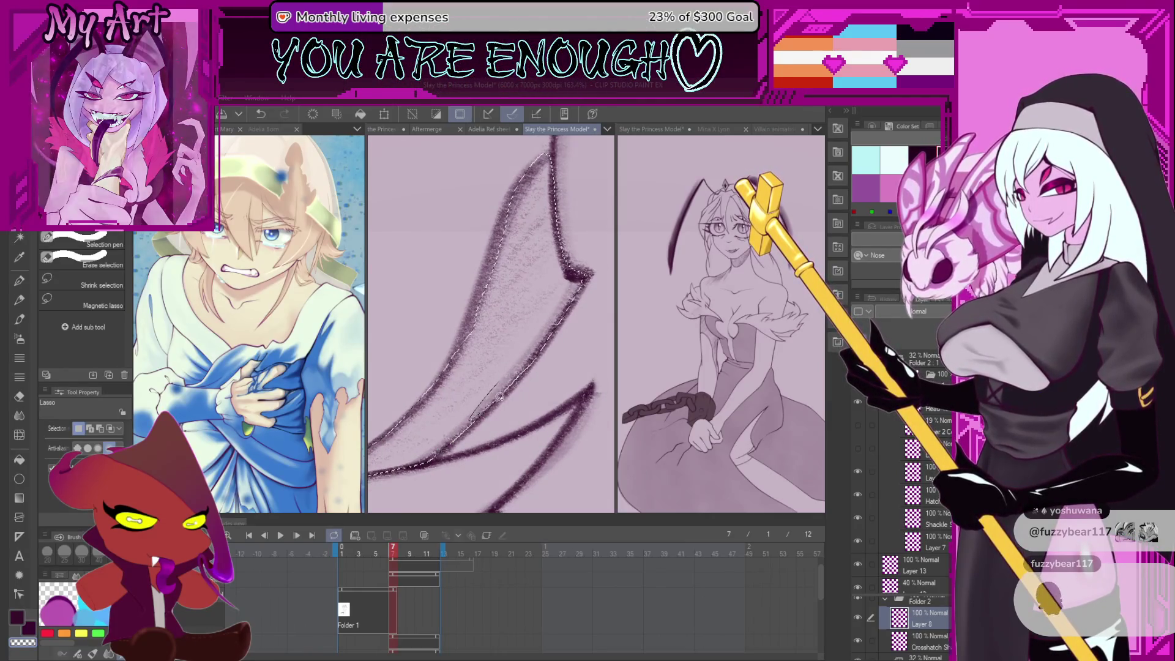
pyautogui.scroll(-1, 495, 356)
pyautogui.scroll(3, 495, 356)
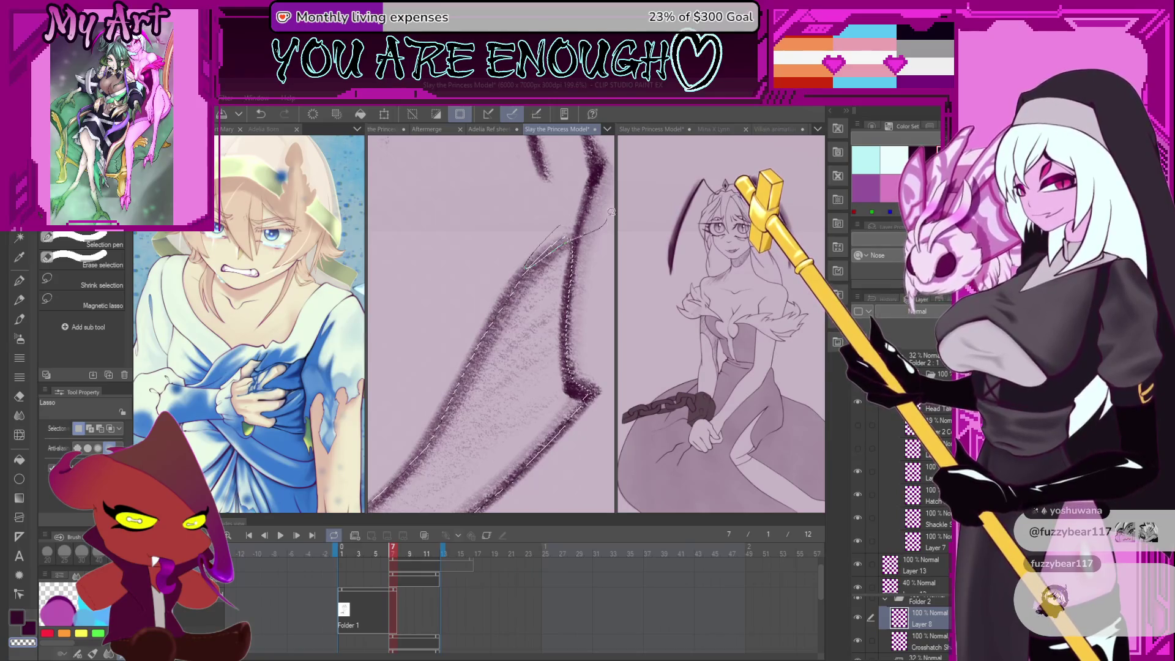
pyautogui.scroll(-3, 610, 211)
# On the Crosshatch layer, brush crosshatching inside the selected ruffle with the Artemus Big Boy brush
pyautogui.press('p')
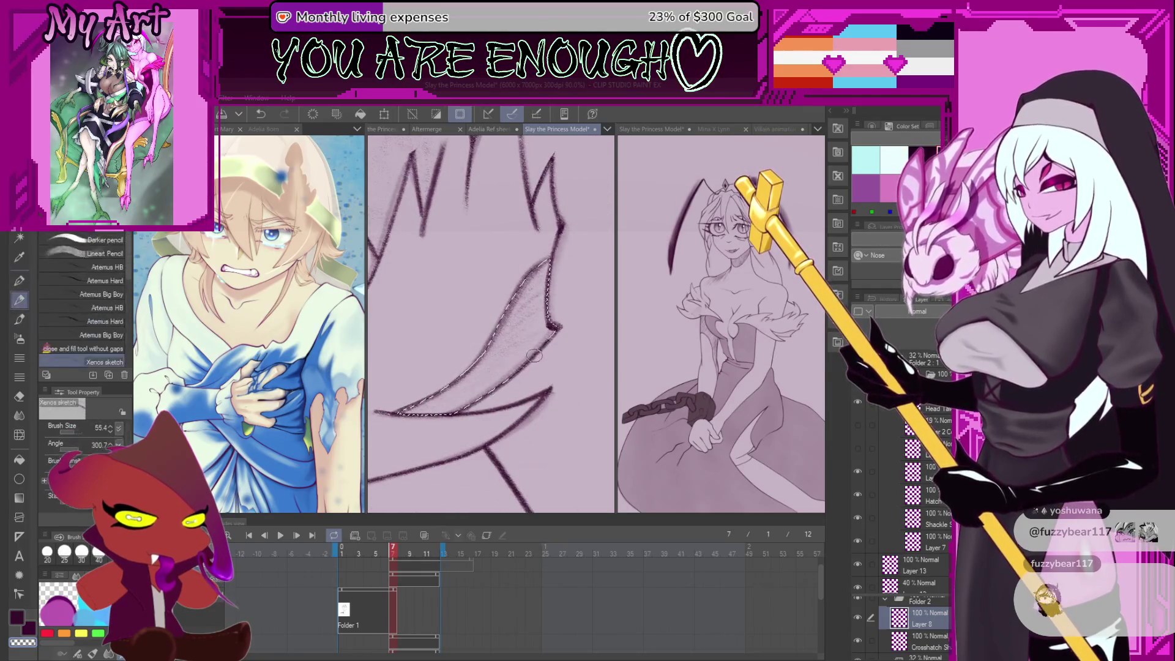
pyautogui.press('-')
pyautogui.press(',')
pyautogui.scroll(-3, 530, 367)
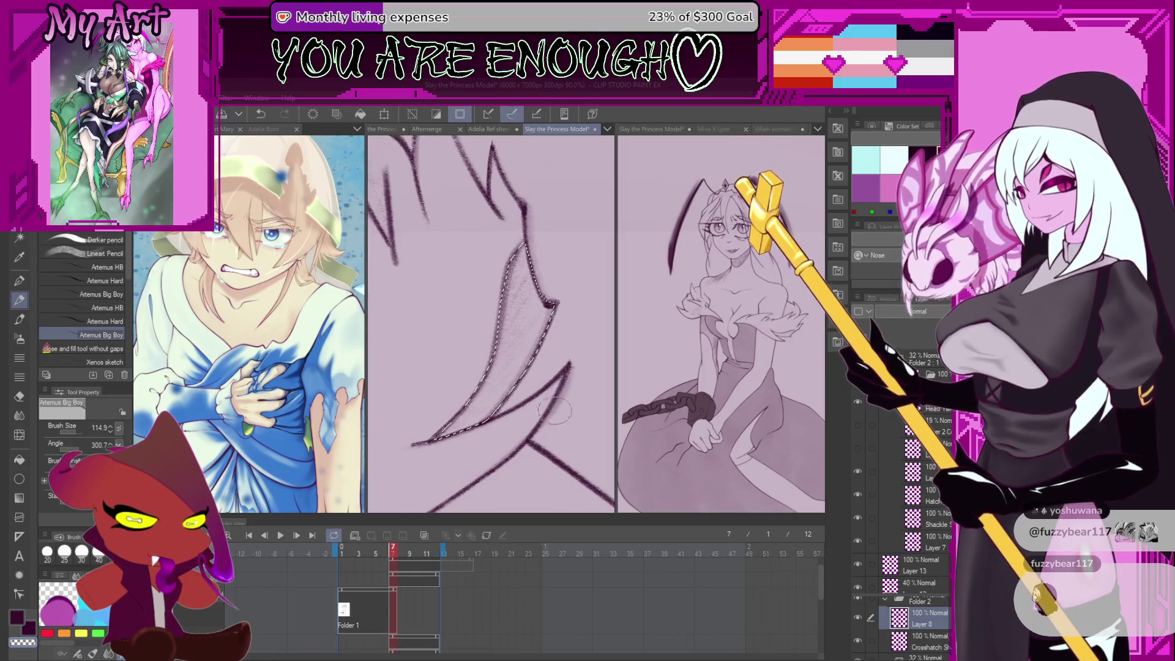
pyautogui.scroll(3, 573, 210)
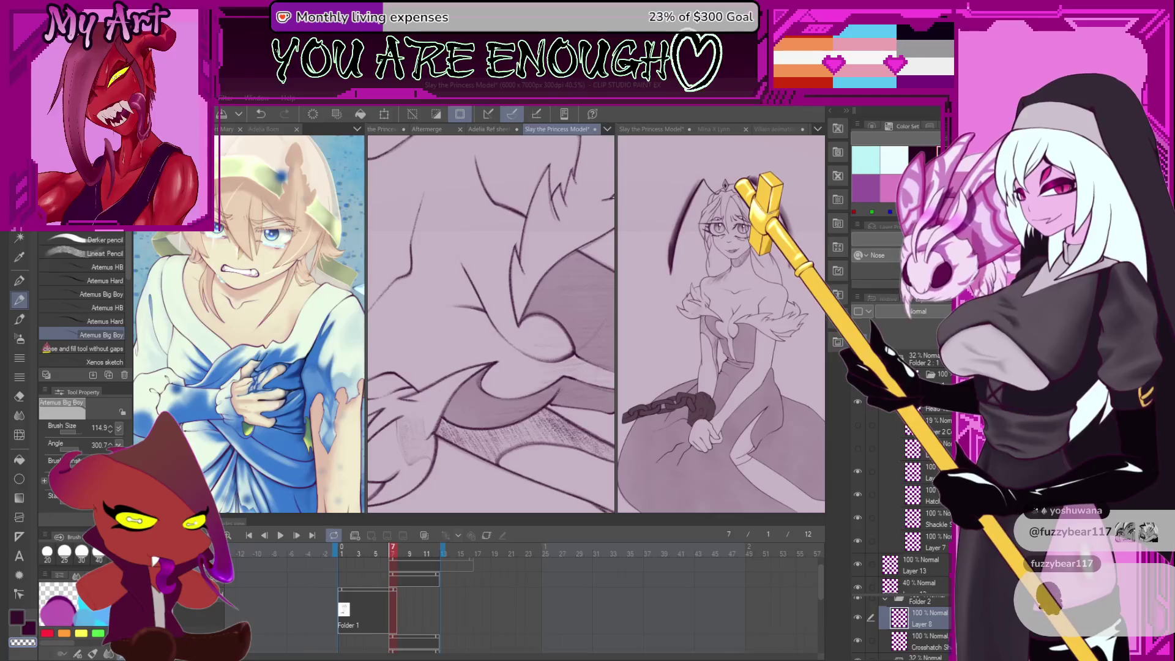
pyautogui.hotkey('alt', '[')
pyautogui.scroll(-3, 559, 314)
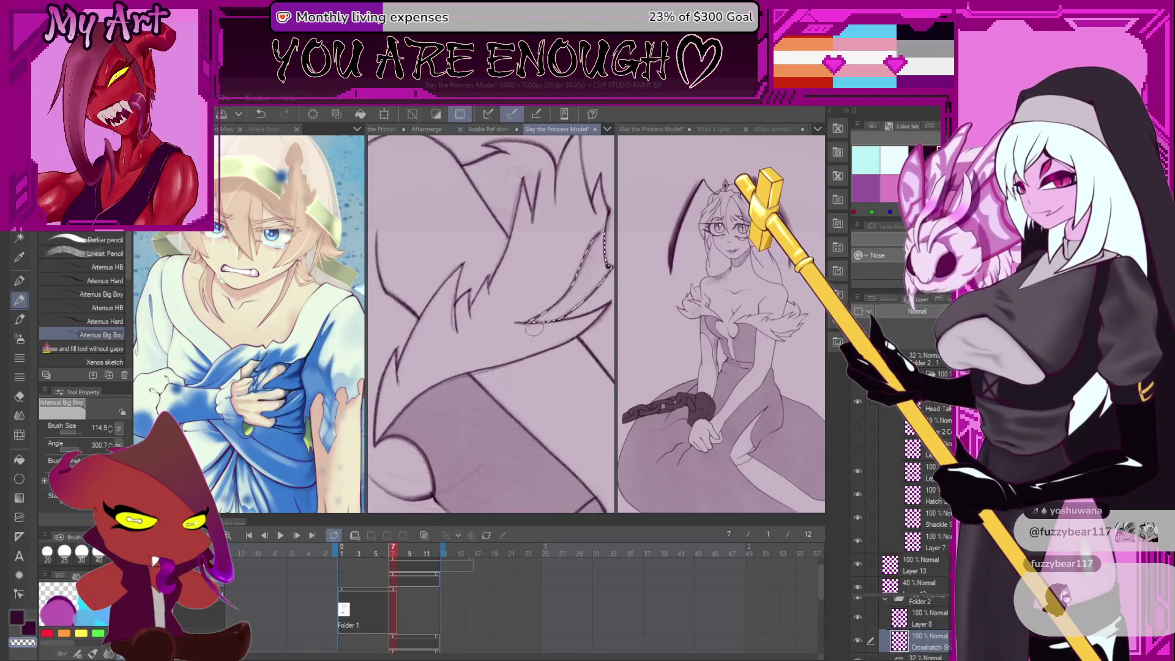
pyautogui.moveTo(558, 314)
pyautogui.mouseDown()
pyautogui.moveTo(513, 363)
pyautogui.moveTo(507, 353)
pyautogui.moveTo(501, 401)
pyautogui.moveTo(499, 374)
pyautogui.moveTo(419, 397)
pyautogui.moveTo(439, 441)
pyautogui.mouseUp()
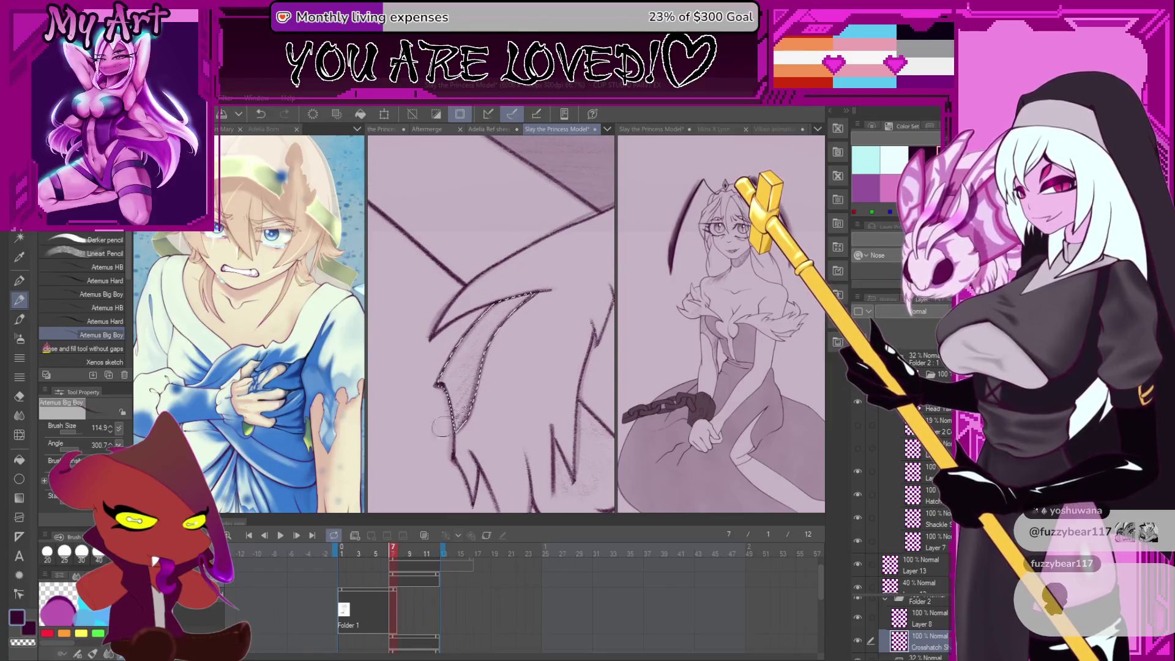
pyautogui.press('-')
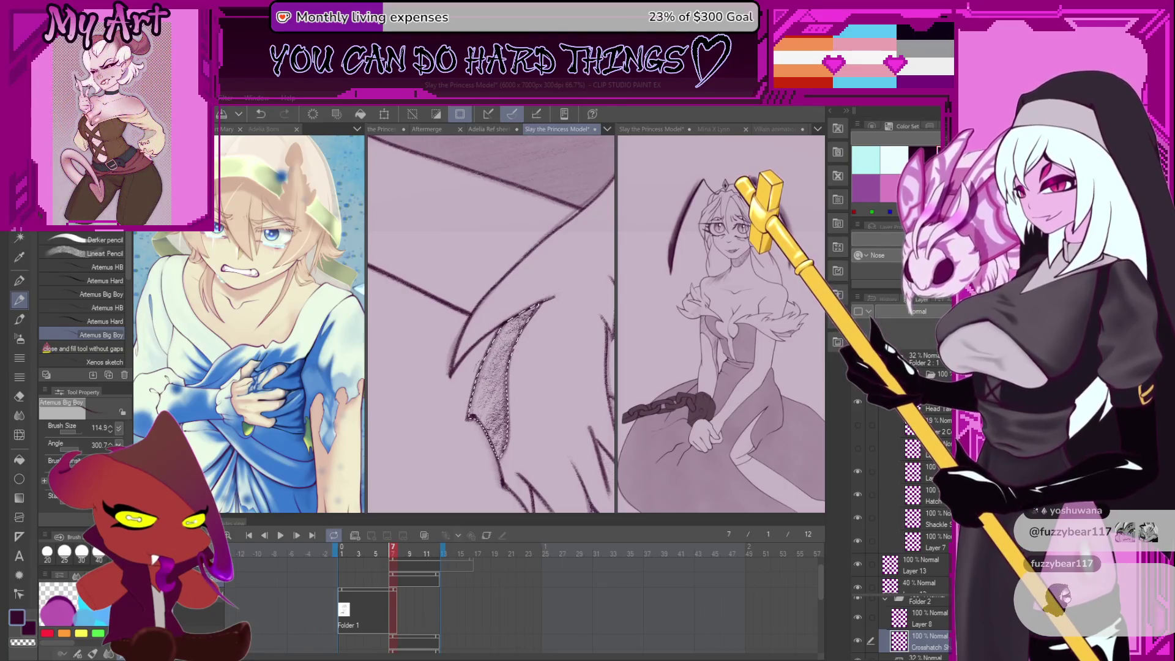
pyautogui.scroll(-5, 550, 337)
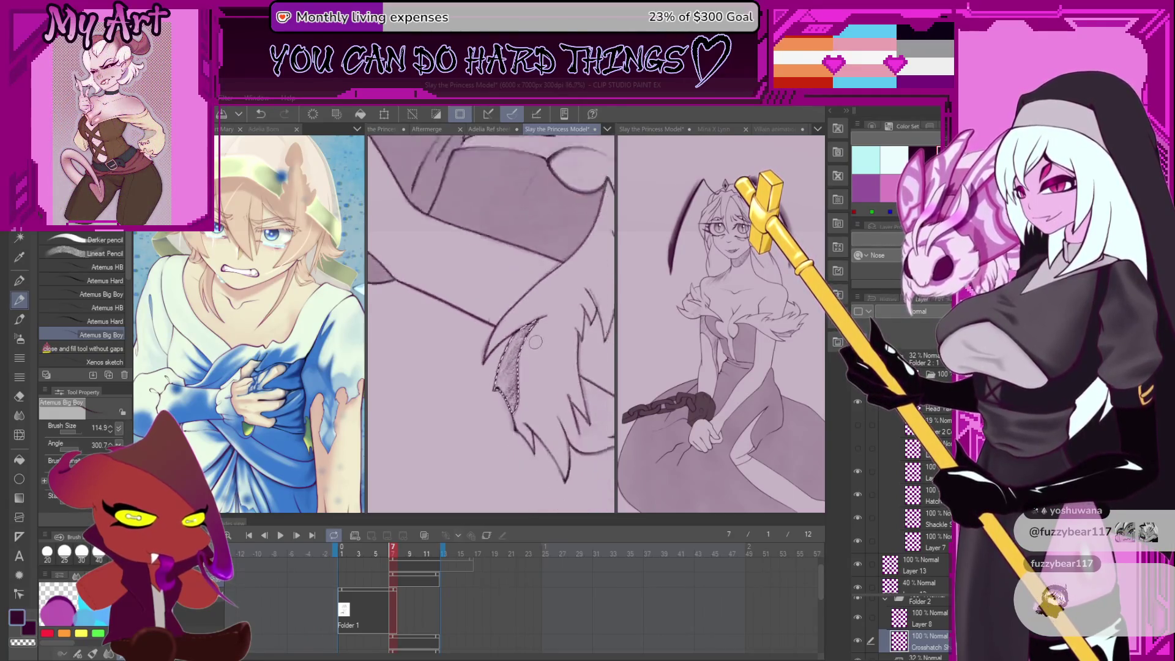
# Deselect, undo the stray stroke, and hatch fine shading into the pointed V-shaped ruffle fold
pyautogui.scroll(5, 571, 317)
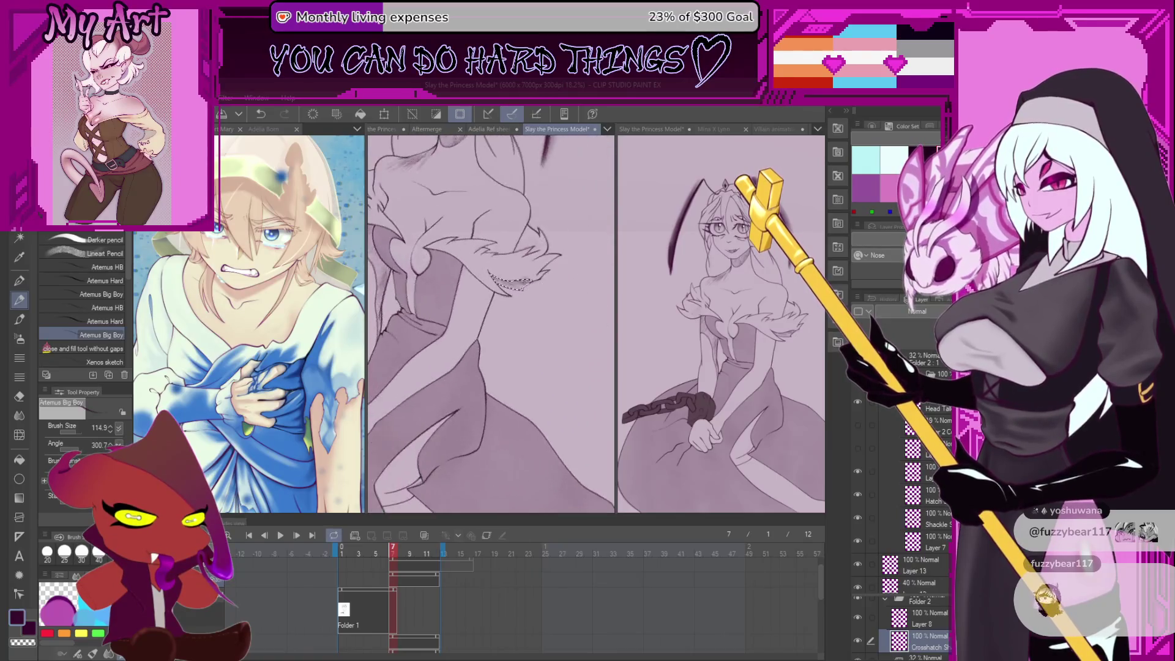
pyautogui.scroll(2, 538, 288)
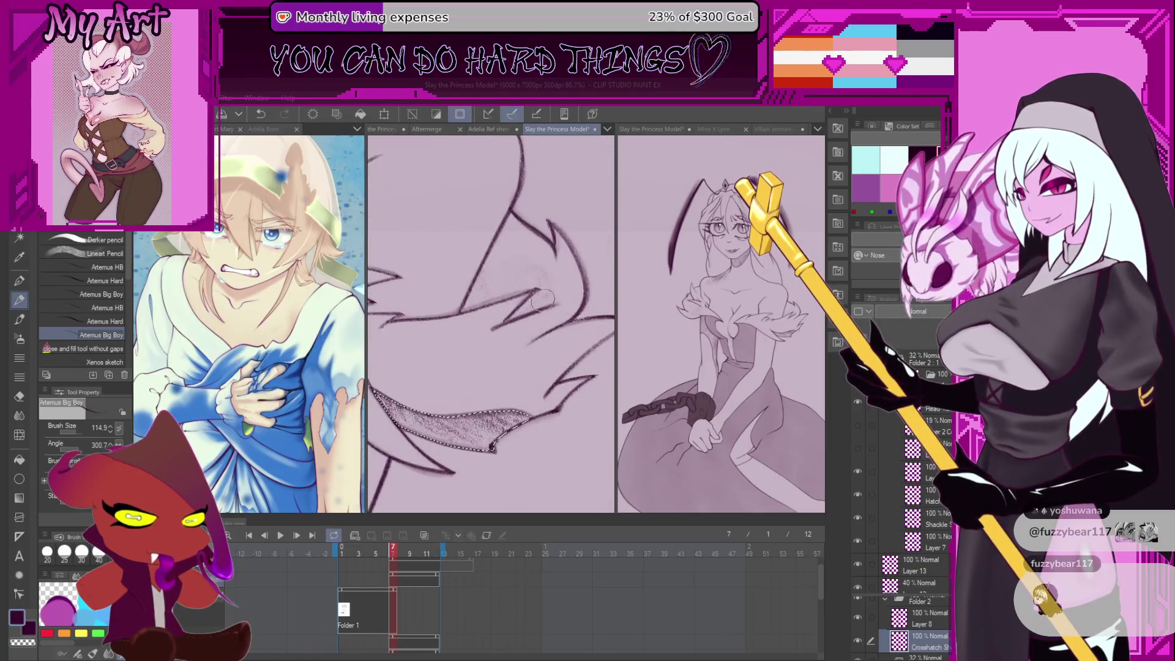
pyautogui.hotkey('ctrl', 'd')
pyautogui.press('^')
pyautogui.press('^')
pyautogui.press('^')
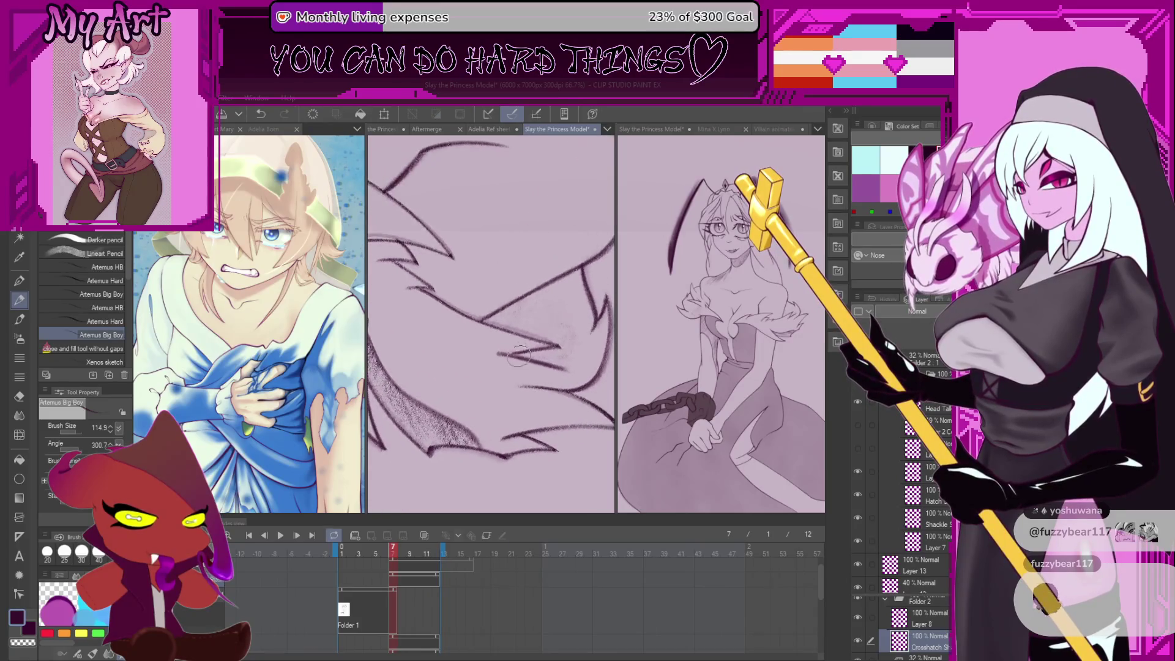
pyautogui.scroll(2, 541, 350)
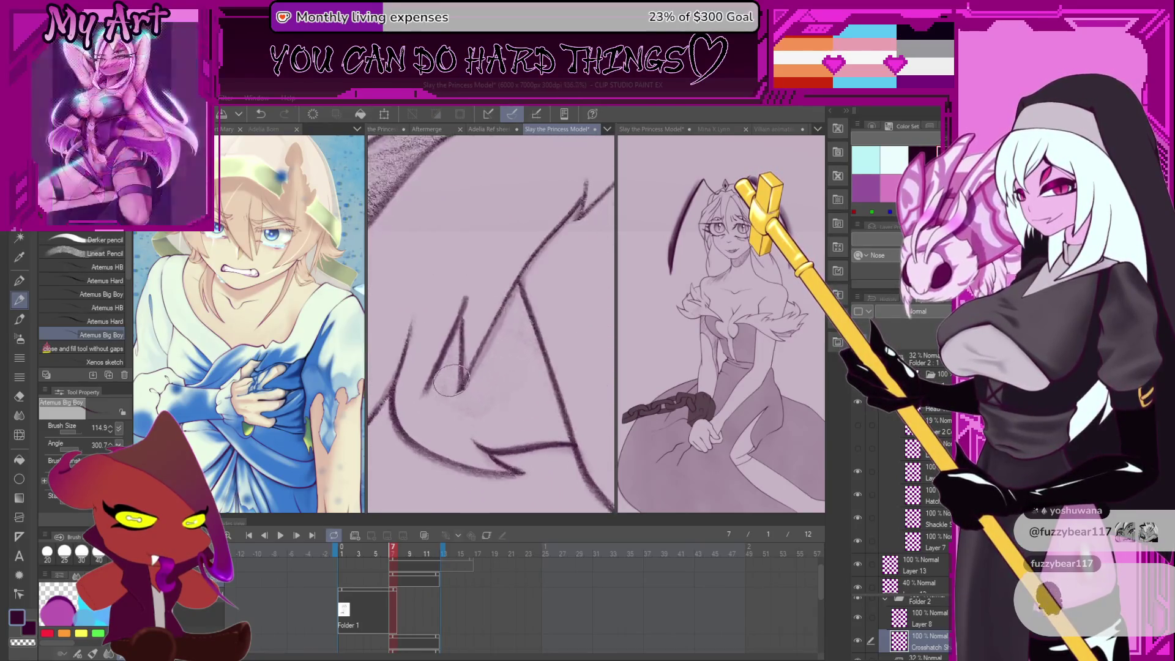
pyautogui.hotkey('ctrl', 'z')
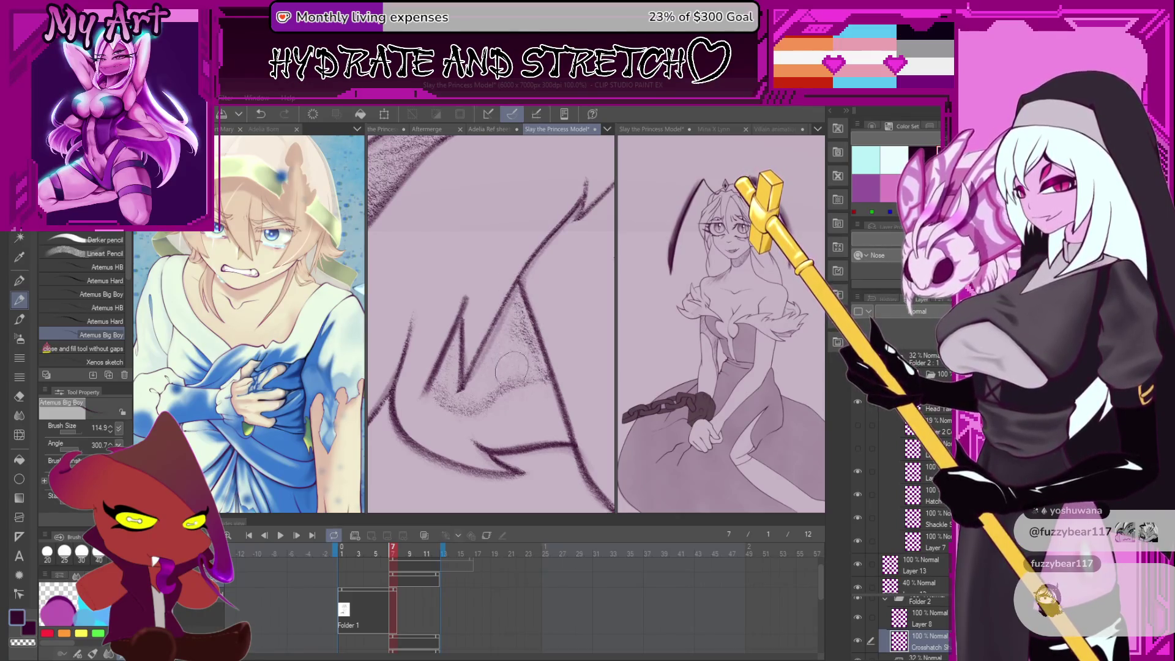
pyautogui.moveTo(502, 380); pyautogui.dragTo(486, 388)
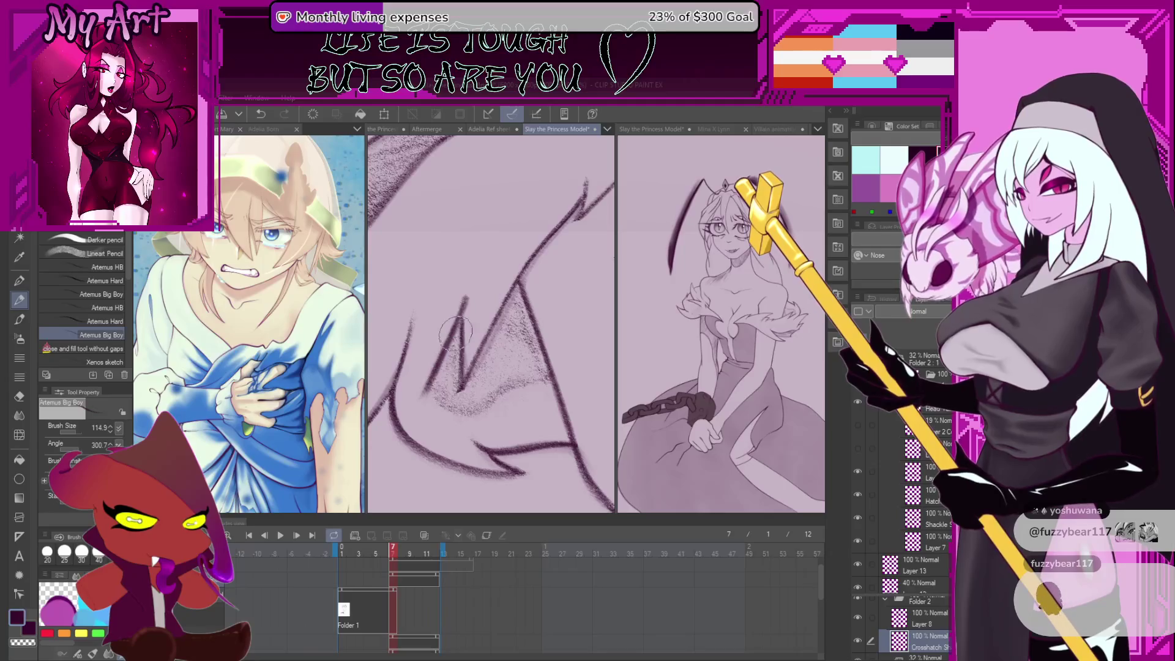
pyautogui.scroll(-1, 506, 387)
pyautogui.scroll(-1, 506, 387)
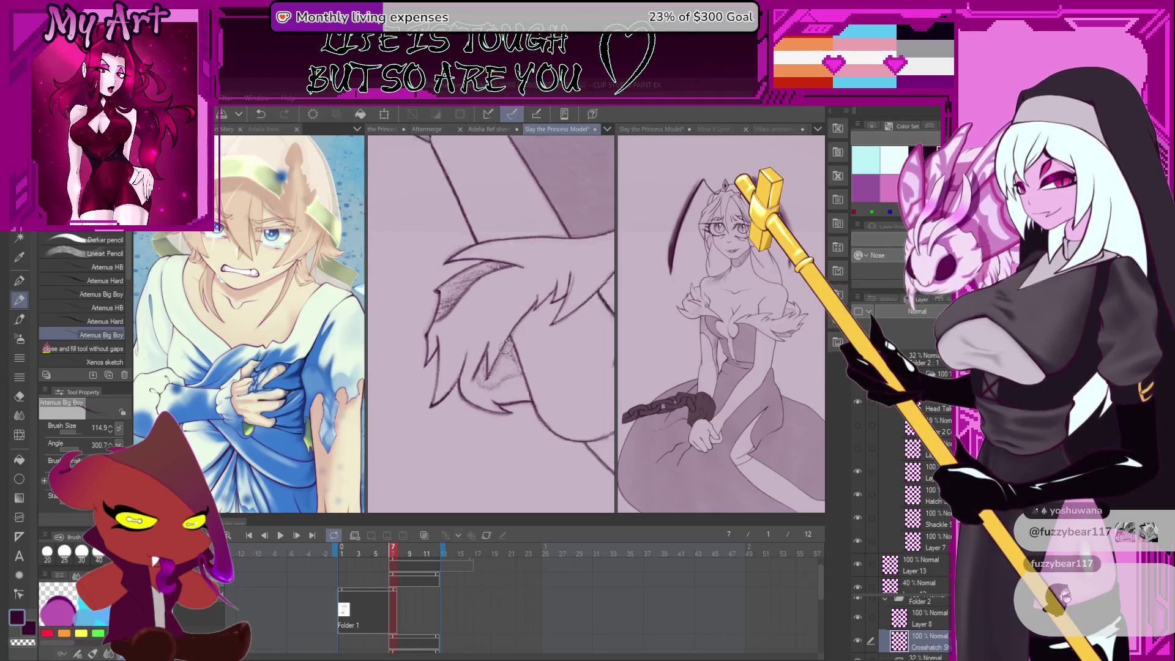
pyautogui.scroll(-5, 514, 357)
pyautogui.scroll(-2, 532, 360)
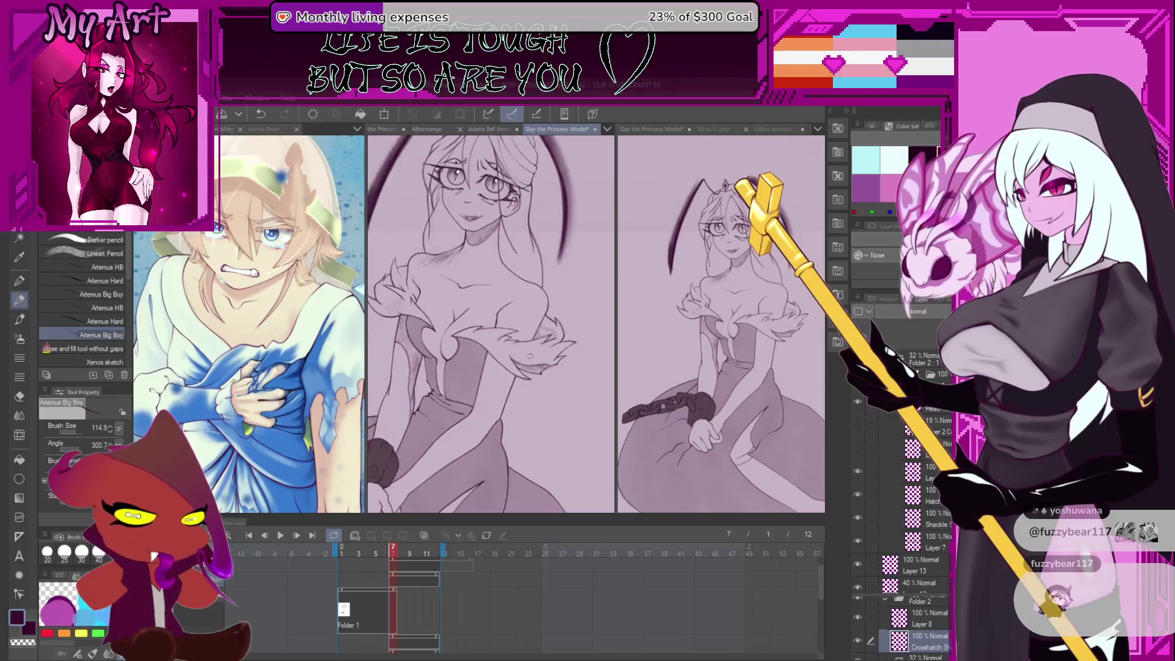
# Zoom out to the whole chained figure, select the Folder 1 cel, and play then stop the animation
pyautogui.moveTo(546, 274); pyautogui.dragTo(550, 411)
pyautogui.scroll(-4, 551, 411)
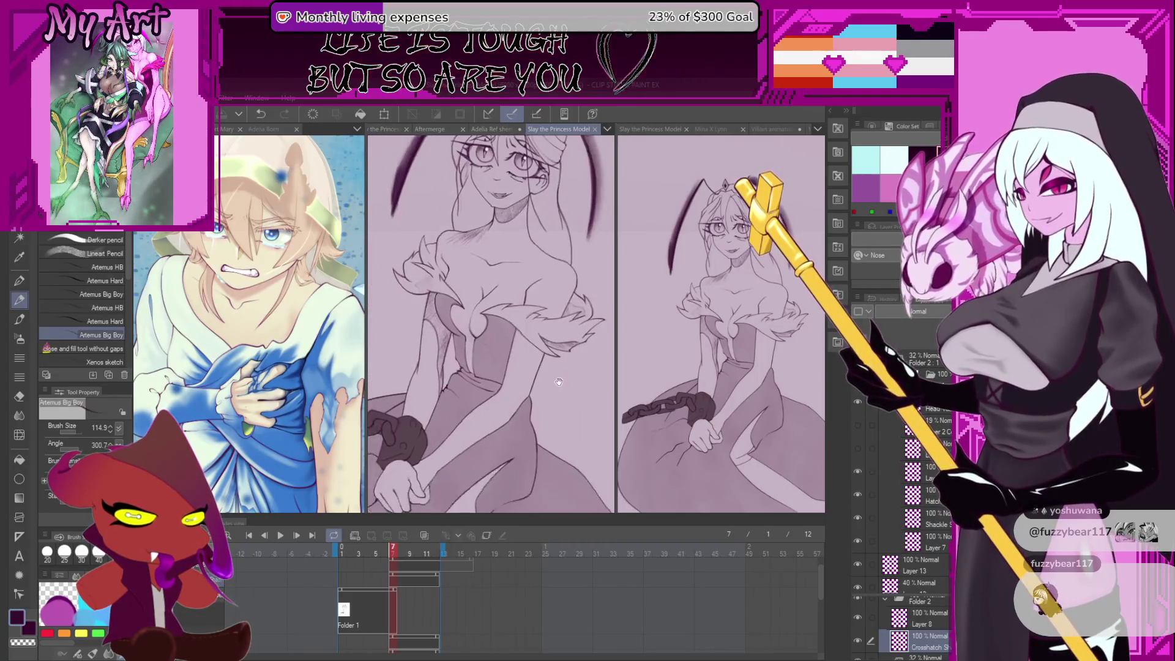
pyautogui.scroll(-1, 551, 367)
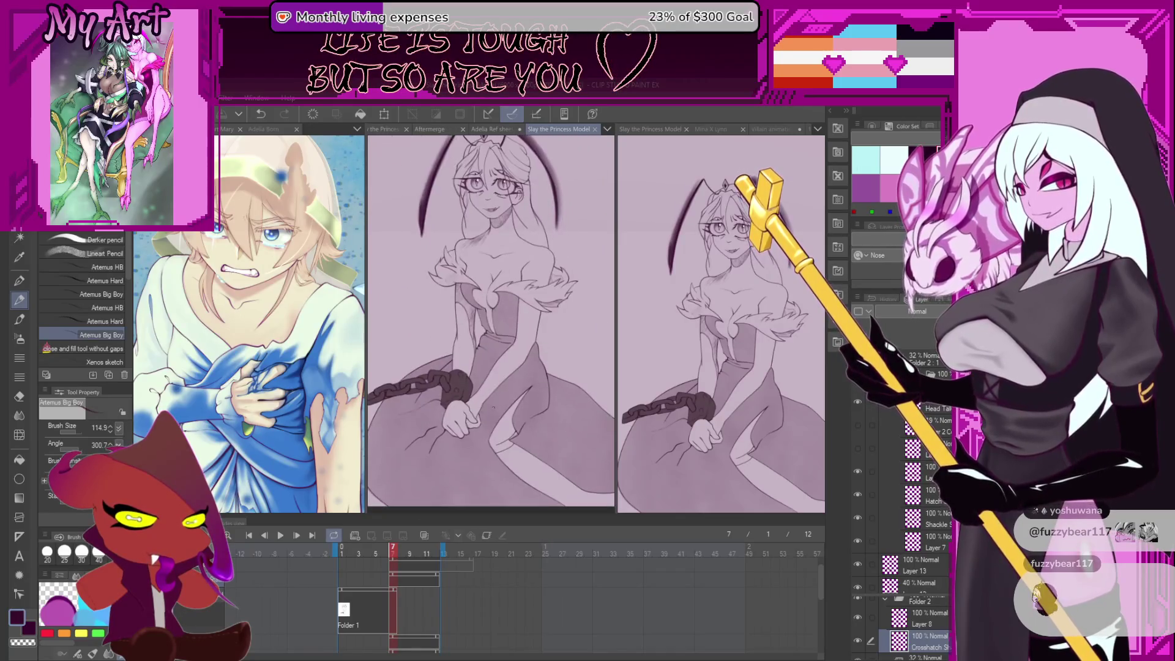
pyautogui.click(276, 536)
pyautogui.click(389, 591)
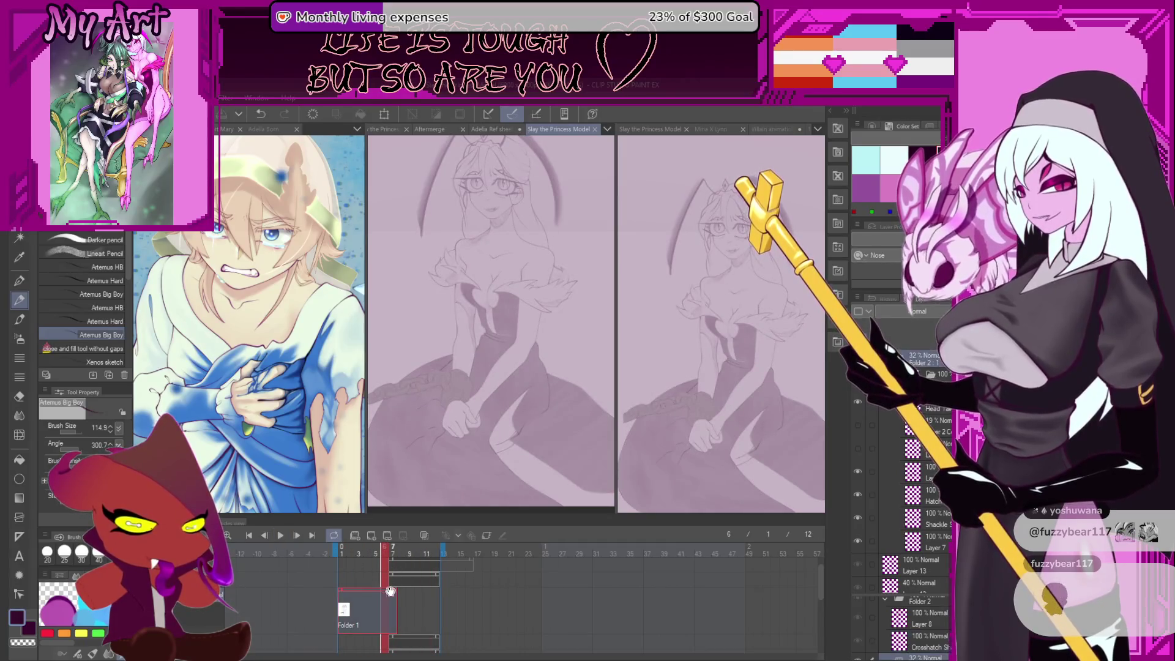
pyautogui.click(389, 595)
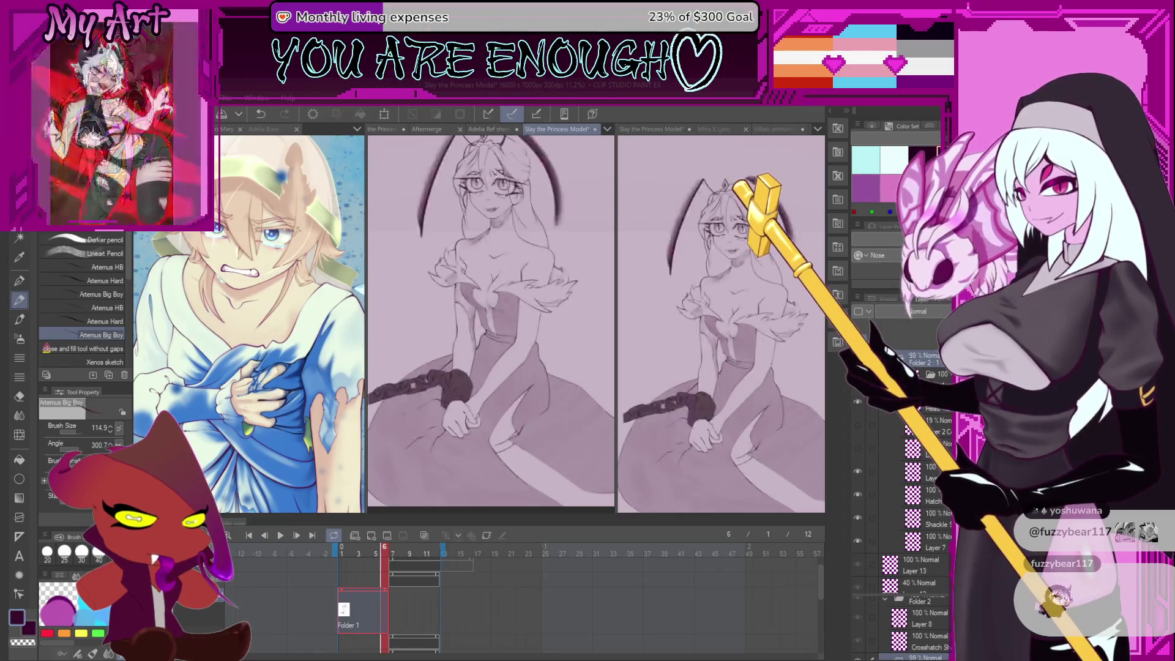
pyautogui.click(282, 536)
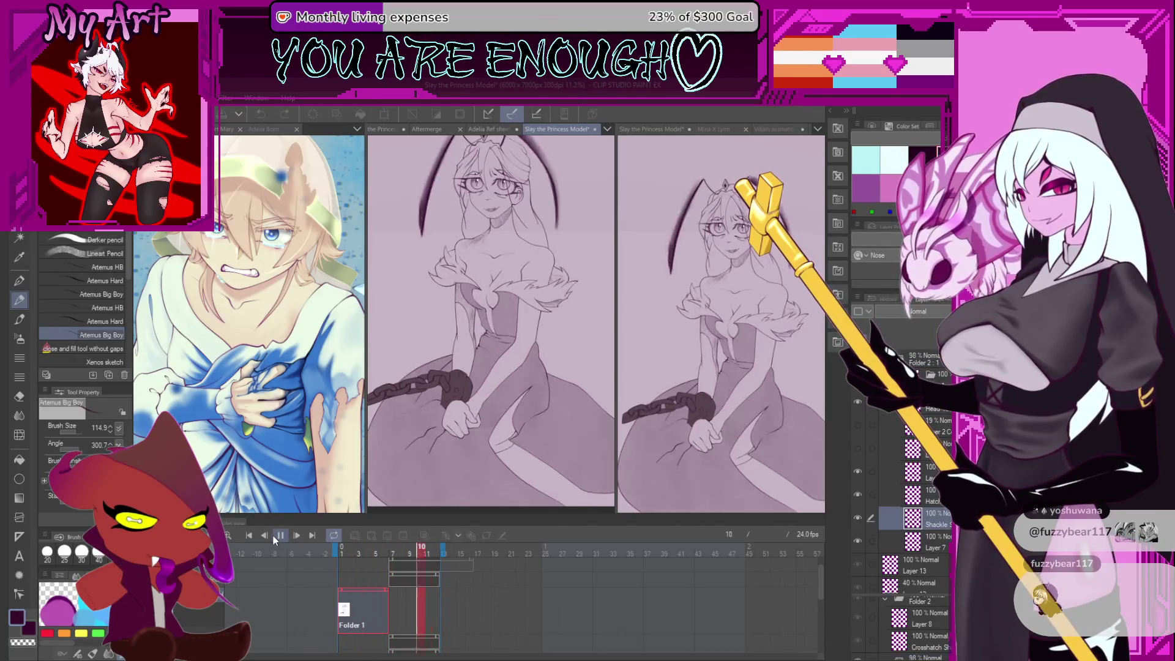
pyautogui.click(270, 537)
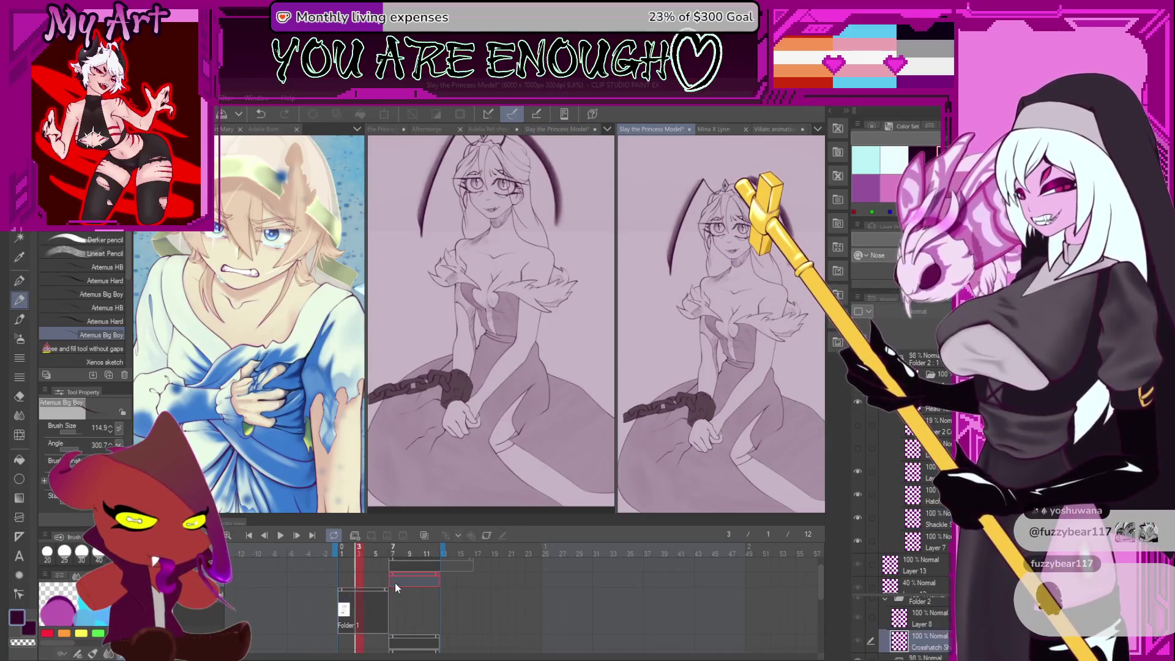
# Extend the Folder 1 cel so it also covers animation frame 7
pyautogui.click(394, 584)
pyautogui.moveTo(390, 592); pyautogui.dragTo(397, 588)
pyautogui.scroll(5, 660, 353)
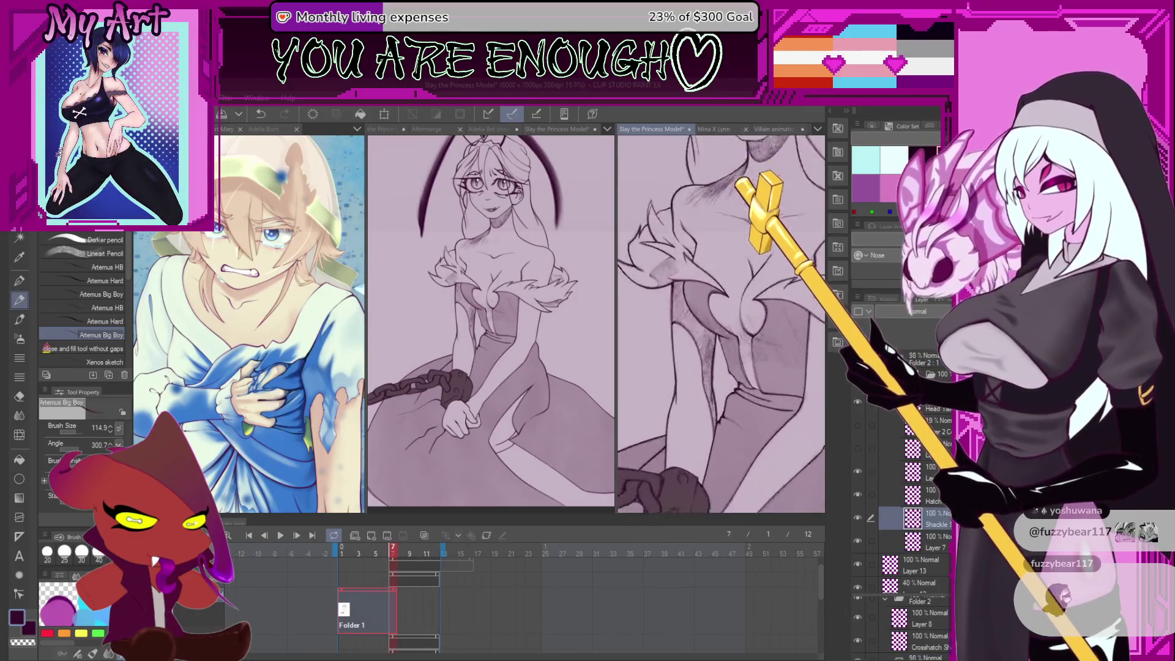
pyautogui.scroll(1, 415, 634)
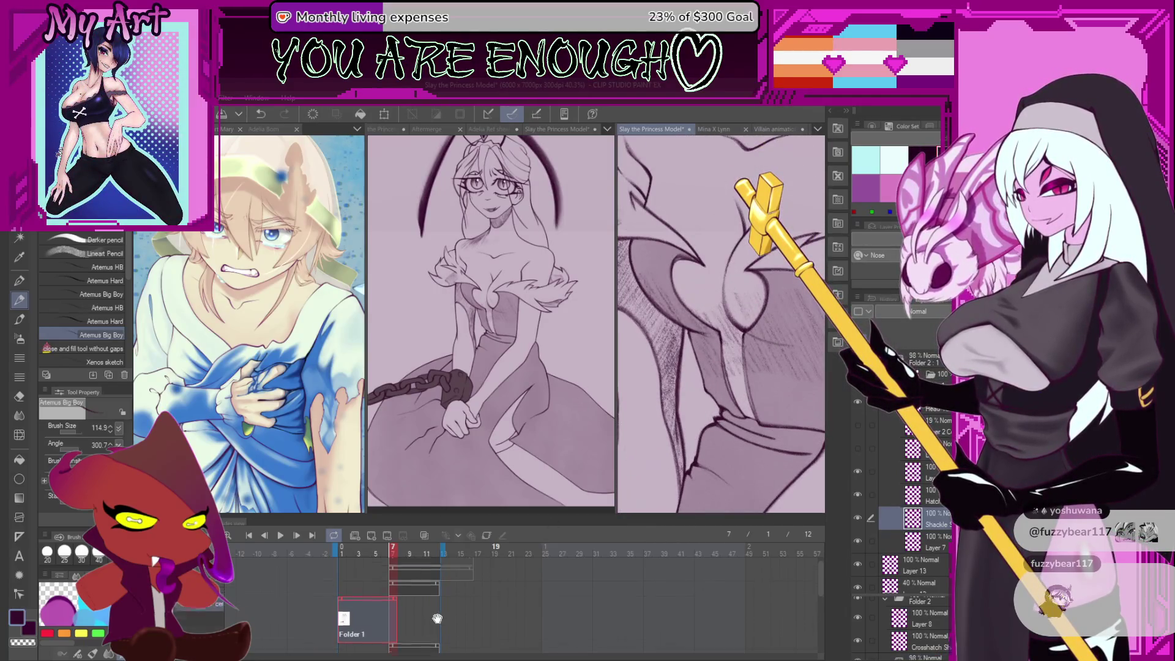
# Lower Folder 2's opacity to 20% and make the Crosshatch layer the drawing target
pyautogui.click(395, 604)
pyautogui.moveTo(704, 331)
pyautogui.mouseDown()
pyautogui.moveTo(790, 470)
pyautogui.moveTo(764, 428)
pyautogui.mouseUp()
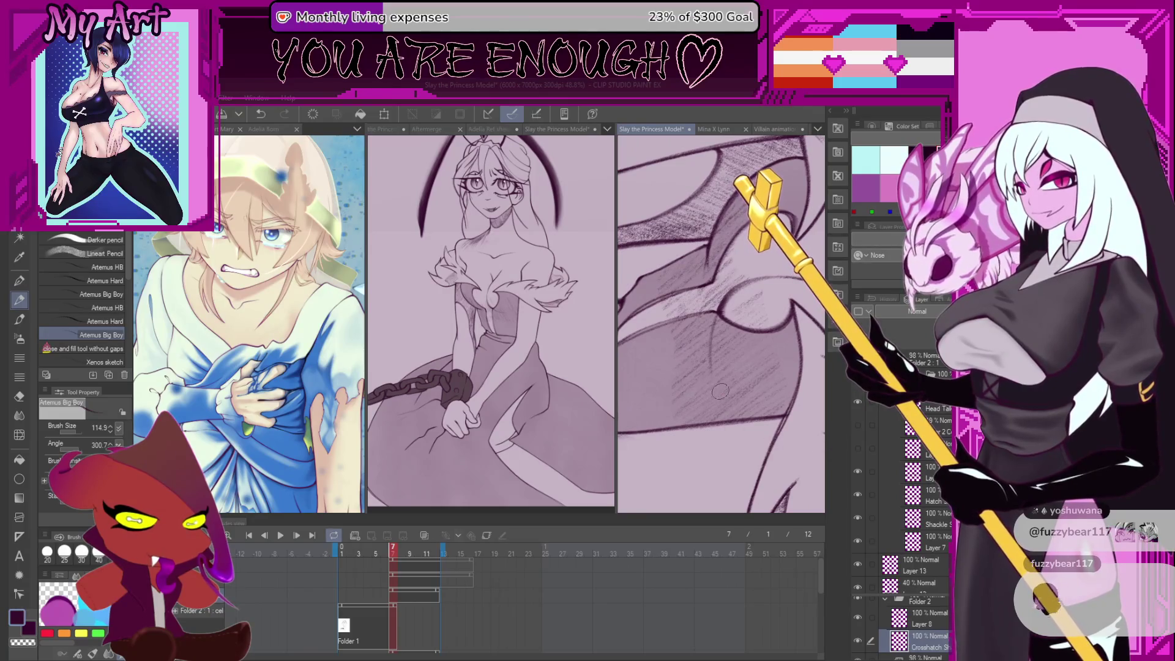
pyautogui.scroll(2, 742, 397)
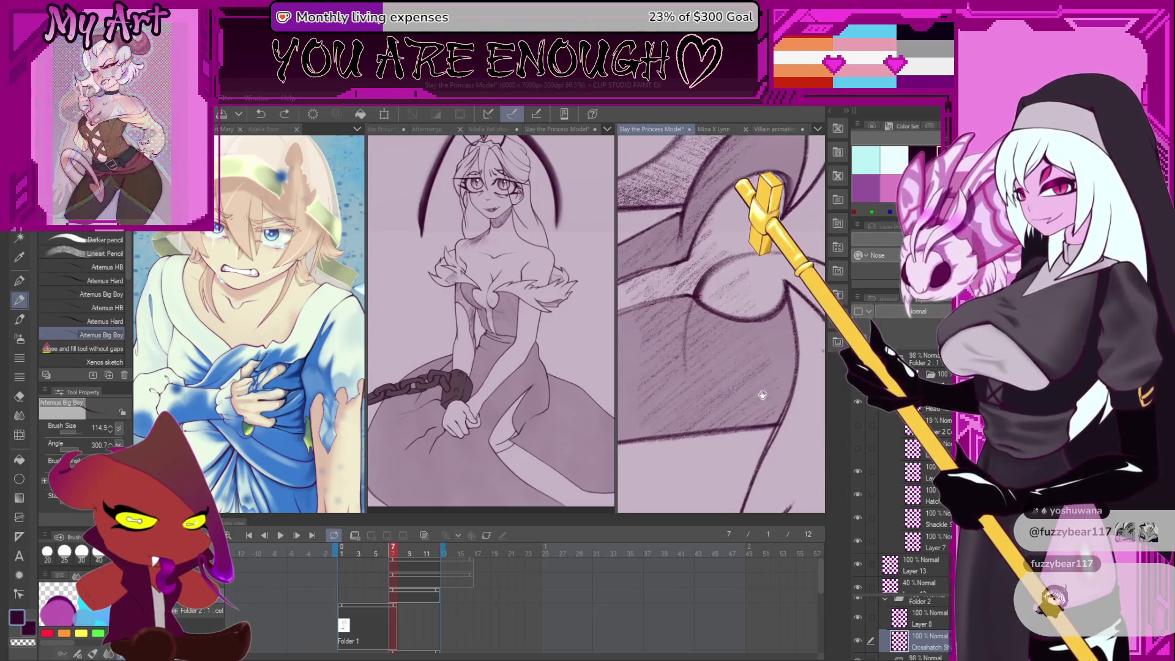
pyautogui.click(378, 607)
pyautogui.moveTo(972, 311); pyautogui.dragTo(918, 310)
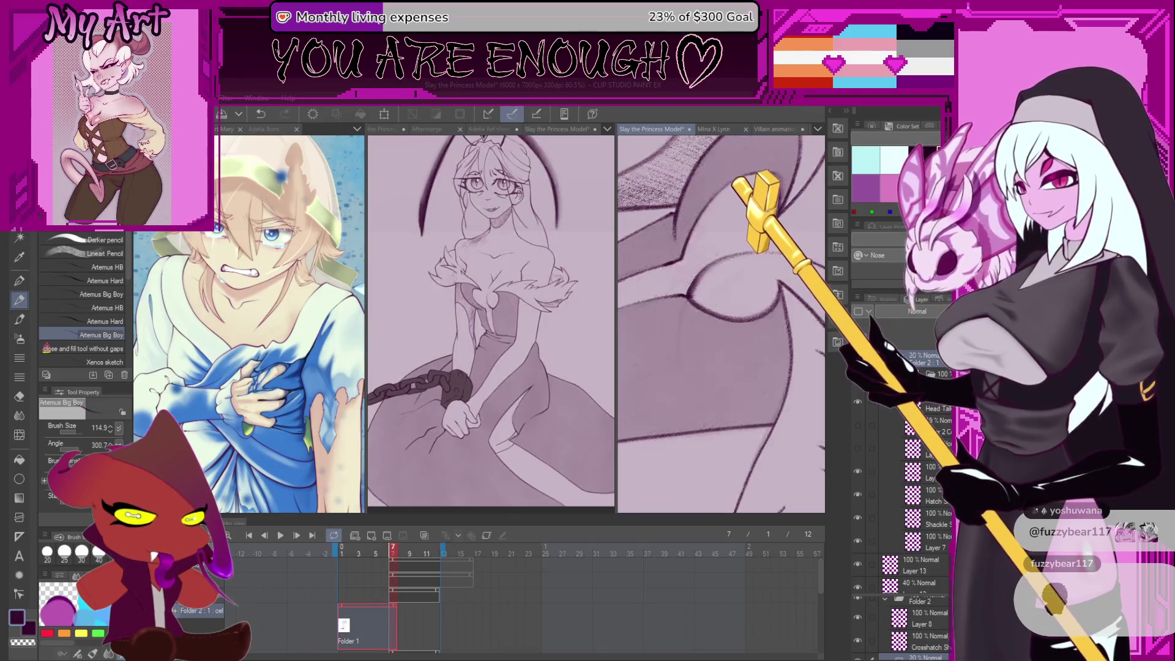
pyautogui.moveTo(736, 358); pyautogui.dragTo(724, 271)
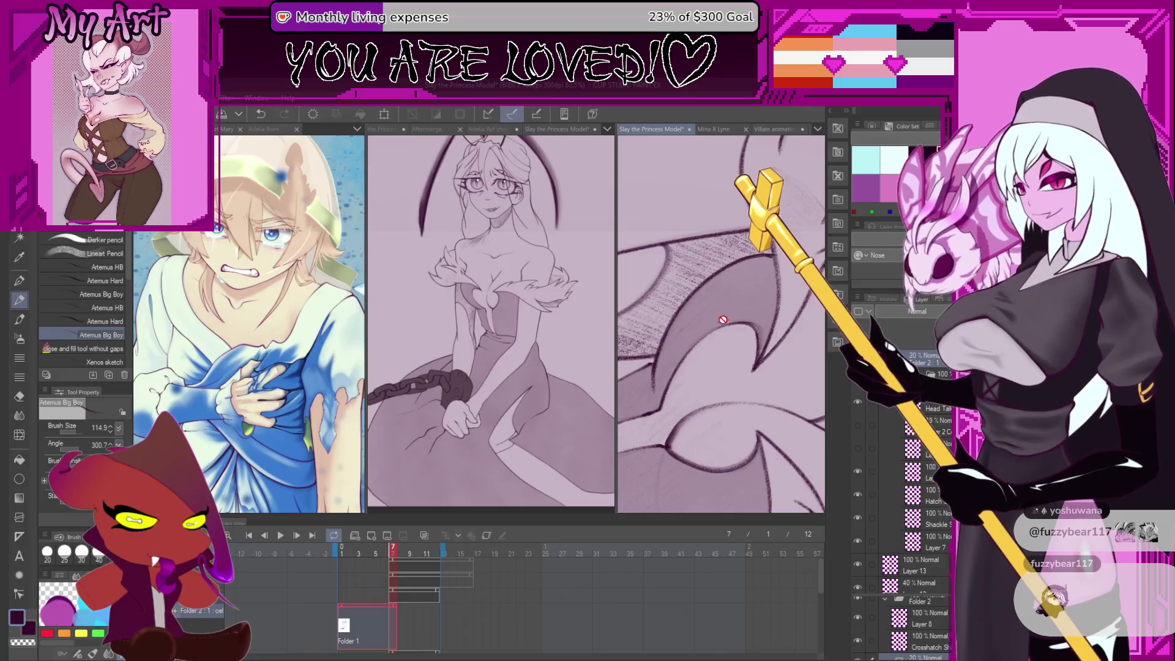
pyautogui.click(924, 641)
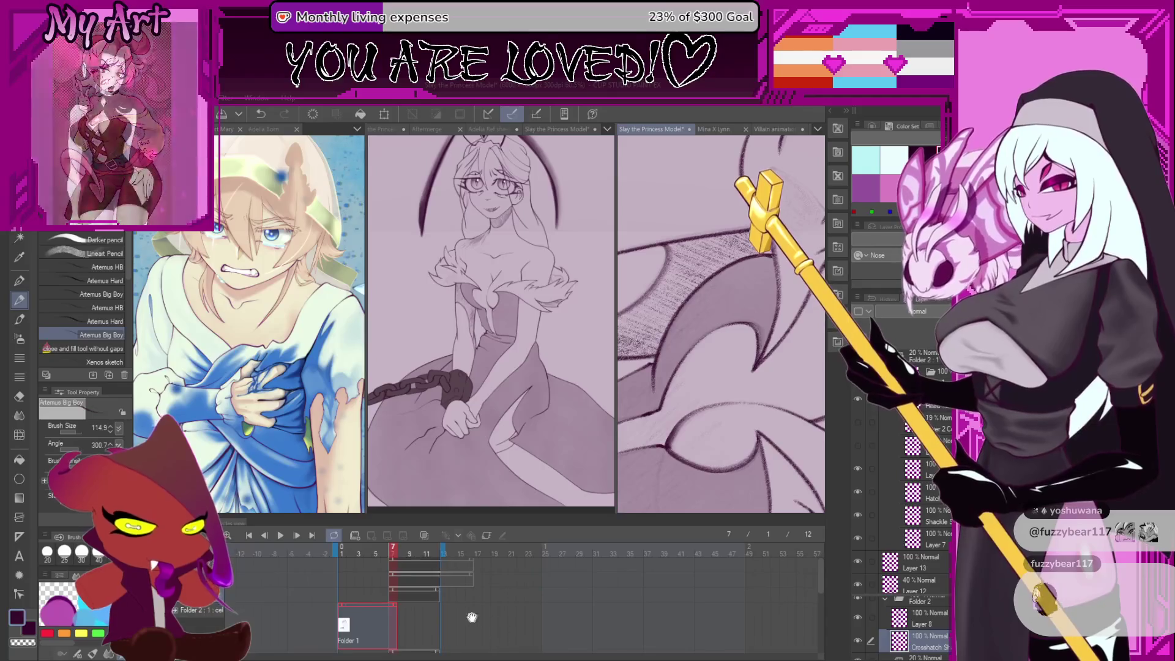
# Undo the last two changes and get freehand selection ready over the right frame's shaded dress
pyautogui.click(395, 597)
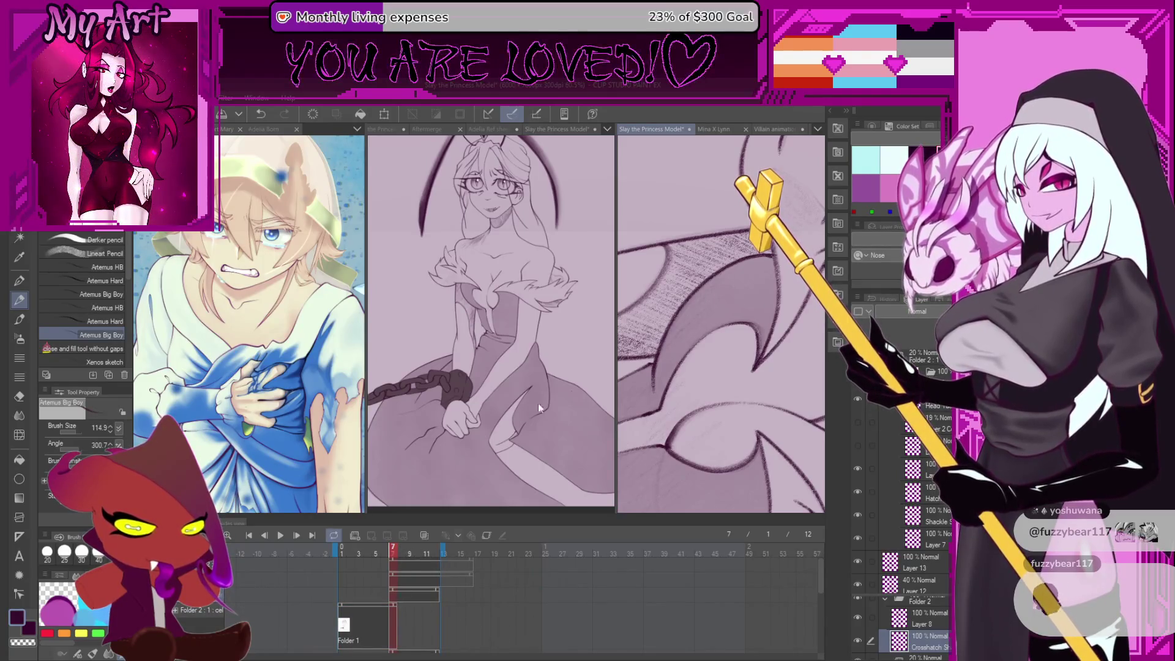
pyautogui.hotkey('ctrl', 'z')
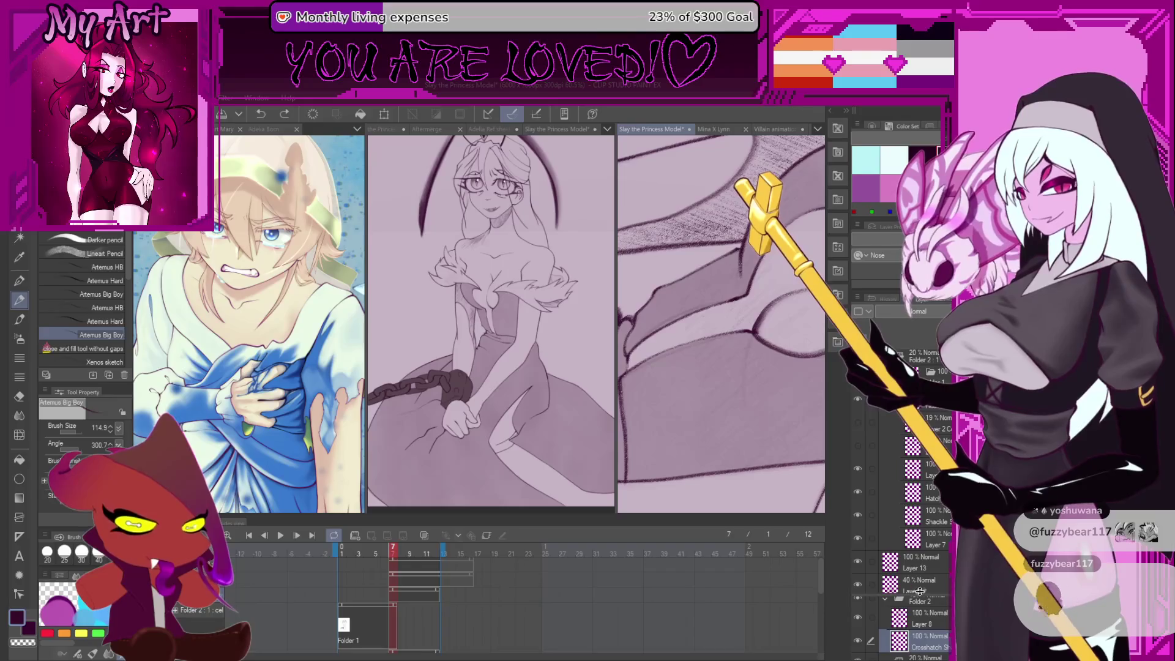
pyautogui.hotkey('ctrl', 'z')
pyautogui.moveTo(776, 383); pyautogui.dragTo(657, 328)
pyautogui.press('m')
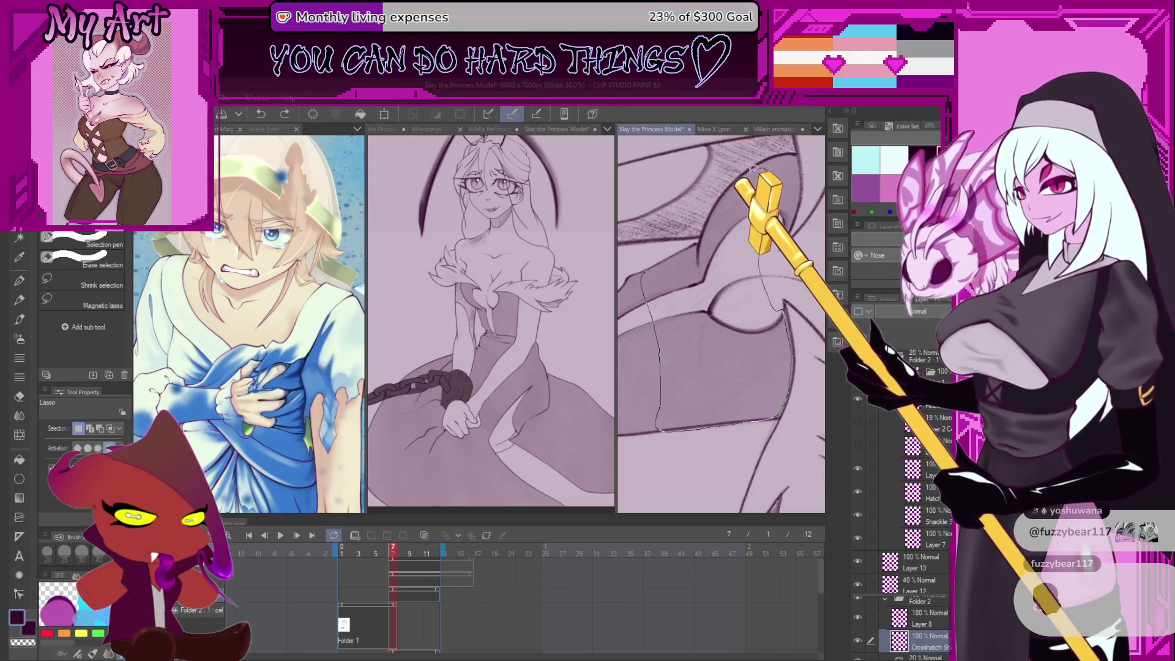
# Lasso a section of the lower dress ruffle on the right frame
pyautogui.moveTo(688, 241); pyautogui.dragTo(698, 232)
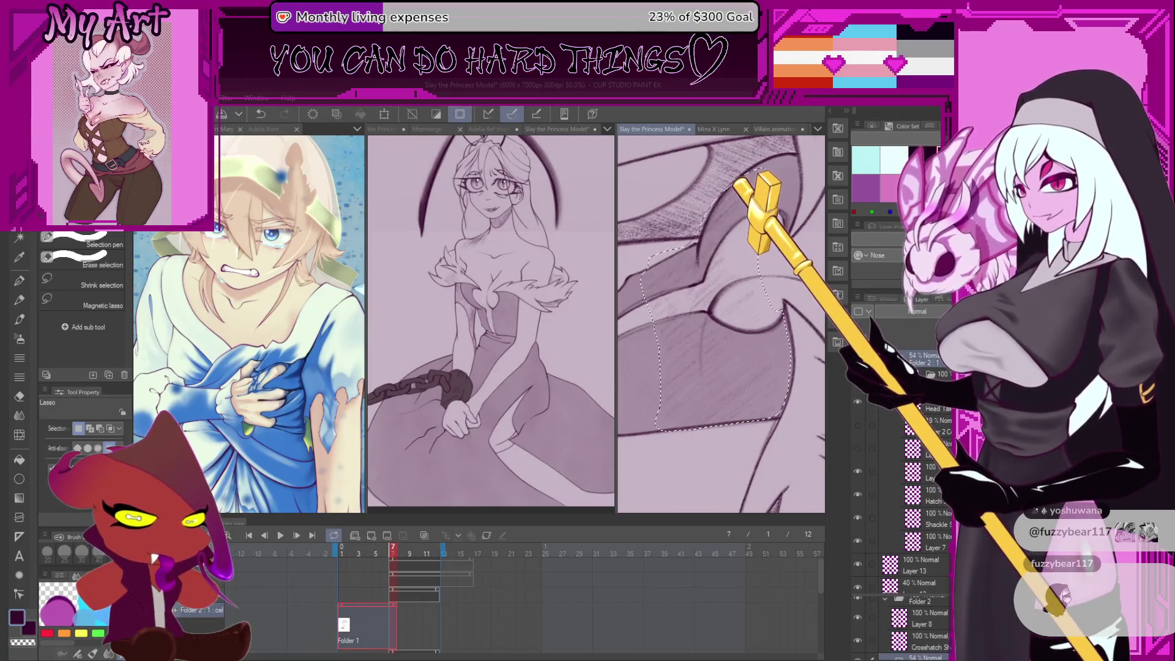
pyautogui.moveTo(783, 412); pyautogui.dragTo(787, 448)
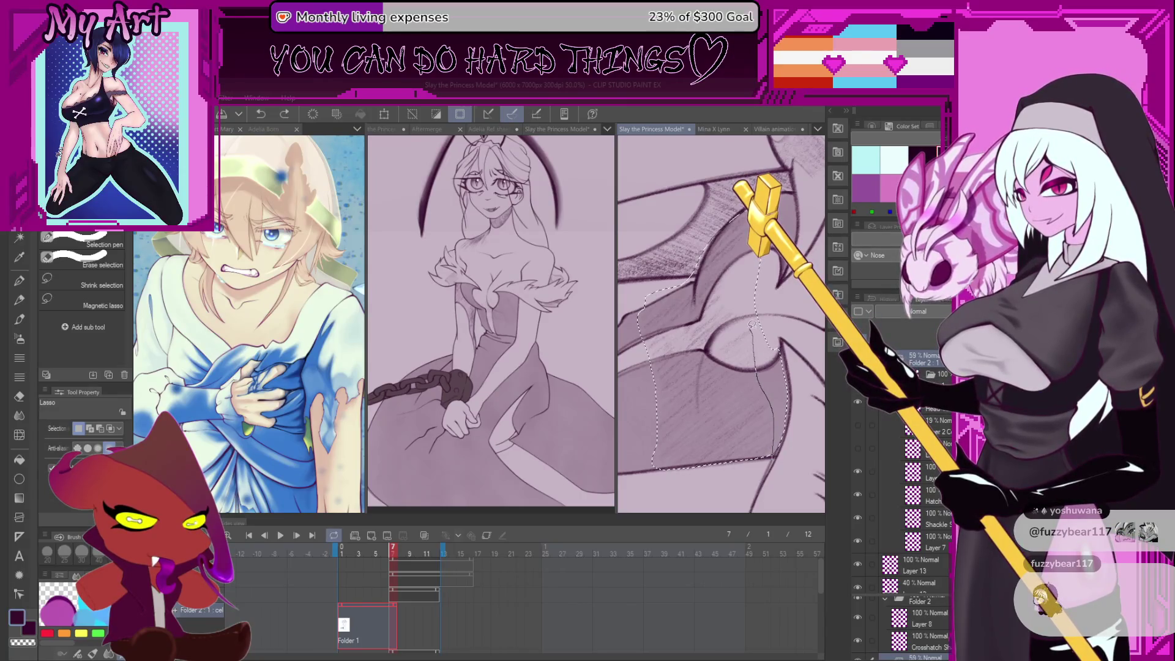
pyautogui.moveTo(747, 330)
pyautogui.mouseDown()
pyautogui.moveTo(713, 349)
pyautogui.moveTo(722, 330)
pyautogui.mouseUp()
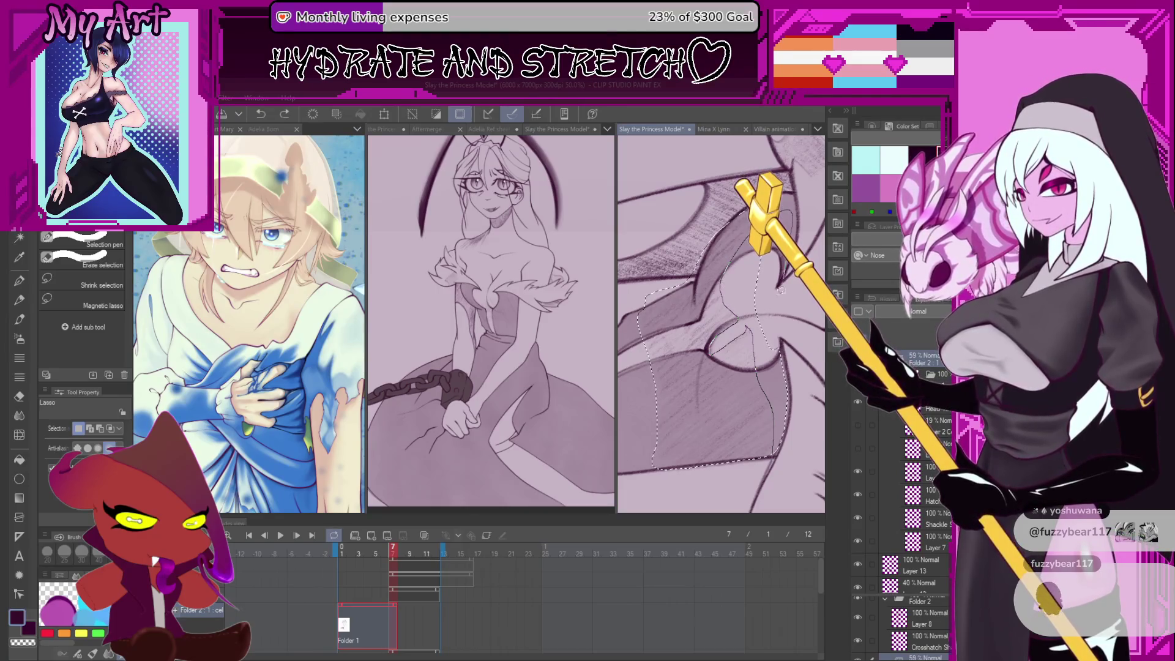
pyautogui.scroll(3, 735, 332)
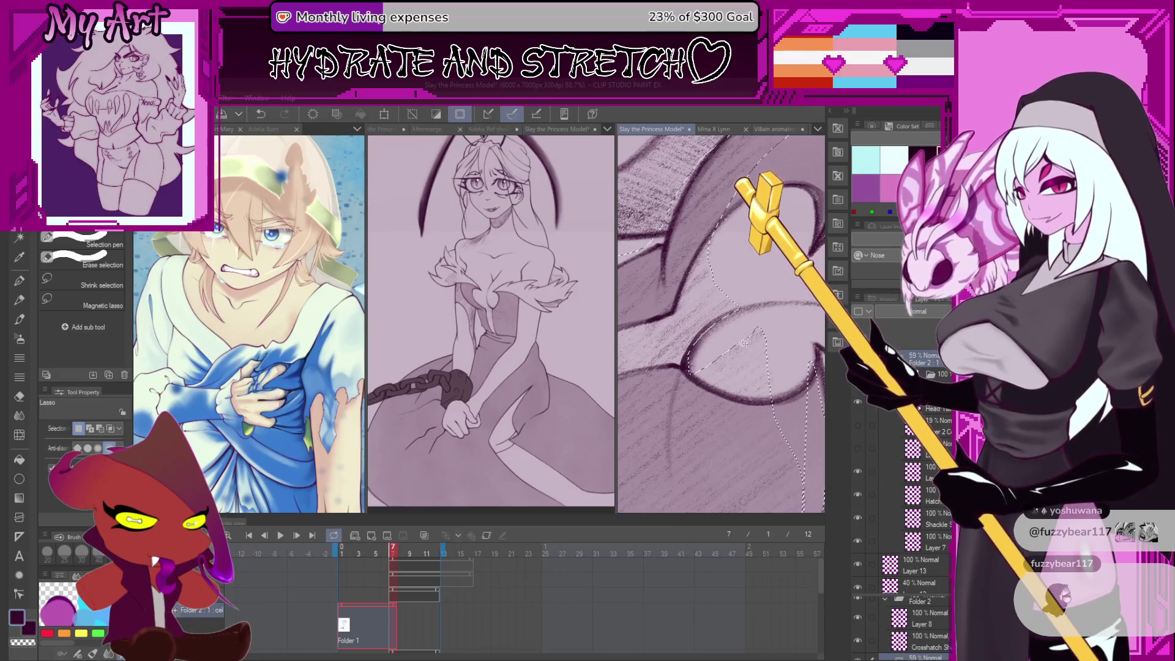
pyautogui.scroll(3, 744, 343)
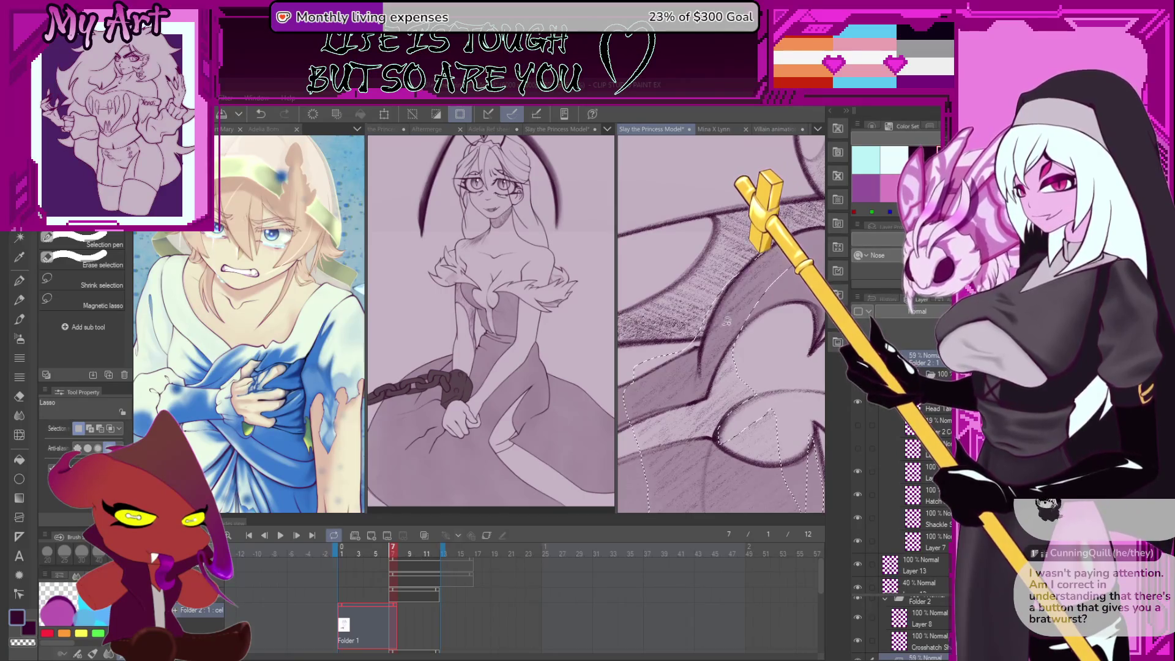
pyautogui.scroll(-3, 727, 321)
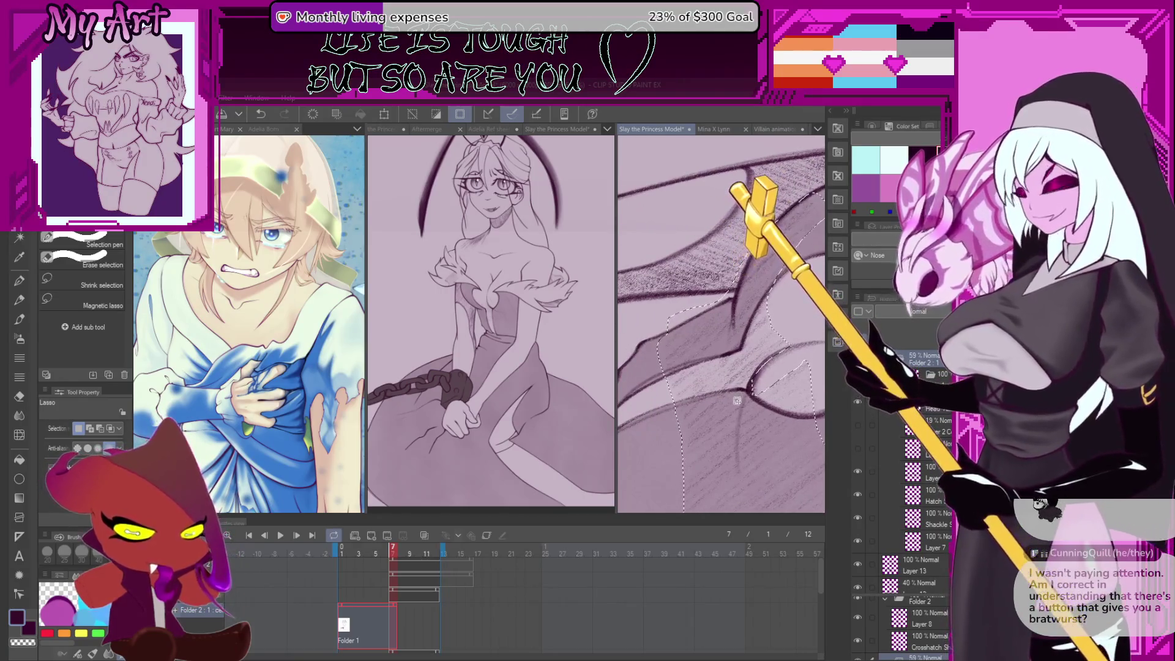
pyautogui.scroll(-3, 752, 402)
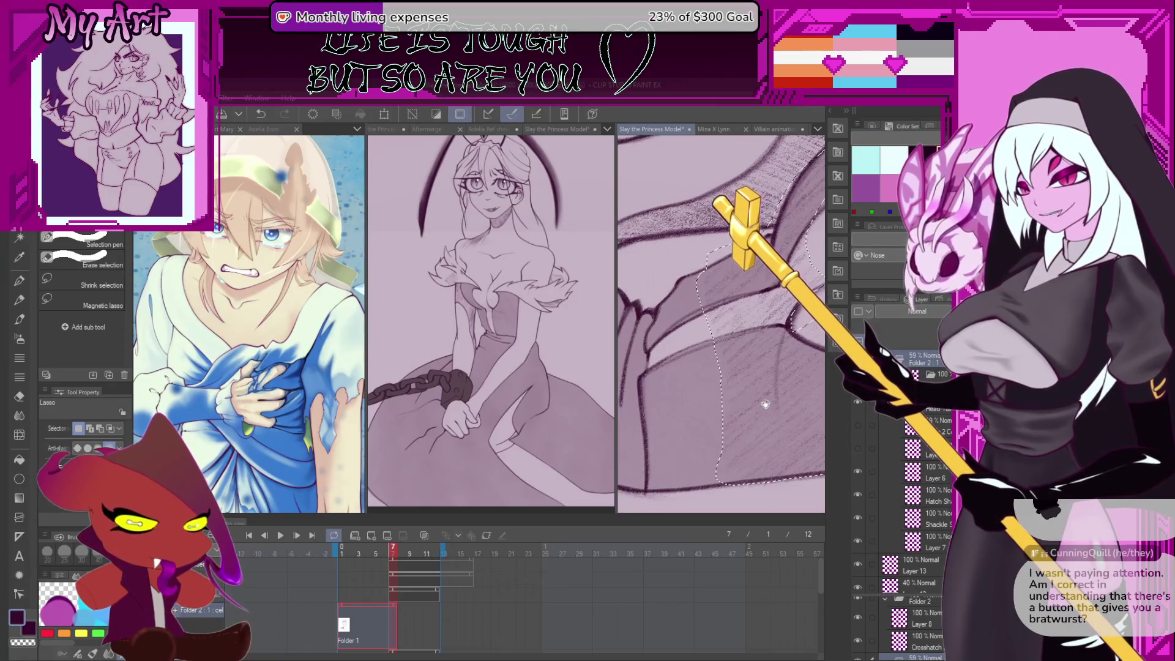
pyautogui.scroll(-3, 765, 404)
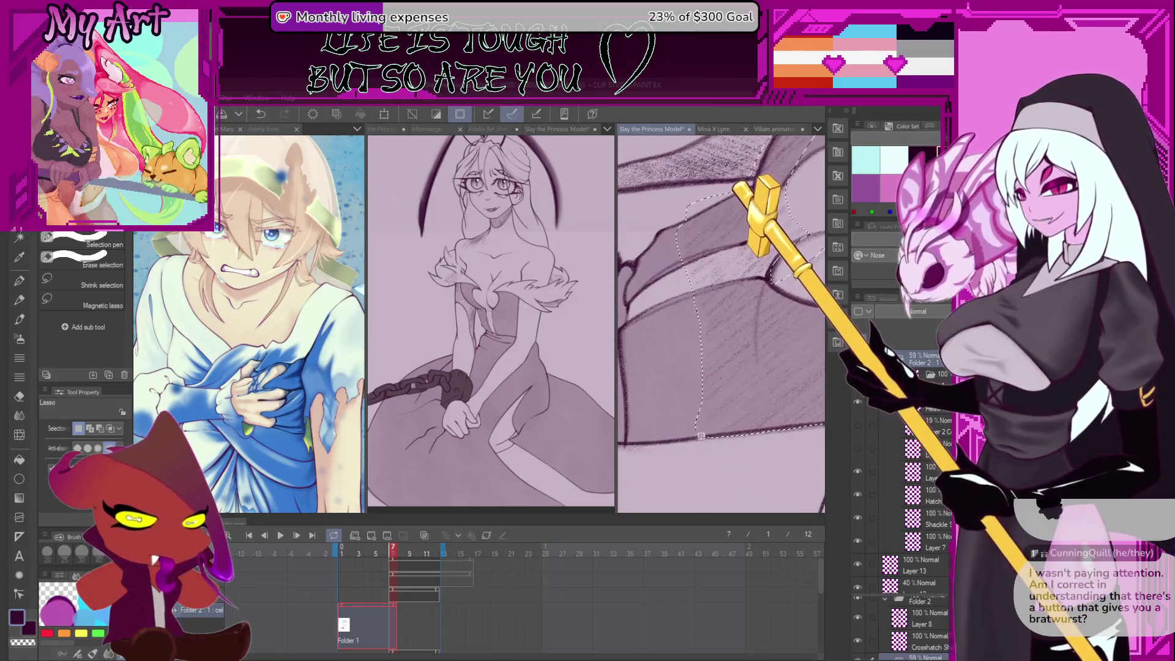
pyautogui.scroll(3, 727, 362)
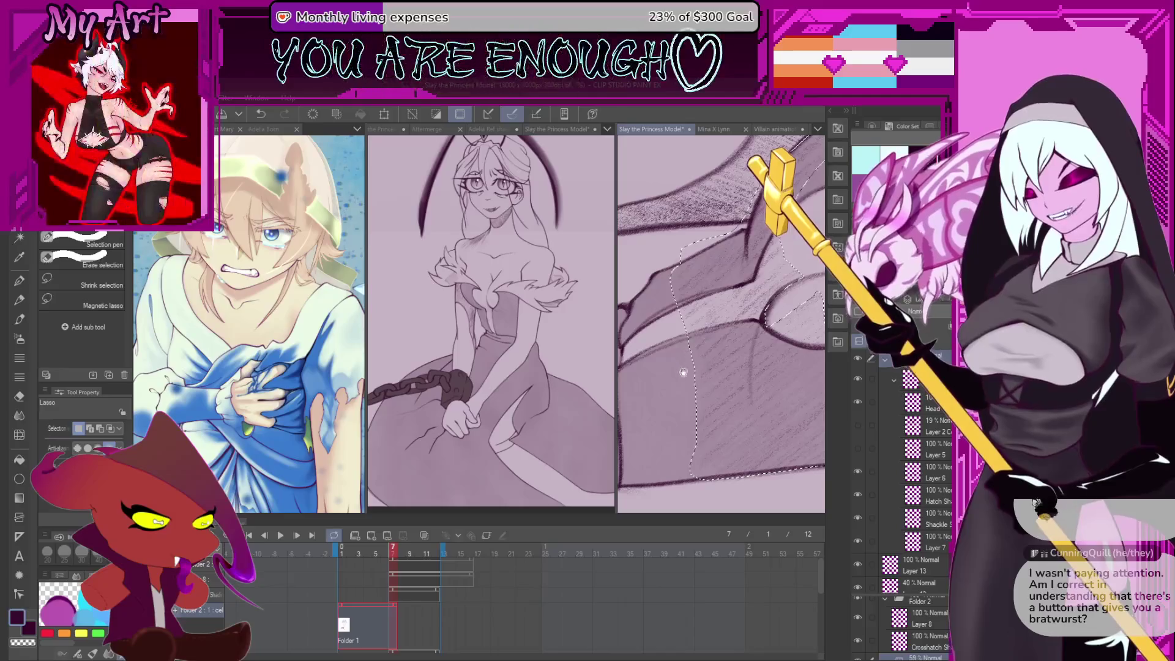
# Pan further along the ruffle, then return to the first animation frame
pyautogui.moveTo(679, 369); pyautogui.dragTo(710, 378)
pyautogui.moveTo(687, 416); pyautogui.dragTo(699, 388)
pyautogui.press('Home')
pyautogui.scroll(1, 701, 411)
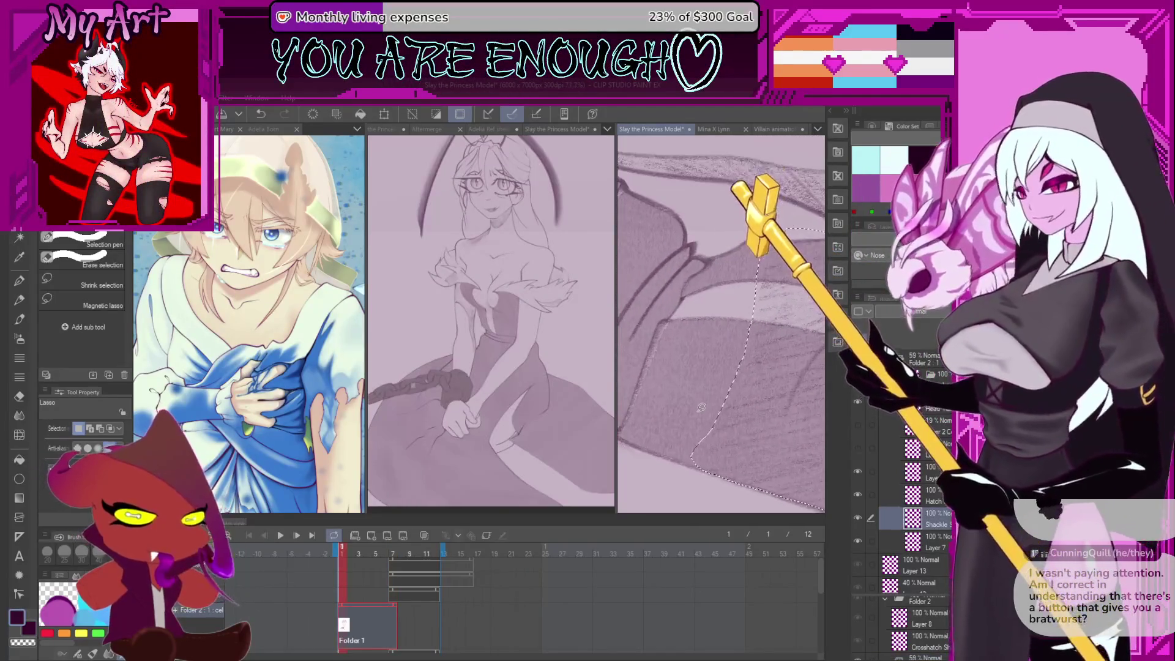
# On frame 6, compare the chain shading and keep the darker version by undoing the Folder 2 opacity change
pyautogui.scroll(-3, 700, 411)
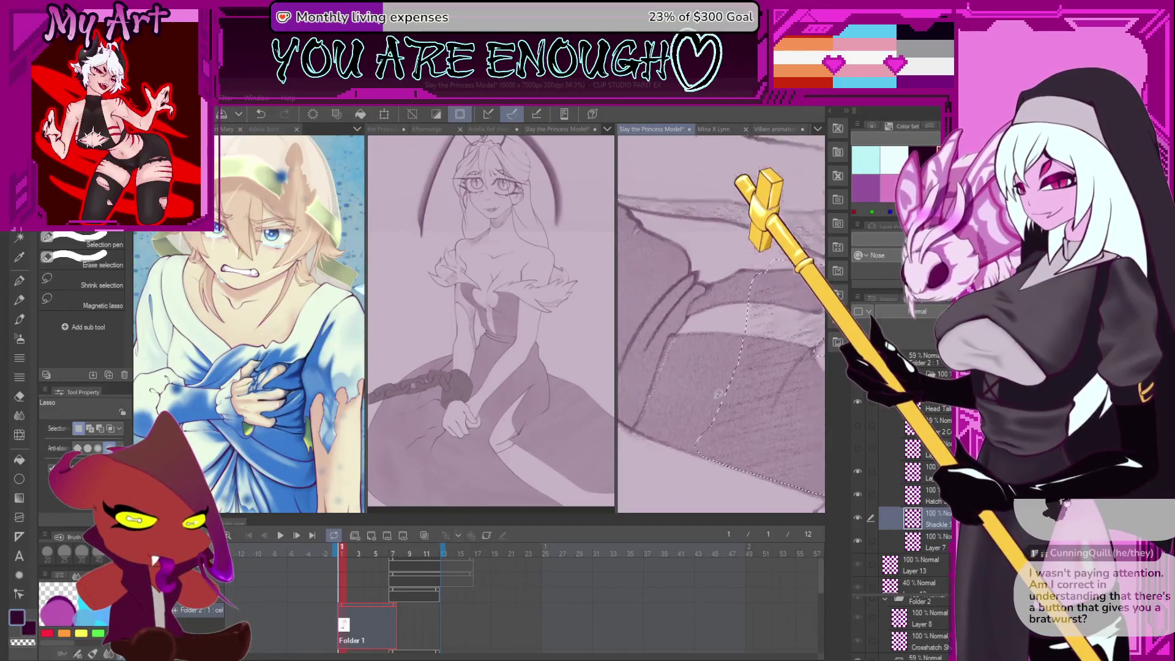
pyautogui.click(381, 616)
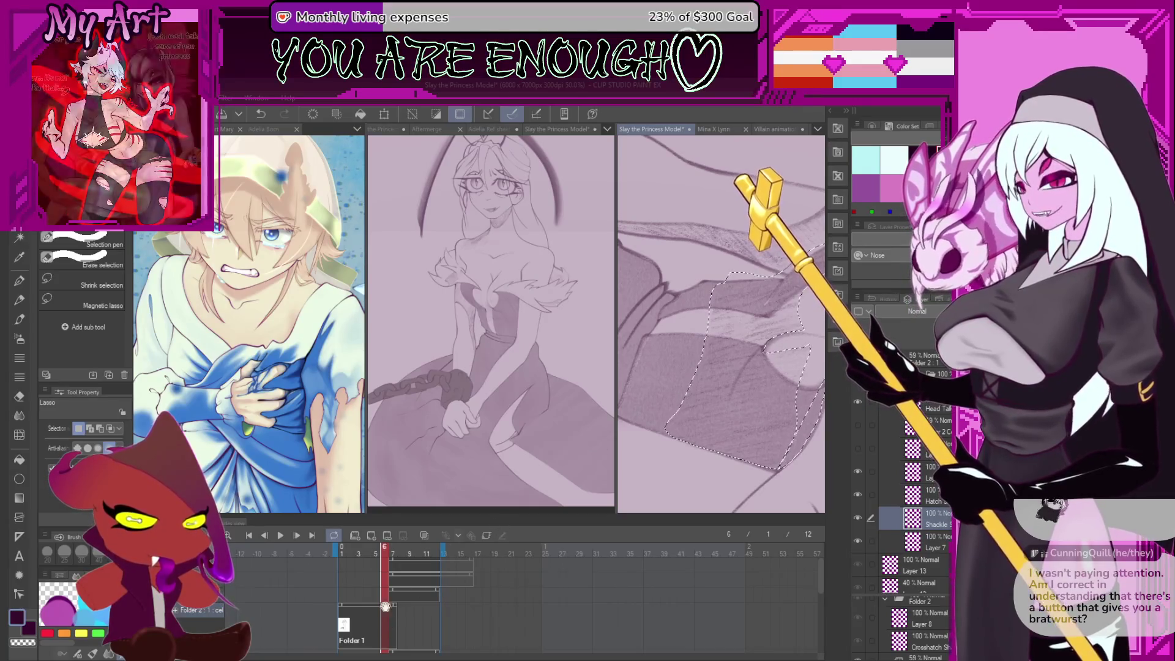
pyautogui.click(384, 606)
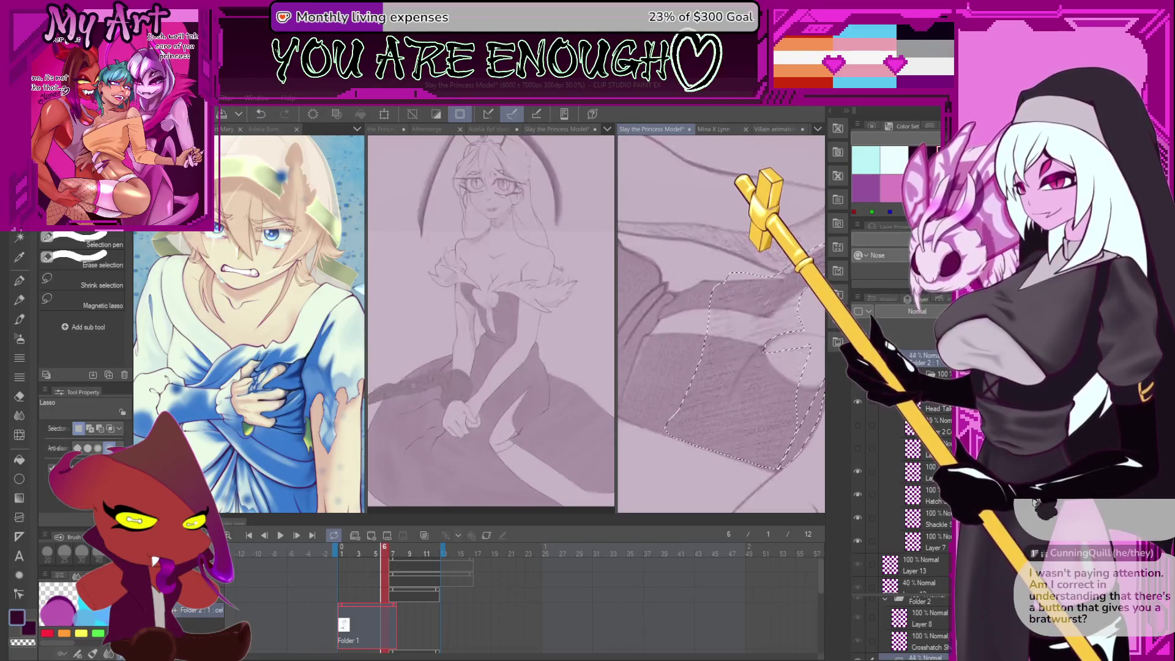
pyautogui.hotkey('ctrl', 'z')
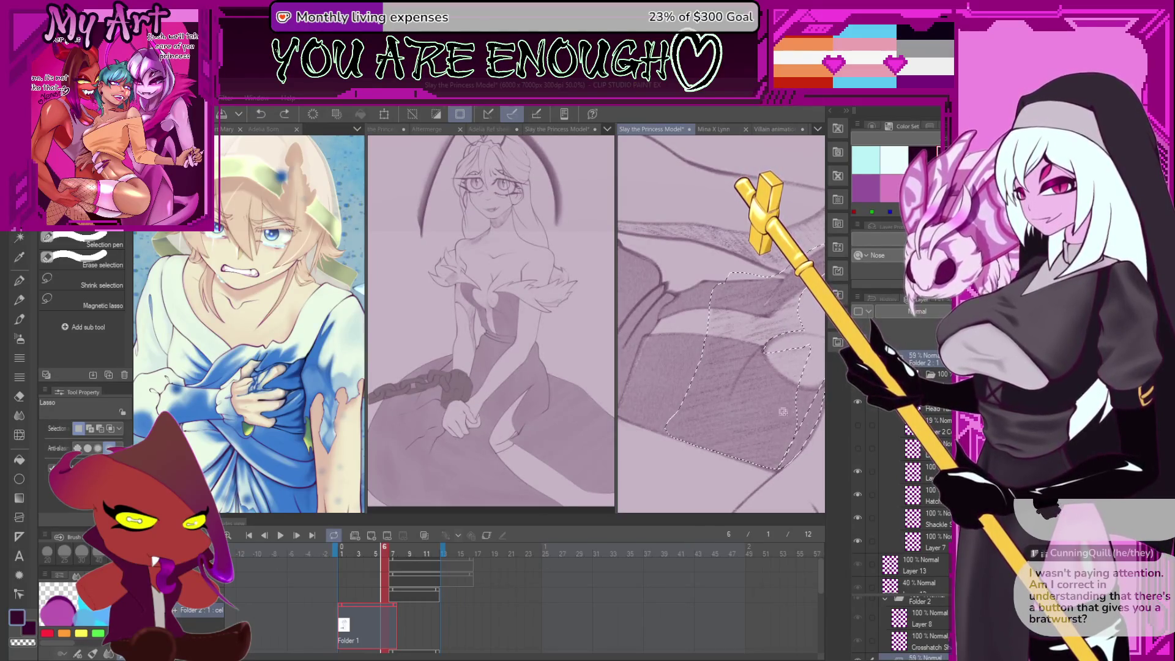
pyautogui.moveTo(782, 411); pyautogui.dragTo(685, 445)
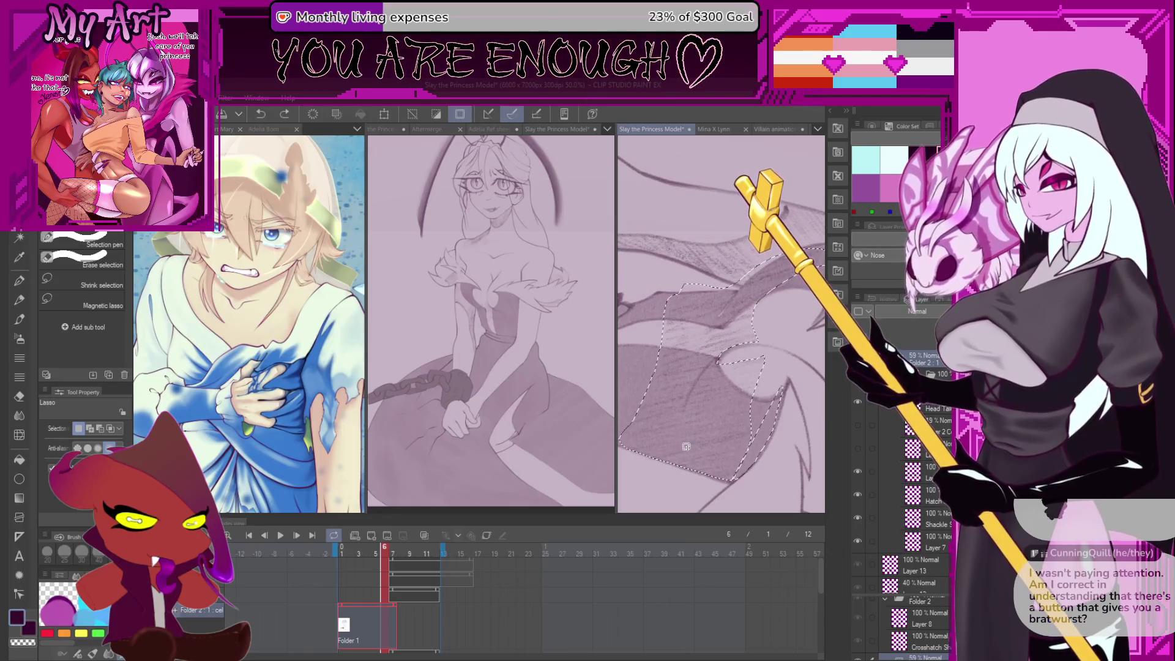
pyautogui.hotkey('ctrl', 'y')
pyautogui.hotkey('ctrl', 'z')
pyautogui.hotkey('ctrl', 'y')
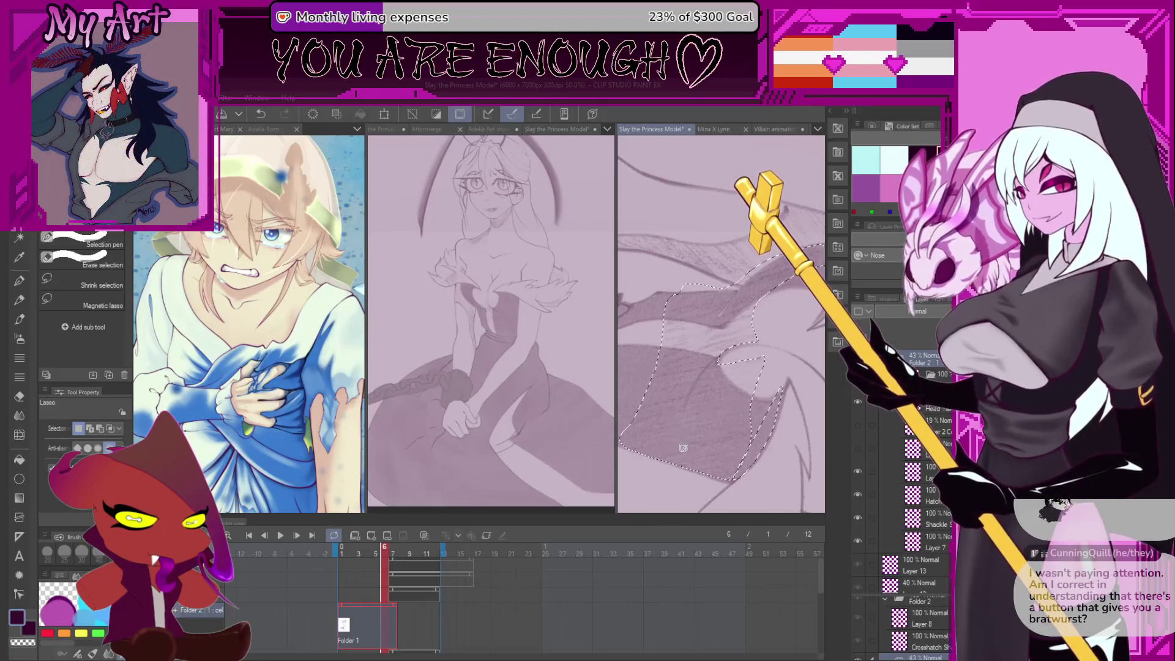
pyautogui.hotkey('ctrl', 'z')
# Extend the ruffle selection, rotate the canvas to a better angle, and finish with the brush tool
pyautogui.moveTo(643, 453); pyautogui.dragTo(685, 348)
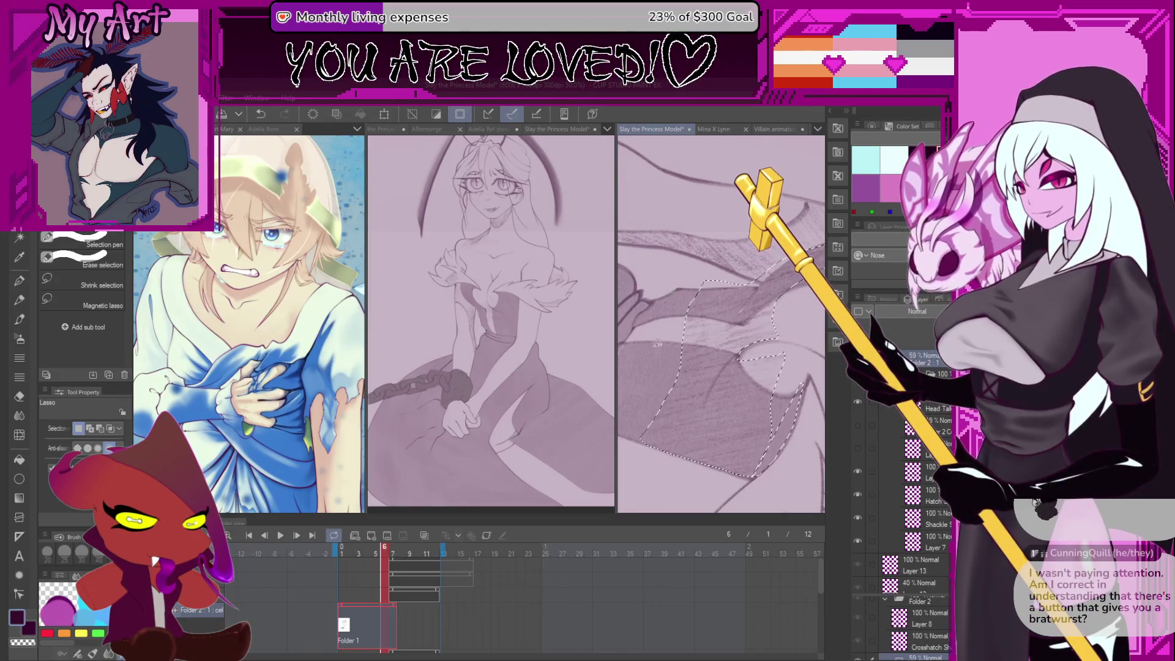
pyautogui.press('-')
pyautogui.press('-')
pyautogui.press('-')
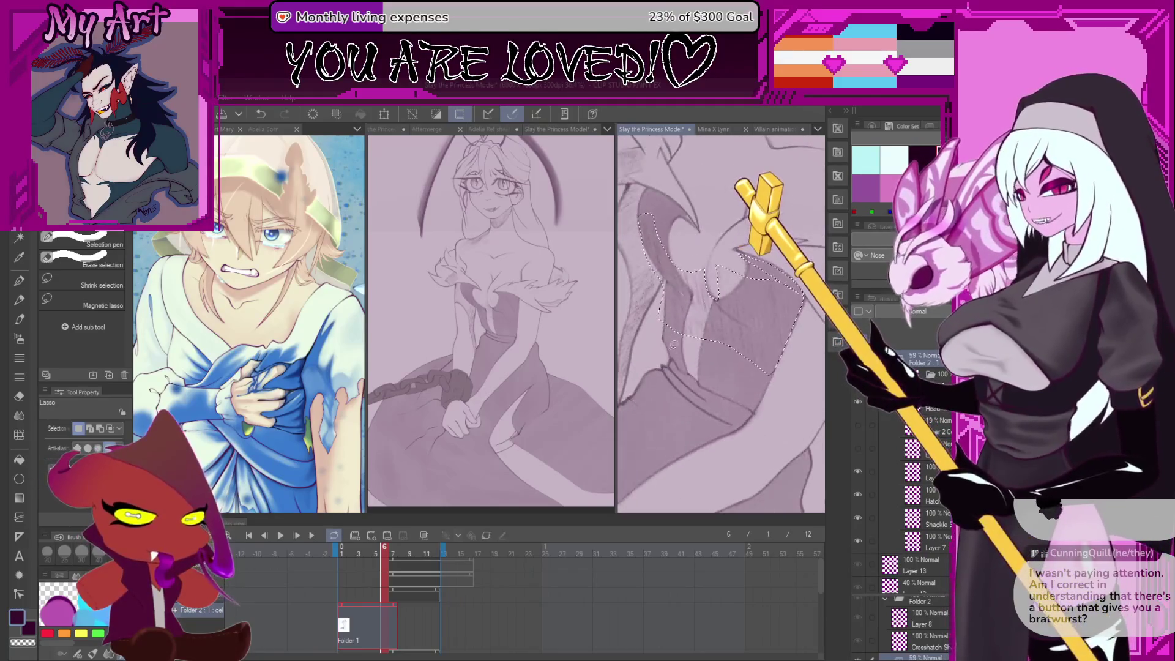
pyautogui.press('b')
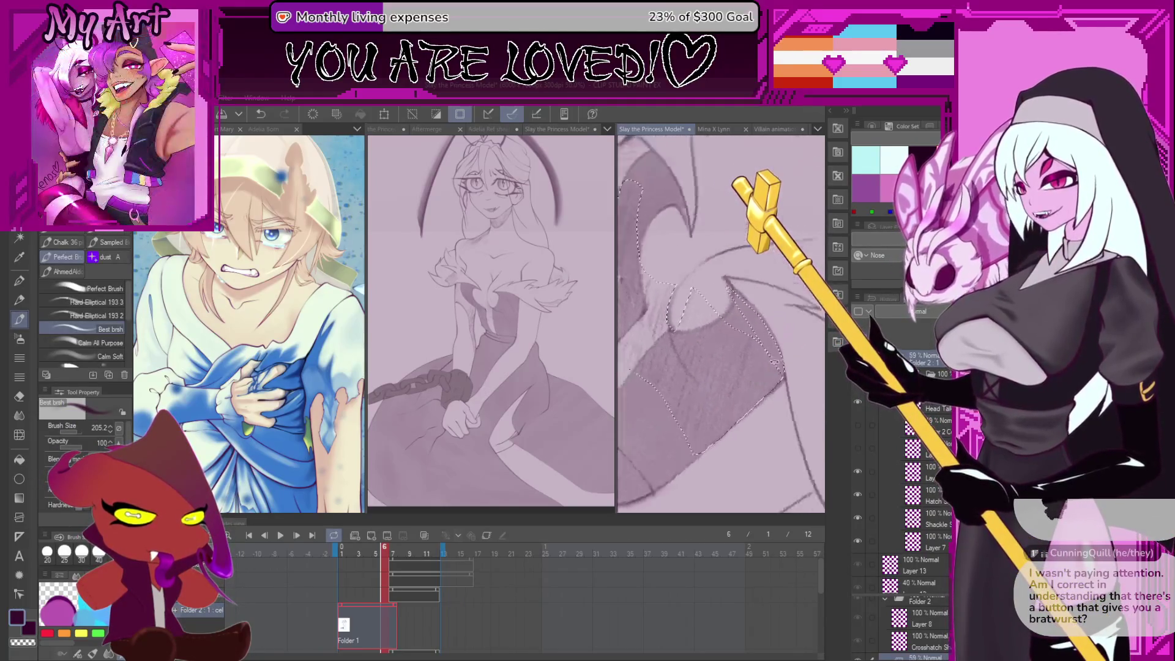
pyautogui.press('-')
pyautogui.press('-')
pyautogui.press('p')
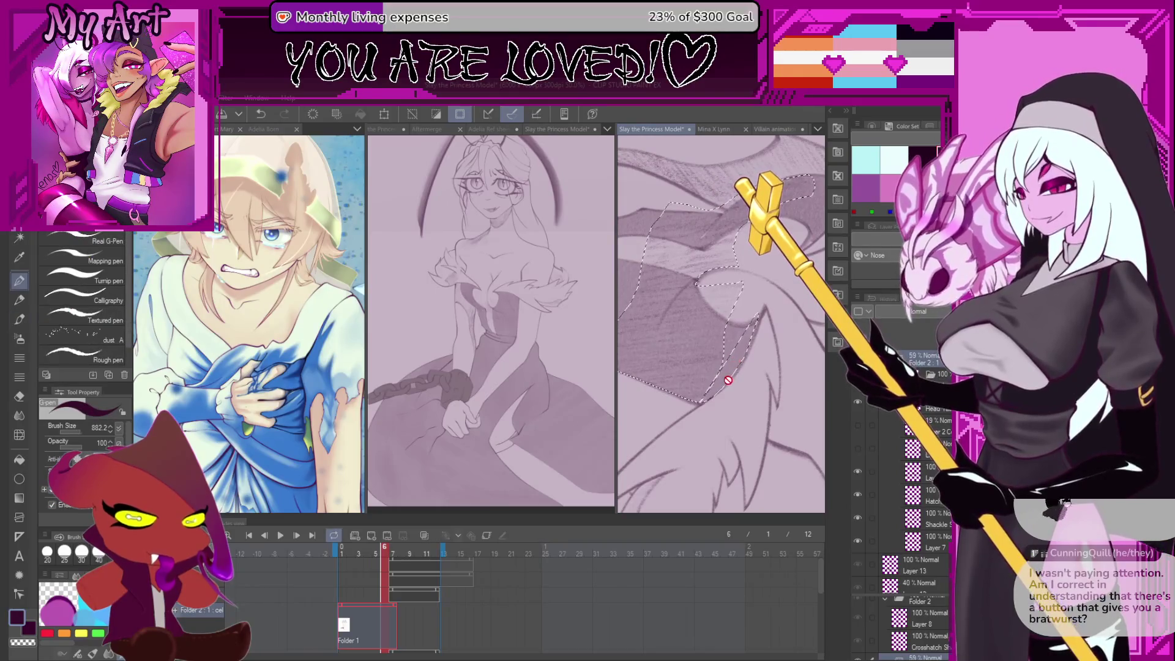
pyautogui.press('-')
pyautogui.press('m')
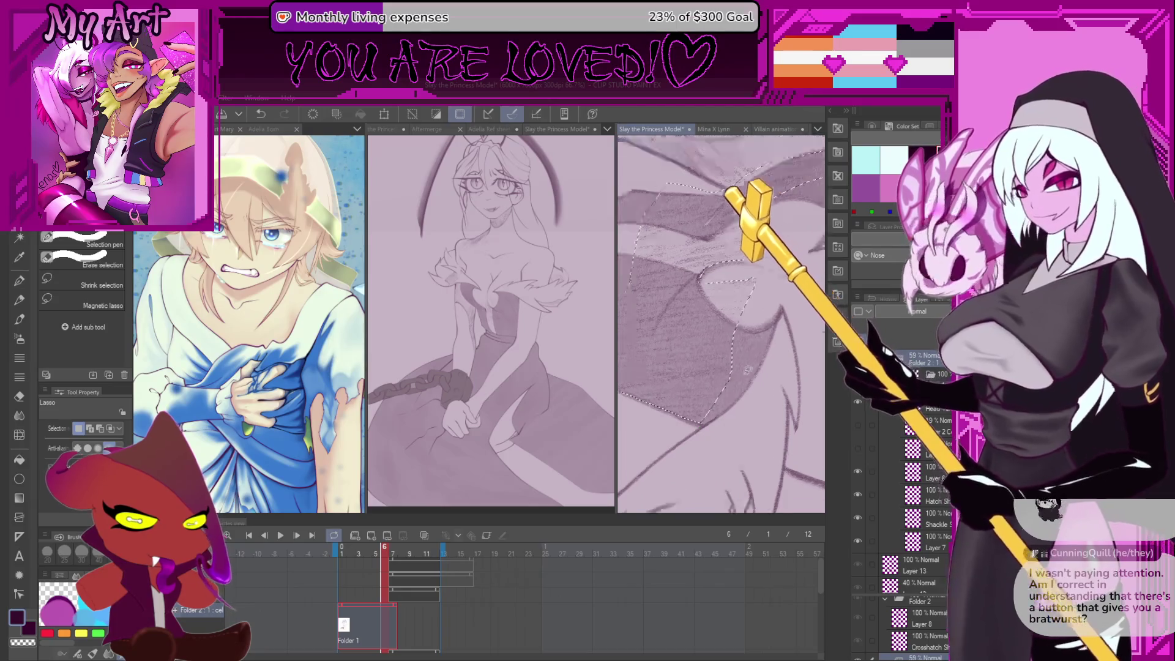
pyautogui.press('-')
pyautogui.press('b')
pyautogui.press('-')
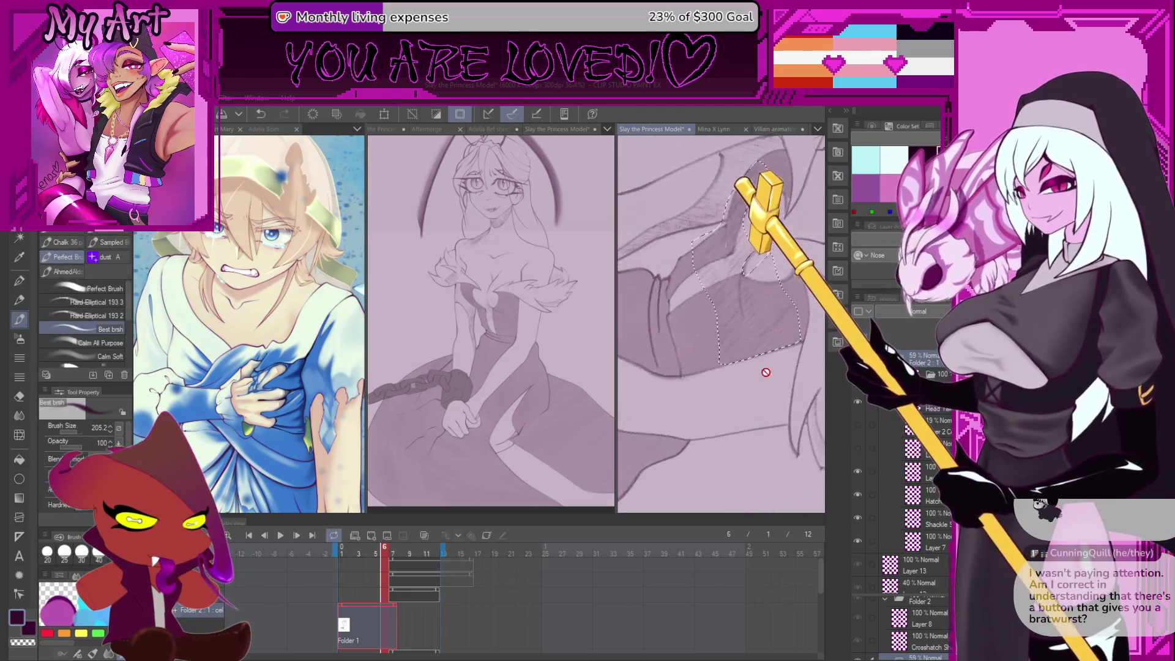
pyautogui.scroll(3, 759, 336)
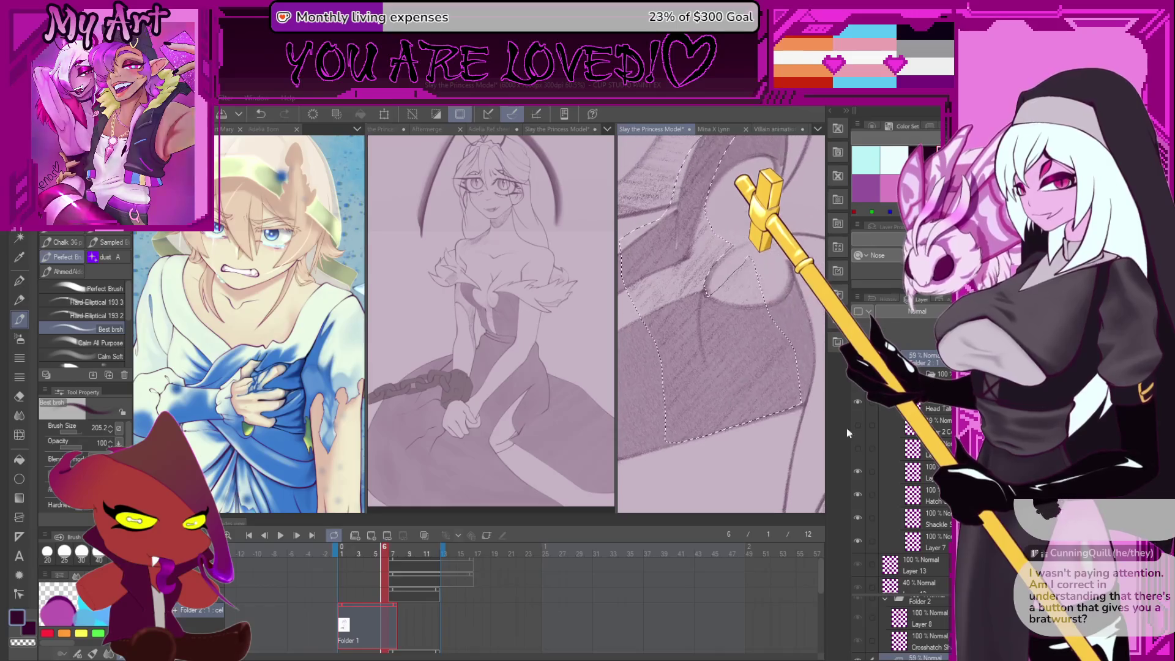
pyautogui.scroll(3, 927, 537)
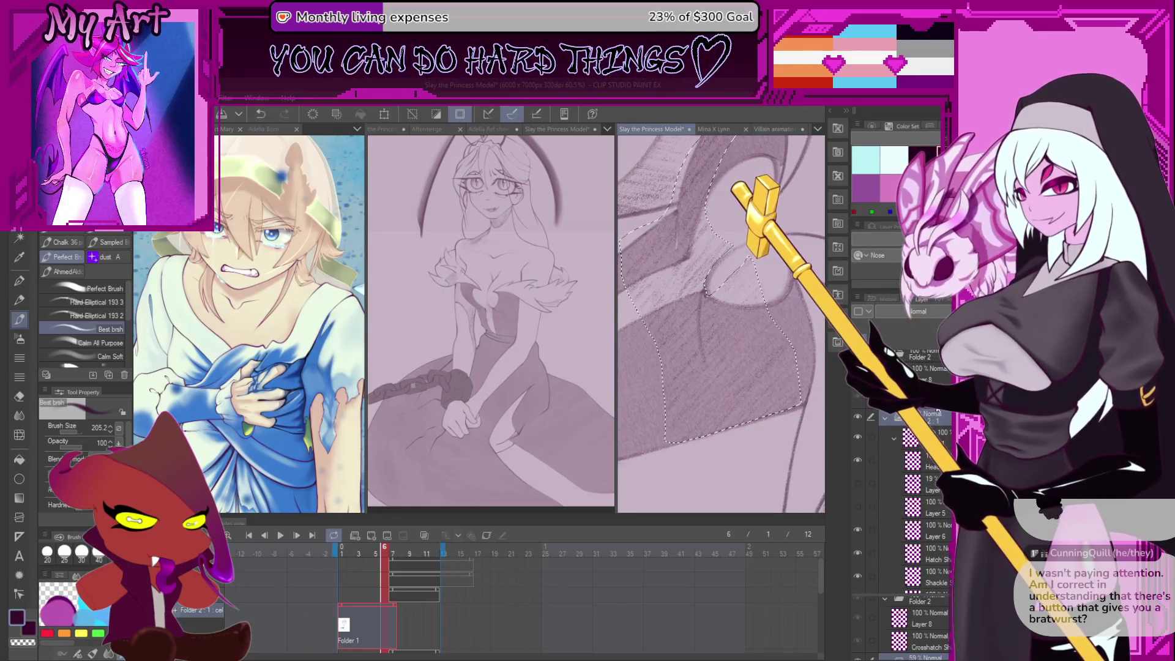
# Make the Crosshatch layer active on frame 7, leaving the Folder 1 cel deselected
pyautogui.click(927, 641)
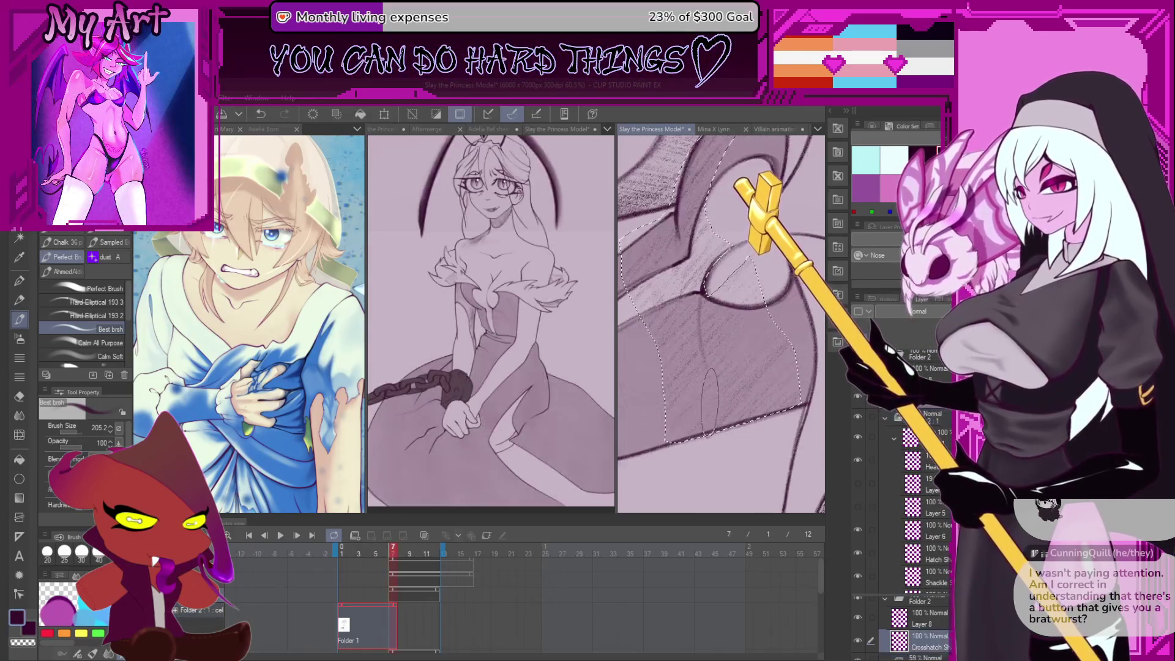
pyautogui.click(398, 596)
pyautogui.click(379, 605)
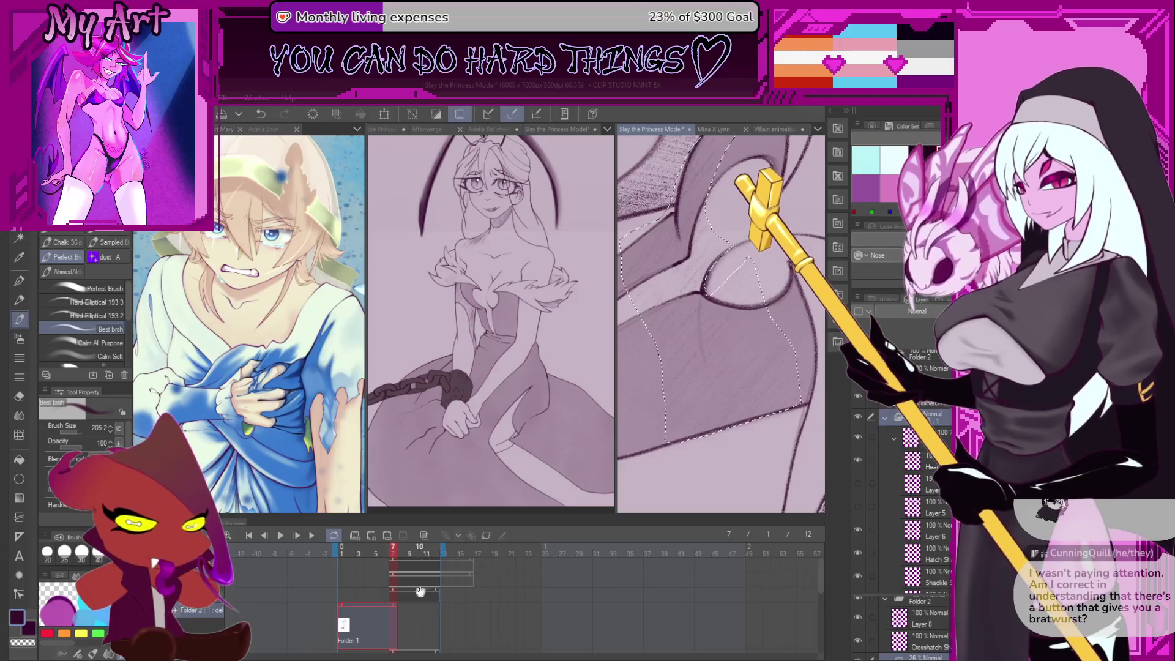
pyautogui.click(395, 596)
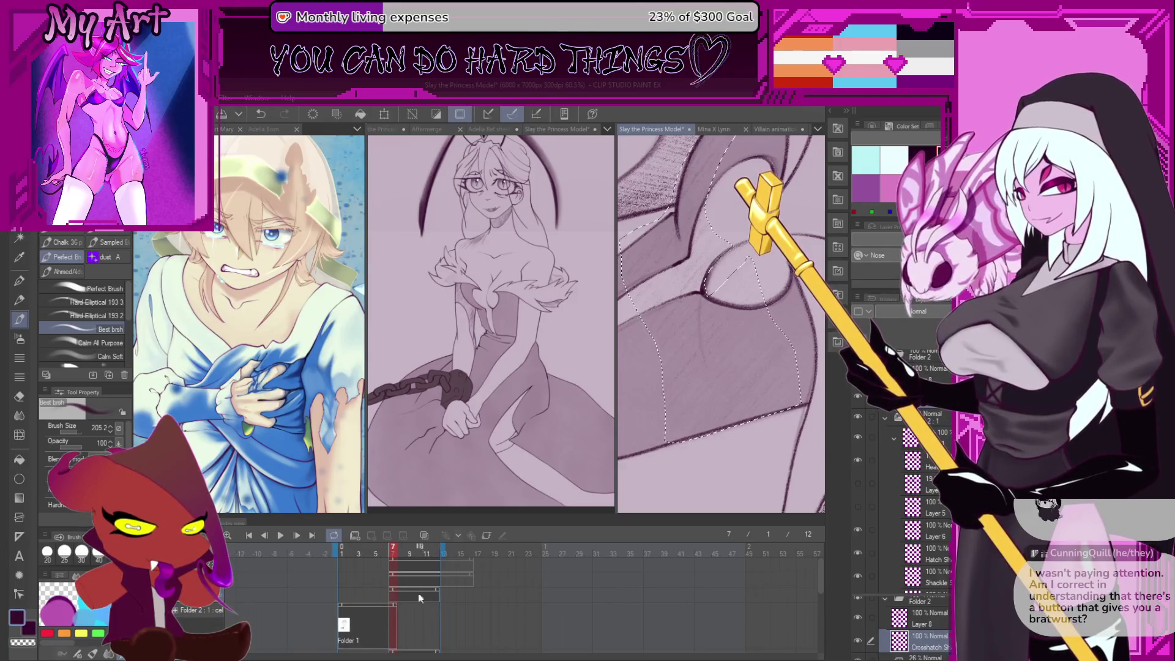
# Switch to the Artemus Big Boy pencil for crosshatching the ruffle
pyautogui.press('p')
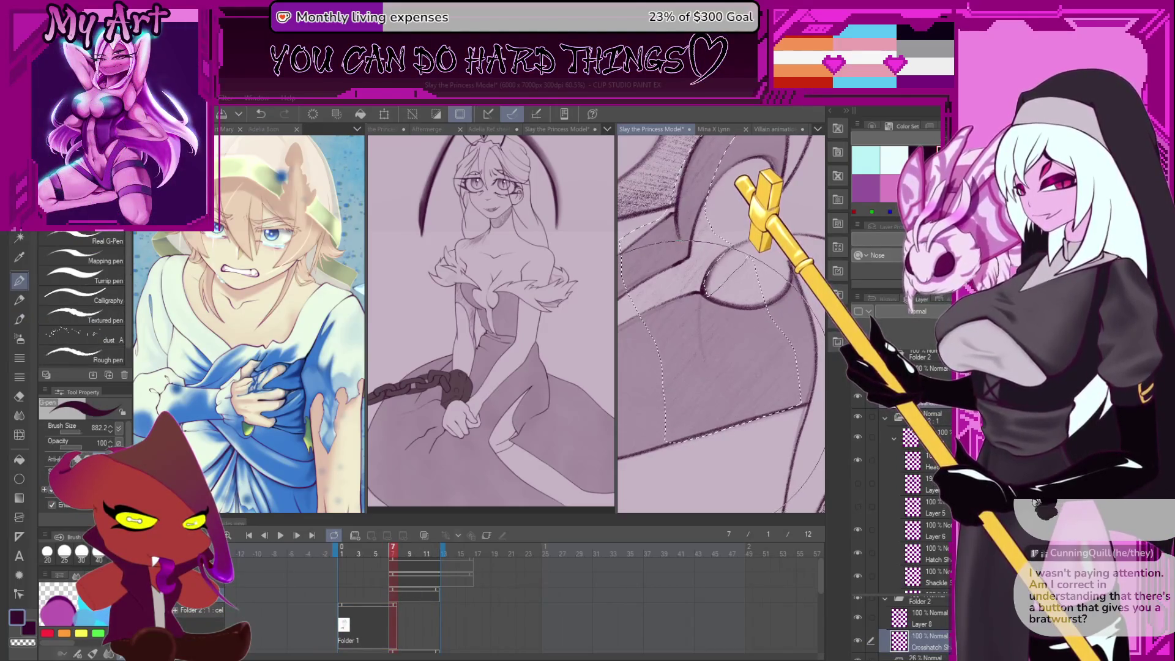
pyautogui.press('p')
pyautogui.scroll(-1, 795, 364)
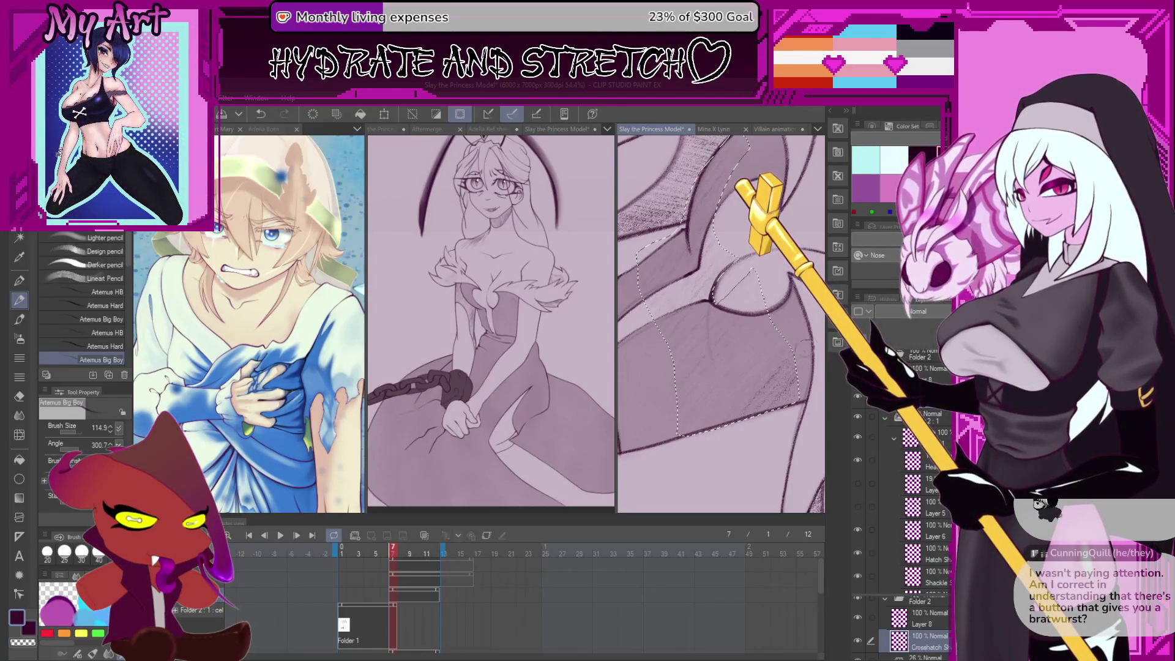
pyautogui.scroll(-2, 724, 430)
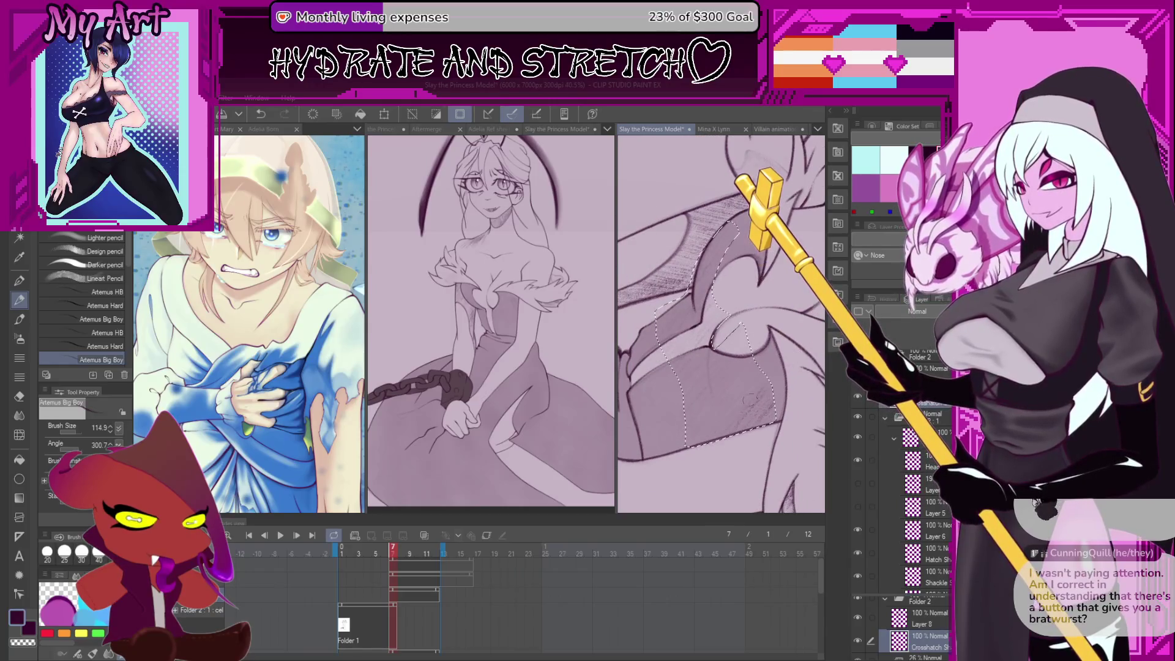
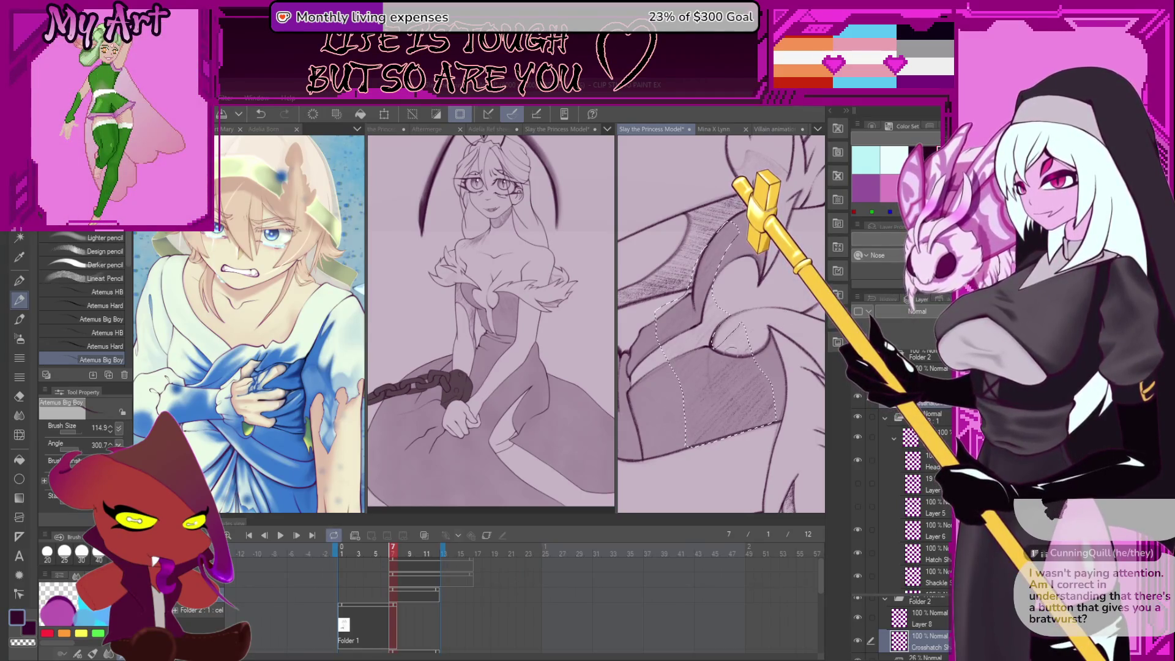
# Undo the old lasso, redraw it around the hatched dress fold, and return to the pencil
pyautogui.scroll(1, 703, 392)
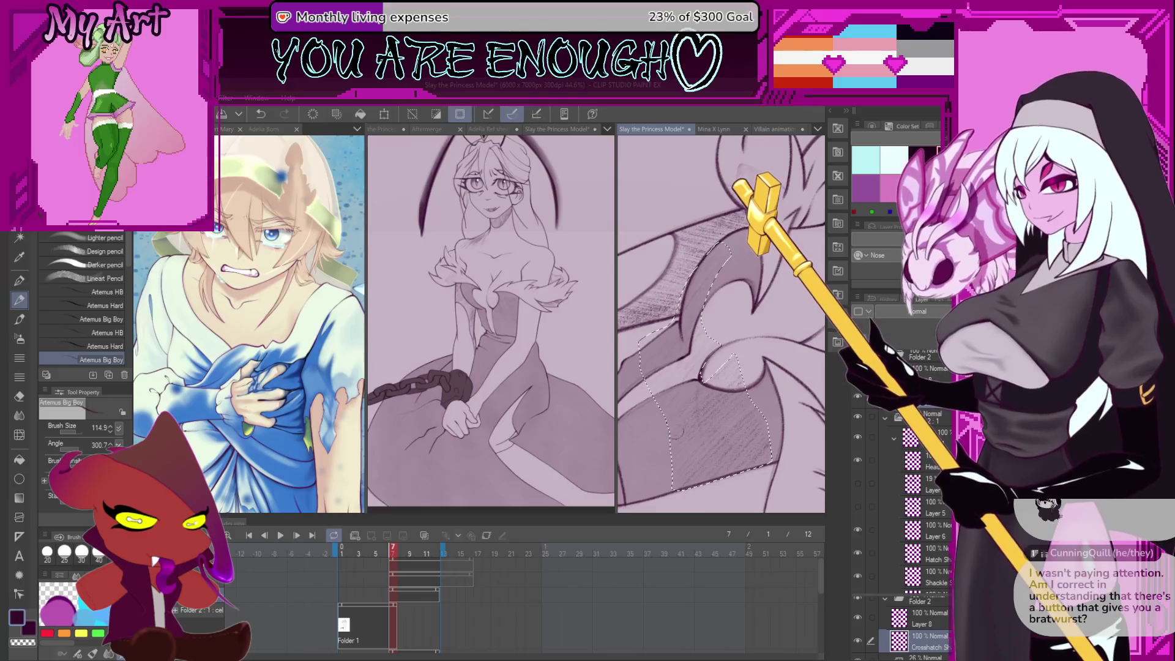
pyautogui.moveTo(653, 417)
pyautogui.mouseDown()
pyautogui.moveTo(672, 412)
pyautogui.moveTo(651, 455)
pyautogui.mouseUp()
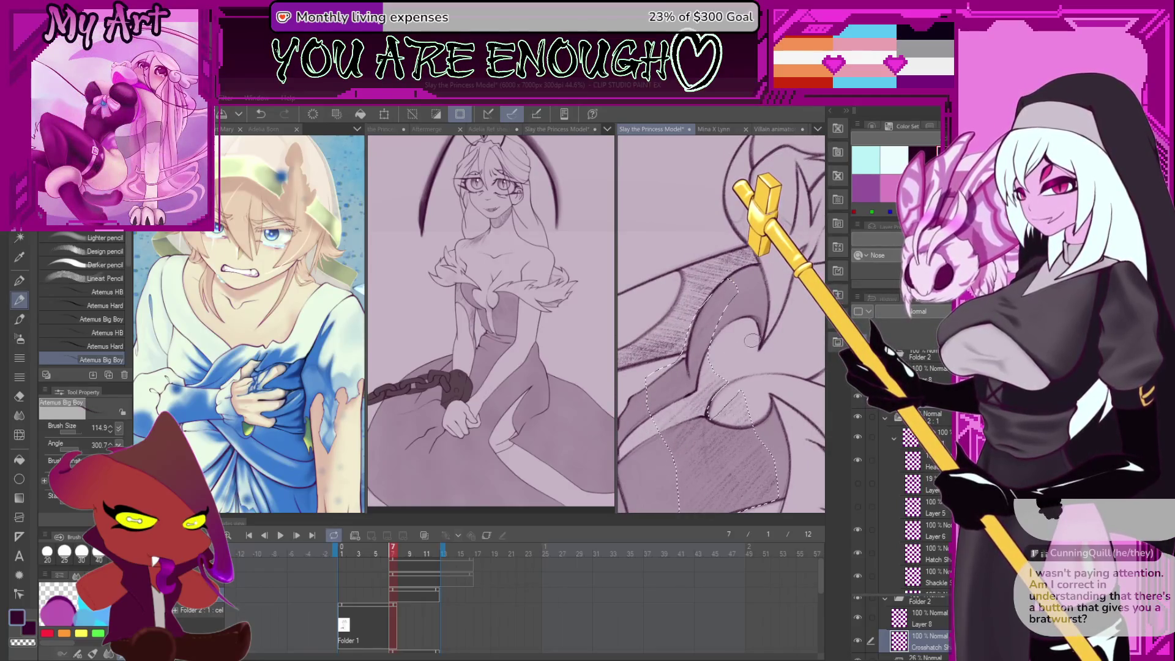
pyautogui.moveTo(704, 370); pyautogui.dragTo(742, 364)
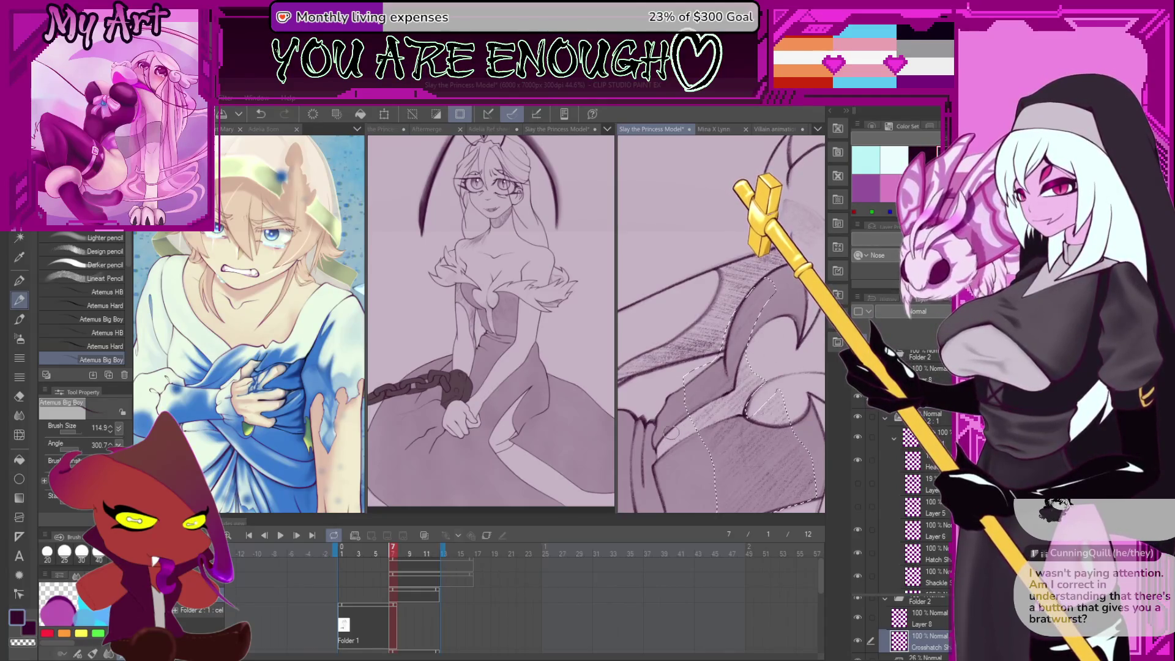
pyautogui.moveTo(696, 398); pyautogui.dragTo(678, 424)
pyautogui.press('m')
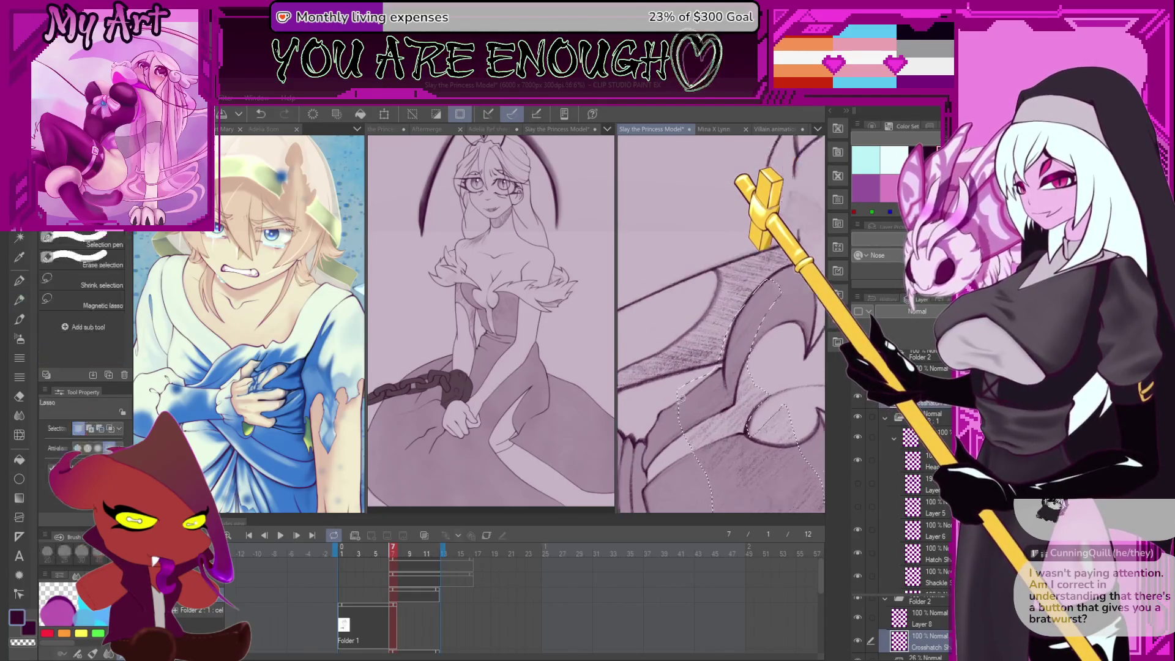
pyautogui.scroll(2, 679, 391)
pyautogui.hotkey('ctrl', 'z')
pyautogui.moveTo(678, 396); pyautogui.dragTo(734, 357)
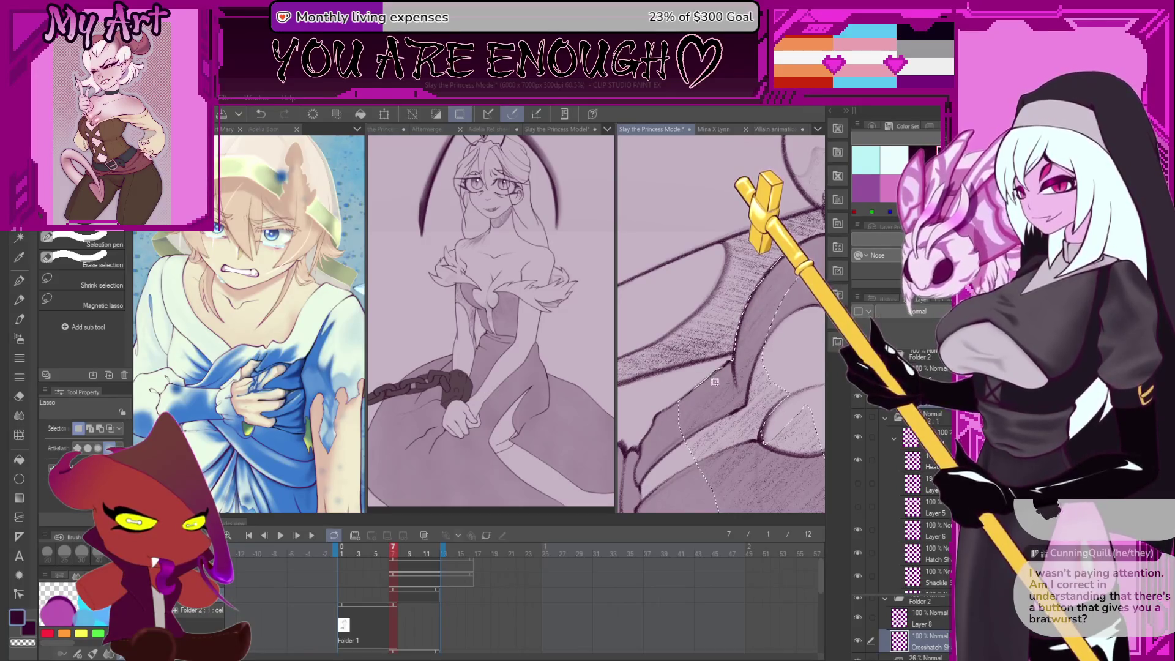
pyautogui.press('p')
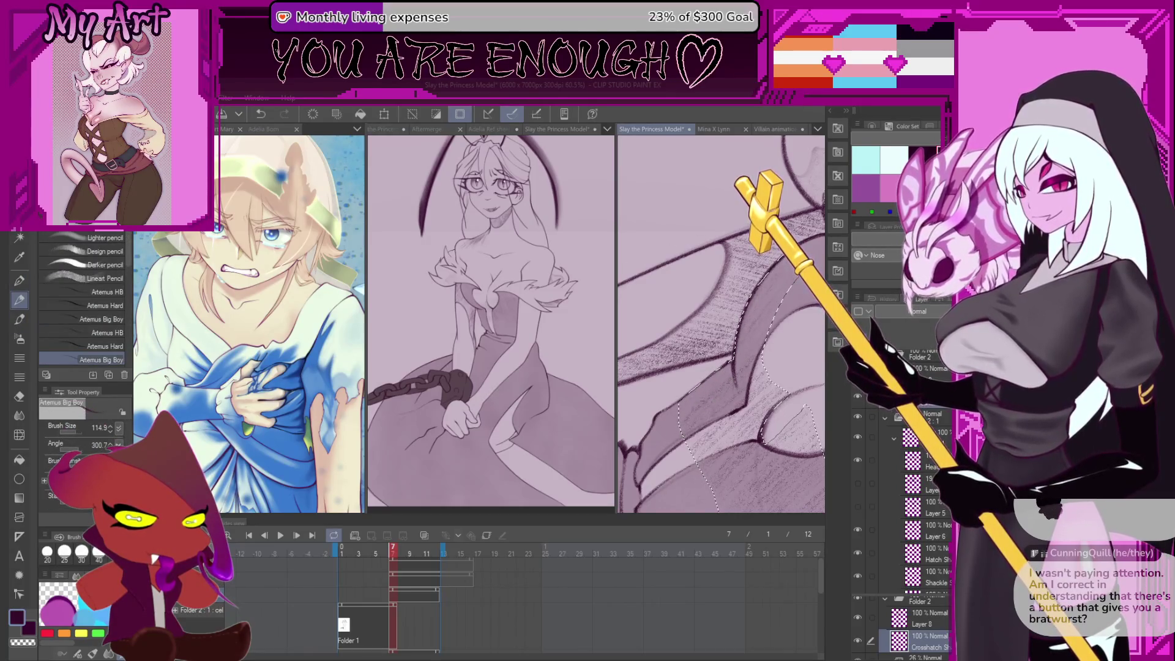
pyautogui.scroll(1, 666, 441)
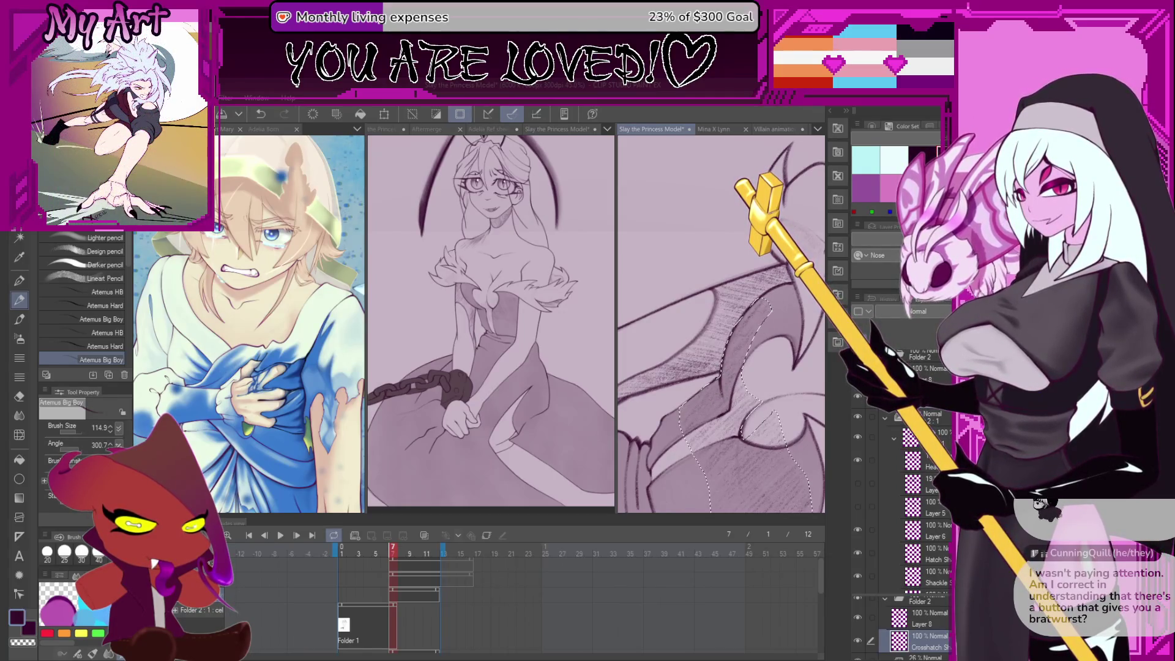
pyautogui.scroll(-3, 721, 325)
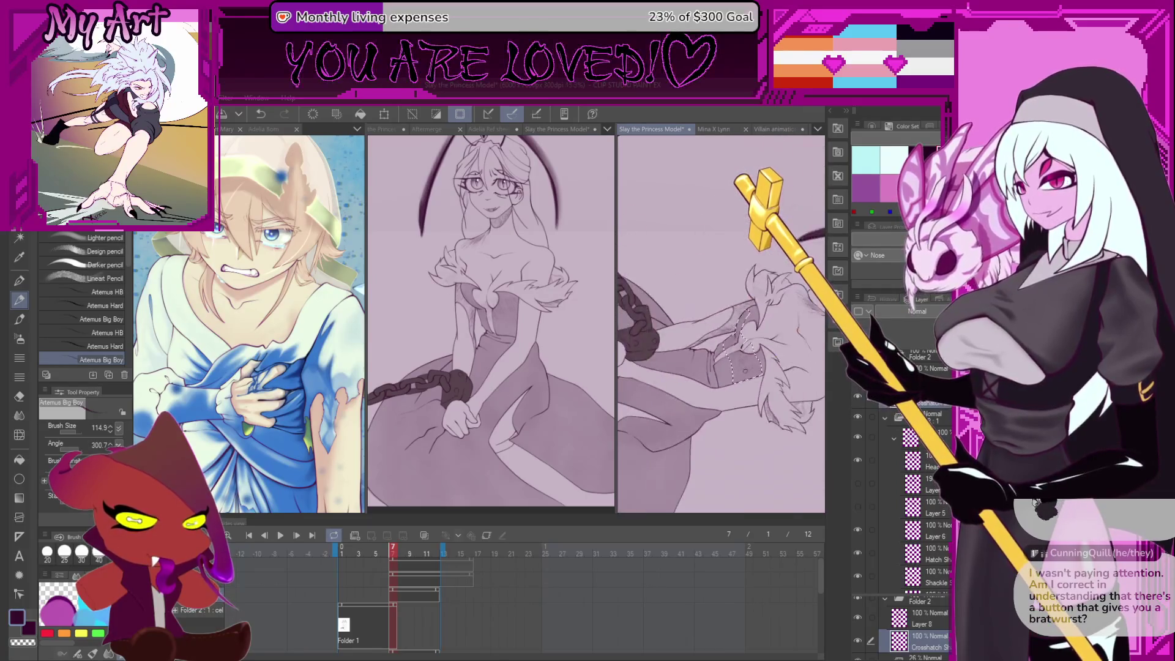
# Reset the view and preview the animation twice, restarting from the Folder 1 cel at frame 4
pyautogui.hotkey('ctrl', '0')
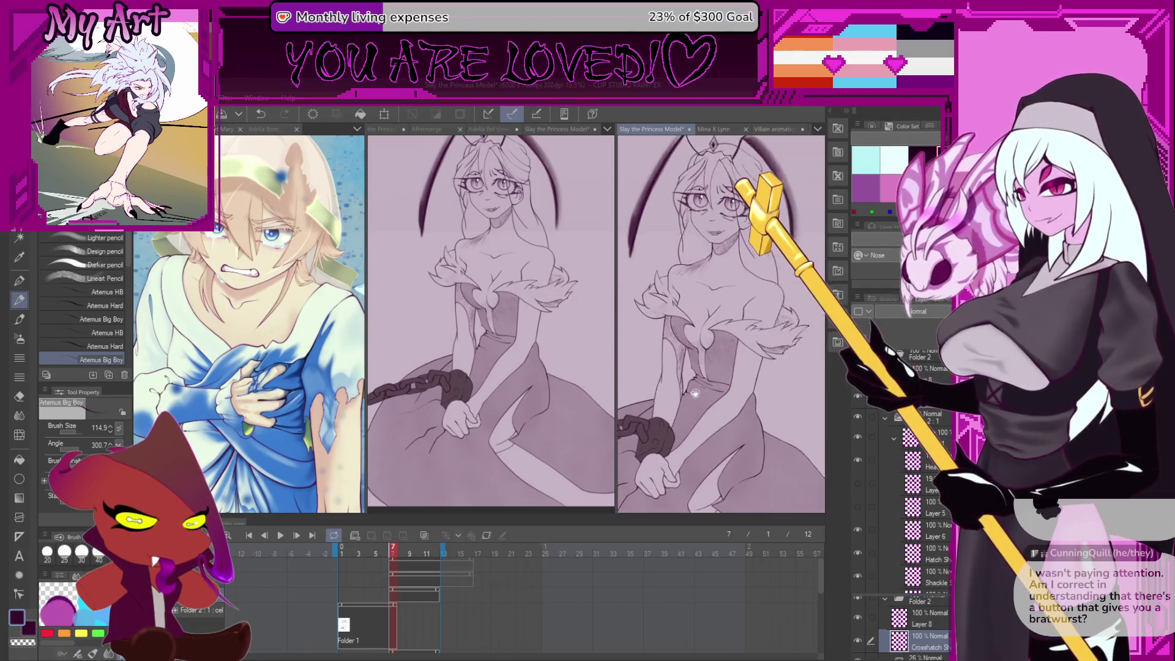
pyautogui.click(391, 614)
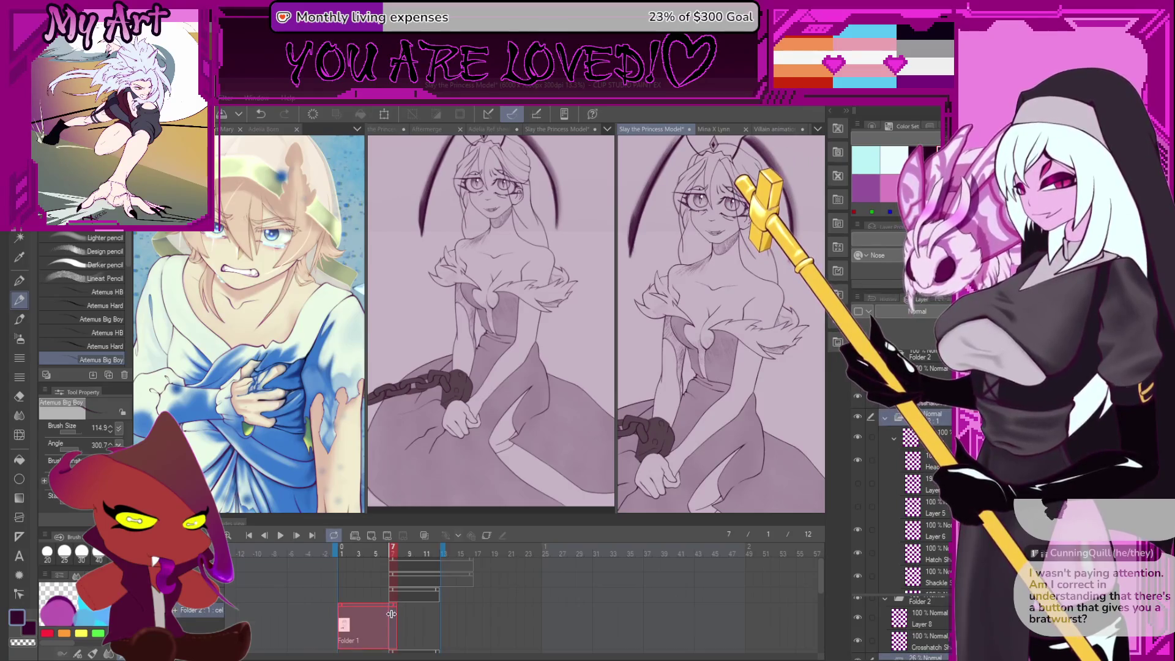
pyautogui.click(281, 536)
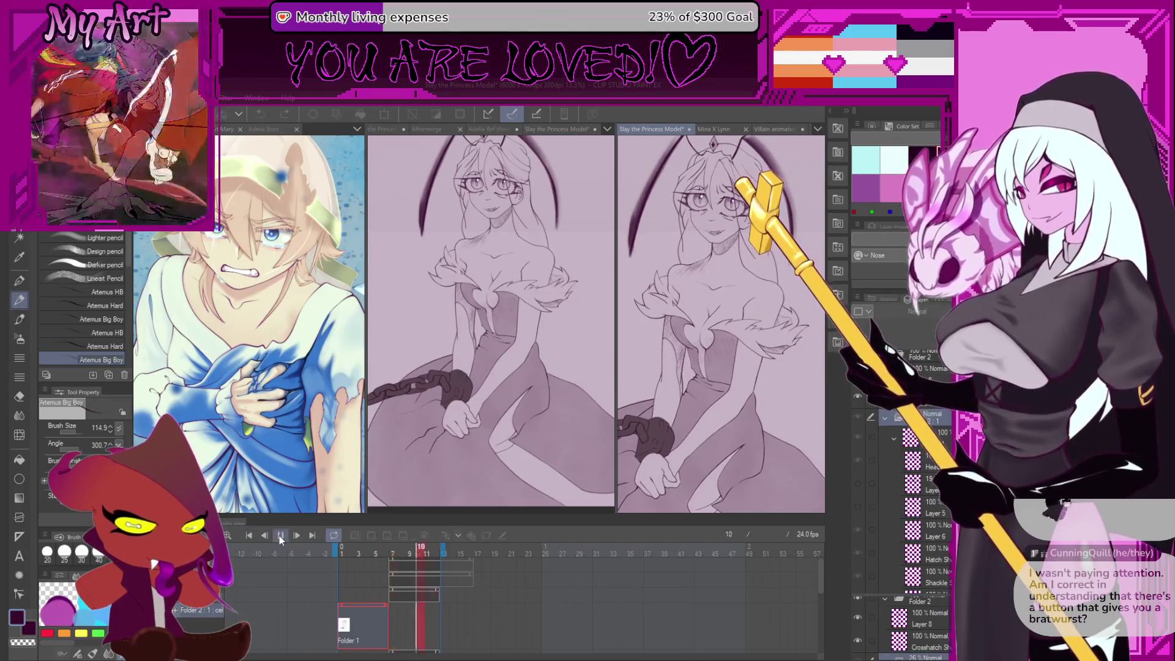
pyautogui.click(367, 605)
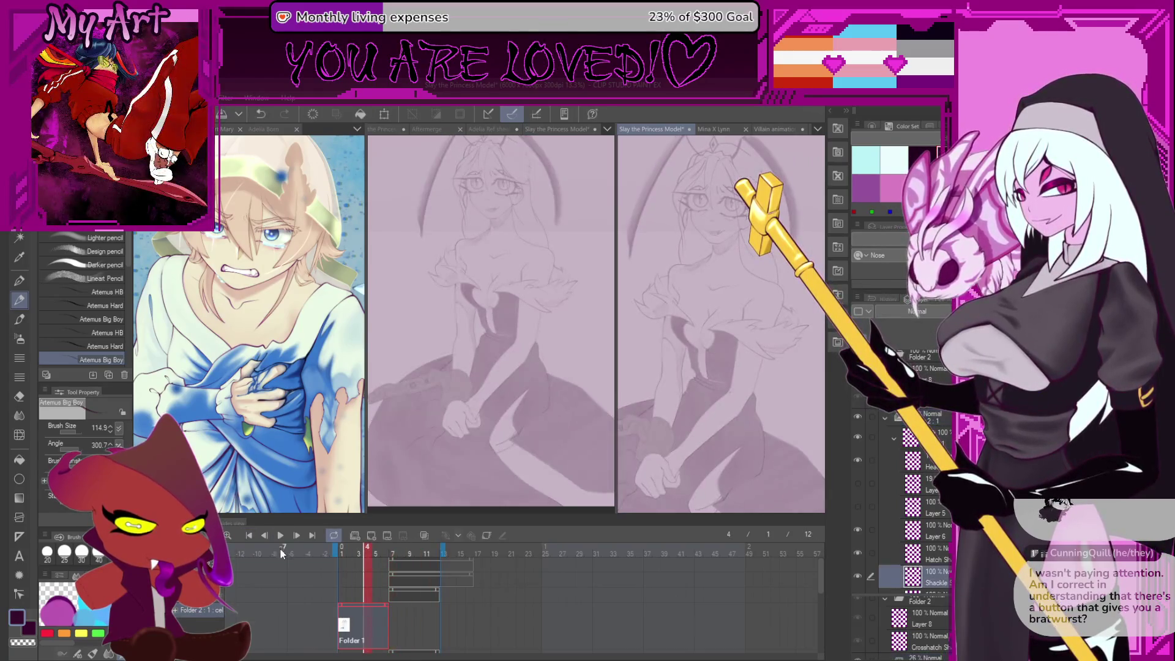
pyautogui.click(366, 602)
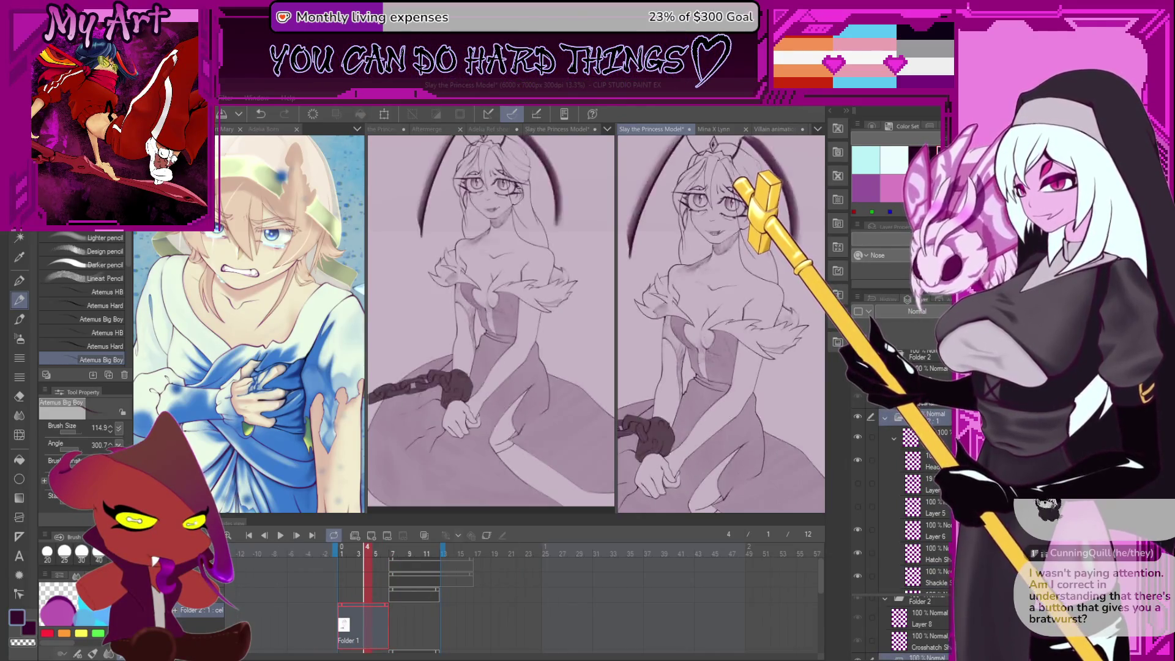
pyautogui.click(280, 536)
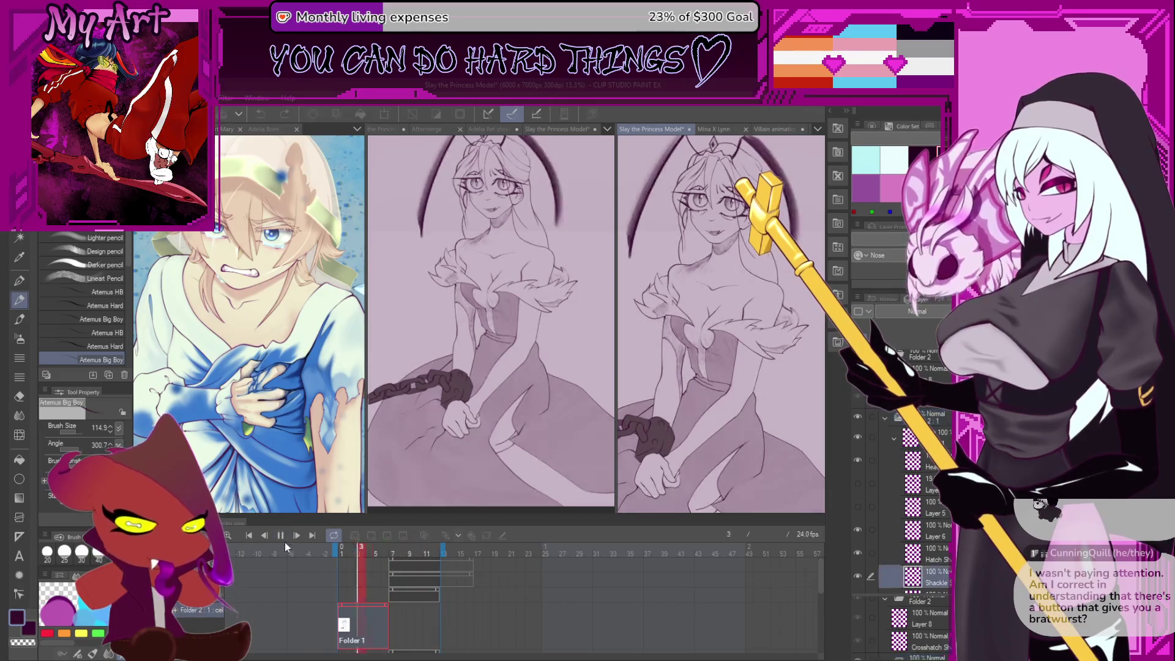
pyautogui.click(283, 553)
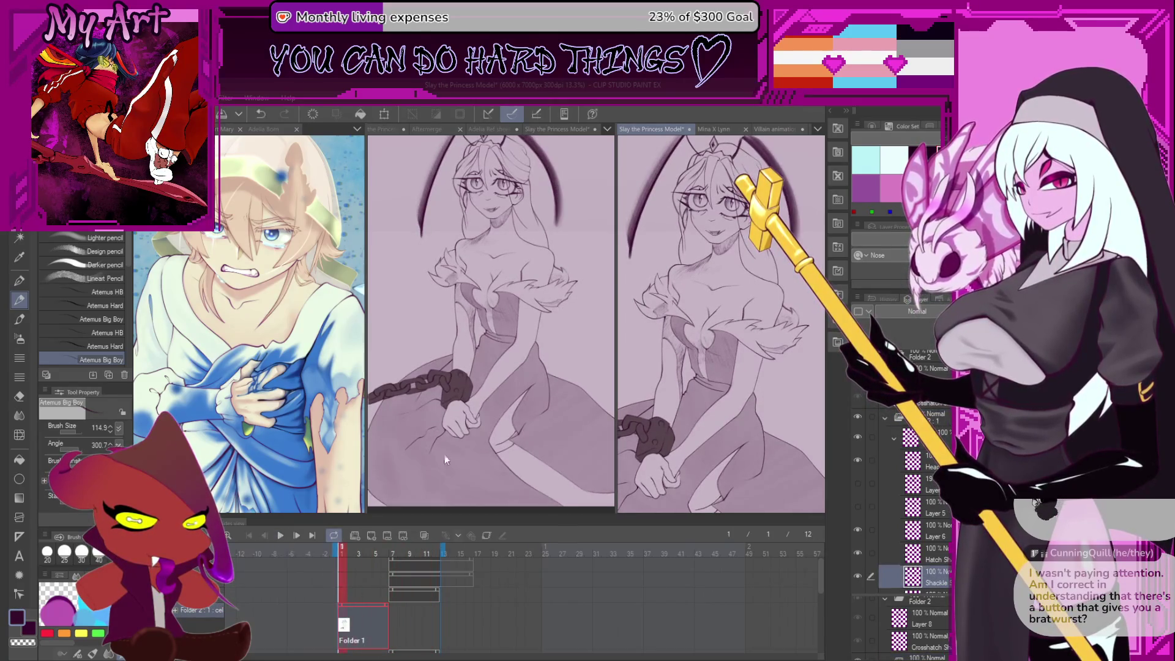
# Return to frame 7 and zoom in on the shoulder crosshatching
pyautogui.click(398, 600)
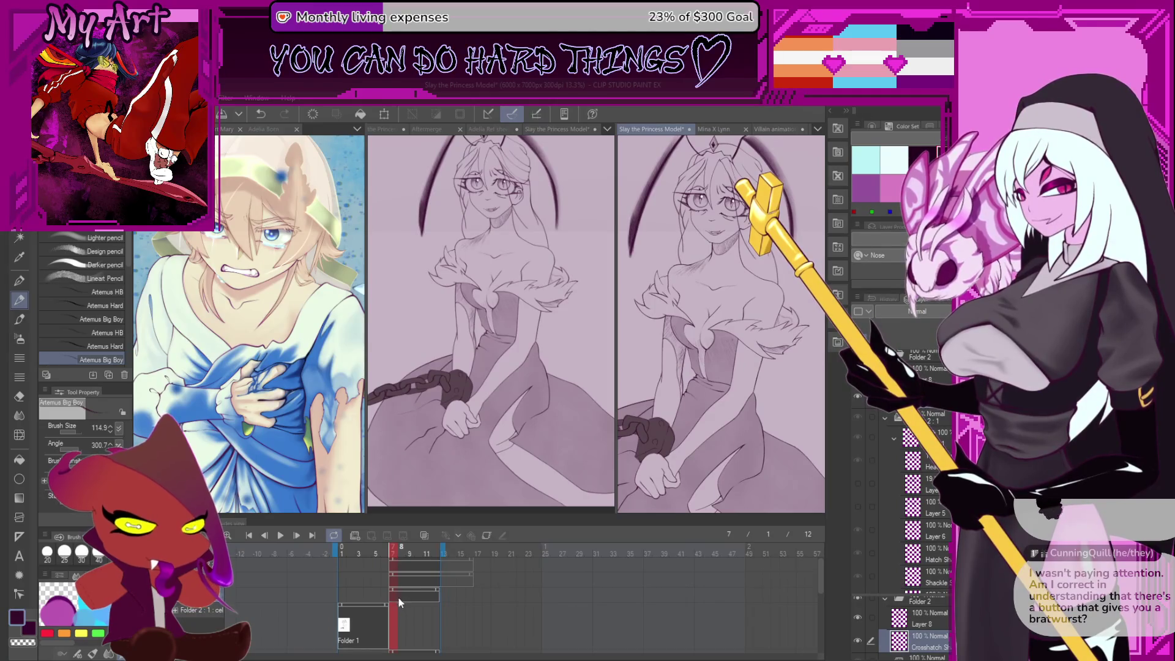
pyautogui.click(401, 610)
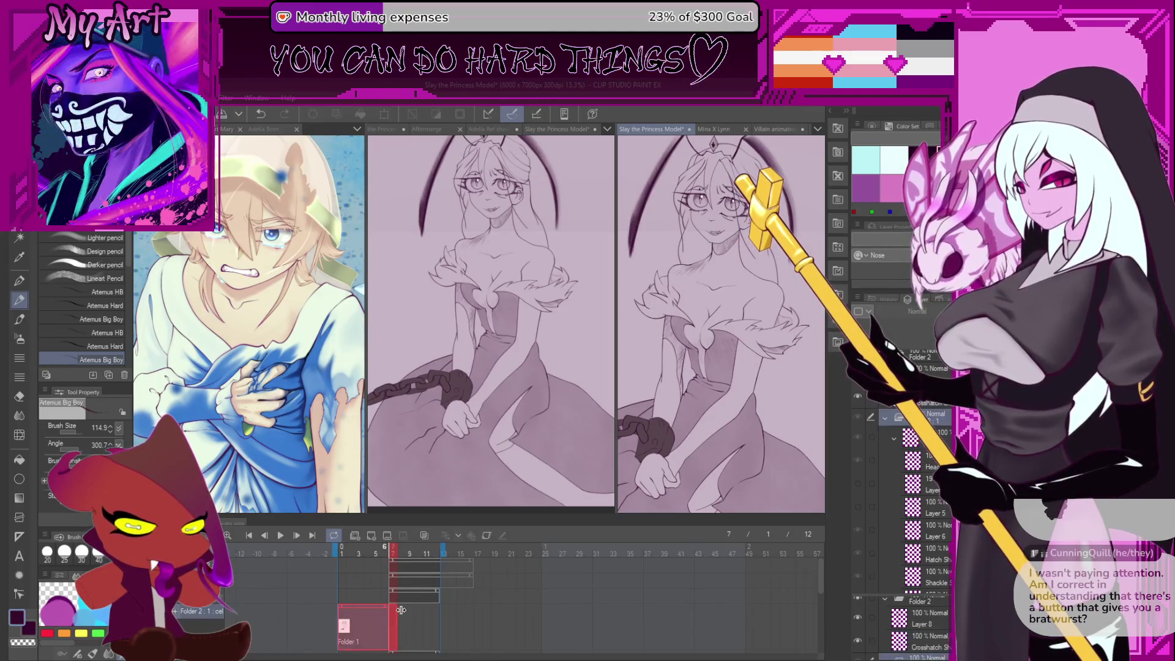
pyautogui.scroll(5, 722, 324)
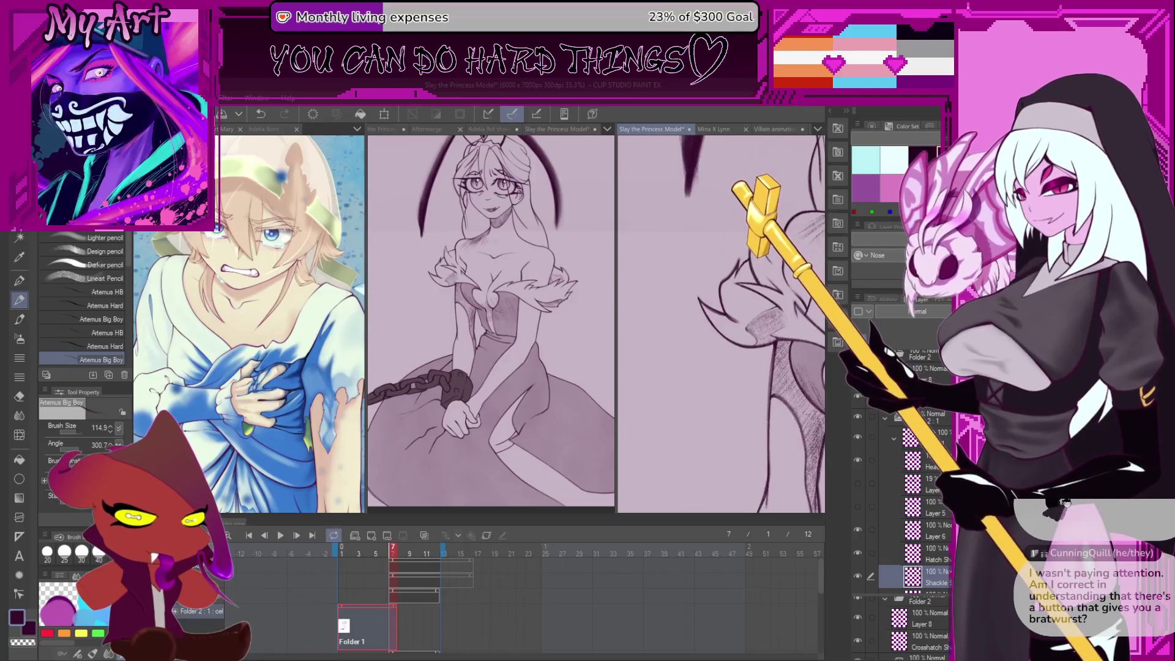
# With the Xenos sketch brush selected, lower Folder 2's opacity to 24%
pyautogui.keyDown('ctrl'); pyautogui.keyDown('shift'); pyautogui.click(727, 330); pyautogui.keyUp('shift'); pyautogui.keyUp('ctrl')
pyautogui.scroll(4, 727, 330)
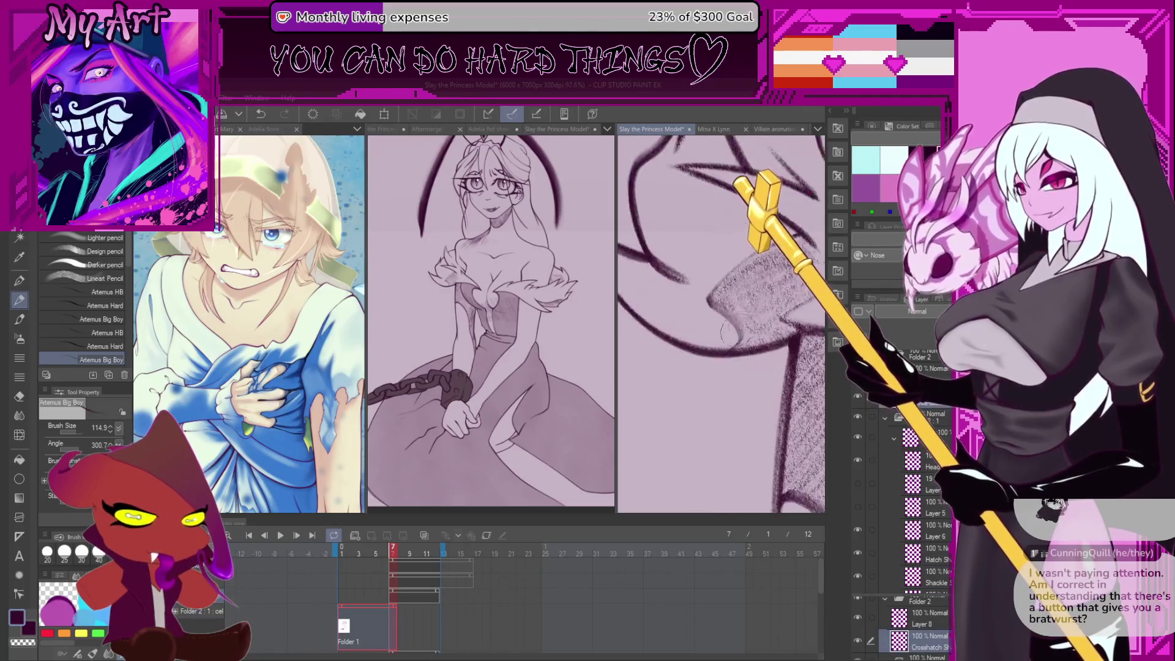
pyautogui.press('p')
pyautogui.scroll(2, 716, 367)
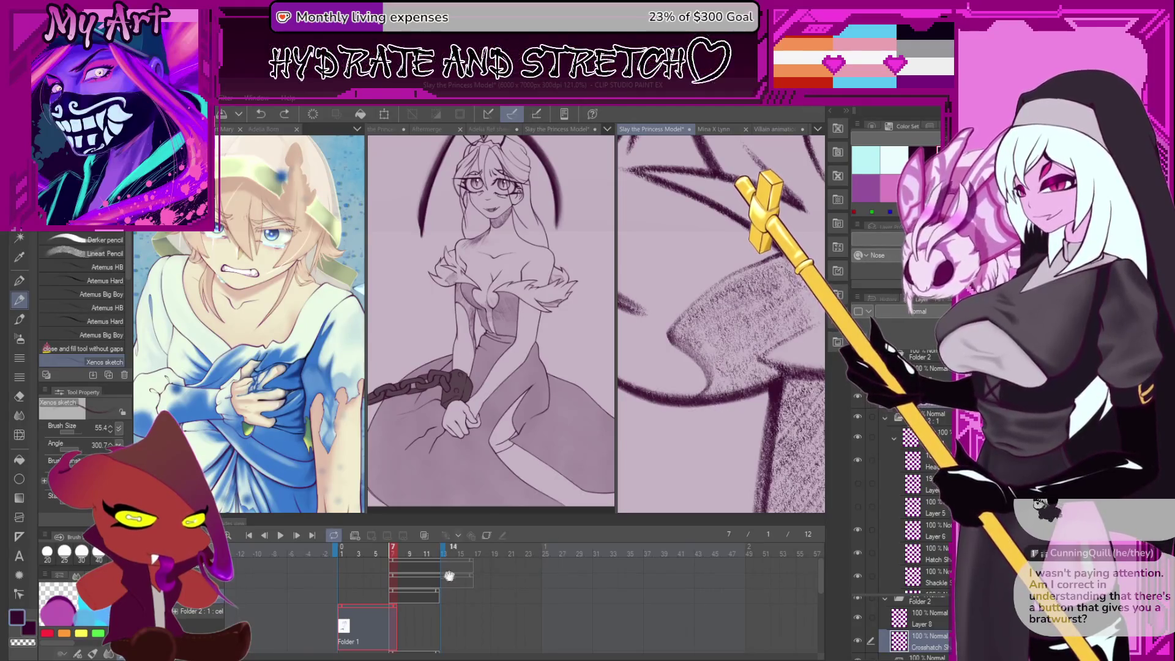
pyautogui.click(380, 609)
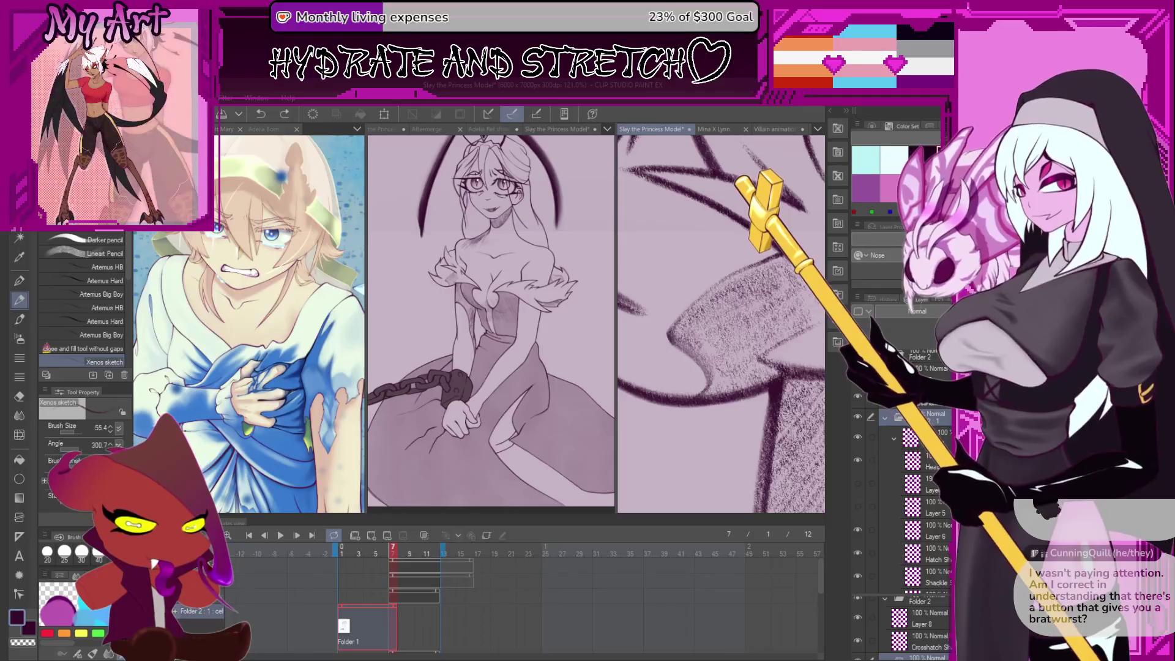
pyautogui.moveTo(942, 287); pyautogui.dragTo(899, 288)
# Sketch trial hatching strokes over the shoulder, undo them, and reselect the Artemus Big Boy brush
pyautogui.click(924, 642)
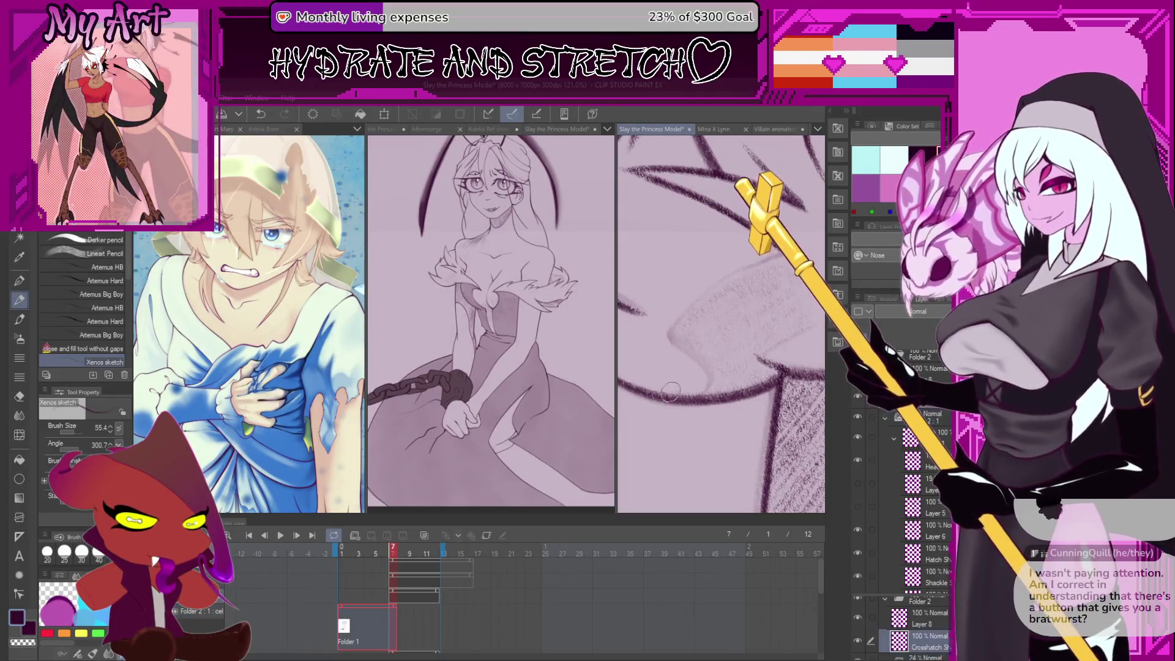
pyautogui.scroll(2, 676, 442)
pyautogui.hotkey('ctrl', 'z')
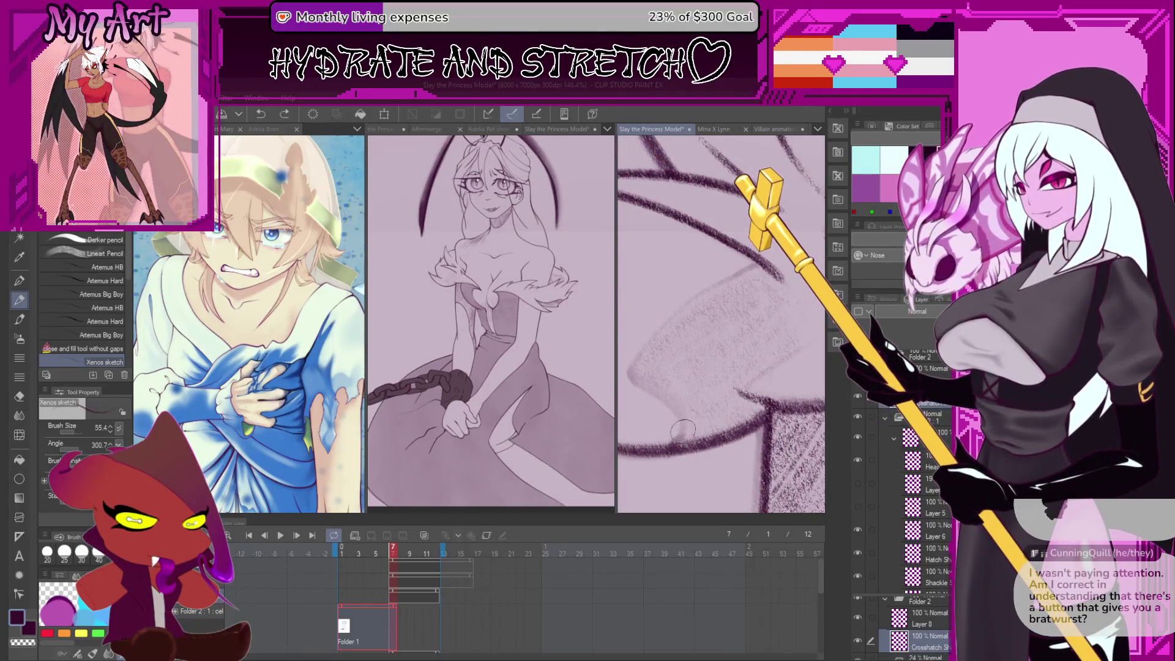
pyautogui.moveTo(641, 362); pyautogui.dragTo(704, 293)
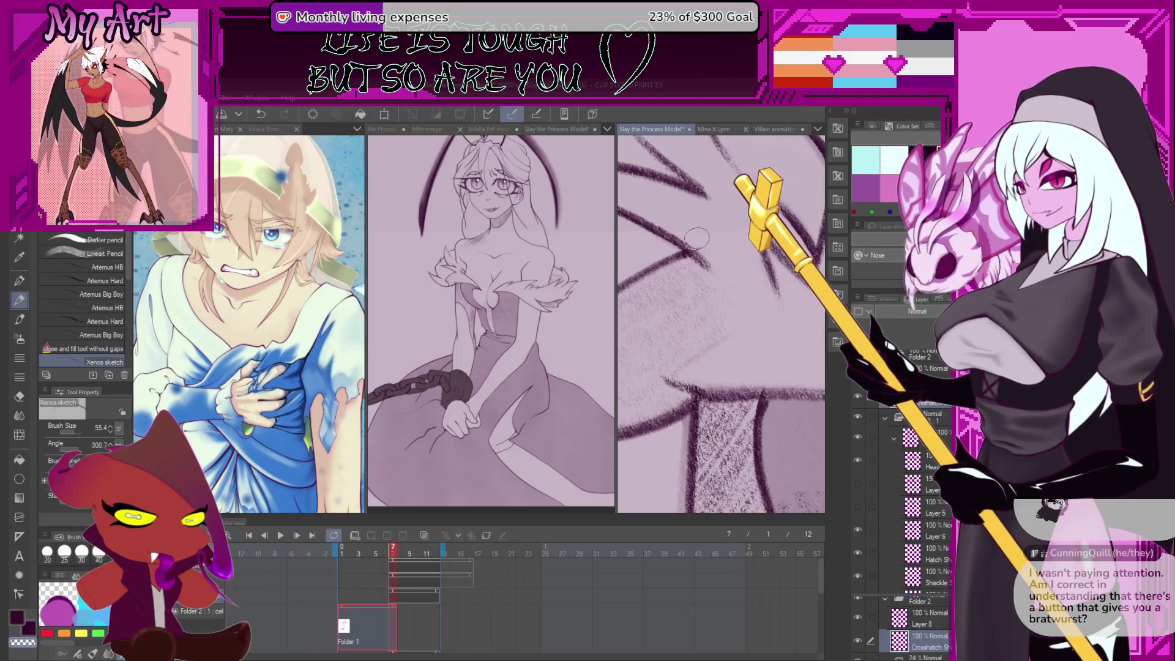
pyautogui.moveTo(673, 360); pyautogui.dragTo(743, 289)
pyautogui.hotkey('ctrl', 'z')
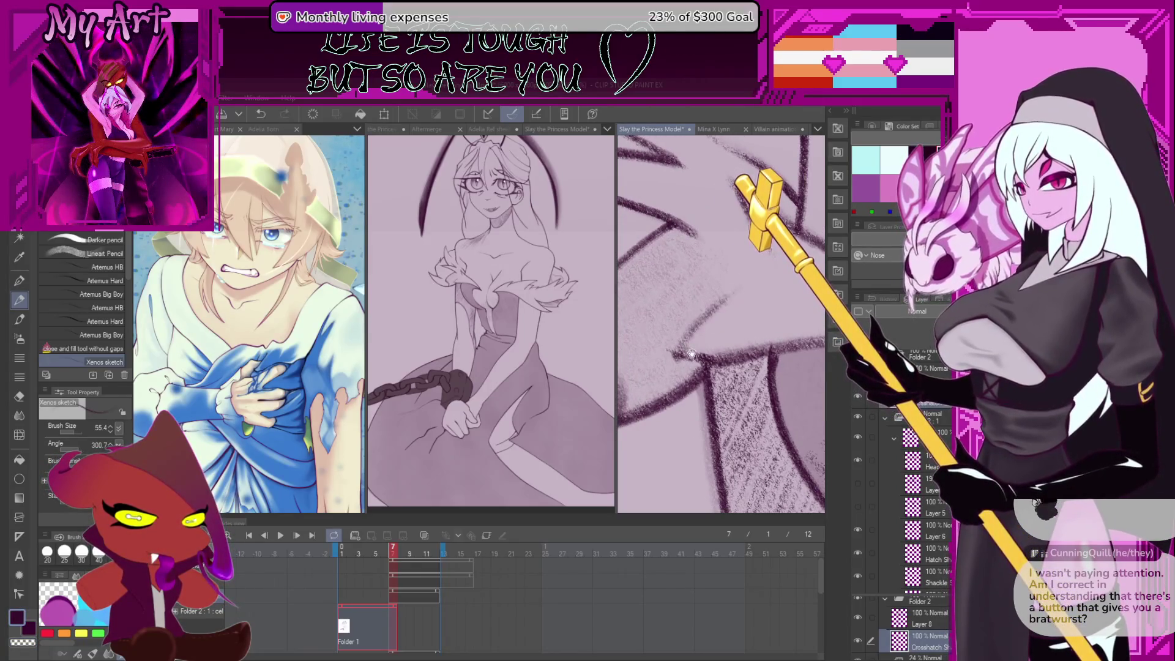
pyautogui.hotkey('ctrl', 'z')
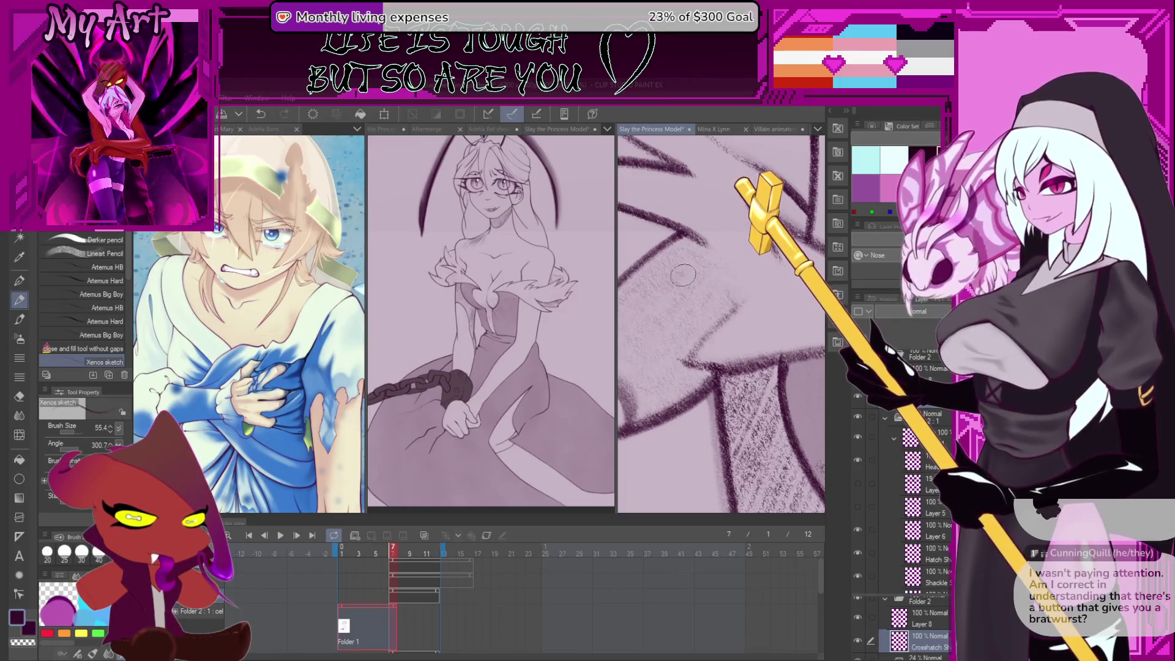
pyautogui.press(',')
pyautogui.press(',')
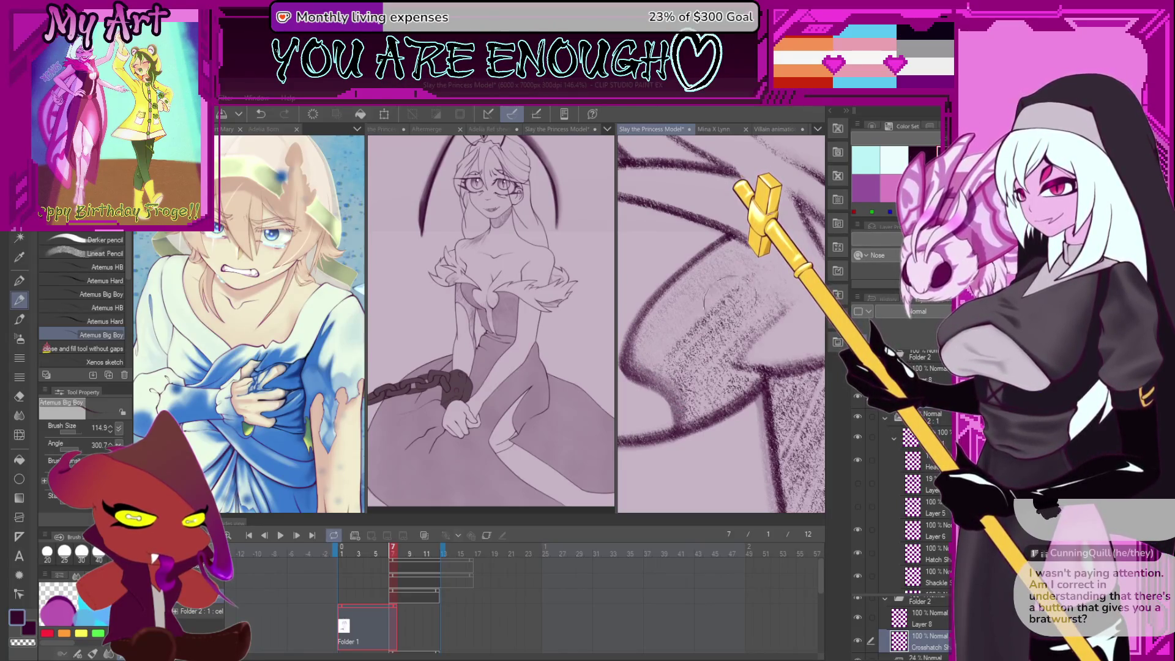
# Add denser hatching strokes on the shoulder, then bring the whole princess sketch into view
pyautogui.moveTo(714, 307); pyautogui.dragTo(666, 384)
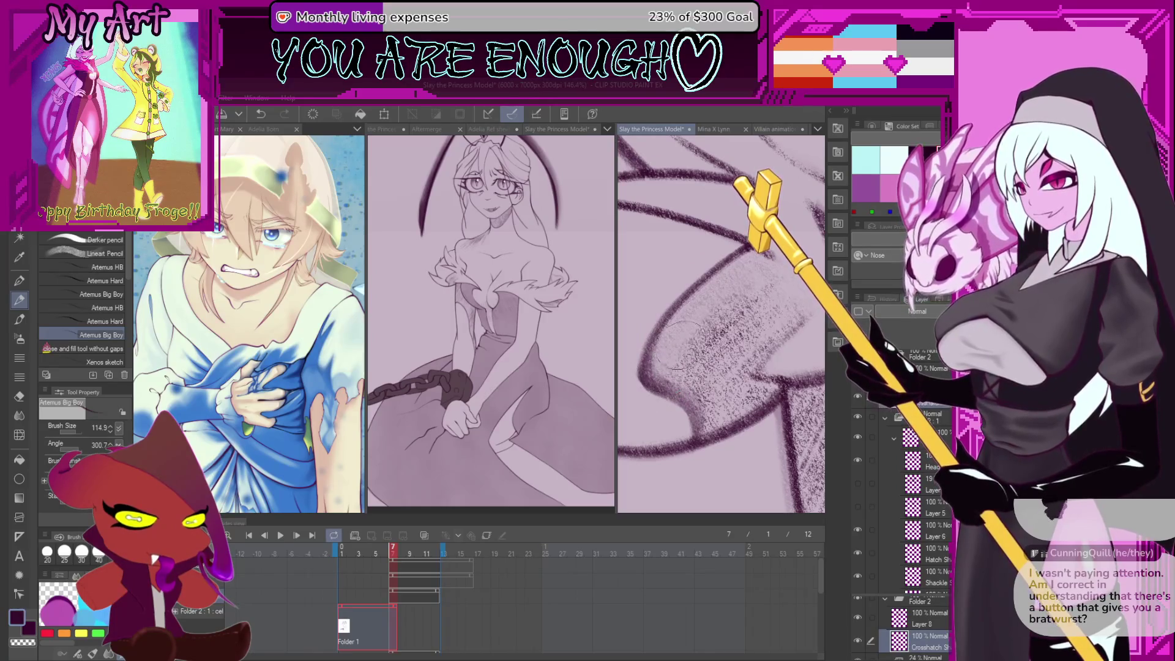
pyautogui.moveTo(725, 272); pyautogui.dragTo(692, 331)
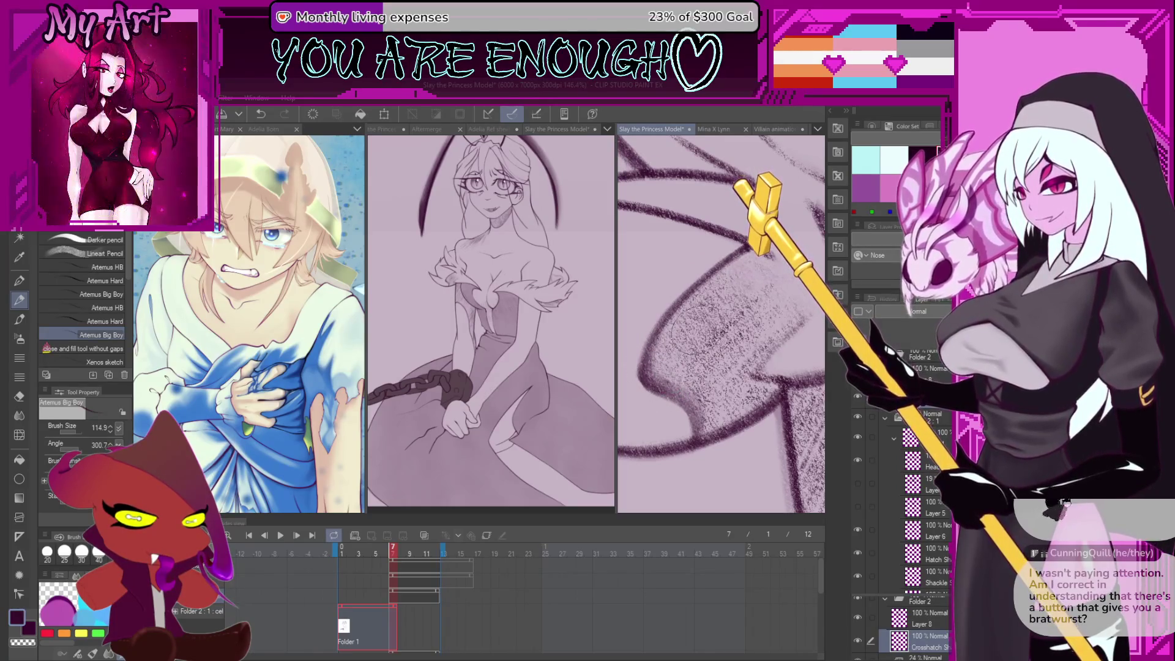
pyautogui.scroll(-10, 752, 270)
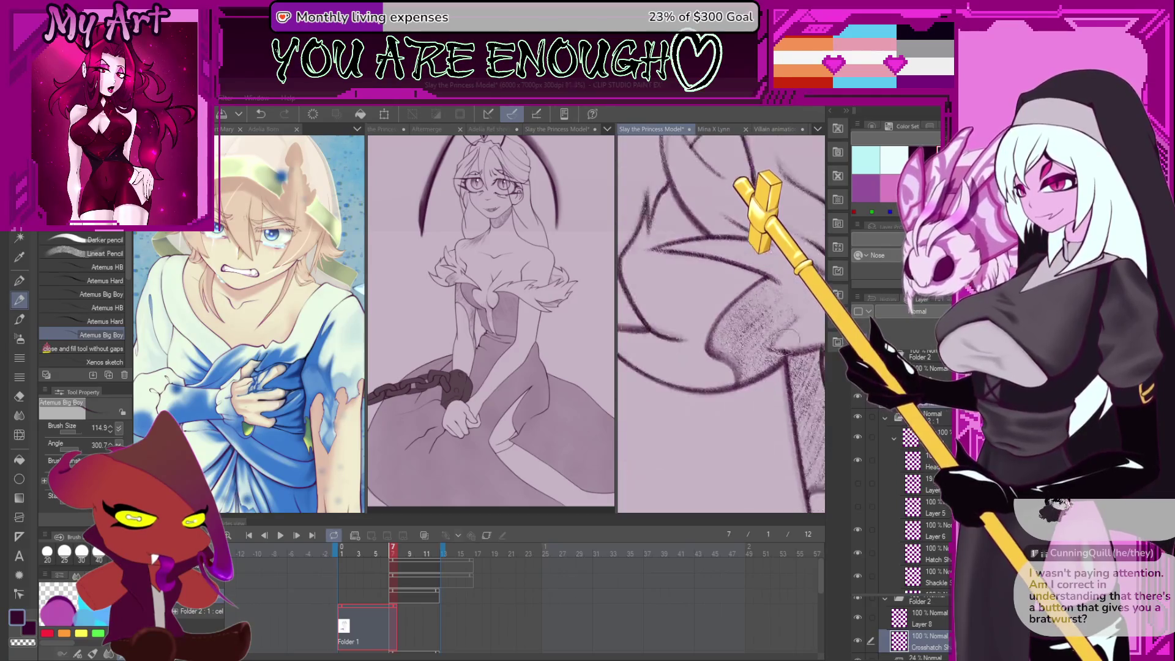
pyautogui.moveTo(743, 406); pyautogui.dragTo(731, 378)
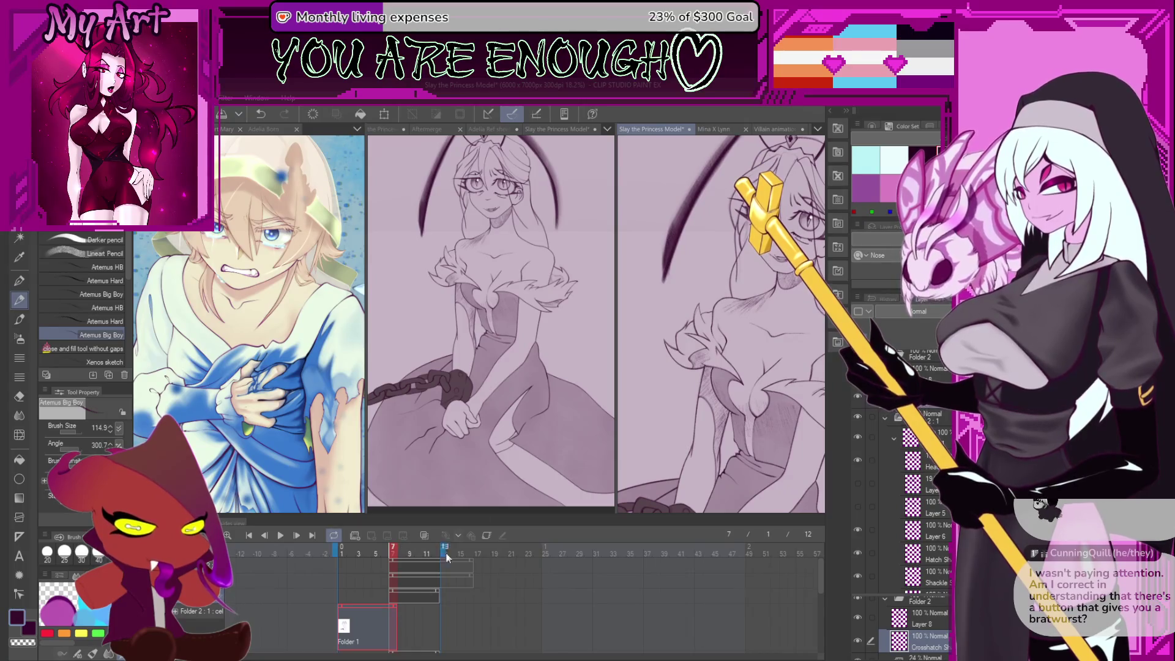
pyautogui.scroll(-1, 724, 366)
pyautogui.moveTo(703, 343); pyautogui.dragTo(724, 374)
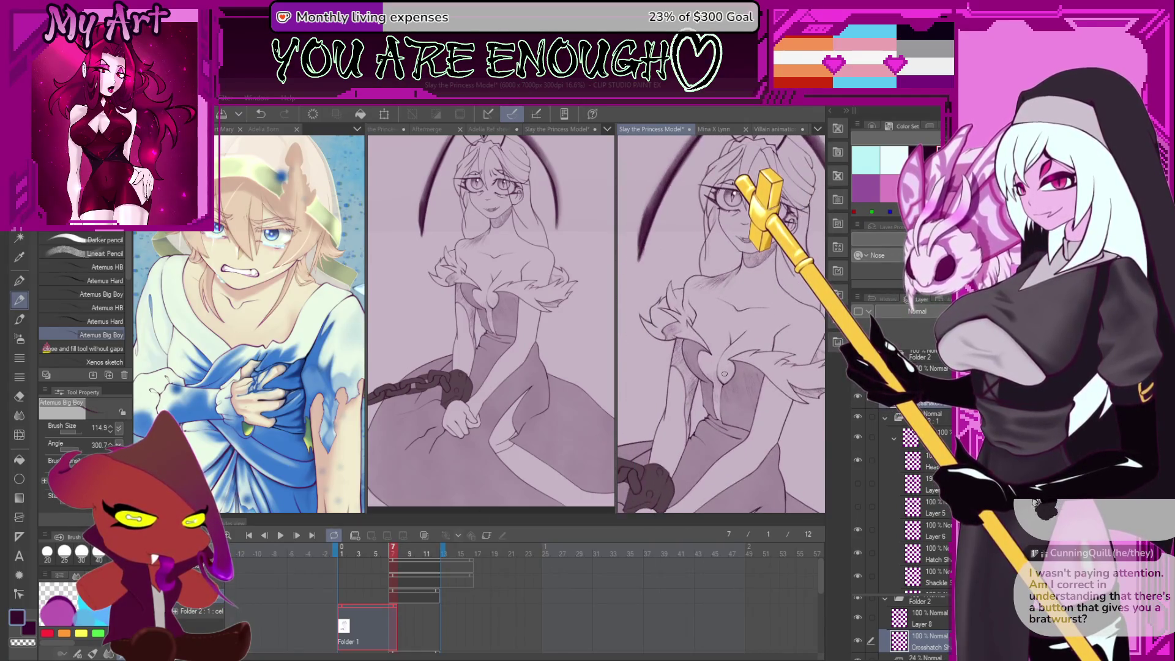
# Zoom and rotate onto the princess's face with the Xenos sketch pencil ready
pyautogui.scroll(10, 733, 274)
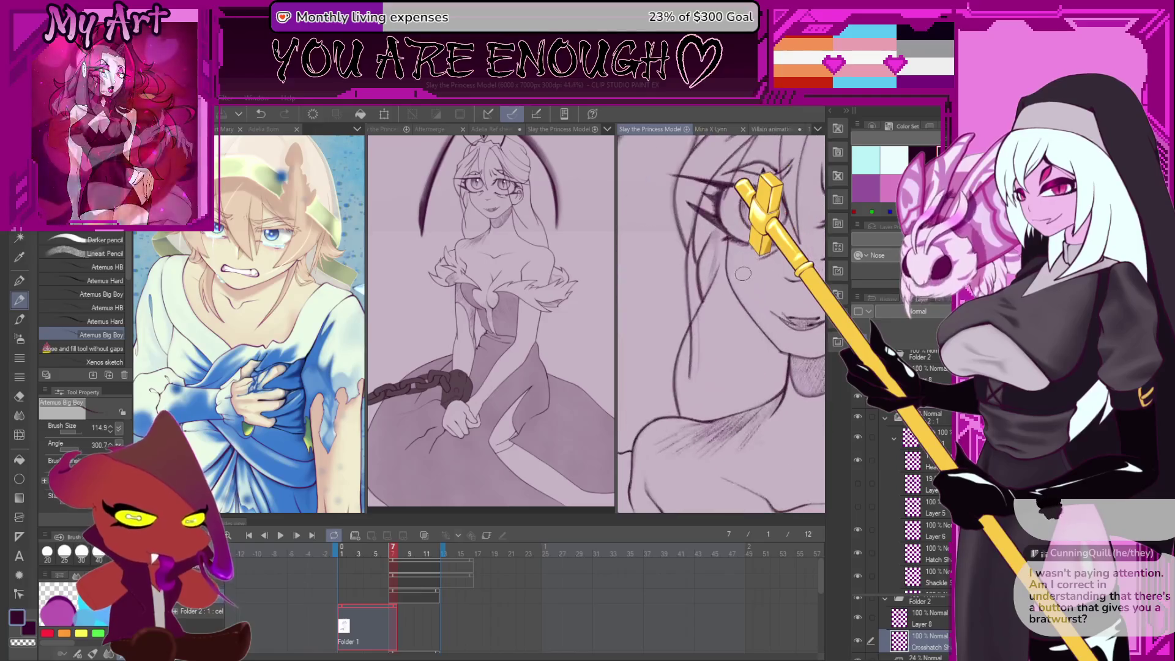
pyautogui.scroll(5, 743, 273)
pyautogui.scroll(3, 673, 367)
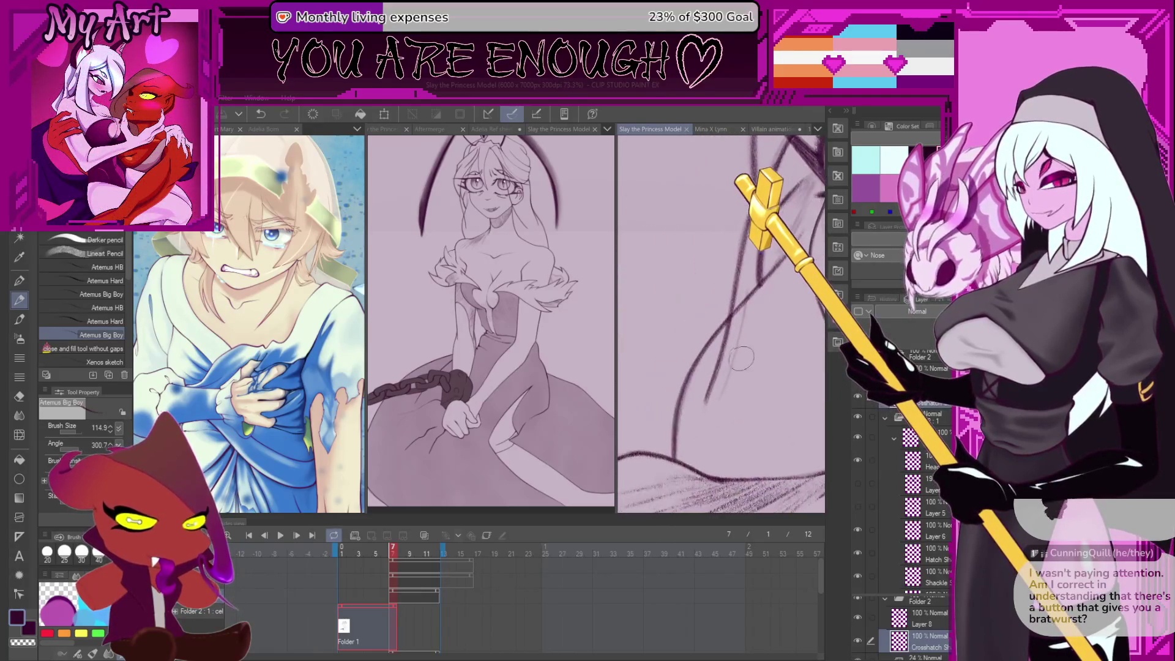
pyautogui.press('p')
pyautogui.press('p')
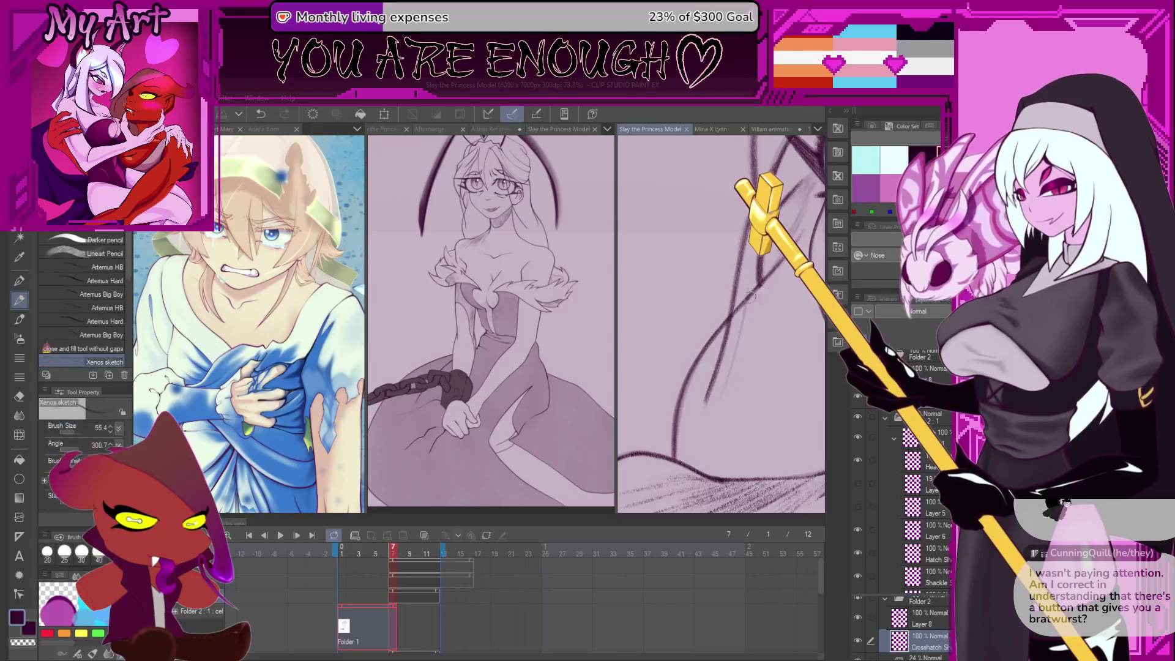
pyautogui.scroll(2, 738, 309)
pyautogui.moveTo(739, 307); pyautogui.dragTo(747, 344)
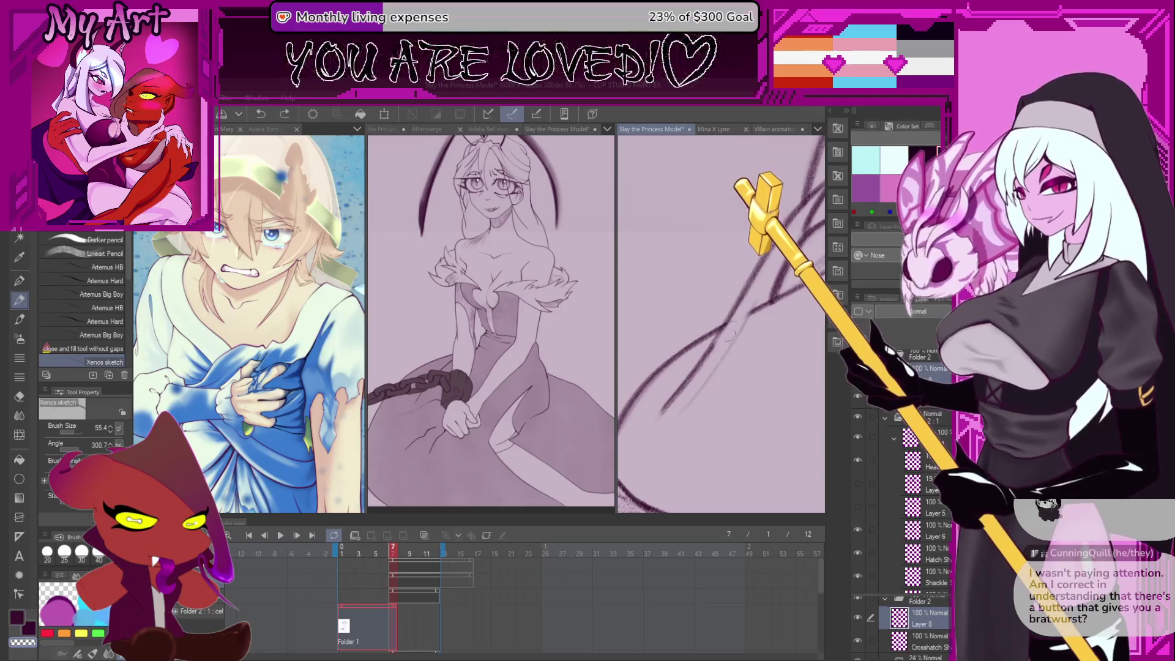
# Sketch new dark lines near the princess's eye, undoing the unwanted attempts
pyautogui.moveTo(718, 350); pyautogui.dragTo(694, 410)
pyautogui.hotkey('ctrl', 'z')
pyautogui.moveTo(659, 469)
pyautogui.mouseDown()
pyautogui.moveTo(746, 333)
pyautogui.moveTo(713, 379)
pyautogui.mouseUp()
pyautogui.hotkey('ctrl', 'z')
pyautogui.hotkey('ctrl', 'z')
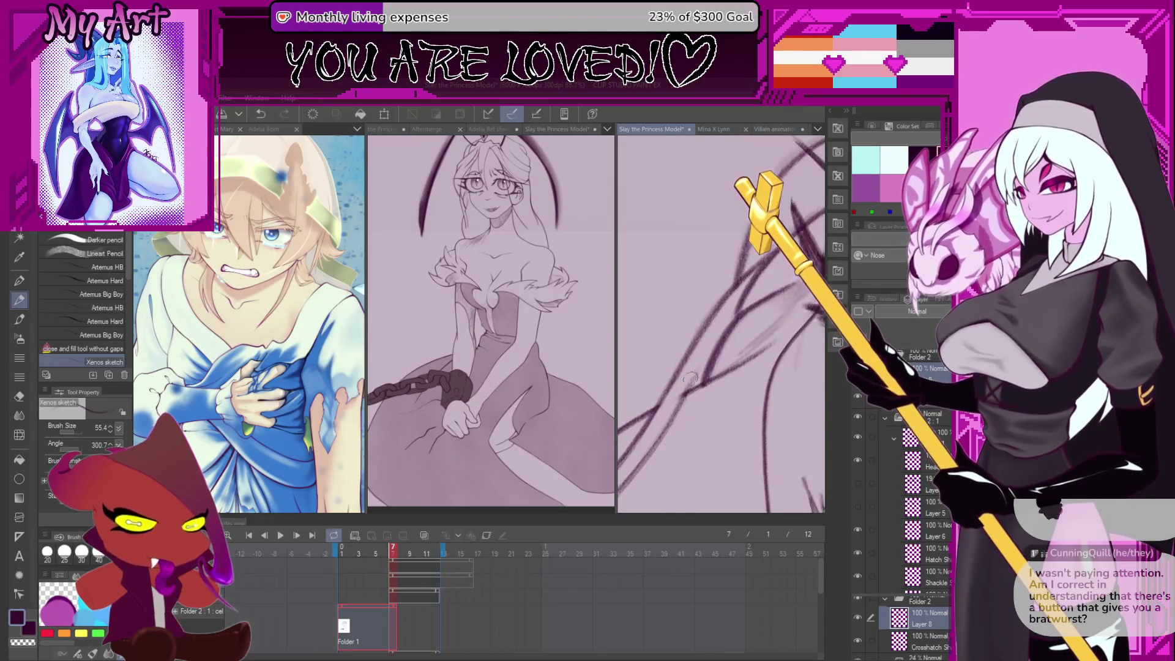
pyautogui.moveTo(752, 353); pyautogui.dragTo(709, 422)
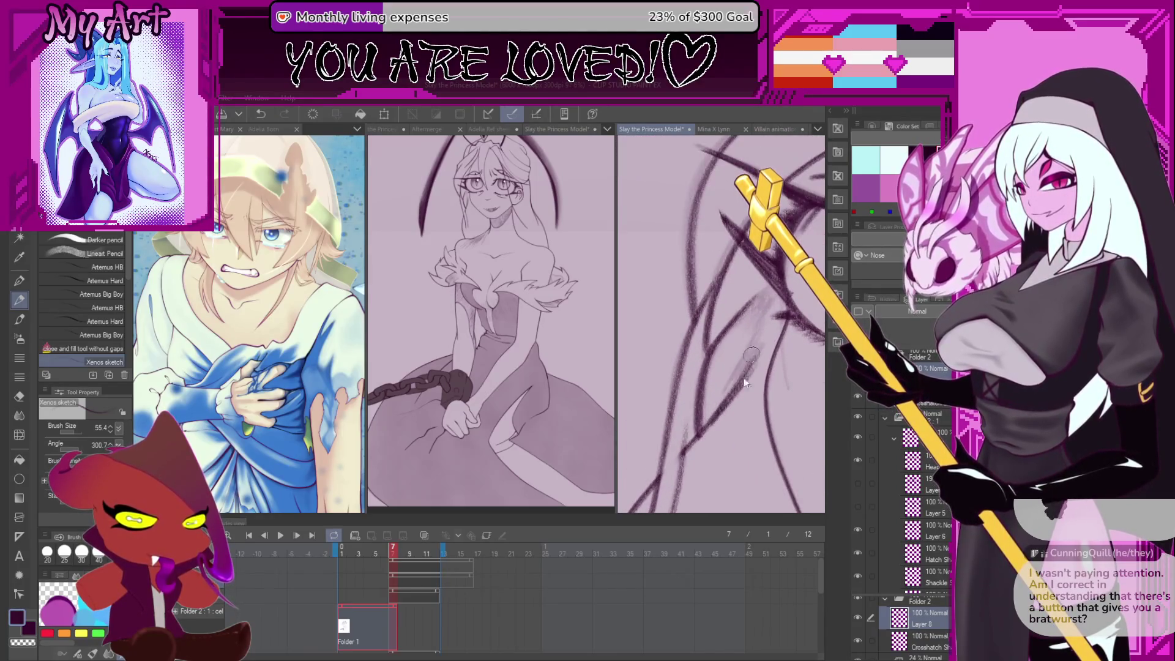
pyautogui.hotkey('ctrl', 'z')
pyautogui.moveTo(753, 346); pyautogui.dragTo(731, 386)
pyautogui.moveTo(768, 297); pyautogui.dragTo(745, 360)
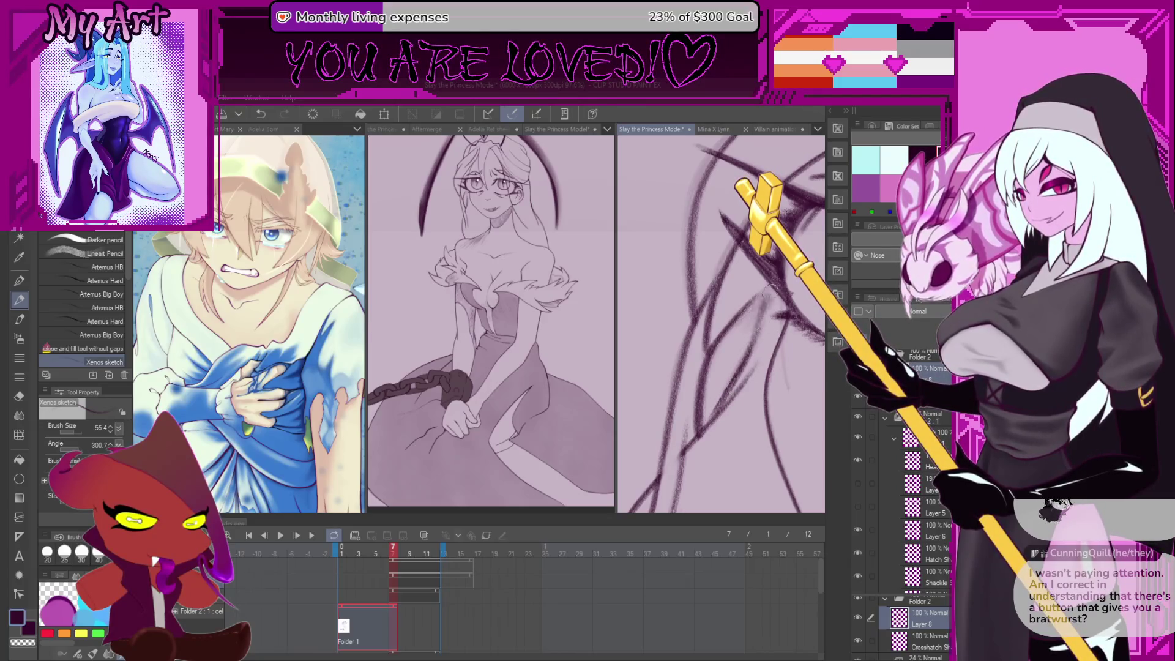
# Zoom out and shorten the Folder 1 cel on the timeline
pyautogui.scroll(-6, 746, 361)
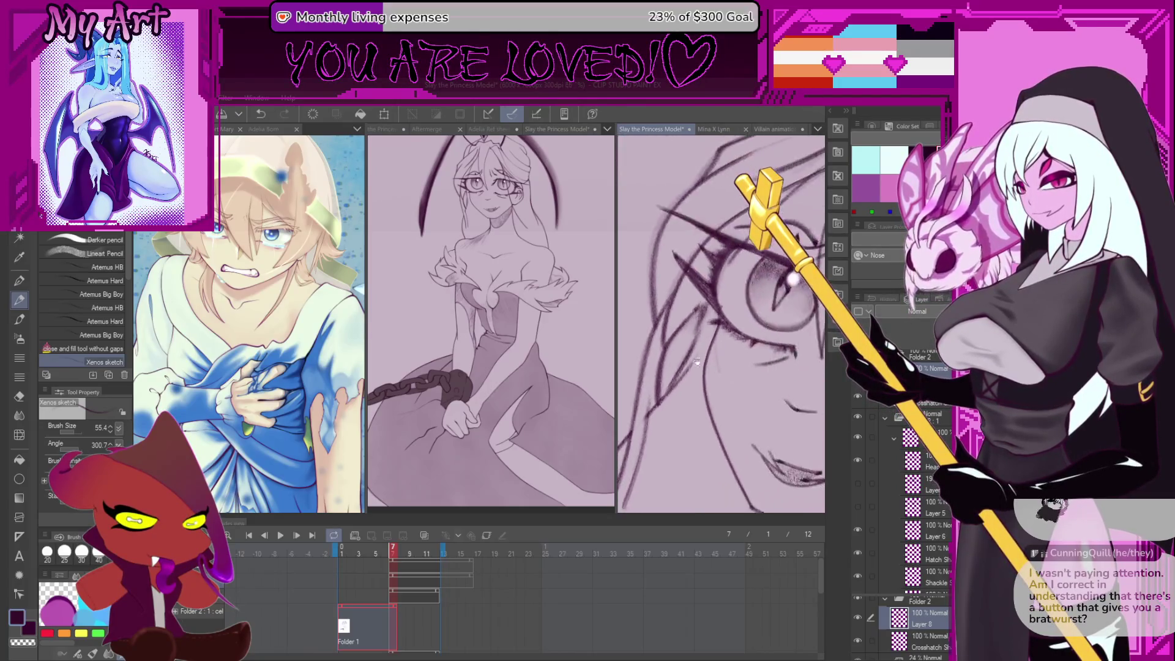
pyautogui.scroll(-3, 735, 382)
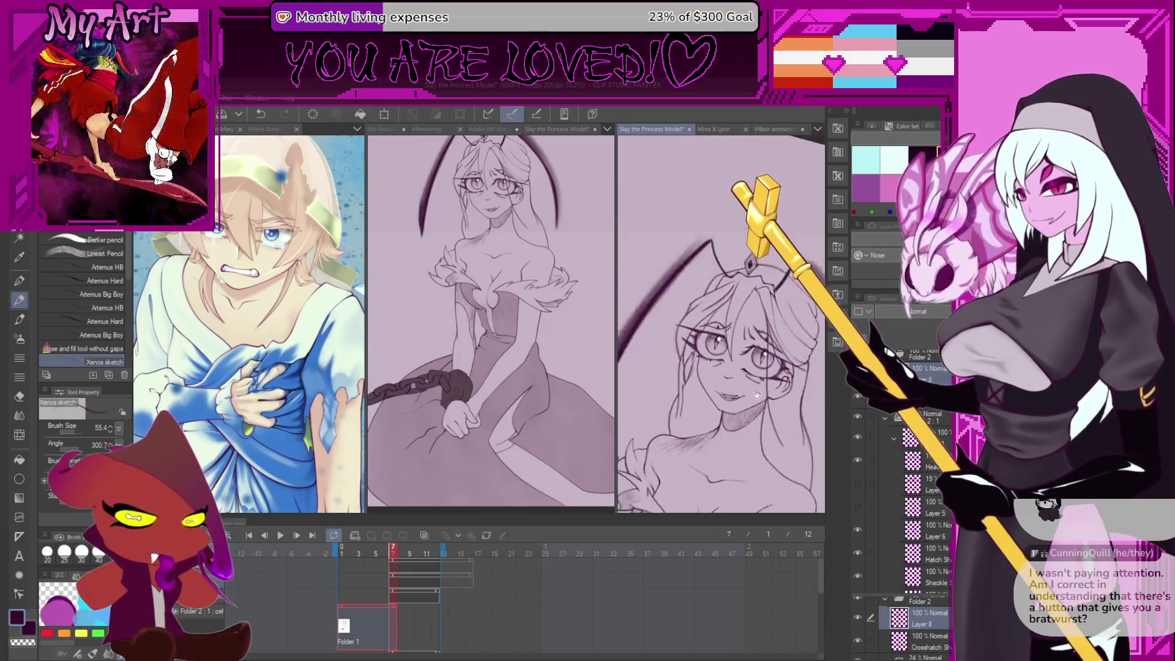
pyautogui.moveTo(394, 609); pyautogui.dragTo(389, 609)
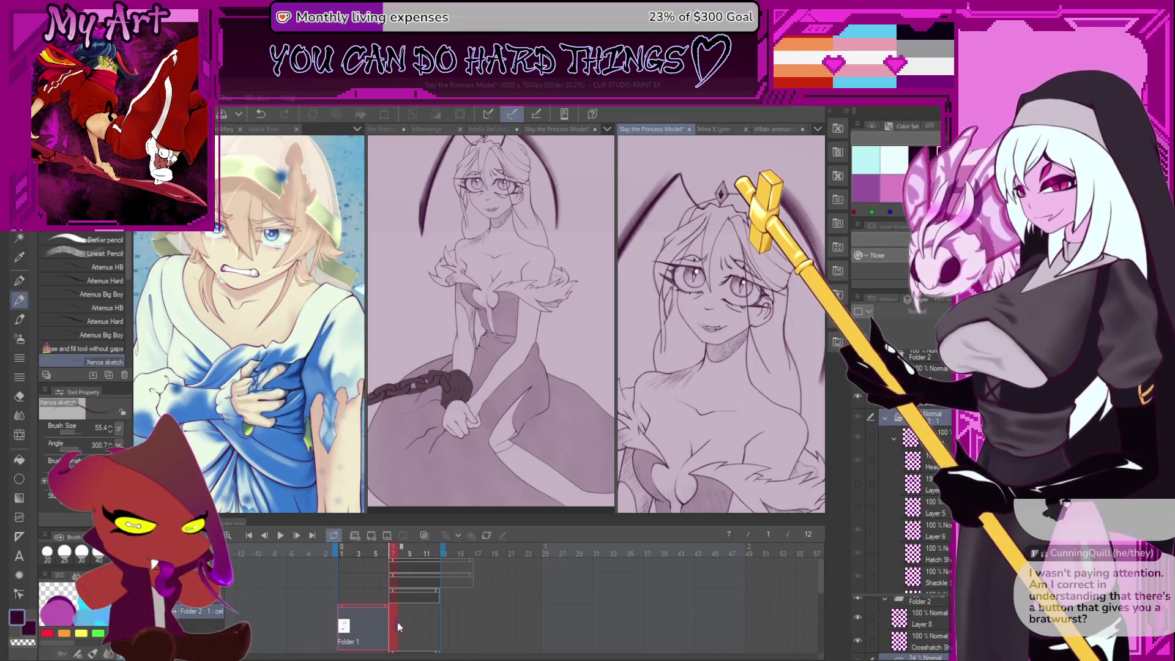
# Play the animation from frame 4 and stop it on frame 9
pyautogui.click(363, 606)
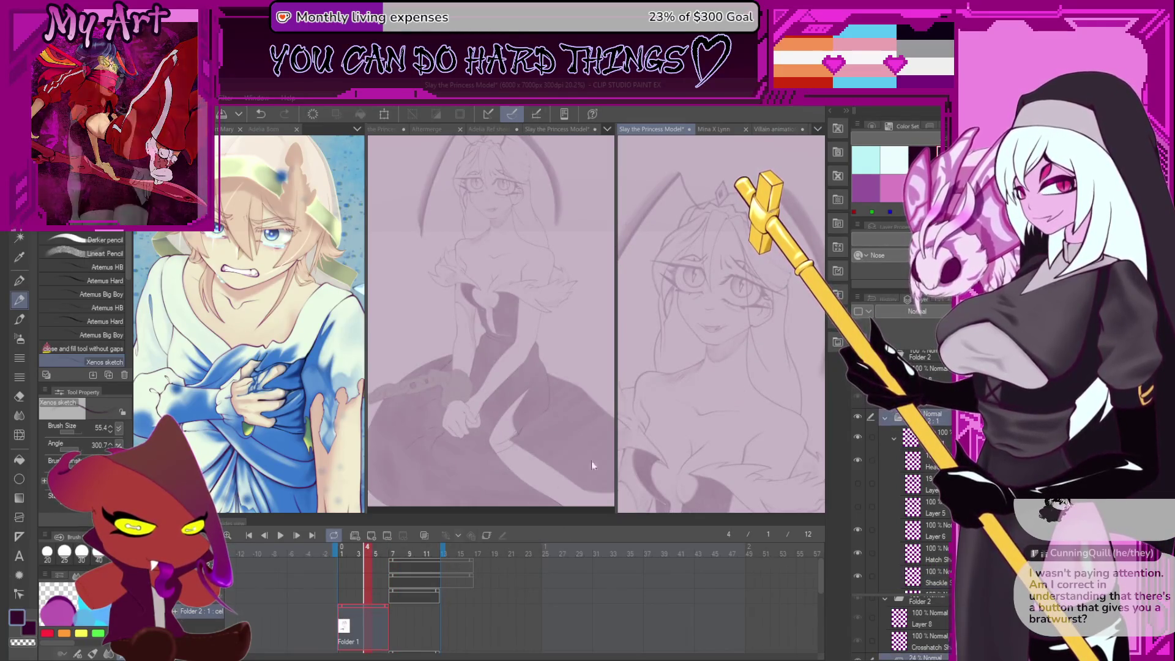
pyautogui.scroll(-3, 694, 429)
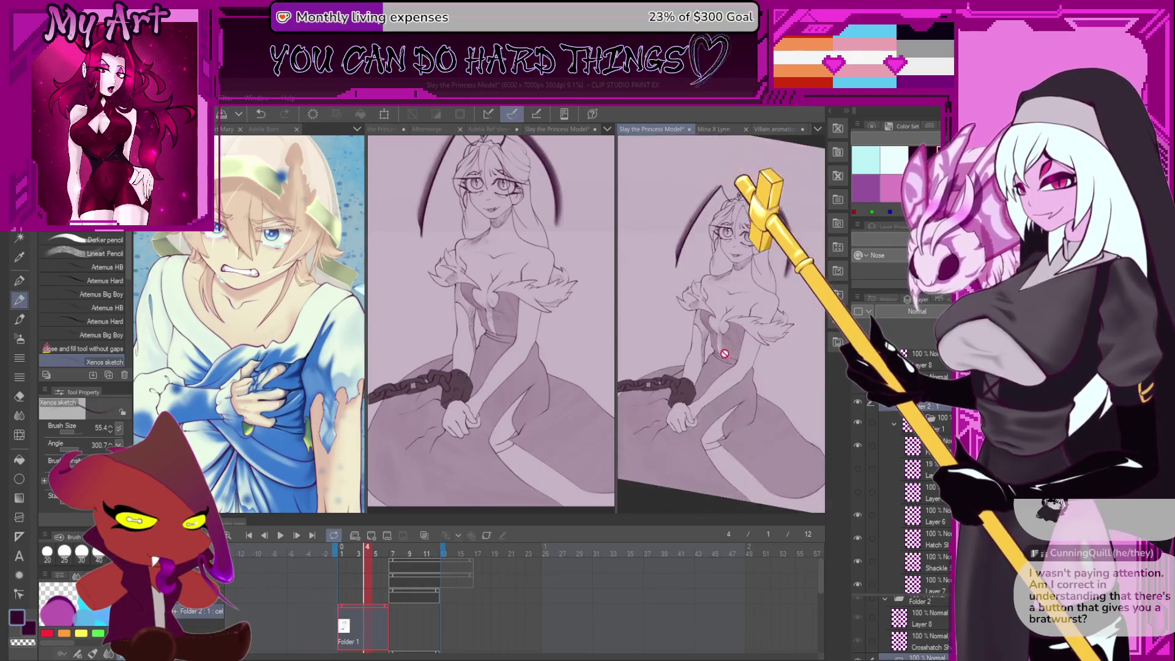
pyautogui.click(280, 535)
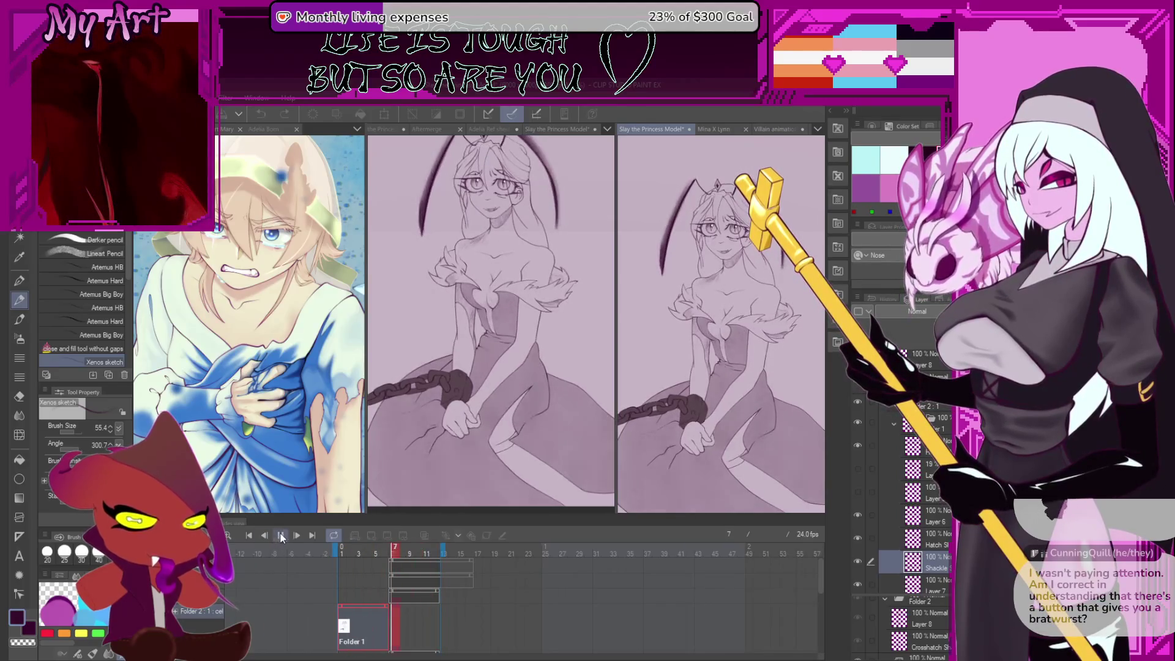
pyautogui.click(585, 349)
# Rotate the view around the head and extend the hair curve on frame 9
pyautogui.moveTo(744, 219); pyautogui.dragTo(732, 275)
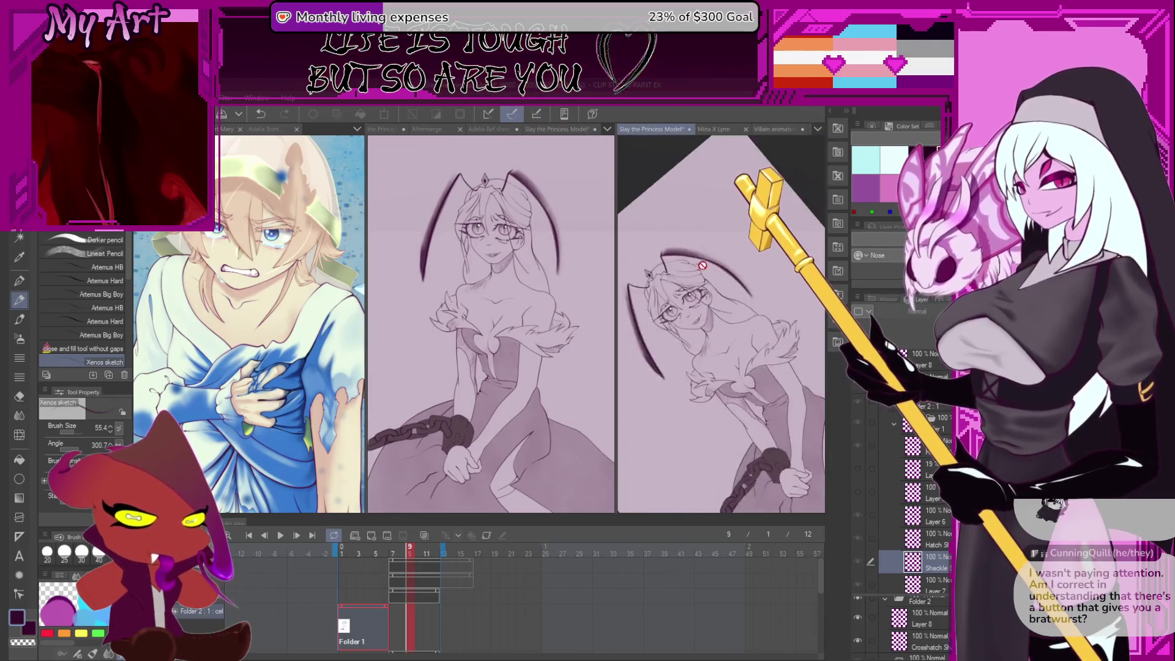
pyautogui.scroll(3, 681, 249)
pyautogui.moveTo(645, 266); pyautogui.dragTo(744, 304)
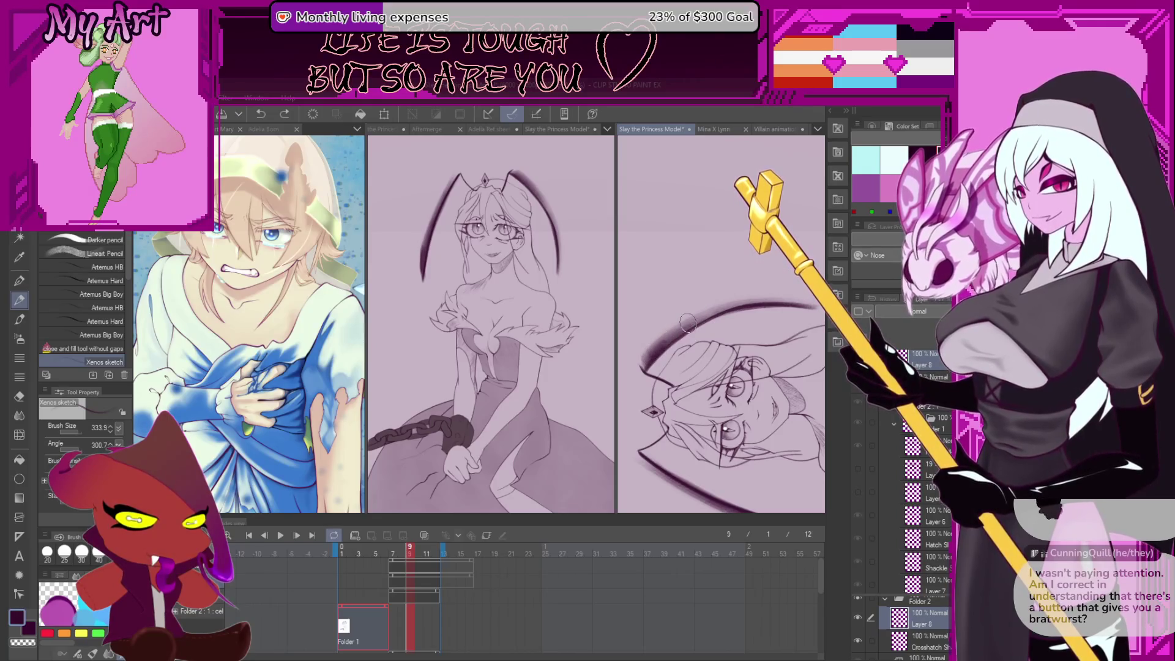
pyautogui.moveTo(688, 322); pyautogui.dragTo(761, 300)
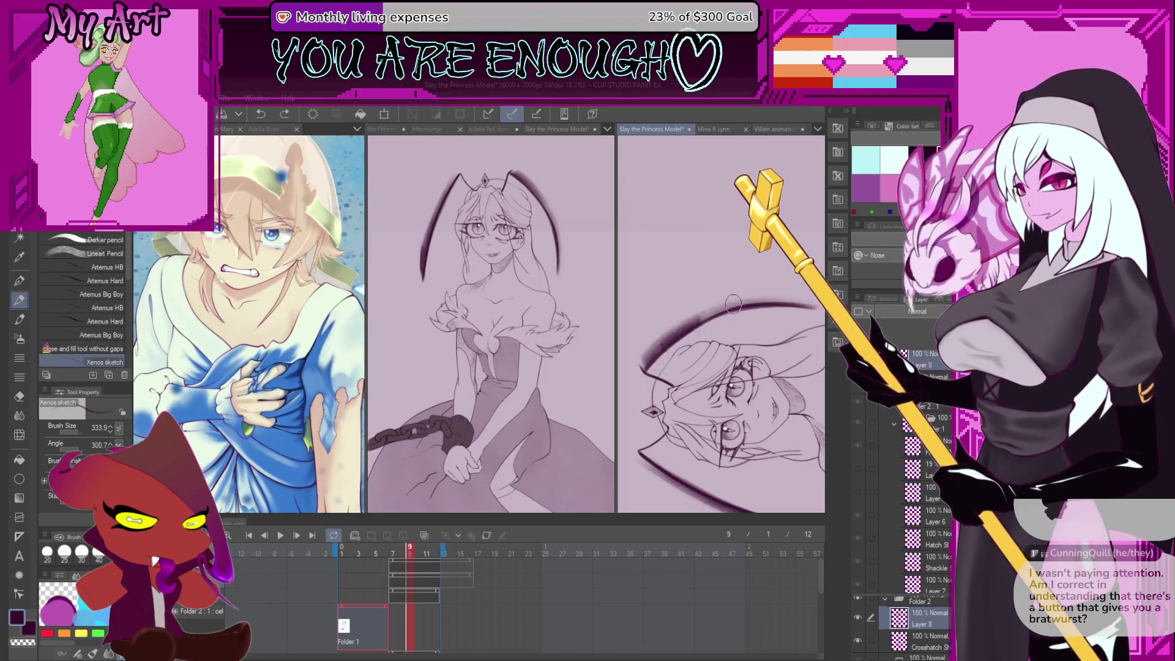
# On frame 8's Layer 8 in Folder 2, extend the dark hair arc down-left
pyautogui.click(387, 623)
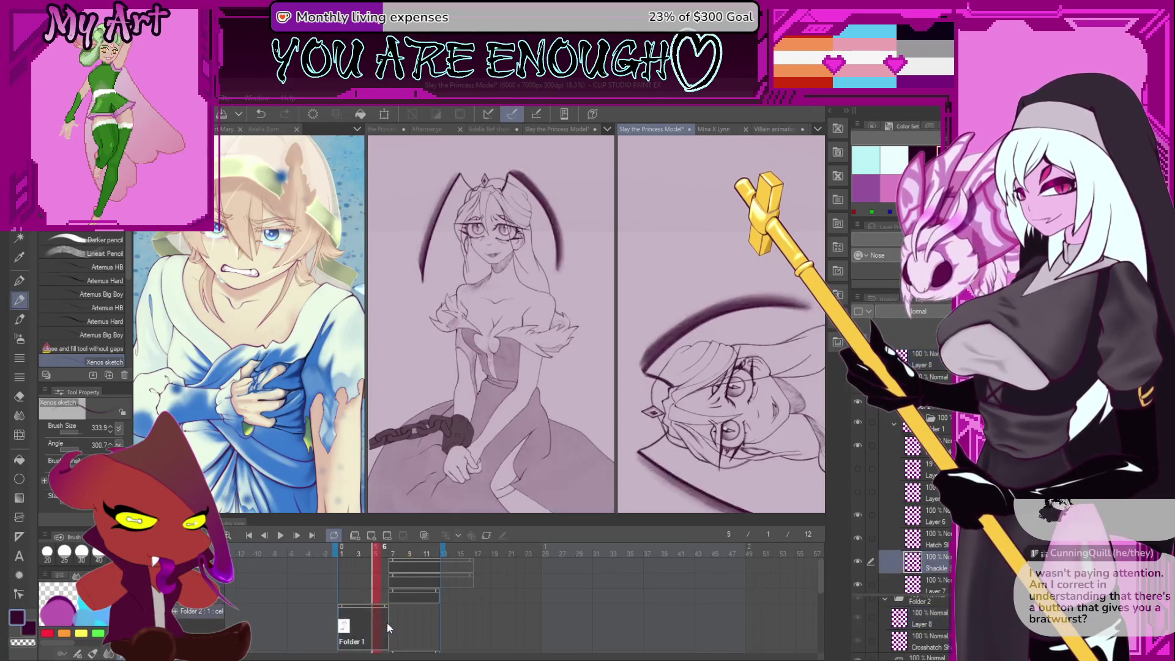
pyautogui.click(395, 622)
pyautogui.click(392, 626)
pyautogui.click(401, 630)
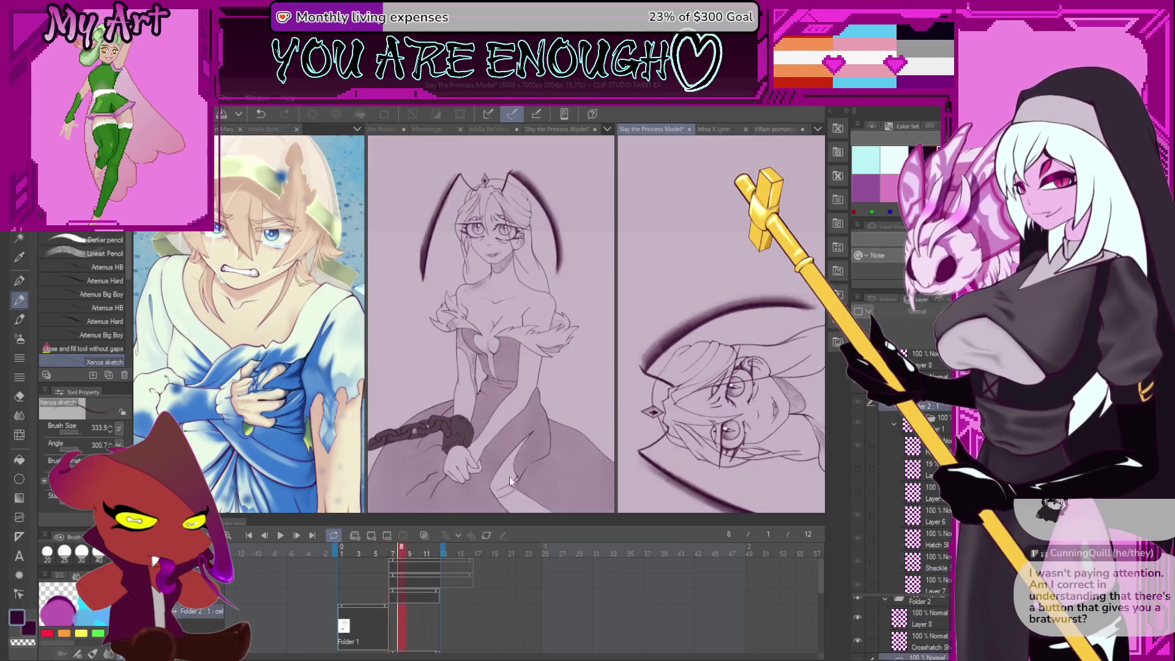
pyautogui.click(392, 589)
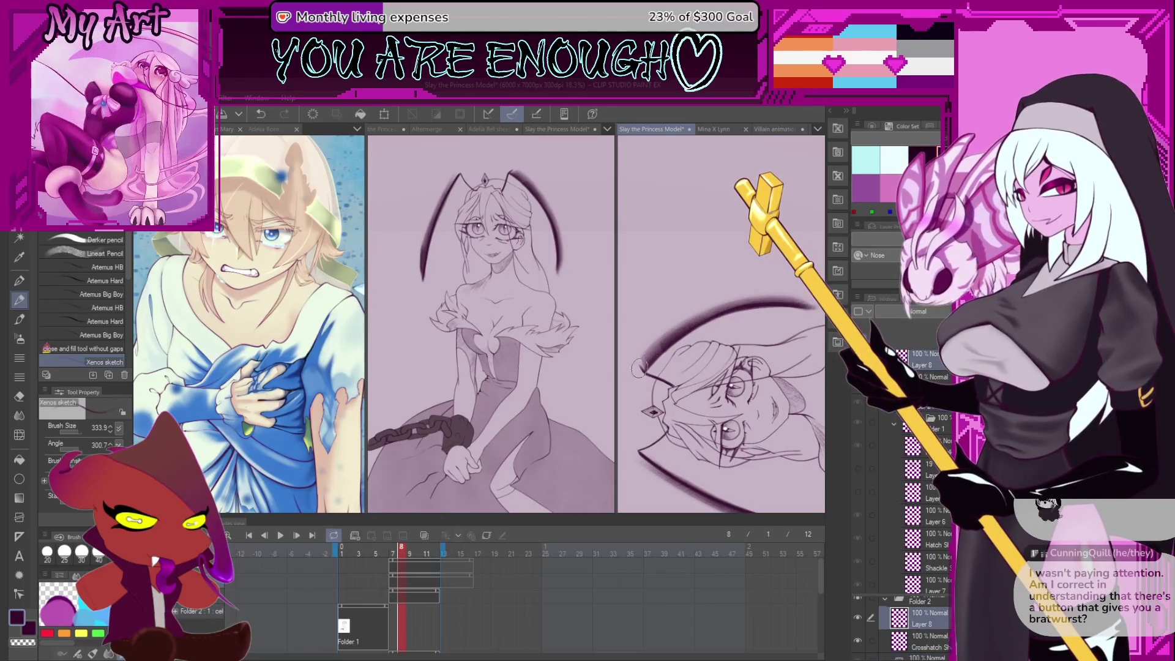
pyautogui.moveTo(642, 362); pyautogui.dragTo(659, 350)
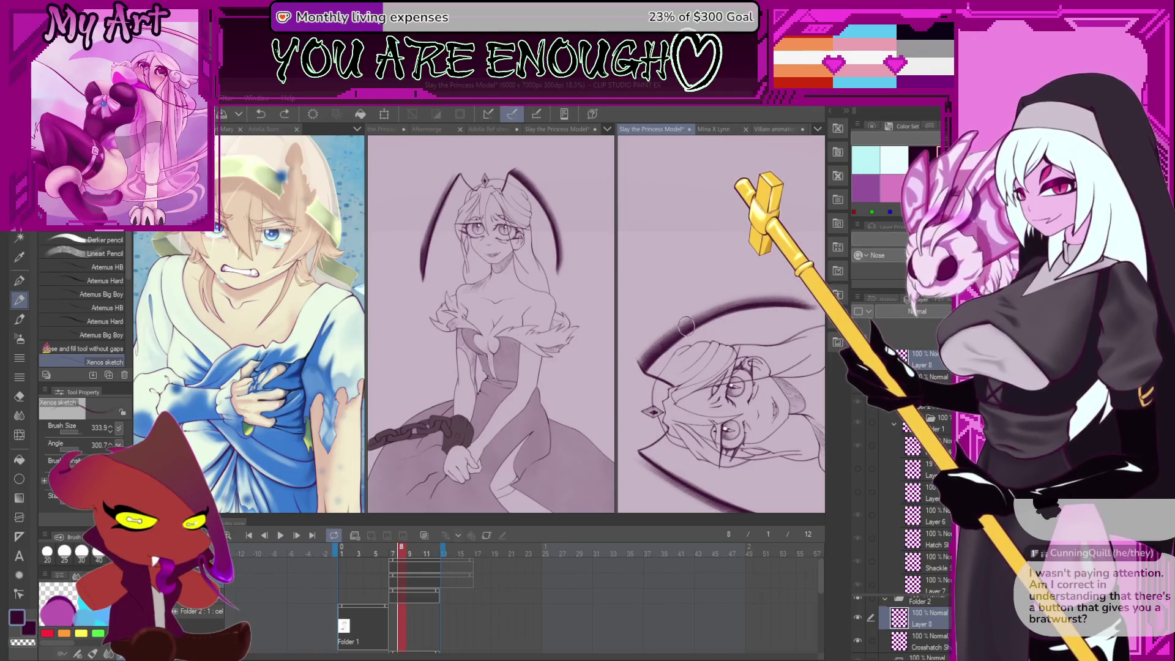
# Turn the view upright and play the animation to check the new frames
pyautogui.moveTo(805, 302); pyautogui.dragTo(737, 415)
pyautogui.scroll(2, 736, 413)
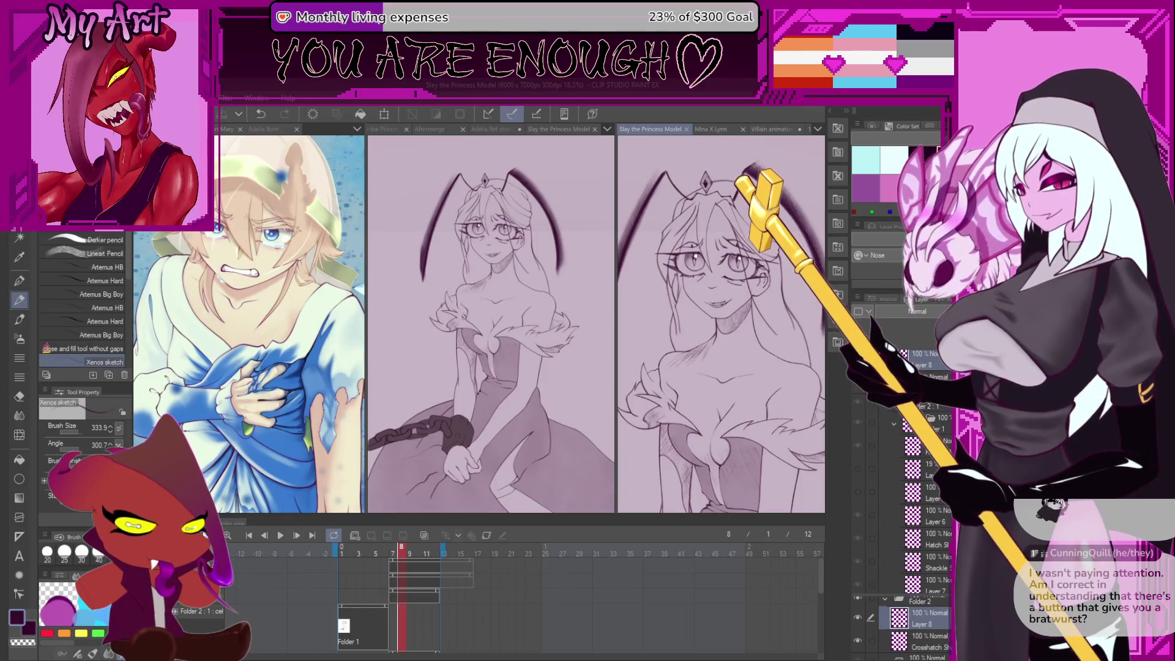
pyautogui.click(281, 535)
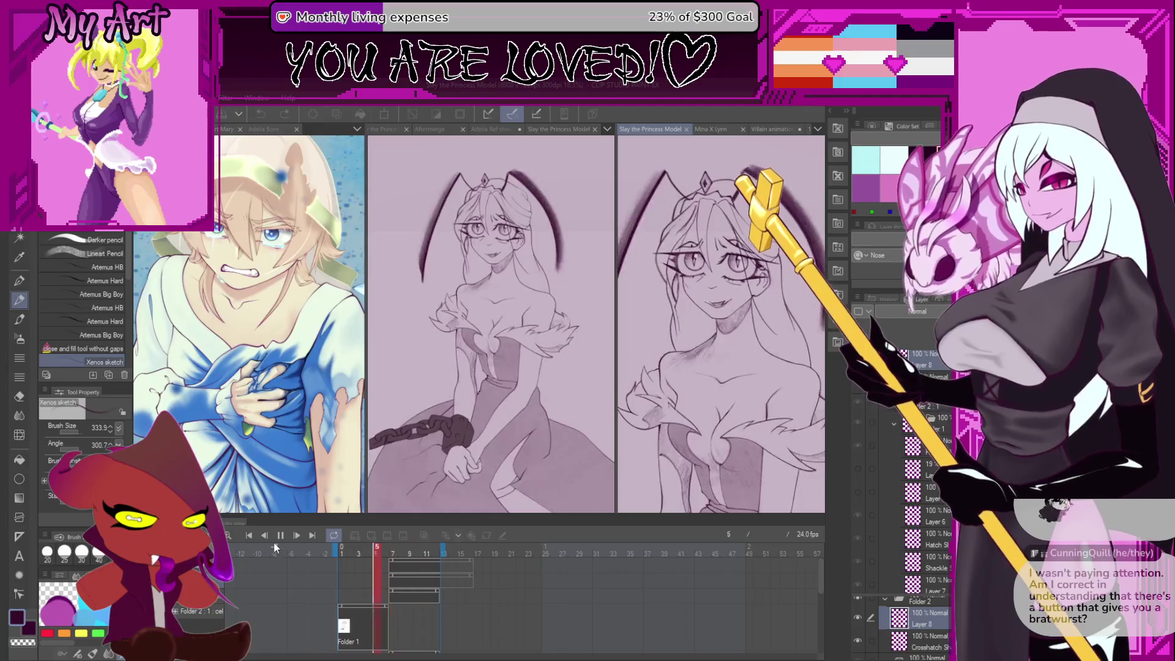
# Stop playback and drag the selected Crosshatch cels down onto the Folder 1 row
pyautogui.click(283, 538)
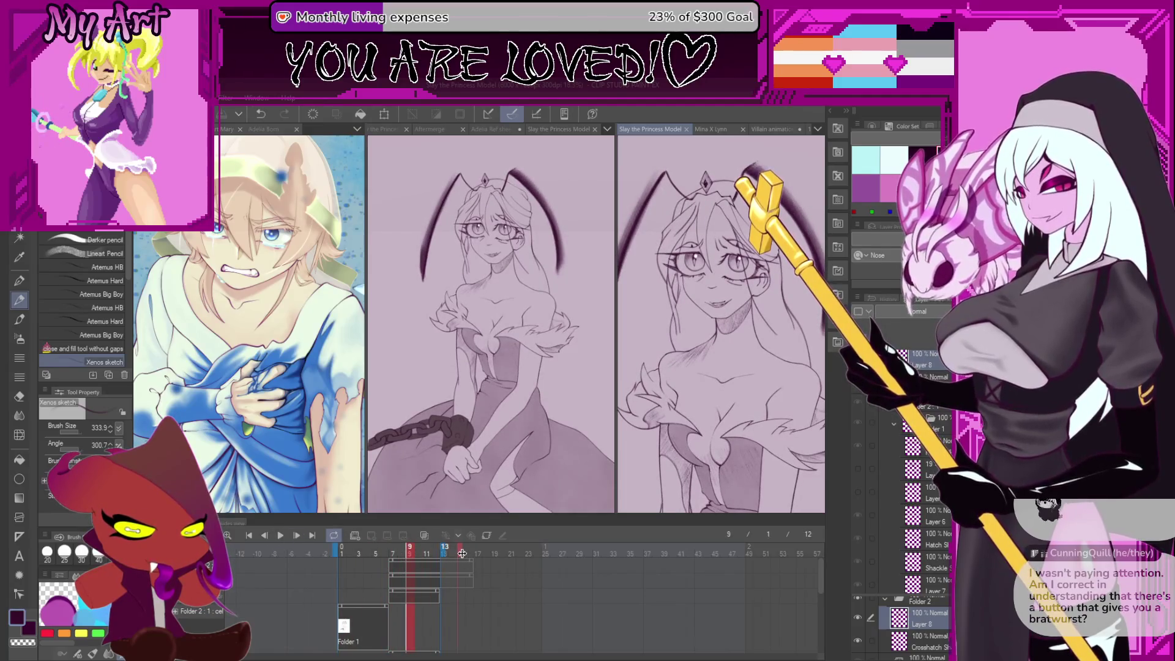
pyautogui.click(439, 591)
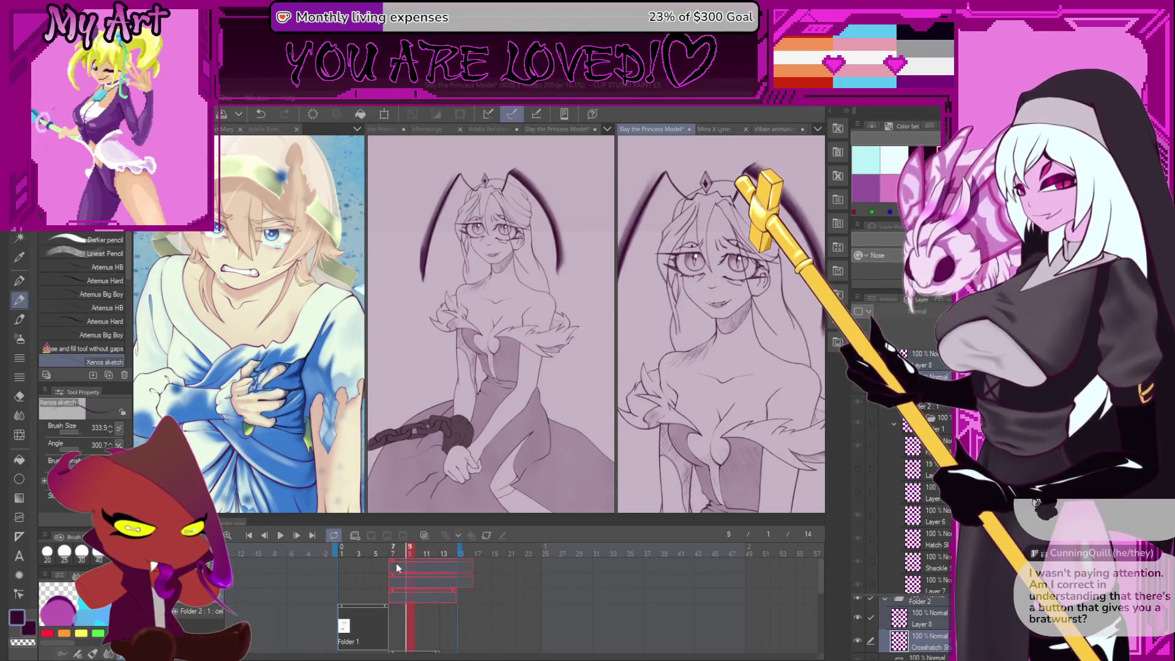
pyautogui.click(402, 584)
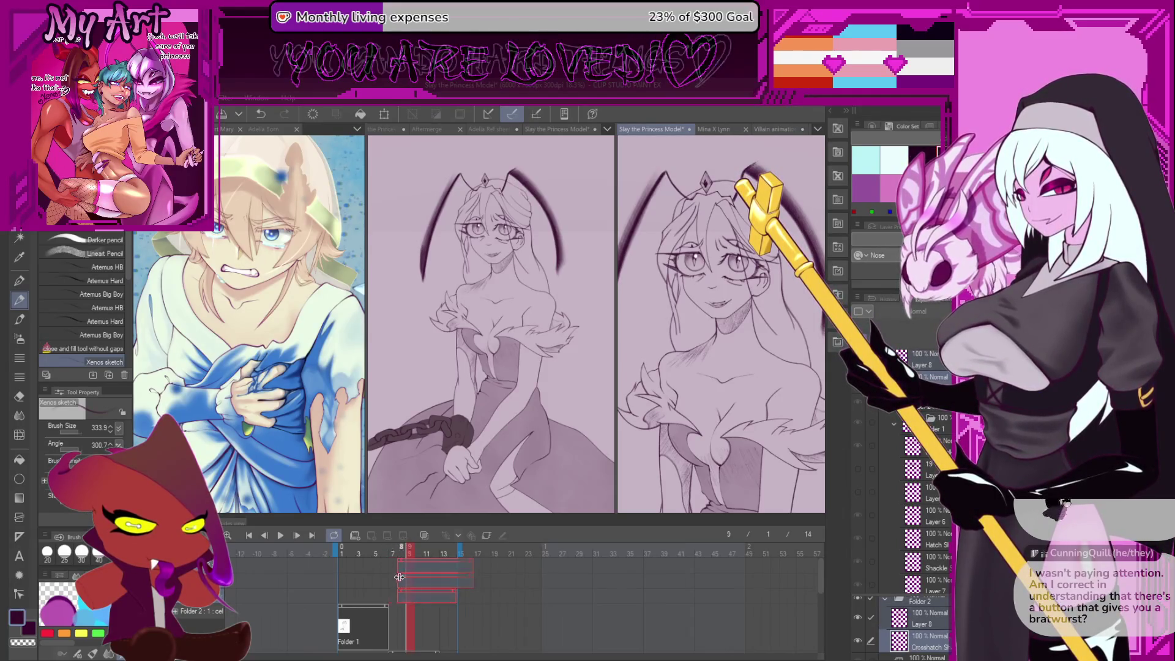
pyautogui.moveTo(399, 566); pyautogui.dragTo(397, 609)
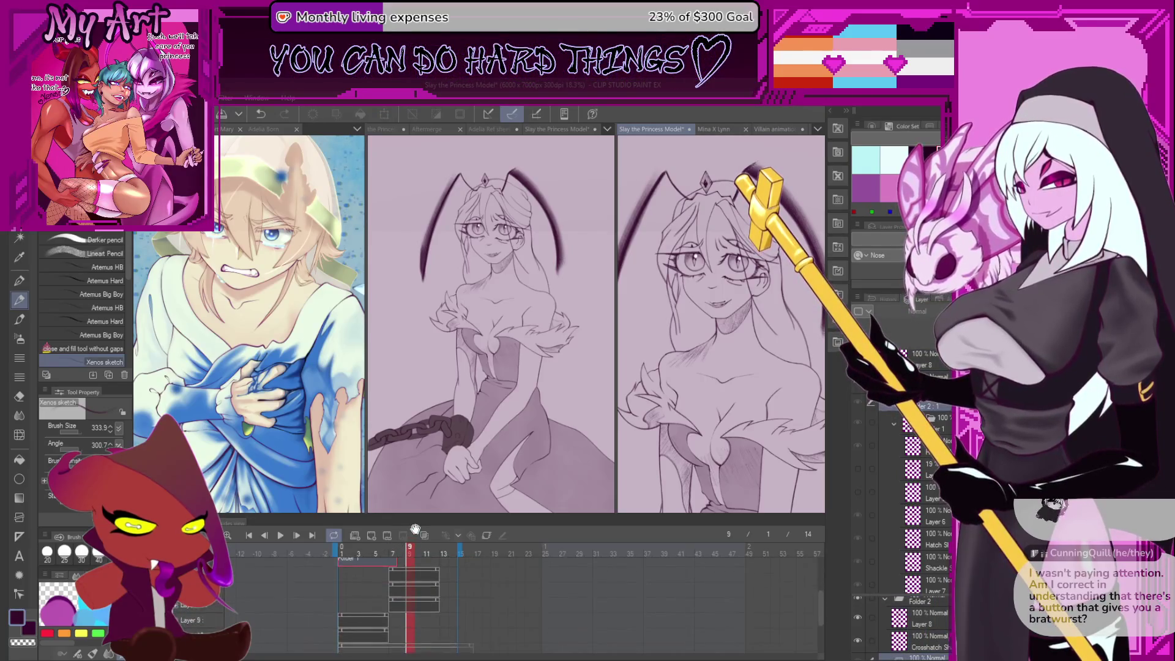
# Shift the moved cels one frame later, then play the animation from frame 5
pyautogui.click(401, 572)
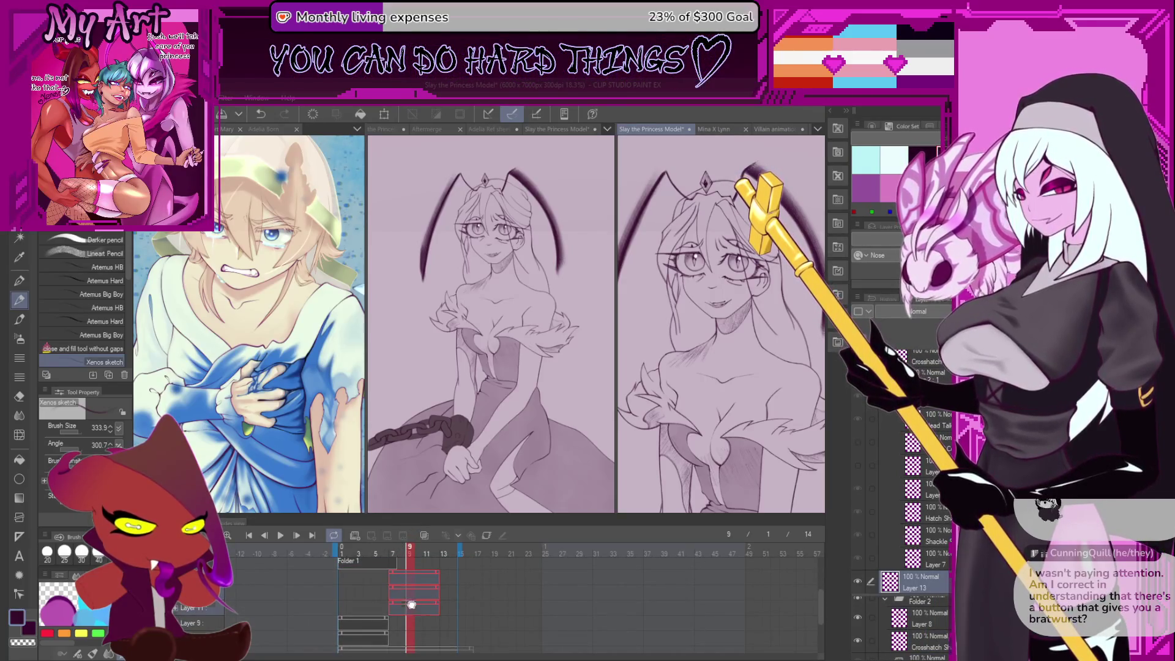
pyautogui.moveTo(416, 588); pyautogui.dragTo(434, 588)
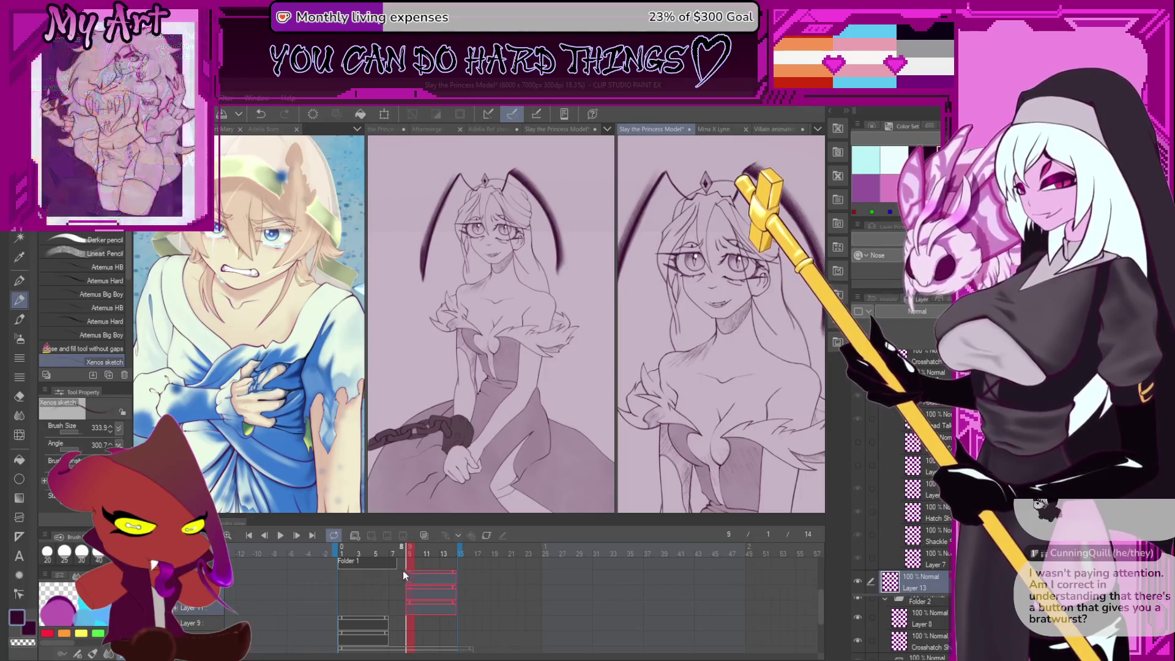
pyautogui.click(377, 604)
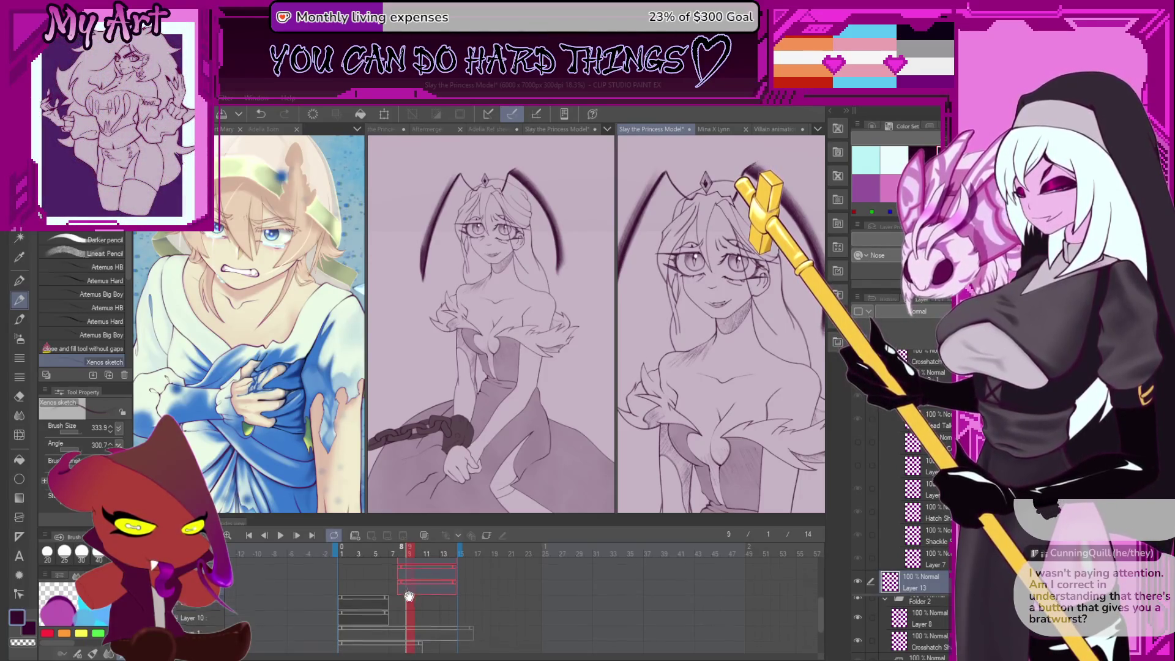
pyautogui.keyDown('shift'); pyautogui.click(377, 605); pyautogui.keyUp('shift')
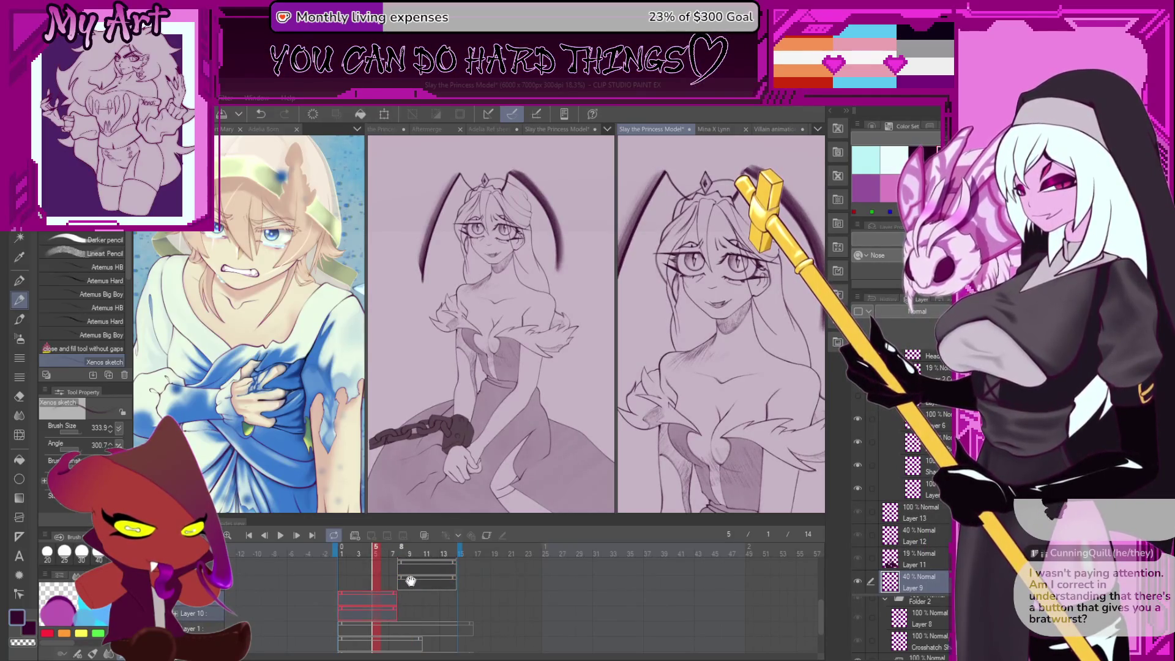
pyautogui.scroll(3, 410, 588)
pyautogui.click(279, 537)
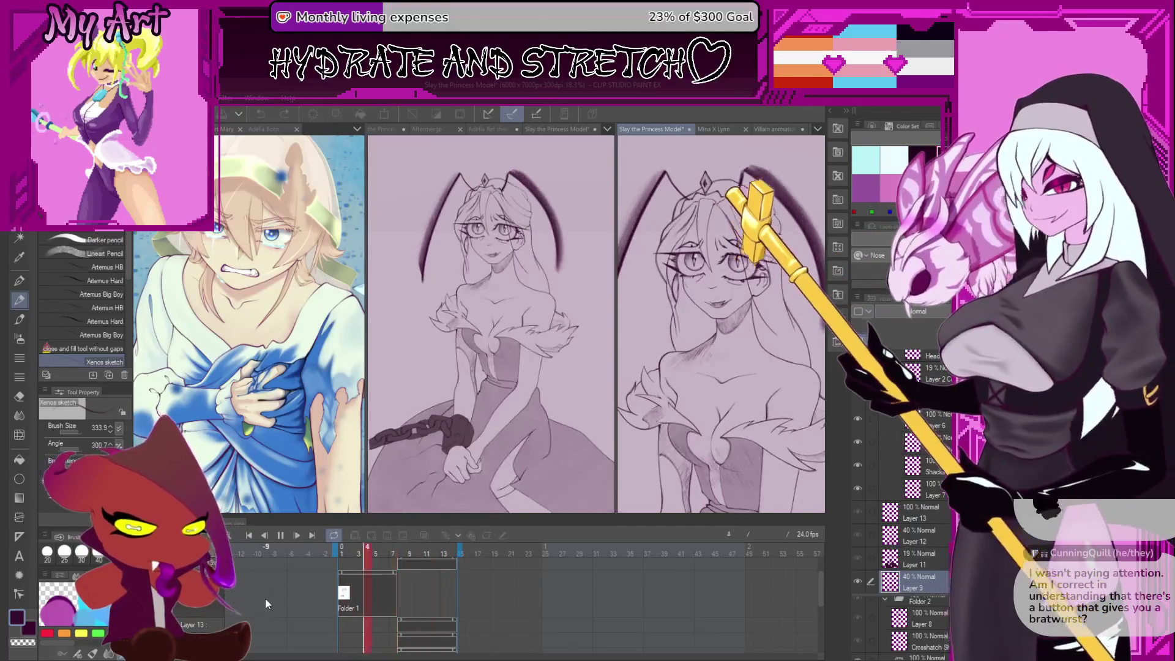
# Stop playback on frame 7 and select Layer 4 in the Layer palette
pyautogui.press('Return')
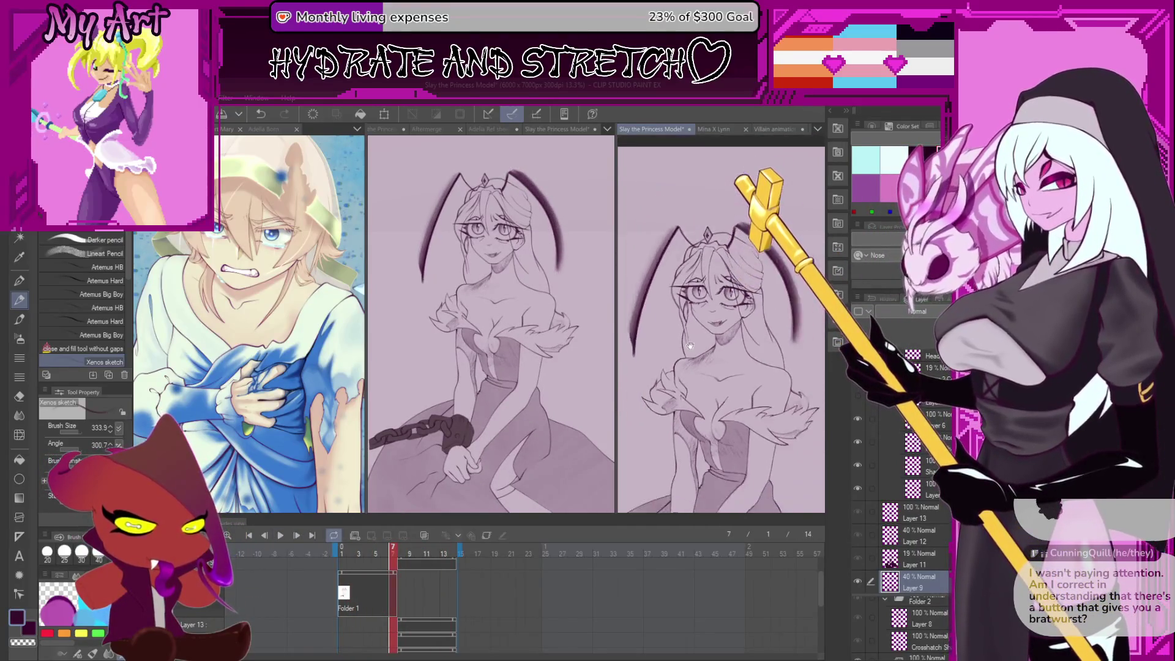
pyautogui.scroll(1, 377, 609)
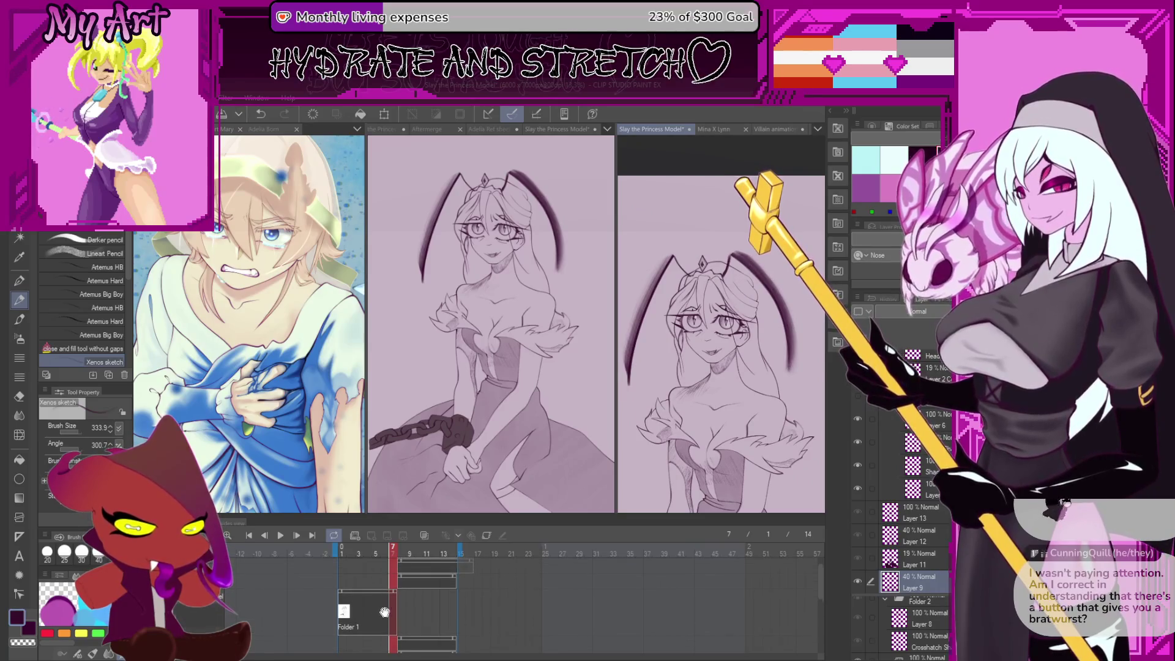
pyautogui.scroll(-1, 378, 609)
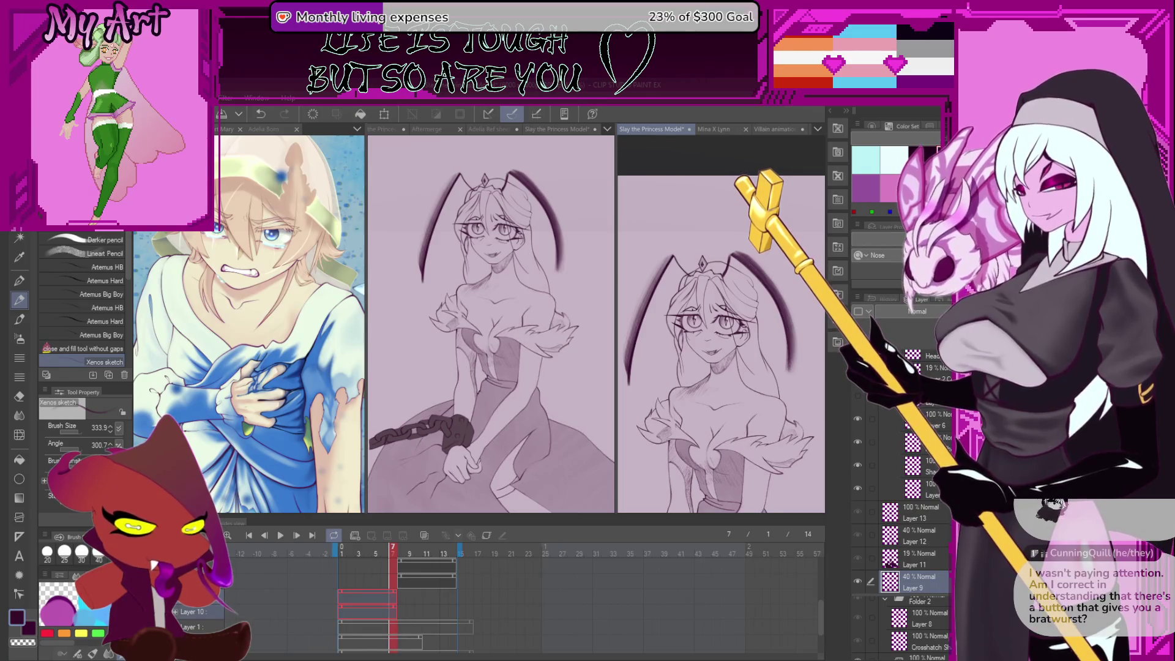
pyautogui.scroll(-3, 249, 615)
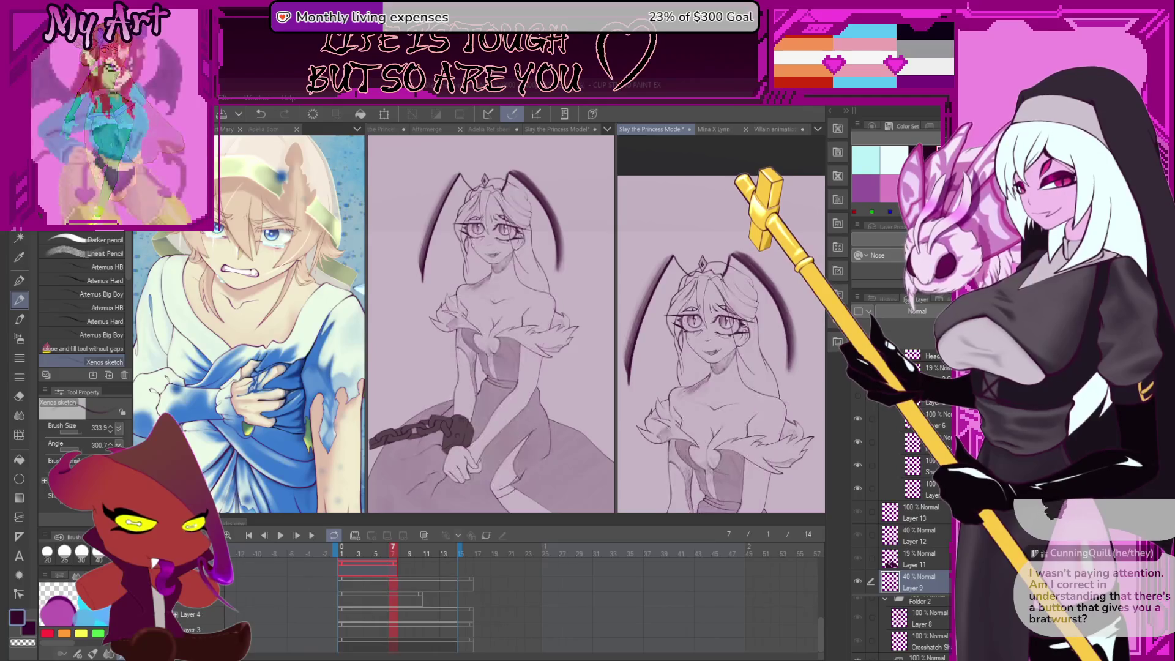
pyautogui.scroll(-3, 915, 489)
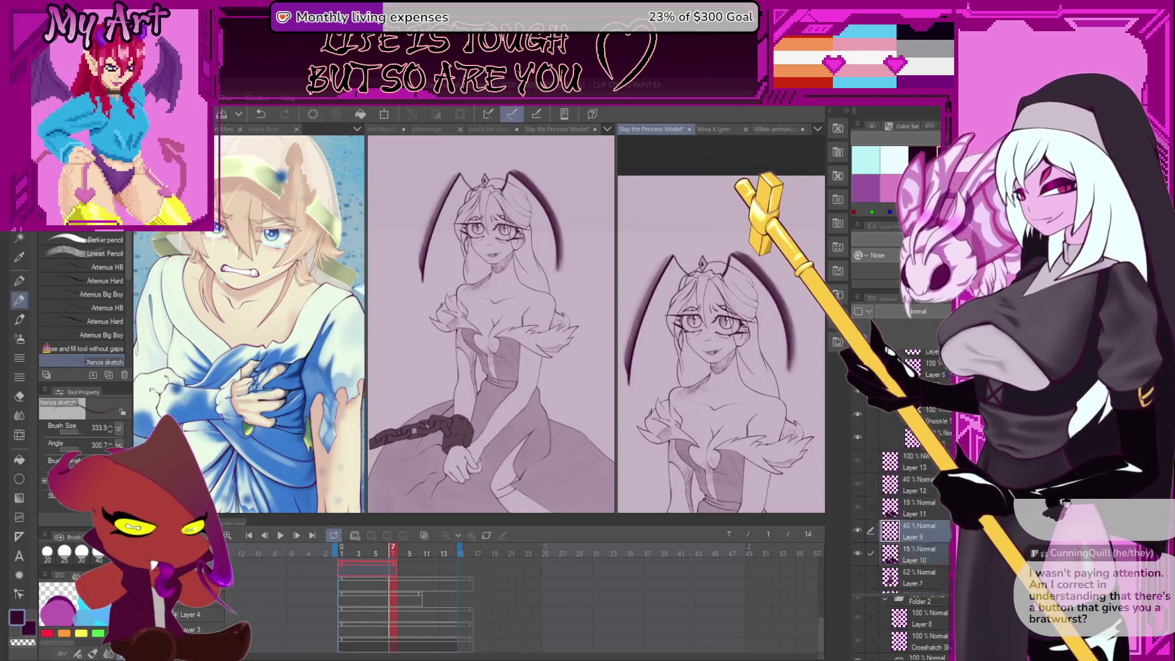
pyautogui.click(918, 535)
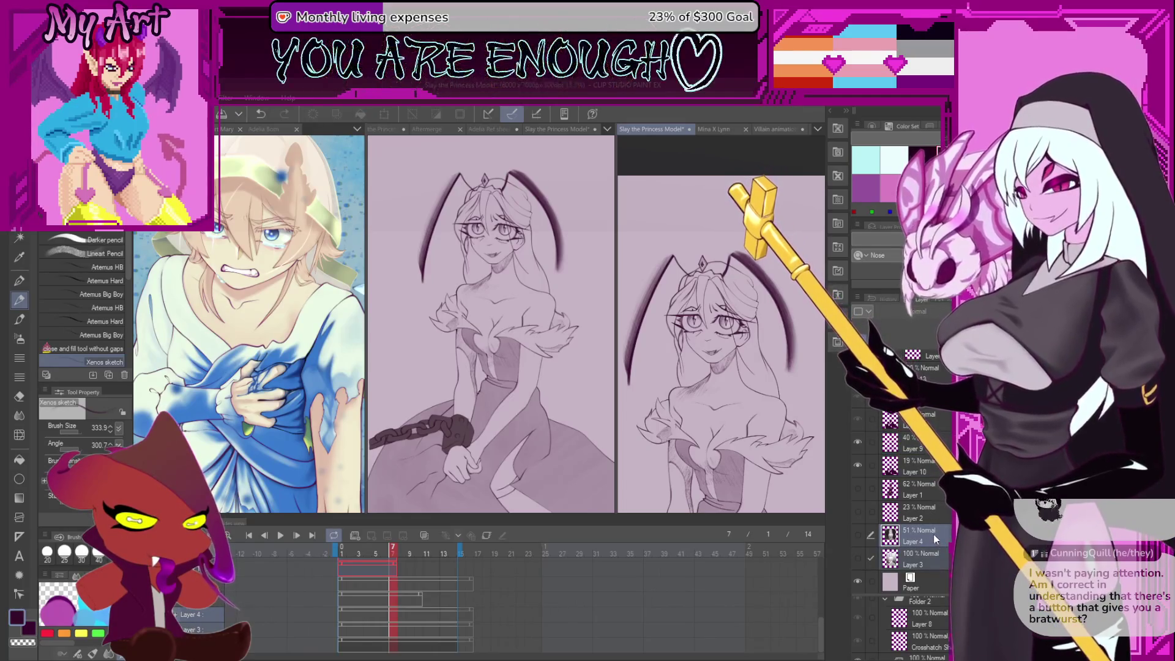
pyautogui.scroll(5, 930, 508)
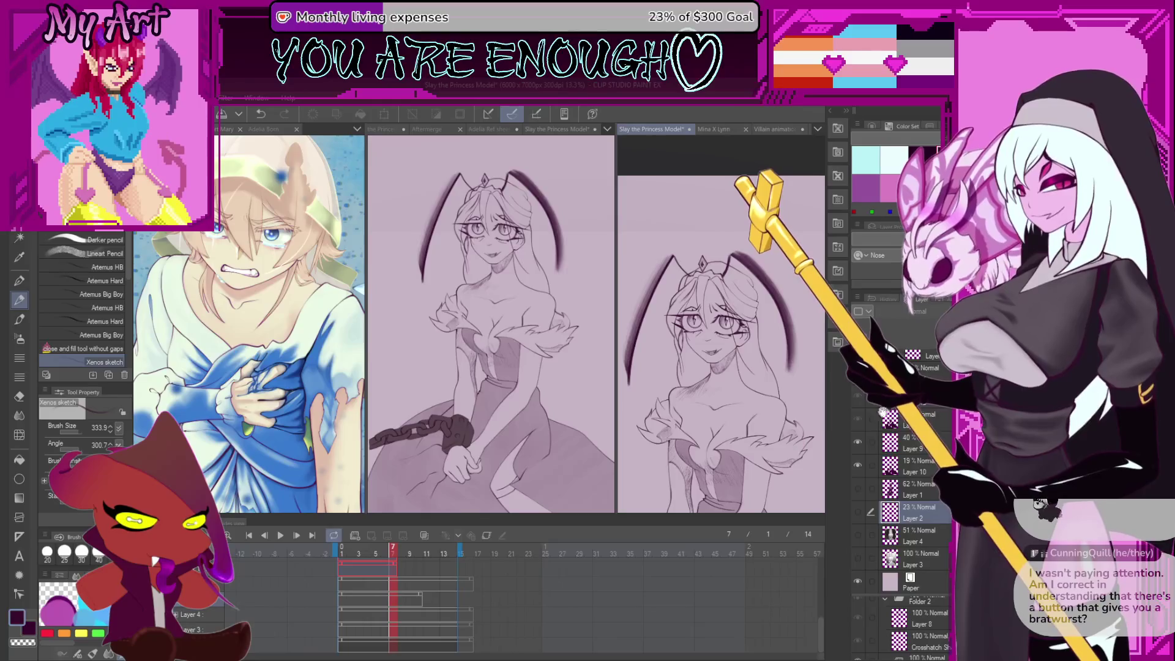
pyautogui.scroll(3, 850, 465)
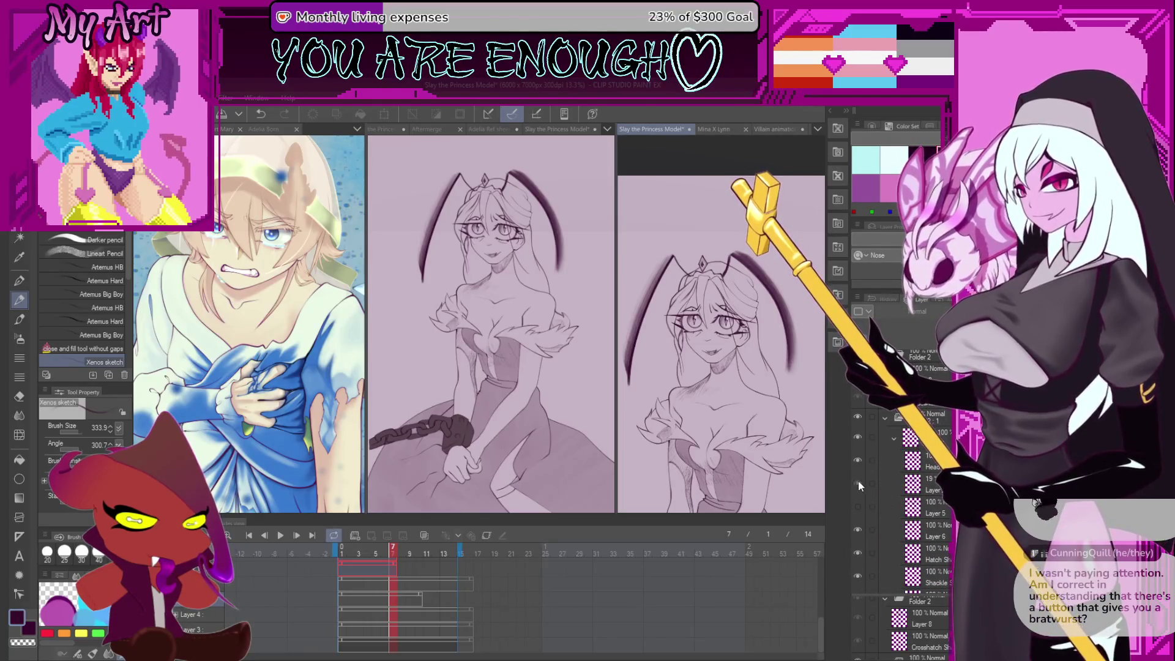
# Hide the dark arc-stroke layer and toggle the sketch lineart layer to compare
pyautogui.click(857, 507)
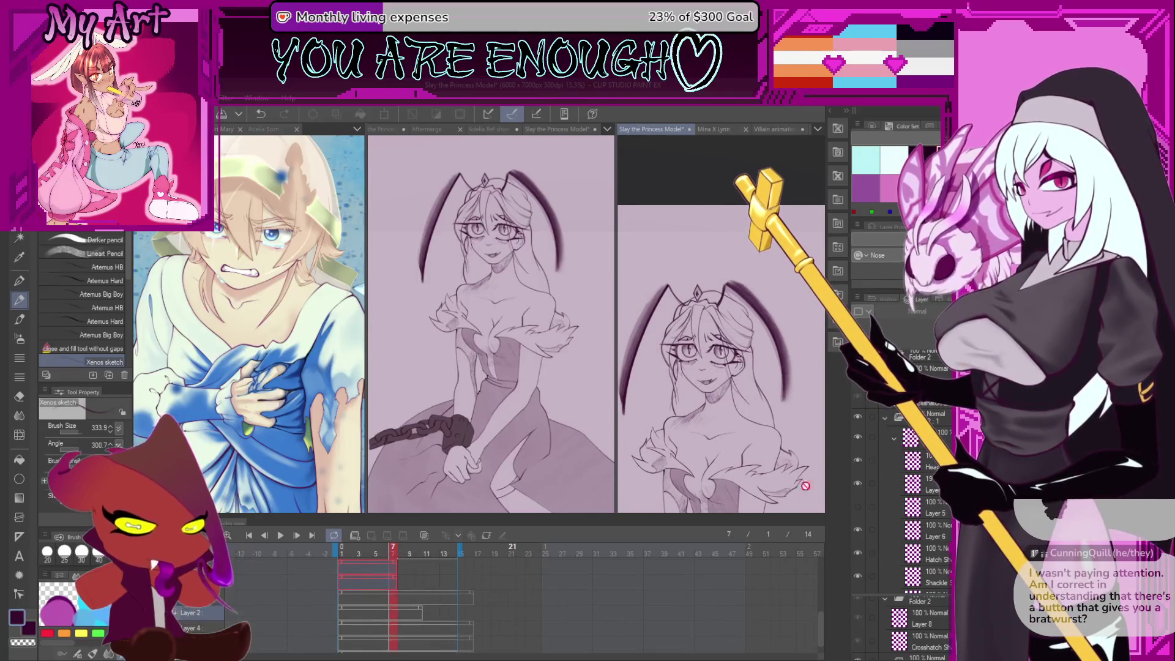
pyautogui.click(858, 459)
pyautogui.click(858, 445)
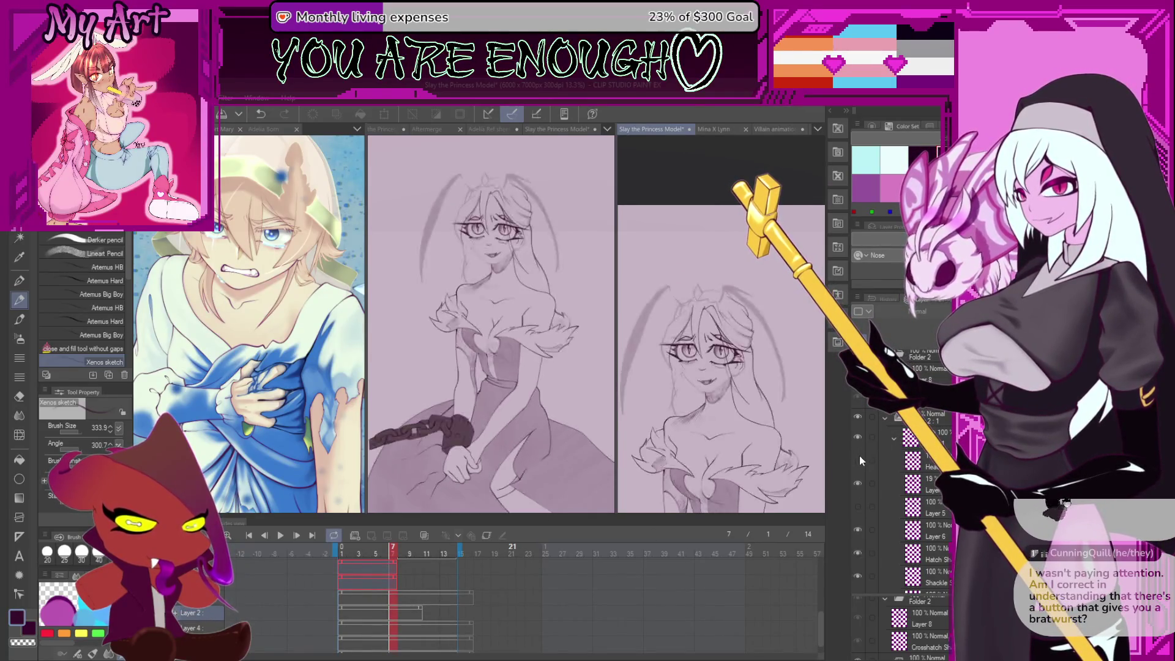
pyautogui.click(859, 475)
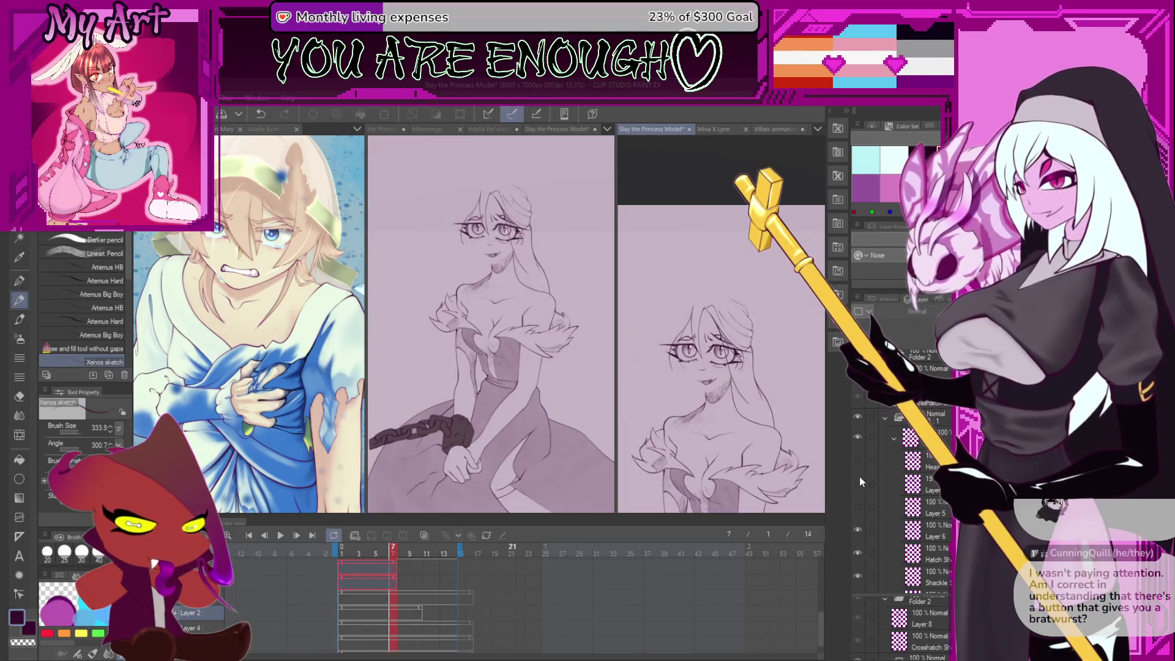
pyautogui.click(859, 476)
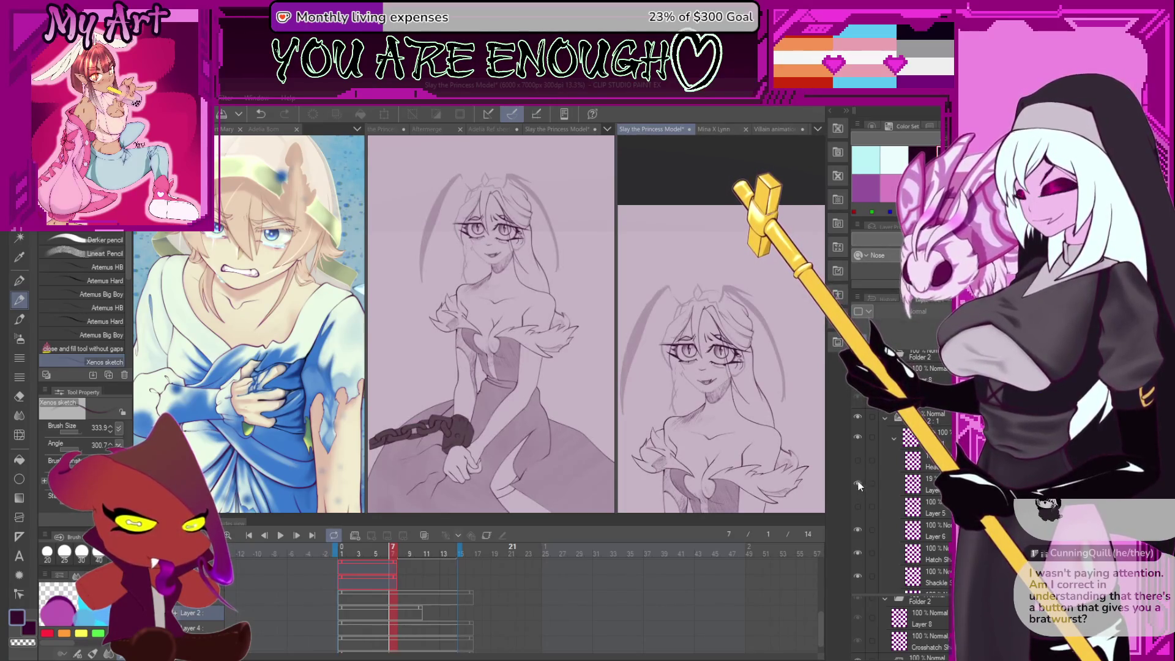
pyautogui.click(858, 441)
pyautogui.click(857, 438)
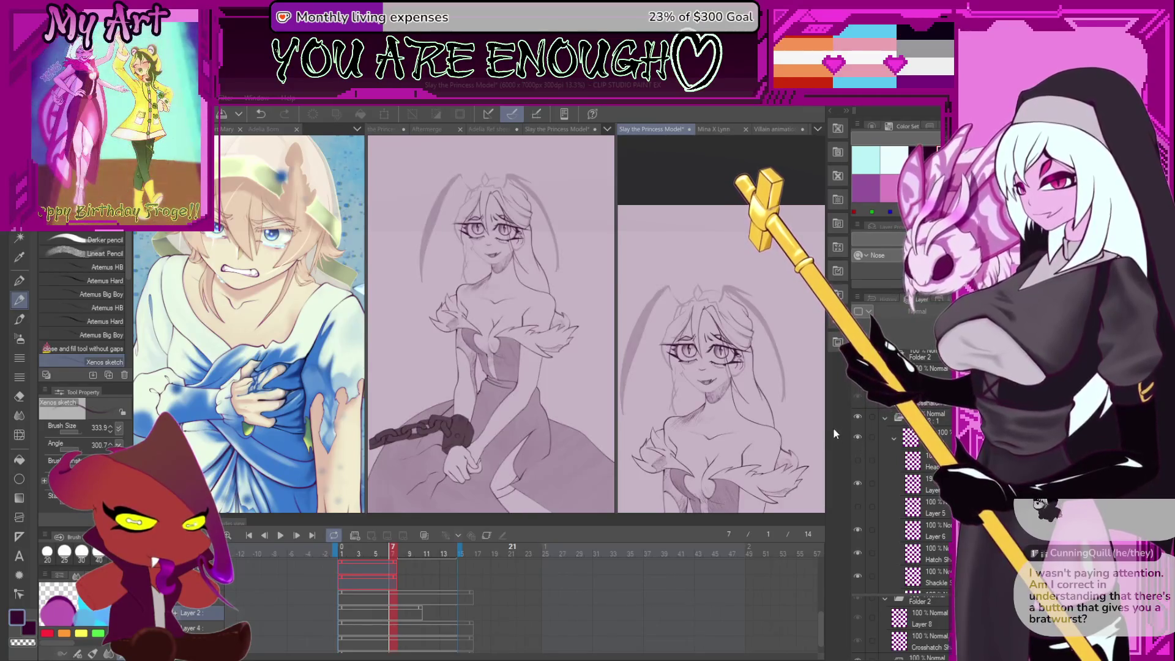
# Switch to the freehand Lasso tool and recheck a sketch layer's visibility
pyautogui.press('m')
pyautogui.click(858, 533)
pyautogui.click(858, 534)
pyautogui.scroll(3, 734, 366)
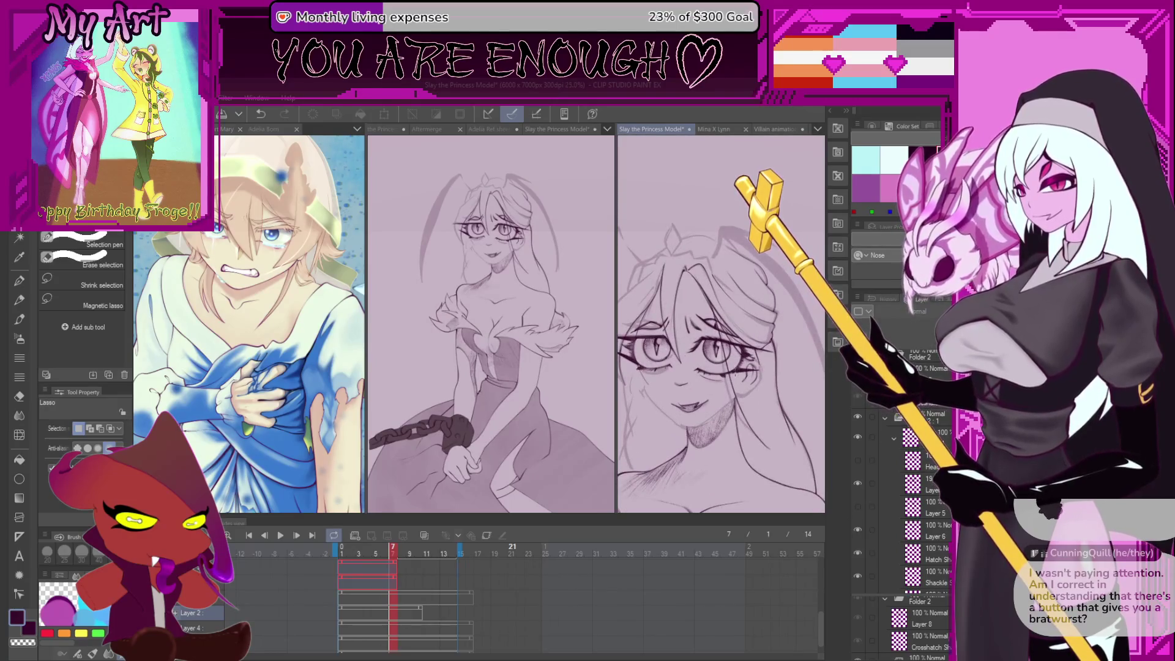
# Select the Hatch and Layer 6 layers, lasso the eyes, mouth and chin, and trial-clear the linework (undone)
pyautogui.click(930, 554)
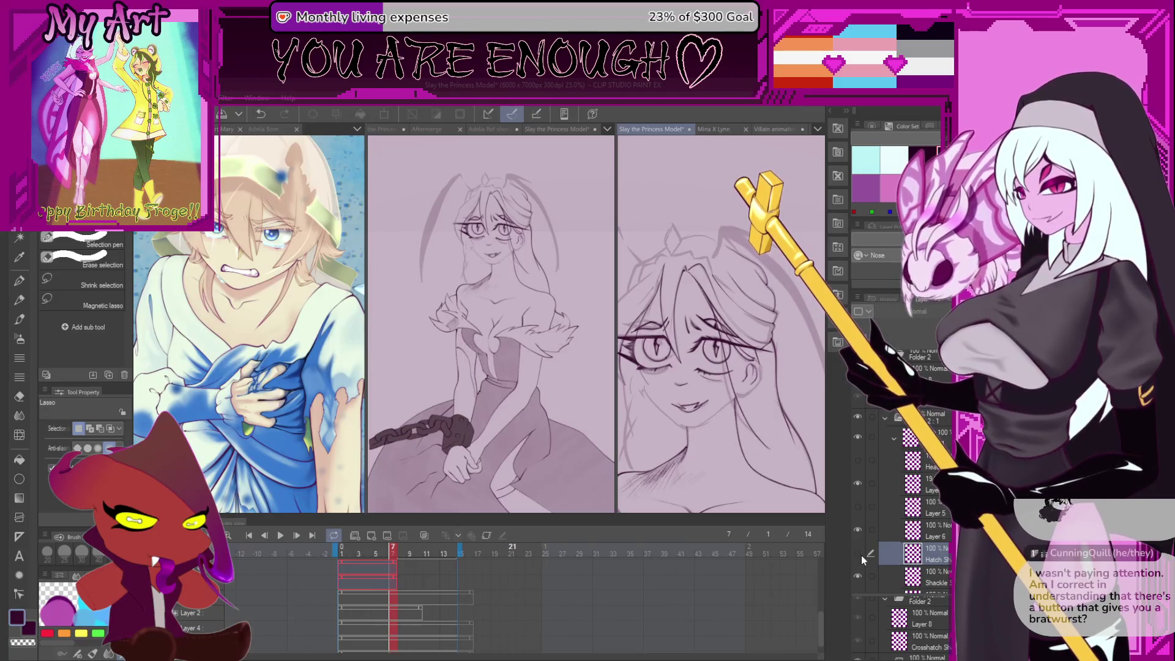
pyautogui.moveTo(700, 381); pyautogui.dragTo(725, 394)
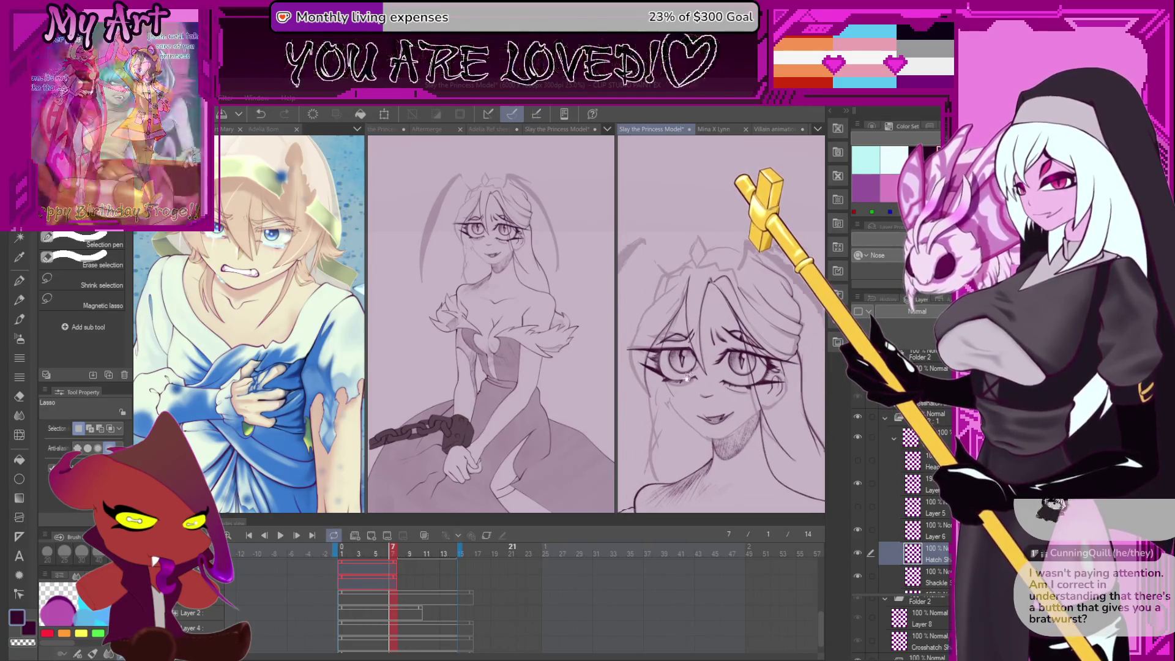
pyautogui.scroll(-2, 725, 394)
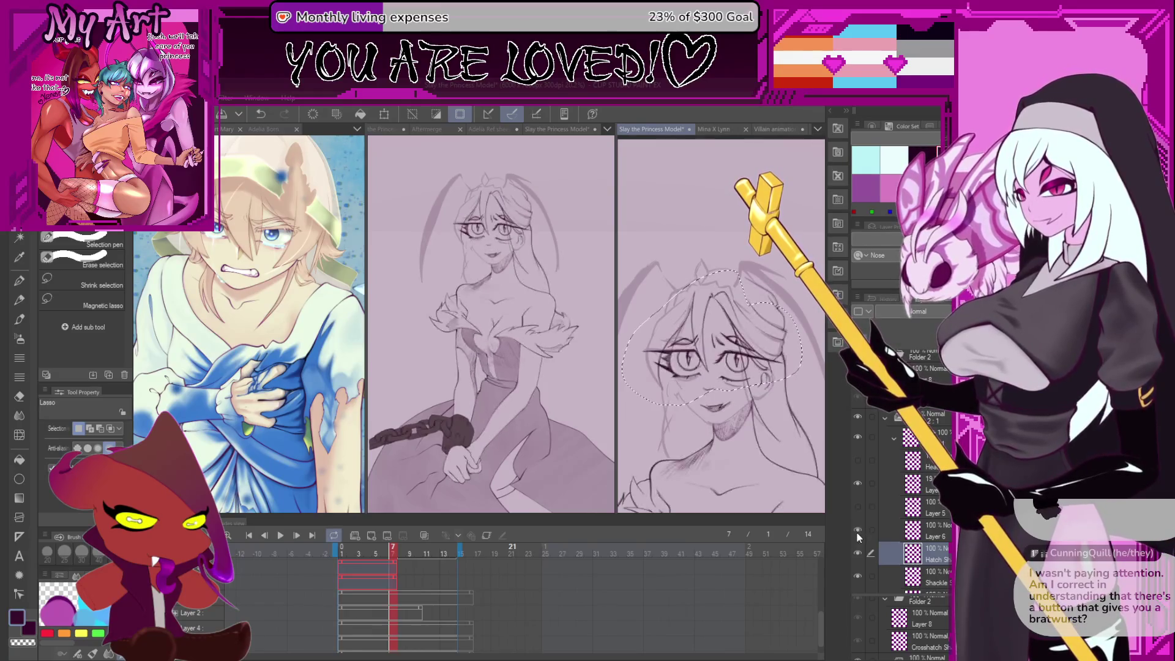
pyautogui.click(930, 532)
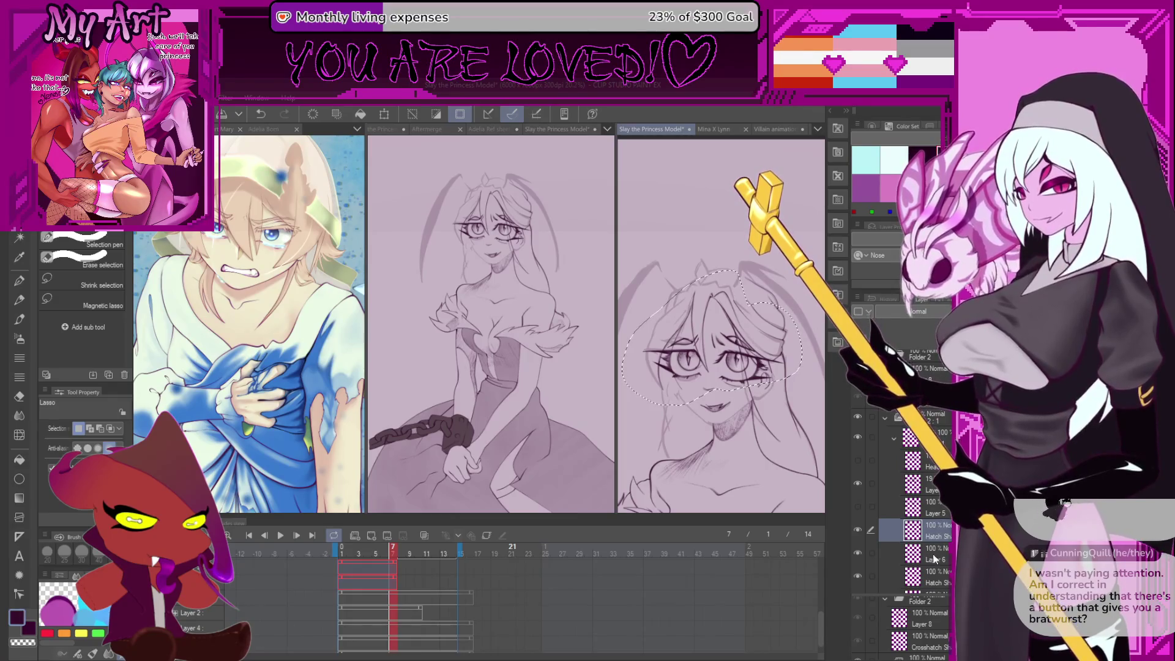
pyautogui.keyDown('ctrl'); pyautogui.click(934, 558); pyautogui.keyUp('ctrl')
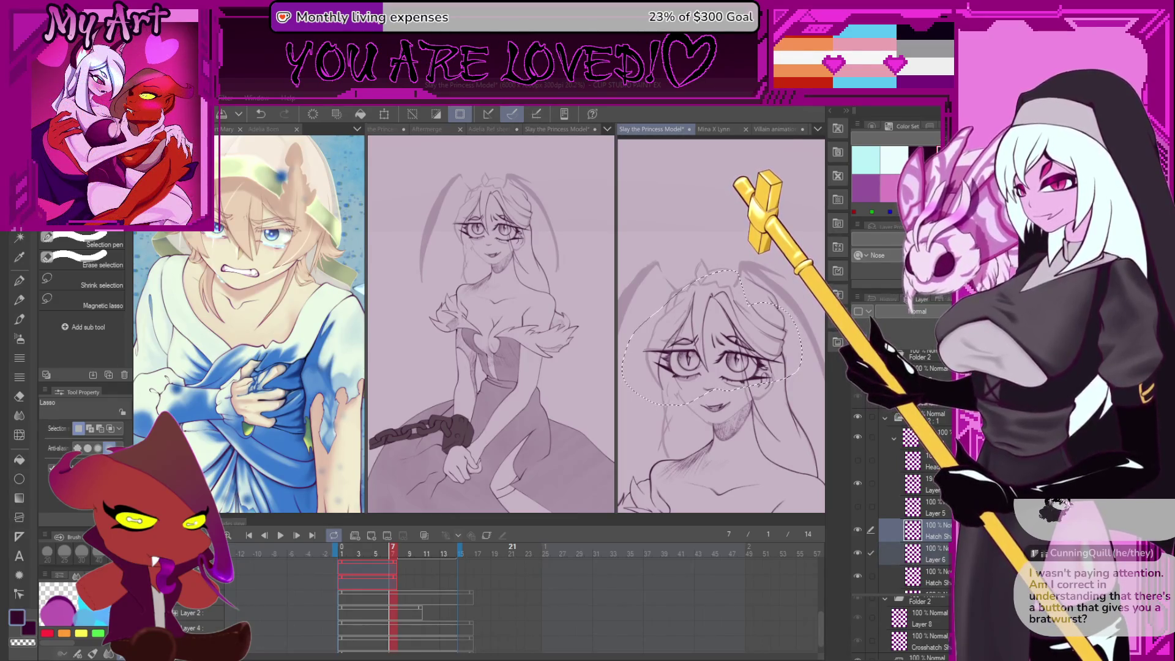
pyautogui.press('Delete')
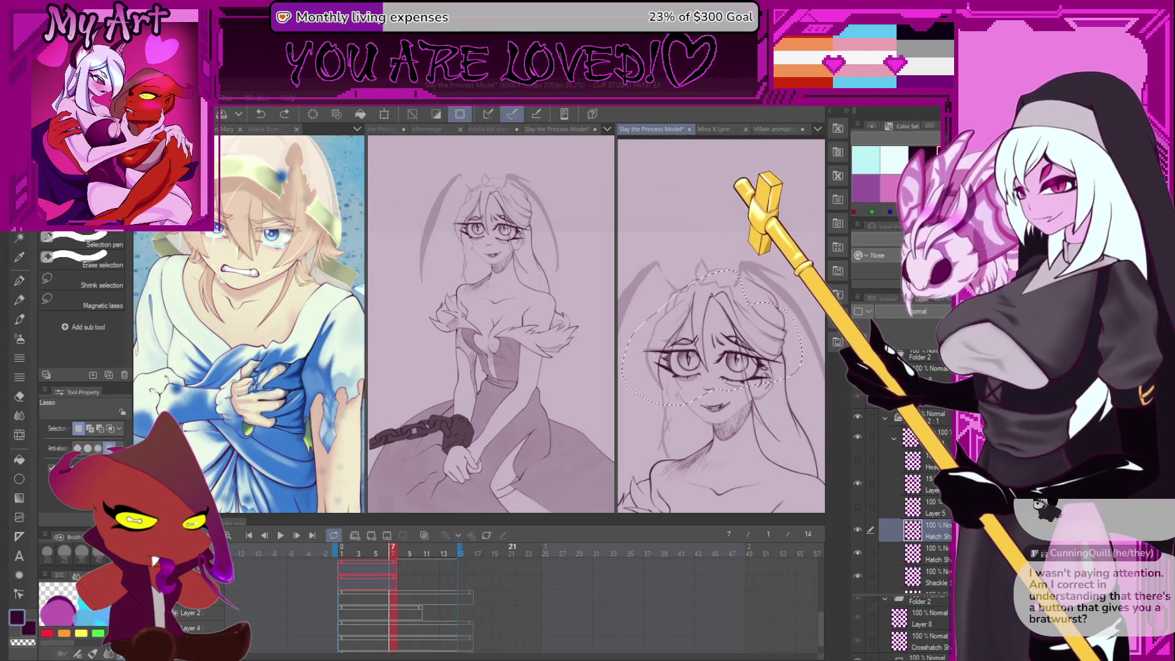
pyautogui.moveTo(681, 416)
pyautogui.mouseDown()
pyautogui.moveTo(716, 420)
pyautogui.moveTo(754, 397)
pyautogui.mouseUp()
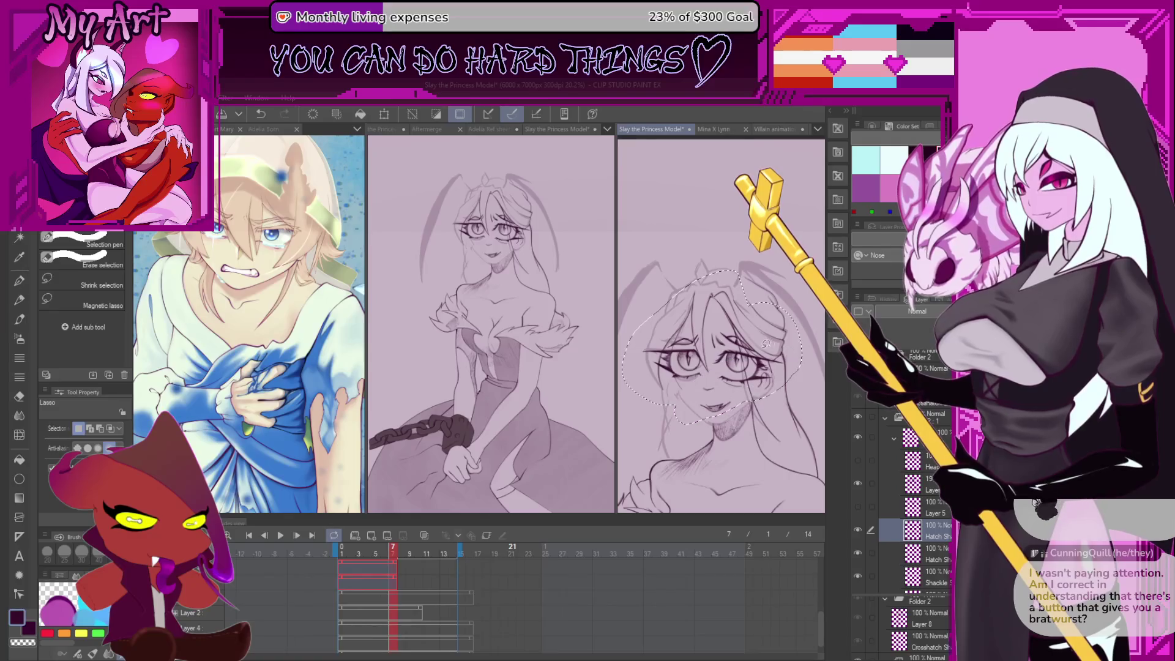
pyautogui.press('Delete')
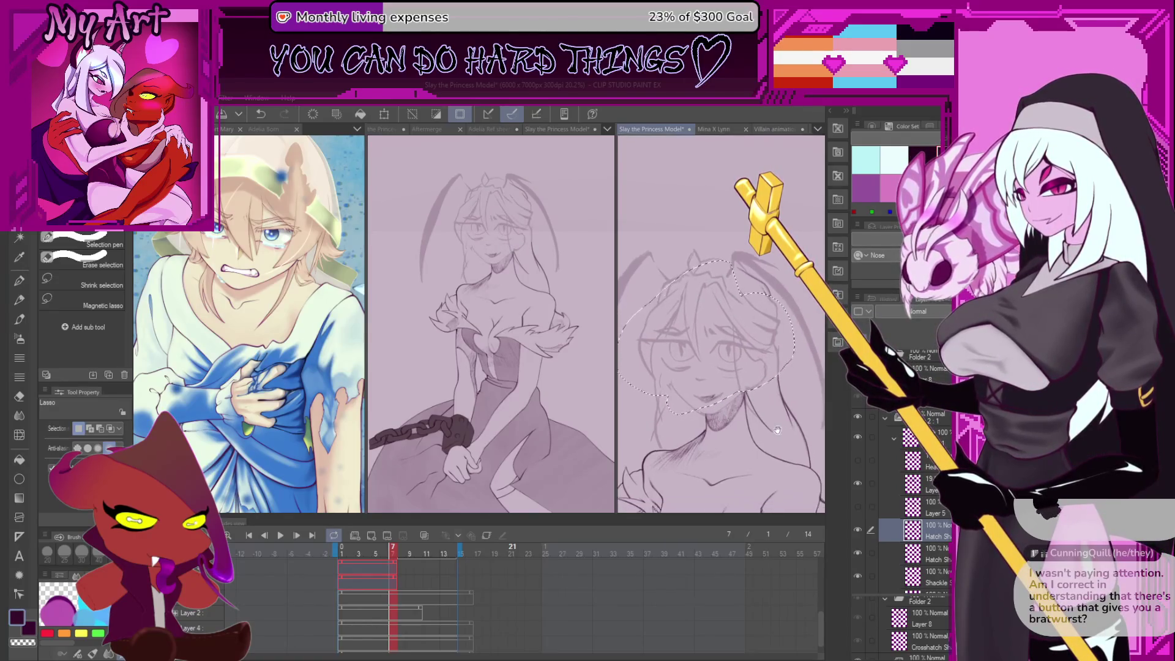
pyautogui.hotkey('ctrl', 'z')
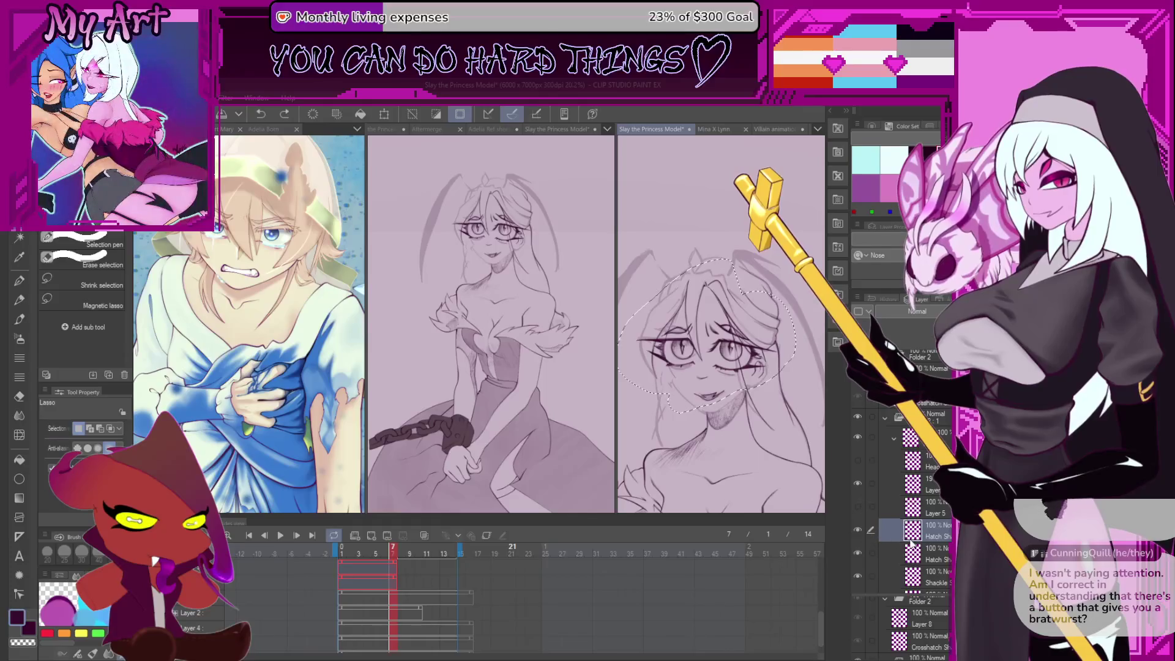
pyautogui.scroll(3, 800, 482)
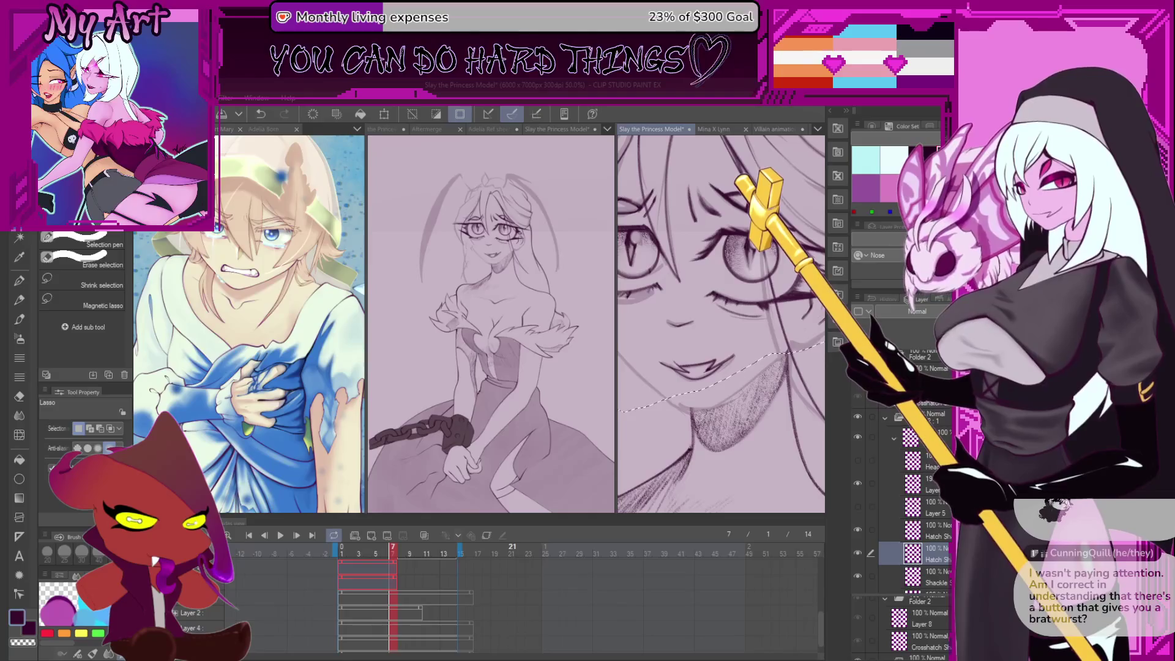
# Select the Head and Hatch layers with Ctrl+G into a new folder and check its visibility
pyautogui.keyDown('ctrl'); pyautogui.click(930, 530); pyautogui.keyUp('ctrl')
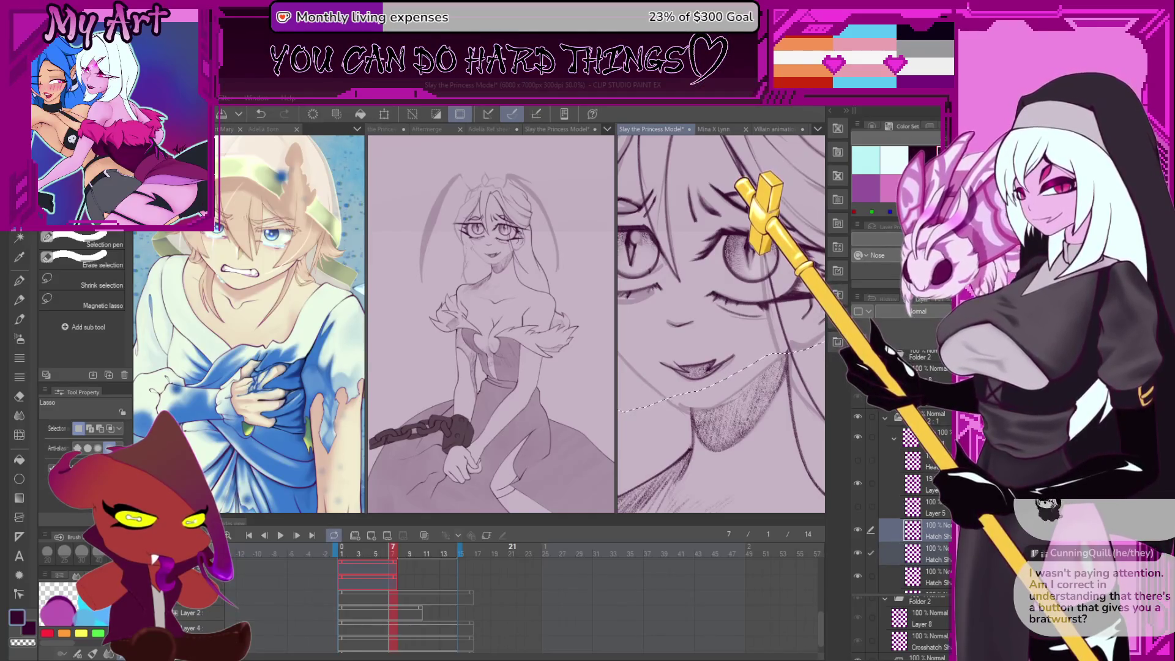
pyautogui.scroll(-2, 777, 427)
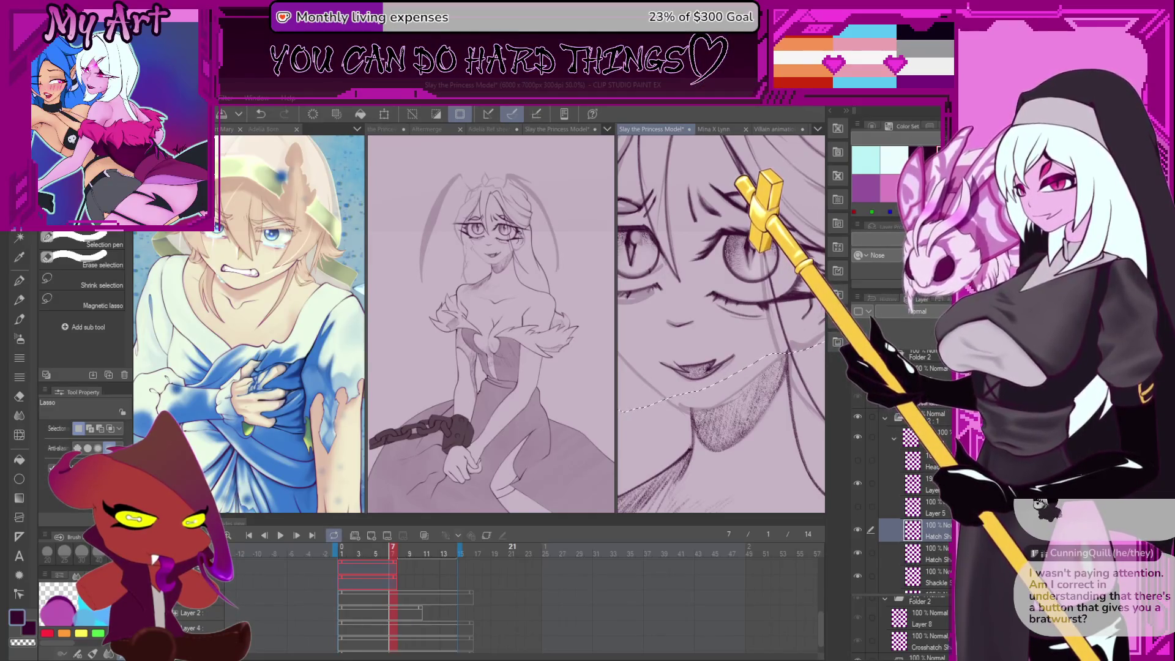
pyautogui.scroll(-1, 777, 427)
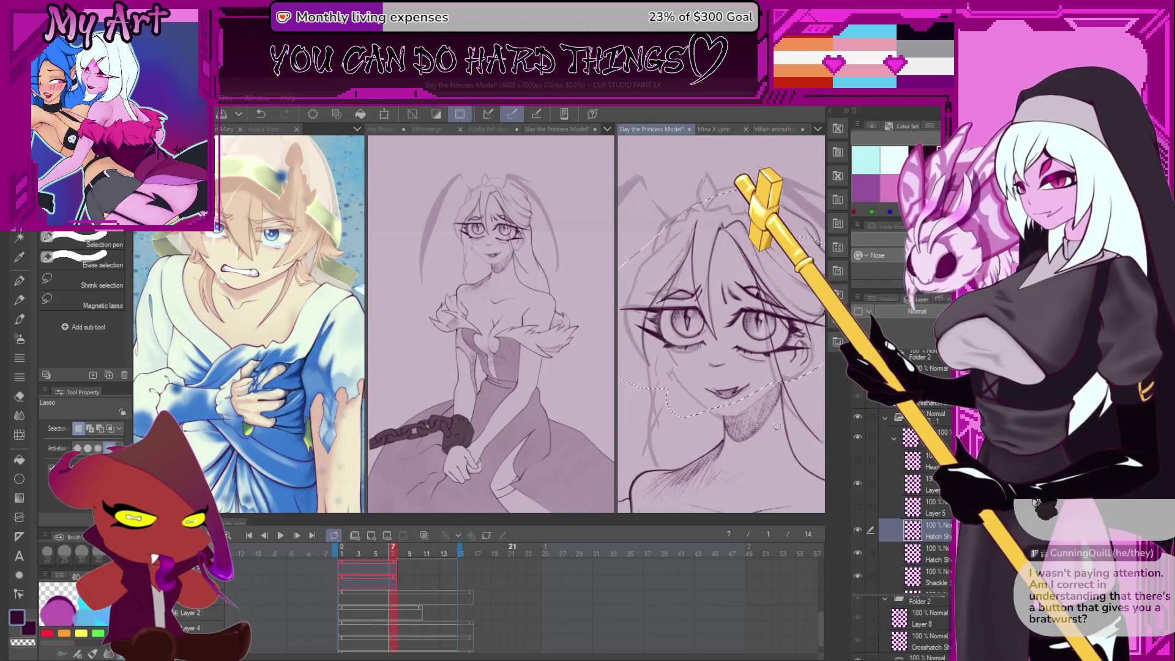
pyautogui.click(859, 464)
pyautogui.click(858, 465)
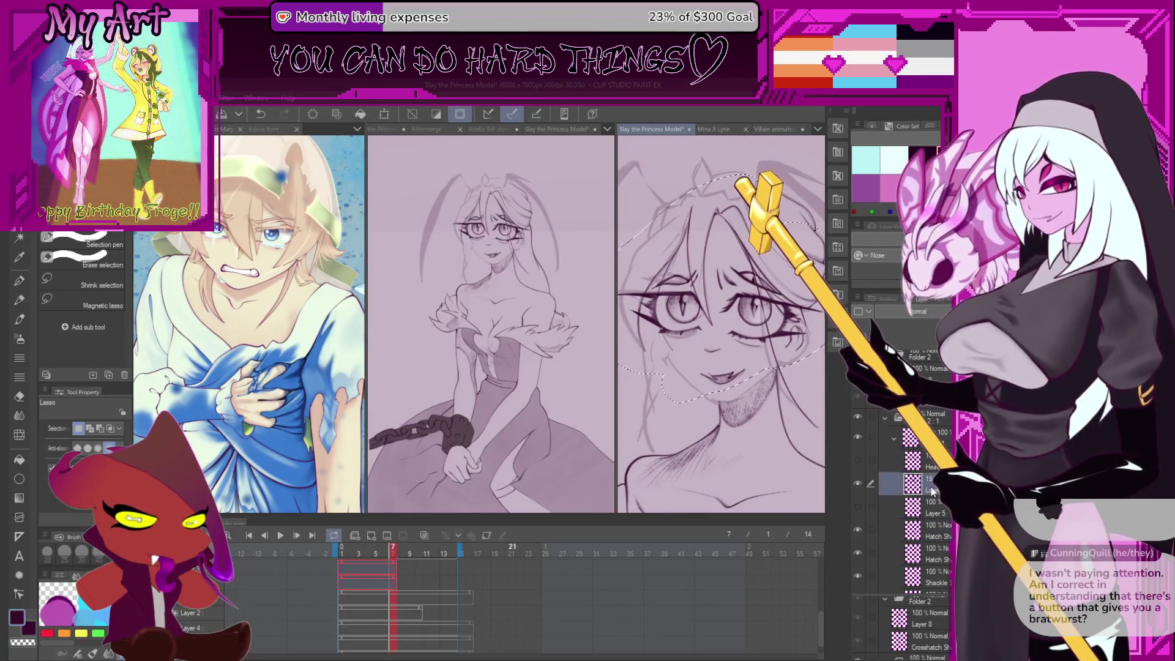
pyautogui.click(858, 463)
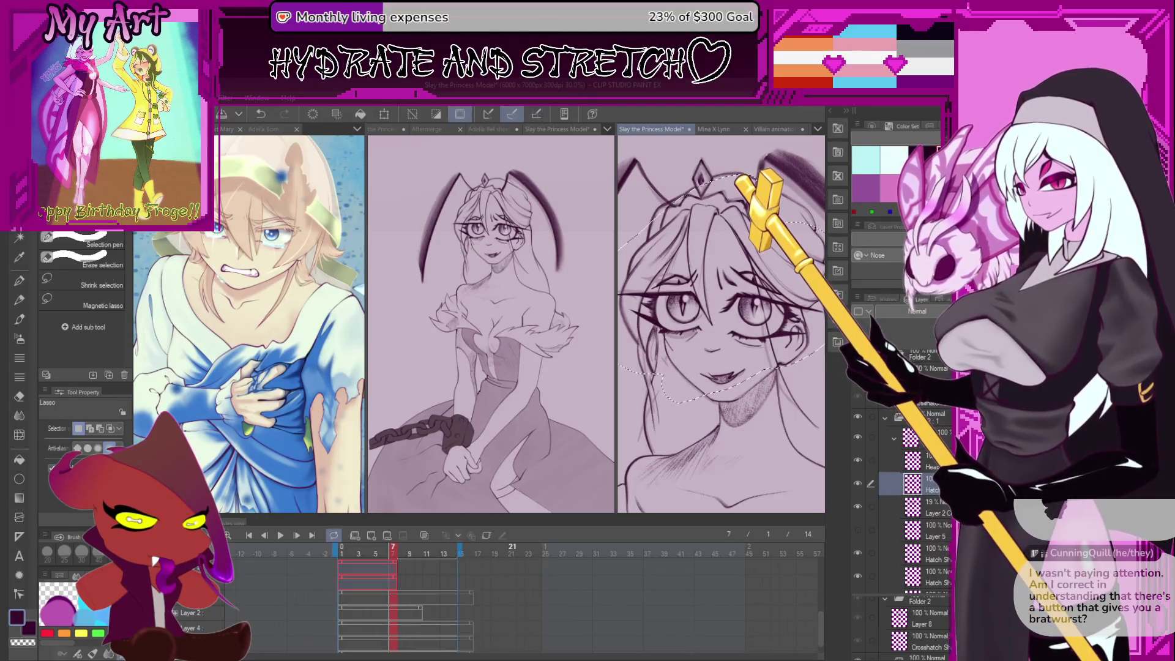
pyautogui.keyDown('ctrl'); pyautogui.click(927, 465); pyautogui.keyUp('ctrl')
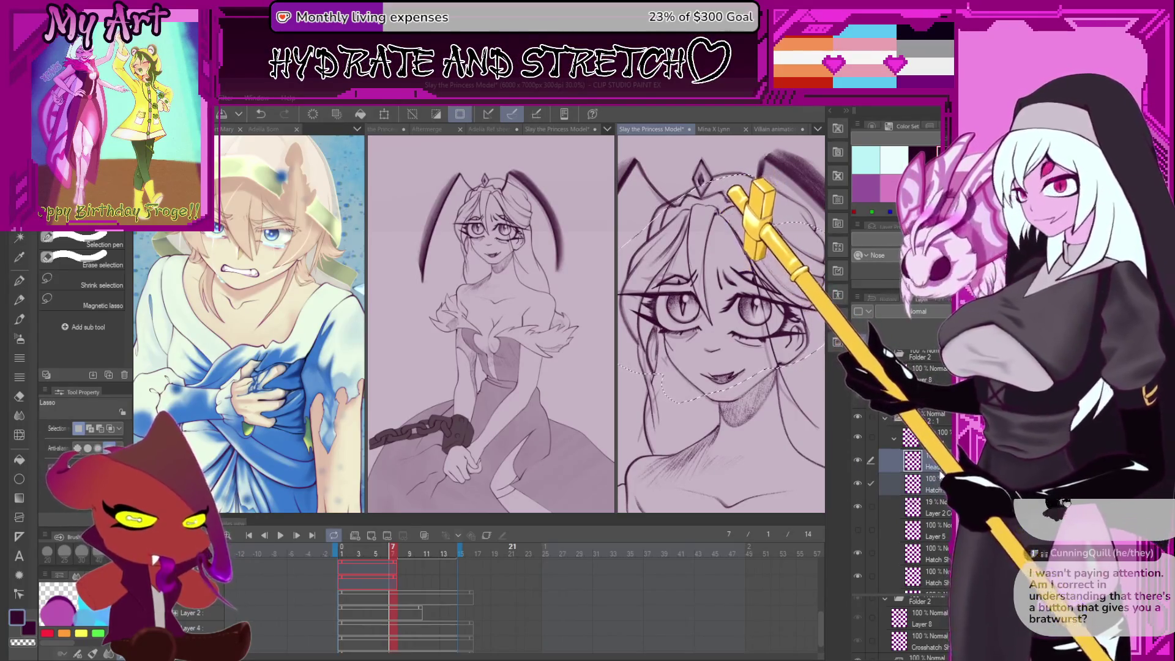
pyautogui.hotkey('ctrl', 'g')
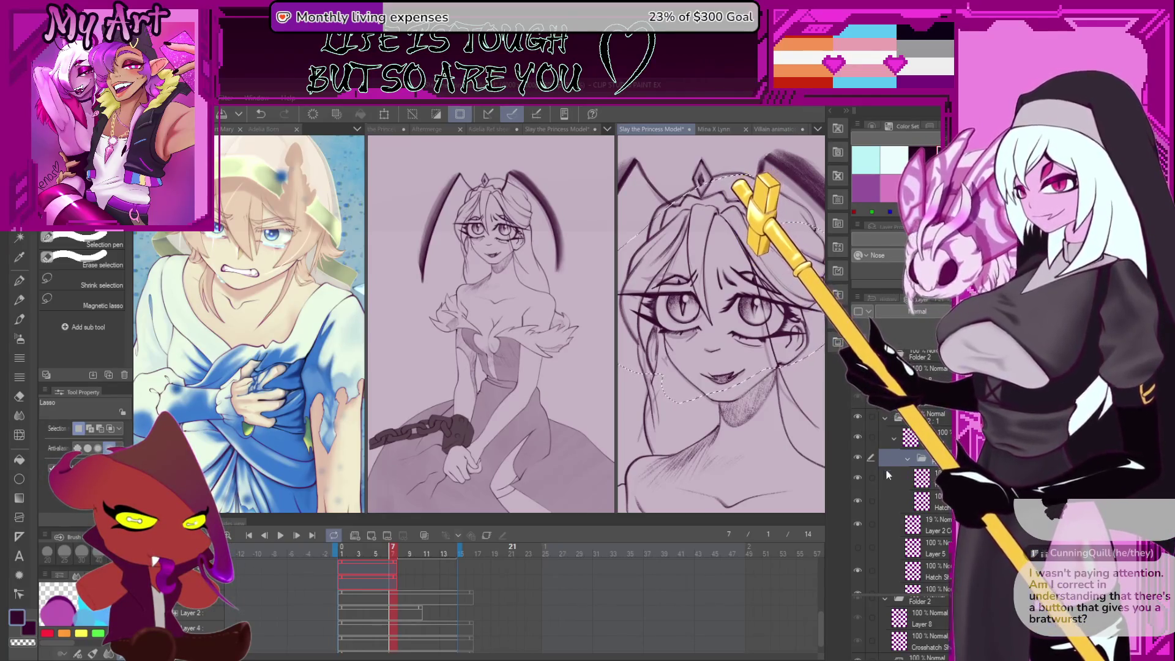
pyautogui.click(857, 457)
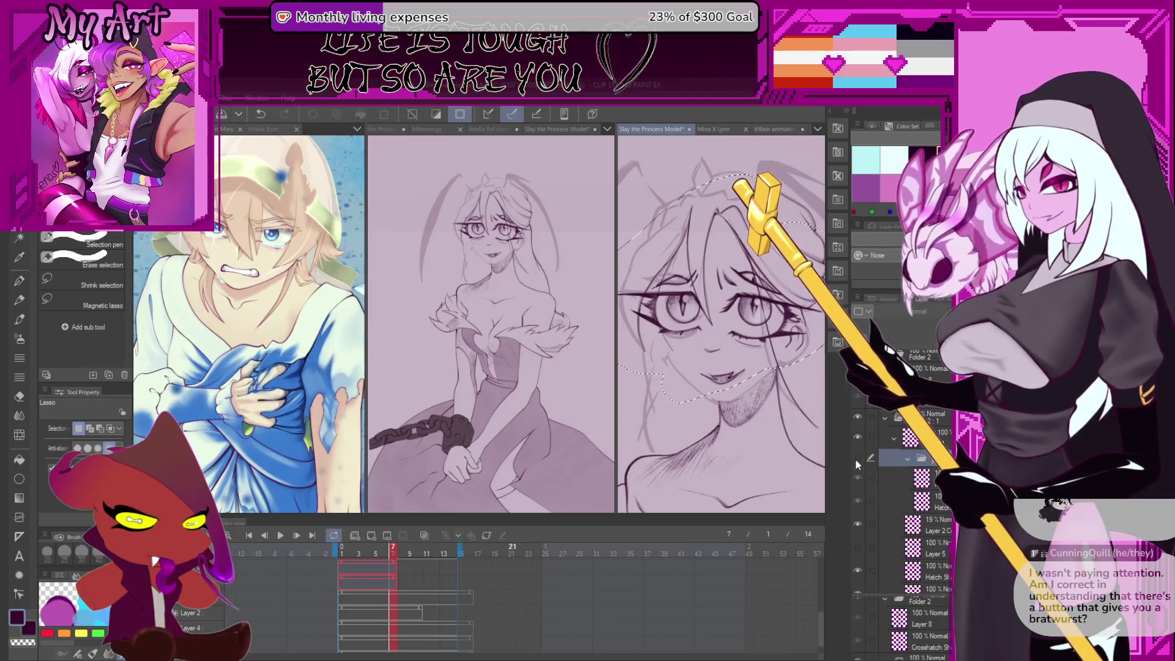
pyautogui.click(857, 458)
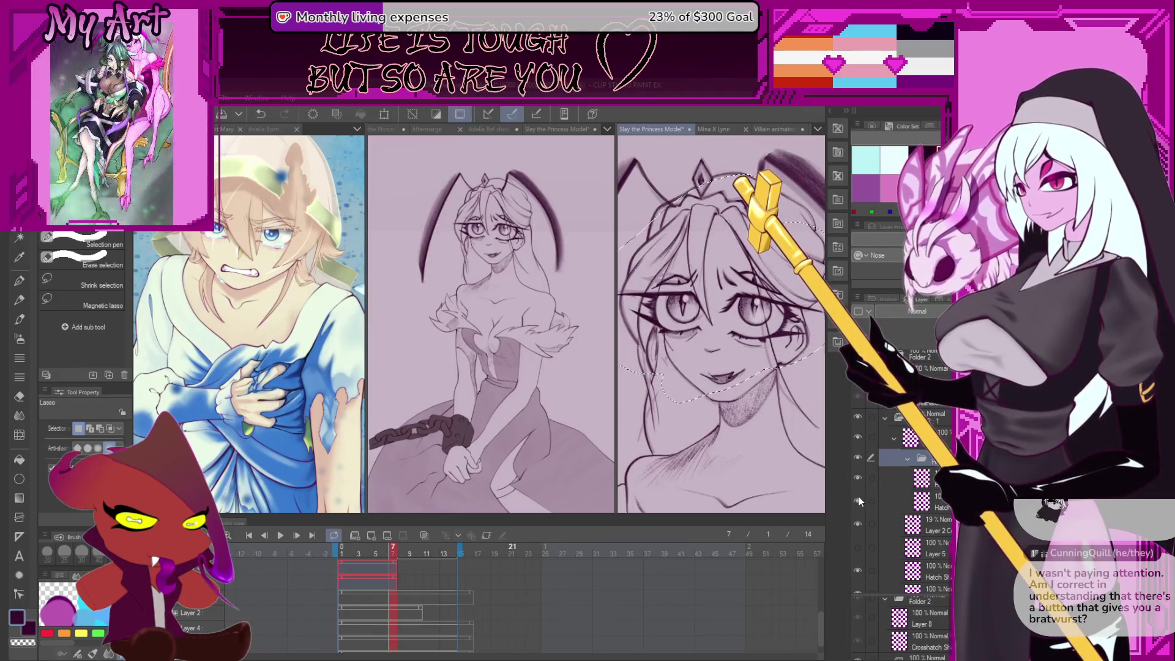
# Hide the 19% layer, collapse the folder, and compare the hatch shackle, Head and face linework
pyautogui.scroll(-2, 862, 483)
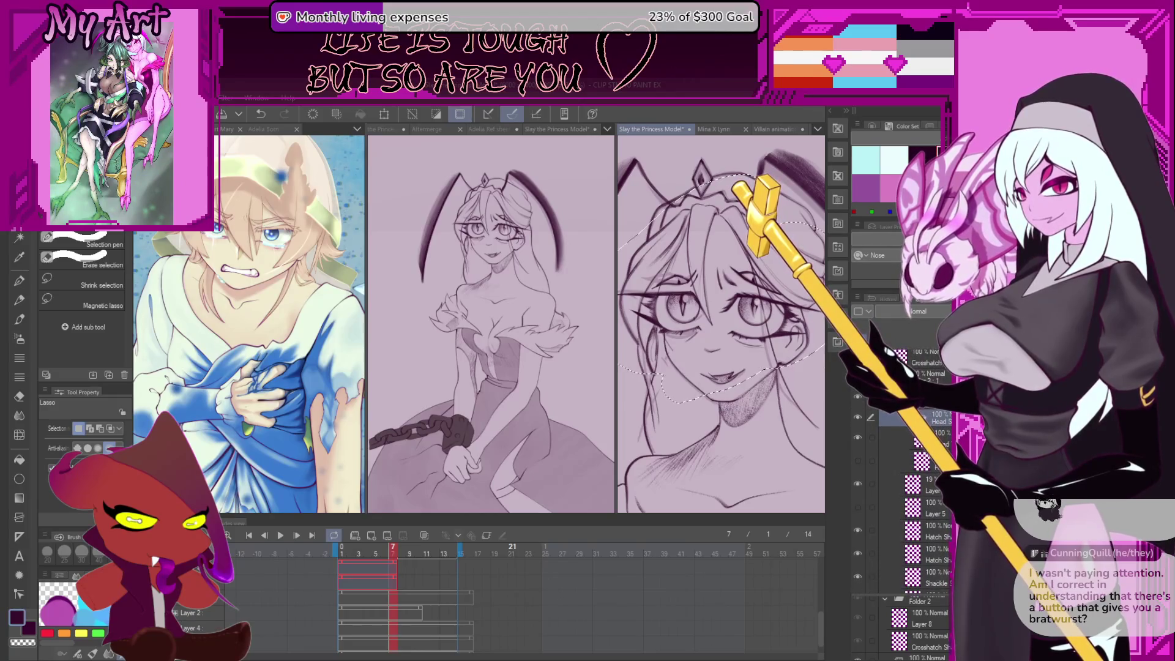
pyautogui.click(858, 483)
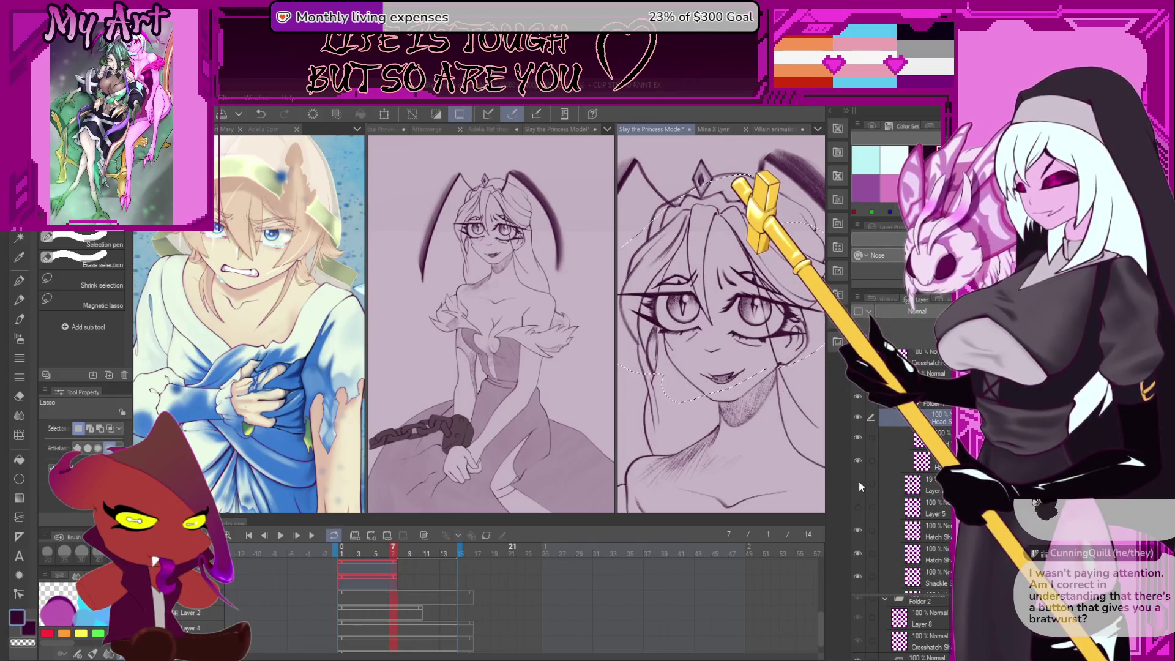
pyautogui.click(857, 461)
pyautogui.click(857, 464)
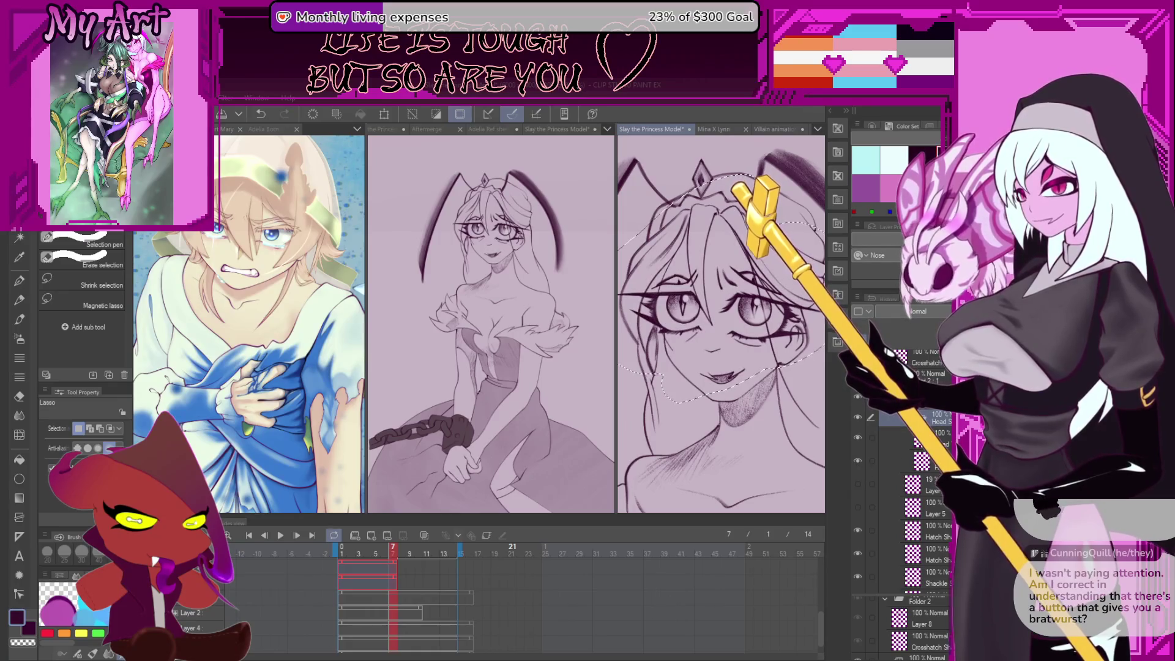
pyautogui.click(859, 458)
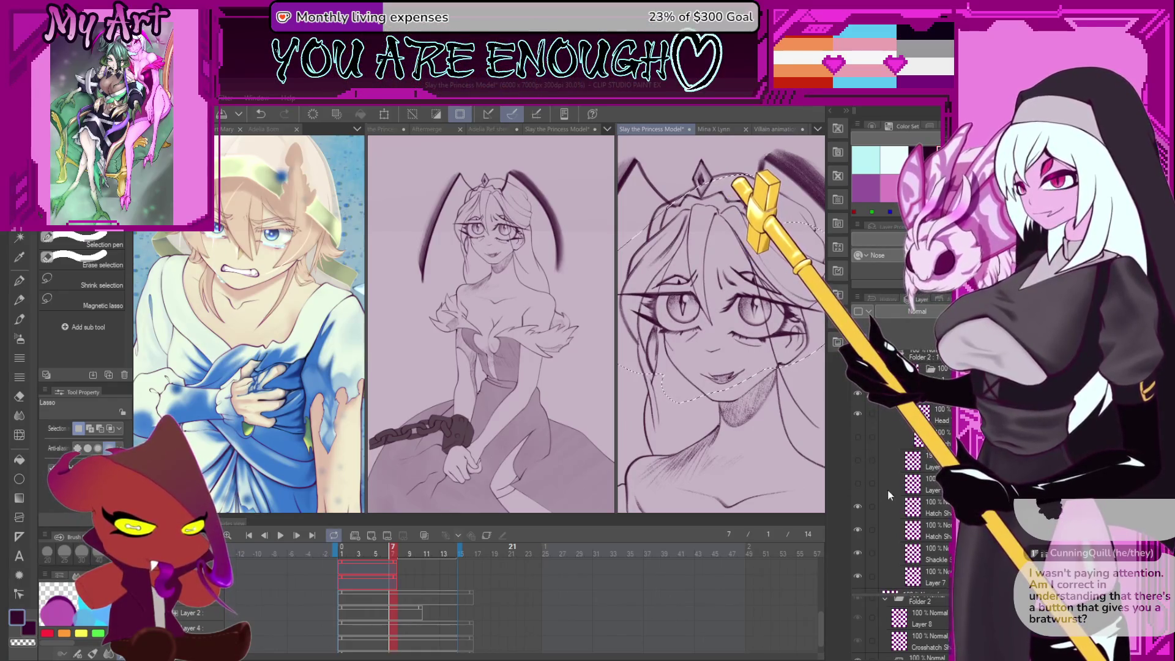
pyautogui.click(857, 505)
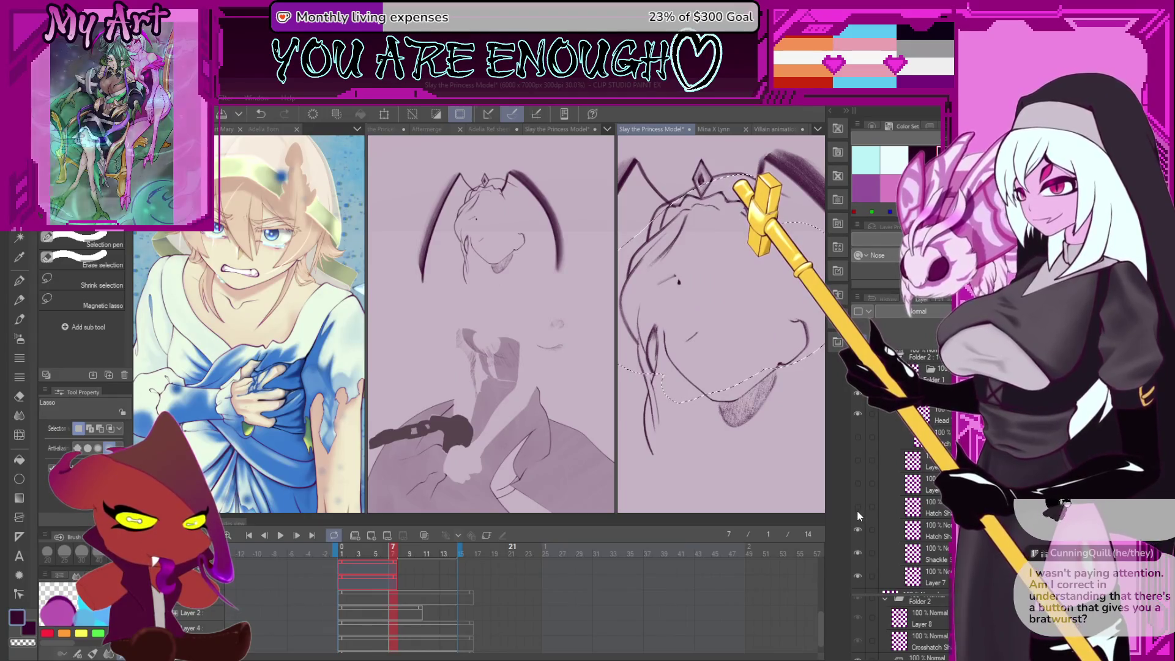
pyautogui.click(857, 507)
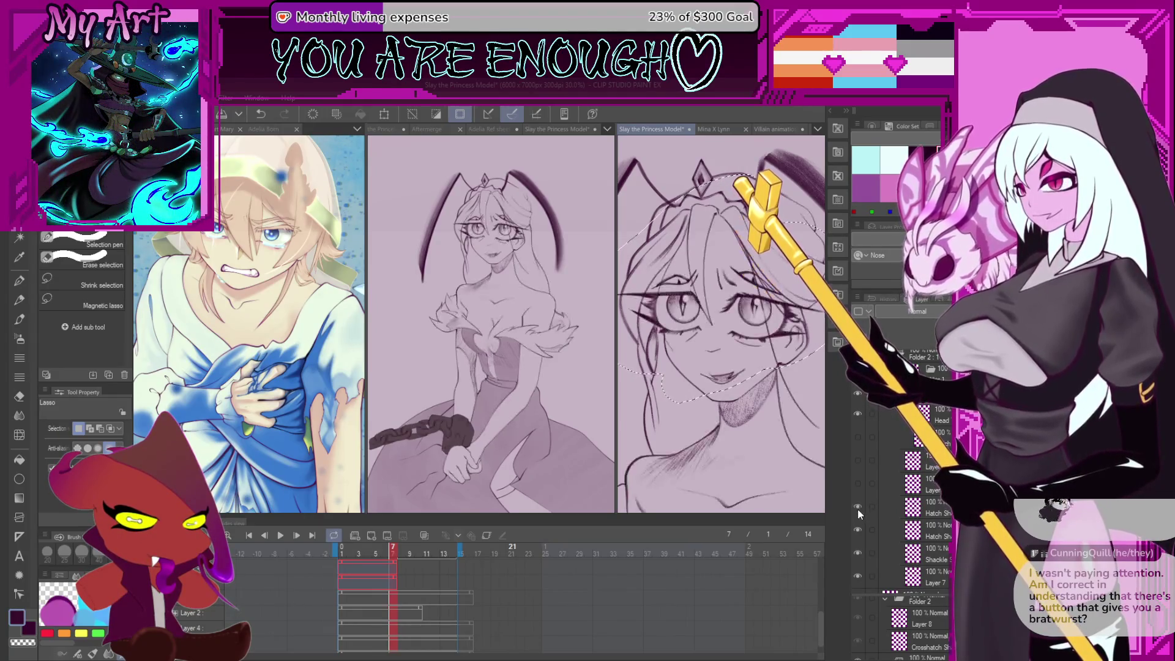
pyautogui.click(857, 512)
pyautogui.click(858, 414)
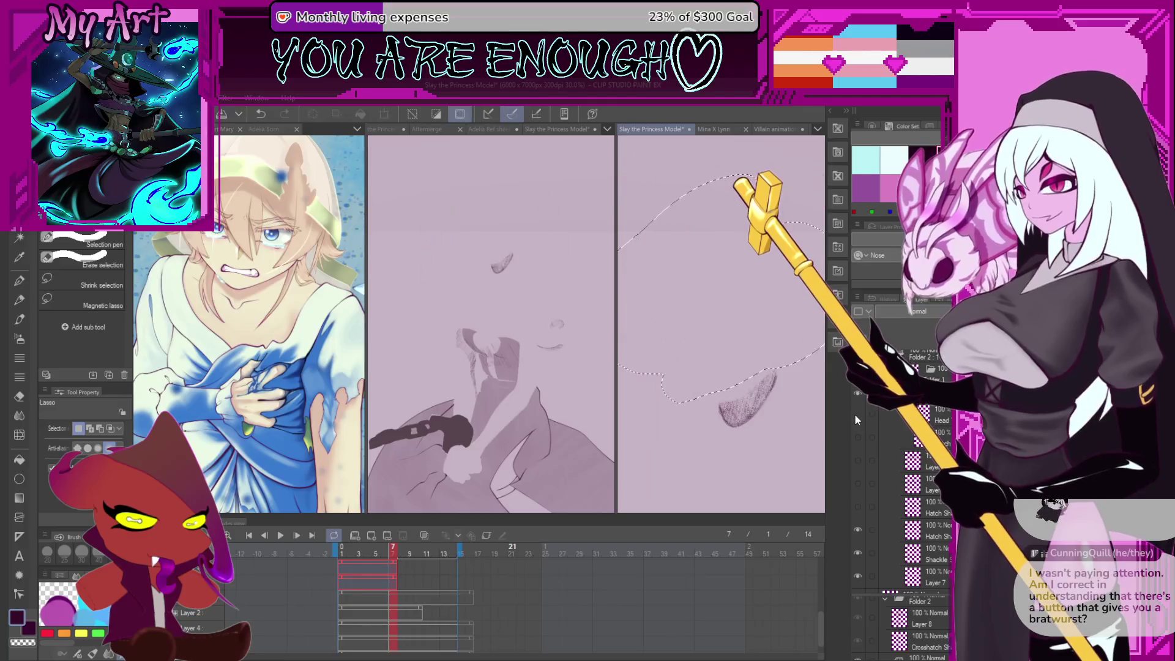
pyautogui.click(857, 412)
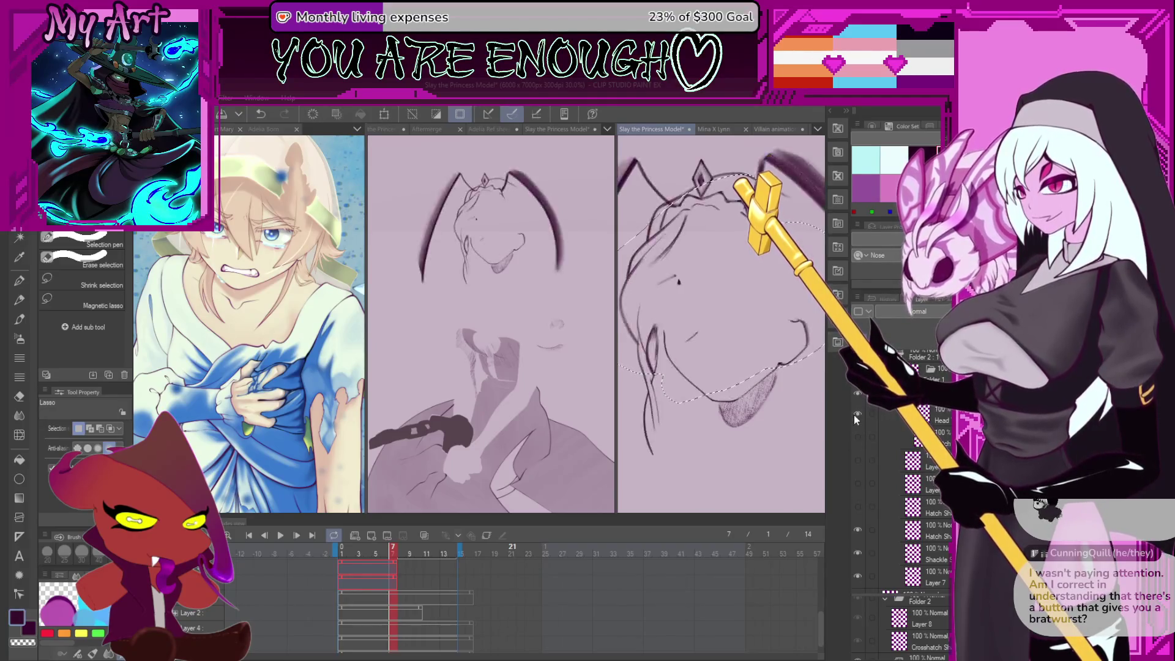
pyautogui.click(857, 392)
pyautogui.click(858, 394)
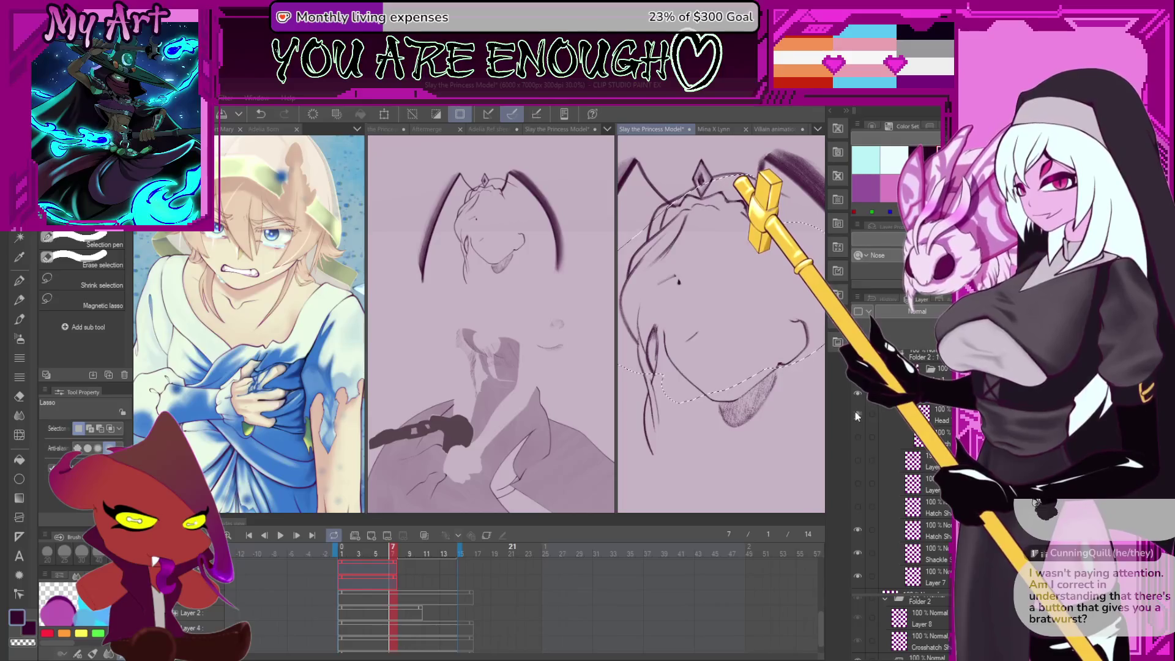
pyautogui.click(857, 437)
# Clear and restore the lasso selection around the face while comparing a layer's linework
pyautogui.hotkey('ctrl', 'd')
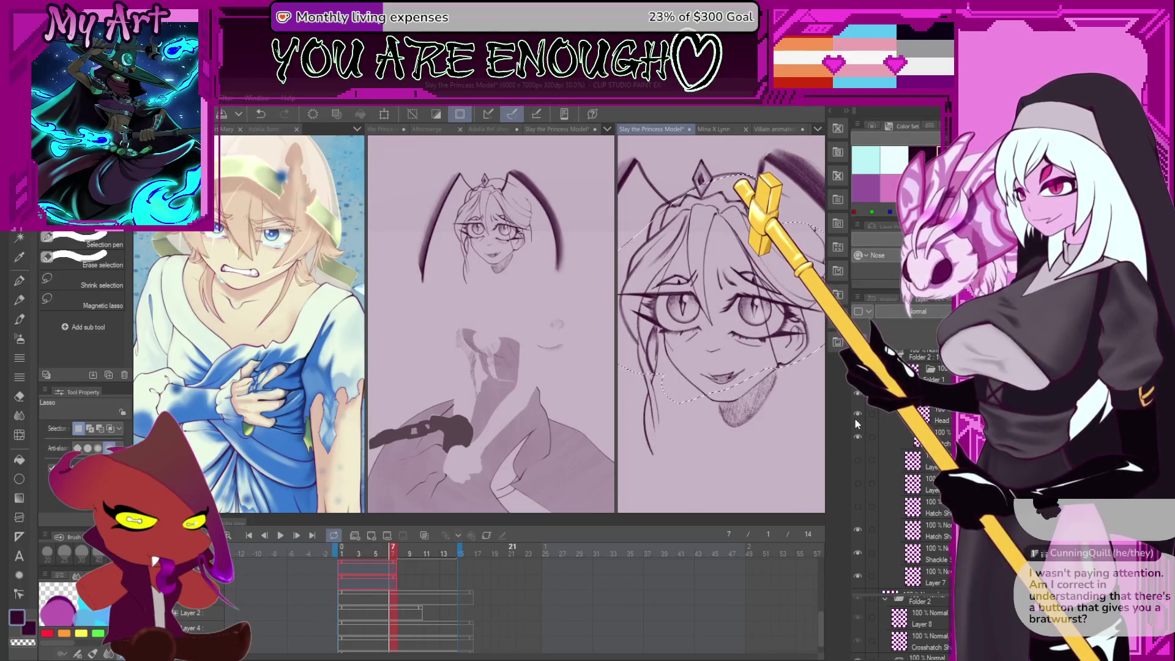
pyautogui.click(857, 393)
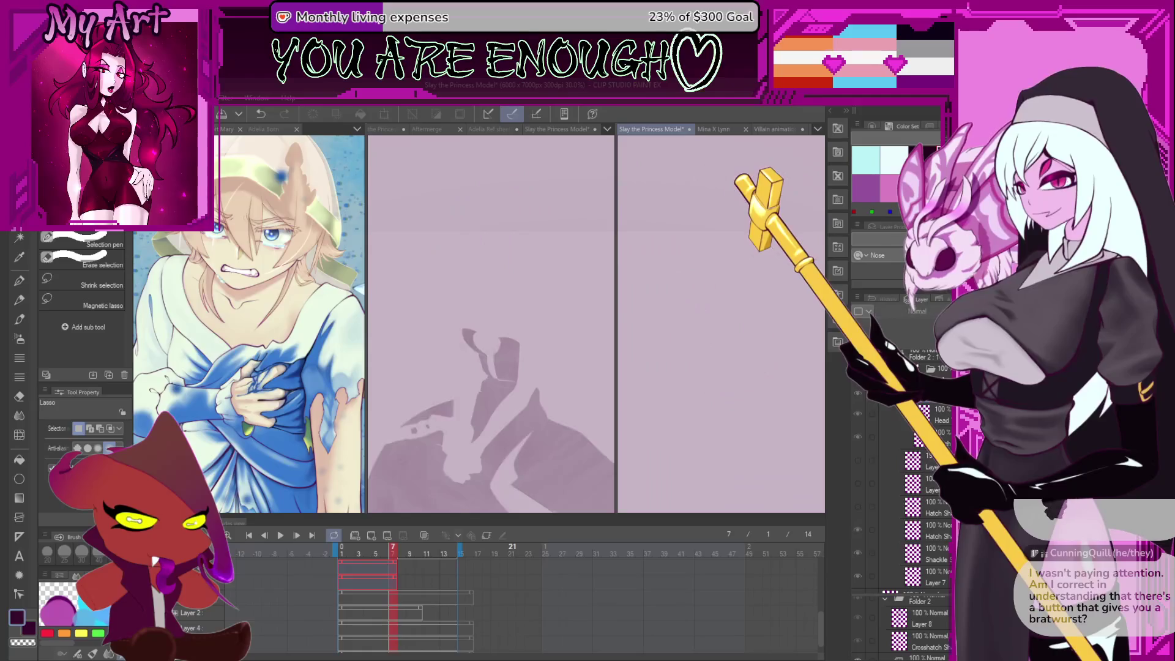
pyautogui.click(857, 393)
pyautogui.click(857, 393)
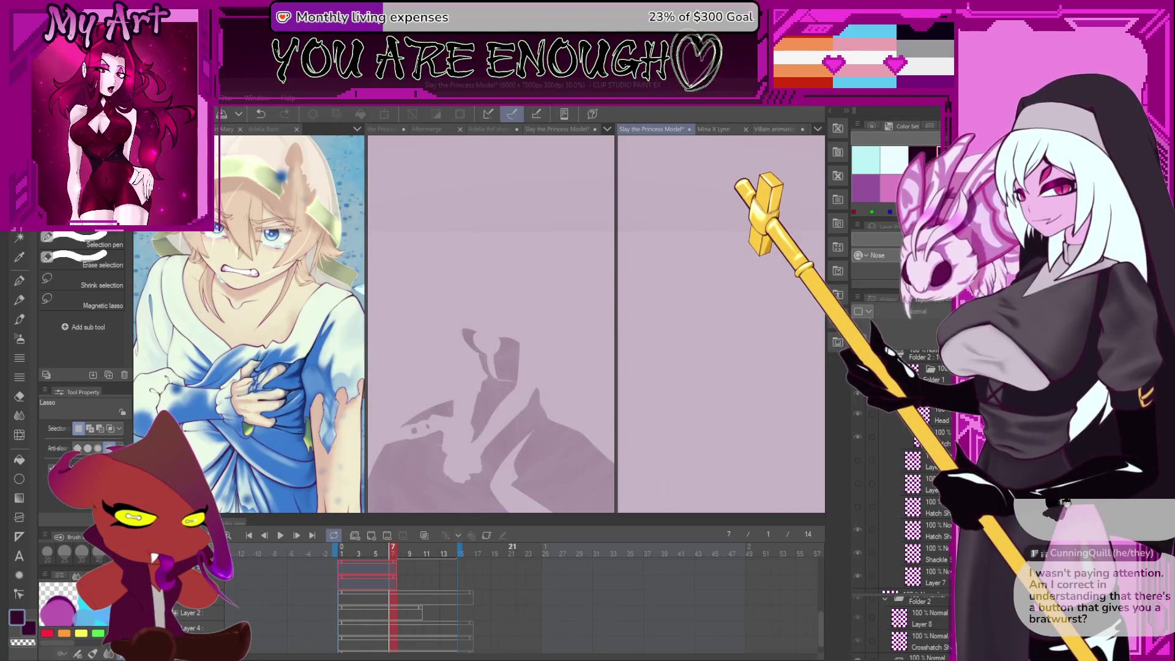
pyautogui.click(857, 393)
pyautogui.hotkey('ctrl', 'z')
pyautogui.scroll(-5, 759, 428)
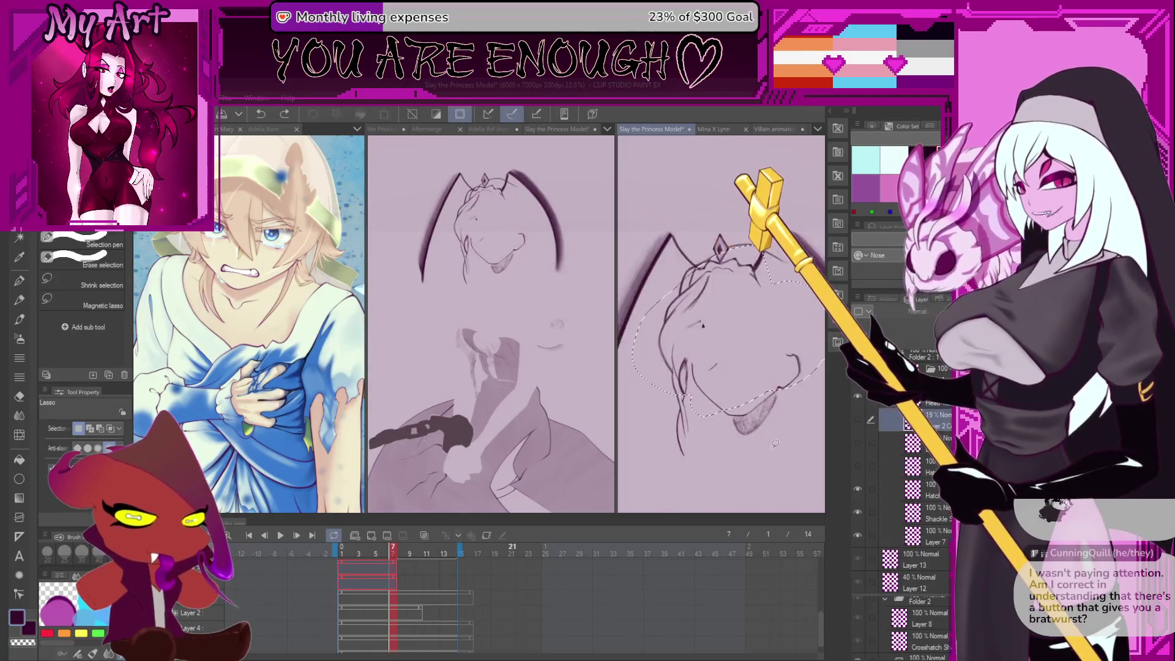
pyautogui.scroll(1, 899, 459)
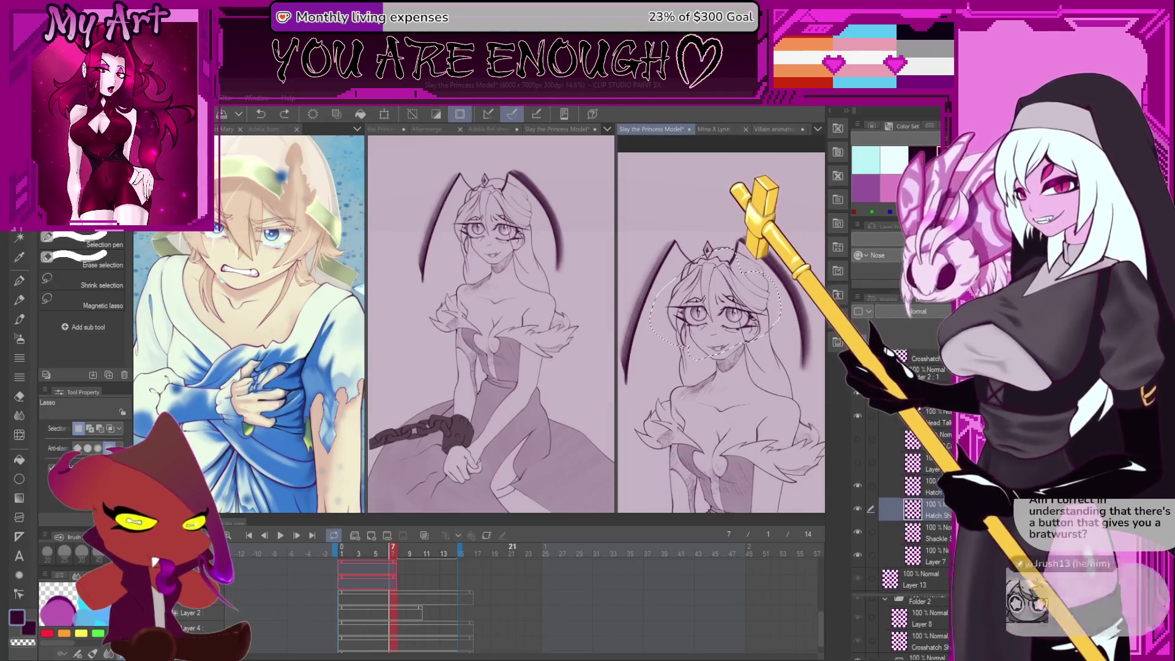
pyautogui.scroll(-2, 937, 417)
pyautogui.hotkey('ctrl', 'd')
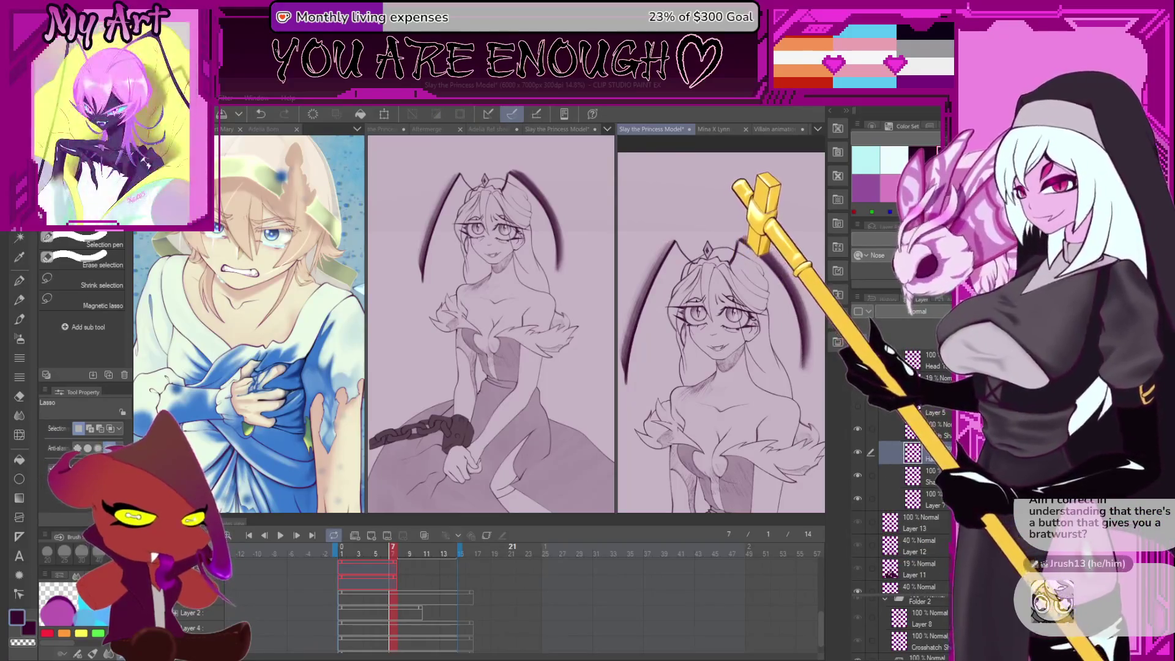
pyautogui.scroll(1, 860, 447)
# Toggle the line-art layer repeatedly to compare frames, then restore the face selection
pyautogui.click(857, 445)
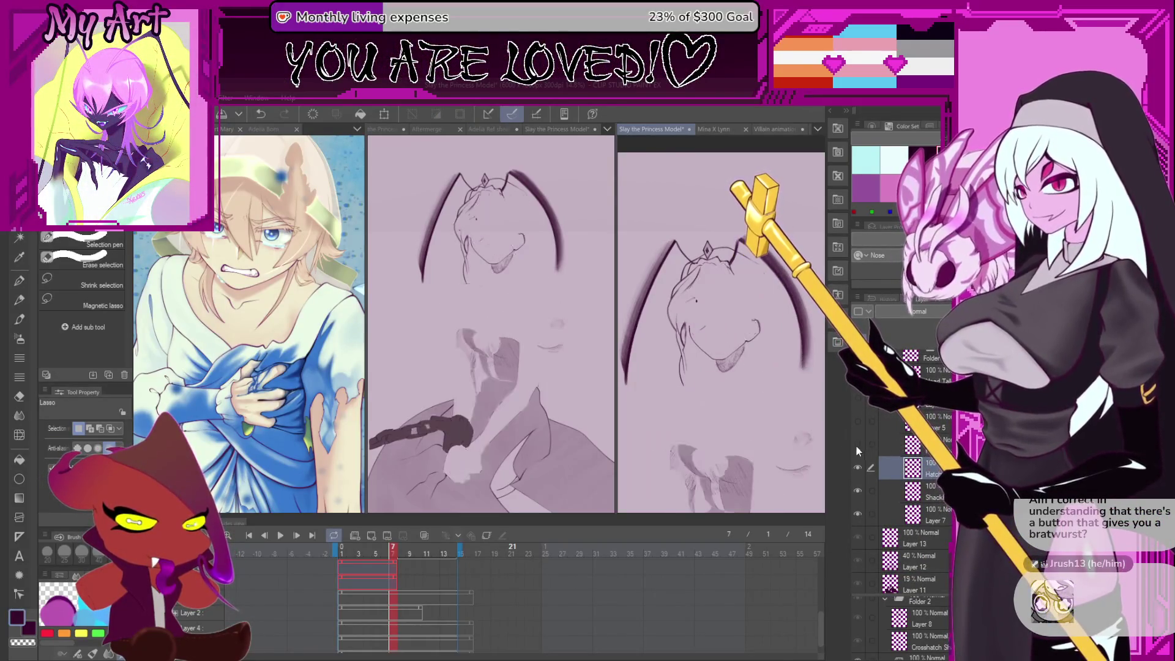
pyautogui.click(856, 446)
pyautogui.click(856, 446)
pyautogui.click(856, 447)
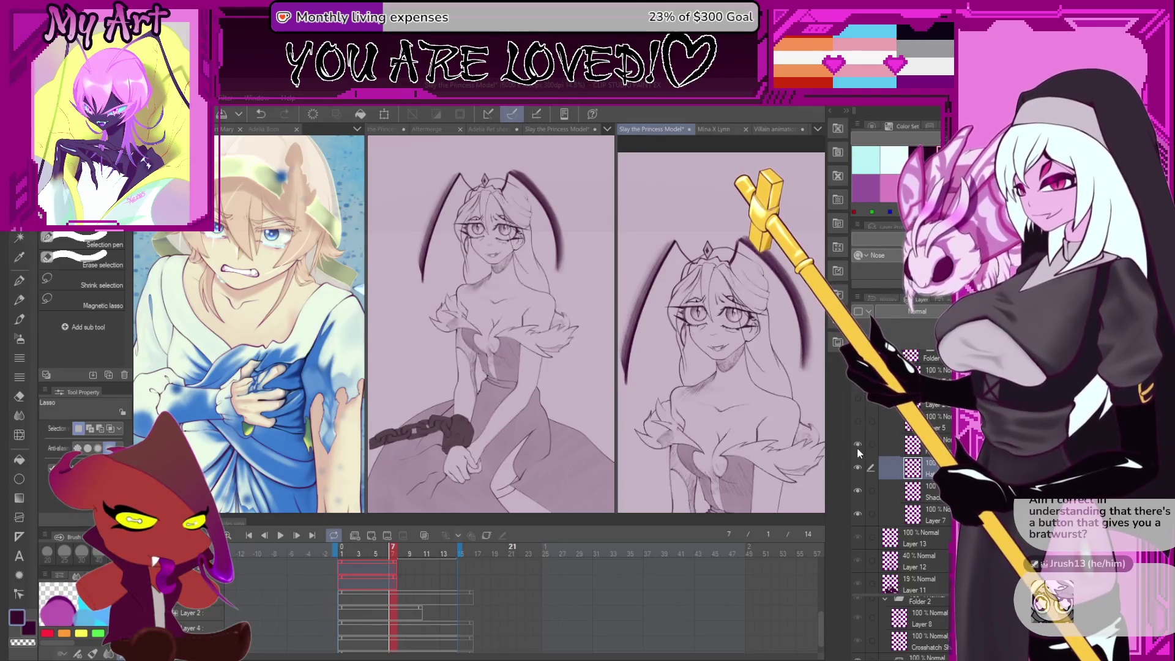
pyautogui.click(857, 449)
pyautogui.click(858, 449)
pyautogui.click(858, 448)
pyautogui.click(857, 447)
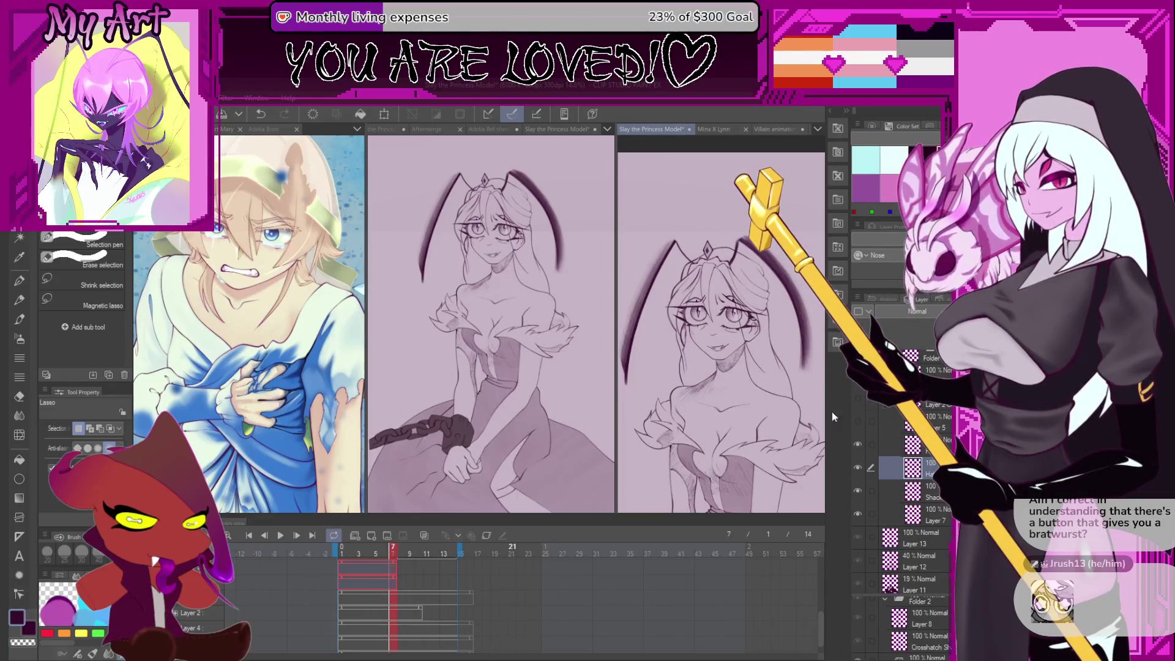
pyautogui.click(857, 447)
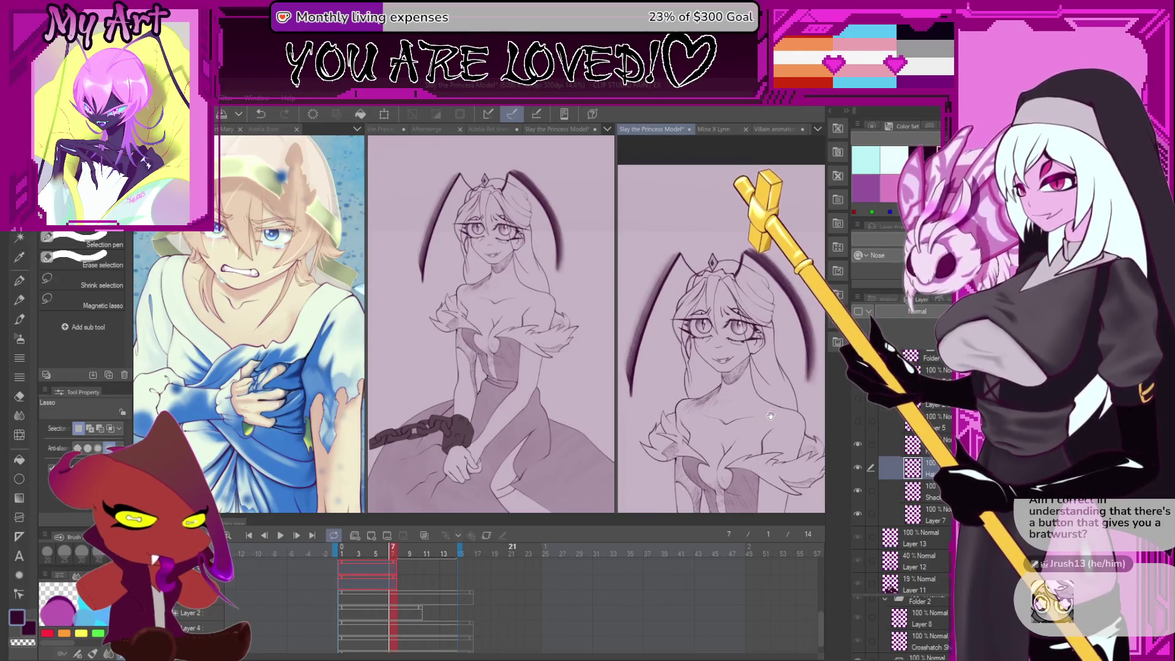
pyautogui.click(857, 446)
pyautogui.hotkey('ctrl', 'z')
# Add a new empty layer above Hatch and verify it by toggling its visibility
pyautogui.hotkey('ctrl', 'y')
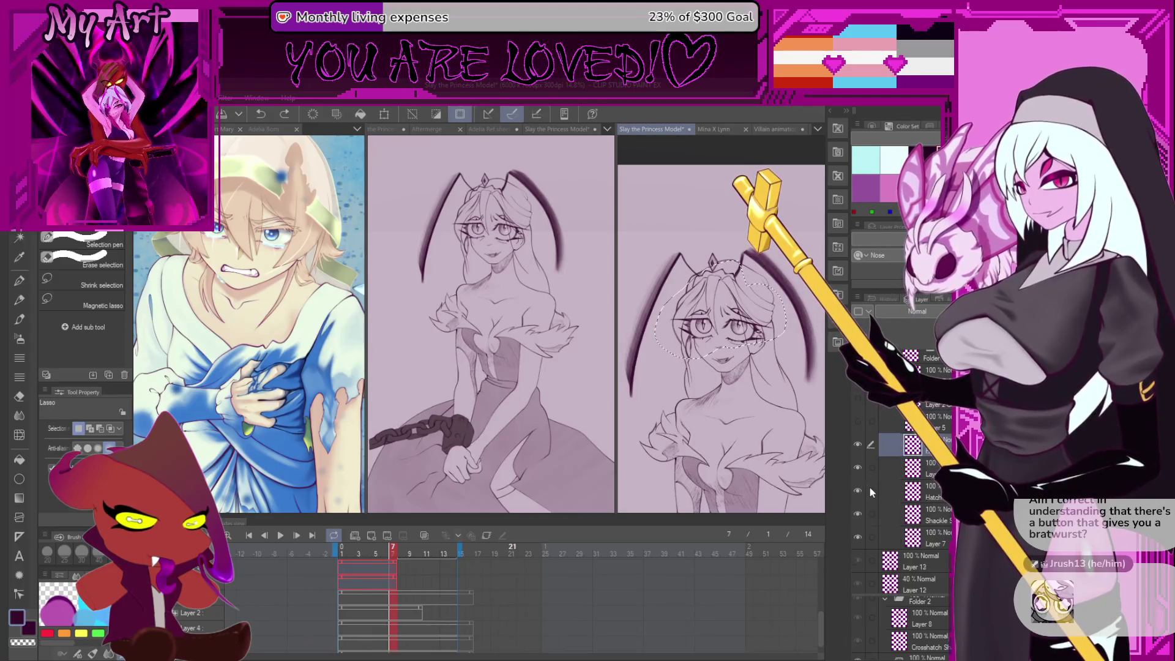
pyautogui.click(857, 446)
pyautogui.click(858, 449)
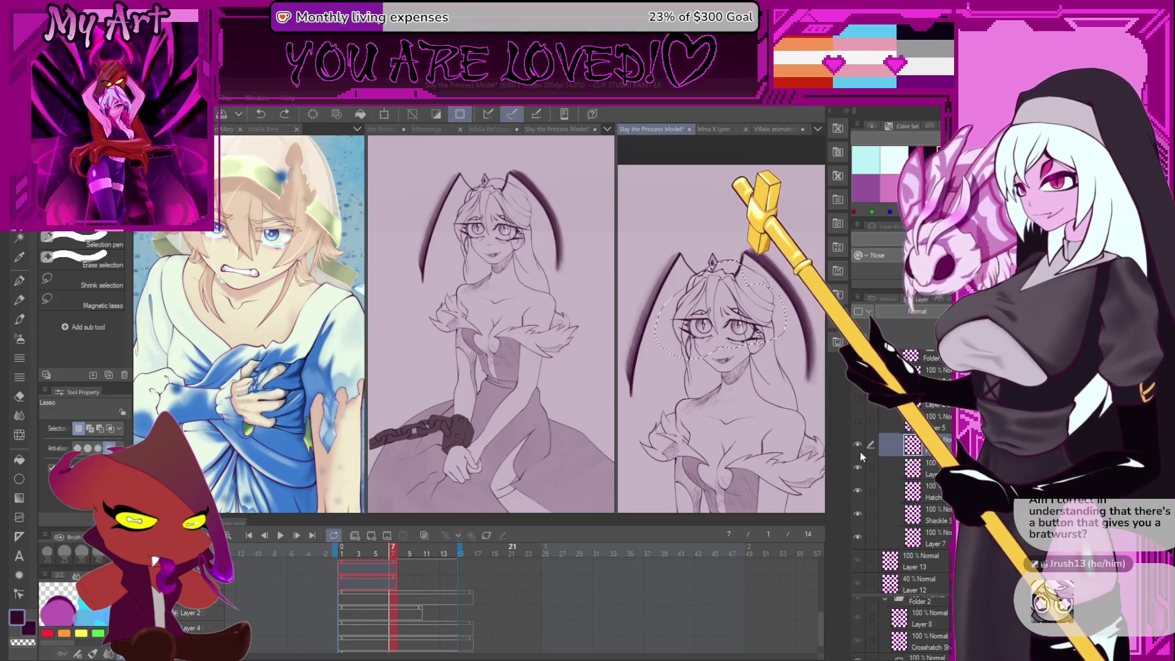
pyautogui.scroll(-2, 794, 453)
pyautogui.scroll(-1, 795, 452)
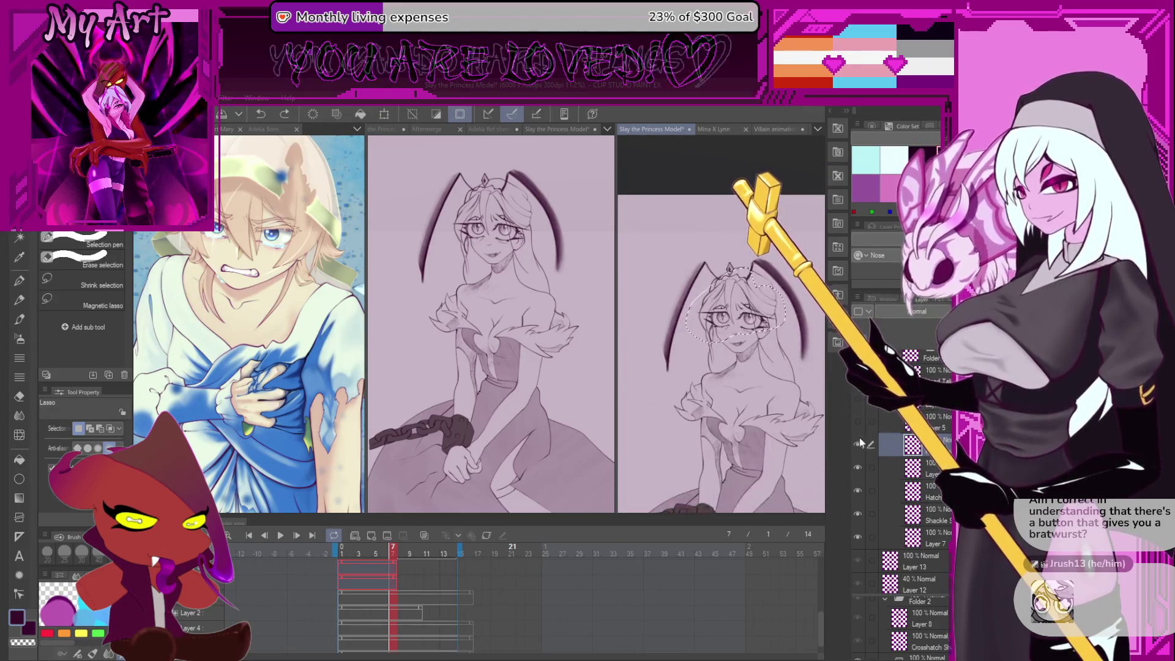
pyautogui.click(890, 468)
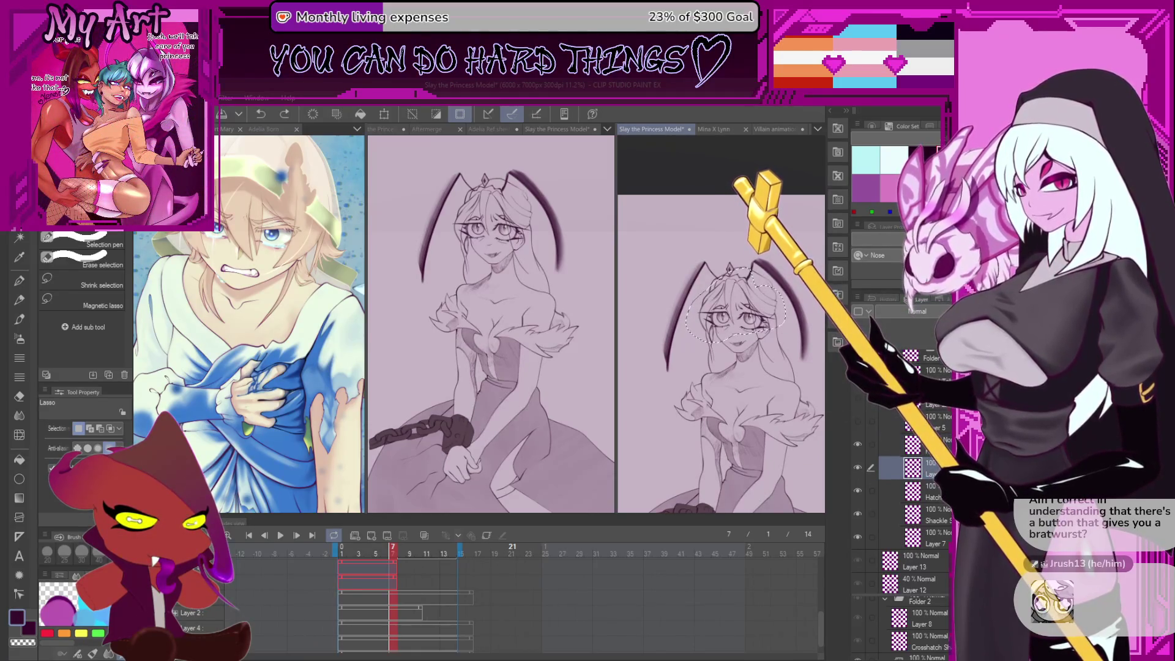
# Lasso-select the princess's head, extending the outline around the lower face
pyautogui.moveTo(714, 246)
pyautogui.mouseDown()
pyautogui.moveTo(660, 349)
pyautogui.moveTo(786, 361)
pyautogui.mouseUp()
pyautogui.scroll(2, 754, 341)
pyautogui.scroll(5, 809, 394)
pyautogui.moveTo(798, 382)
pyautogui.mouseDown()
pyautogui.moveTo(814, 395)
pyautogui.moveTo(817, 345)
pyautogui.mouseUp()
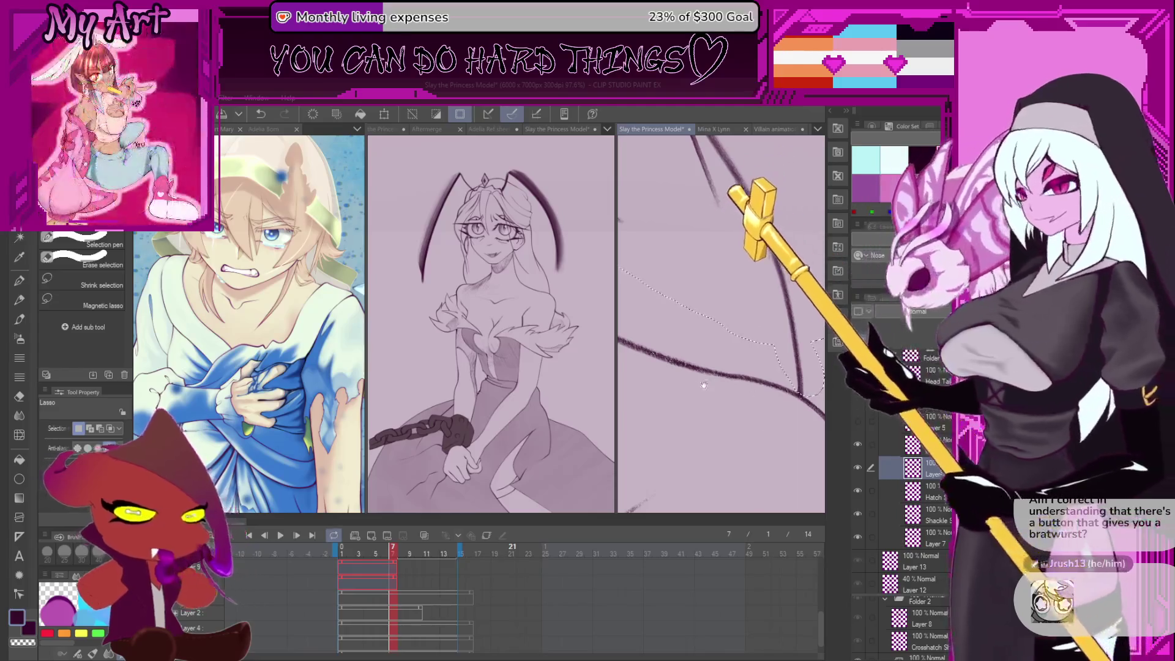
pyautogui.scroll(-5, 704, 384)
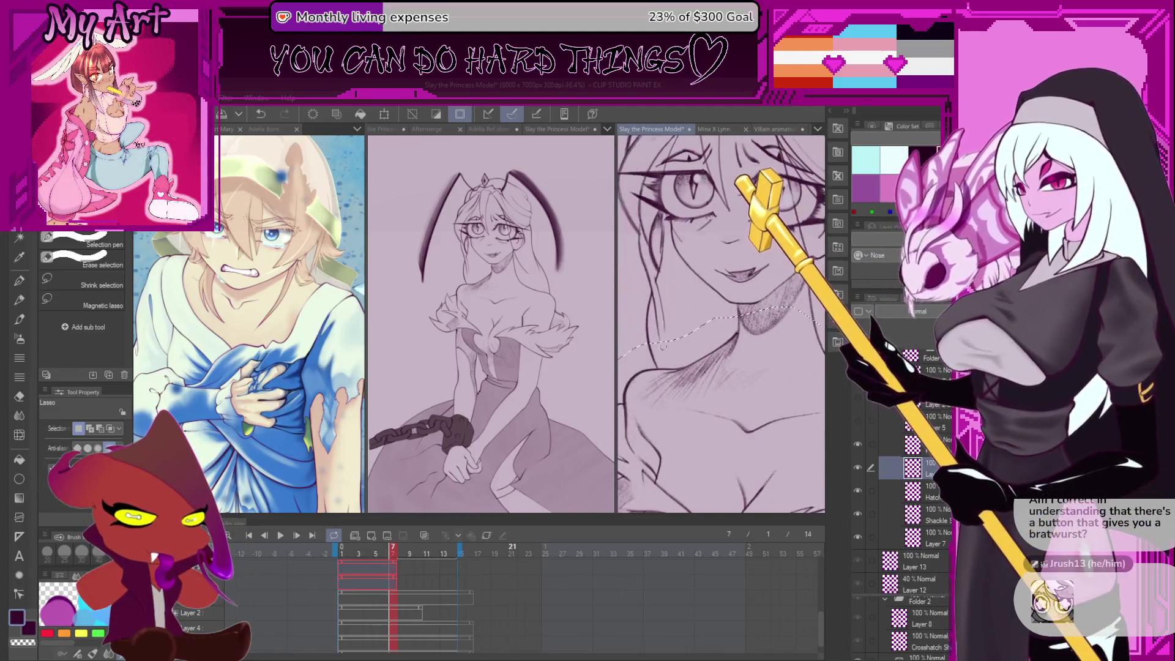
pyautogui.scroll(3, 662, 347)
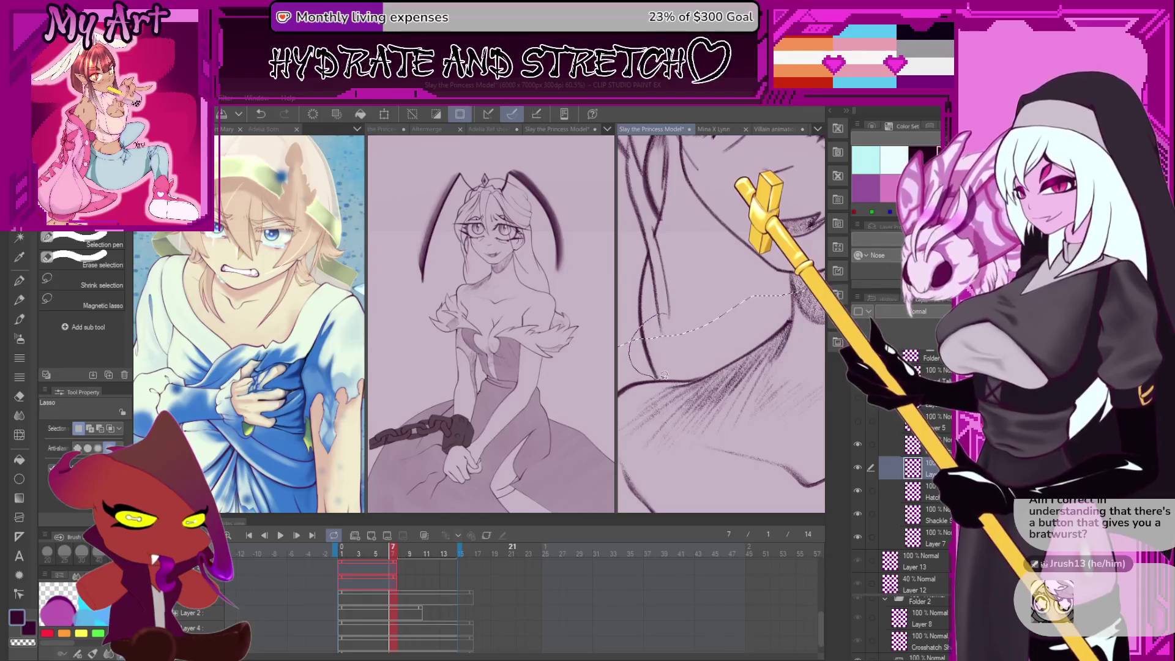
pyautogui.scroll(-7, 643, 327)
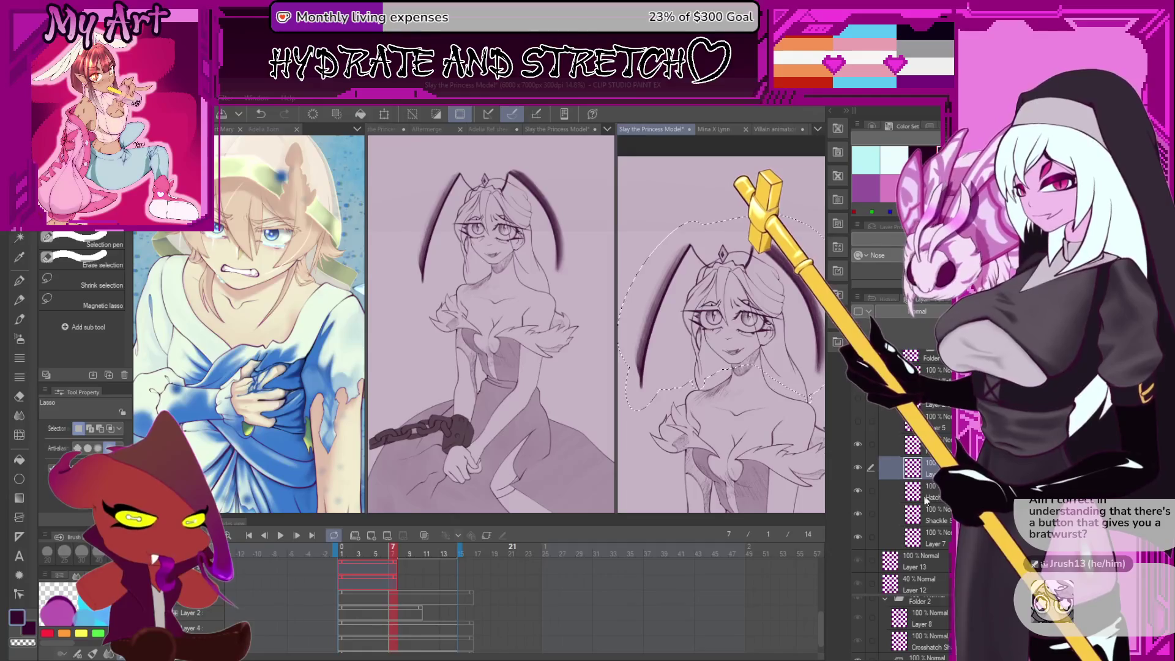
# Toggle a sketch layer and the face and hair line art to compare them
pyautogui.click(857, 468)
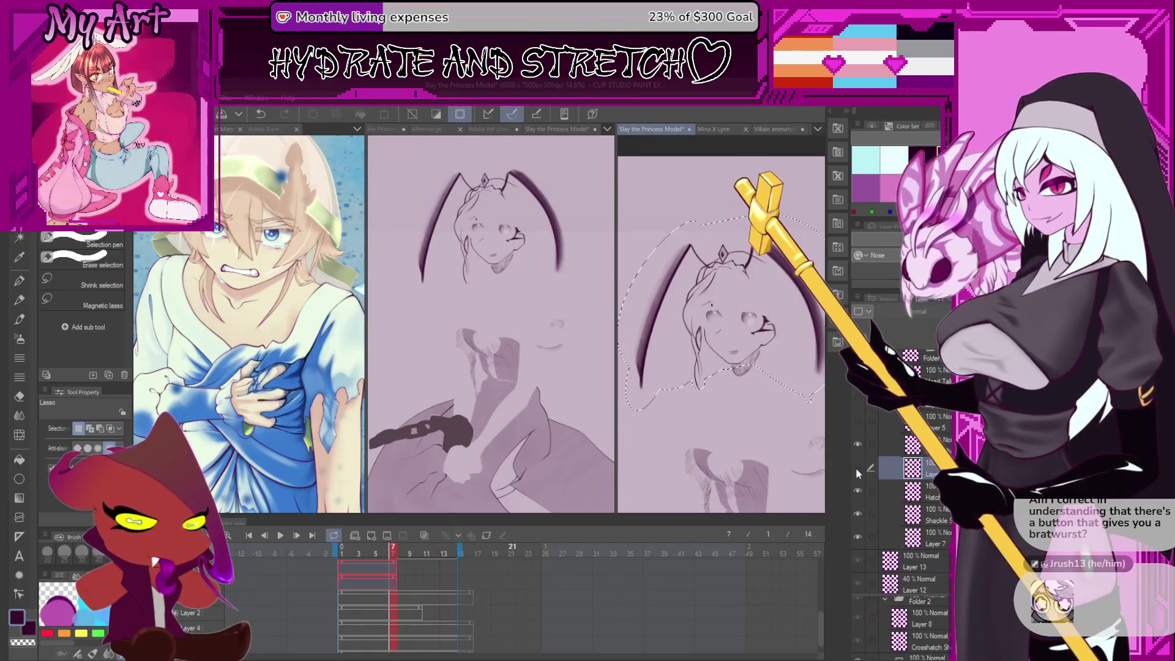
pyautogui.click(856, 468)
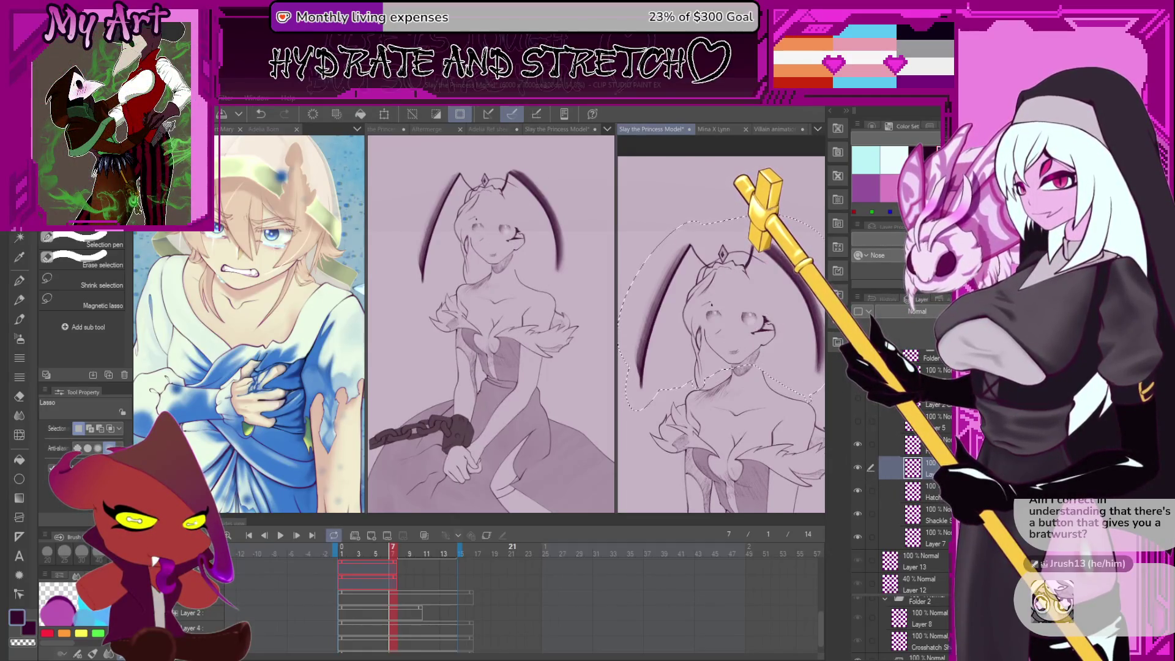
pyautogui.click(857, 398)
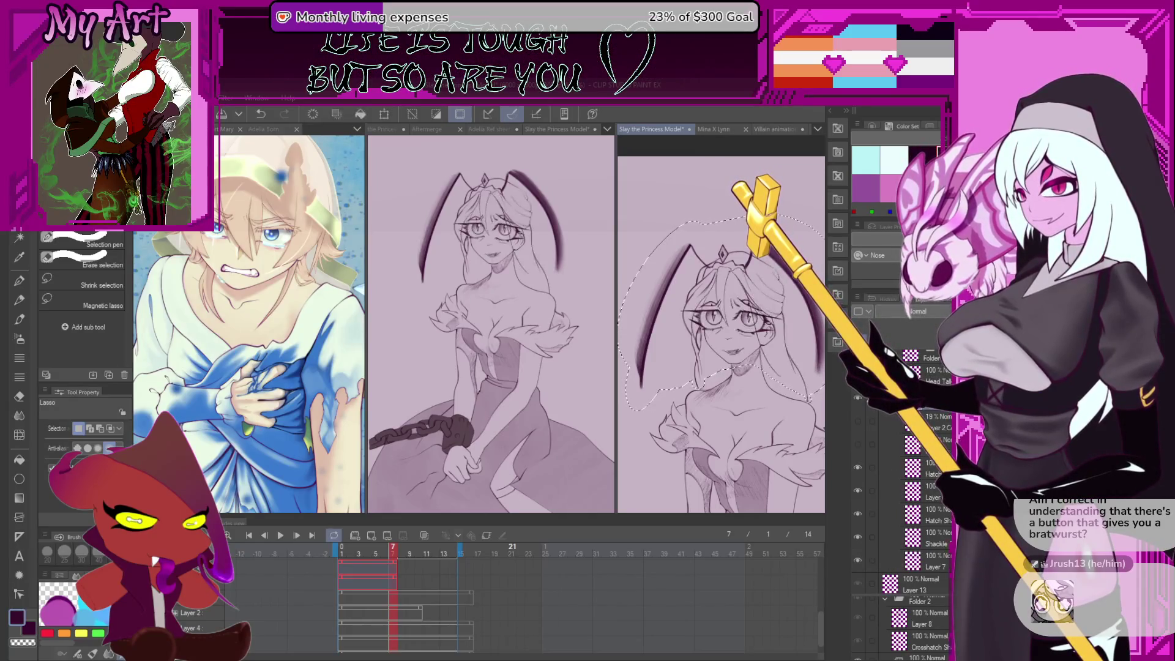
pyautogui.click(857, 397)
pyautogui.click(858, 397)
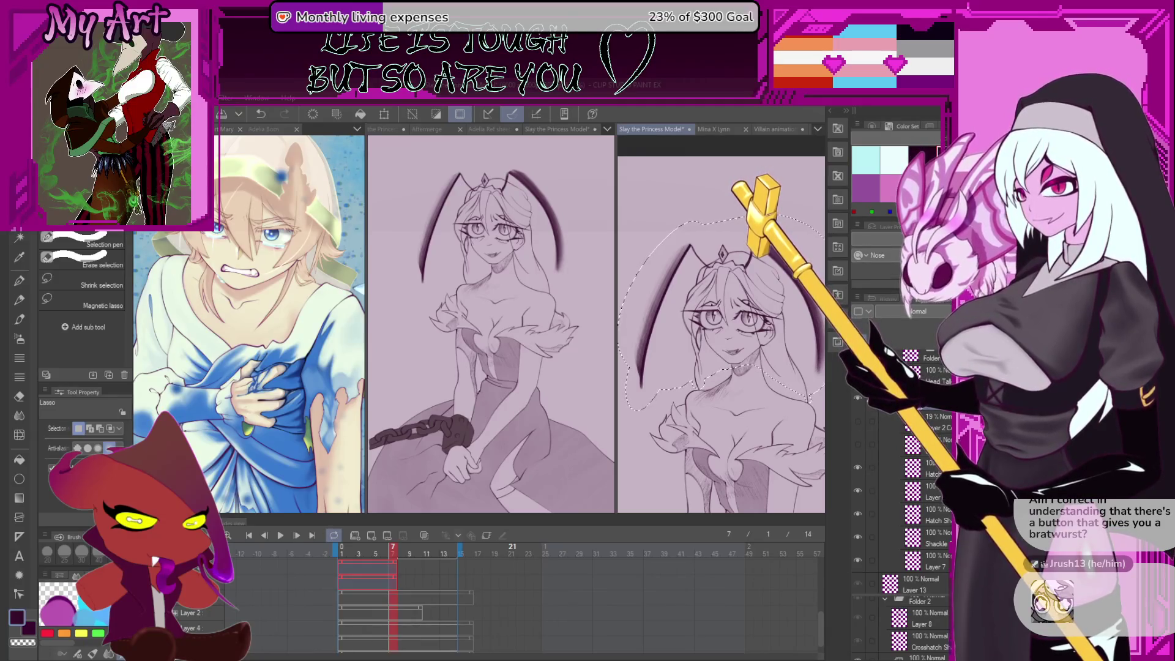
# Move the Hatch layer higher in the stack and group layers into a new folder
pyautogui.click(891, 468)
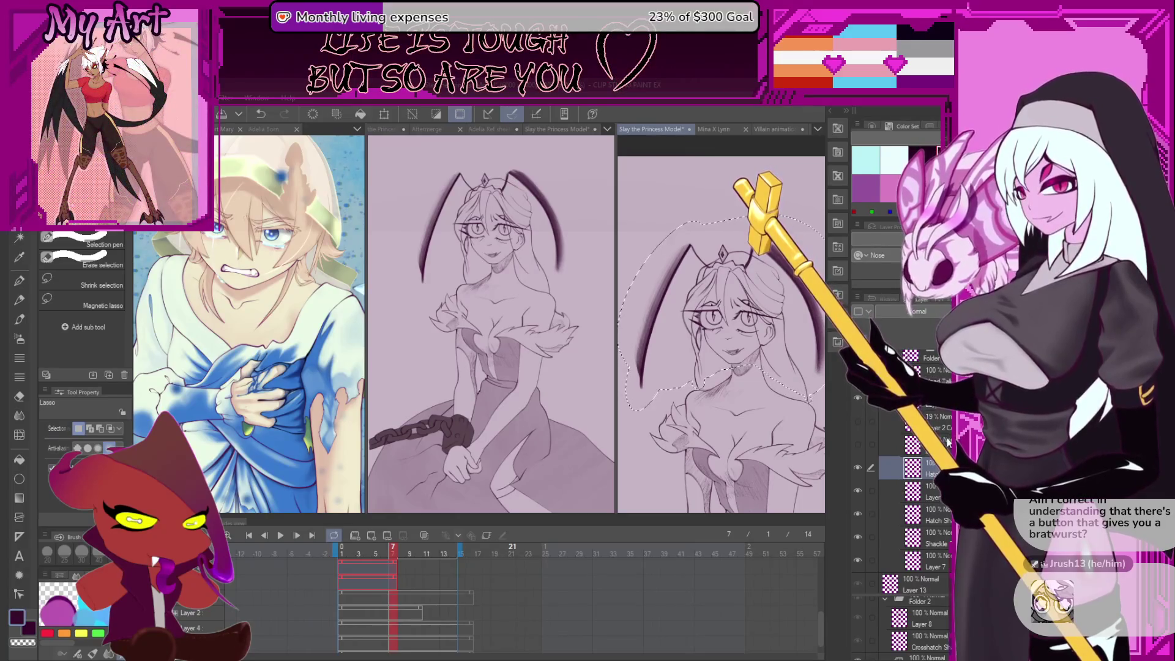
pyautogui.moveTo(947, 429); pyautogui.dragTo(949, 430)
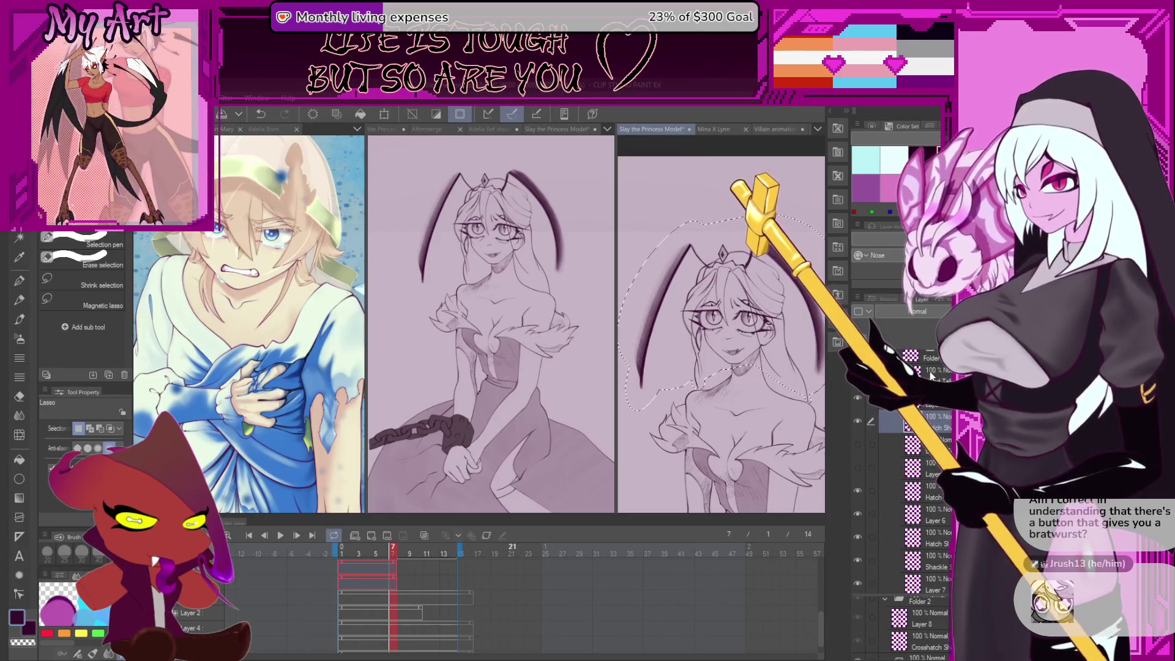
pyautogui.hotkey('ctrl', 'g')
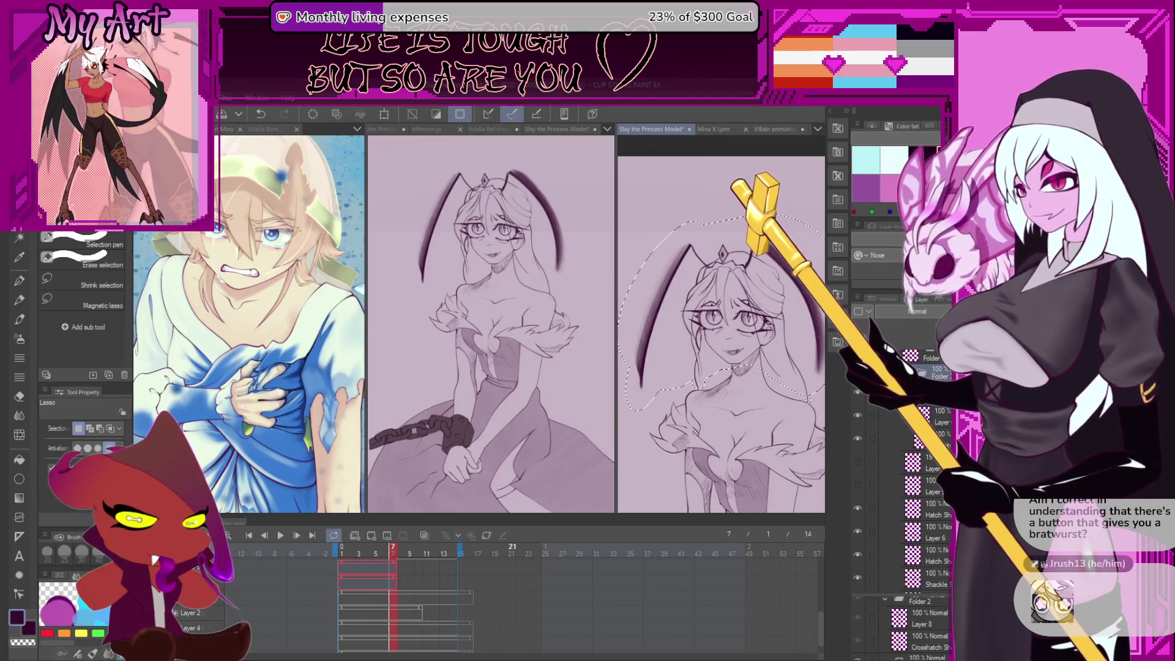
pyautogui.press('Delete')
pyautogui.hotkey('ctrl', 'z')
# On a hatch shading layer, test erasing the selected sketch head, restoring it each time
pyautogui.click(893, 416)
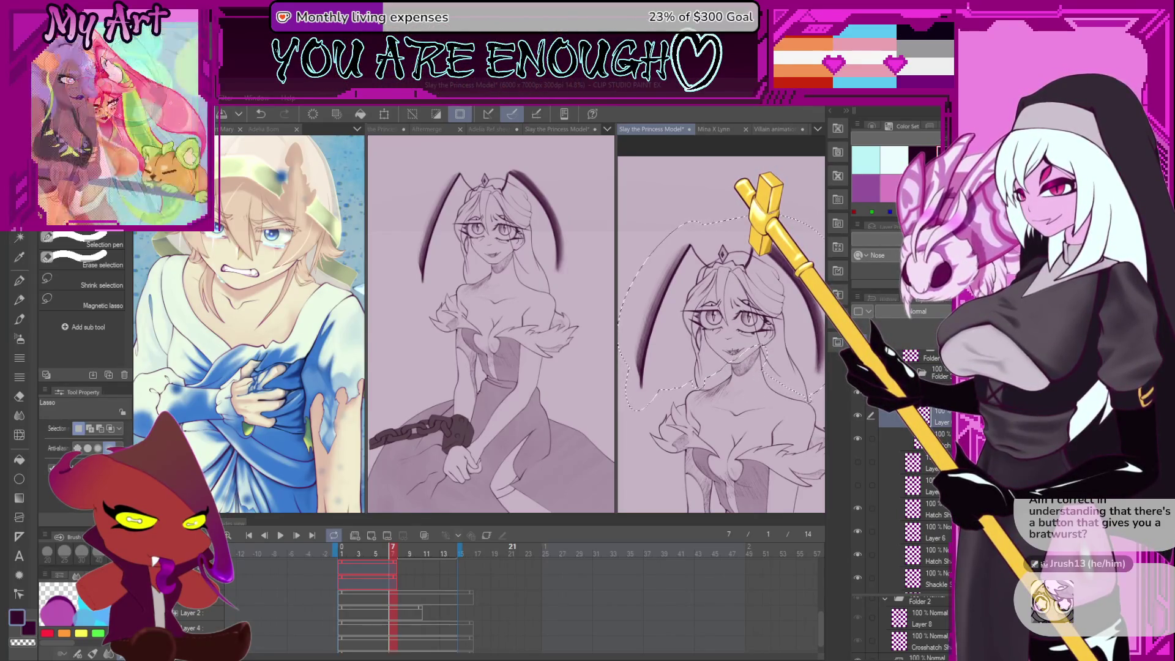
pyautogui.click(894, 554)
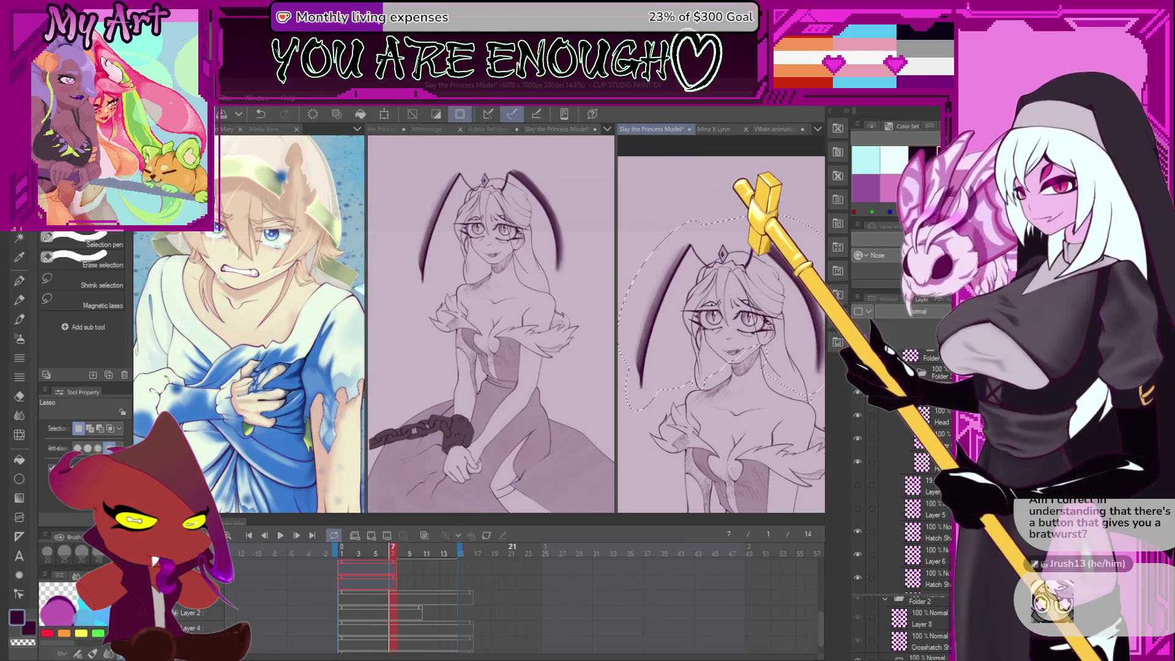
pyautogui.press('Delete')
pyautogui.hotkey('ctrl', 'z')
pyautogui.hotkey('ctrl', 'y')
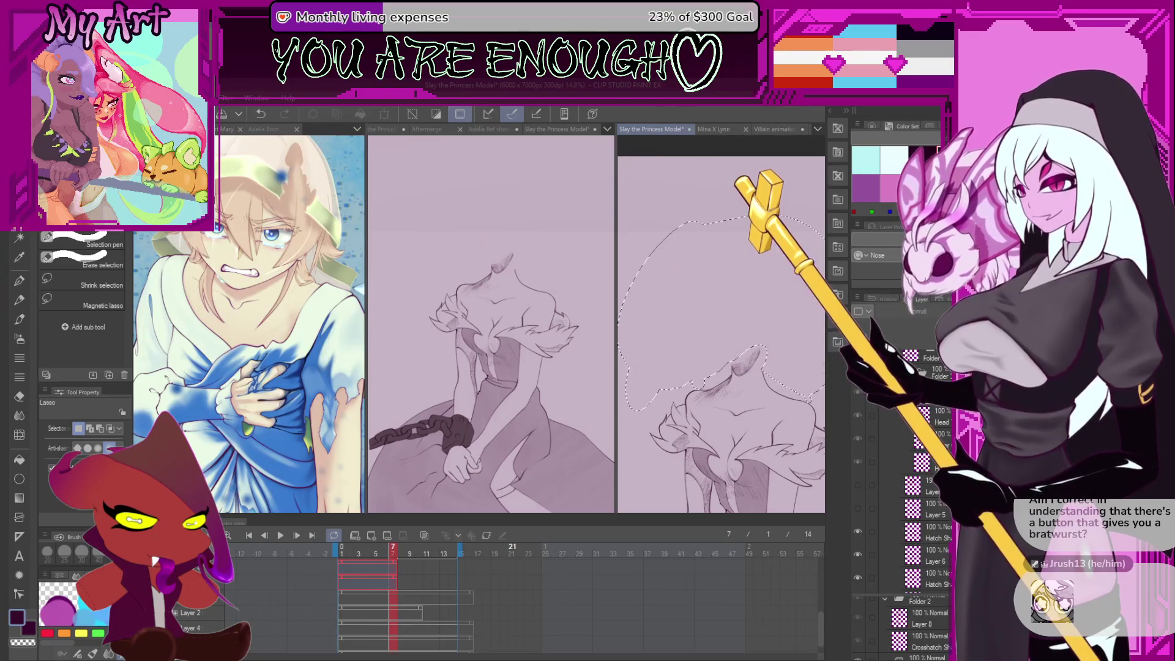
pyautogui.hotkey('ctrl', 'z')
pyautogui.scroll(-1, 645, 370)
pyautogui.scroll(-1, 866, 439)
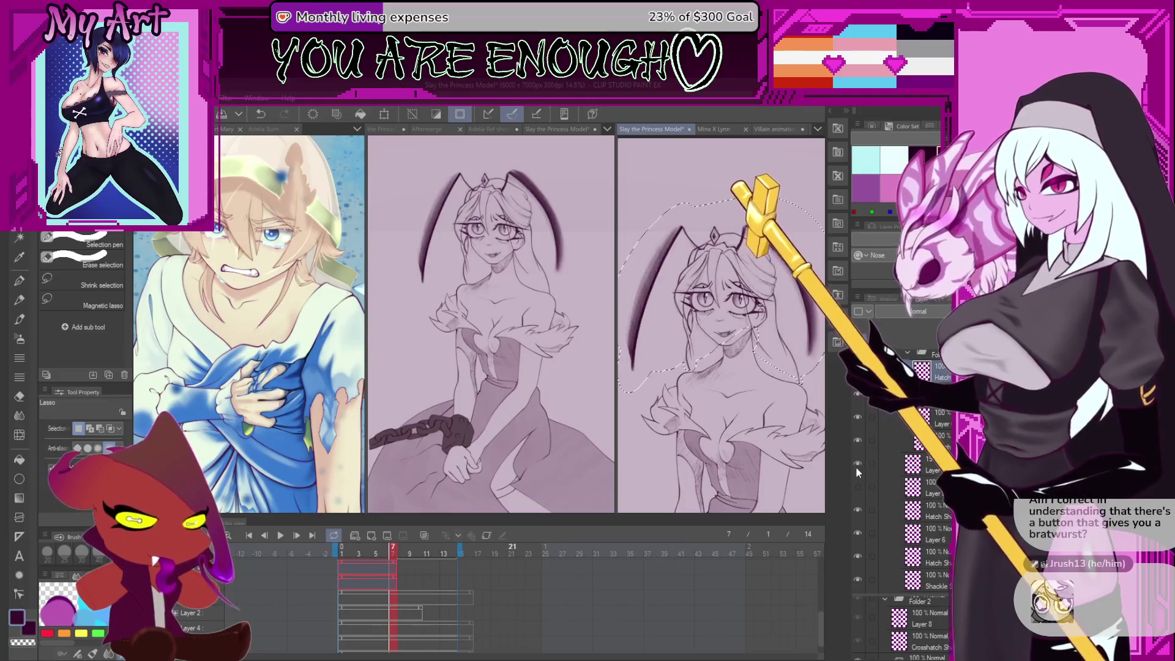
pyautogui.press('Delete')
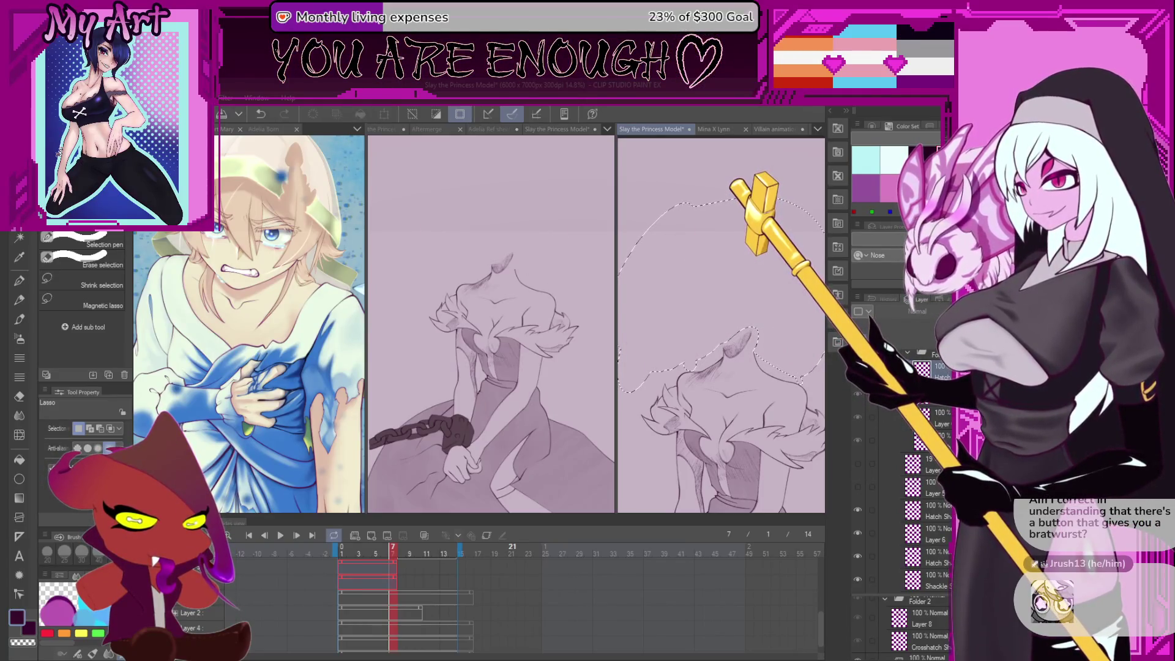
pyautogui.hotkey('ctrl', 'z')
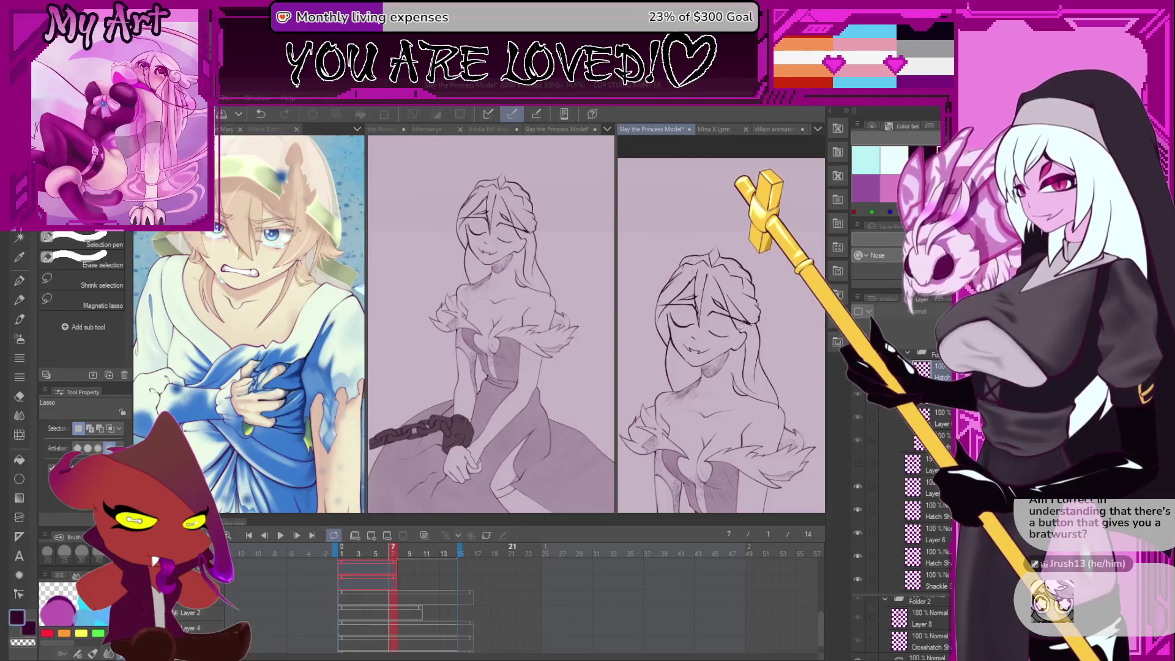
# Move the closed-eyed head sketch layer up and to the left with a transform
pyautogui.scroll(2, 745, 328)
pyautogui.scroll(2, 745, 327)
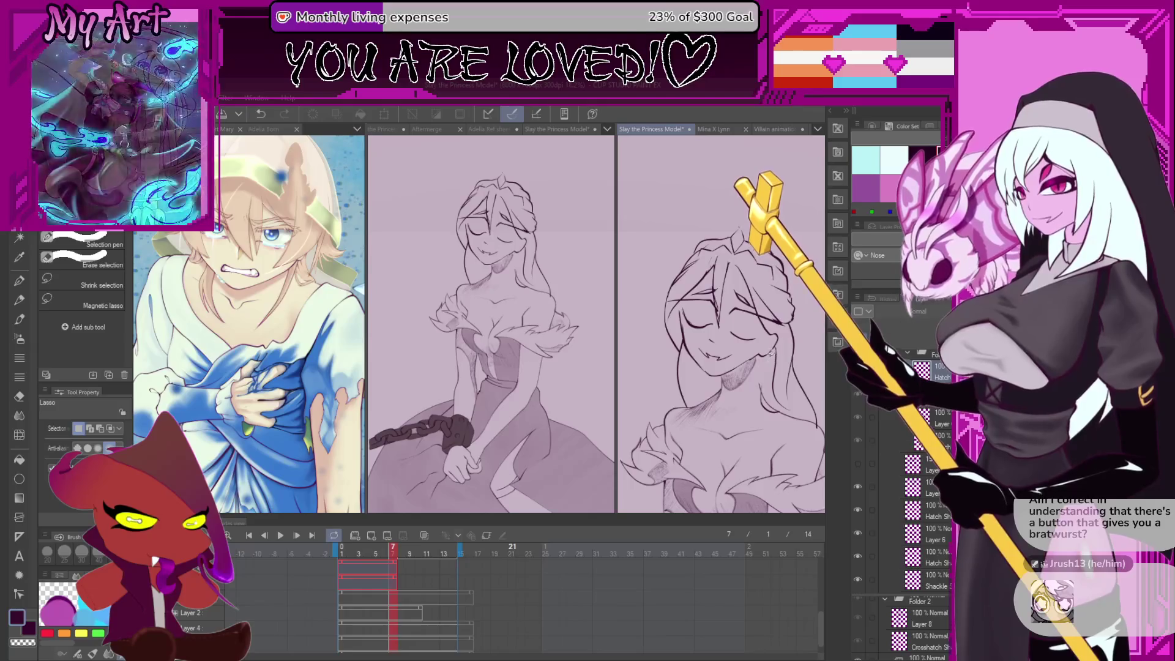
pyautogui.click(893, 488)
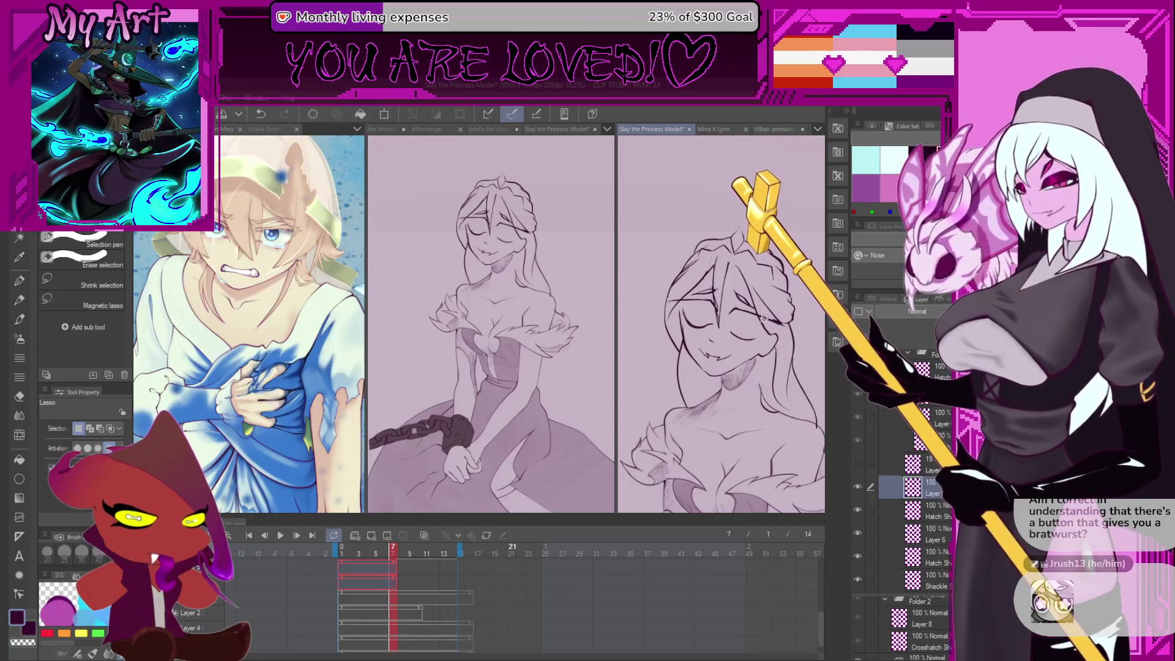
pyautogui.hotkey('ctrl', 't')
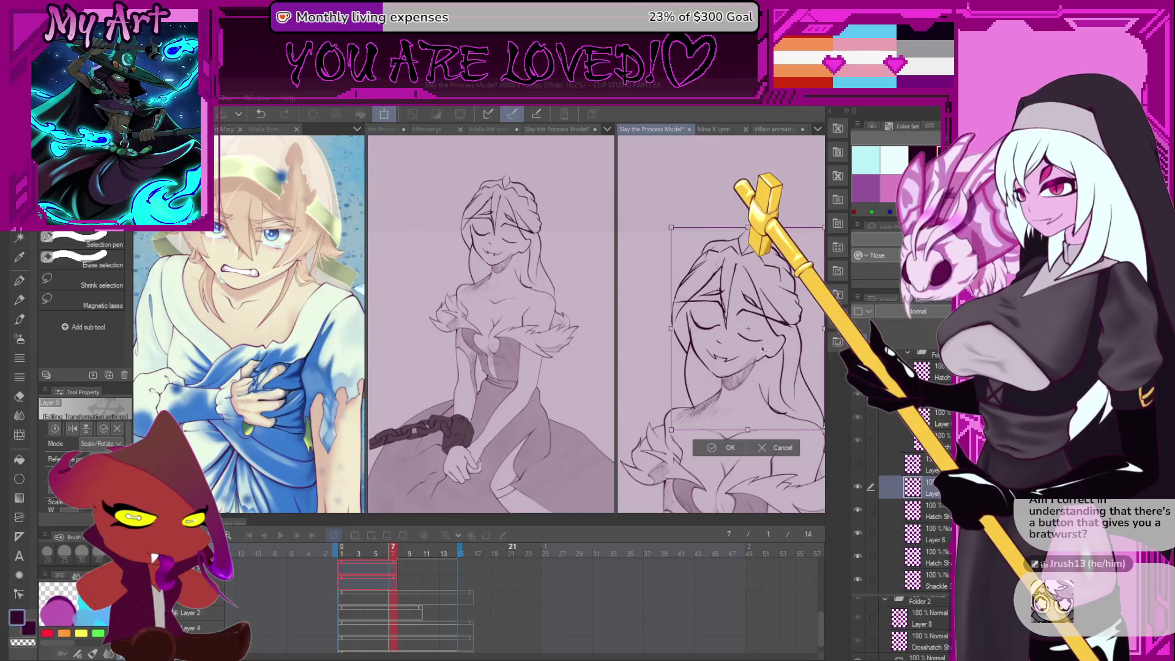
pyautogui.moveTo(775, 373); pyautogui.dragTo(717, 375)
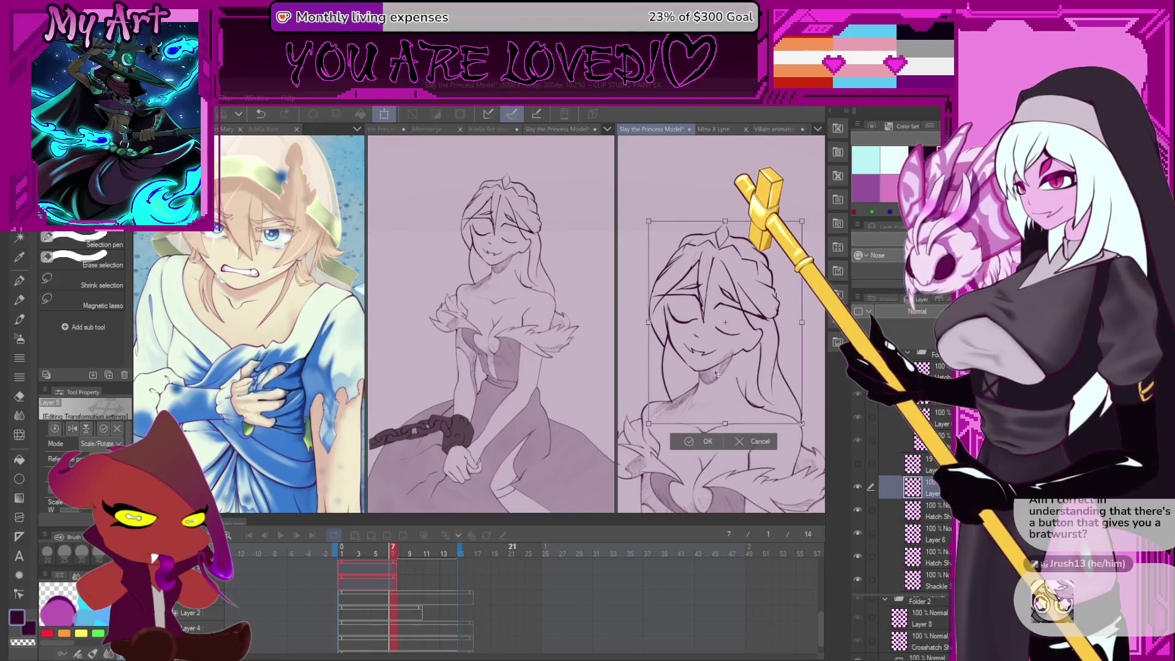
pyautogui.scroll(1, 727, 367)
pyautogui.click(712, 476)
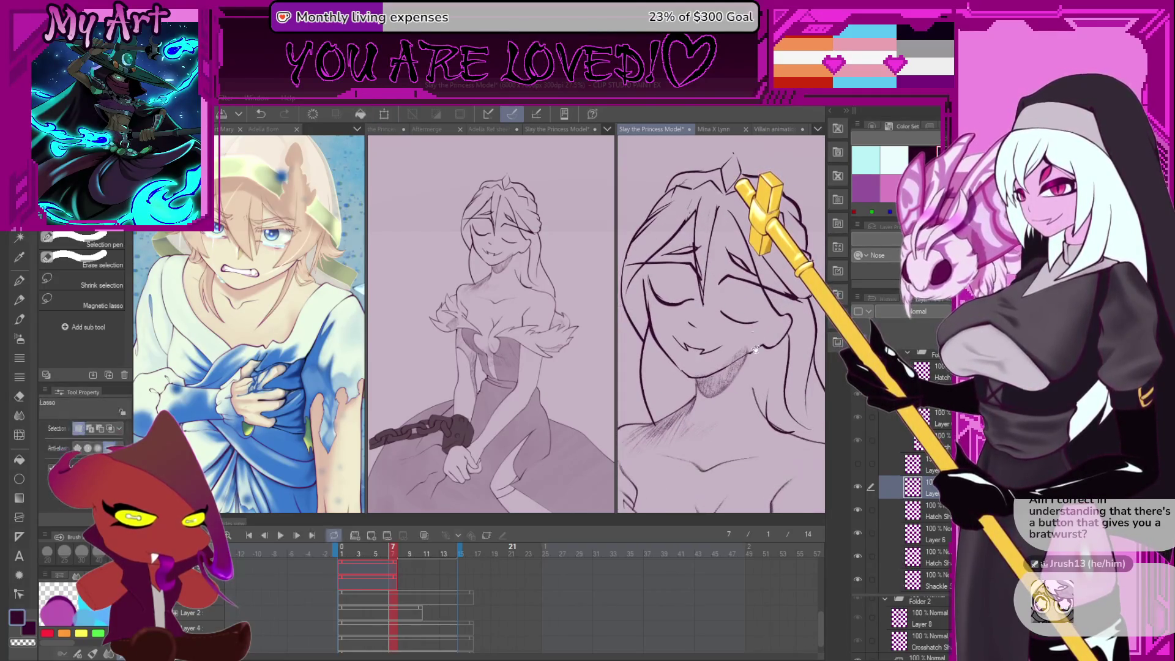
# Lasso the chin and mouth, enlarge it slightly down and right, and tilt the mouth
pyautogui.moveTo(693, 390)
pyautogui.mouseDown()
pyautogui.moveTo(722, 398)
pyautogui.moveTo(771, 383)
pyautogui.mouseUp()
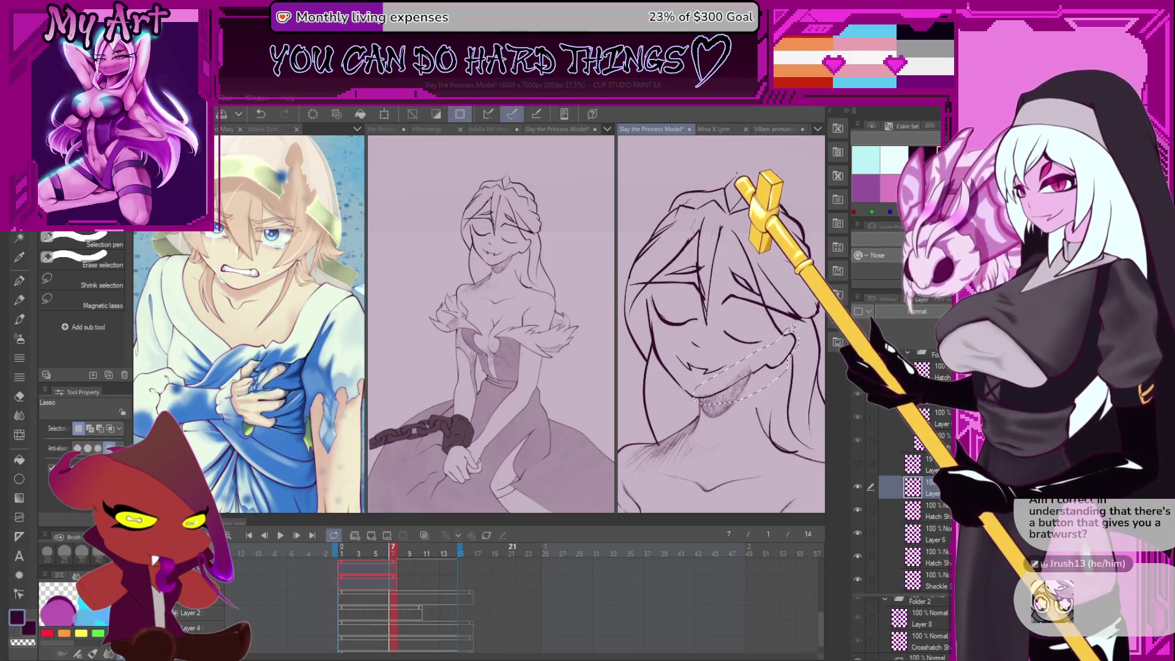
pyautogui.hotkey('ctrl', 't')
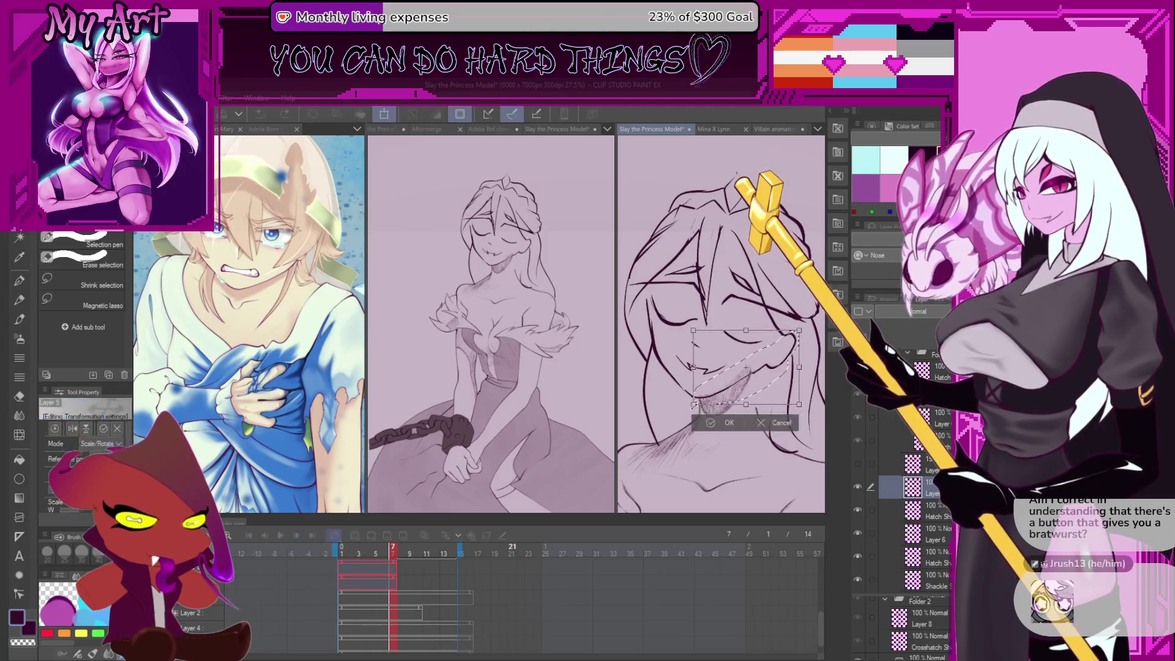
pyautogui.moveTo(695, 405); pyautogui.dragTo(698, 405)
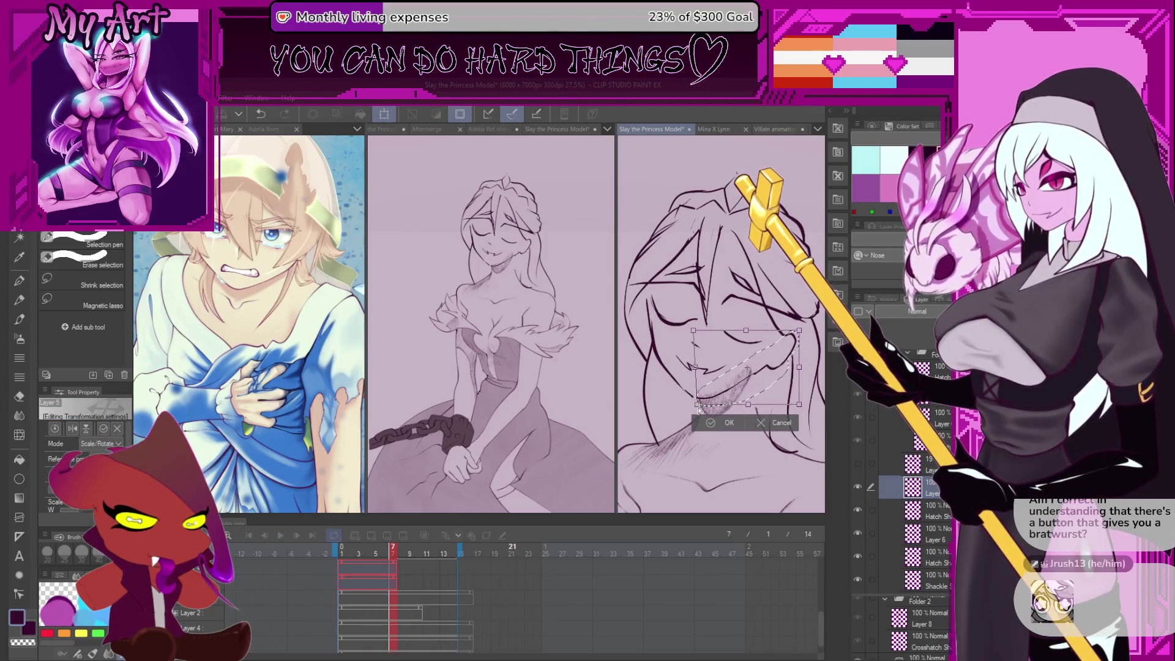
pyautogui.moveTo(799, 331); pyautogui.dragTo(800, 334)
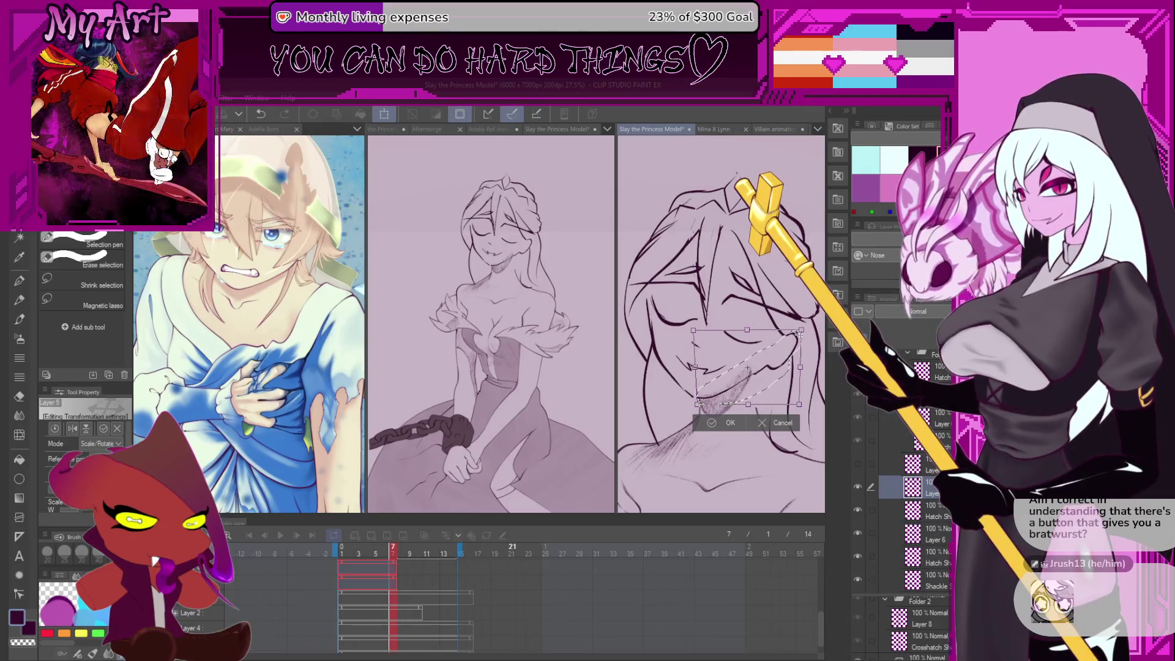
pyautogui.click(708, 423)
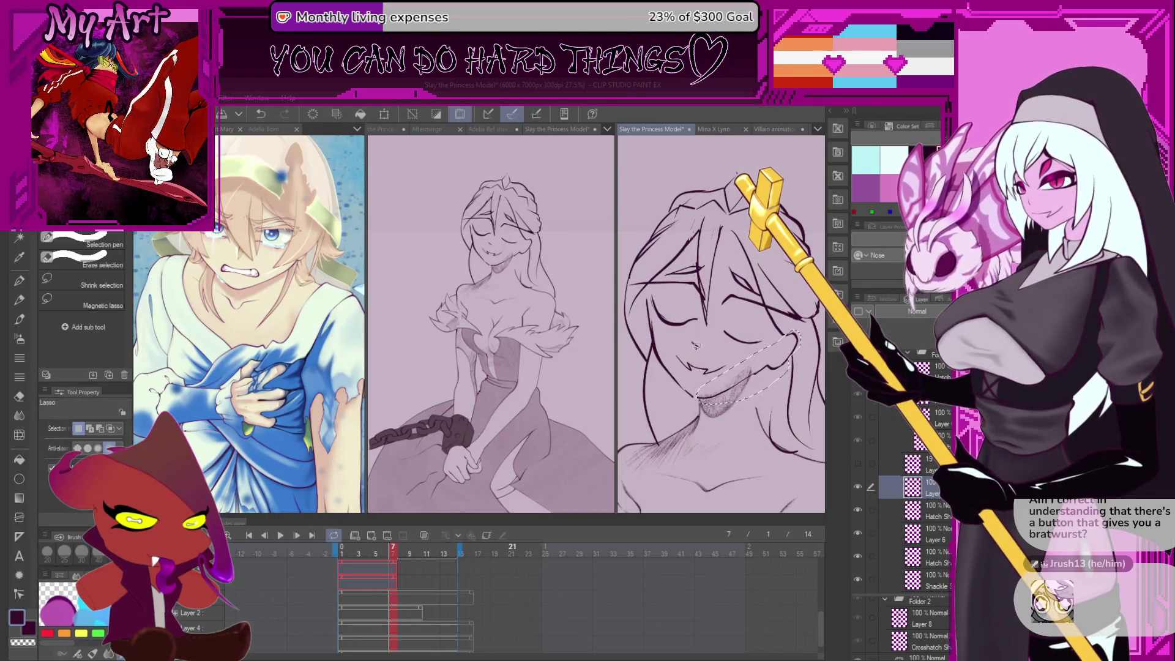
pyautogui.hotkey('ctrl', 't')
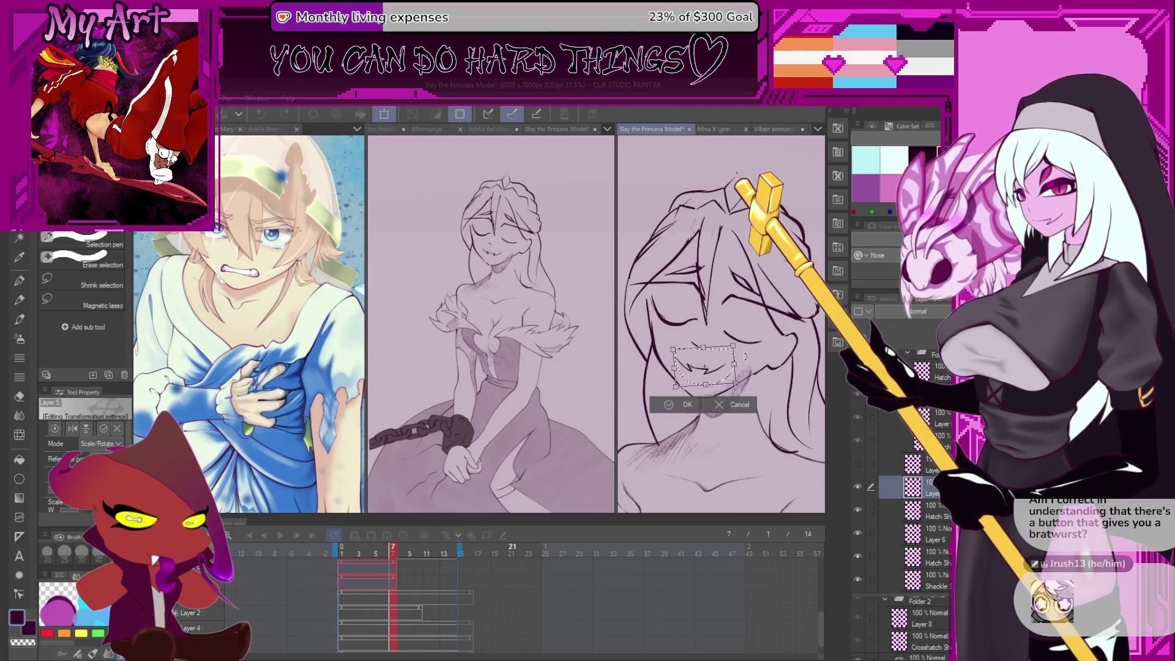
pyautogui.moveTo(747, 355); pyautogui.dragTo(723, 380)
pyautogui.press('Return')
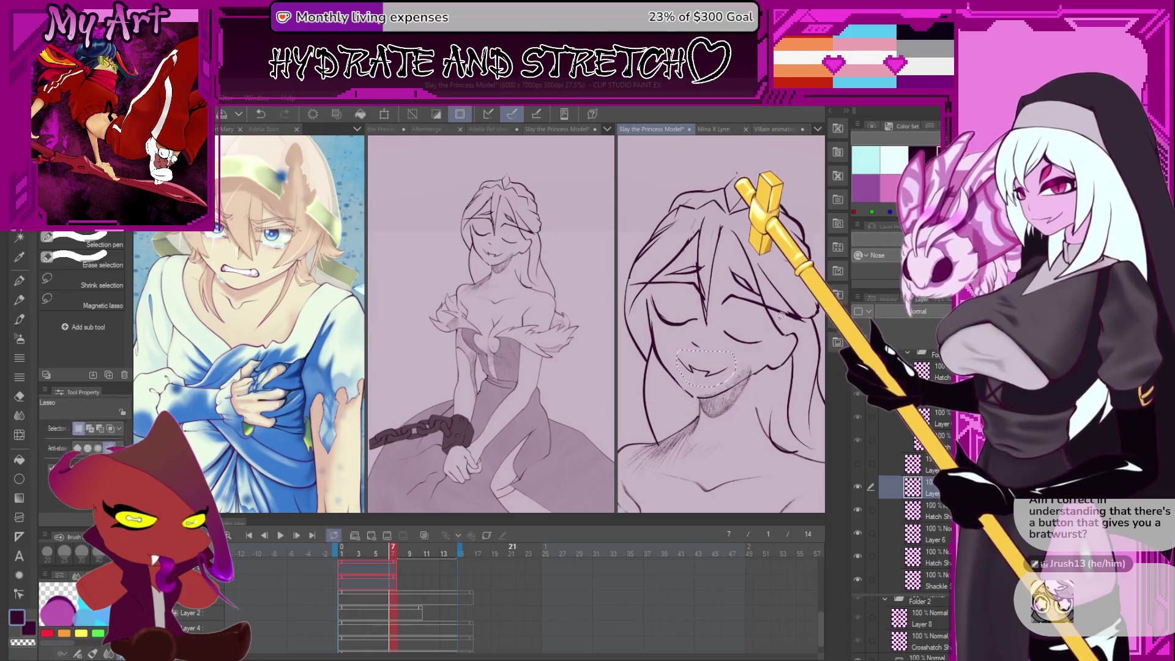
# Clear the selection, switch to the sketch pencil, undo a stray smudge, and shrink the brush
pyautogui.press('p')
pyautogui.hotkey('ctrl', 'd')
pyautogui.press('p')
pyautogui.hotkey('ctrl', 'z')
pyautogui.press('[')
pyautogui.press('[')
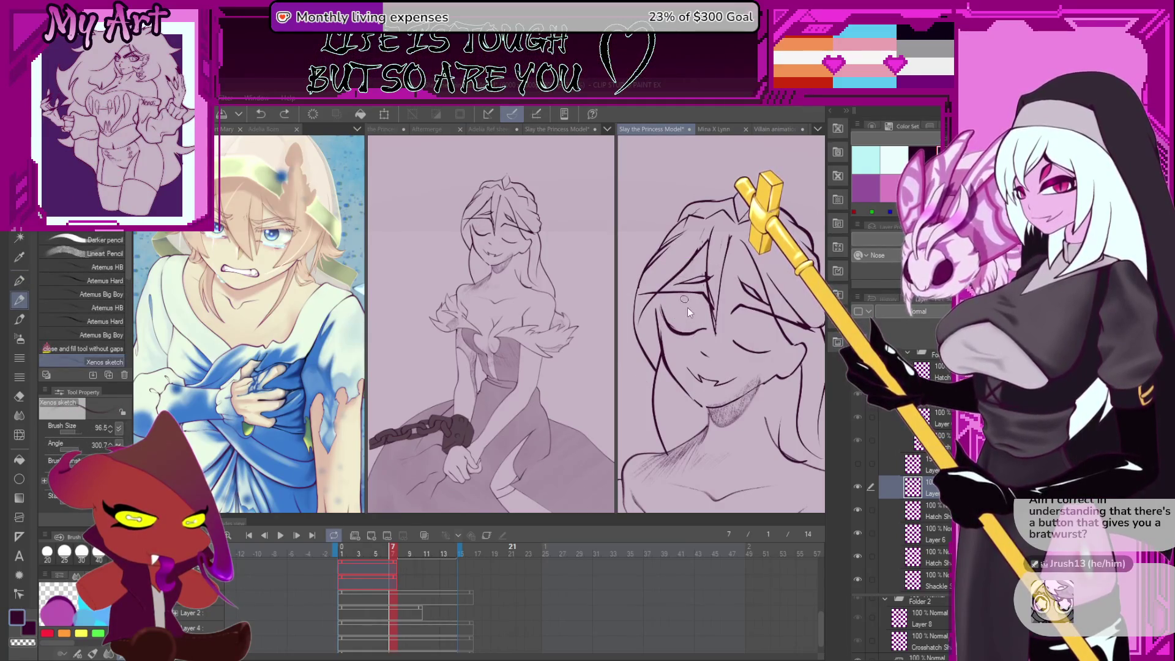
# Bring the left eye area into view and undo the stray grey eye-arc stroke
pyautogui.moveTo(682, 301); pyautogui.dragTo(674, 309)
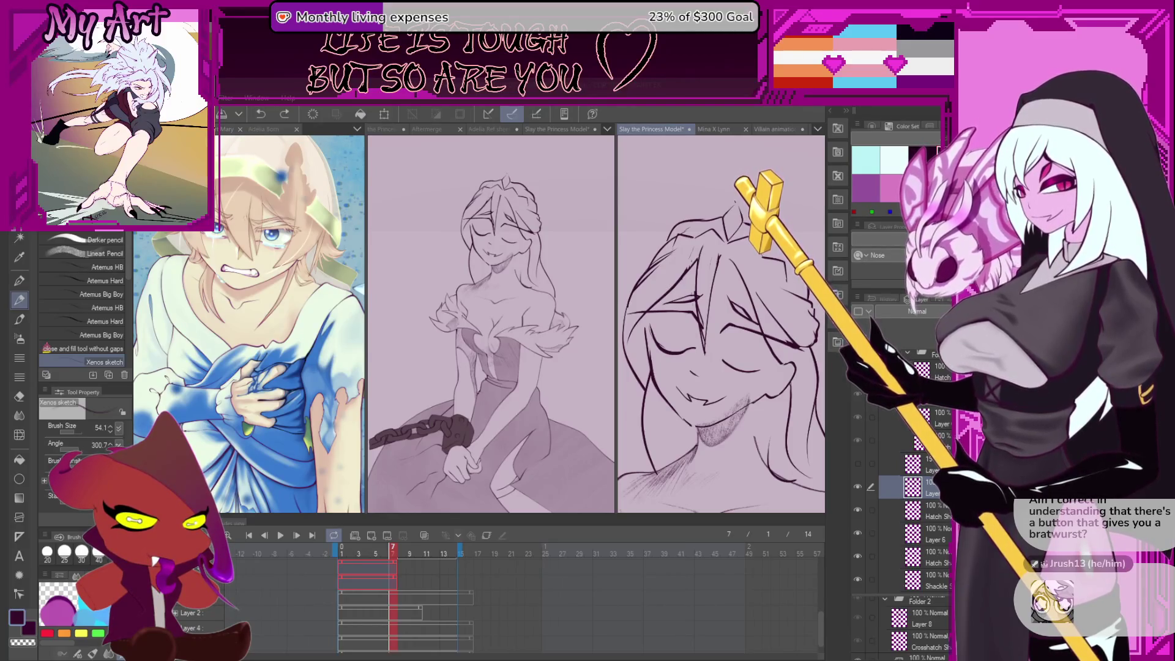
pyautogui.scroll(3, 625, 299)
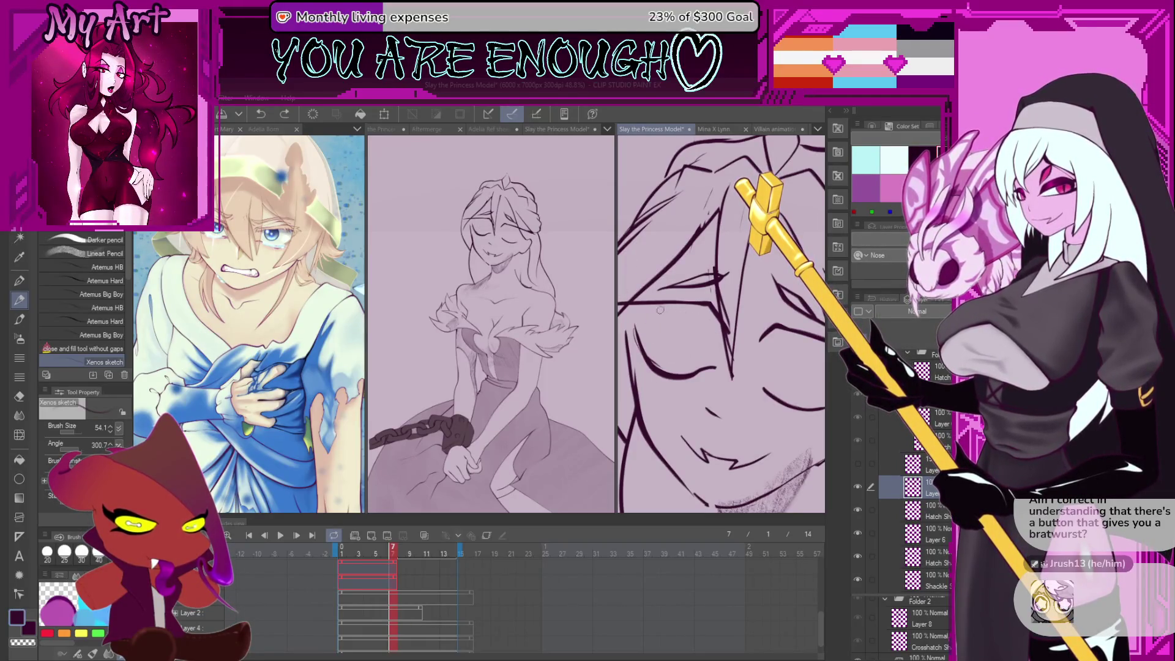
pyautogui.moveTo(706, 325)
pyautogui.mouseDown()
pyautogui.moveTo(742, 339)
pyautogui.moveTo(705, 328)
pyautogui.mouseUp()
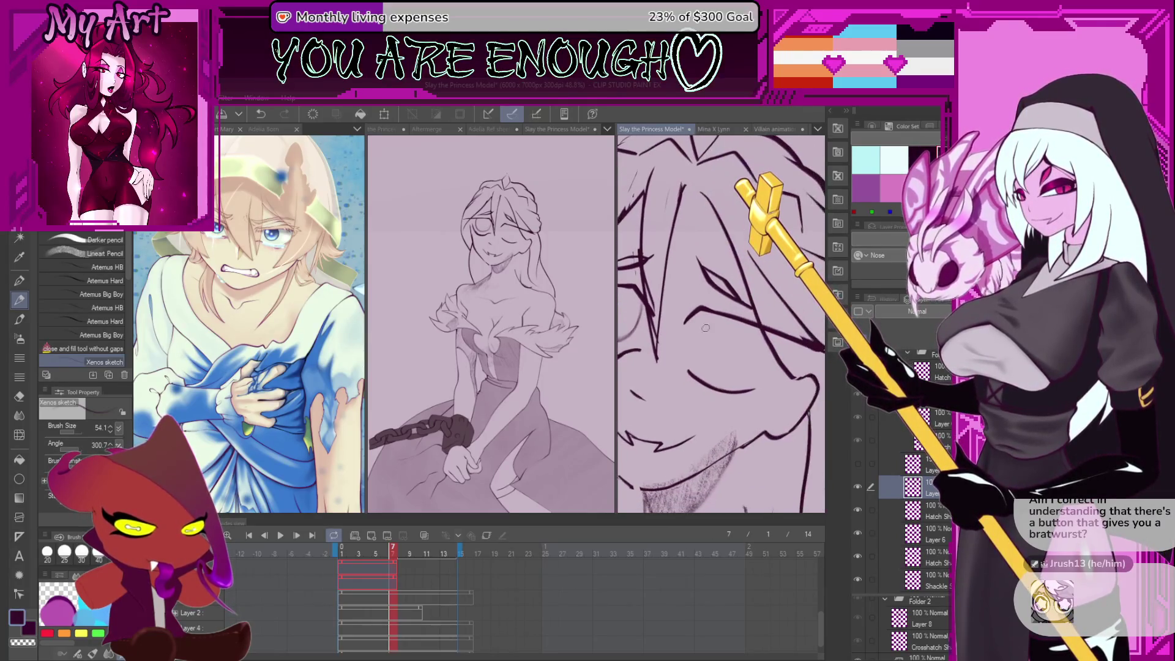
pyautogui.hotkey('ctrl', 'z')
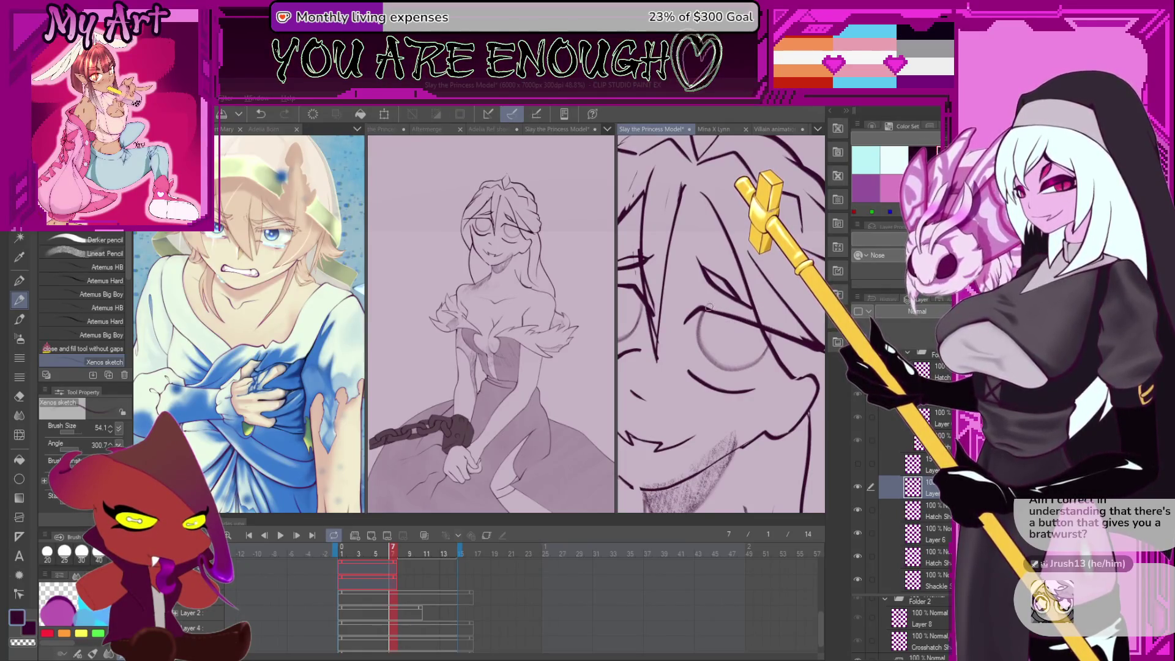
# Try stretching the selected eye area's corner, then undo and cancel the transform
pyautogui.press('m')
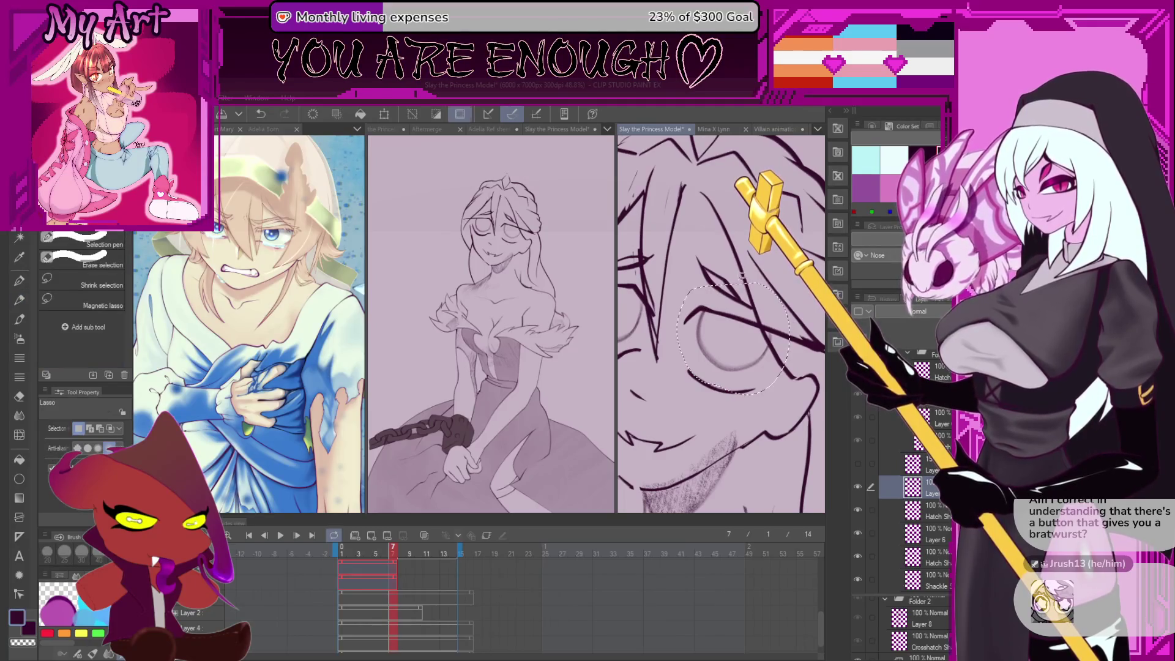
pyautogui.hotkey('ctrl', 't')
pyautogui.moveTo(676, 395); pyautogui.dragTo(663, 404)
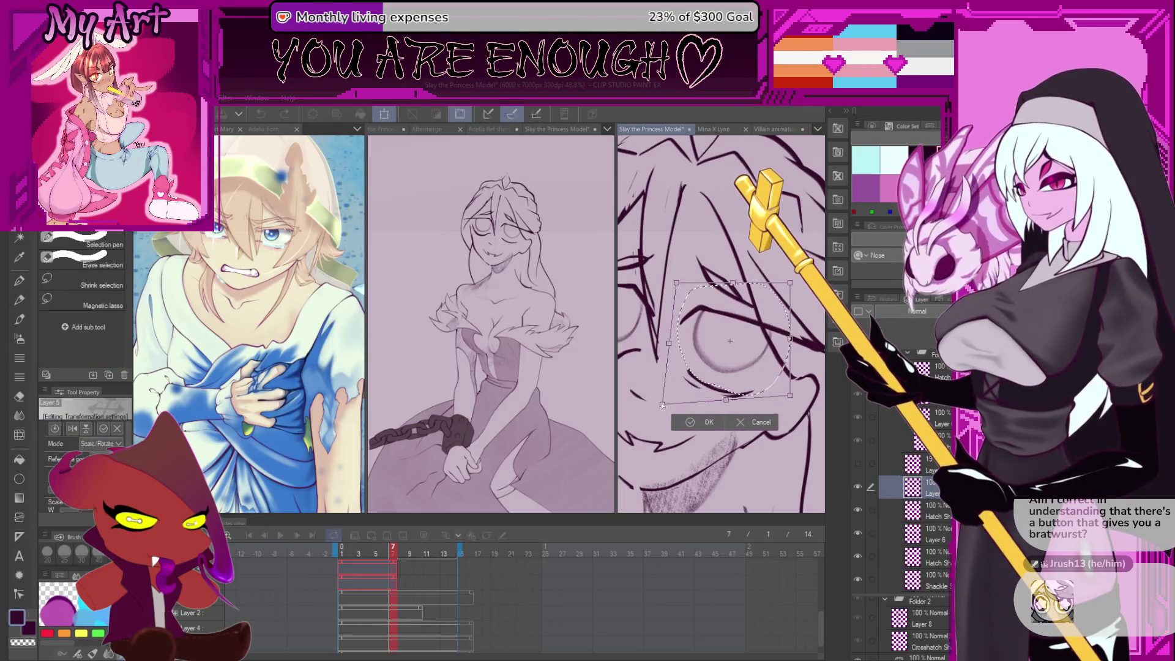
pyautogui.hotkey('ctrl', 'z')
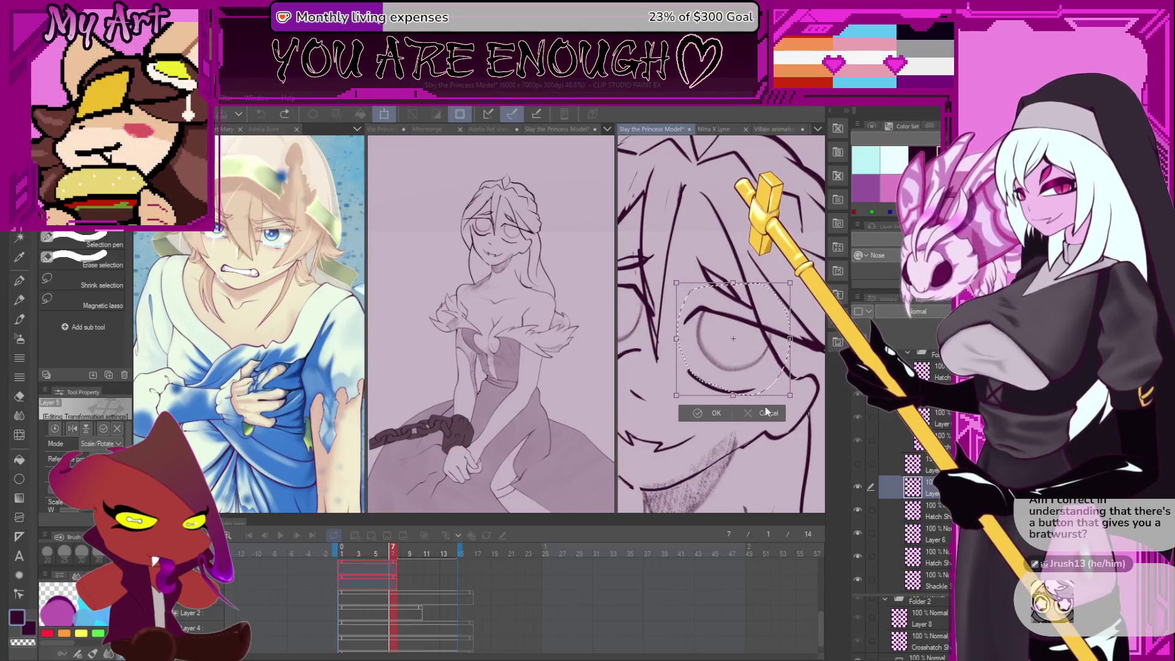
pyautogui.click(766, 411)
# Lasso the left eye's underside, stretch it down and left, confirm, and deselect
pyautogui.moveTo(693, 322)
pyautogui.mouseDown()
pyautogui.moveTo(680, 333)
pyautogui.moveTo(692, 365)
pyautogui.moveTo(759, 374)
pyautogui.mouseUp()
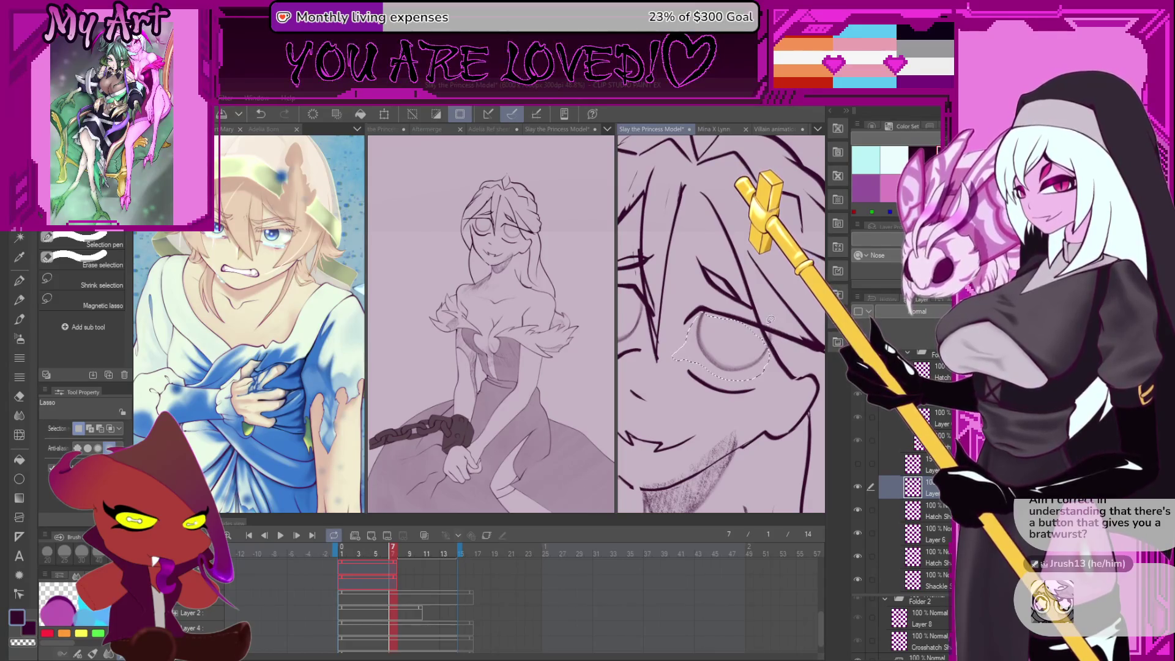
pyautogui.hotkey('ctrl', 't')
pyautogui.moveTo(671, 384); pyautogui.dragTo(668, 353)
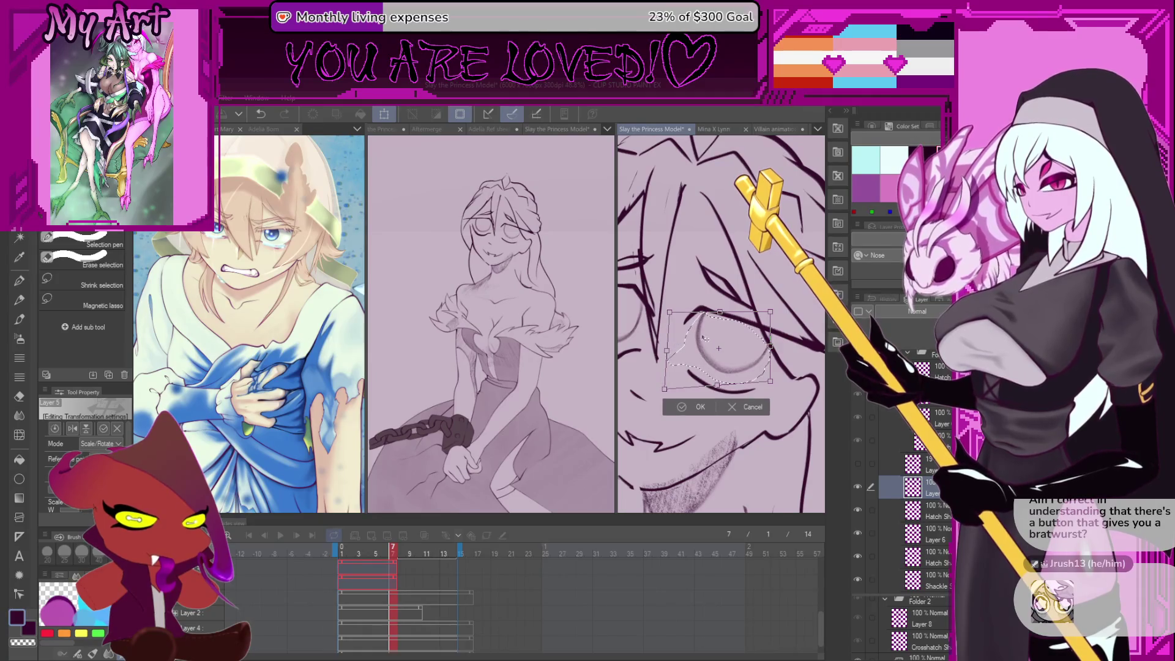
pyautogui.scroll(-1, 727, 337)
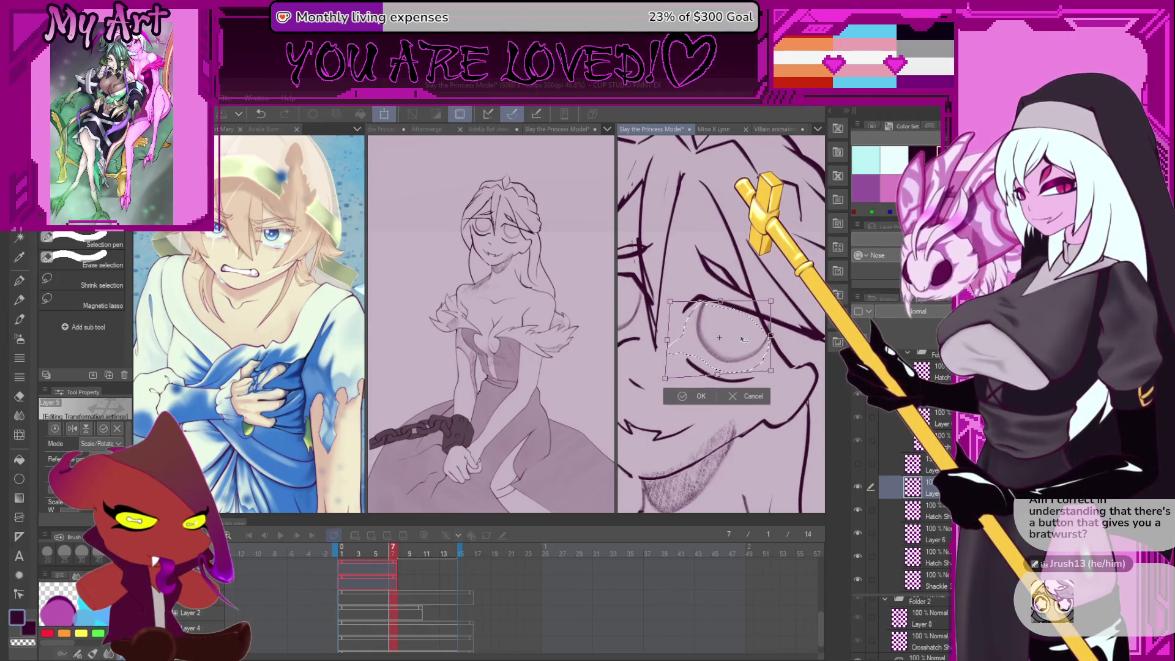
pyautogui.click(692, 394)
pyautogui.hotkey('ctrl', 'd')
pyautogui.scroll(-3, 694, 343)
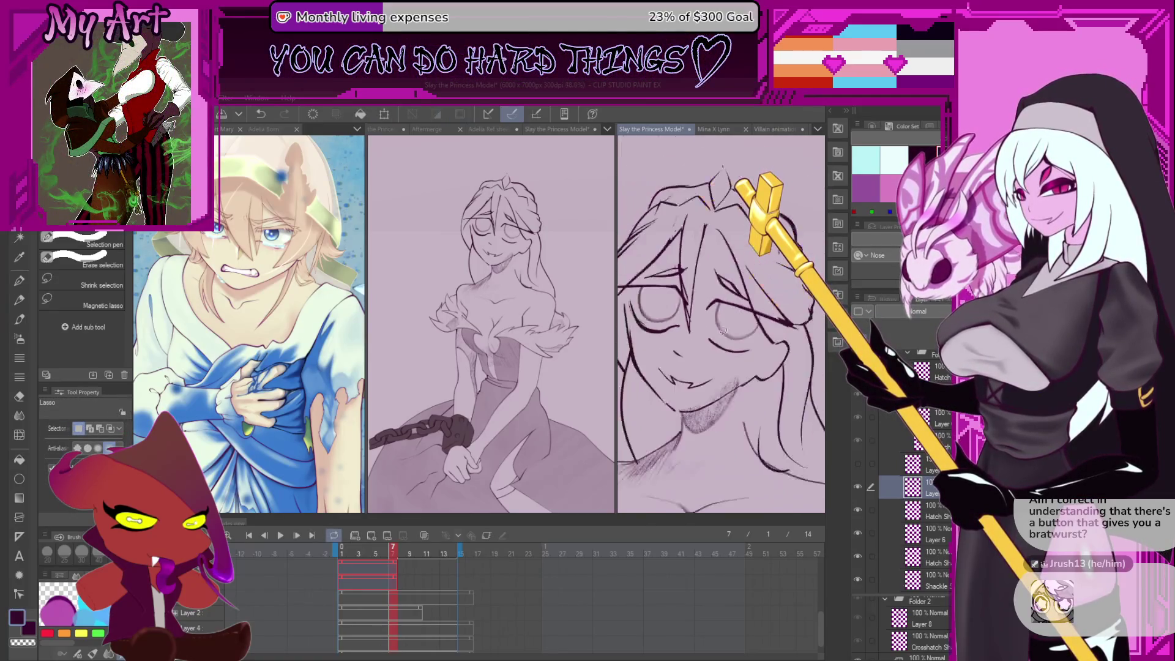
# Switch back to the Xenos sketch pencil at about 64.8 size and frame the face
pyautogui.press('p')
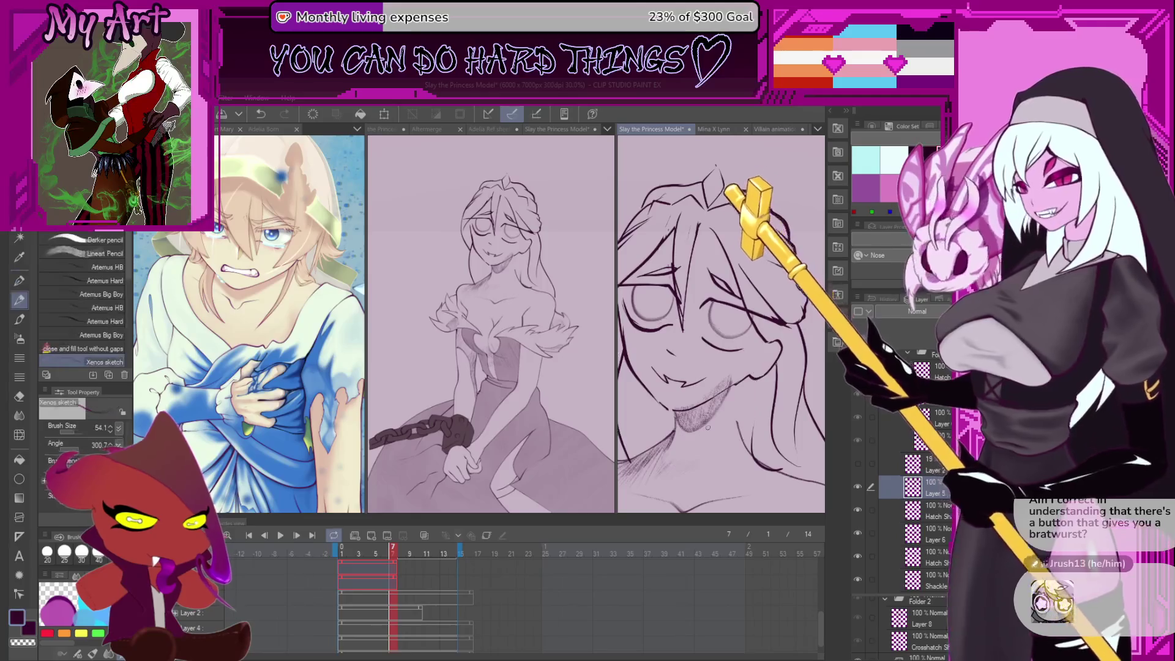
pyautogui.scroll(2, 679, 333)
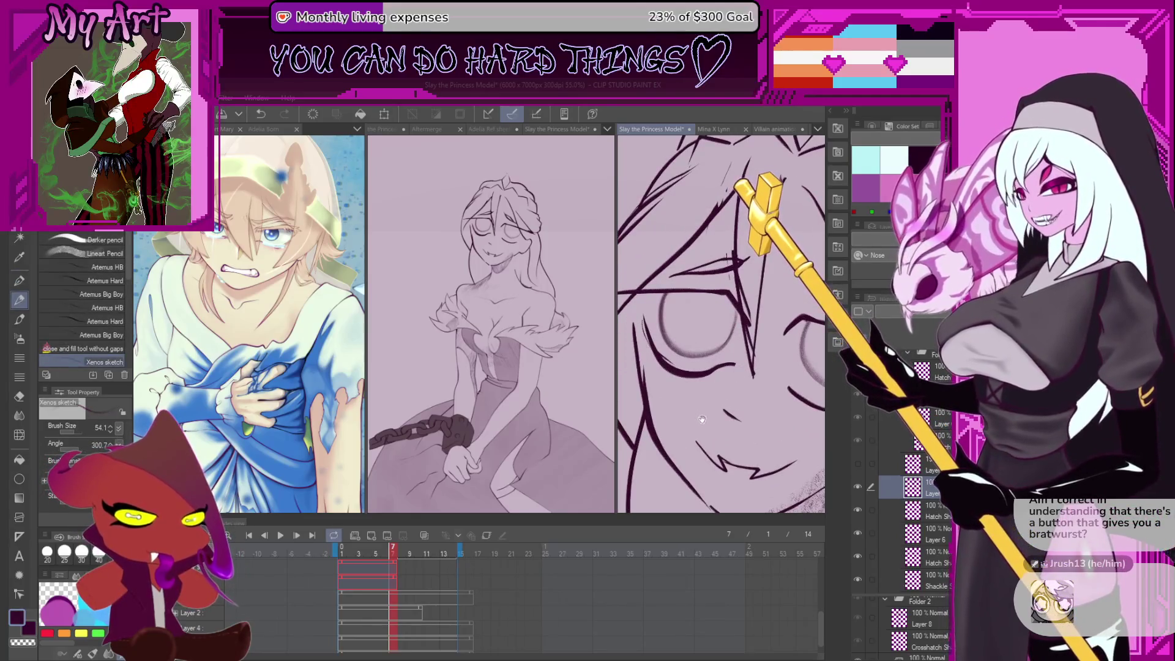
pyautogui.scroll(1, 702, 347)
pyautogui.moveTo(701, 348); pyautogui.dragTo(639, 311)
pyautogui.moveTo(771, 480); pyautogui.dragTo(746, 375)
pyautogui.moveTo(661, 322); pyautogui.dragTo(728, 380)
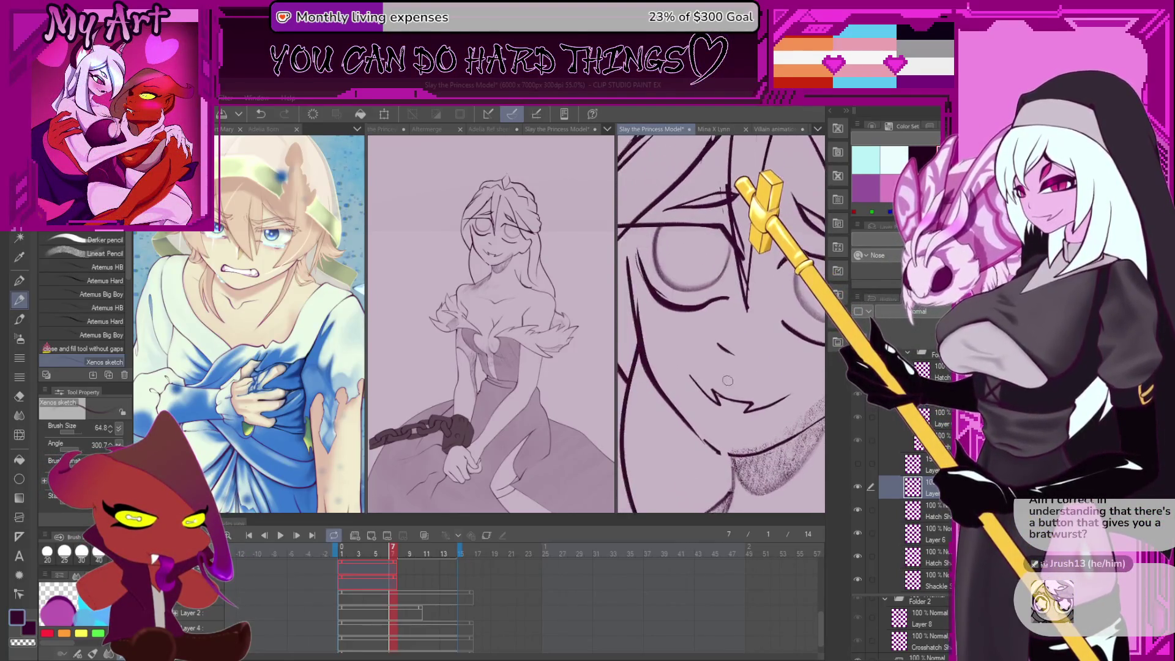
pyautogui.moveTo(723, 335); pyautogui.dragTo(721, 356)
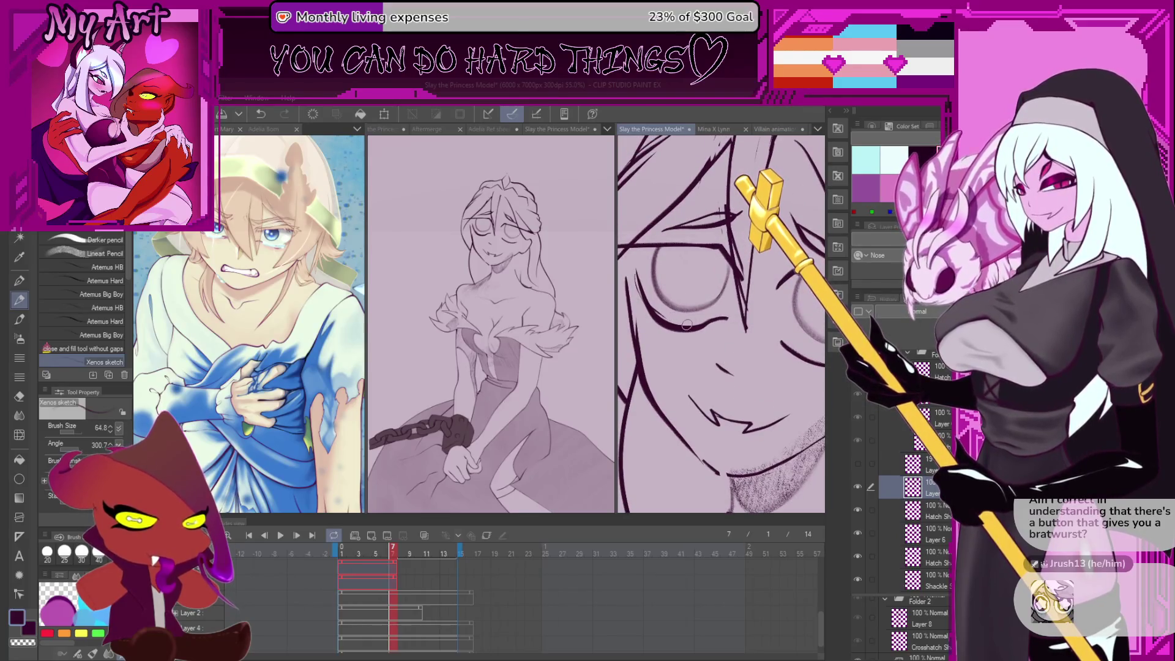
pyautogui.scroll(-3, 676, 294)
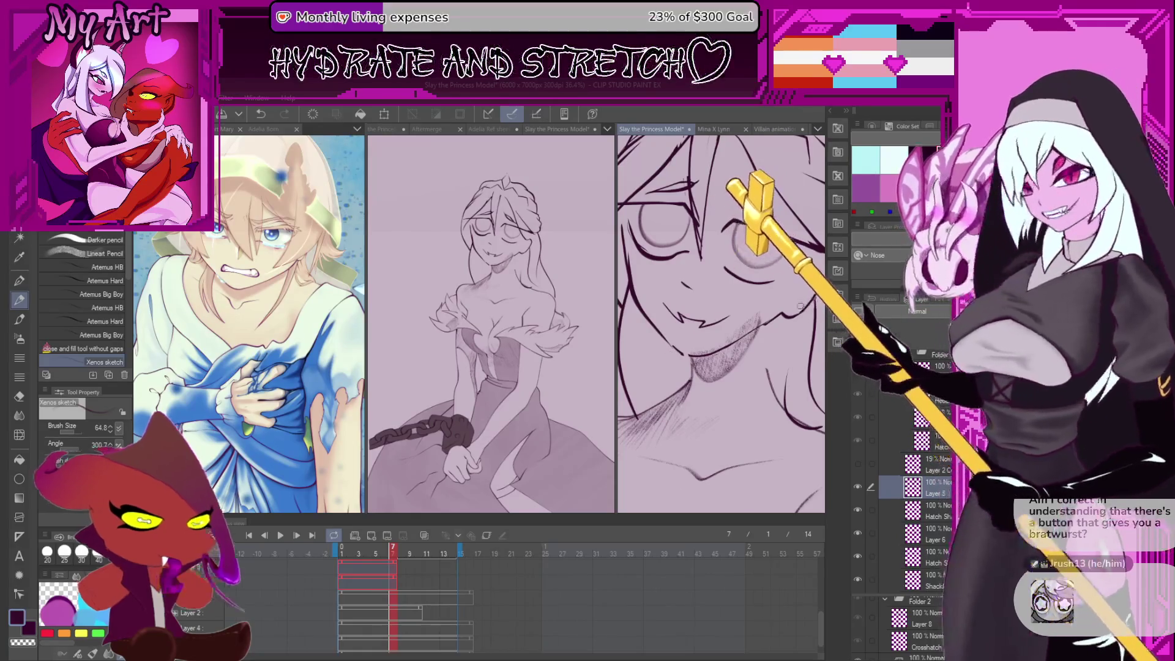
pyautogui.moveTo(693, 272); pyautogui.dragTo(717, 315)
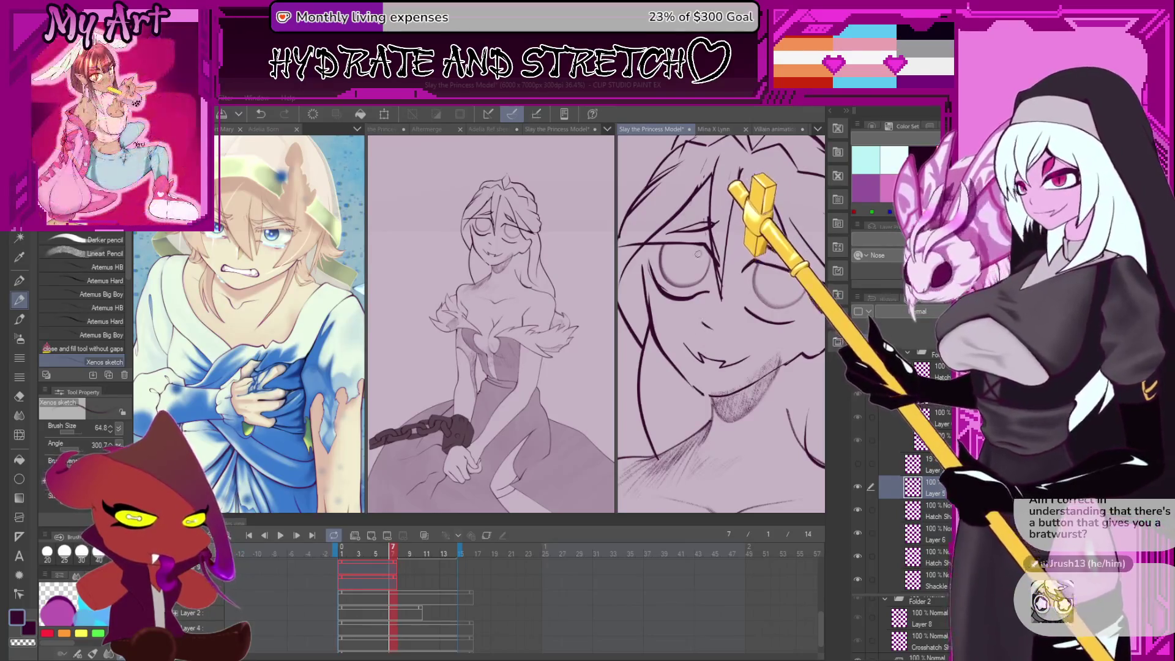
pyautogui.scroll(3, 696, 252)
# Draw a vertical slit pupil in the left eye, redoing strokes, then shade it dark
pyautogui.hotkey('ctrl', 'z')
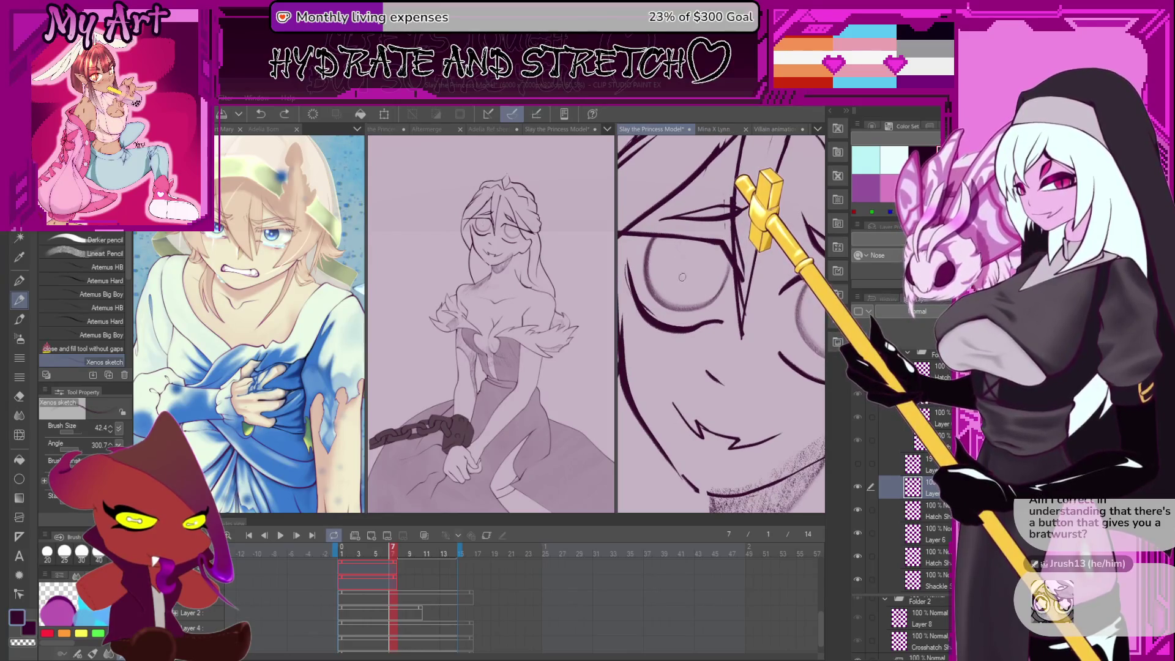
pyautogui.moveTo(680, 241); pyautogui.dragTo(684, 285)
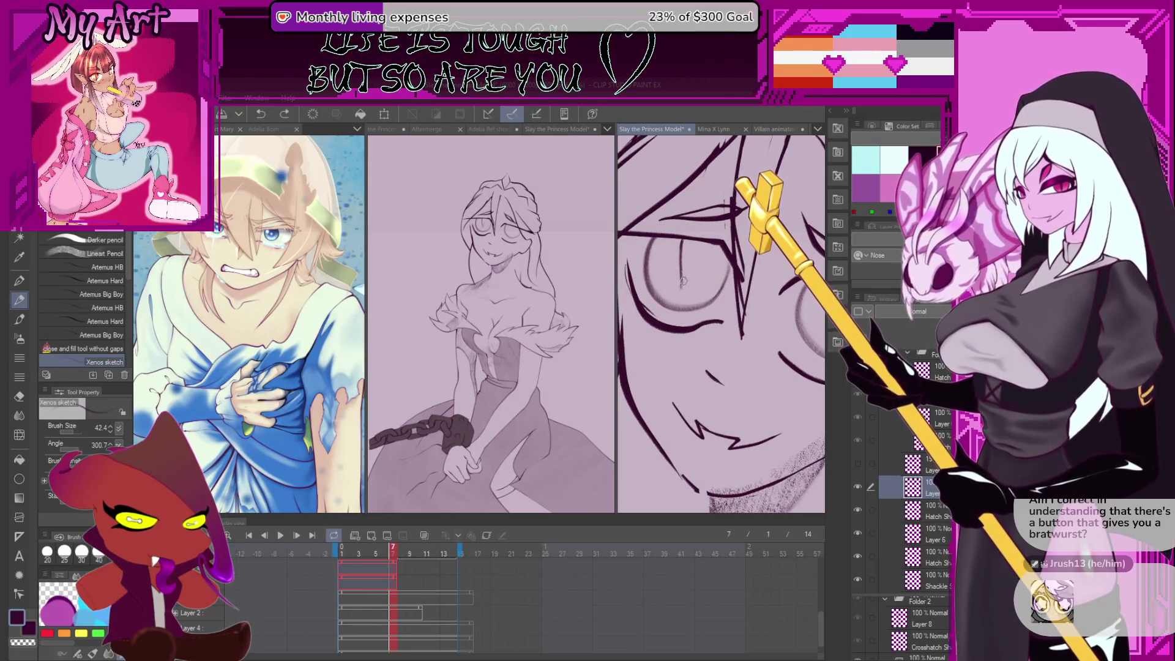
pyautogui.moveTo(680, 242); pyautogui.dragTo(674, 291)
pyautogui.hotkey('ctrl', 'z')
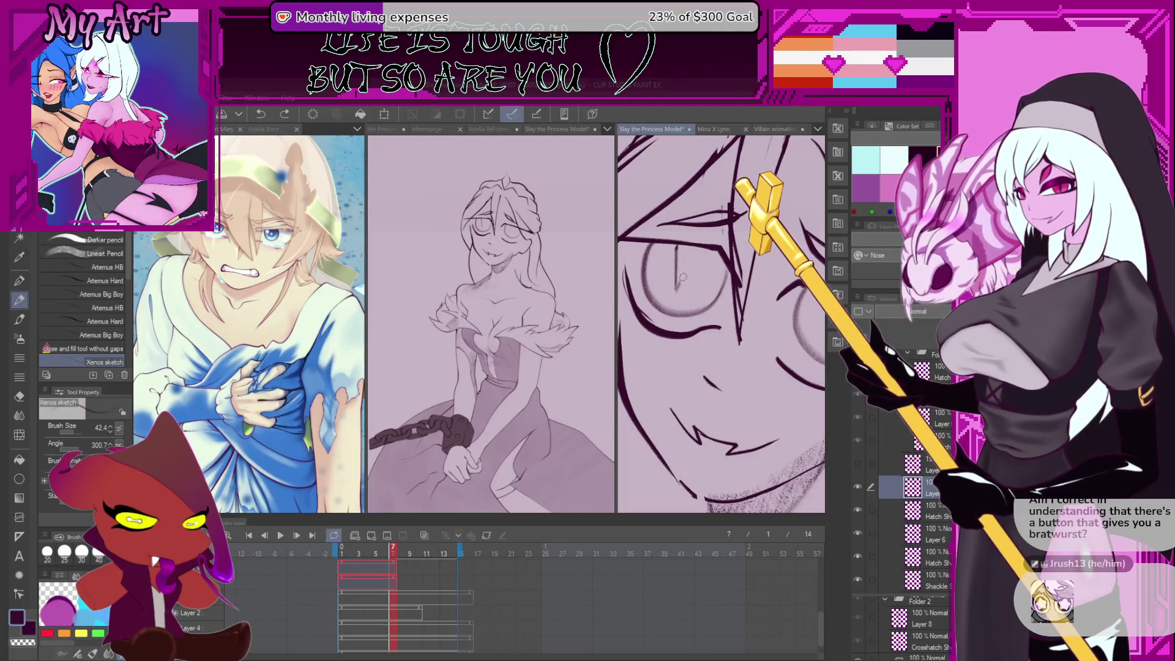
pyautogui.moveTo(676, 248); pyautogui.dragTo(674, 291)
pyautogui.hotkey('ctrl', 'z')
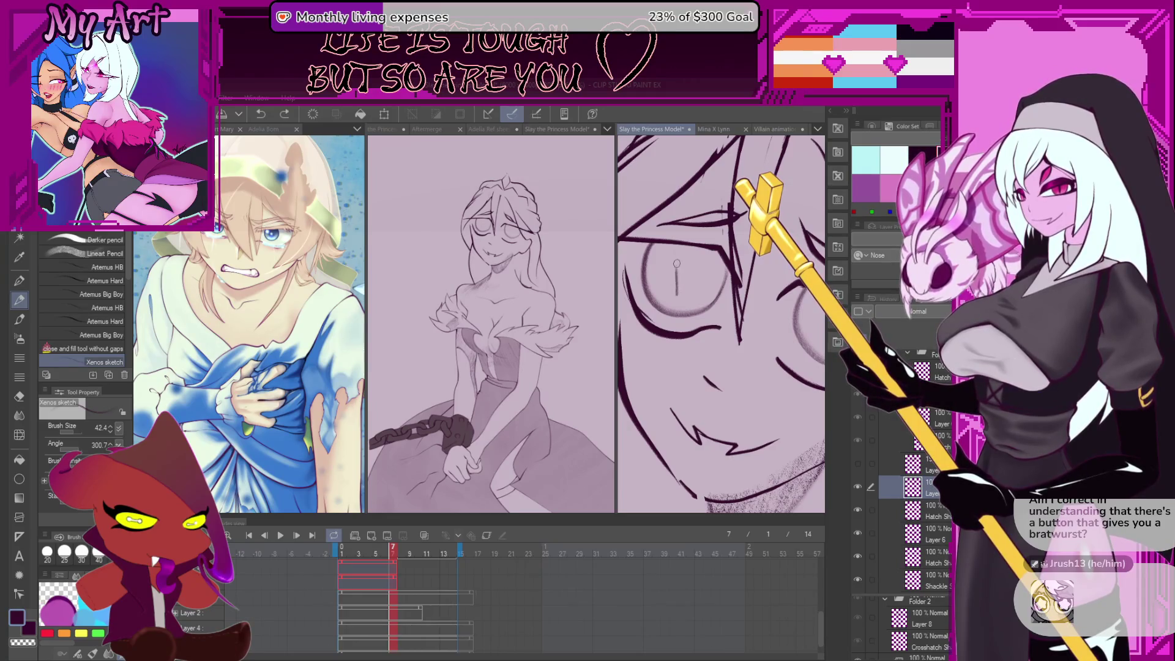
pyautogui.moveTo(682, 246)
pyautogui.mouseDown()
pyautogui.moveTo(664, 321)
pyautogui.moveTo(673, 334)
pyautogui.mouseUp()
pyautogui.hotkey('ctrl', 'z')
pyautogui.hotkey('ctrl', 'z')
pyautogui.moveTo(673, 287)
pyautogui.mouseDown()
pyautogui.moveTo(656, 342)
pyautogui.moveTo(681, 296)
pyautogui.moveTo(707, 319)
pyautogui.moveTo(667, 334)
pyautogui.moveTo(705, 309)
pyautogui.moveTo(694, 264)
pyautogui.moveTo(684, 264)
pyautogui.mouseUp()
pyautogui.press('m')
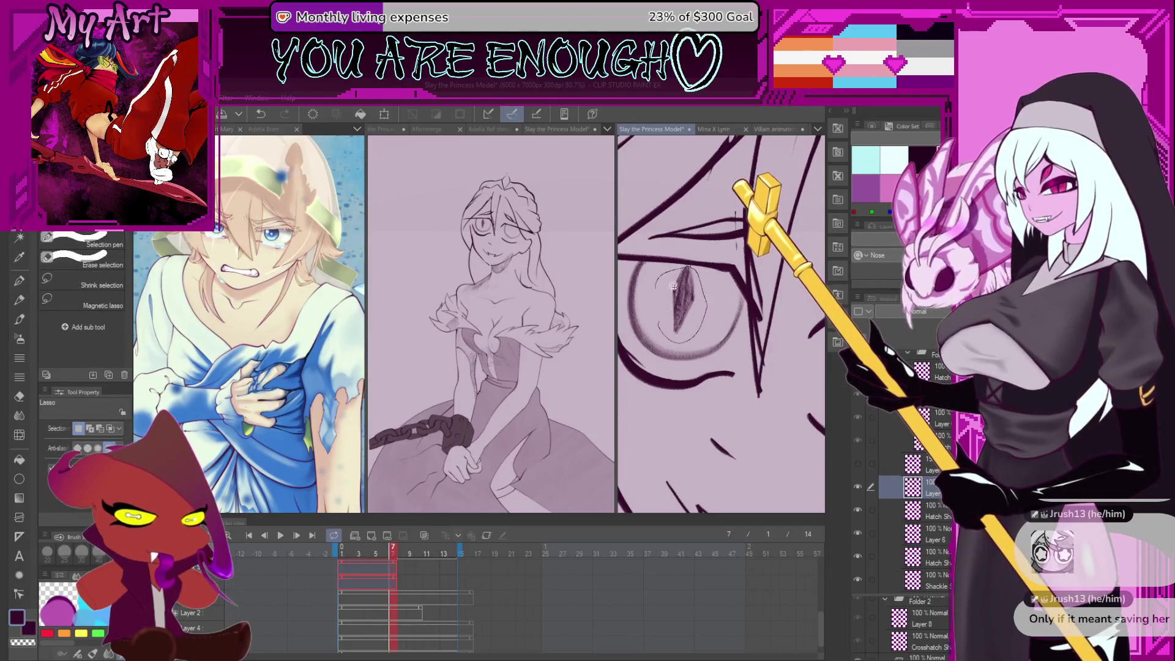
# Transform the selected pupil slightly wider, nudging it right and down, then shift it left and confirm
pyautogui.scroll(4, 697, 251)
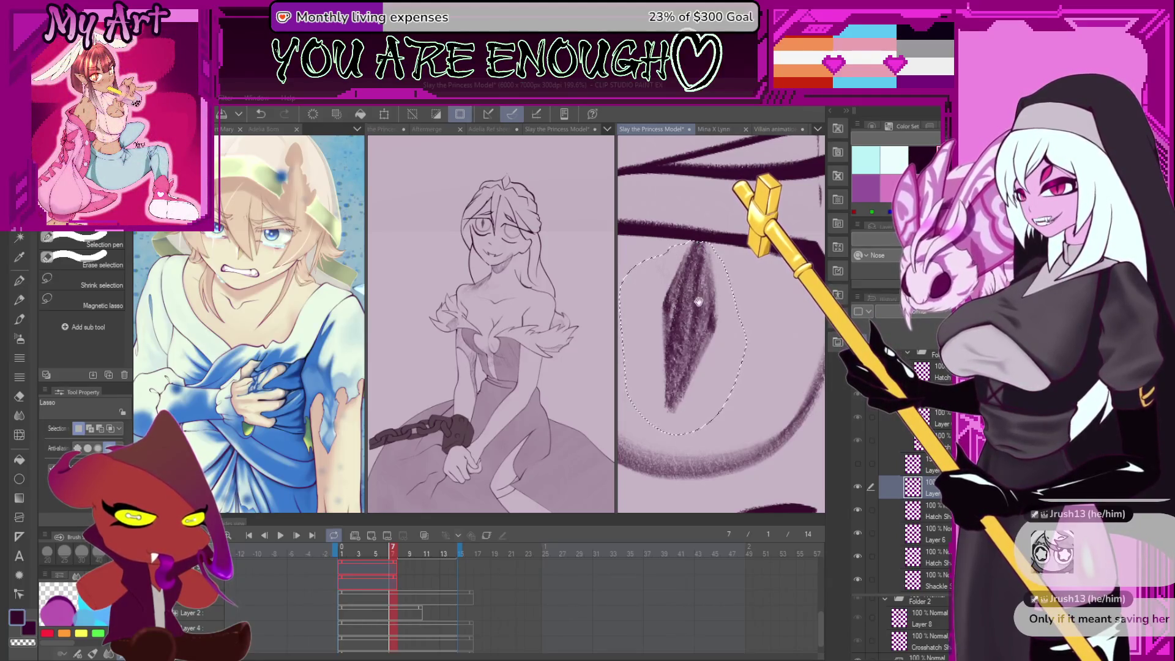
pyautogui.scroll(-3, 698, 301)
pyautogui.hotkey('ctrl', 't')
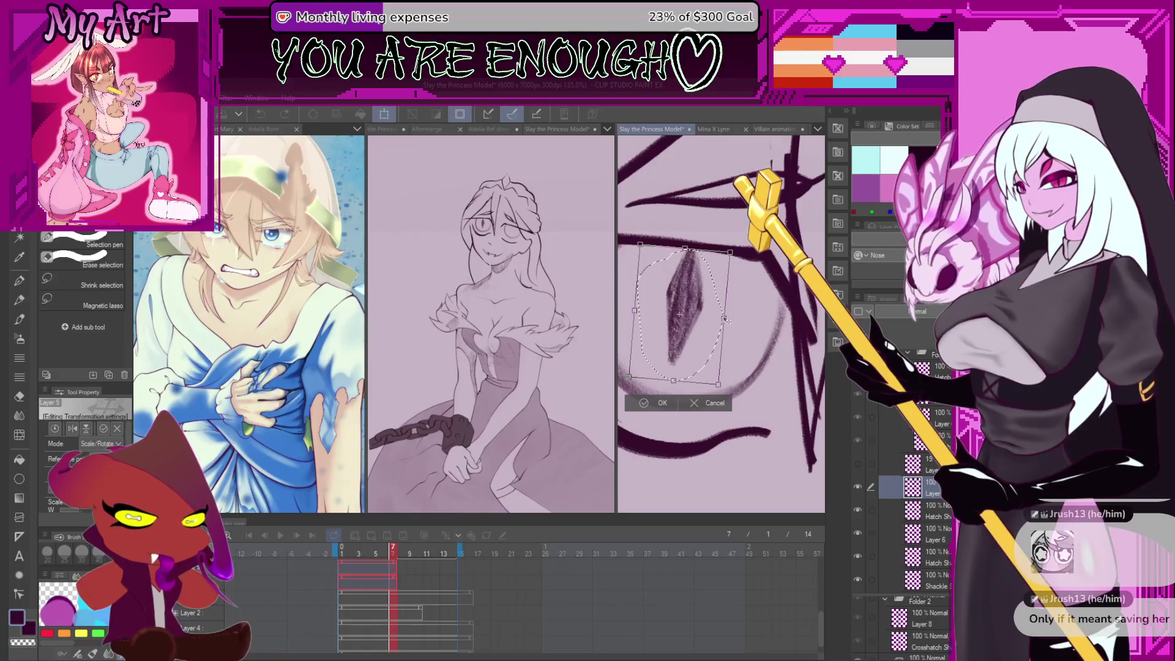
pyautogui.moveTo(723, 318); pyautogui.dragTo(734, 318)
pyautogui.press('Right')
pyautogui.press('Right')
pyautogui.press('Right')
pyautogui.press('Down')
pyautogui.press('Down')
pyautogui.press('Down')
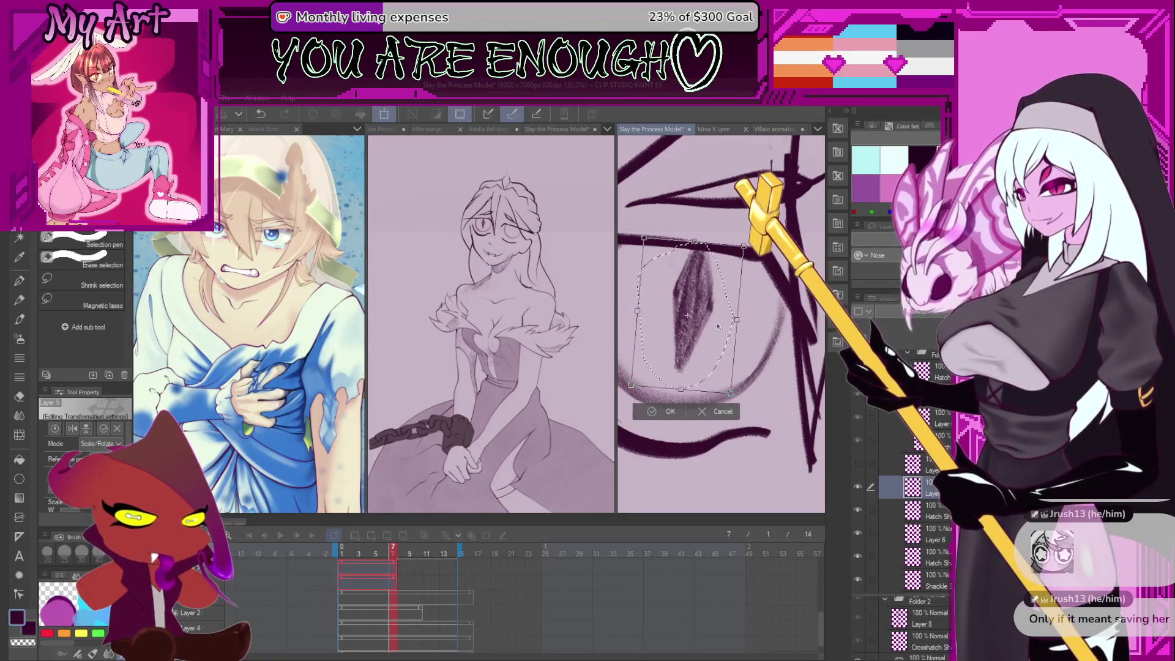
pyautogui.press('Return')
pyautogui.scroll(2, 710, 319)
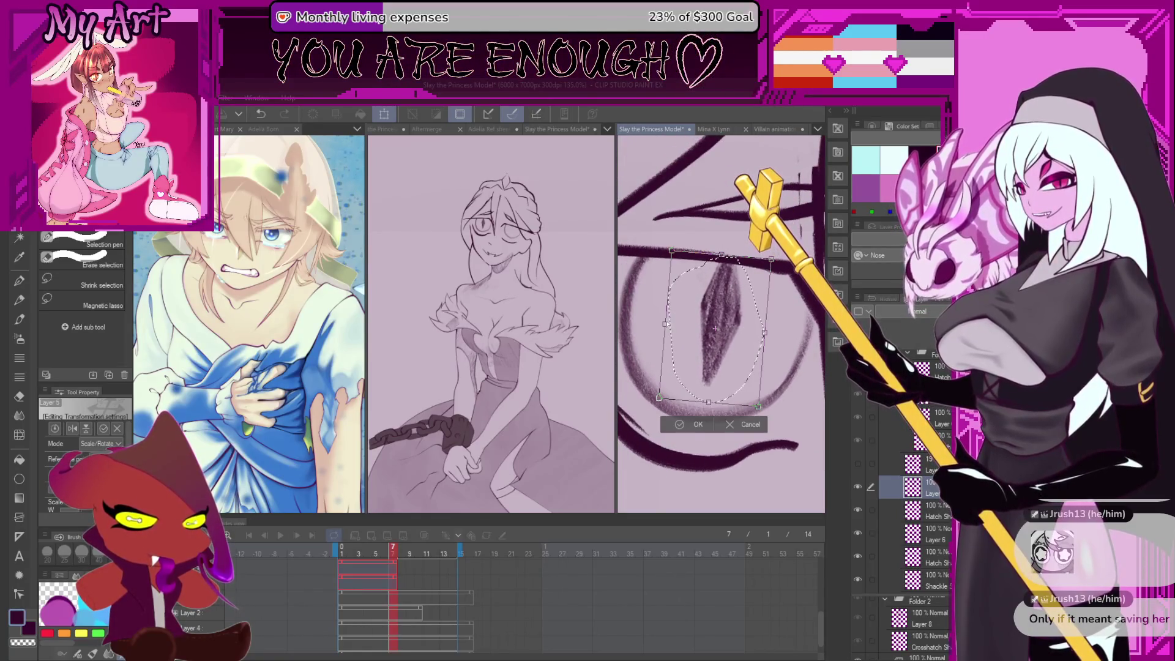
pyautogui.moveTo(761, 315); pyautogui.dragTo(766, 316)
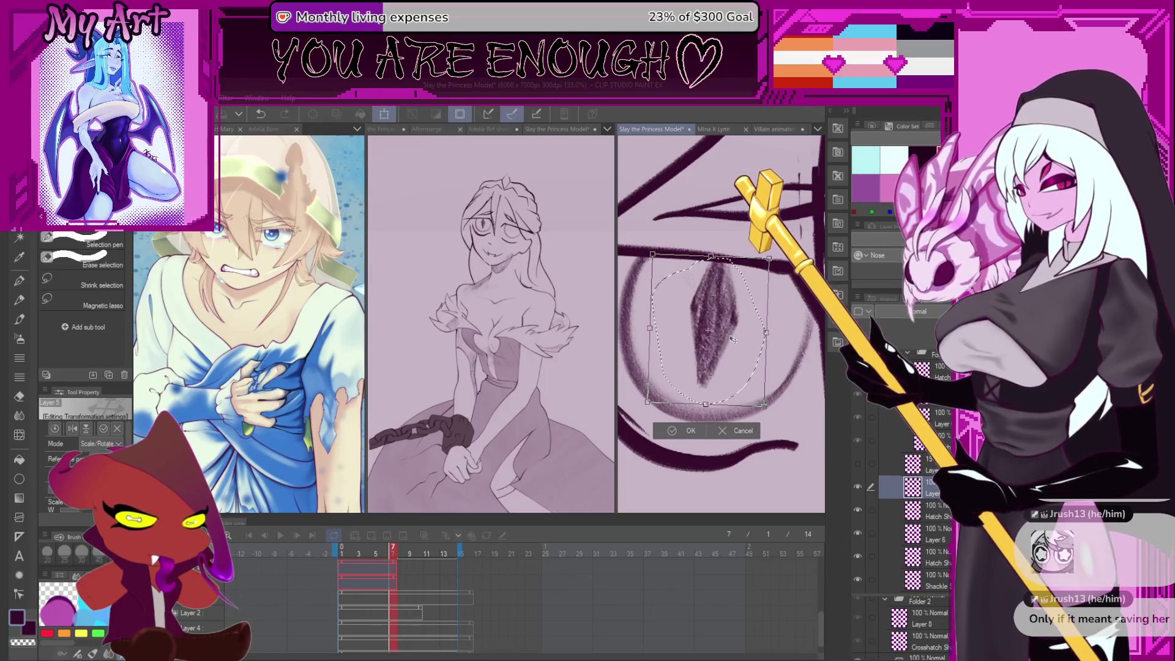
pyautogui.moveTo(710, 365); pyautogui.dragTo(708, 366)
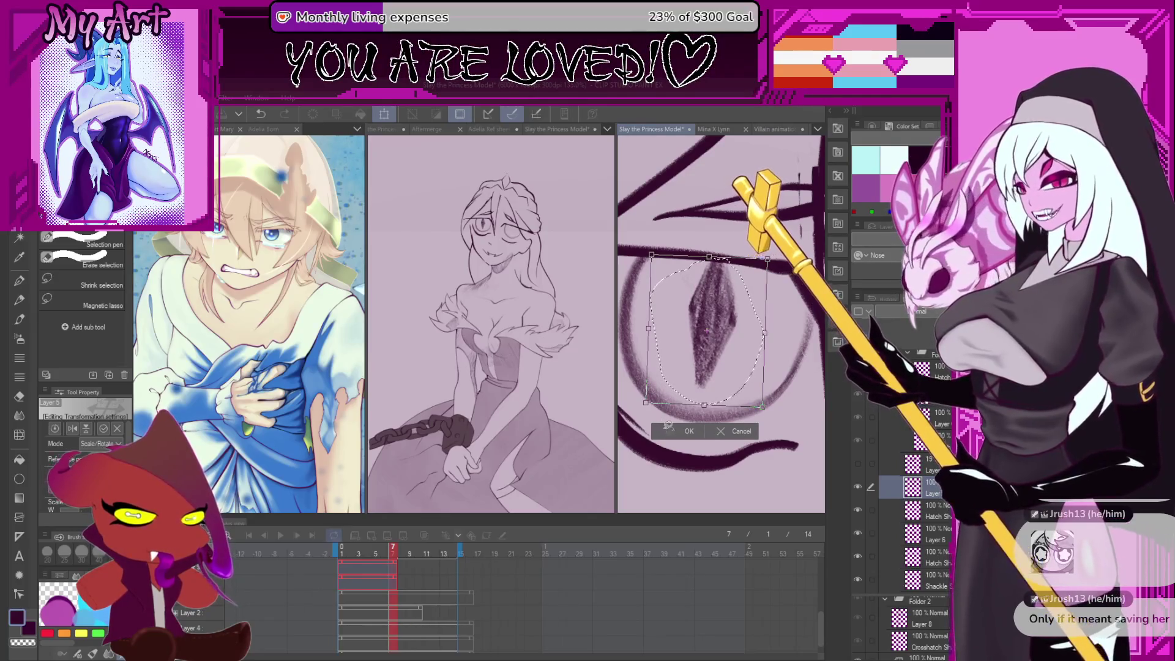
pyautogui.press('Return')
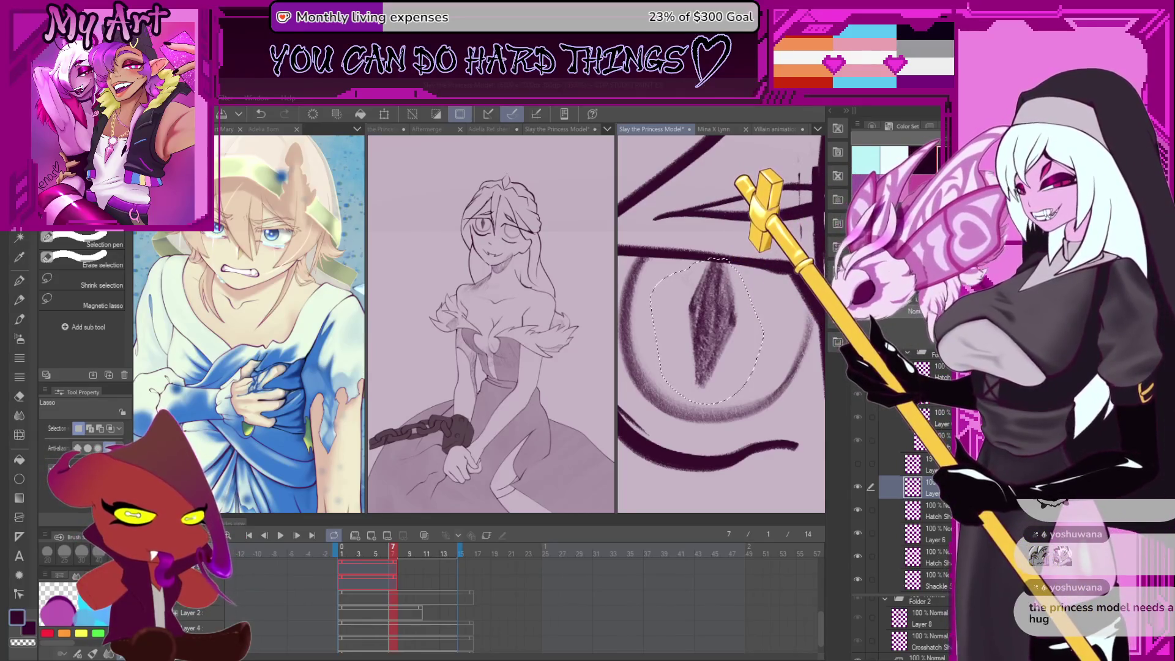
# With the Xenos sketch pencil, clear the selection, shrink the brush and dab a mark on the eyelid
pyautogui.scroll(-3, 687, 354)
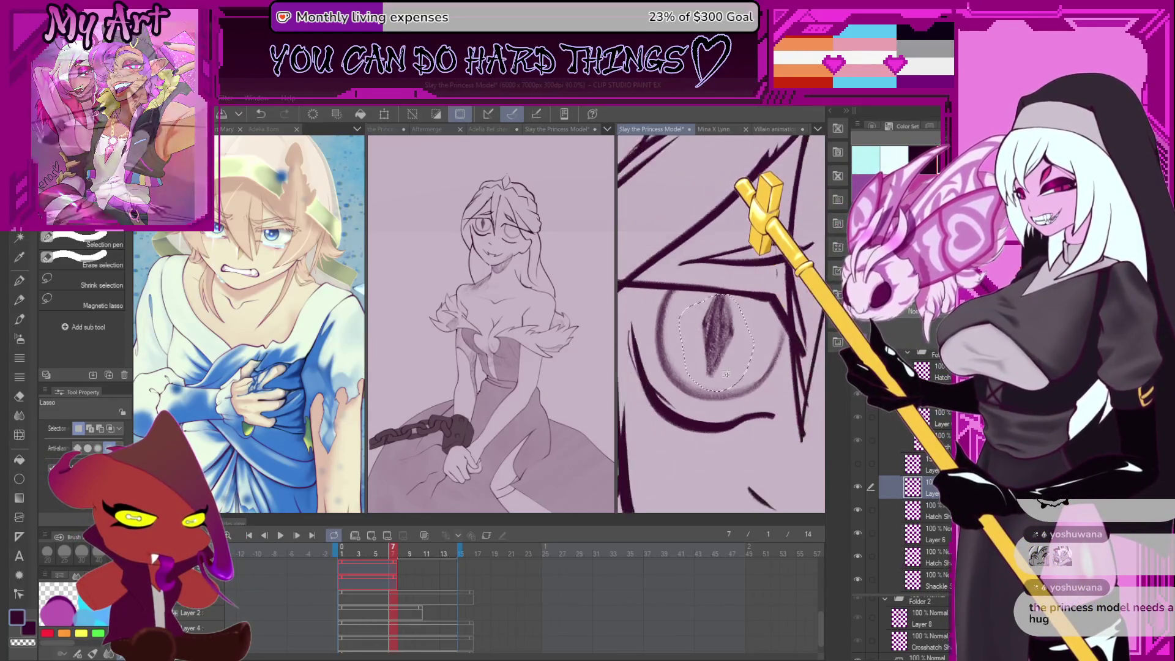
pyautogui.scroll(-3, 687, 355)
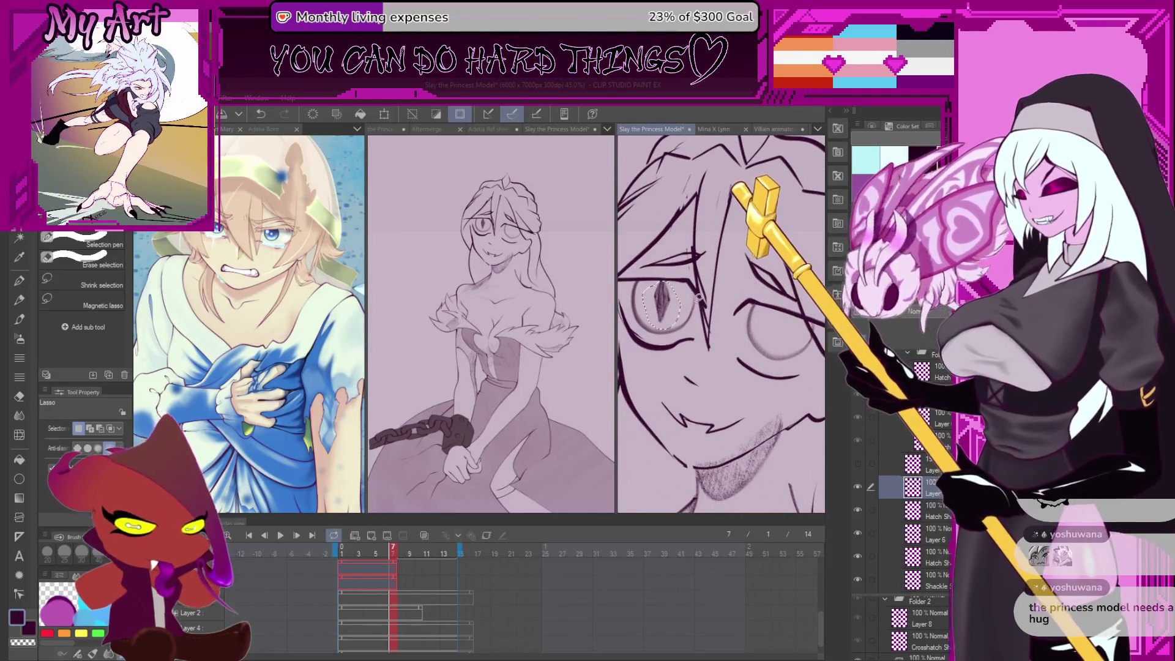
pyautogui.press('p')
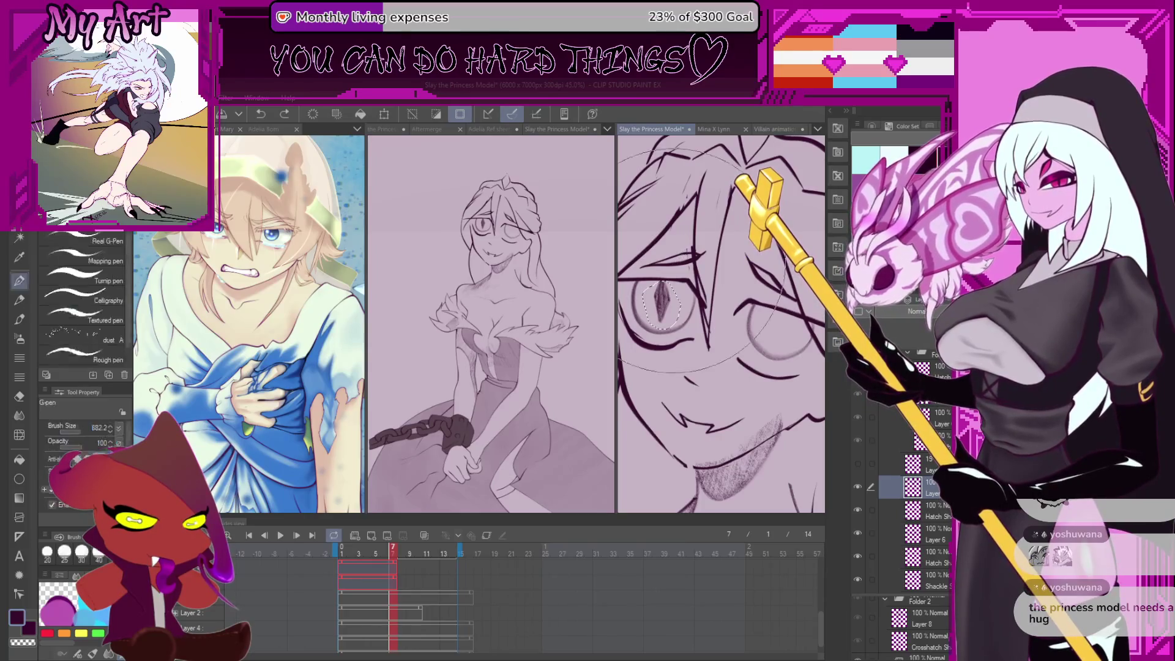
pyautogui.scroll(3, 678, 242)
pyautogui.press('p')
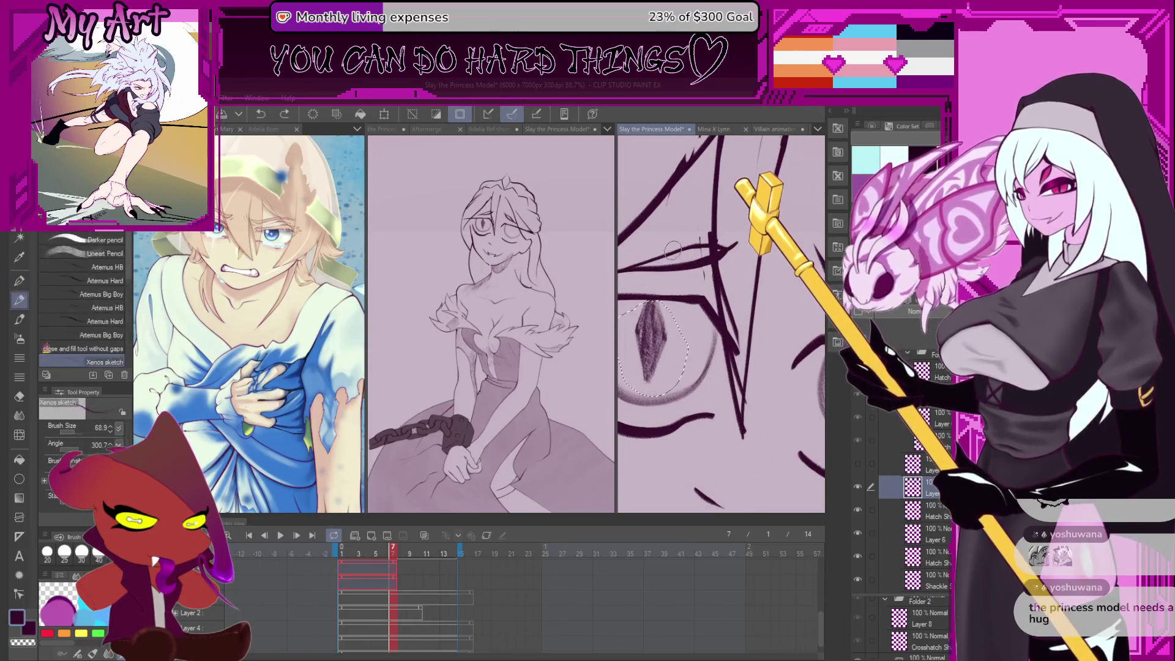
pyautogui.hotkey('ctrl', 'd')
pyautogui.press('[')
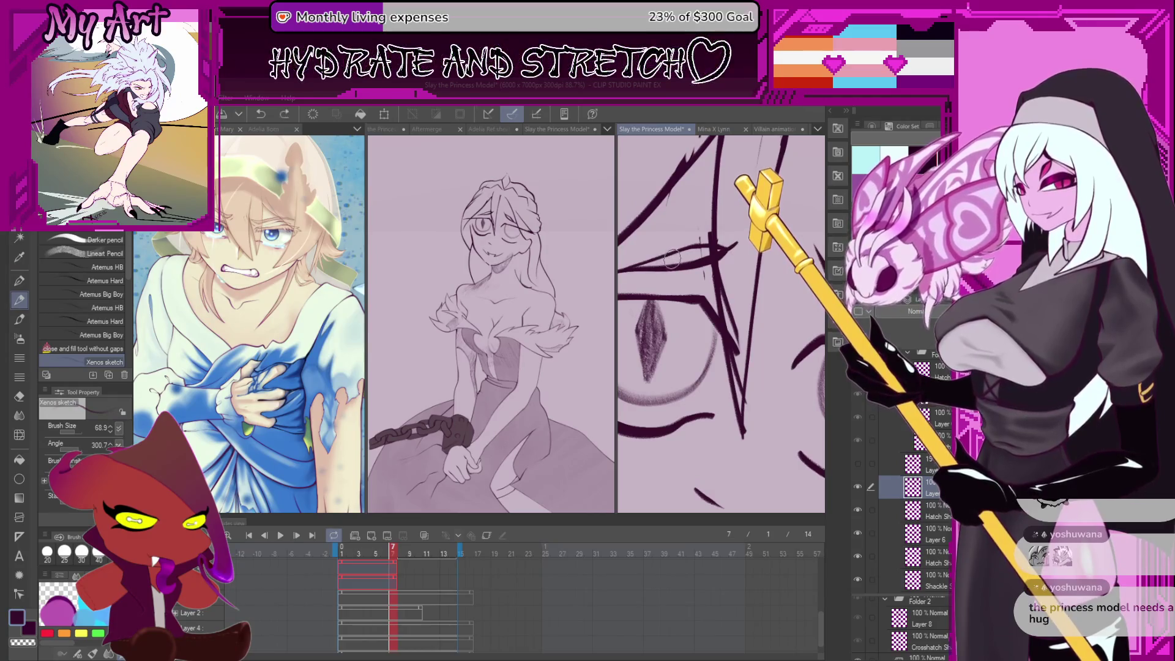
pyautogui.press('[')
pyautogui.click(664, 263)
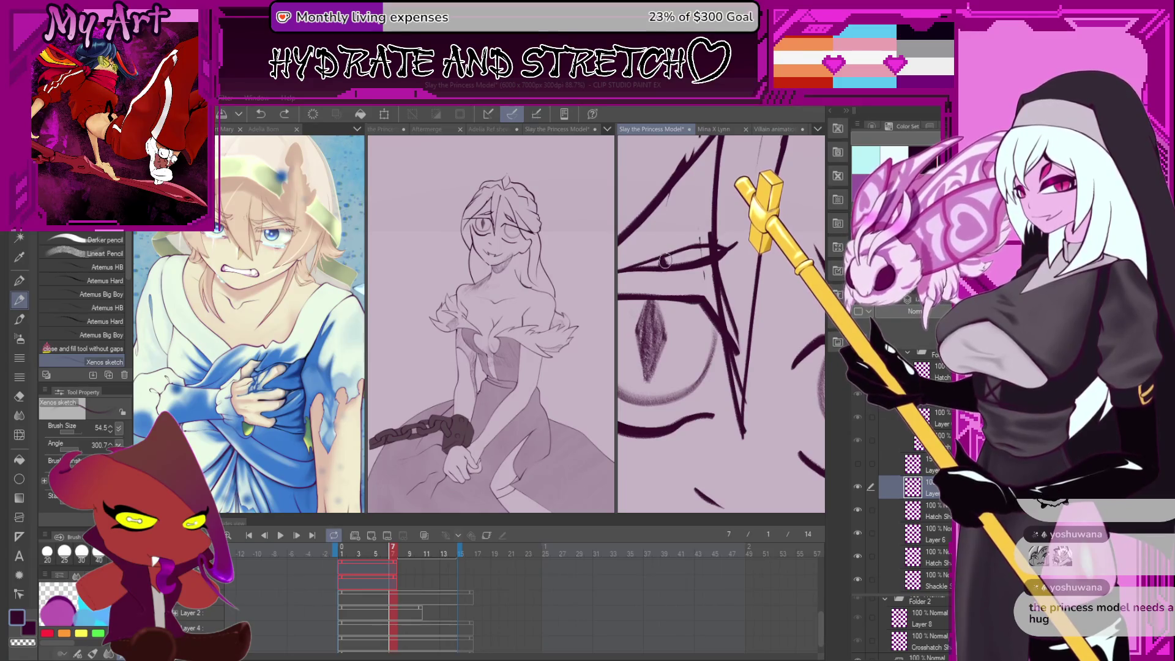
pyautogui.scroll(-3, 675, 294)
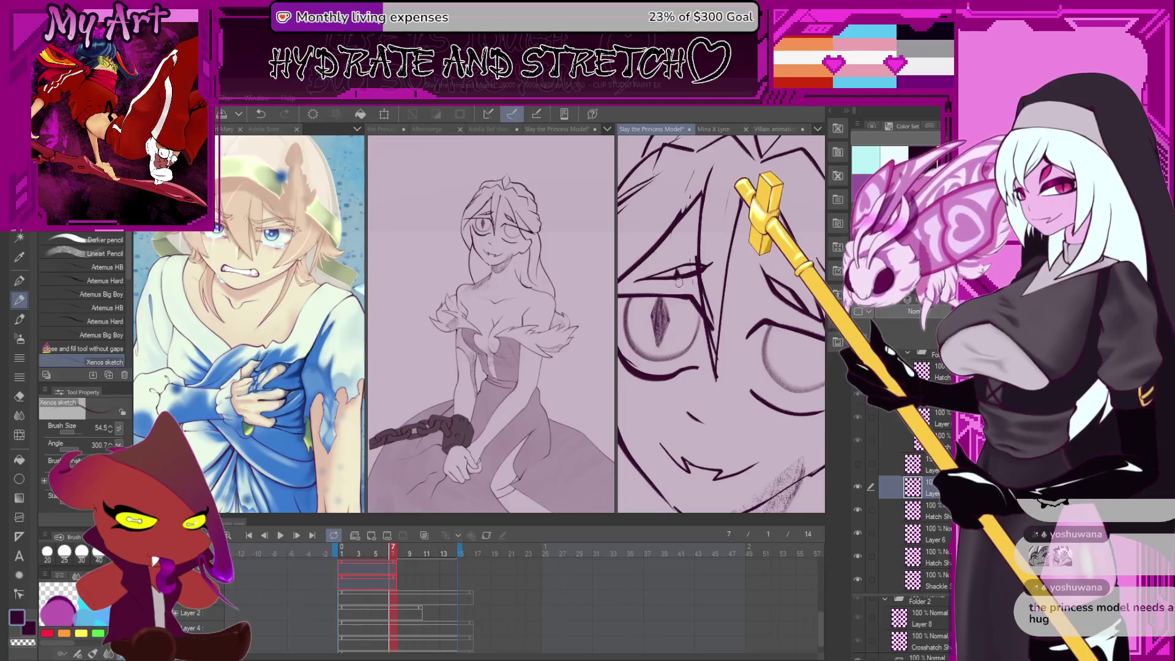
pyautogui.scroll(-3, 676, 272)
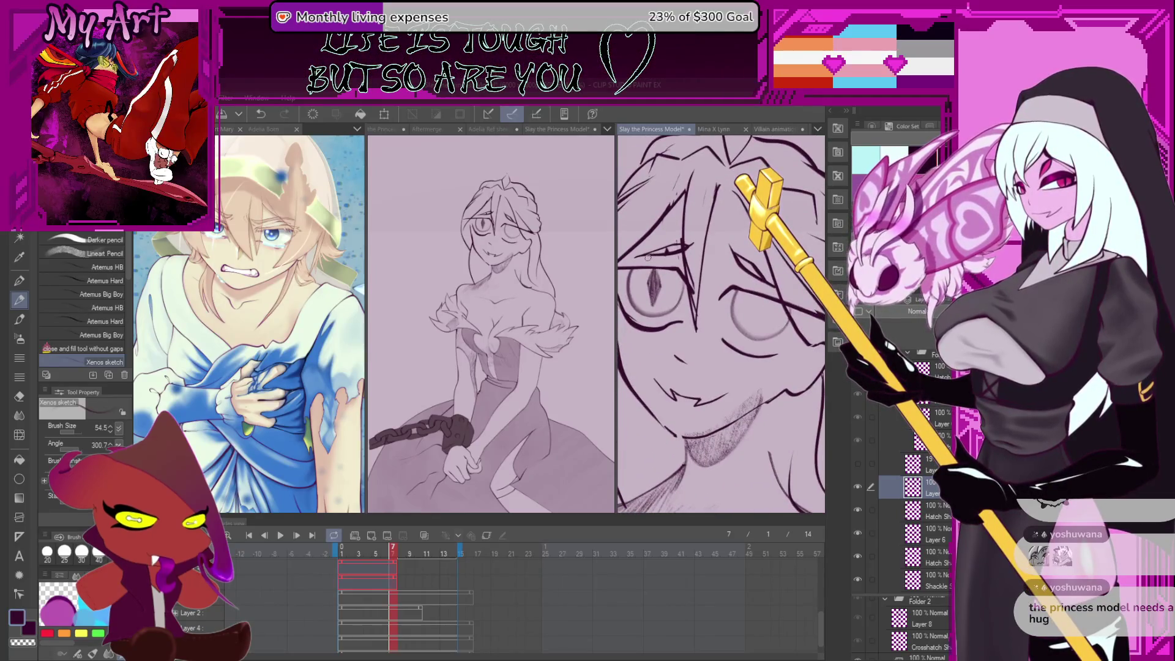
# Lasso the left eye with its slit pupil and paste a copy of it
pyautogui.press('m')
pyautogui.moveTo(649, 262)
pyautogui.mouseDown()
pyautogui.moveTo(715, 319)
pyautogui.moveTo(760, 319)
pyautogui.mouseUp()
pyautogui.hotkey('ctrl', 'c')
pyautogui.hotkey('ctrl', 'v')
pyautogui.press('k')
# Undo the pasted copy and move the selected slit pupil into the right eye
pyautogui.hotkey('ctrl', 'z')
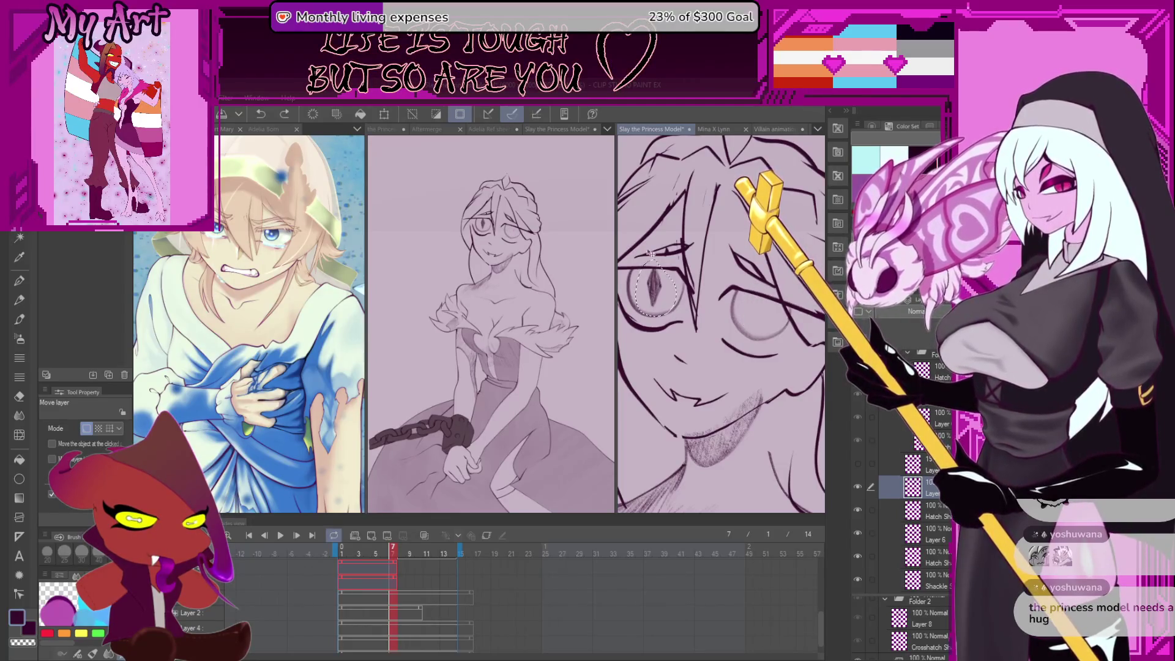
pyautogui.press('m')
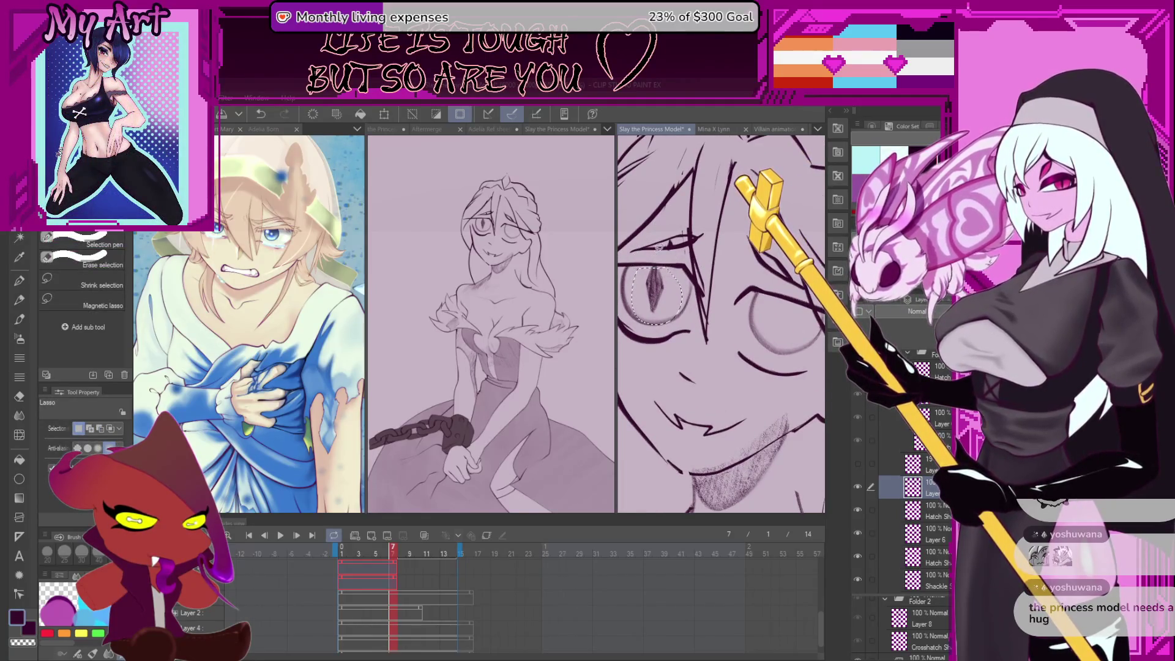
pyautogui.press('k')
pyautogui.moveTo(661, 286); pyautogui.dragTo(788, 317)
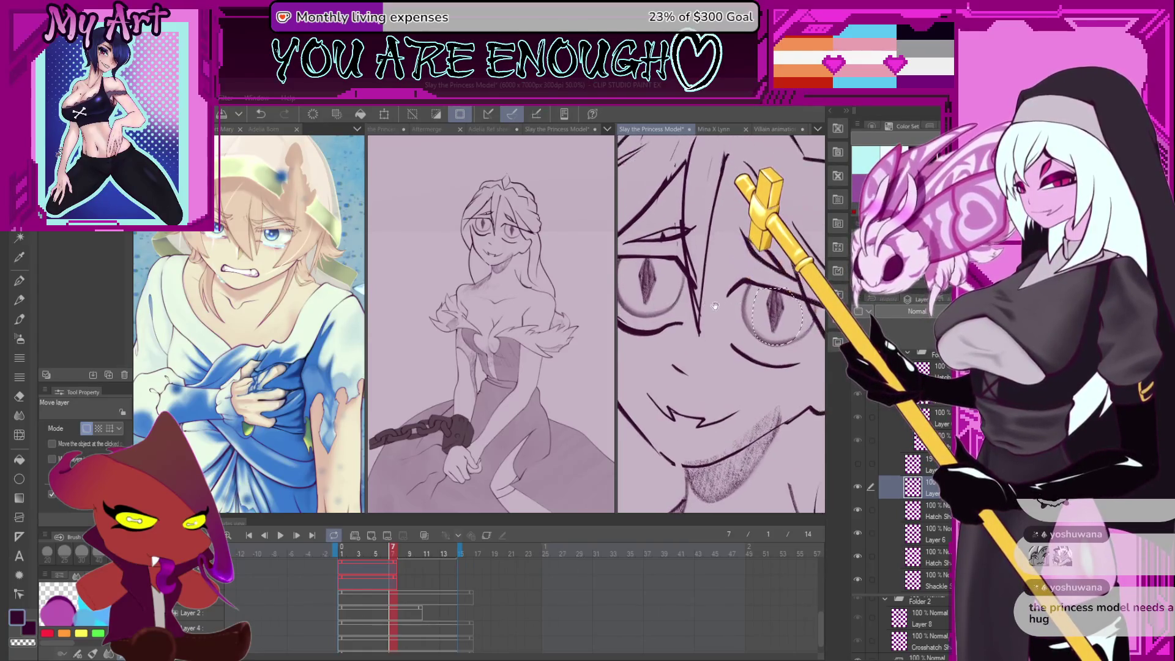
pyautogui.moveTo(783, 328); pyautogui.dragTo(785, 325)
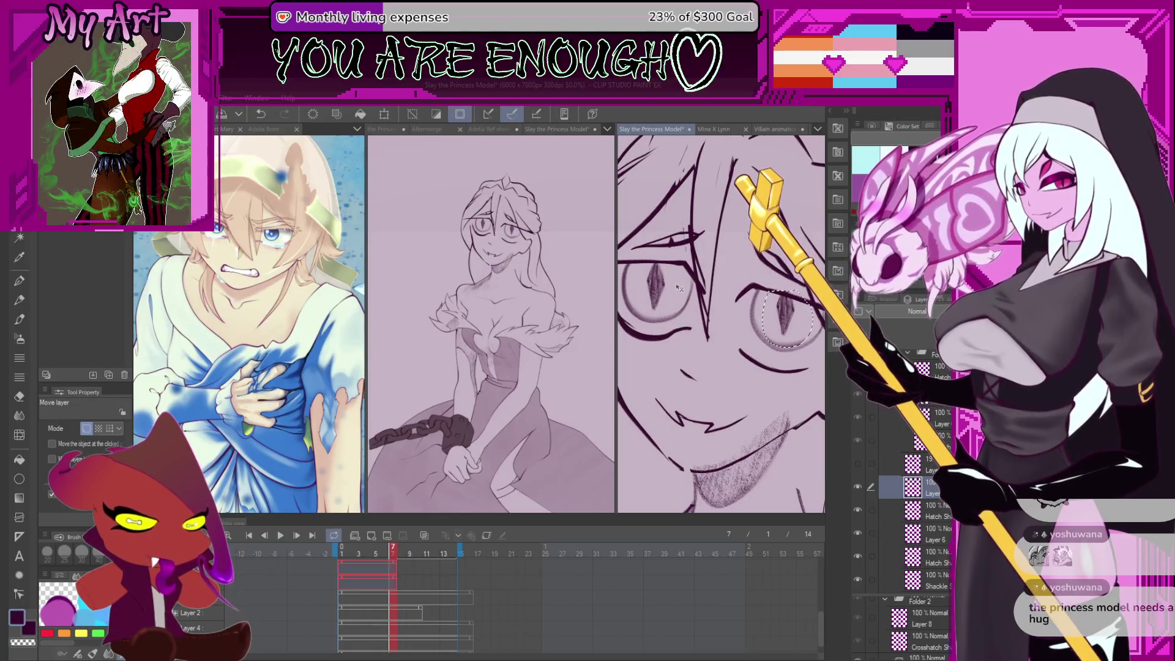
# Undo a stray pencil stroke and reframe the view on both eyes and the nose
pyautogui.press('m')
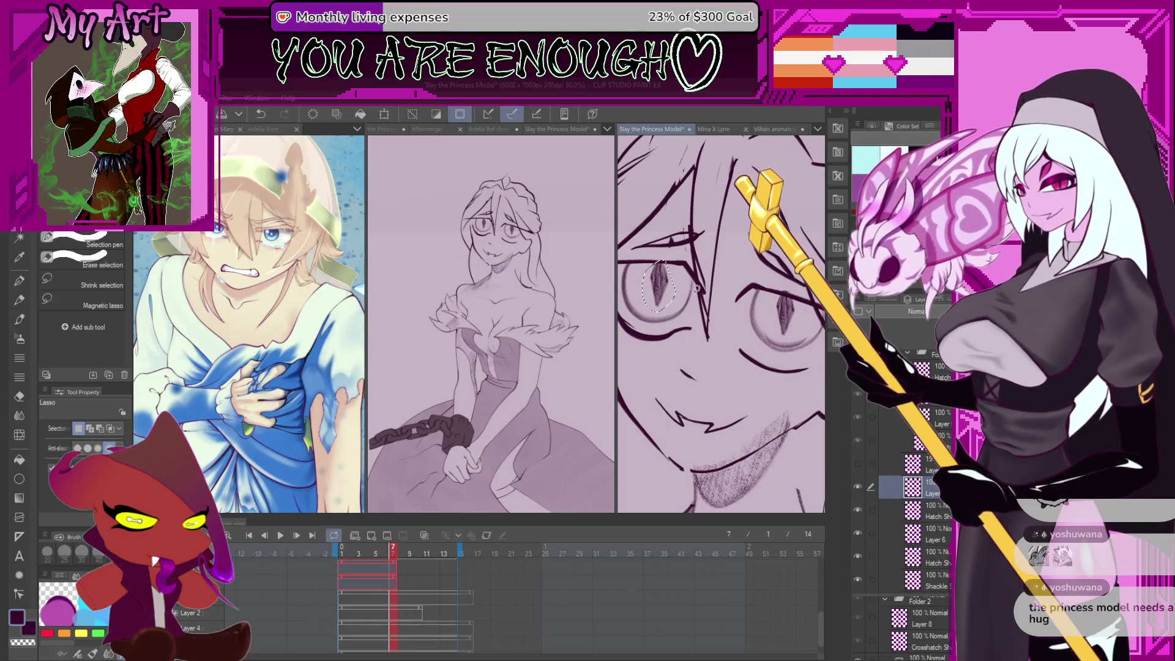
pyautogui.scroll(3, 695, 289)
pyautogui.press('p')
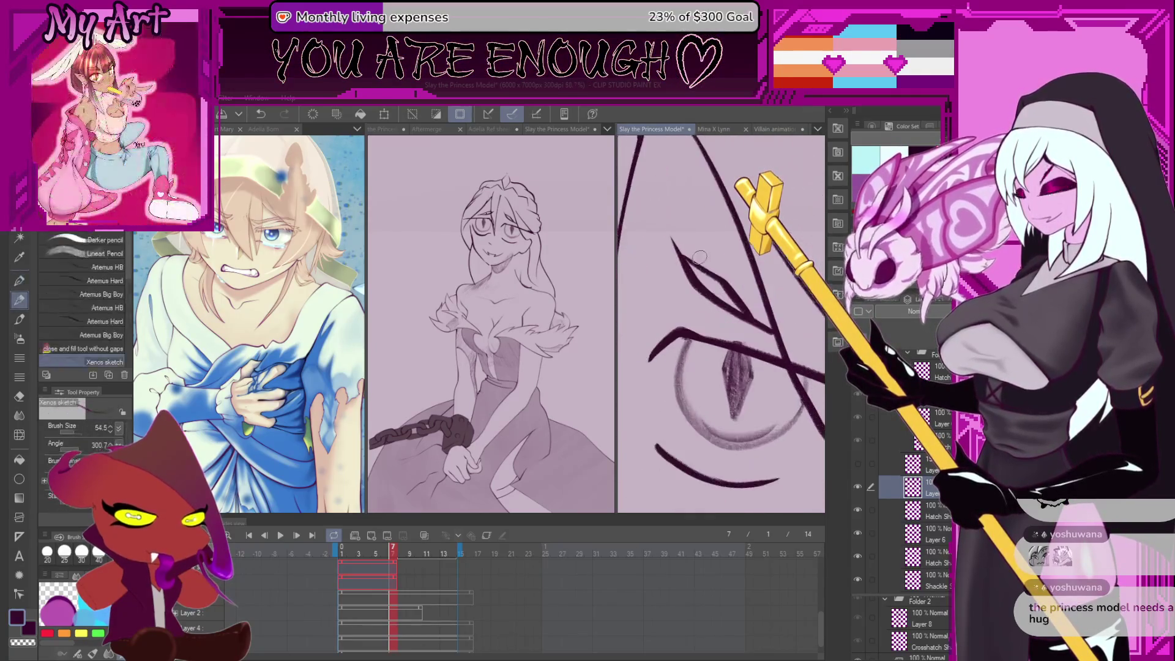
pyautogui.hotkey('ctrl', 'z')
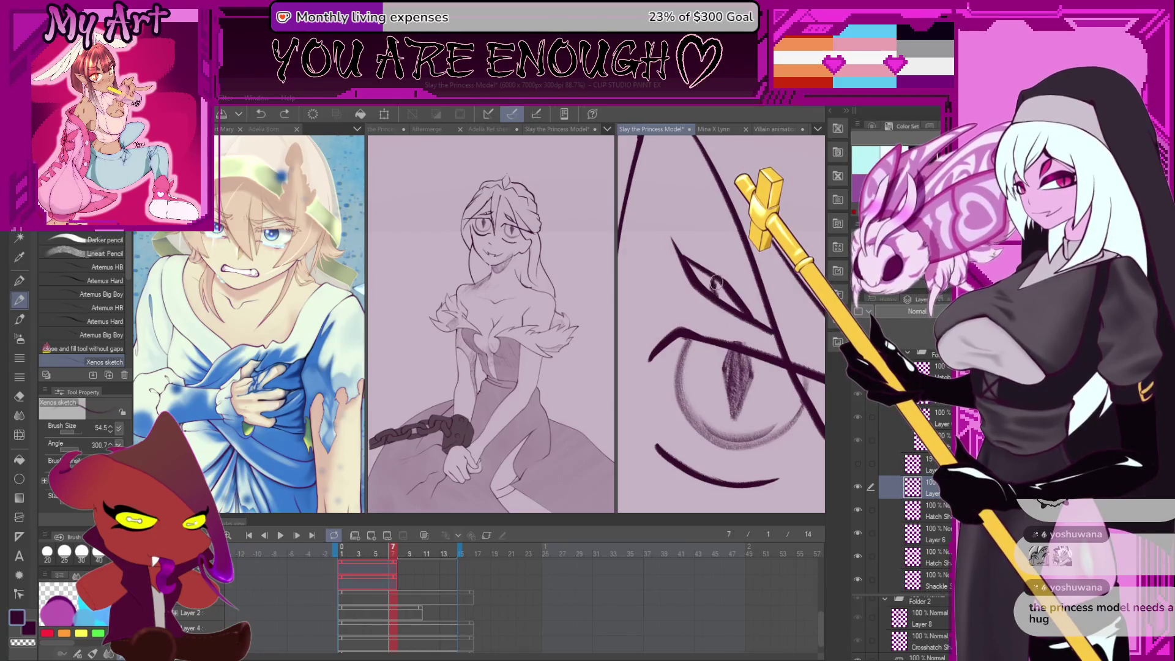
pyautogui.moveTo(716, 282)
pyautogui.mouseDown()
pyautogui.moveTo(731, 276)
pyautogui.moveTo(721, 253)
pyautogui.moveTo(739, 280)
pyautogui.mouseUp()
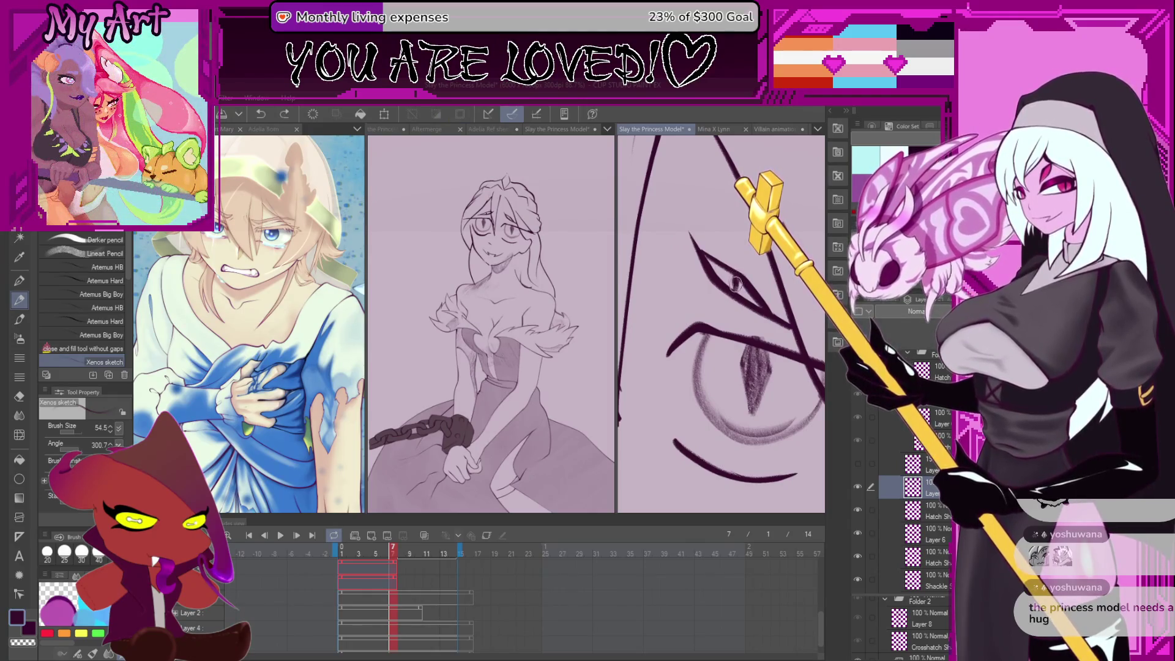
pyautogui.moveTo(732, 267)
pyautogui.mouseDown()
pyautogui.moveTo(704, 257)
pyautogui.moveTo(656, 208)
pyautogui.moveTo(662, 243)
pyautogui.mouseUp()
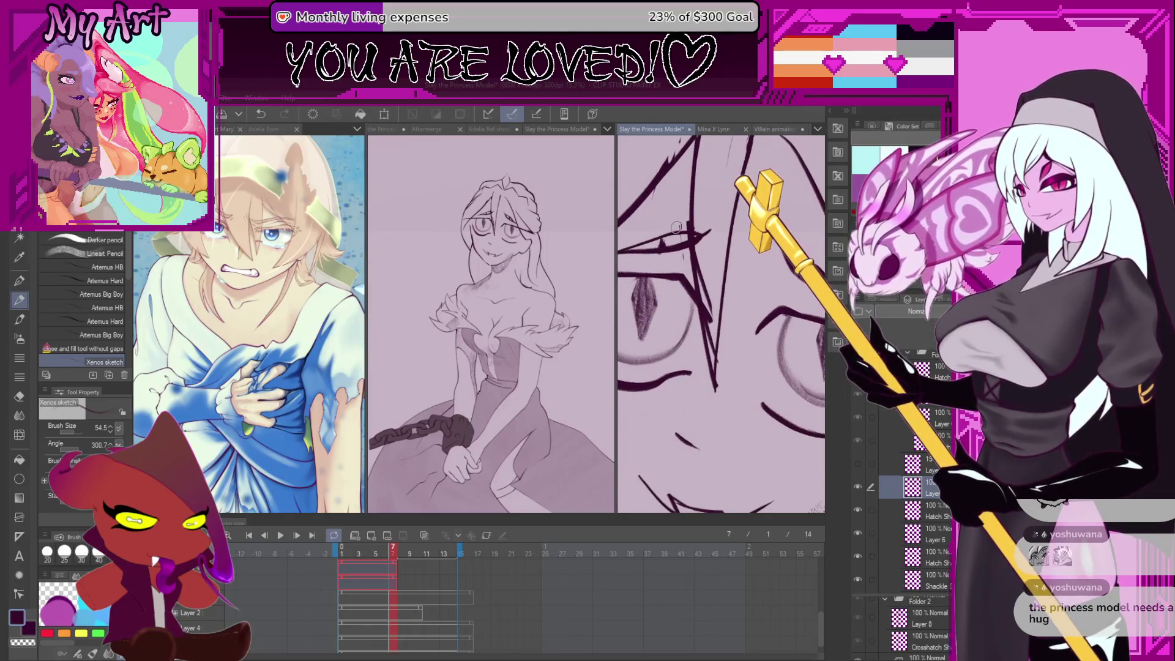
pyautogui.scroll(-2, 683, 252)
pyautogui.scroll(-3, 683, 252)
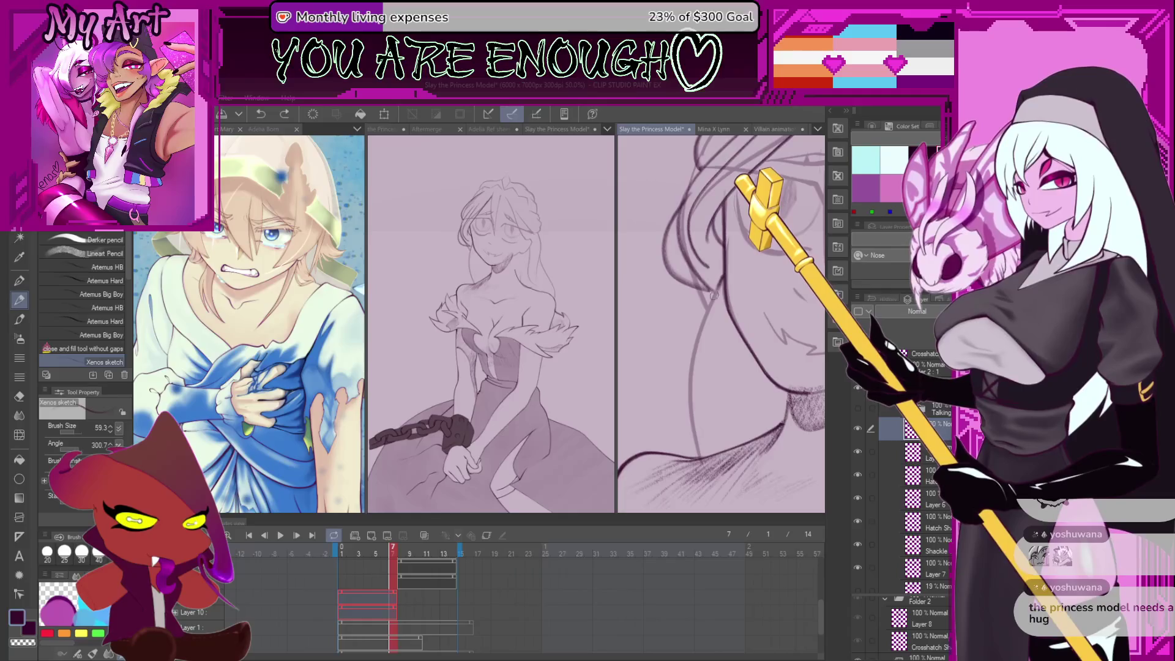
# Zoom in on the chin and lighten its dark outline
pyautogui.hscroll(-2, 687, 392)
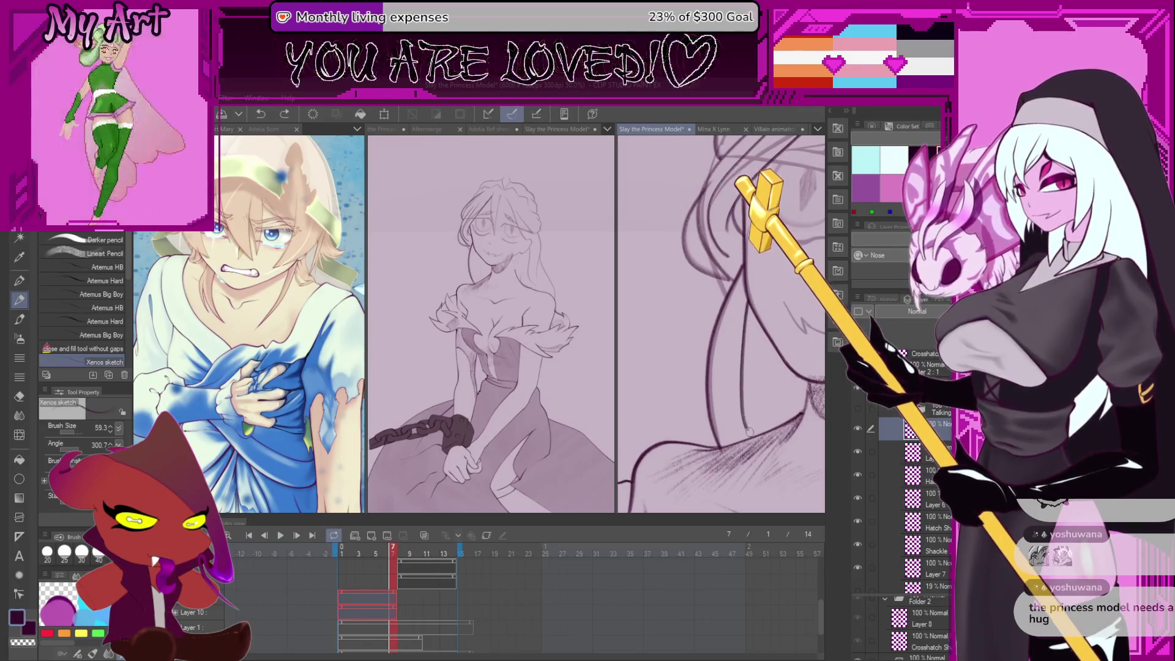
pyautogui.moveTo(730, 362); pyautogui.dragTo(679, 409)
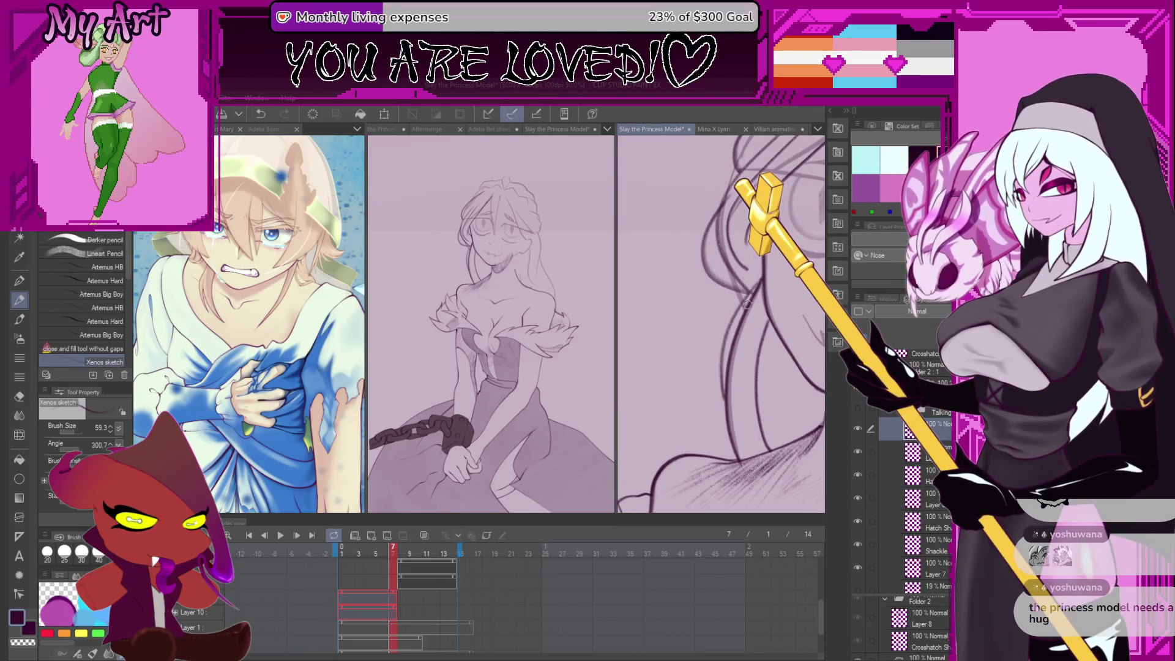
pyautogui.moveTo(735, 369); pyautogui.dragTo(732, 344)
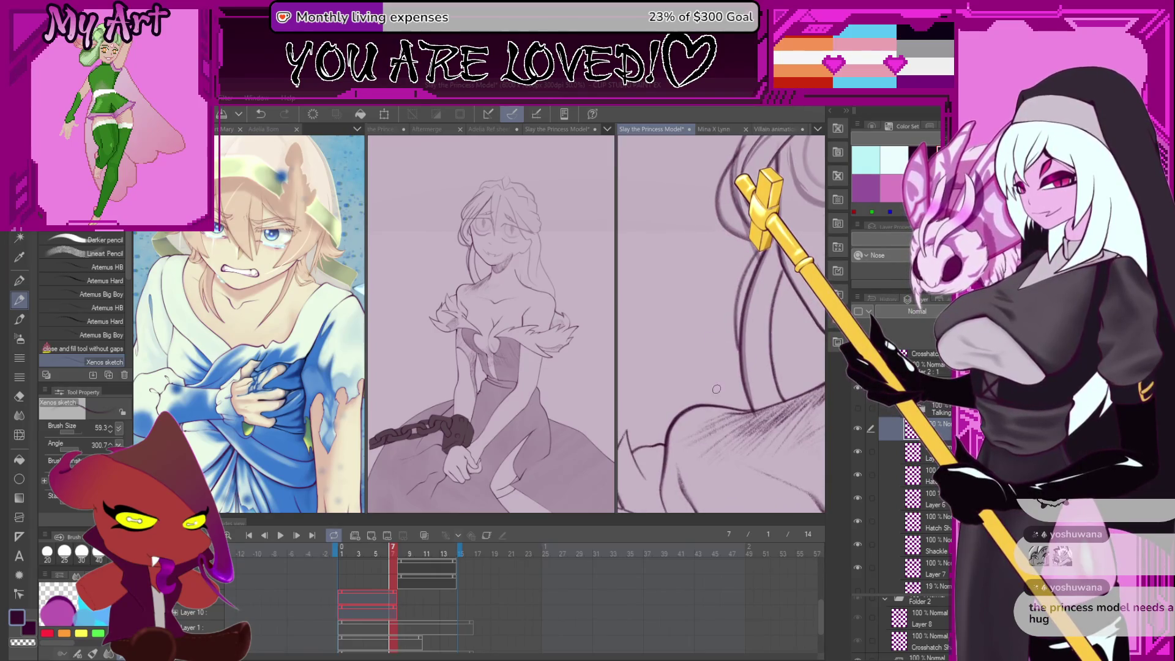
pyautogui.moveTo(716, 389); pyautogui.dragTo(702, 394)
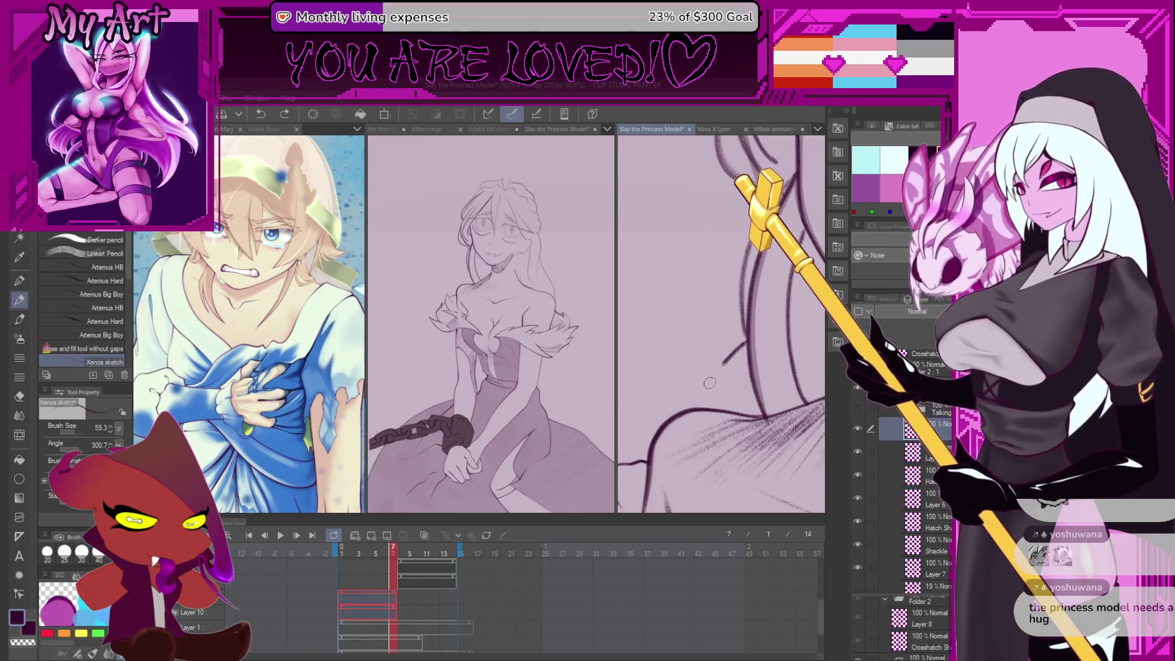
pyautogui.moveTo(743, 362)
pyautogui.mouseDown()
pyautogui.moveTo(707, 360)
pyautogui.moveTo(763, 340)
pyautogui.moveTo(681, 410)
pyautogui.mouseUp()
pyautogui.scroll(-3, 723, 363)
pyautogui.scroll(3, 763, 340)
pyautogui.scroll(2, 681, 410)
pyautogui.moveTo(745, 296); pyautogui.dragTo(670, 420)
pyautogui.moveTo(764, 268); pyautogui.dragTo(671, 417)
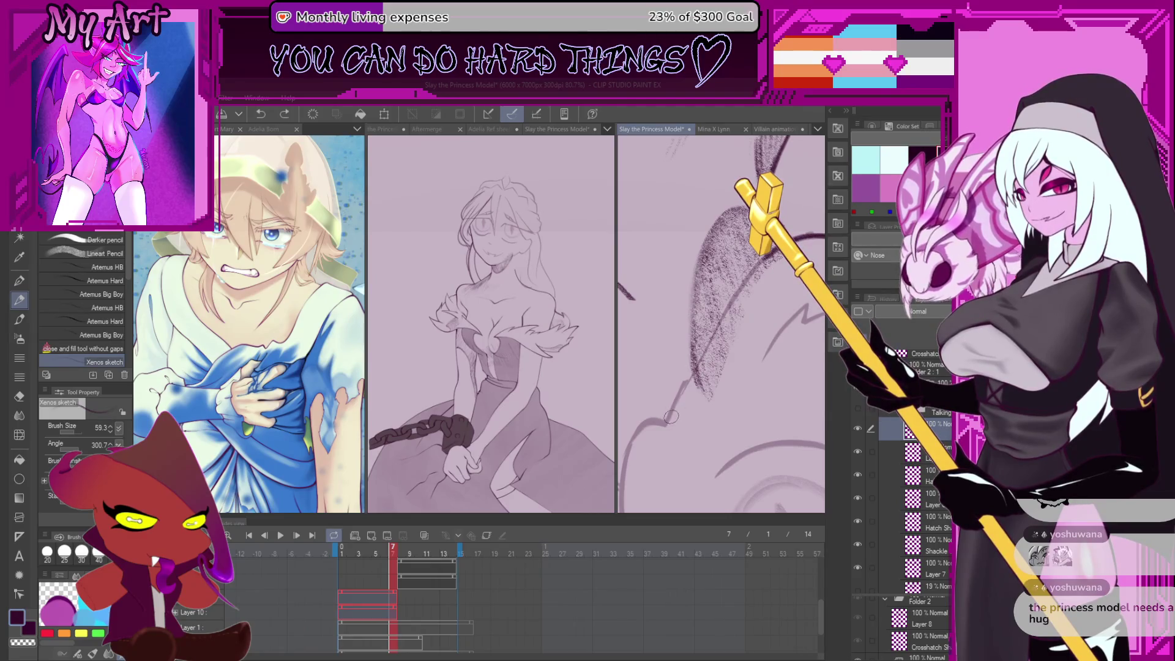
pyautogui.moveTo(741, 297); pyautogui.dragTo(664, 428)
# Redraw the chin line darker section by section, easing back its middle
pyautogui.moveTo(743, 297); pyautogui.dragTo(701, 355)
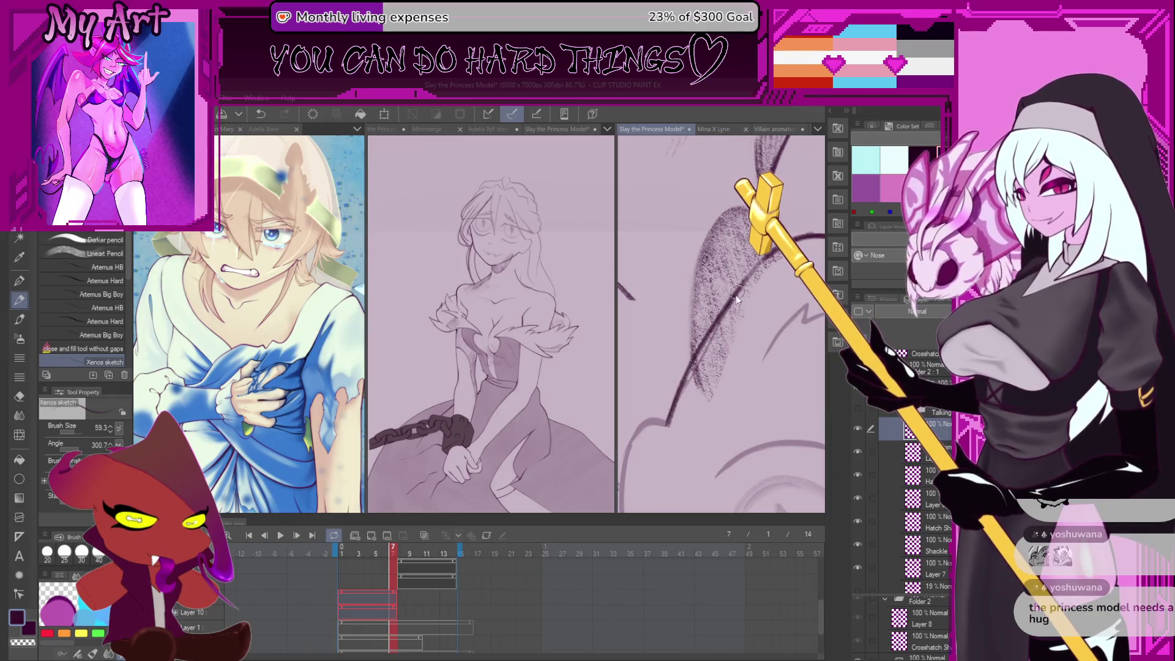
pyautogui.moveTo(747, 294); pyautogui.dragTo(662, 430)
pyautogui.moveTo(708, 345); pyautogui.dragTo(670, 419)
pyautogui.moveTo(742, 294); pyautogui.dragTo(701, 356)
pyautogui.moveTo(745, 294)
pyautogui.mouseDown()
pyautogui.moveTo(662, 430)
pyautogui.moveTo(670, 414)
pyautogui.moveTo(717, 422)
pyautogui.moveTo(698, 422)
pyautogui.mouseUp()
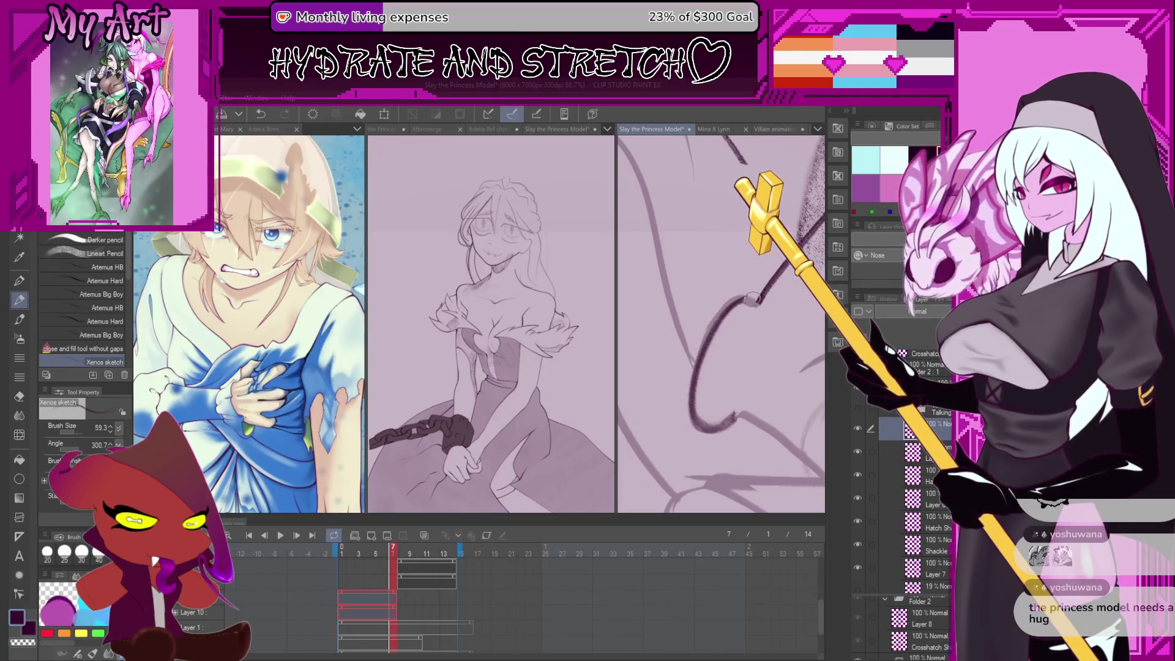
# Briefly show and hide the line-art layer, then add a short stroke near the nose
pyautogui.moveTo(729, 381)
pyautogui.mouseDown()
pyautogui.moveTo(712, 347)
pyautogui.moveTo(716, 365)
pyautogui.moveTo(746, 354)
pyautogui.moveTo(761, 331)
pyautogui.mouseUp()
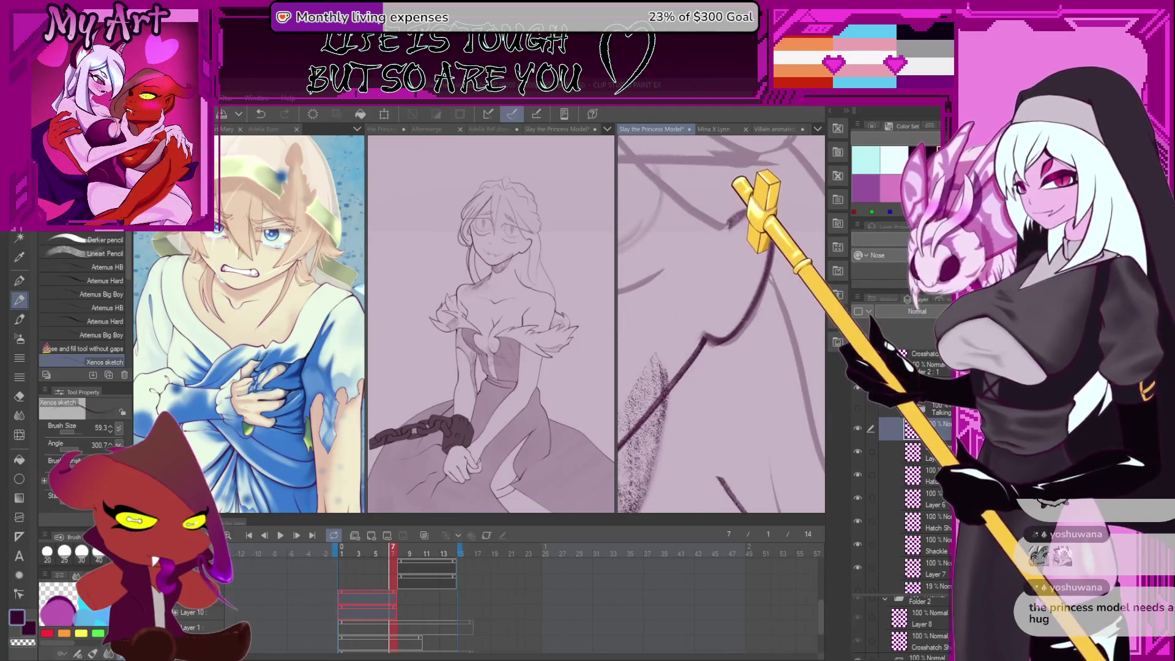
pyautogui.click(859, 409)
pyautogui.click(859, 408)
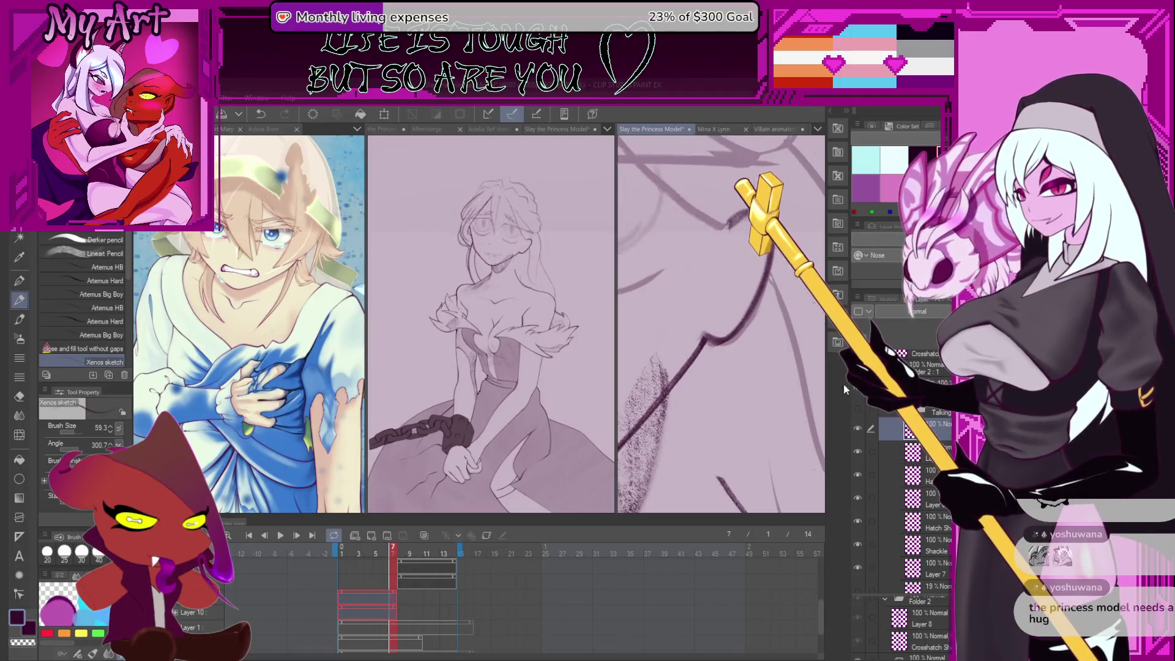
pyautogui.moveTo(736, 272); pyautogui.dragTo(747, 245)
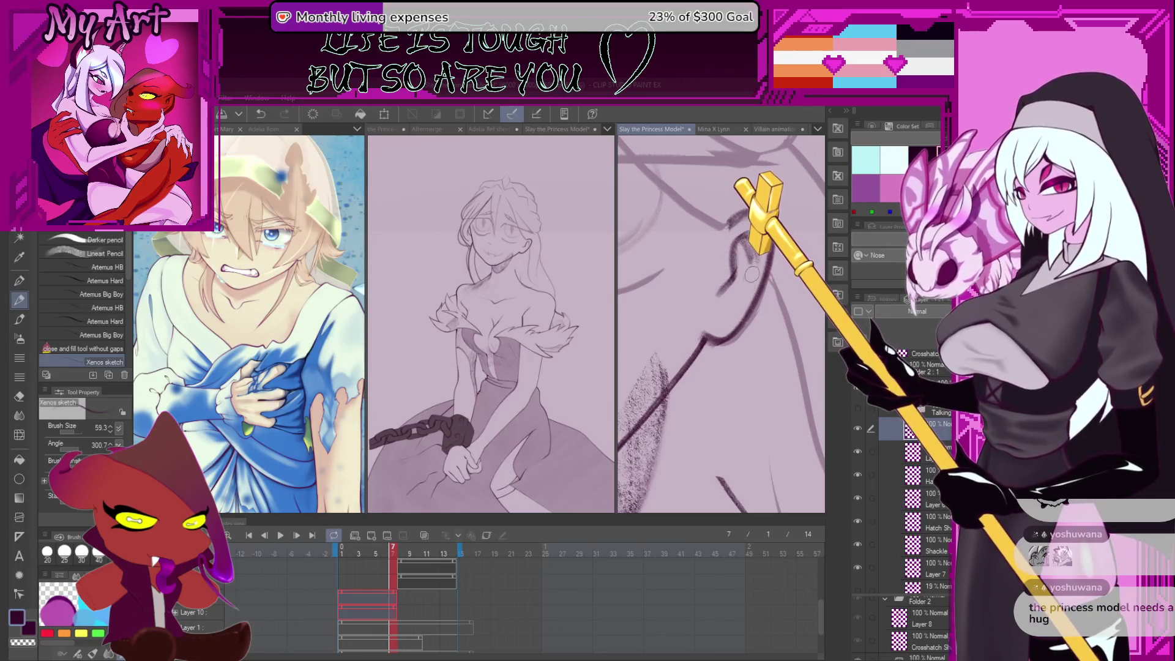
pyautogui.moveTo(748, 259); pyautogui.dragTo(725, 322)
pyautogui.scroll(-3, 724, 323)
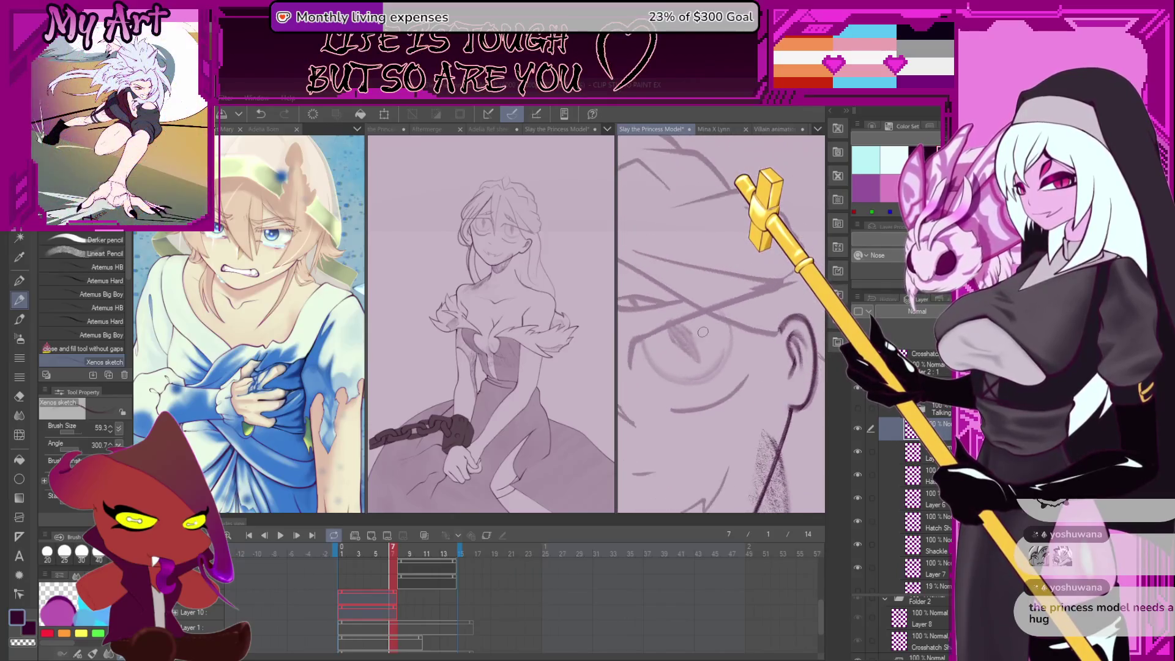
# Select the Idle layer for drawing, undoing and redoing the dark sketch strokes
pyautogui.click(858, 405)
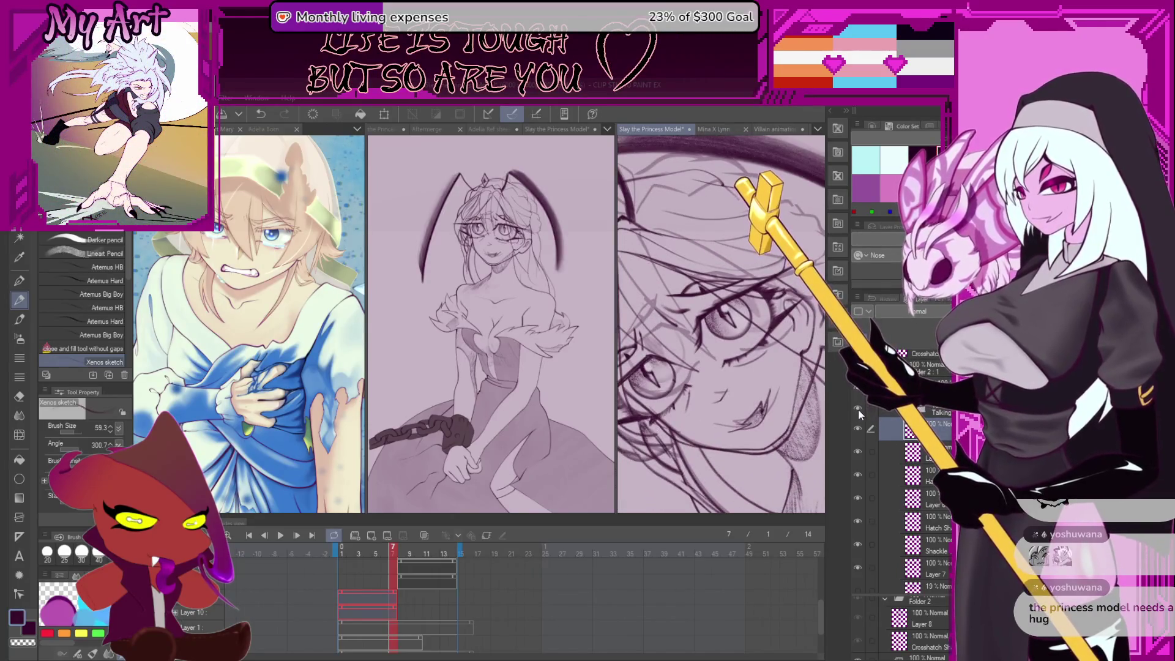
pyautogui.click(918, 484)
pyautogui.scroll(3, 750, 328)
pyautogui.scroll(3, 750, 329)
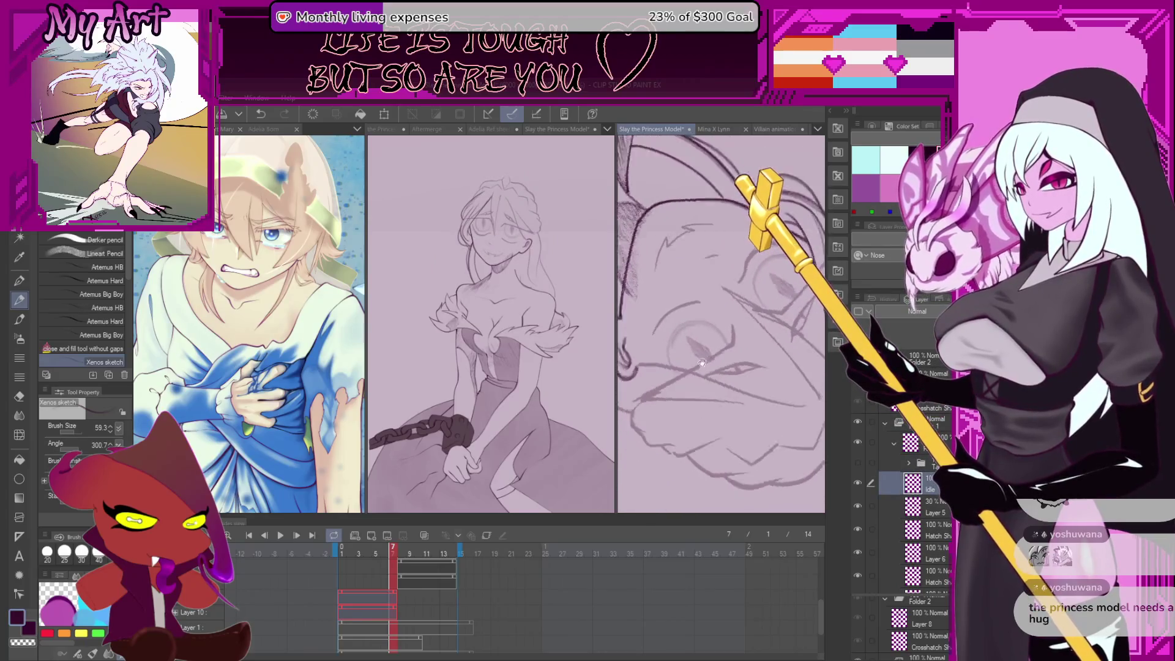
pyautogui.moveTo(736, 399); pyautogui.dragTo(671, 426)
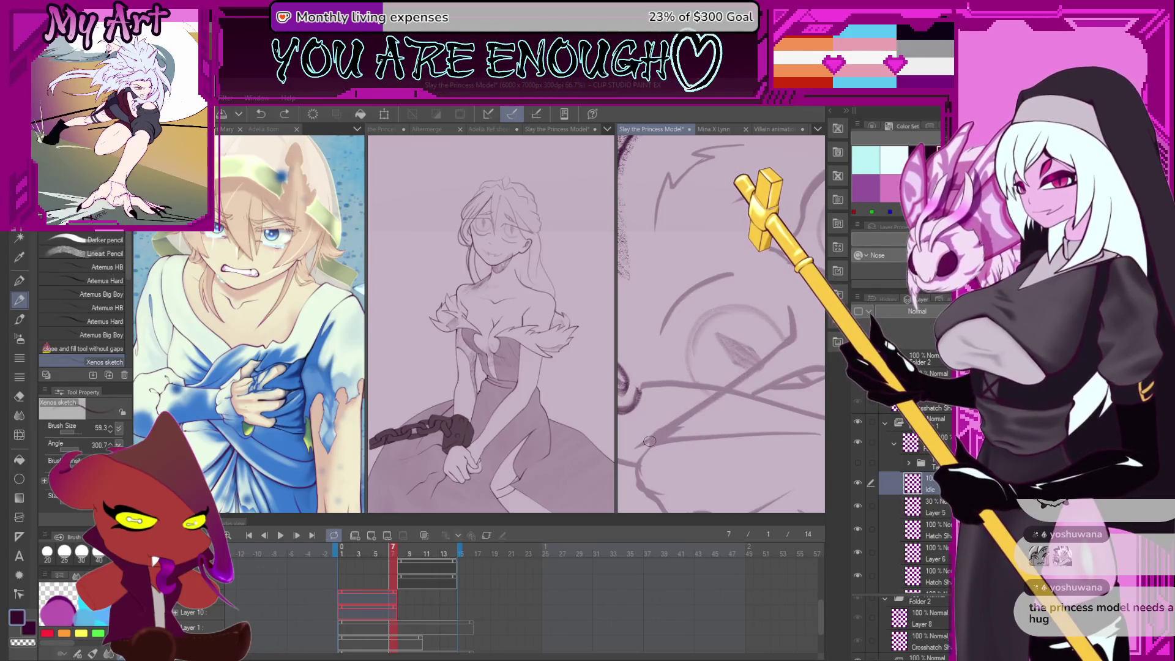
pyautogui.moveTo(650, 441); pyautogui.dragTo(719, 361)
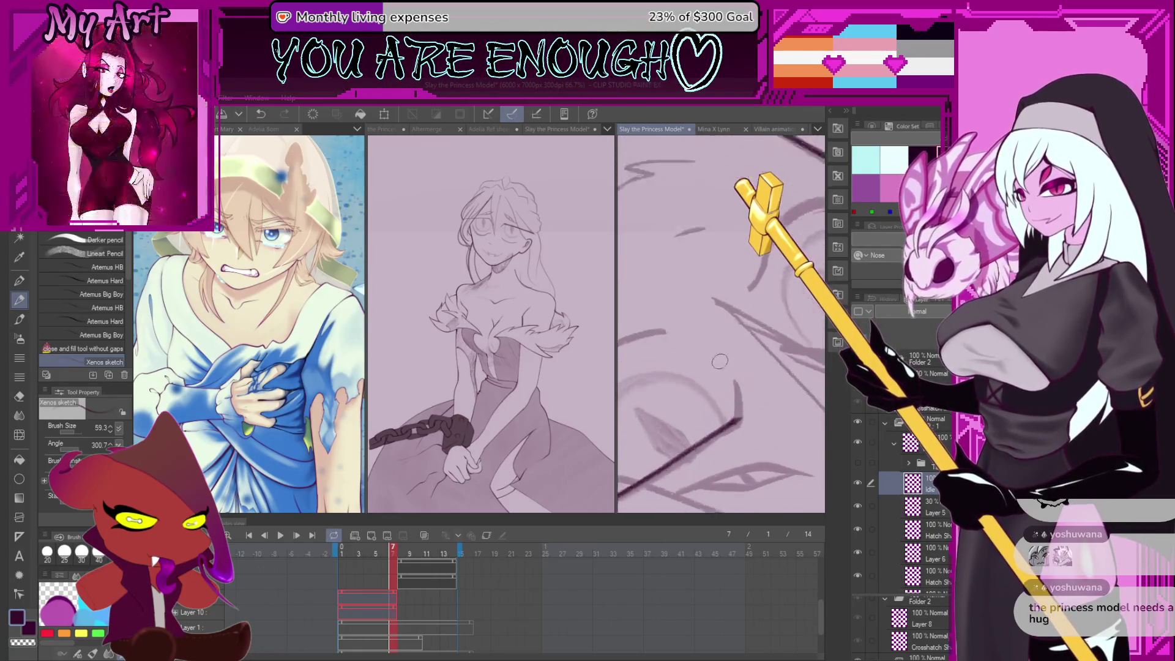
pyautogui.scroll(3, 720, 361)
pyautogui.hotkey('ctrl', 'z')
pyautogui.moveTo(814, 462); pyautogui.dragTo(829, 426)
pyautogui.click(924, 463)
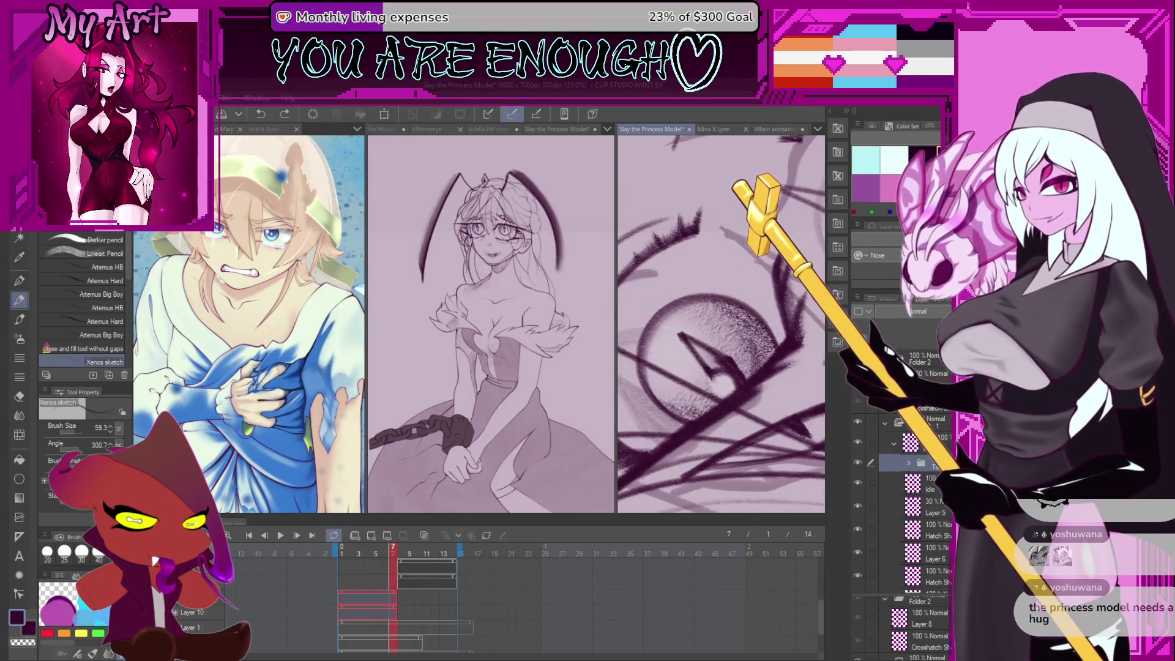
pyautogui.hotkey('ctrl', 'y')
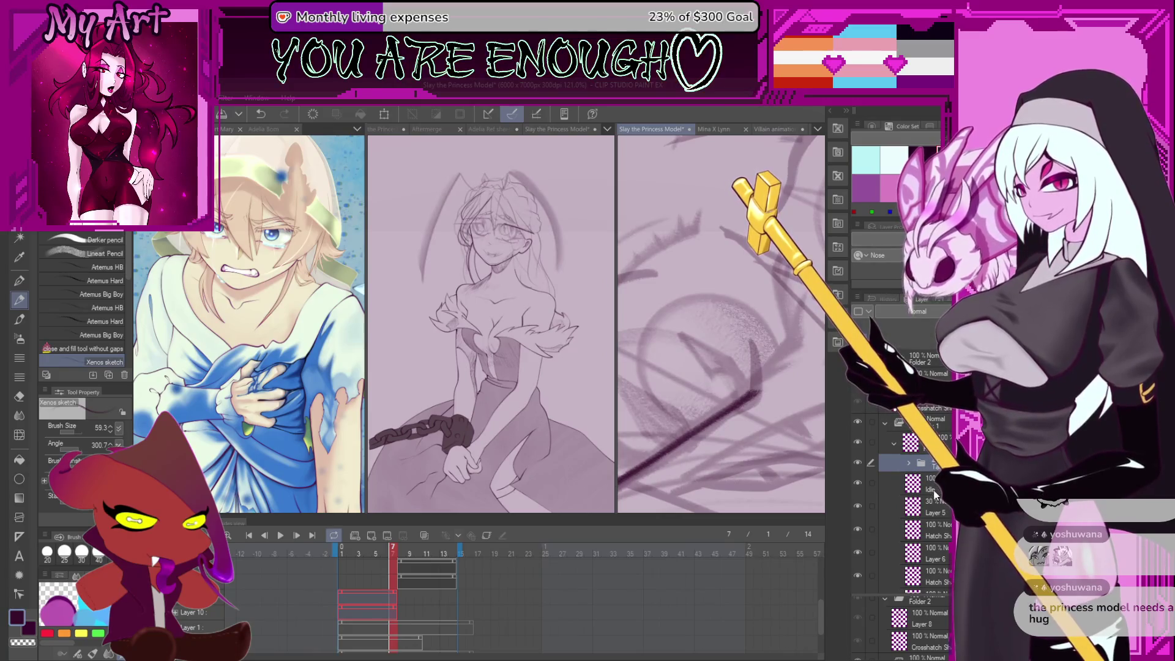
pyautogui.click(910, 489)
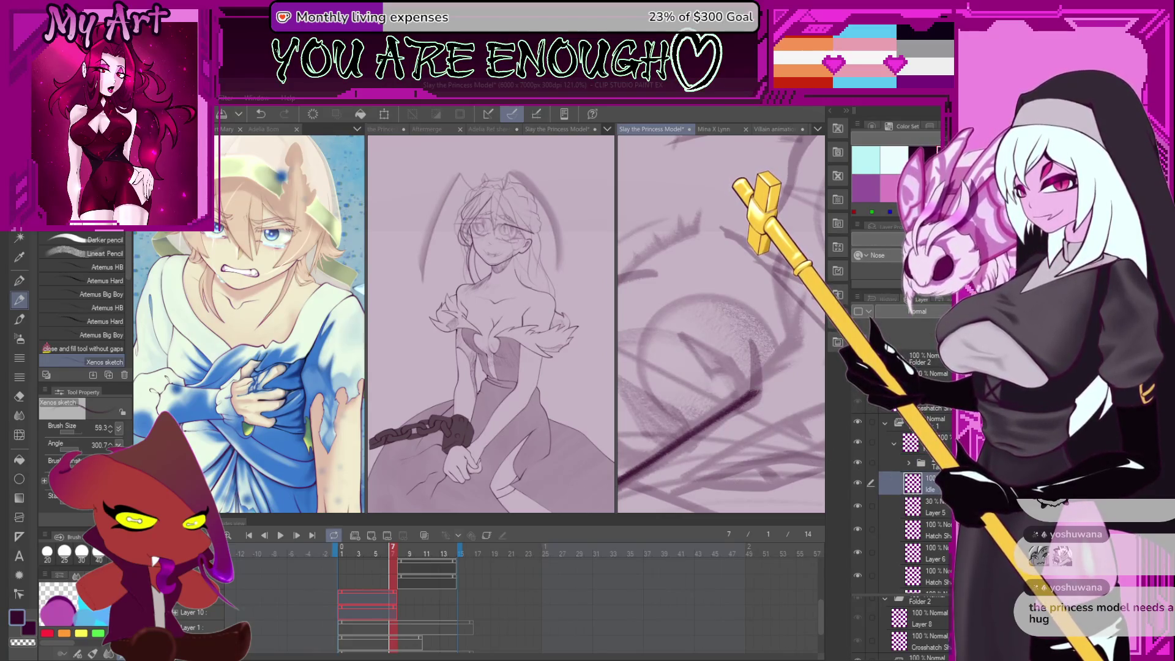
# Undo the long diagonal stroke and extend the dark pupil stroke downward
pyautogui.scroll(-5, 755, 396)
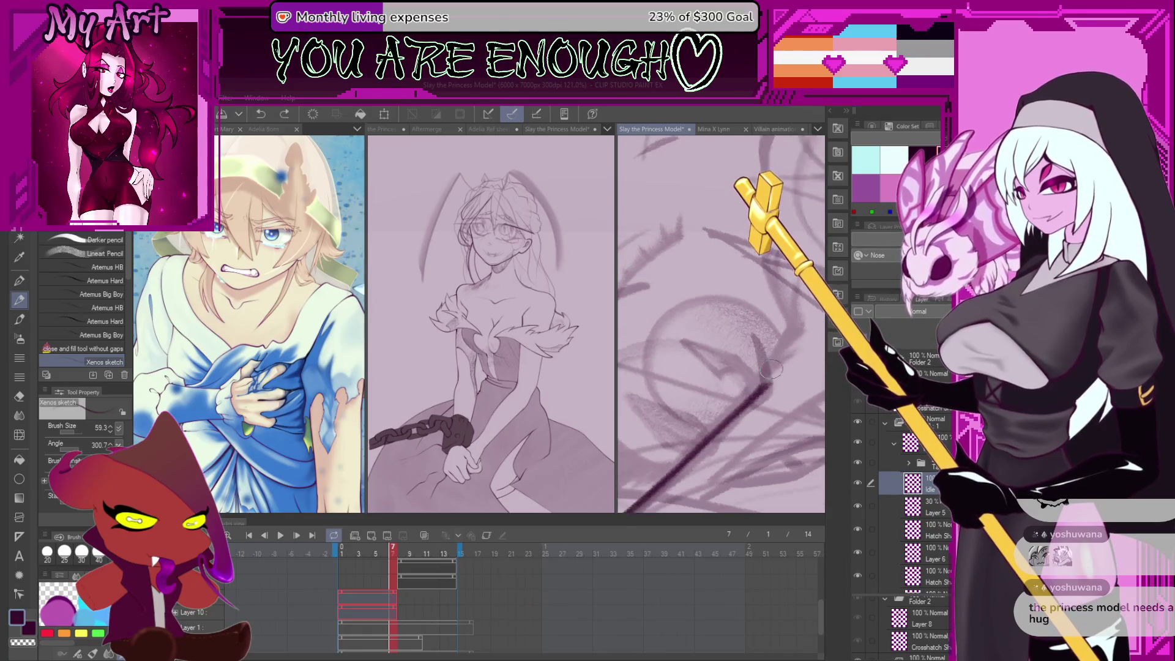
pyautogui.scroll(3, 734, 367)
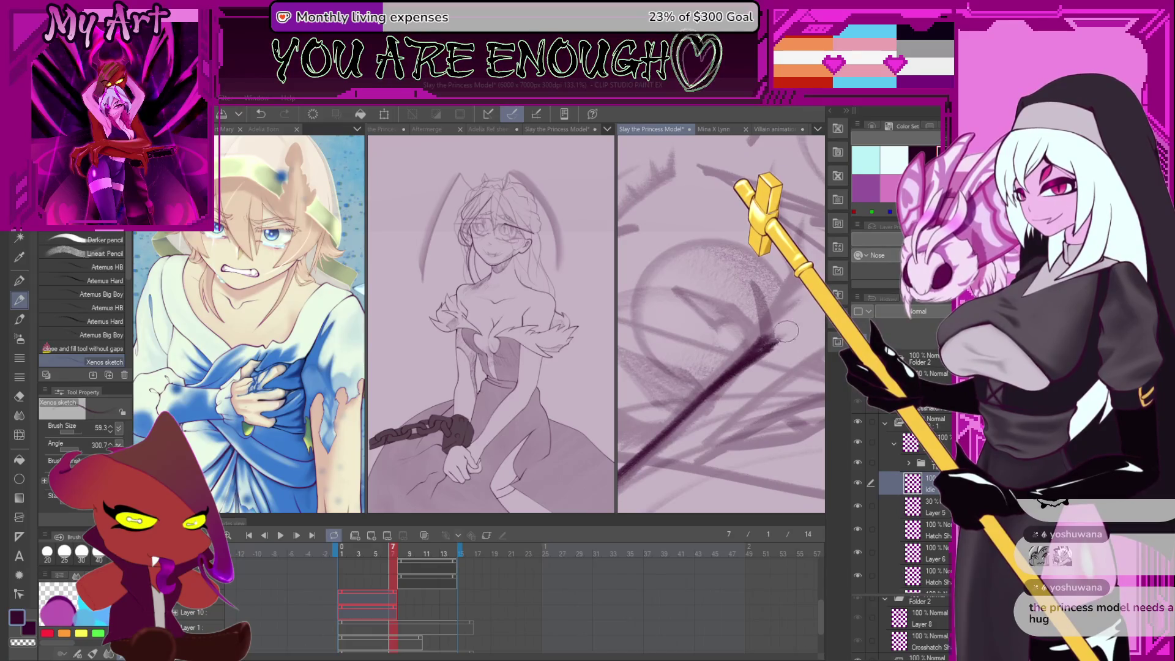
pyautogui.hotkey('ctrl', 'z')
pyautogui.moveTo(738, 372); pyautogui.dragTo(756, 358)
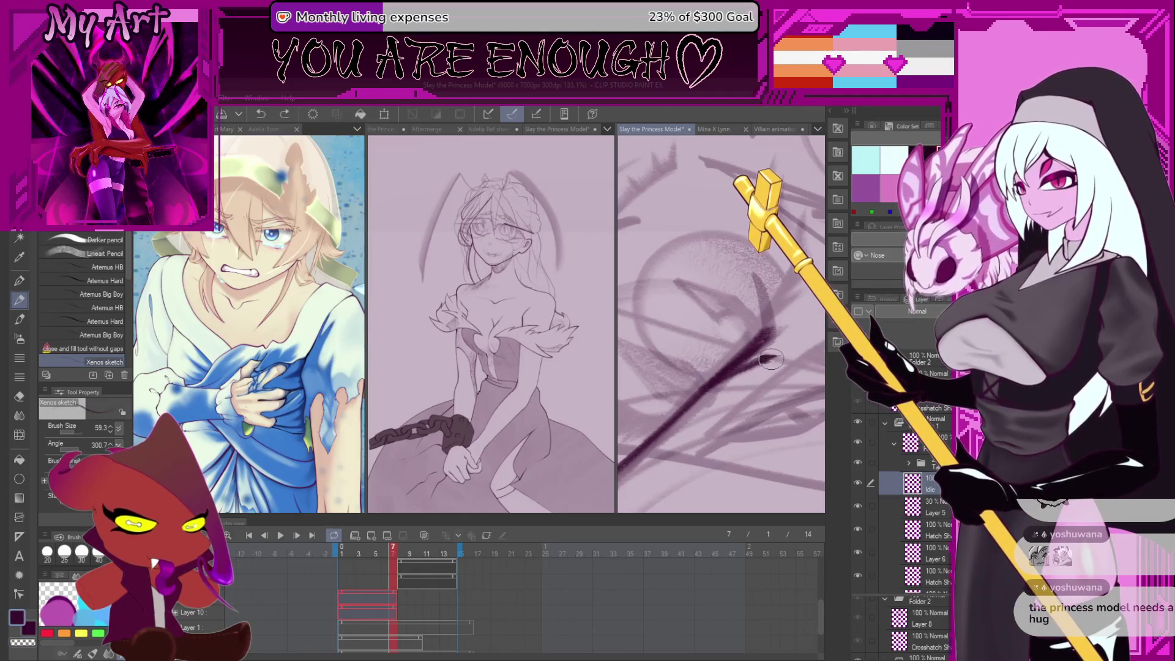
pyautogui.moveTo(766, 353); pyautogui.dragTo(736, 384)
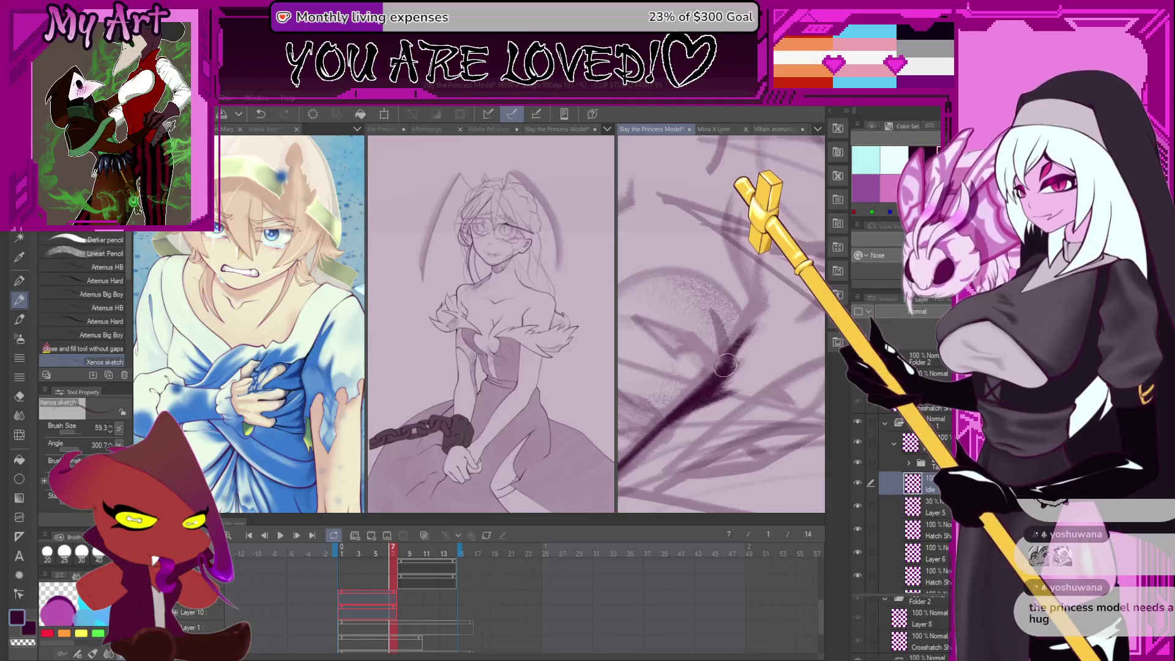
pyautogui.moveTo(724, 341); pyautogui.dragTo(719, 333)
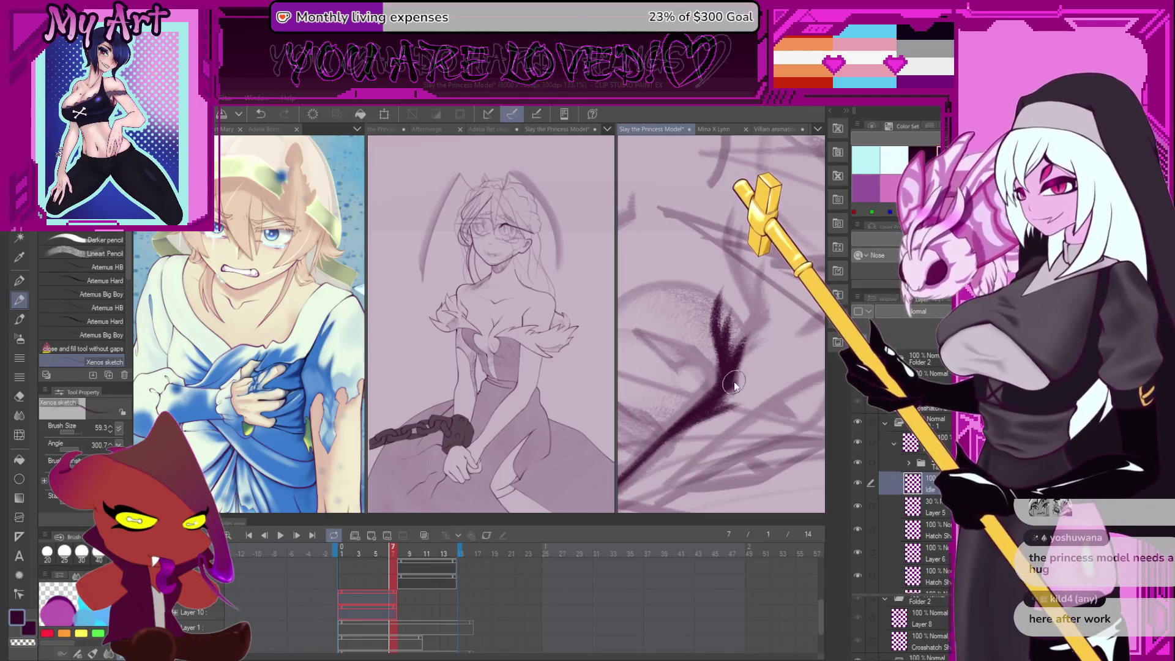
pyautogui.scroll(-2, 752, 361)
pyautogui.scroll(-5, 755, 386)
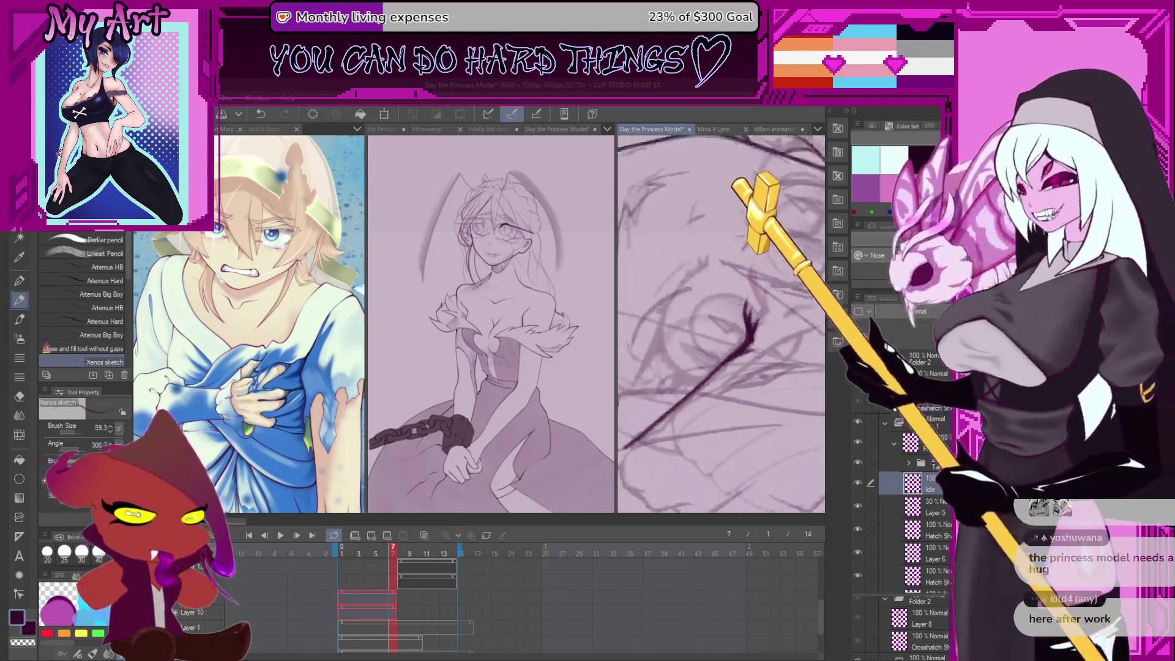
pyautogui.scroll(3, 753, 373)
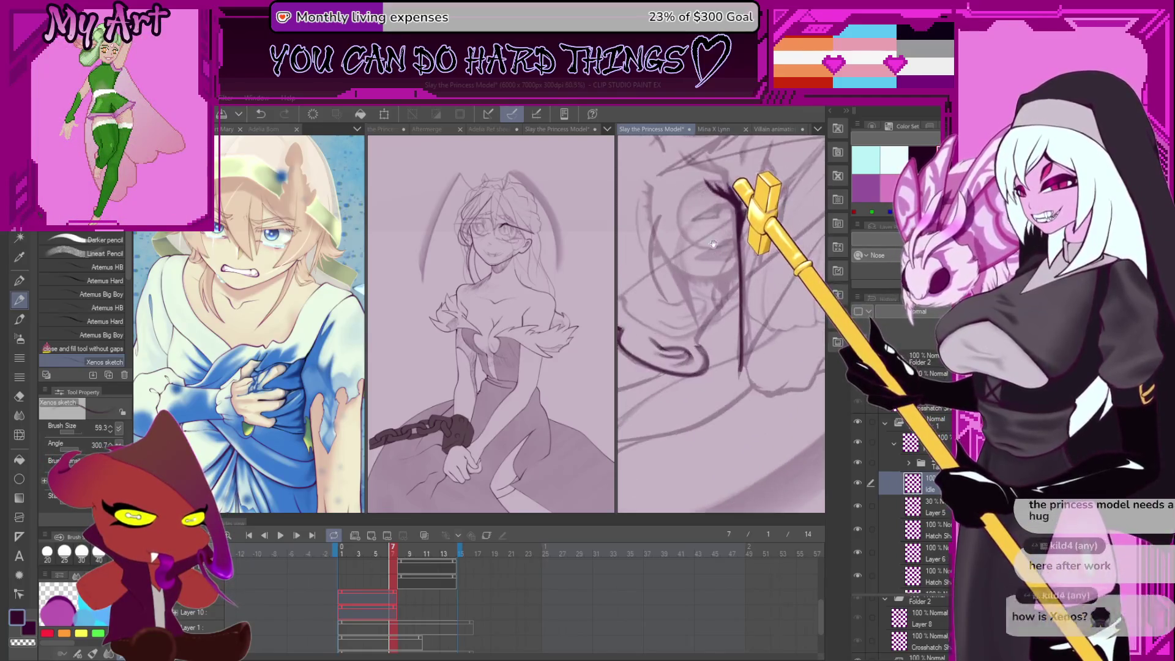
pyautogui.scroll(-3, 742, 378)
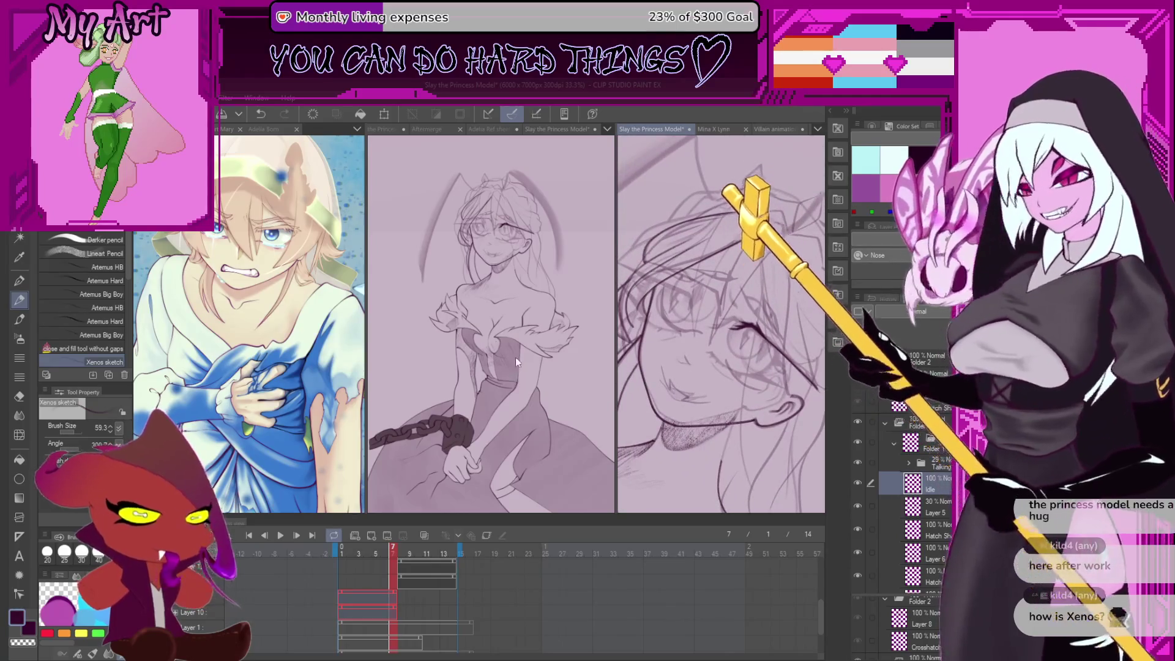
# Drag the split-view divider right to widen the left reference pane, then ease it back slightly
pyautogui.moveTo(366, 247)
pyautogui.mouseDown()
pyautogui.moveTo(433, 293)
pyautogui.moveTo(561, 341)
pyautogui.mouseUp()
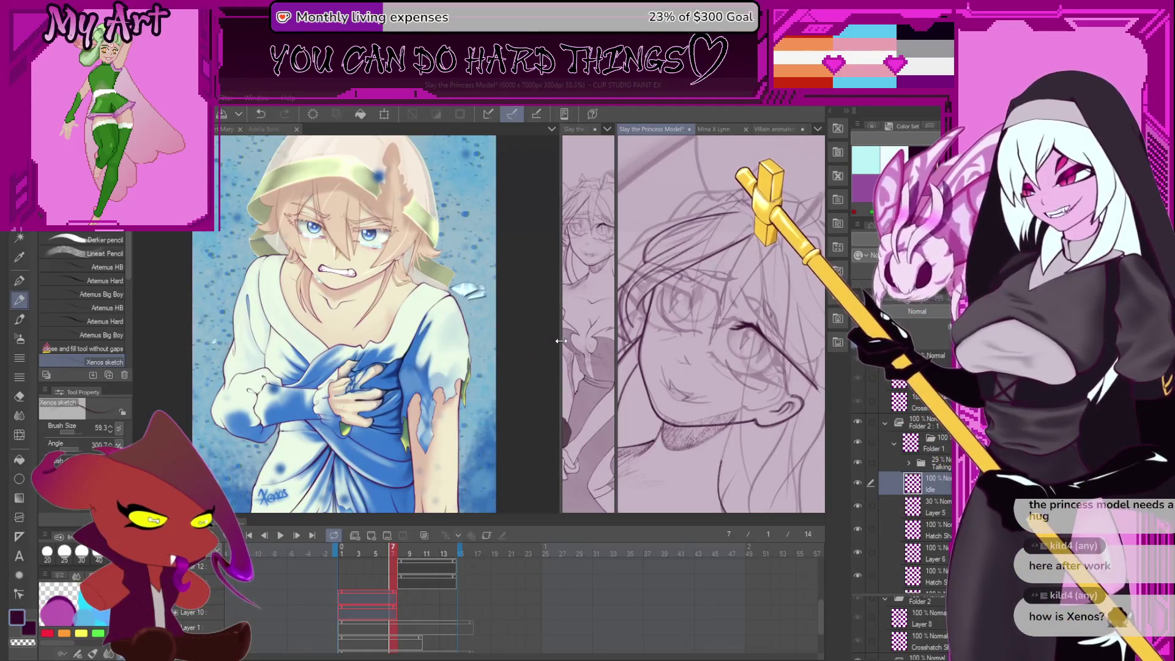
pyautogui.moveTo(561, 341)
pyautogui.mouseDown()
pyautogui.moveTo(375, 367)
pyautogui.moveTo(375, 379)
pyautogui.moveTo(419, 402)
pyautogui.mouseUp()
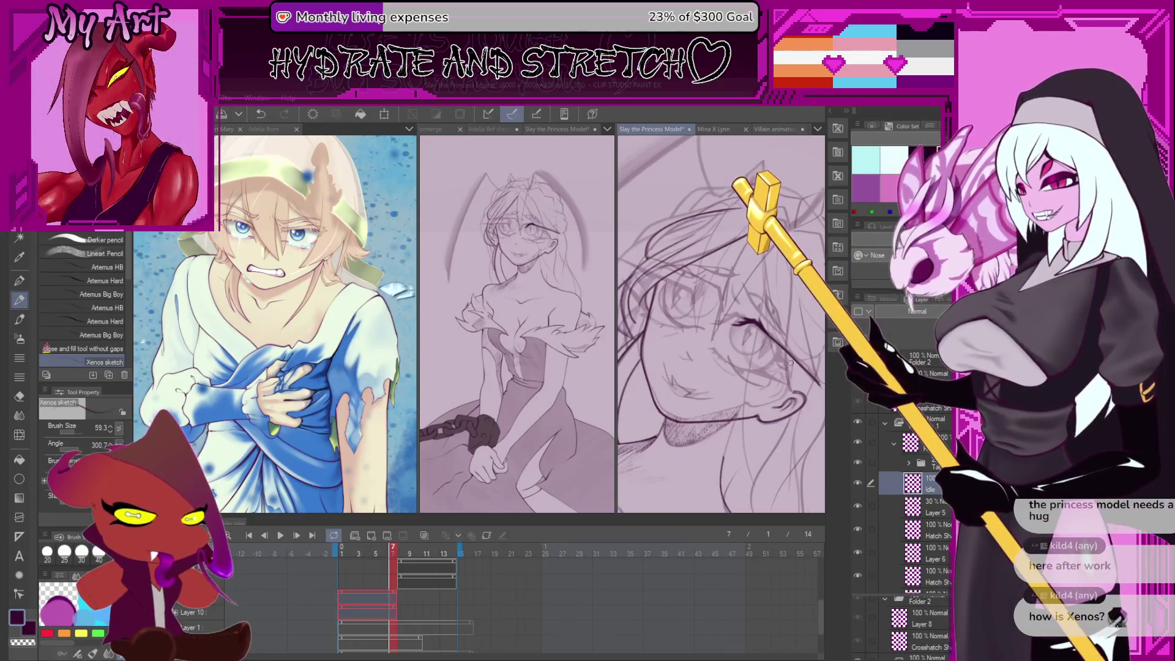
# Zoom and rotate onto the eye, undoing misplaced eyelid strokes
pyautogui.scroll(3, 777, 363)
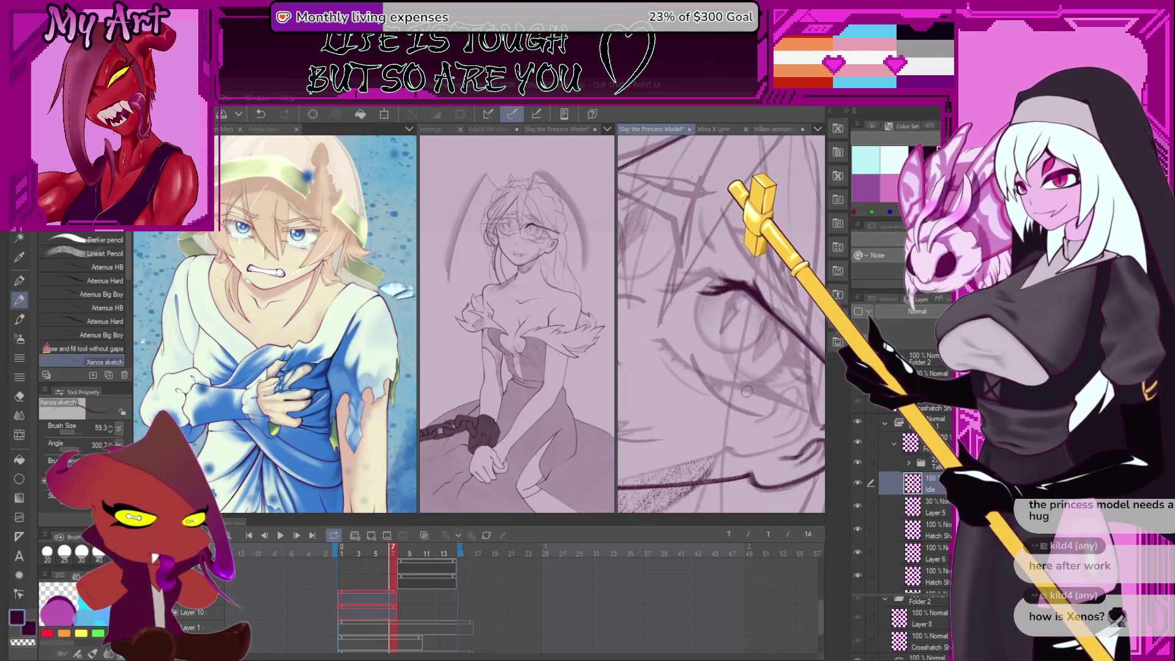
pyautogui.moveTo(772, 433)
pyautogui.mouseDown()
pyautogui.moveTo(739, 420)
pyautogui.moveTo(690, 332)
pyautogui.mouseUp()
pyautogui.hotkey('ctrl', 'z')
pyautogui.moveTo(733, 291)
pyautogui.mouseDown()
pyautogui.moveTo(674, 316)
pyautogui.moveTo(695, 325)
pyautogui.mouseUp()
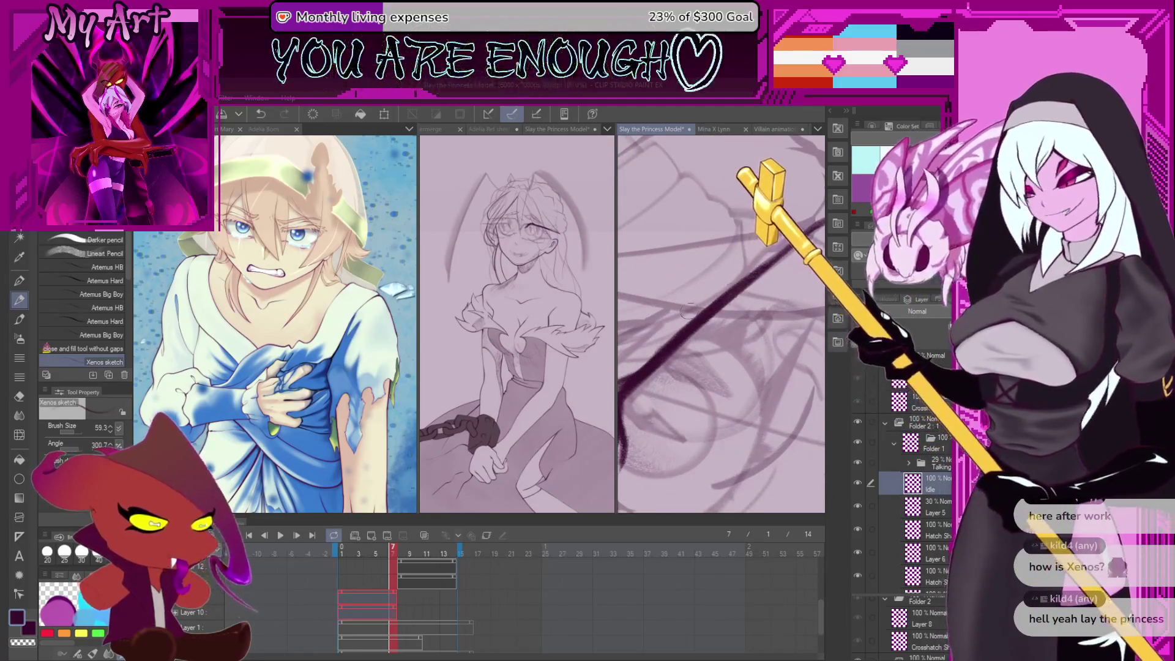
pyautogui.moveTo(723, 411)
pyautogui.mouseDown()
pyautogui.moveTo(762, 402)
pyautogui.moveTo(729, 386)
pyautogui.moveTo(759, 331)
pyautogui.moveTo(722, 408)
pyautogui.moveTo(705, 405)
pyautogui.moveTo(741, 352)
pyautogui.moveTo(734, 329)
pyautogui.moveTo(710, 322)
pyautogui.mouseUp()
pyautogui.hotkey('ctrl', 'z')
pyautogui.scroll(3, 709, 322)
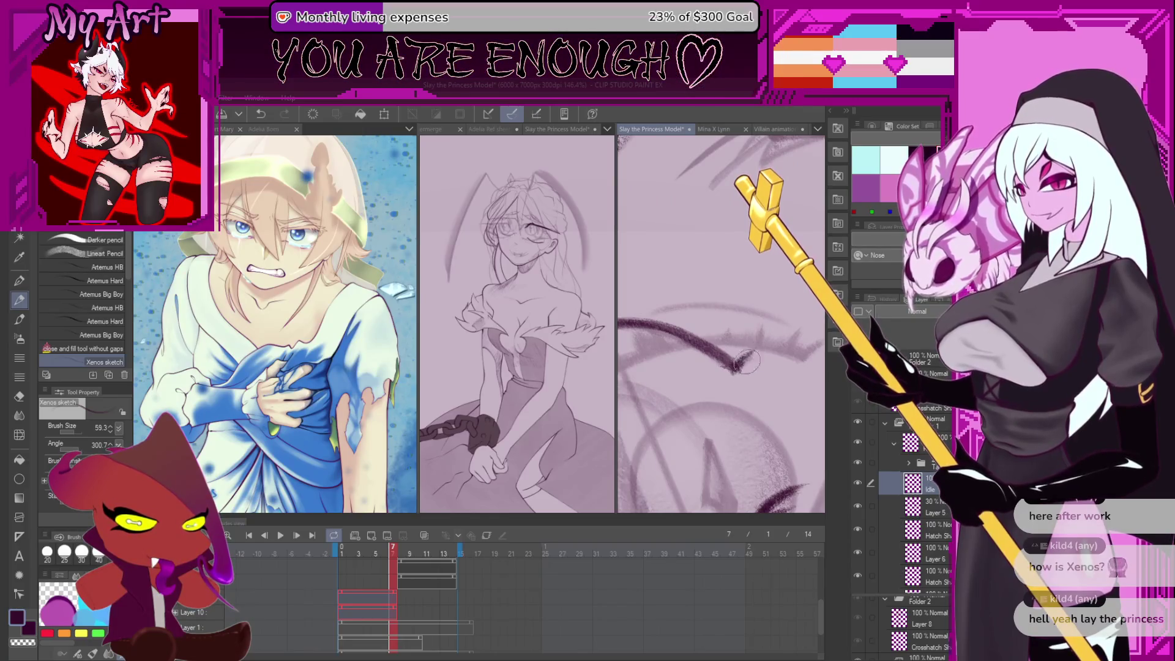
# Ink spiky lashes along the closed eyelid line
pyautogui.moveTo(745, 358); pyautogui.dragTo(764, 358)
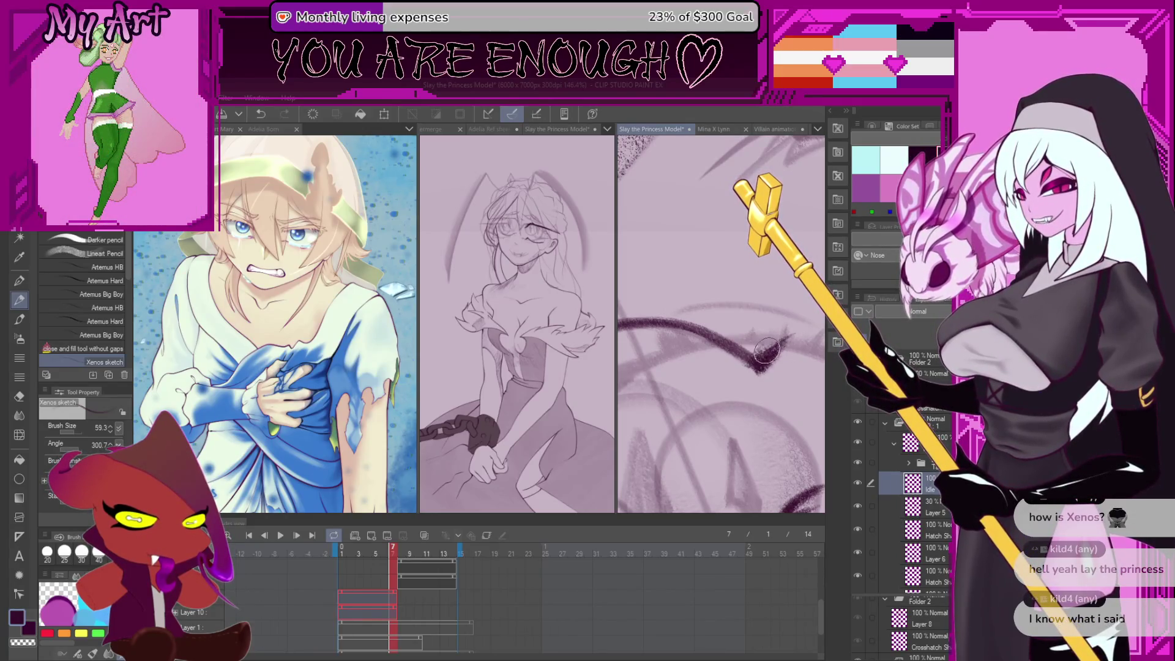
pyautogui.moveTo(777, 341); pyautogui.dragTo(746, 363)
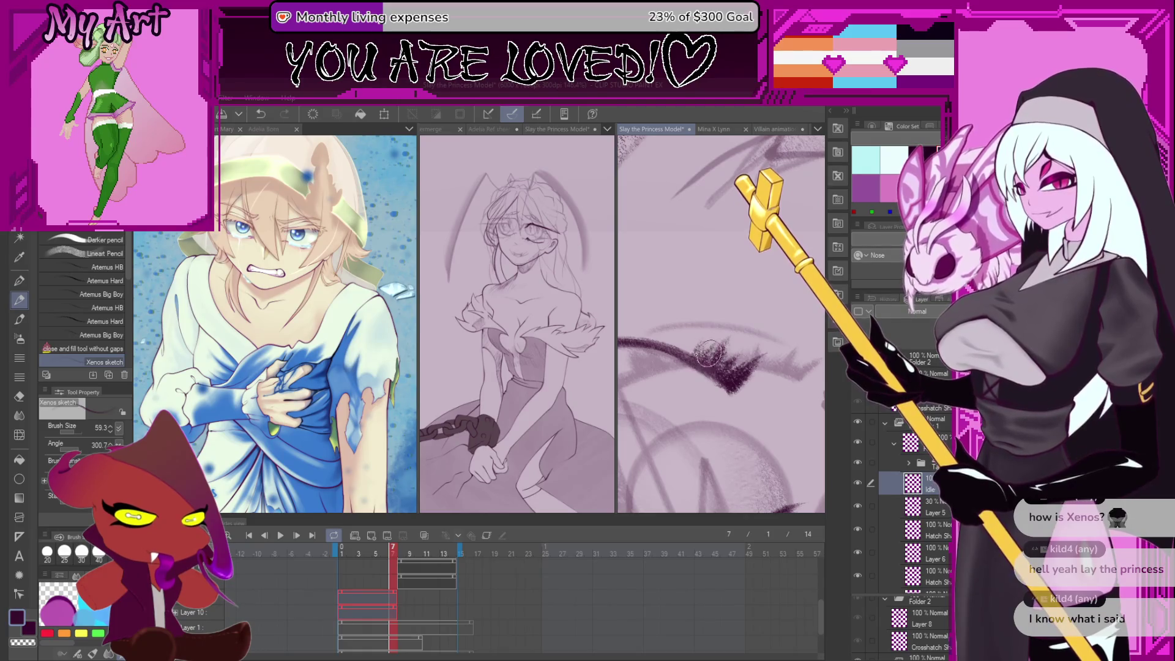
pyautogui.moveTo(684, 342); pyautogui.dragTo(751, 360)
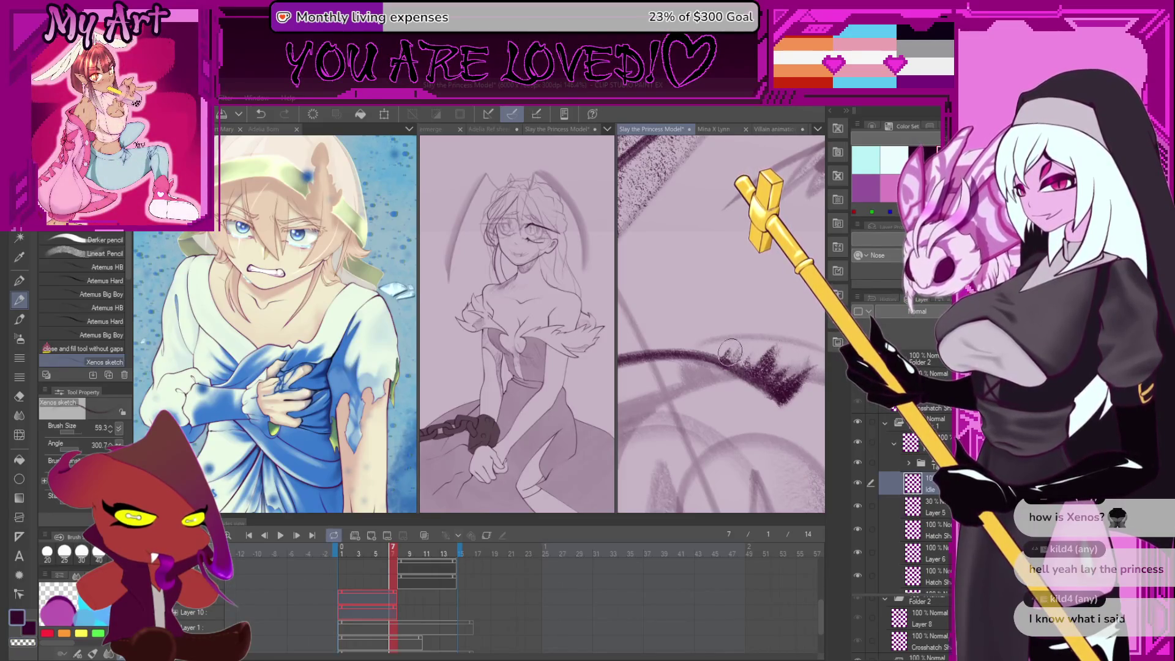
pyautogui.moveTo(715, 348)
pyautogui.mouseDown()
pyautogui.moveTo(754, 352)
pyautogui.moveTo(808, 404)
pyautogui.mouseUp()
pyautogui.click(857, 463)
# Toggle the drawing layer off and on to compare, then rotate toward the other eye
pyautogui.click(857, 463)
pyautogui.click(857, 463)
pyautogui.click(857, 463)
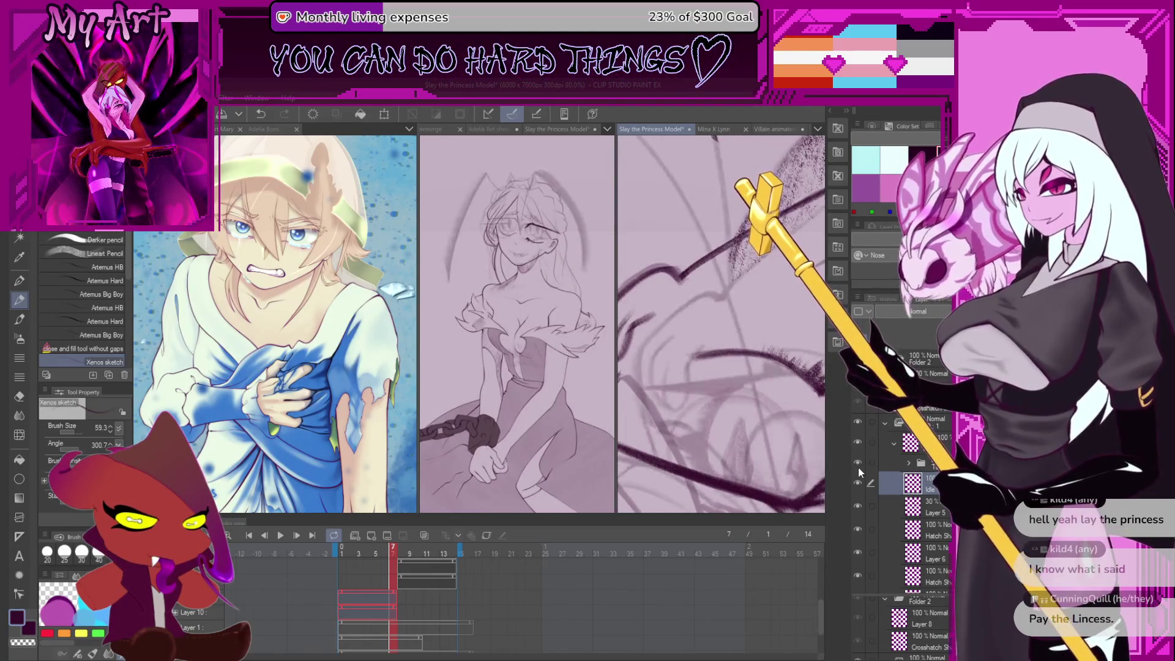
pyautogui.moveTo(728, 428); pyautogui.dragTo(717, 353)
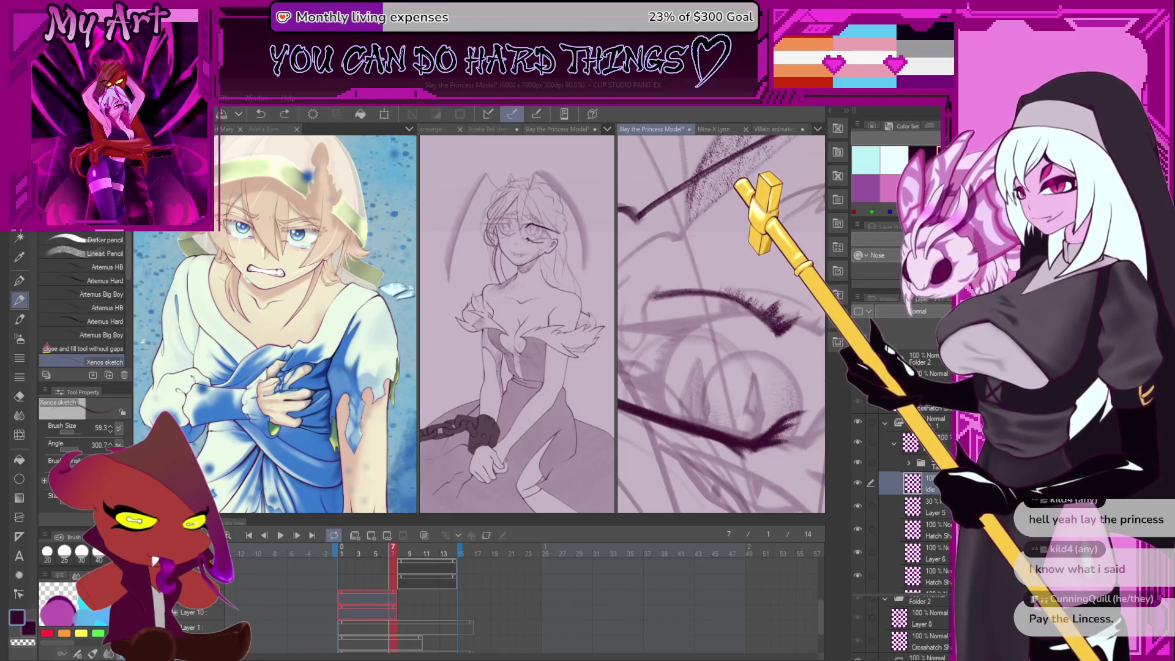
pyautogui.scroll(1, 663, 285)
pyautogui.press('^')
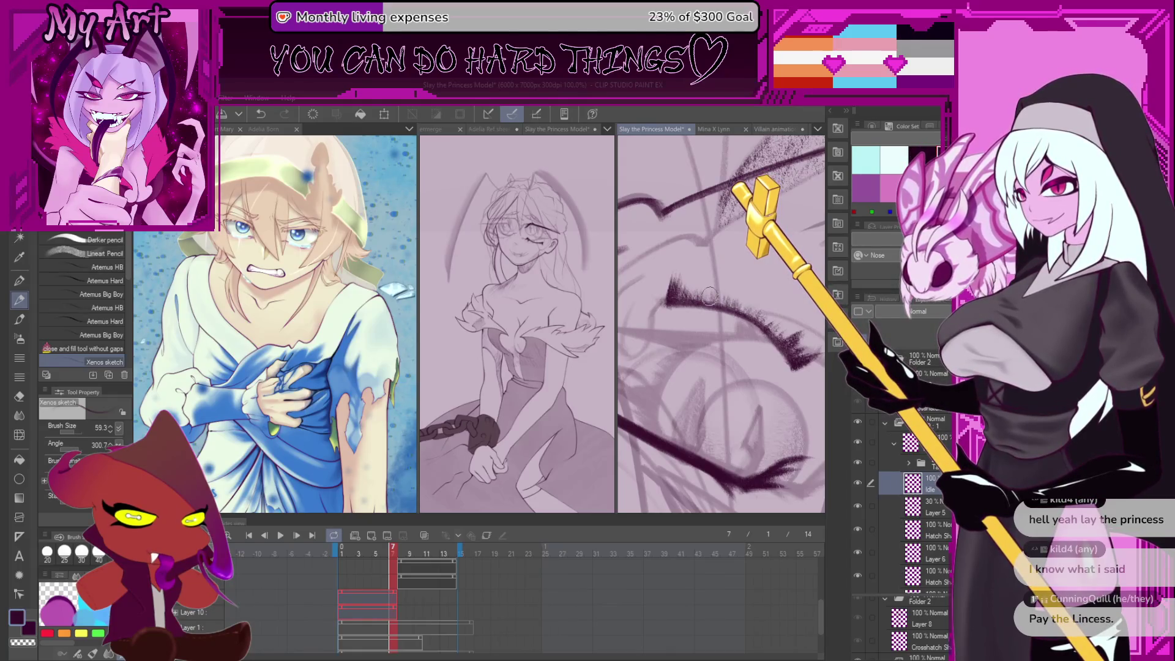
# Hide and reshow the faint sketch layer, then adjust the view around the eyelid
pyautogui.click(858, 441)
pyautogui.click(861, 463)
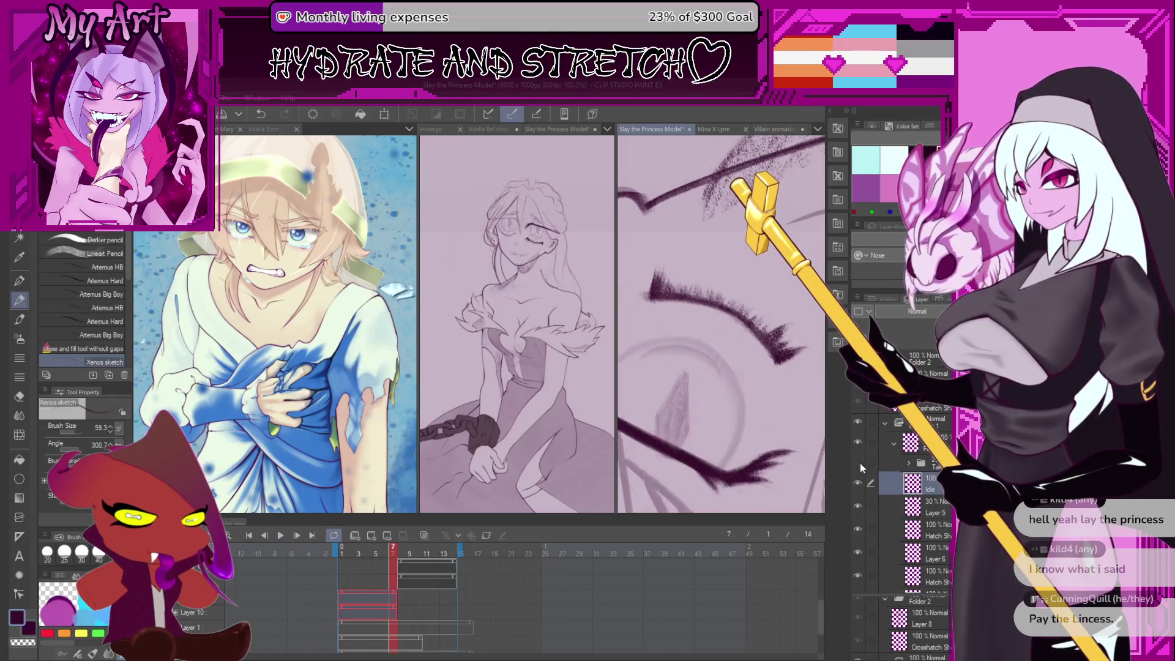
pyautogui.click(859, 464)
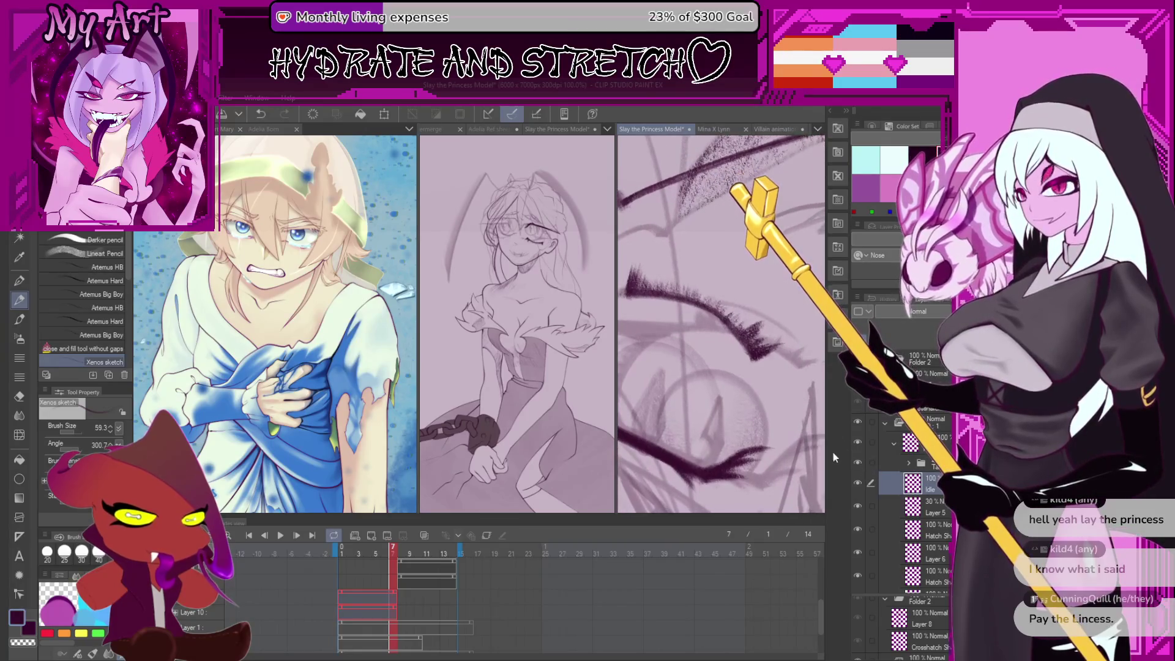
pyautogui.moveTo(785, 332); pyautogui.dragTo(732, 309)
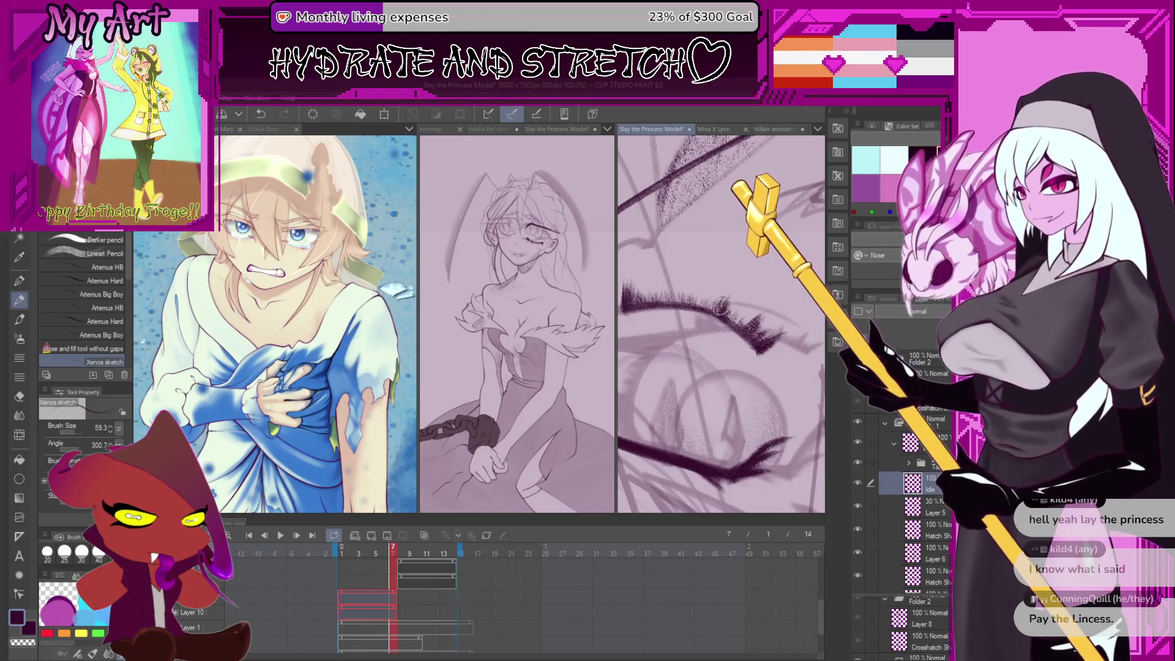
pyautogui.scroll(-1, 720, 293)
pyautogui.scroll(-3, 721, 293)
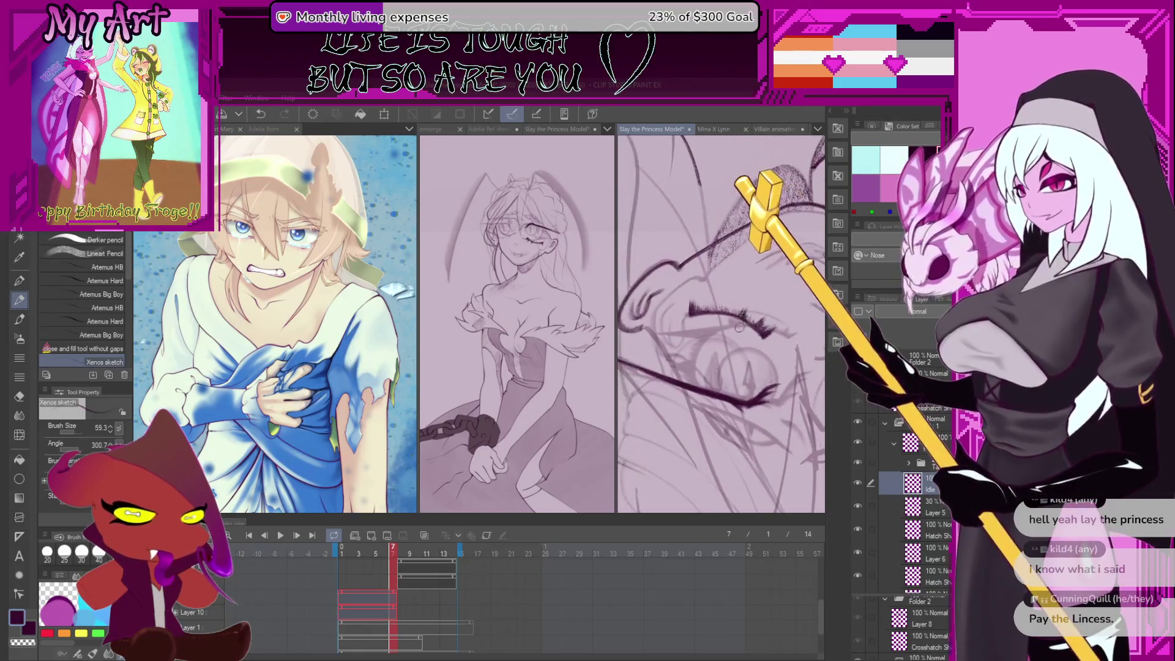
pyautogui.scroll(4, 736, 331)
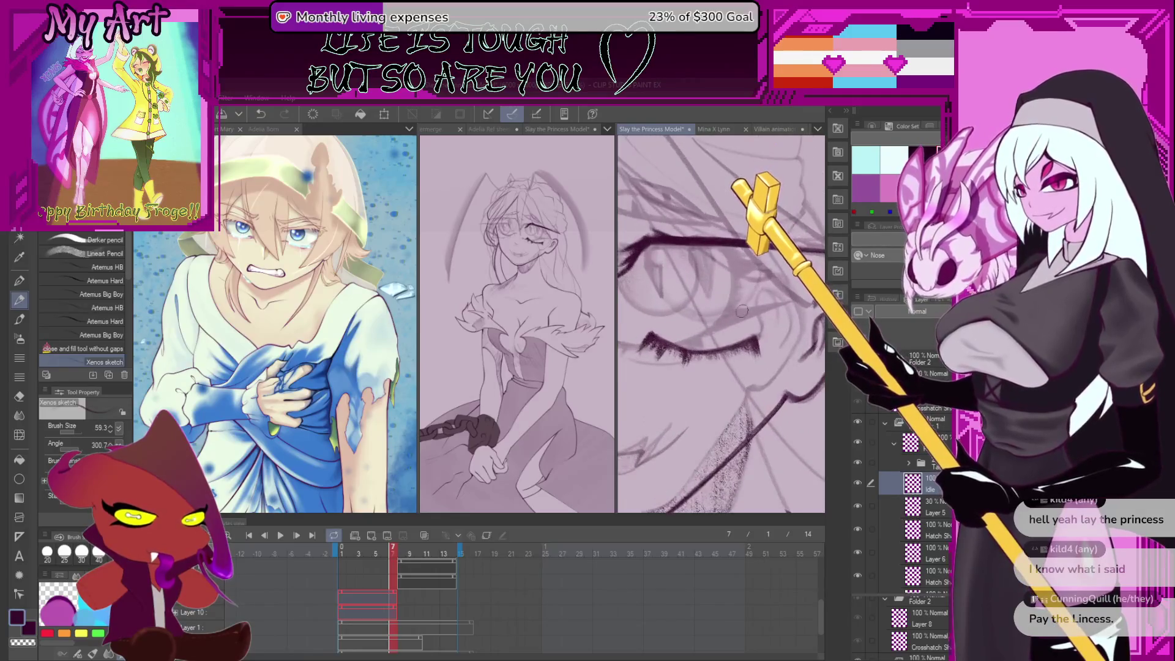
pyautogui.scroll(2, 734, 337)
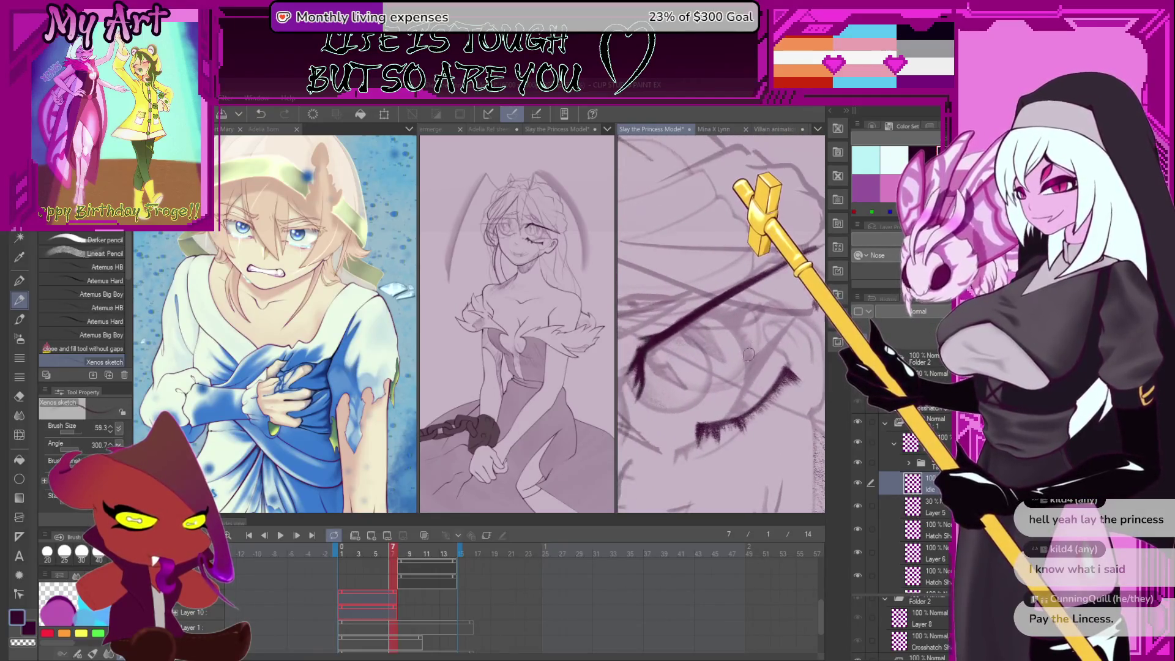
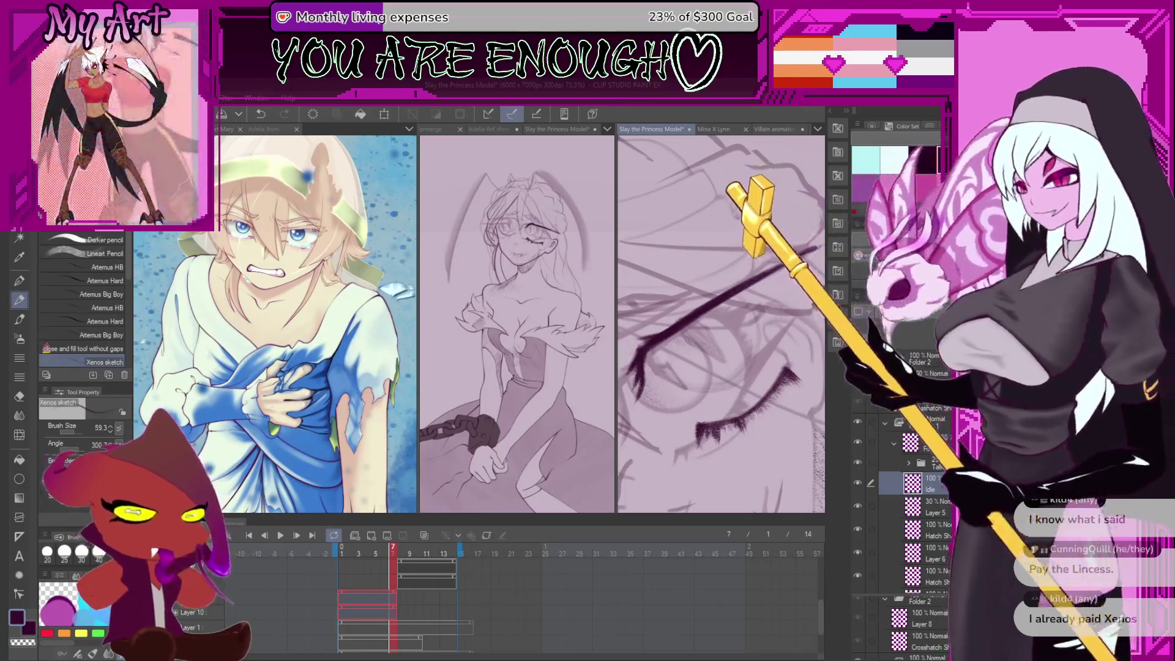
# Zoom, rotate and pan around the closed eye and ear with the brush at size 83.2
pyautogui.scroll(-5, 790, 365)
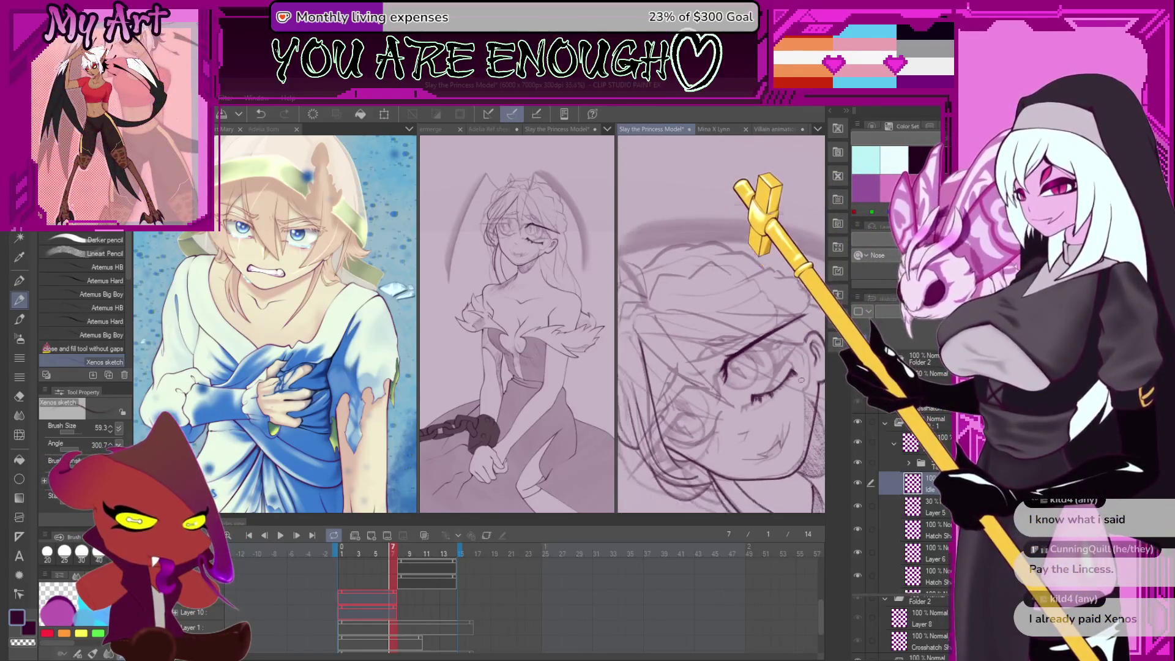
pyautogui.scroll(6, 772, 283)
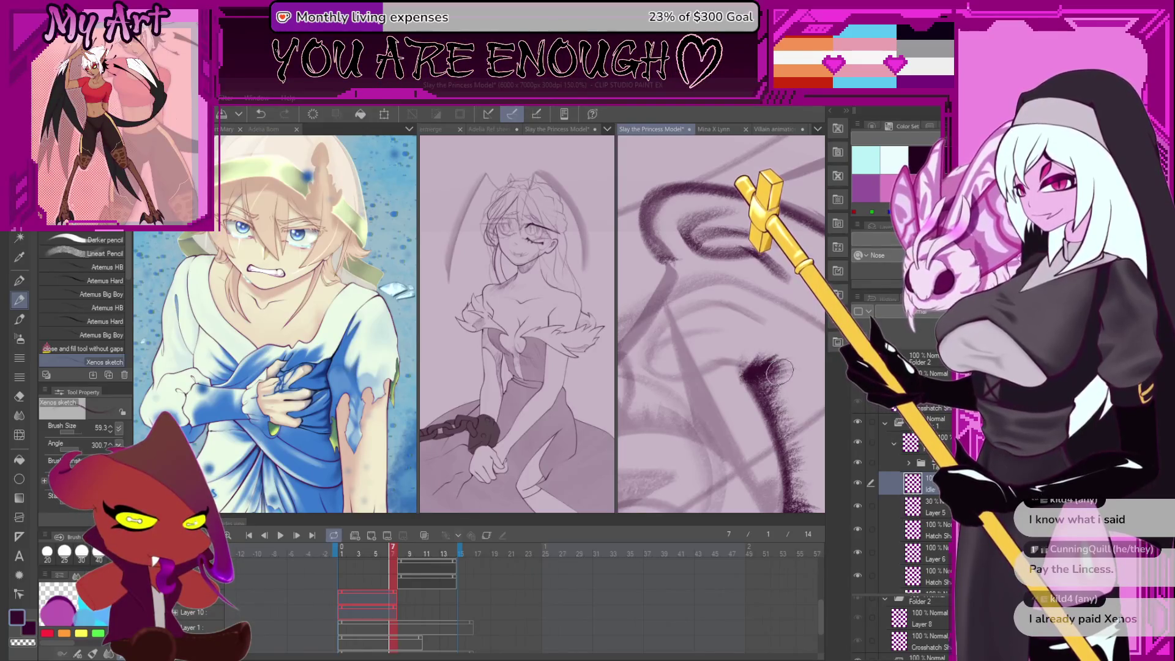
pyautogui.scroll(-6, 790, 350)
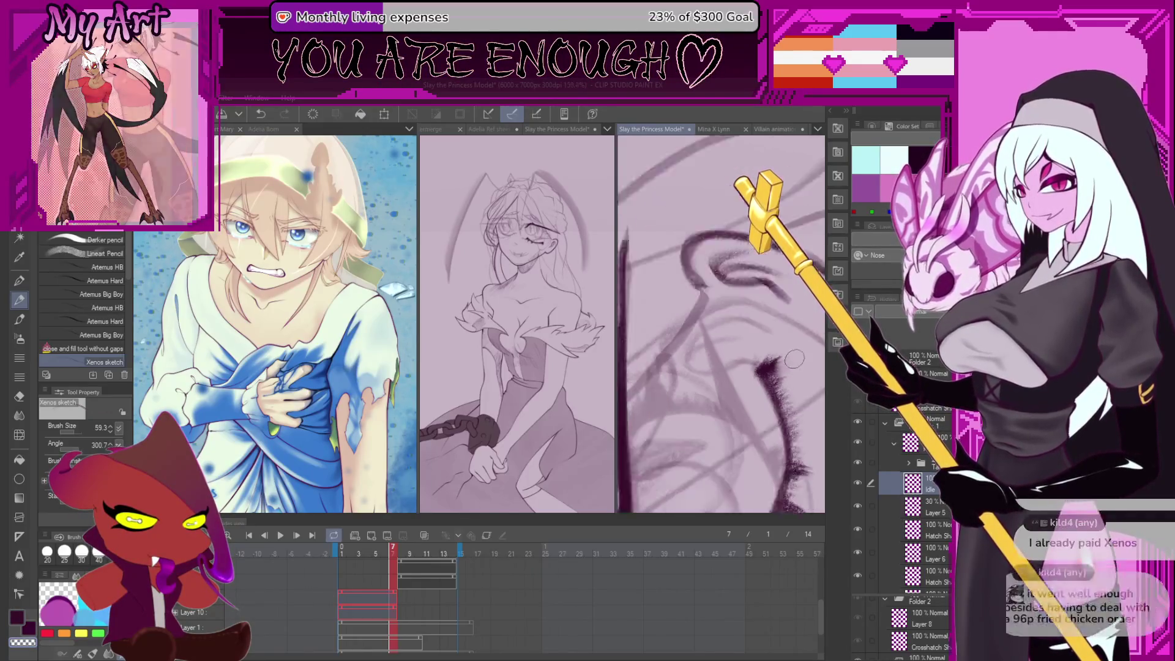
pyautogui.press('^')
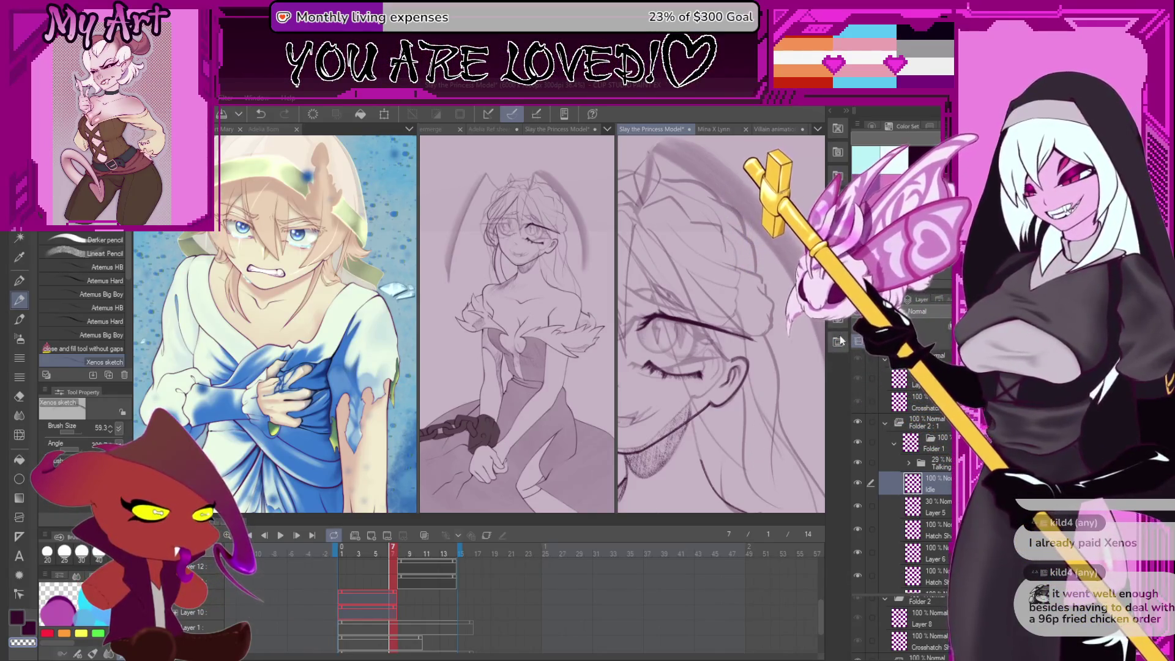
pyautogui.scroll(3, 746, 381)
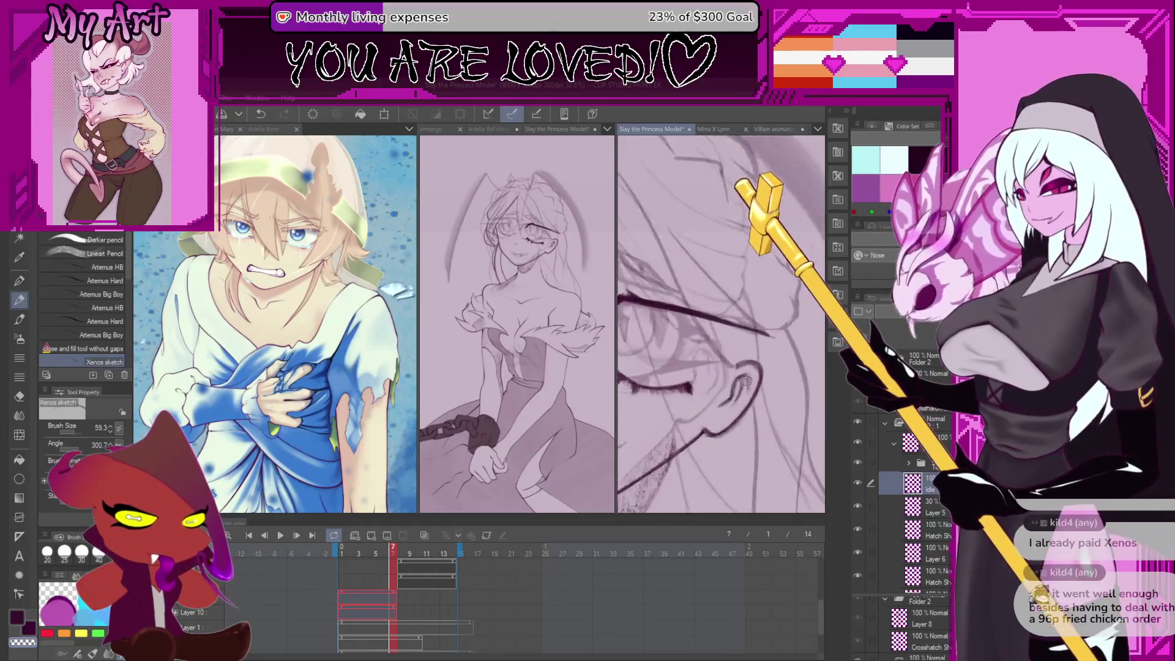
pyautogui.scroll(-4, 746, 379)
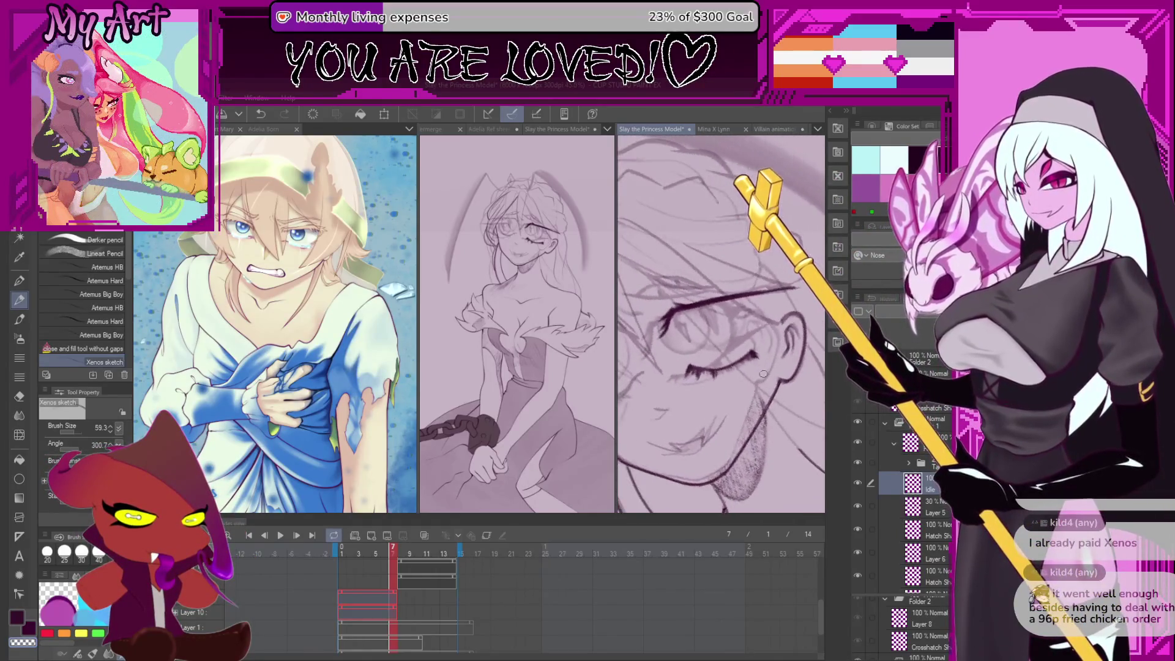
pyautogui.scroll(3, 765, 361)
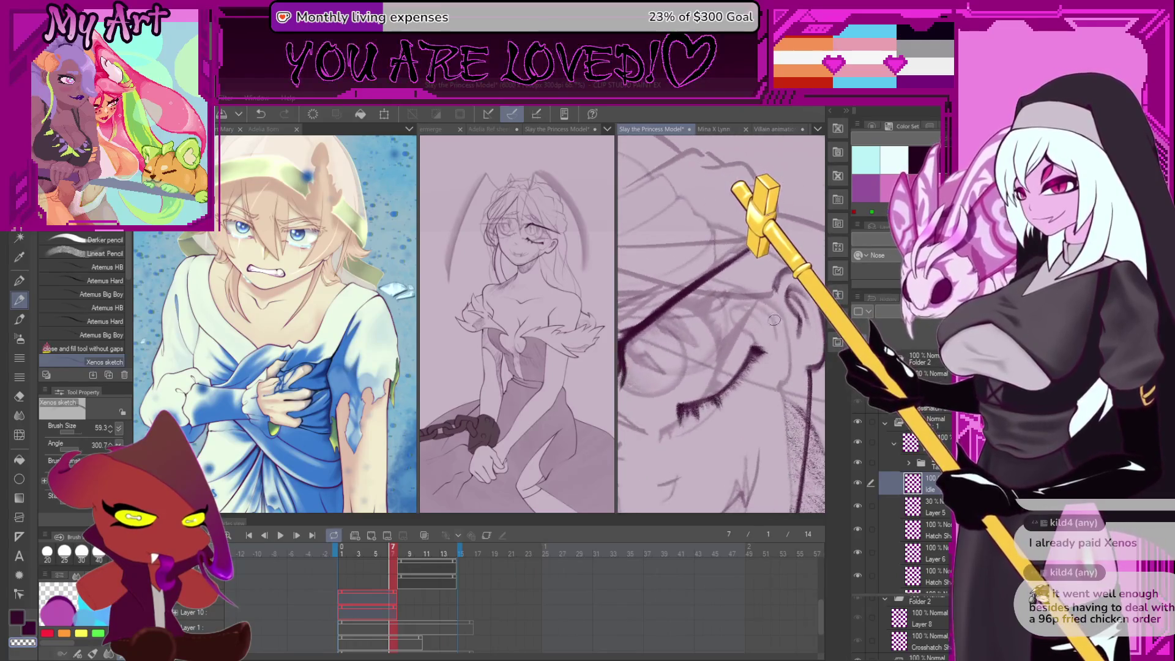
pyautogui.moveTo(726, 317); pyautogui.dragTo(725, 326)
pyautogui.scroll(-2, 697, 288)
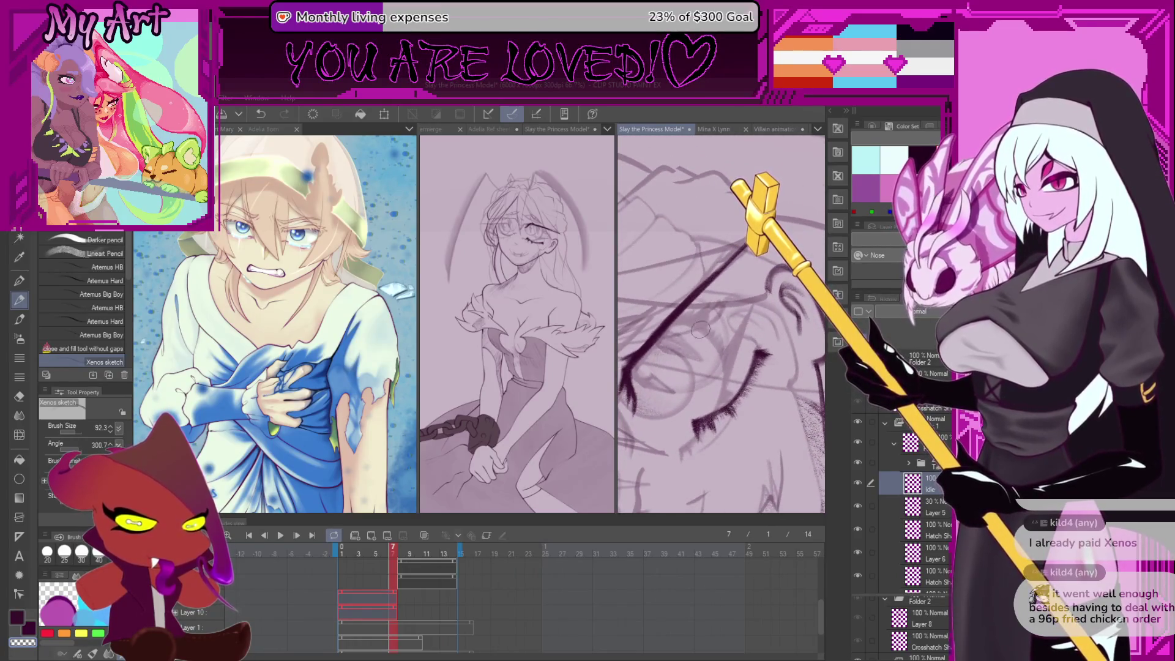
pyautogui.scroll(1, 700, 297)
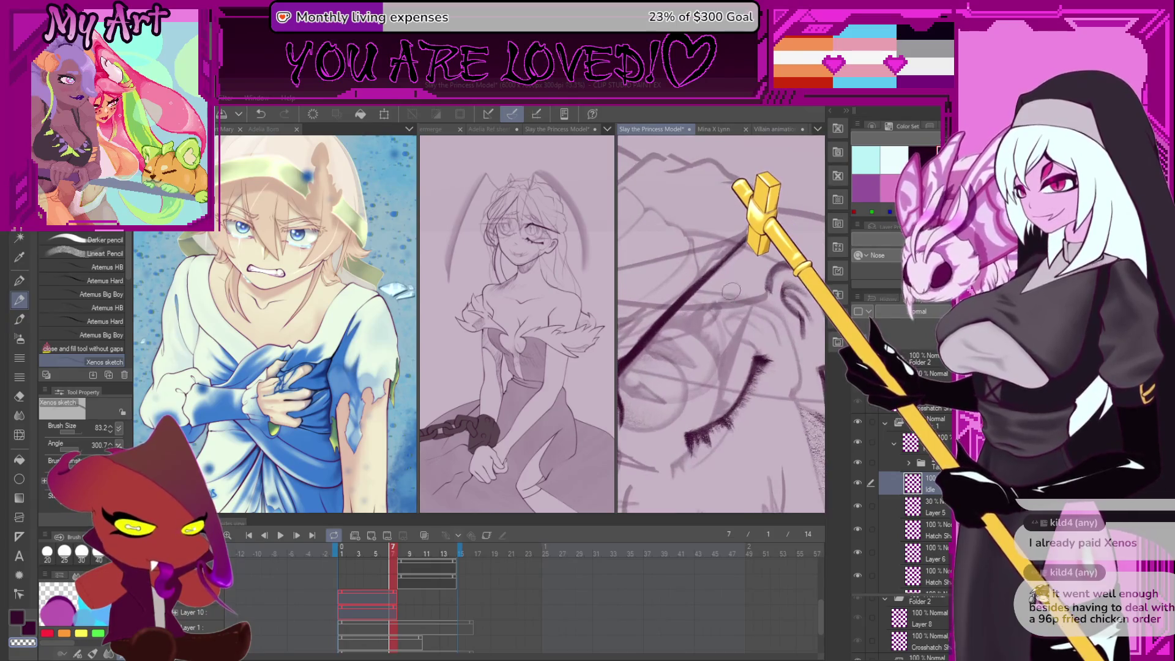
pyautogui.scroll(-1, 713, 279)
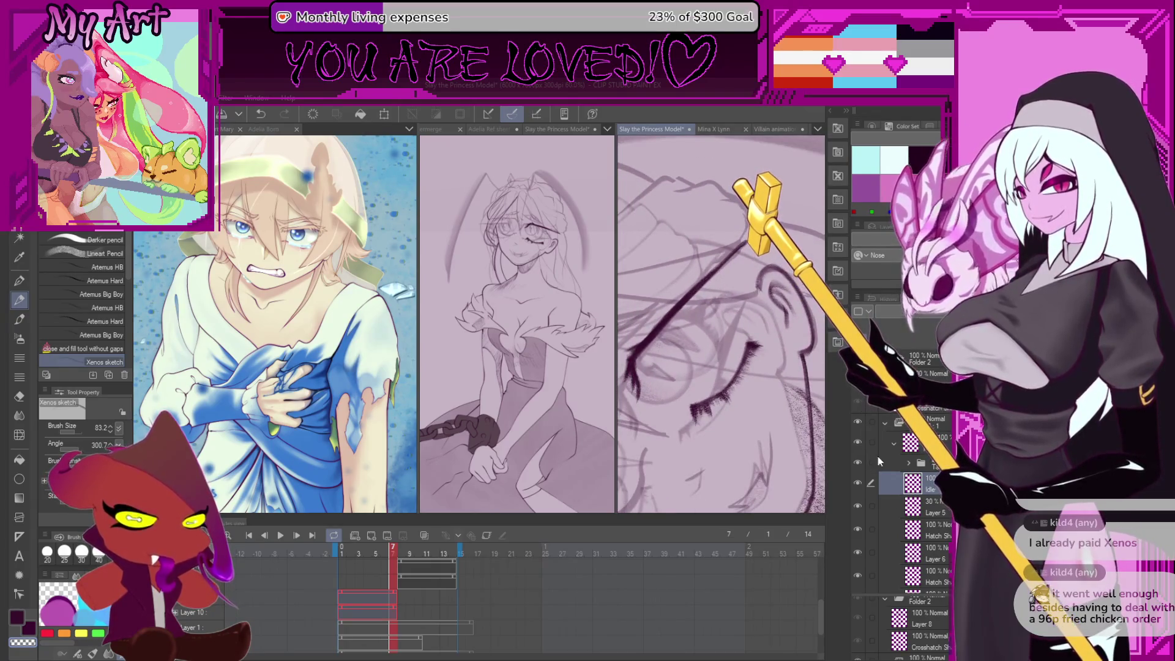
# Toggle the open-eye sketch on and off to compare it with the lineart
pyautogui.click(858, 442)
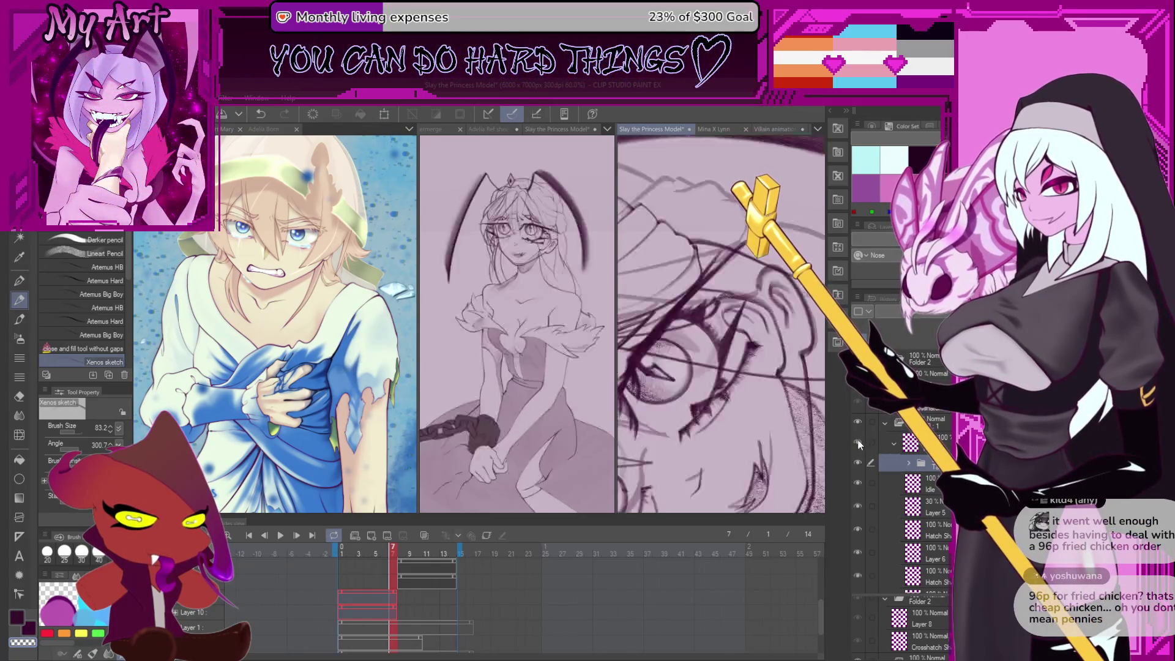
pyautogui.click(858, 462)
pyautogui.click(856, 466)
pyautogui.click(856, 468)
pyautogui.click(856, 468)
pyautogui.click(857, 464)
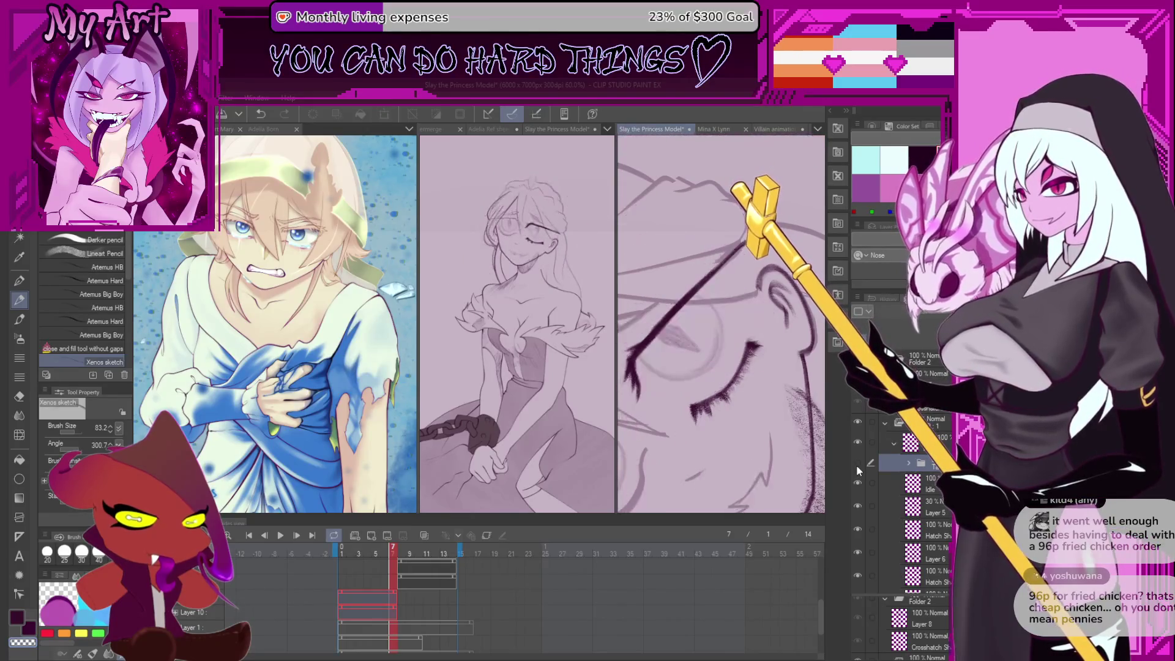
pyautogui.moveTo(734, 301); pyautogui.dragTo(697, 308)
# Make the Idle layer active and undo the stray dark stroke near the eye
pyautogui.click(929, 484)
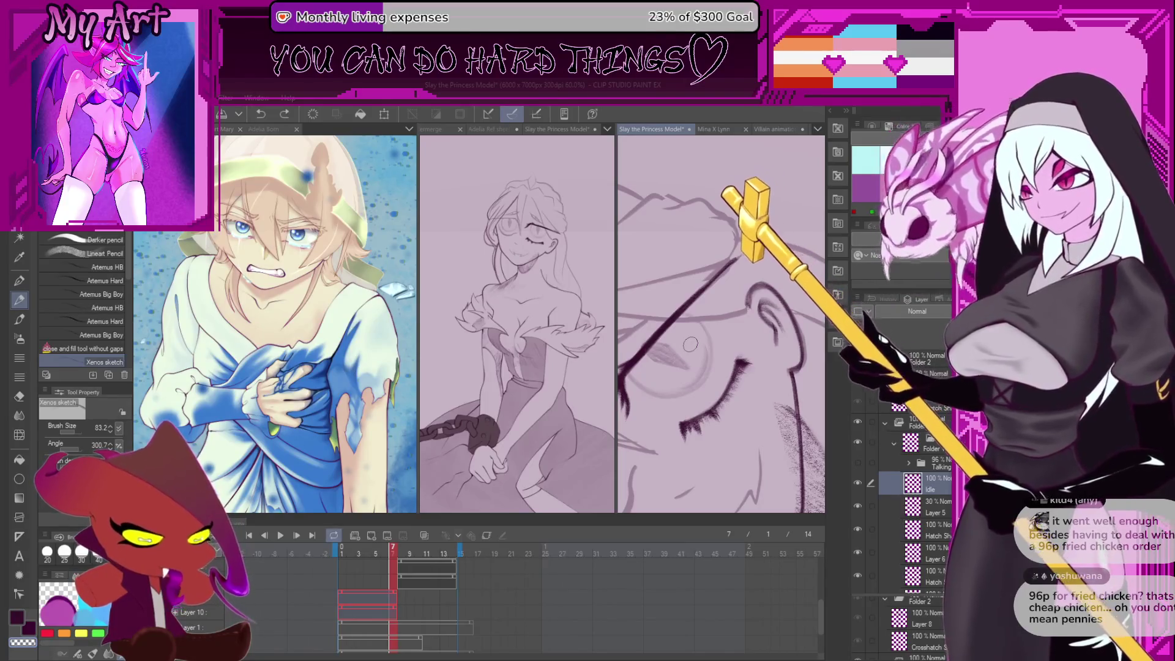
pyautogui.moveTo(680, 311)
pyautogui.mouseDown()
pyautogui.moveTo(697, 327)
pyautogui.moveTo(670, 318)
pyautogui.mouseUp()
pyautogui.scroll(2, 669, 318)
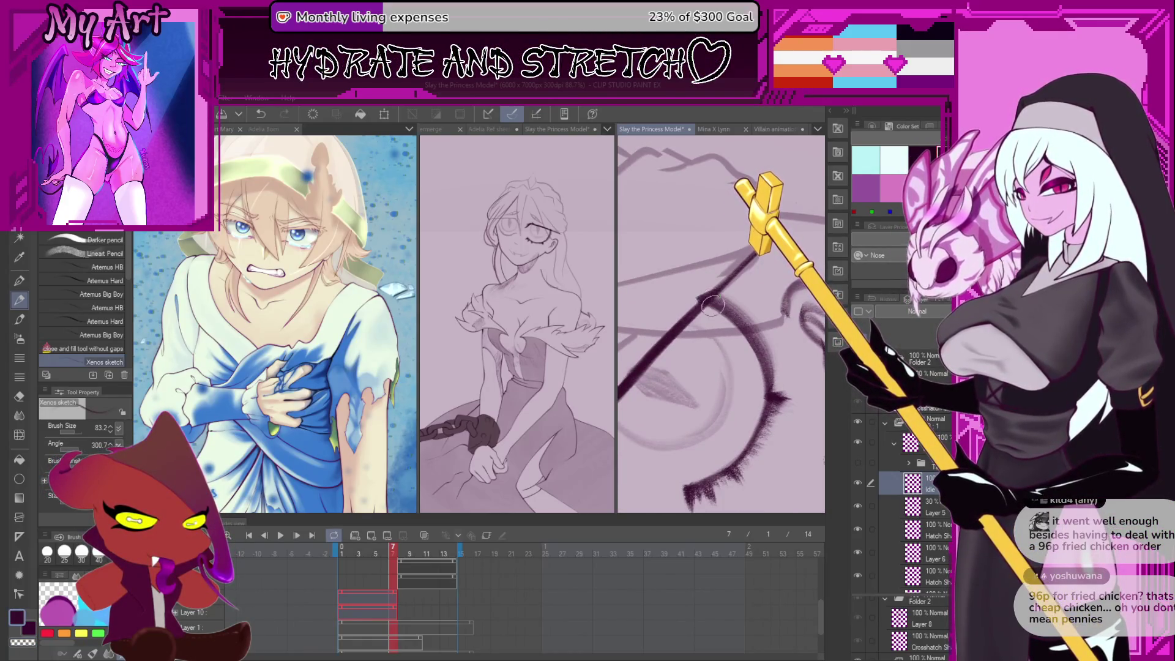
pyautogui.hotkey('ctrl', 'z')
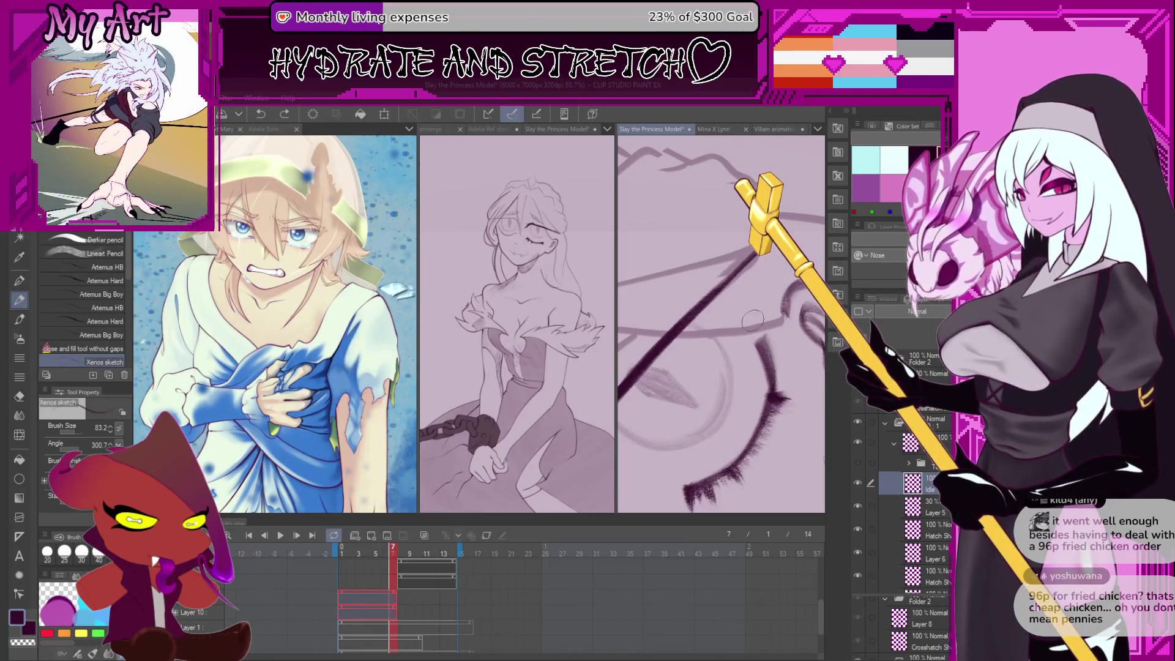
# Lasso the closed-eye lines and begin transforming the selection
pyautogui.moveTo(722, 328); pyautogui.dragTo(736, 337)
pyautogui.scroll(-4, 736, 337)
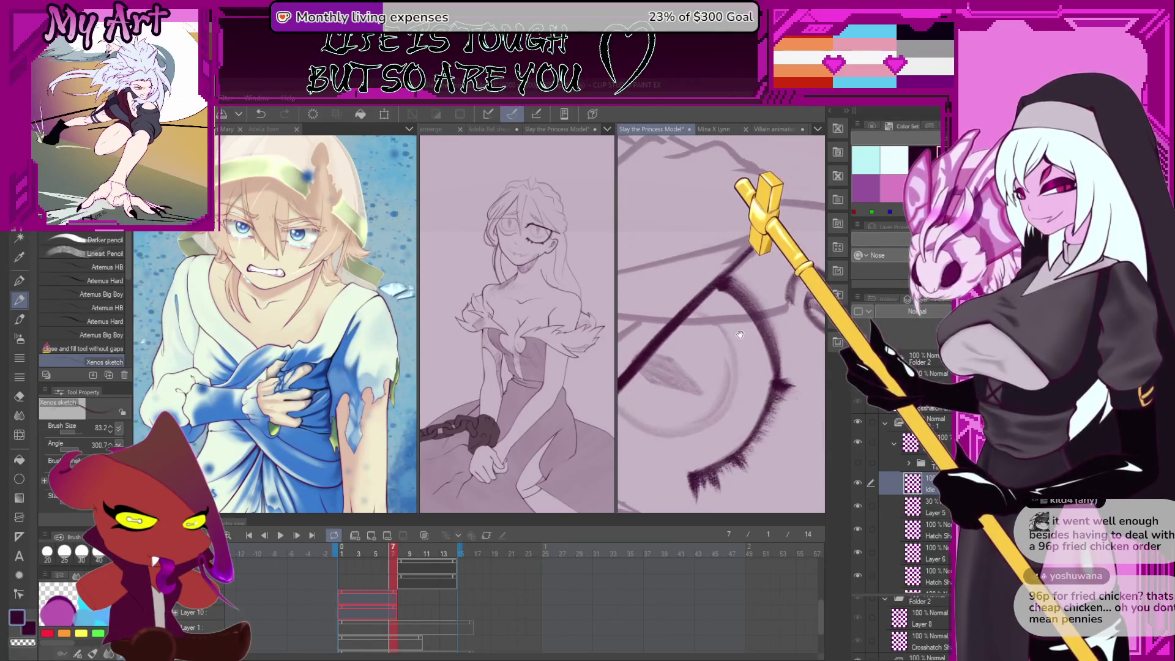
pyautogui.press('-')
pyautogui.press('-')
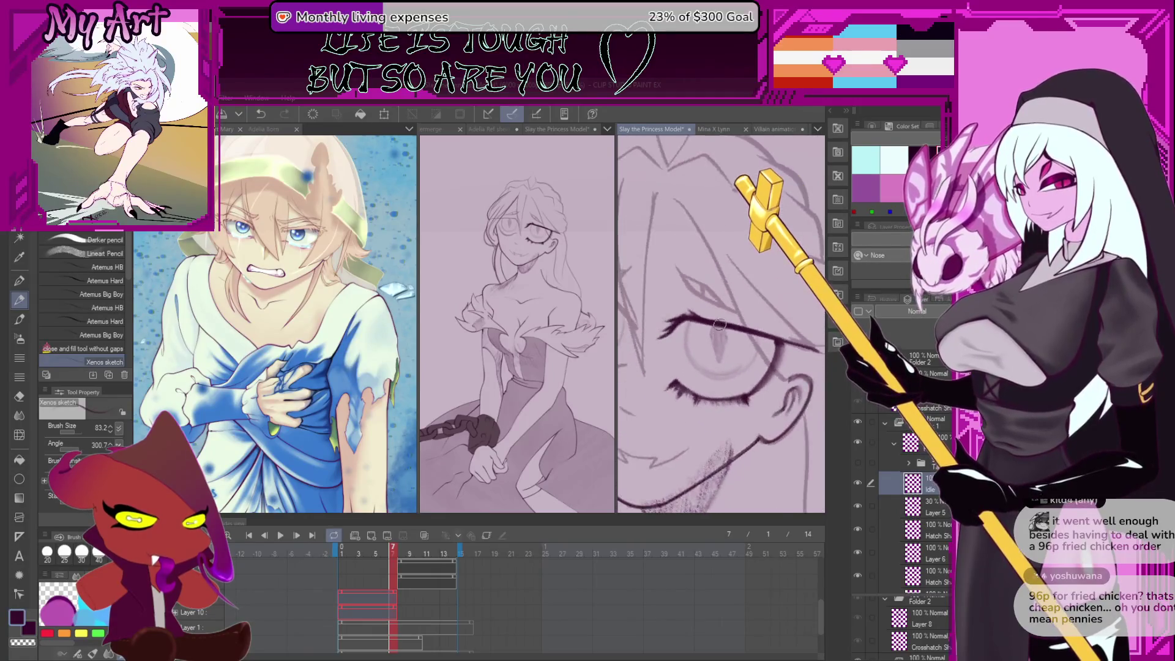
pyautogui.press('m')
pyautogui.moveTo(689, 275)
pyautogui.mouseDown()
pyautogui.moveTo(672, 315)
pyautogui.moveTo(758, 344)
pyautogui.moveTo(780, 330)
pyautogui.moveTo(726, 304)
pyautogui.mouseUp()
pyautogui.hotkey('ctrl', 't')
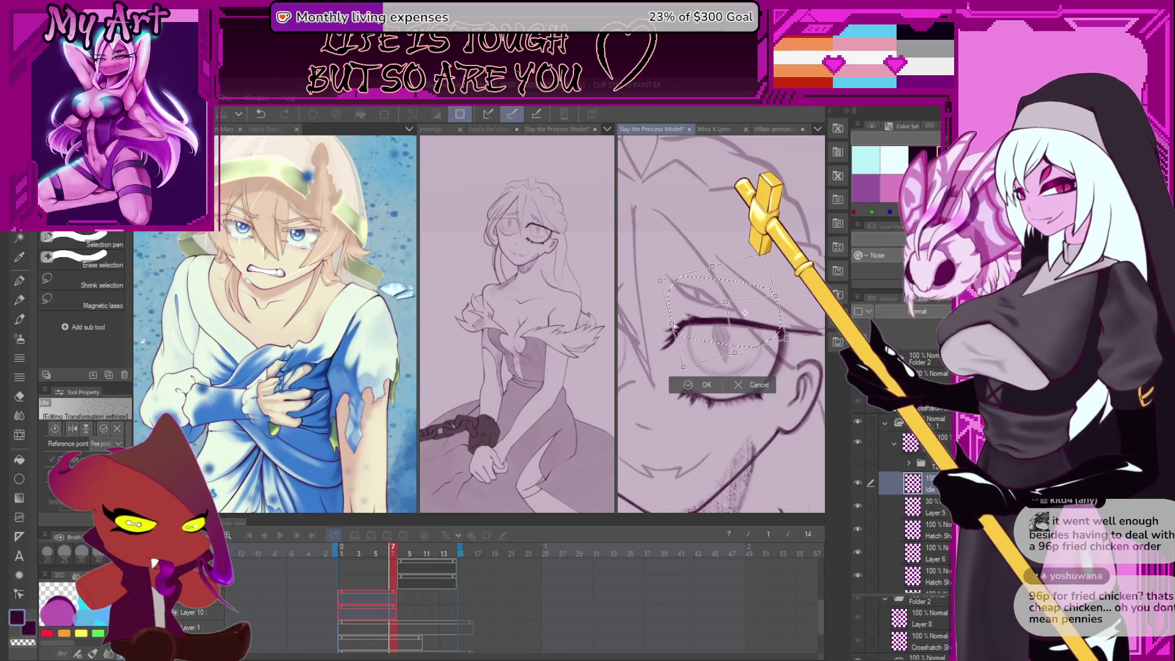
# Apply the eye transformation, clear the selection, and return to the Xenos sketch pencil
pyautogui.click(693, 383)
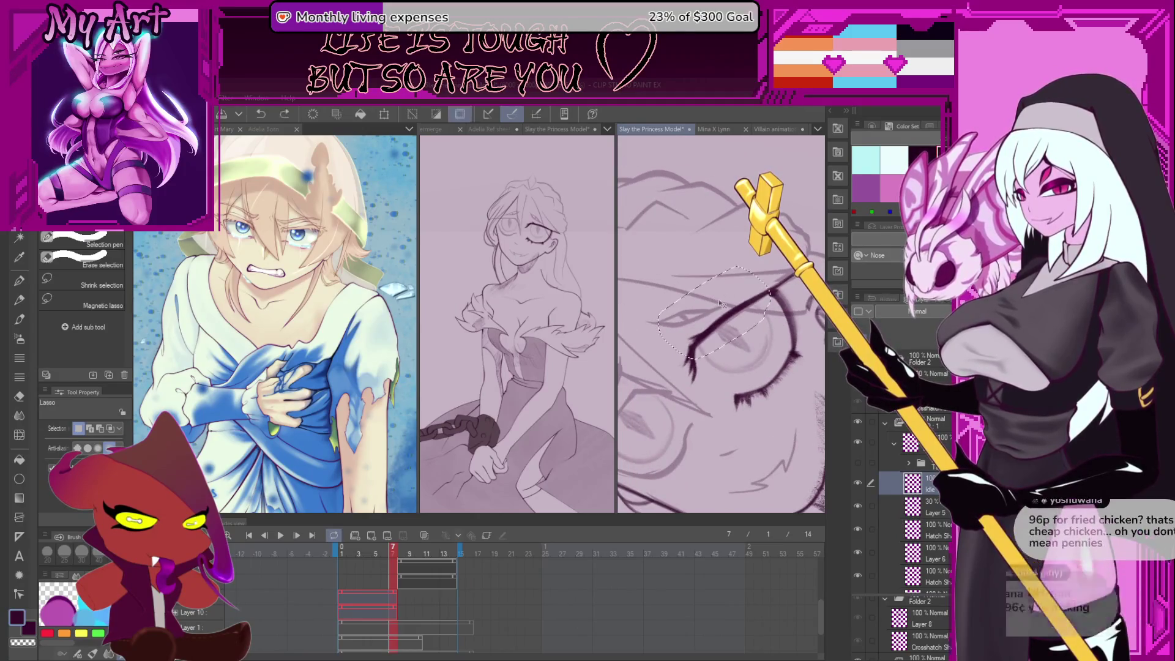
pyautogui.hotkey('ctrl', 'd')
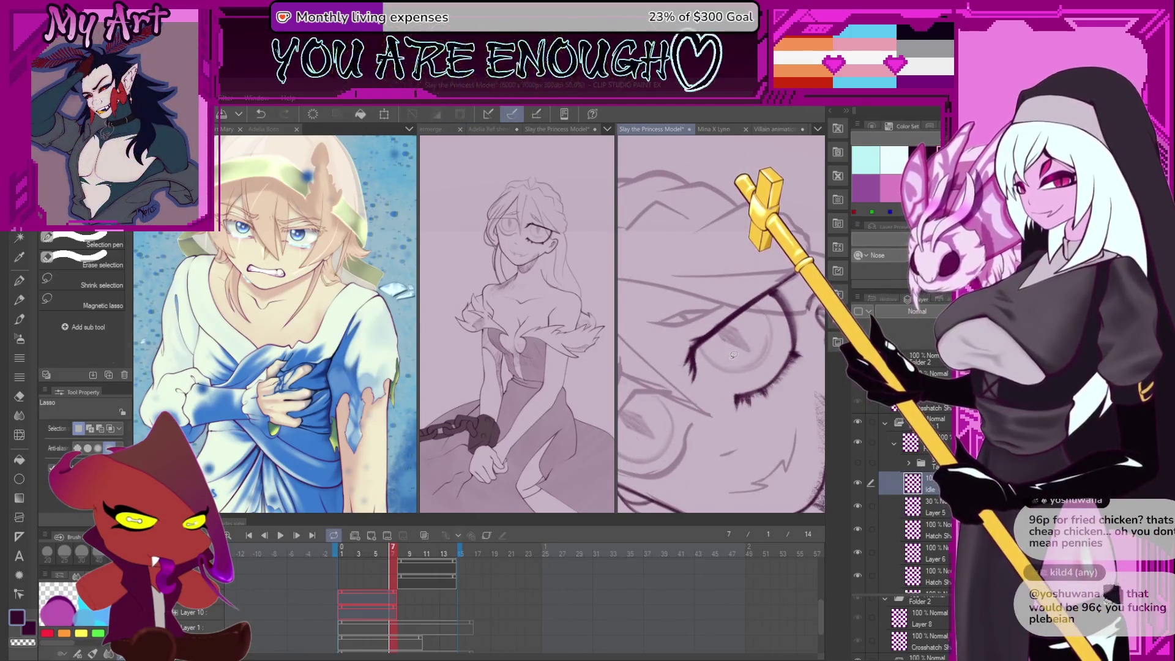
pyautogui.press('p')
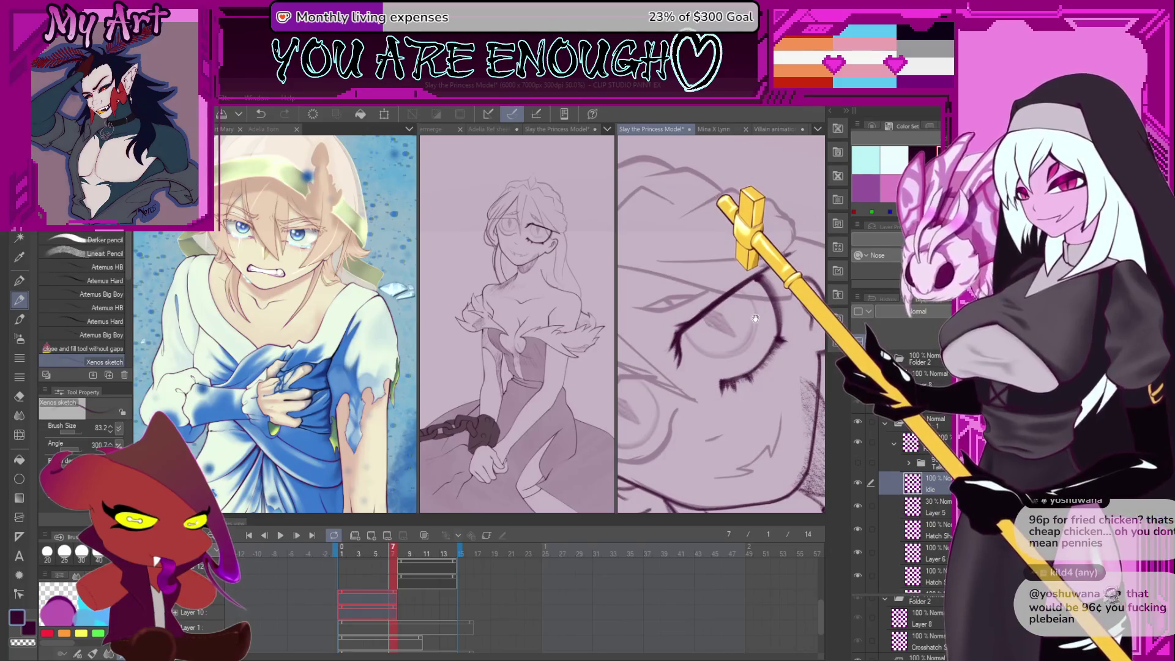
# Look over the inked eye and lashes, then return the animation to frame 1
pyautogui.moveTo(755, 324); pyautogui.dragTo(746, 334)
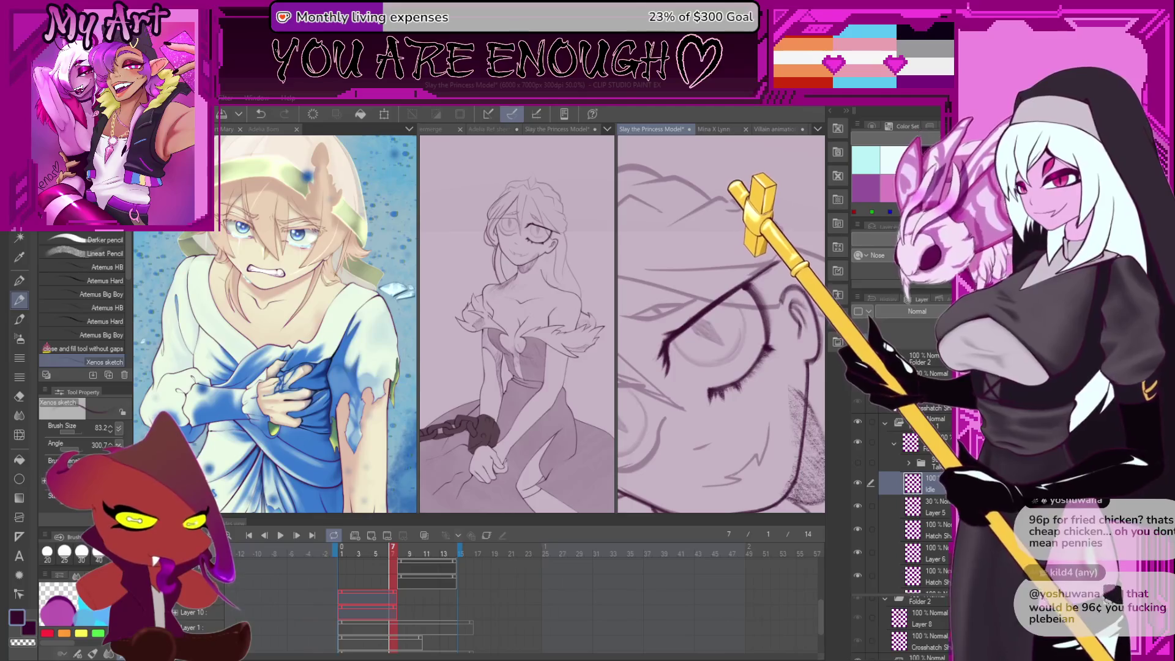
pyautogui.scroll(6, 681, 434)
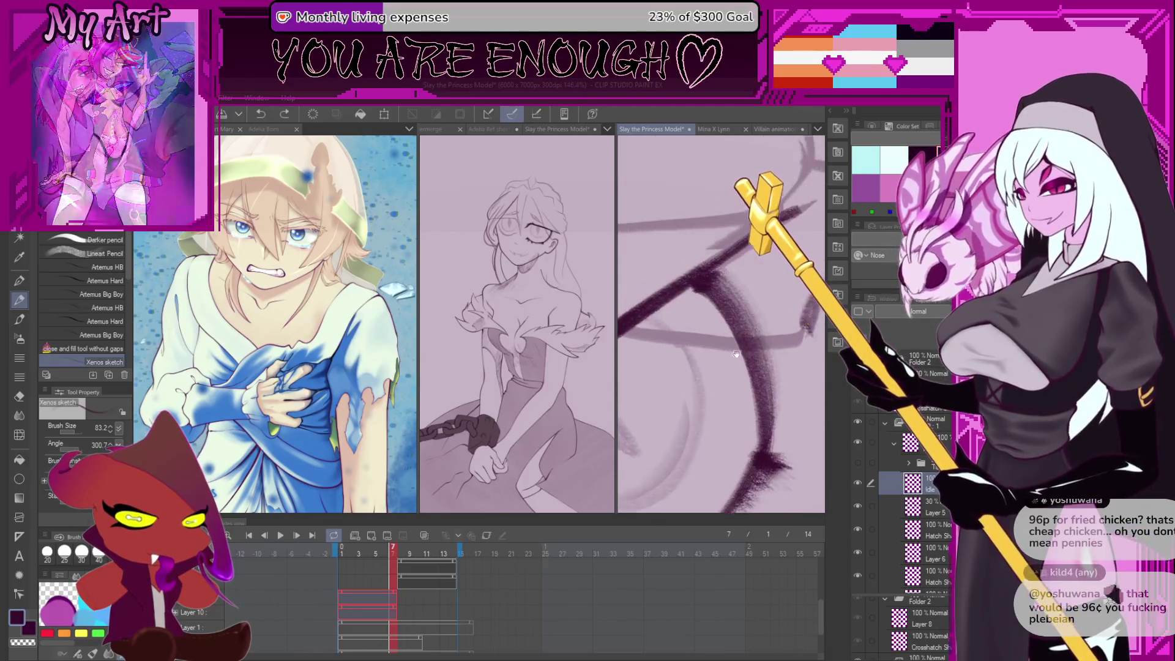
pyautogui.scroll(-4, 681, 433)
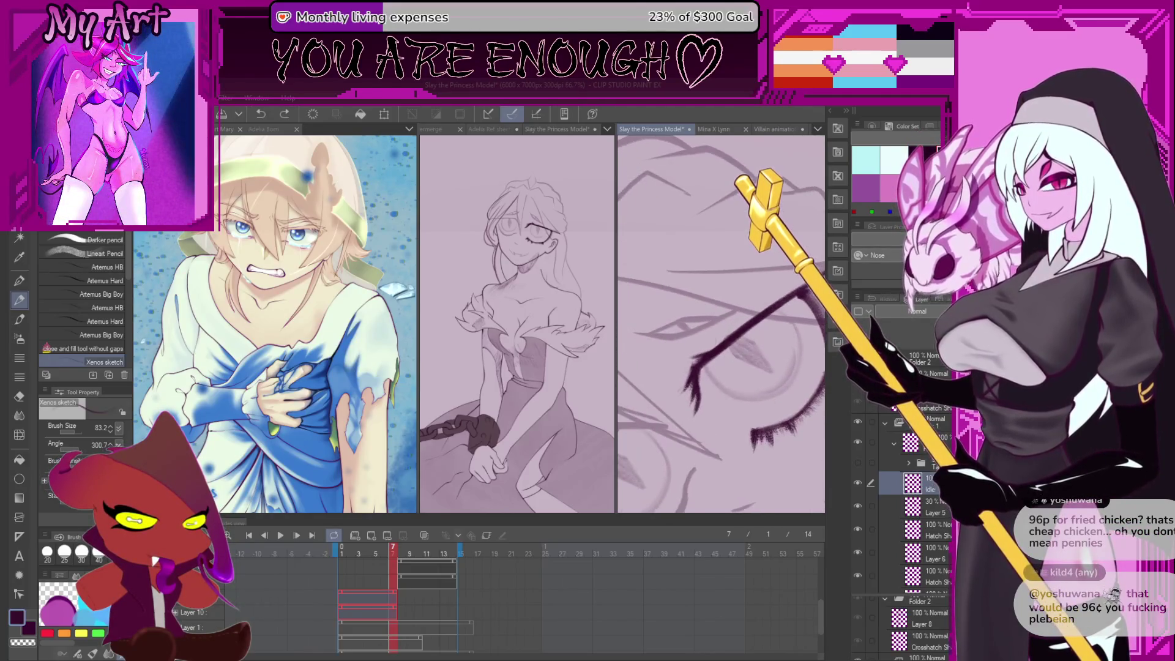
pyautogui.scroll(2, 687, 348)
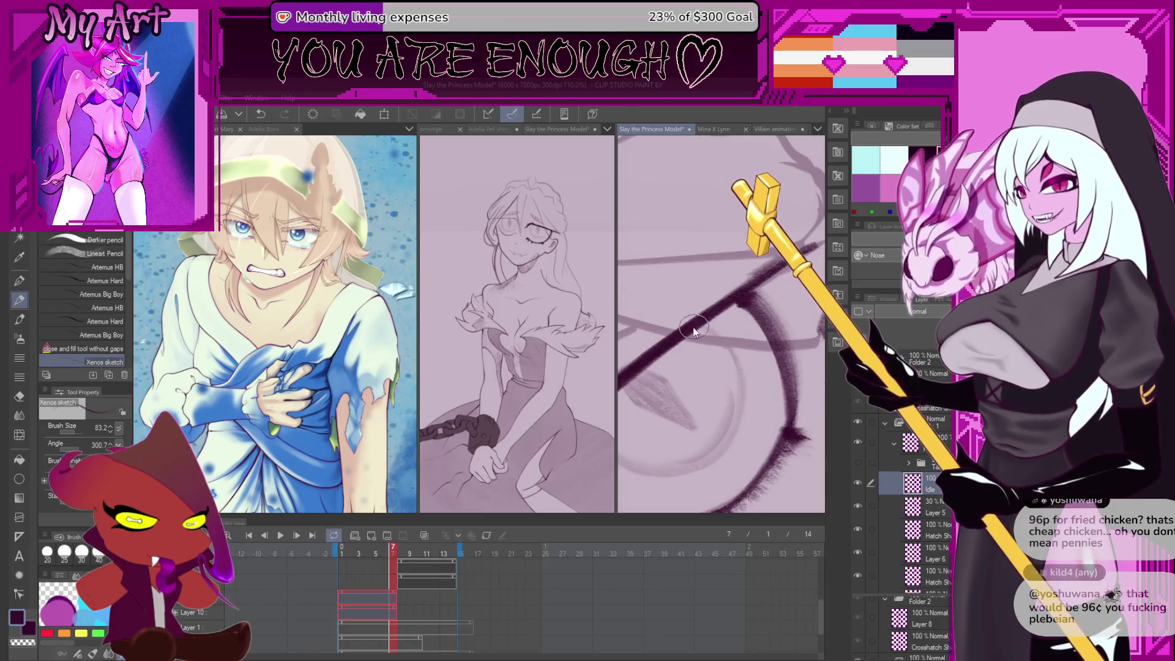
pyautogui.moveTo(670, 331); pyautogui.dragTo(664, 289)
pyautogui.moveTo(710, 321)
pyautogui.mouseDown()
pyautogui.moveTo(683, 299)
pyautogui.moveTo(686, 309)
pyautogui.mouseUp()
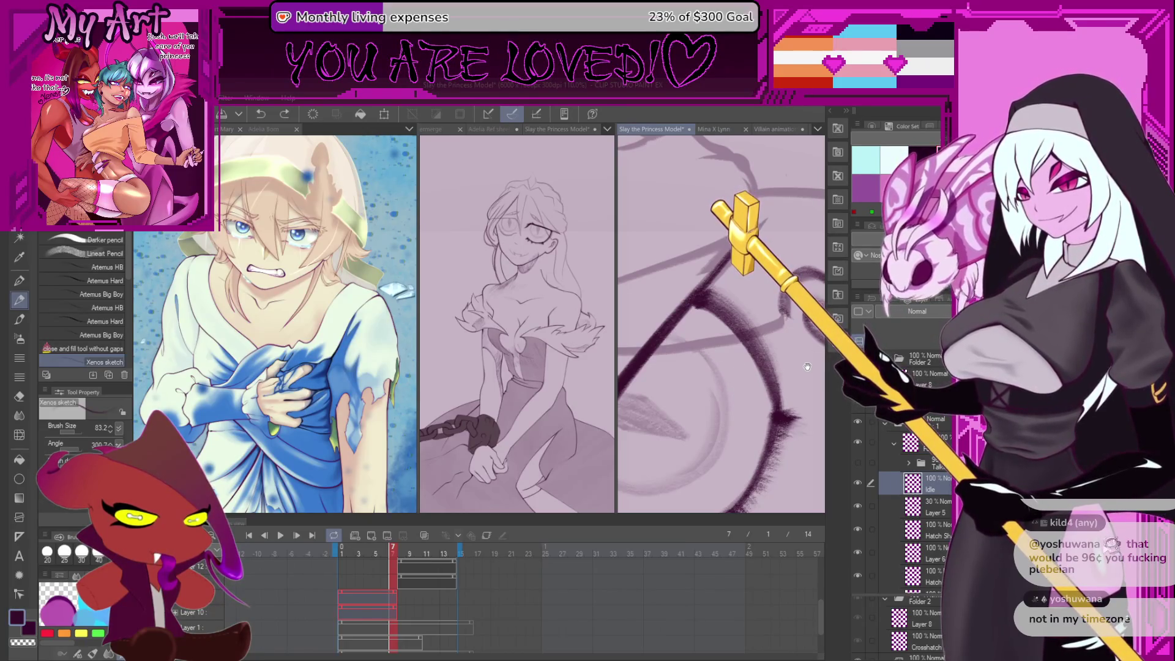
pyautogui.scroll(-5, 804, 367)
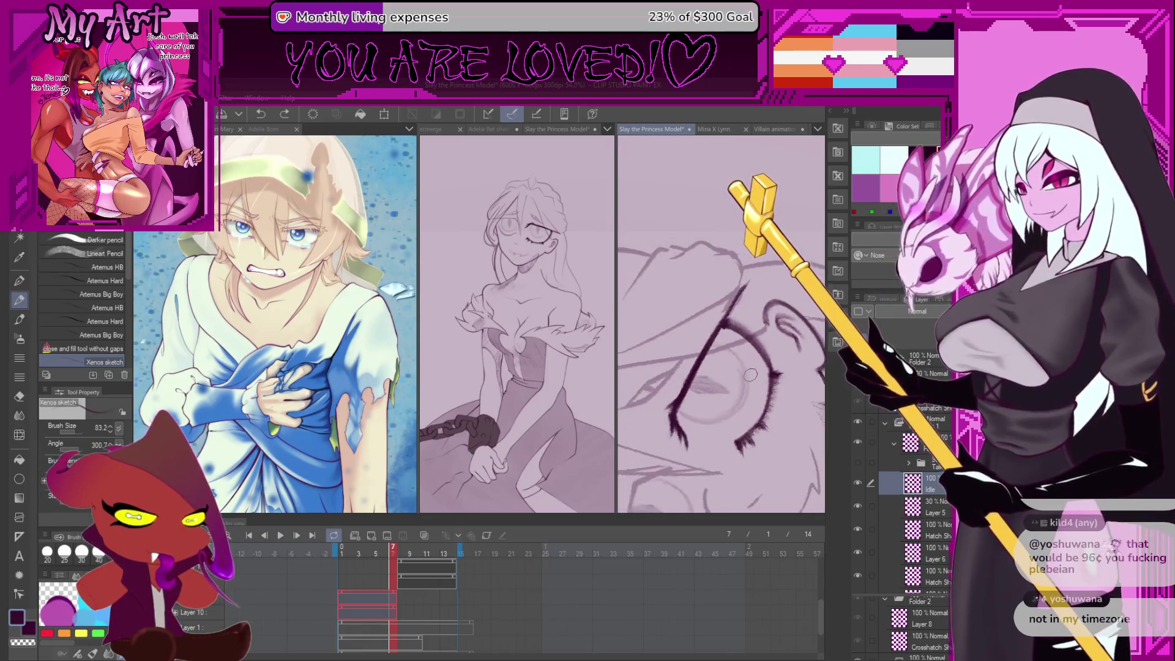
pyautogui.press('Home')
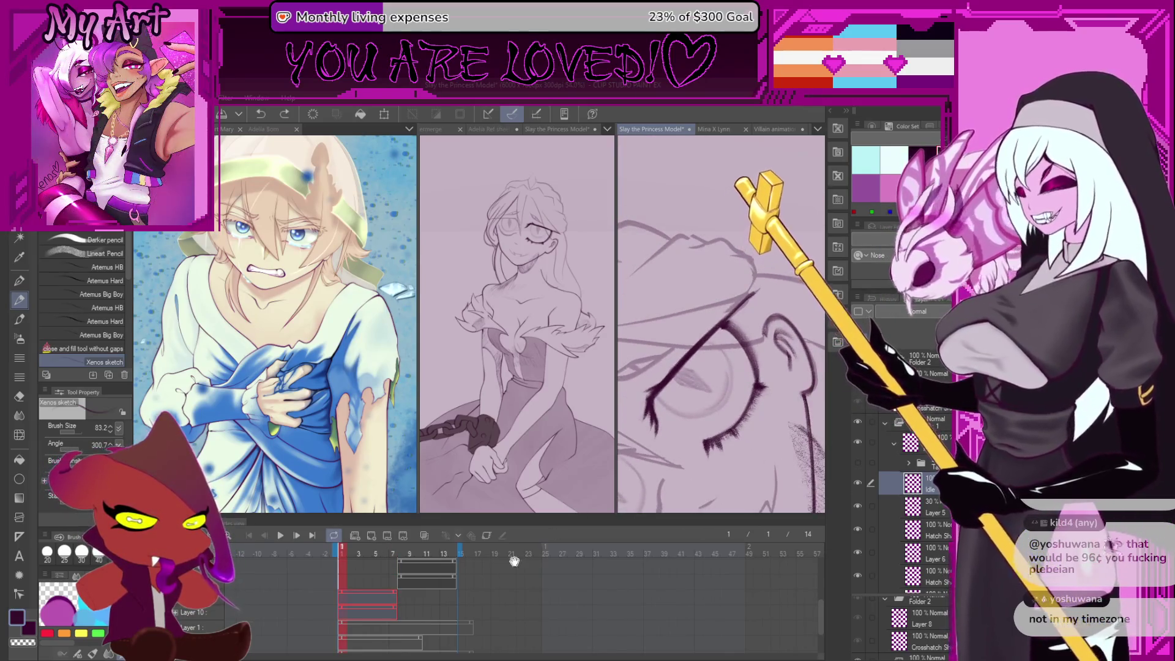
# Compare the inked strokes by toggling them, and rotate the canvas to an inking angle
pyautogui.scroll(3, 758, 400)
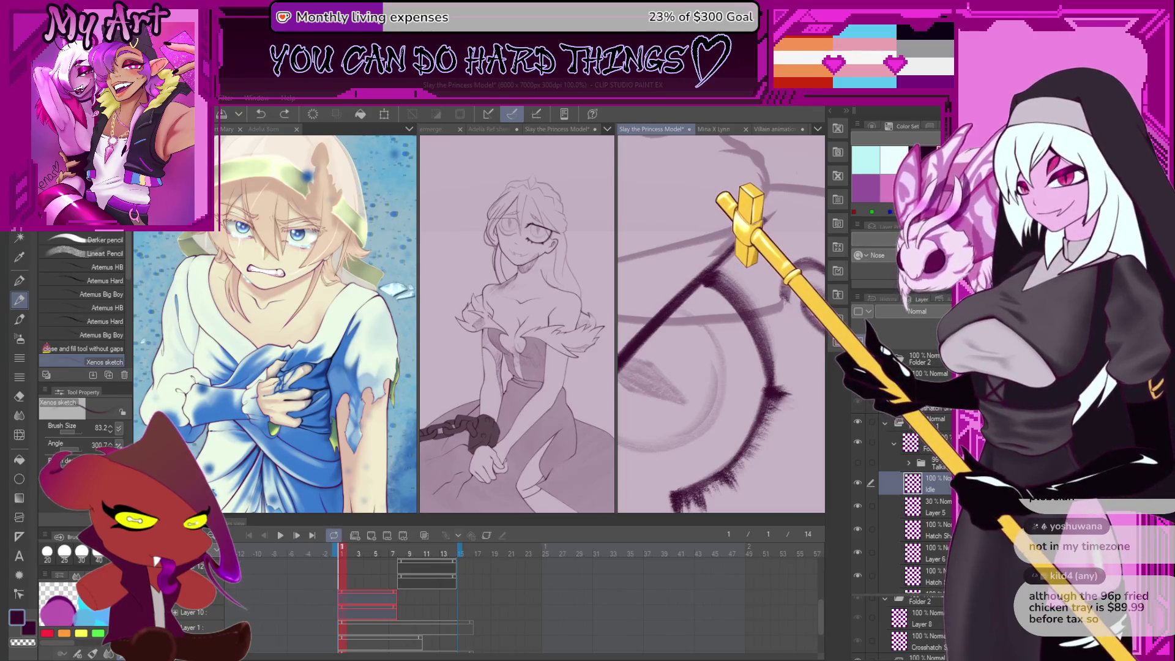
pyautogui.click(856, 482)
pyautogui.click(856, 483)
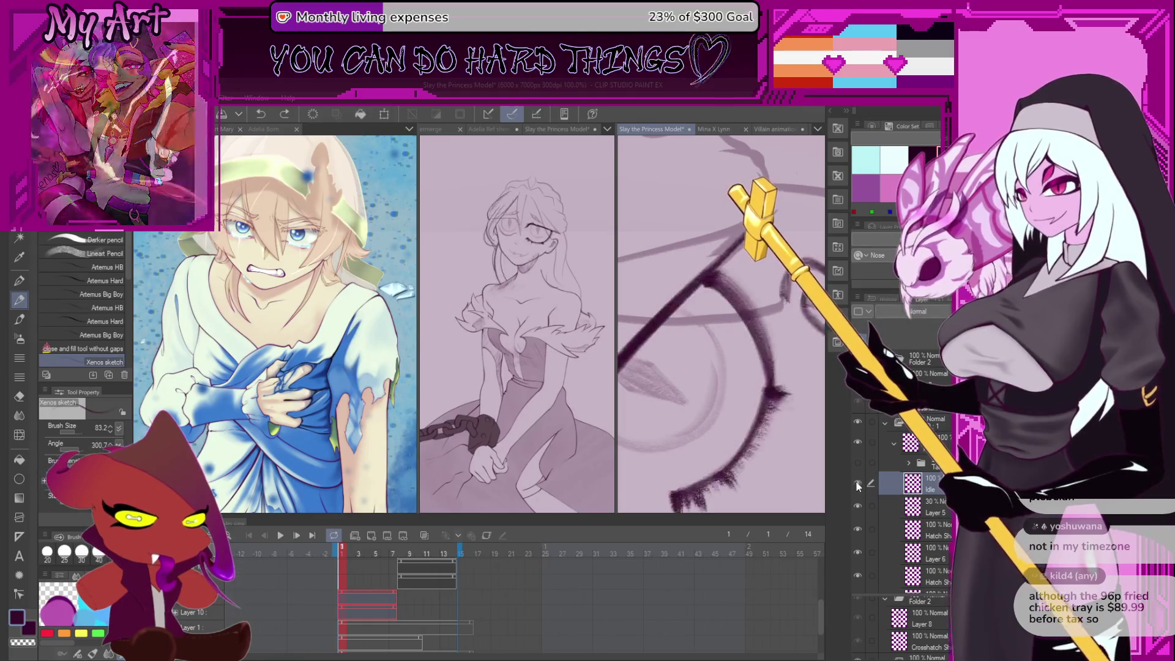
pyautogui.moveTo(722, 343)
pyautogui.mouseDown()
pyautogui.moveTo(756, 368)
pyautogui.moveTo(722, 380)
pyautogui.mouseUp()
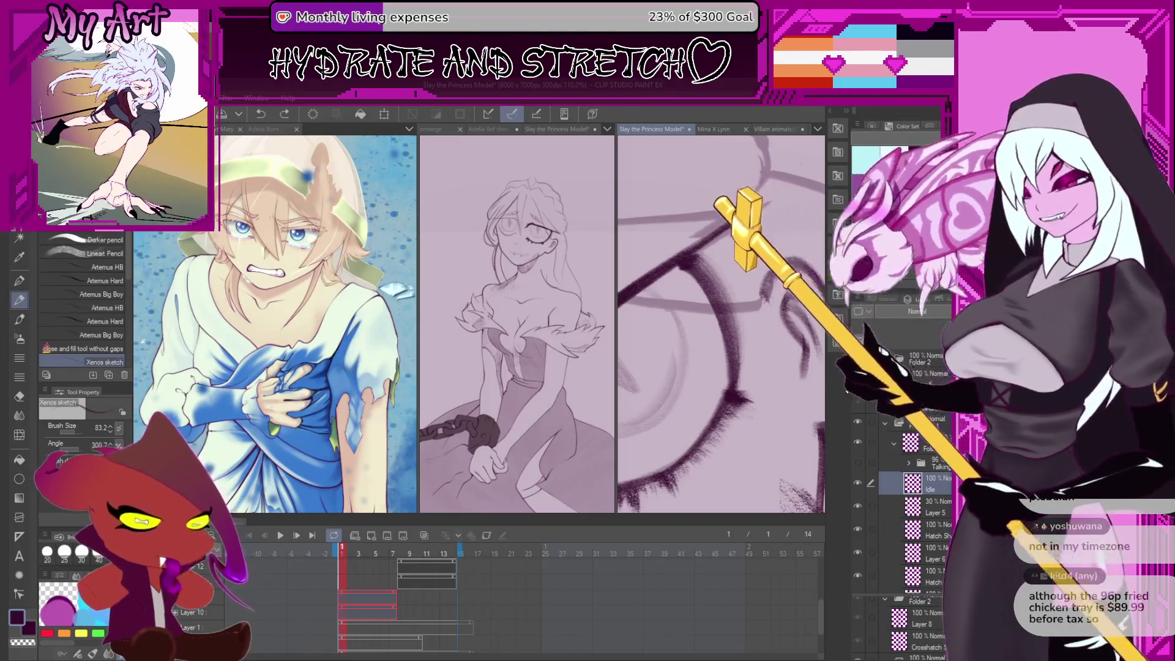
# Draw, thicken and darken the V-shaped lash strokes off the lid curve
pyautogui.scroll(2, 740, 386)
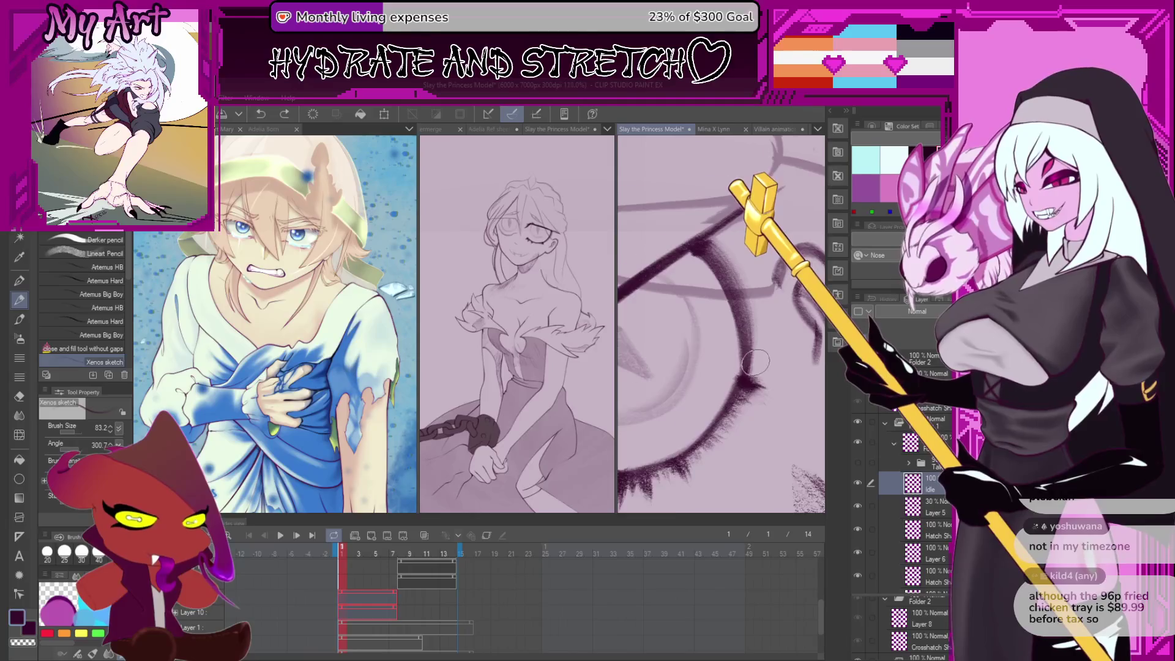
pyautogui.moveTo(752, 370); pyautogui.dragTo(734, 402)
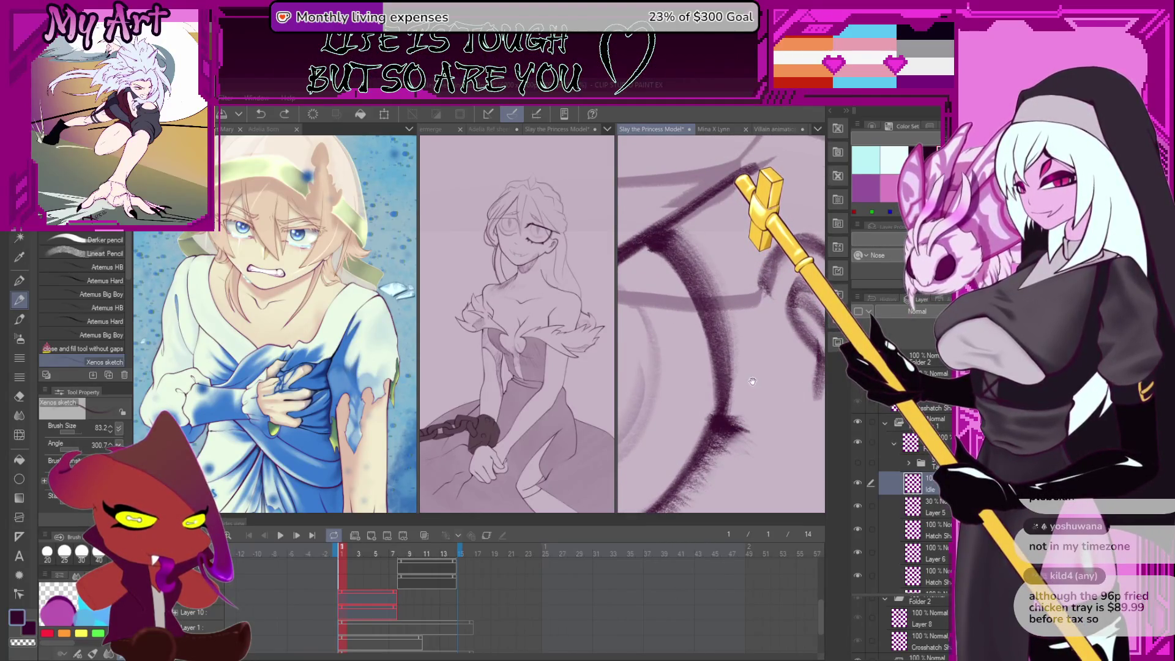
pyautogui.scroll(-3, 739, 394)
pyautogui.scroll(3, 732, 429)
pyautogui.scroll(-3, 733, 429)
pyautogui.scroll(2, 732, 428)
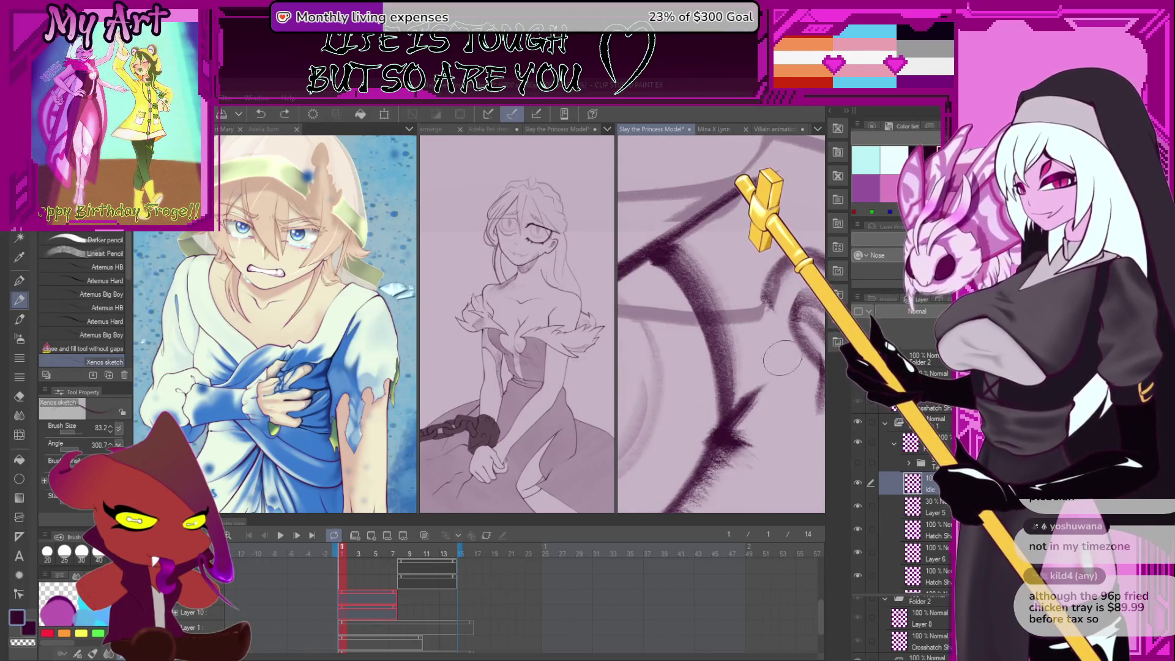
pyautogui.moveTo(725, 431)
pyautogui.mouseDown()
pyautogui.moveTo(787, 327)
pyautogui.moveTo(716, 431)
pyautogui.mouseUp()
pyautogui.moveTo(796, 315)
pyautogui.mouseDown()
pyautogui.moveTo(704, 447)
pyautogui.moveTo(728, 413)
pyautogui.moveTo(722, 440)
pyautogui.mouseUp()
pyautogui.moveTo(758, 367); pyautogui.dragTo(709, 452)
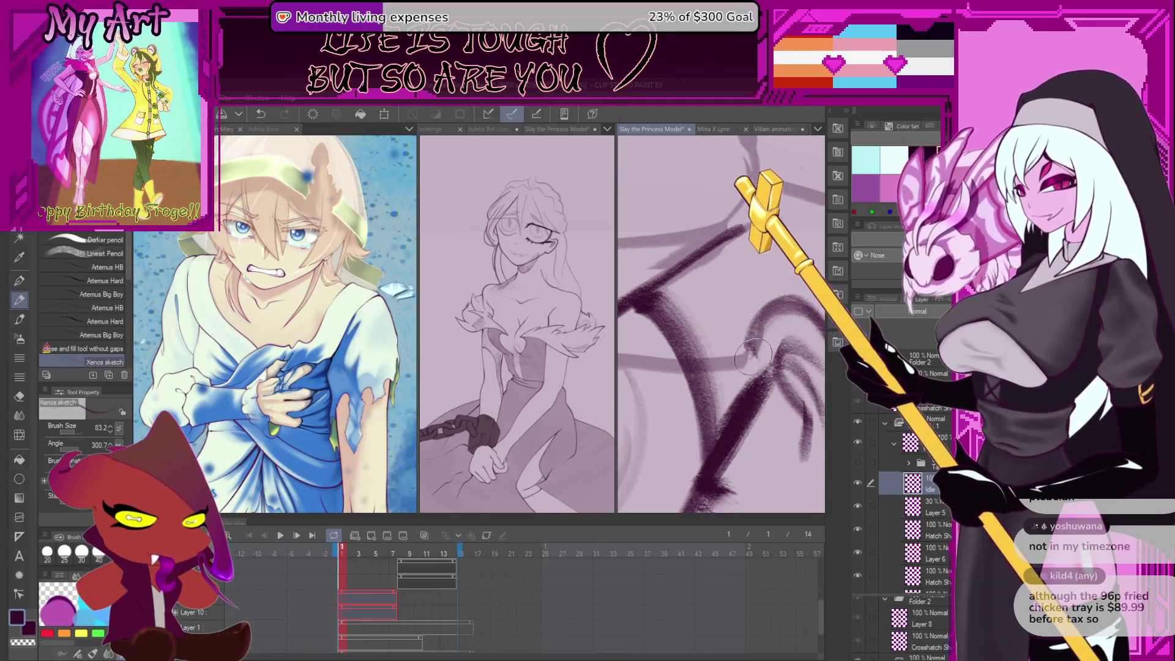
# Check the lashes against the sketch and undo the last stroke
pyautogui.click(858, 463)
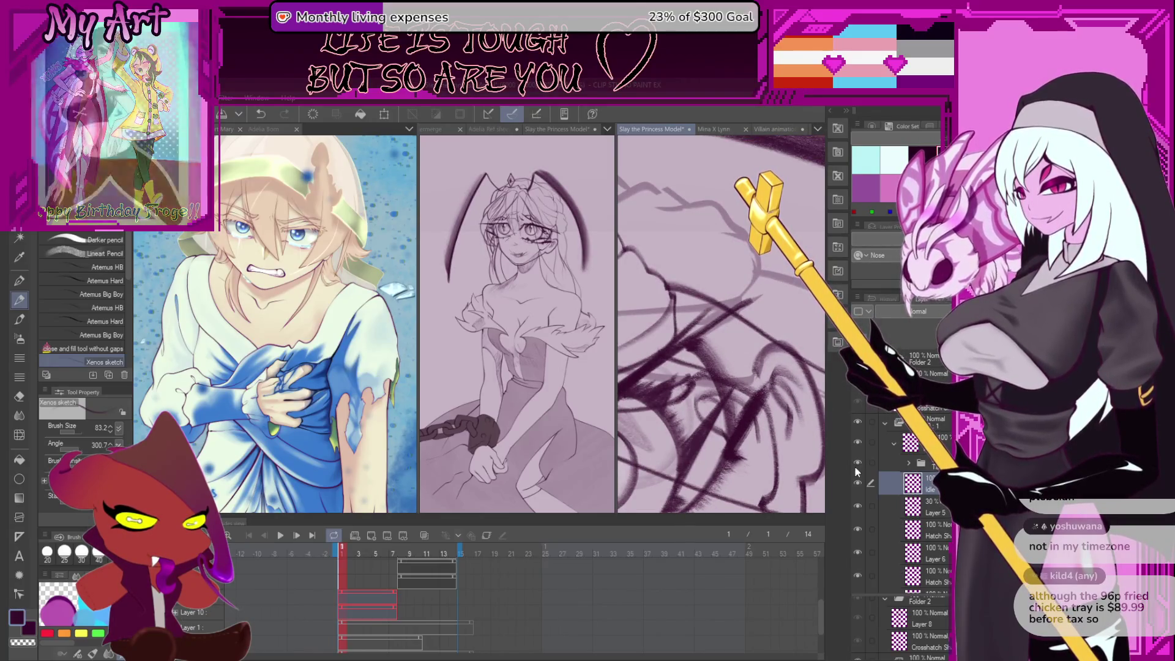
pyautogui.click(857, 463)
pyautogui.moveTo(762, 377); pyautogui.dragTo(736, 312)
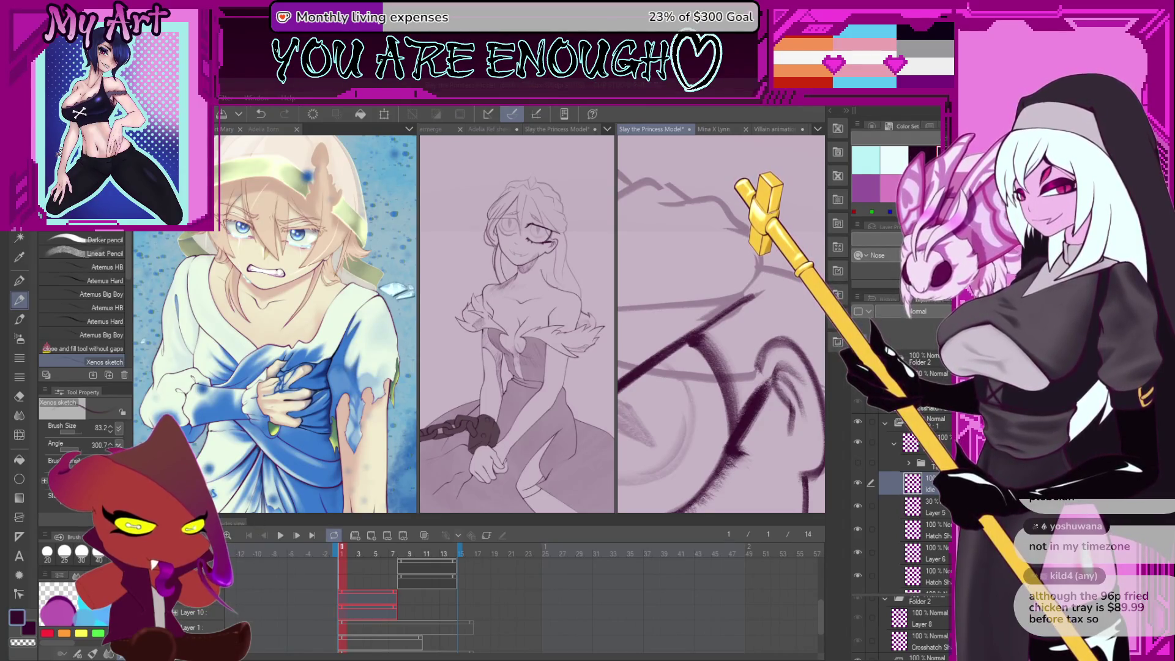
pyautogui.hotkey('ctrl', 'z')
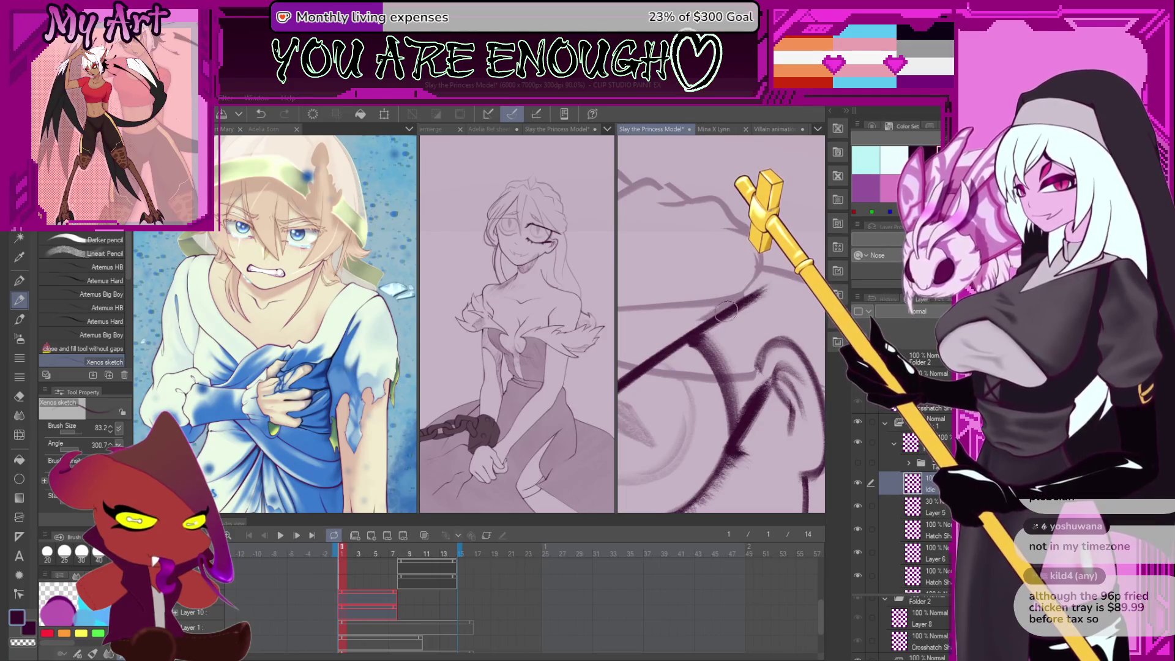
pyautogui.click(857, 421)
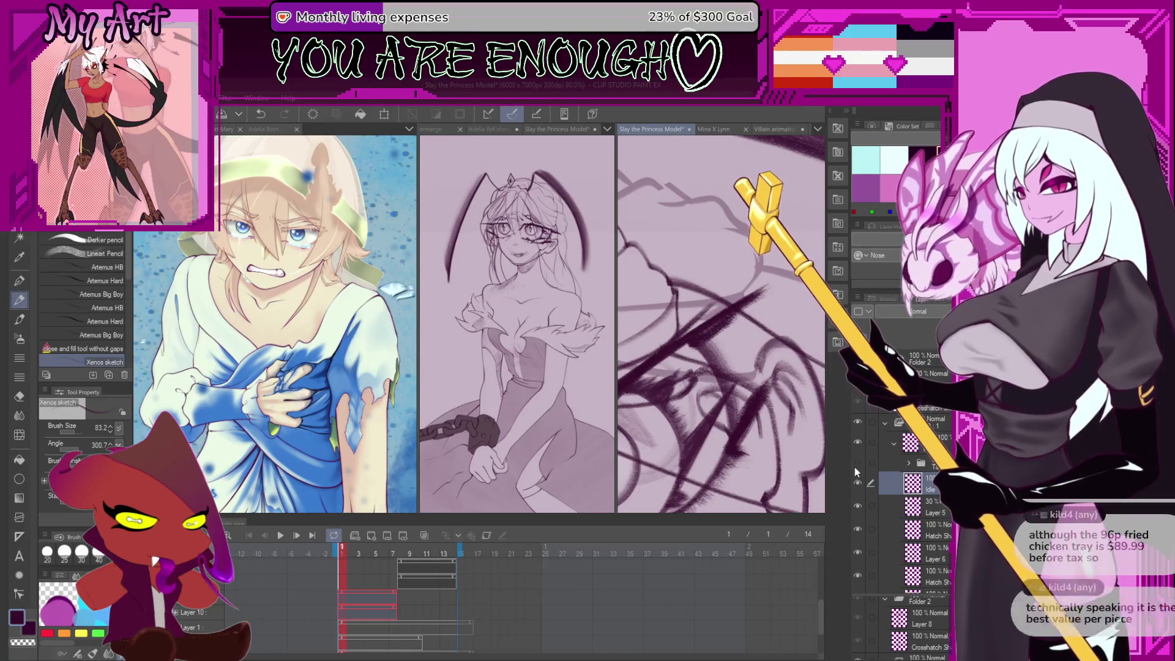
pyautogui.click(855, 468)
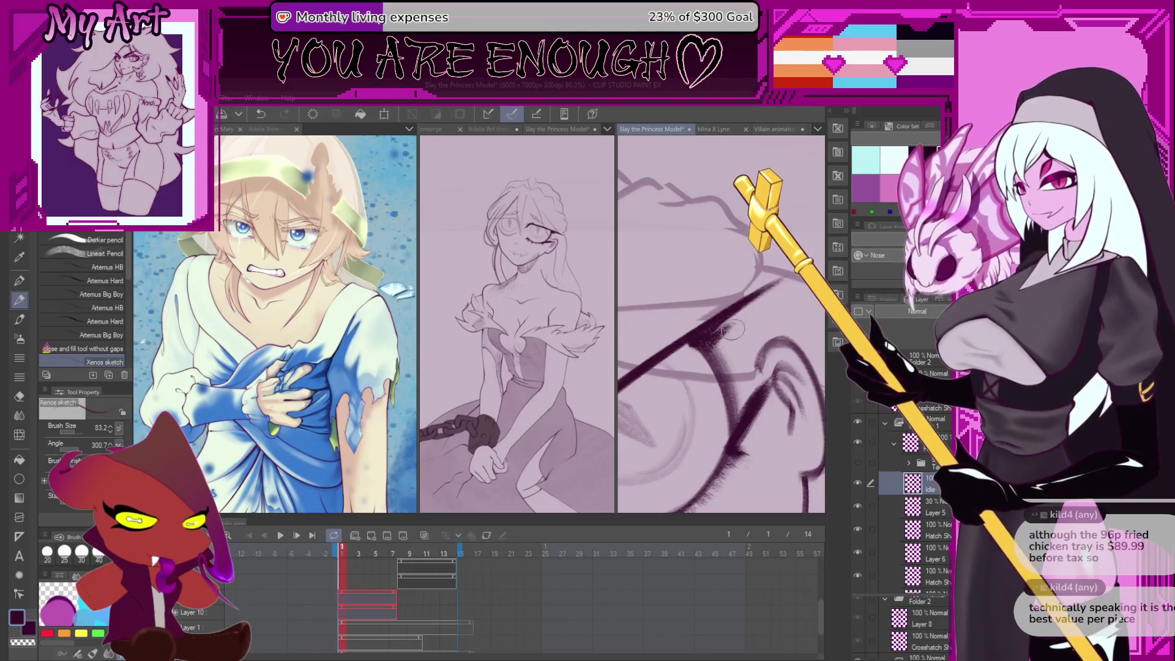
# Add darker hatching to the lashes and compare with the Talk folder sketch
pyautogui.moveTo(740, 327); pyautogui.dragTo(720, 361)
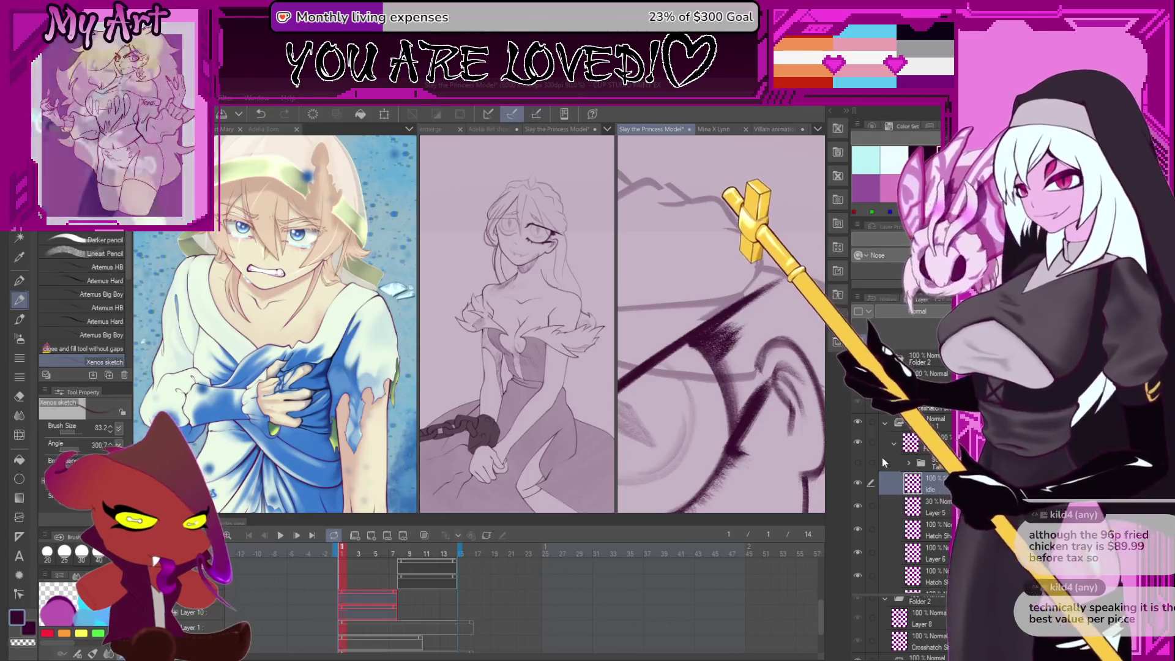
pyautogui.click(858, 463)
pyautogui.click(859, 478)
pyautogui.click(859, 476)
pyautogui.click(857, 476)
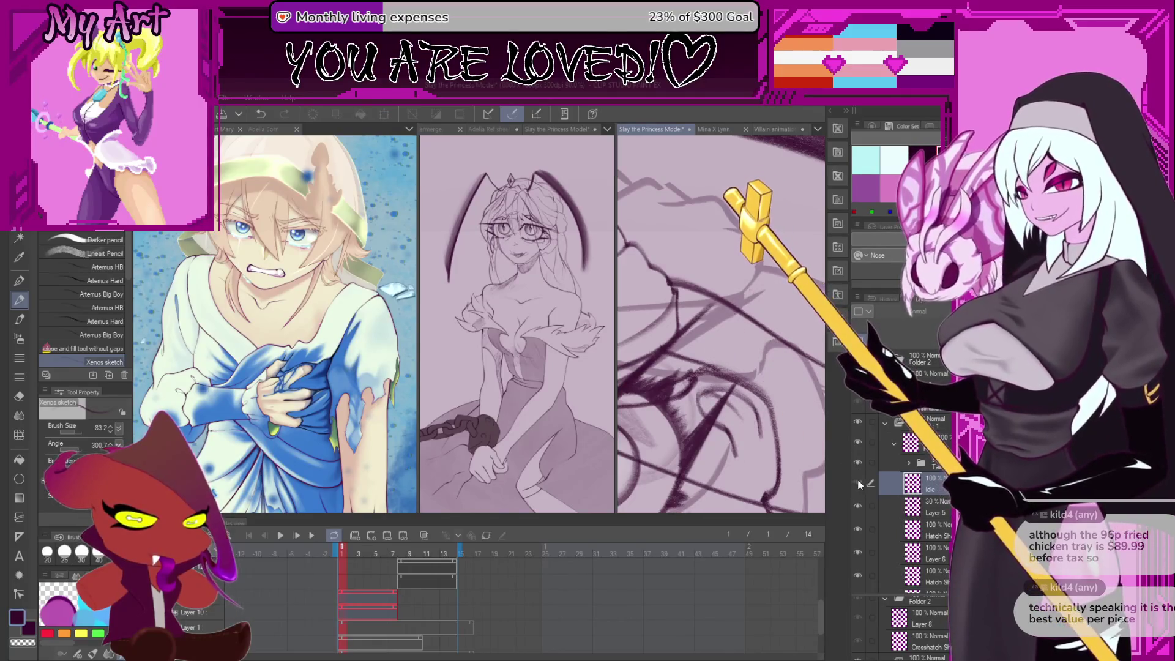
pyautogui.click(857, 479)
pyautogui.click(856, 462)
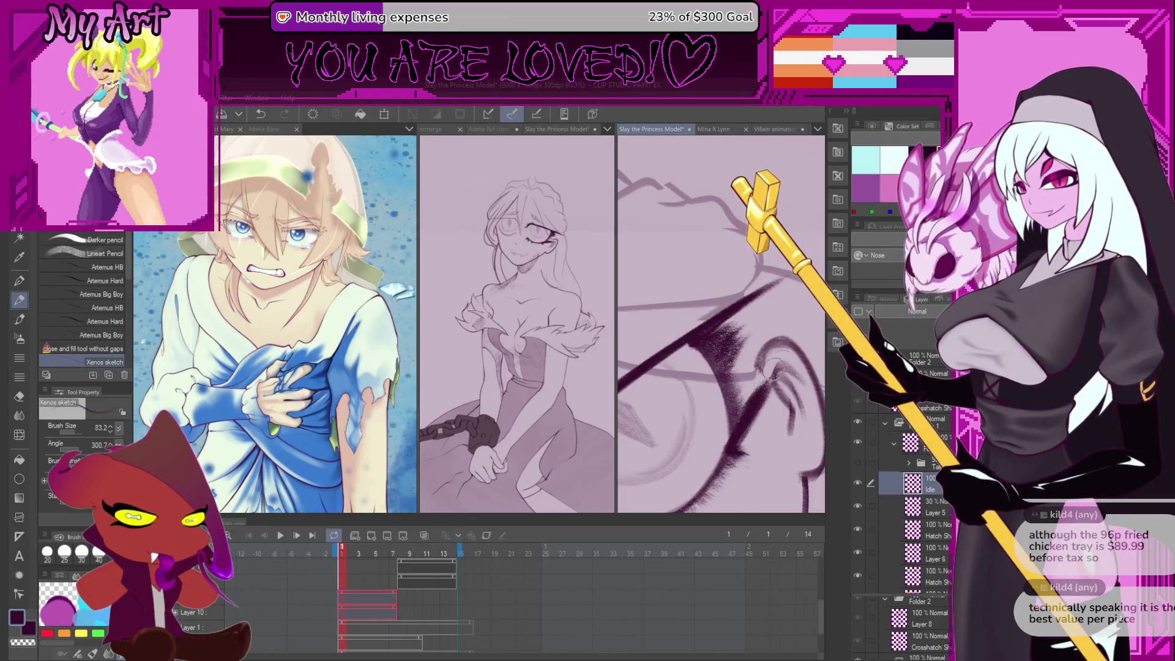
# Rotate and zoom out to see the whole eye, then begin transforming the eye lineart
pyautogui.press('^')
pyautogui.press('^')
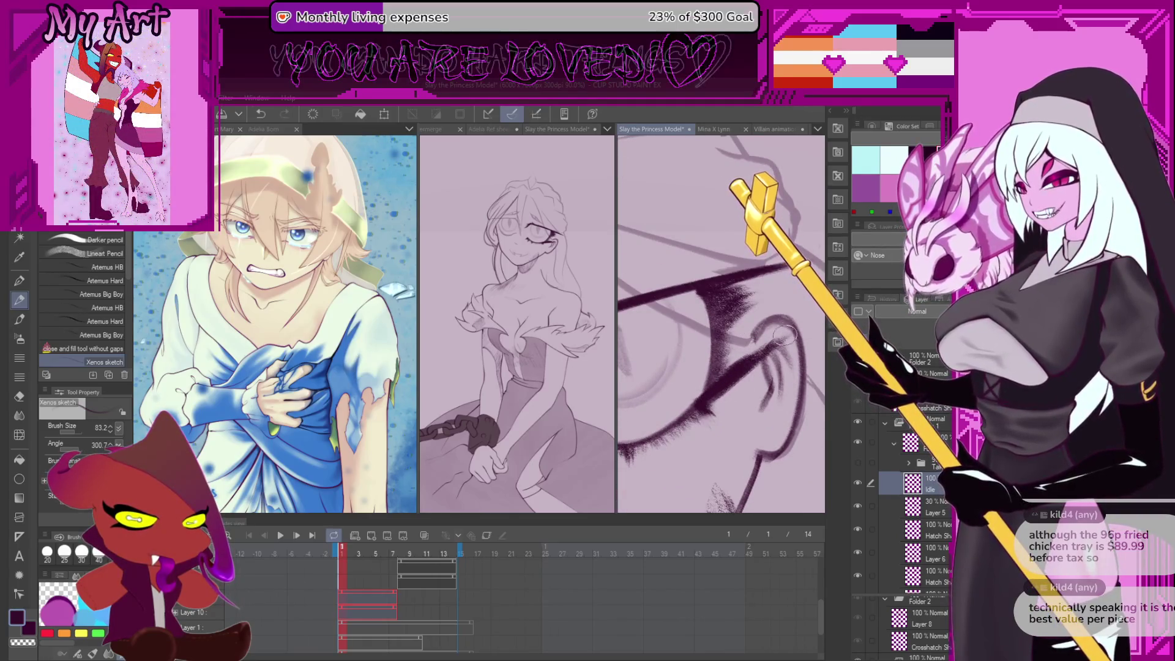
pyautogui.press('-')
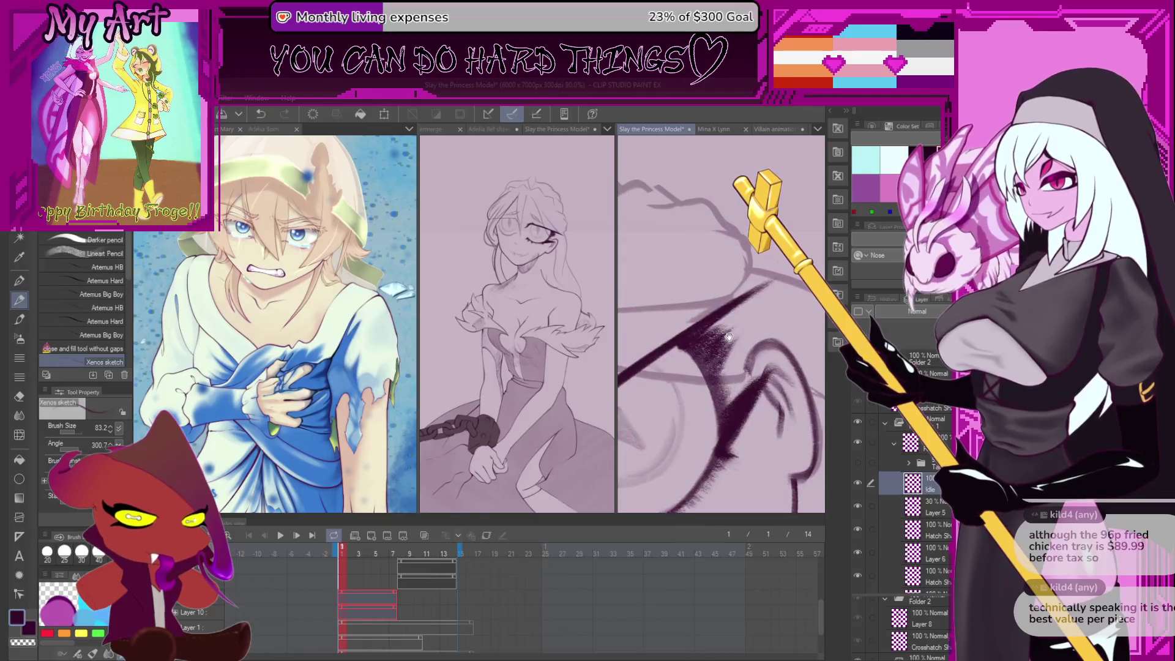
pyautogui.press('-')
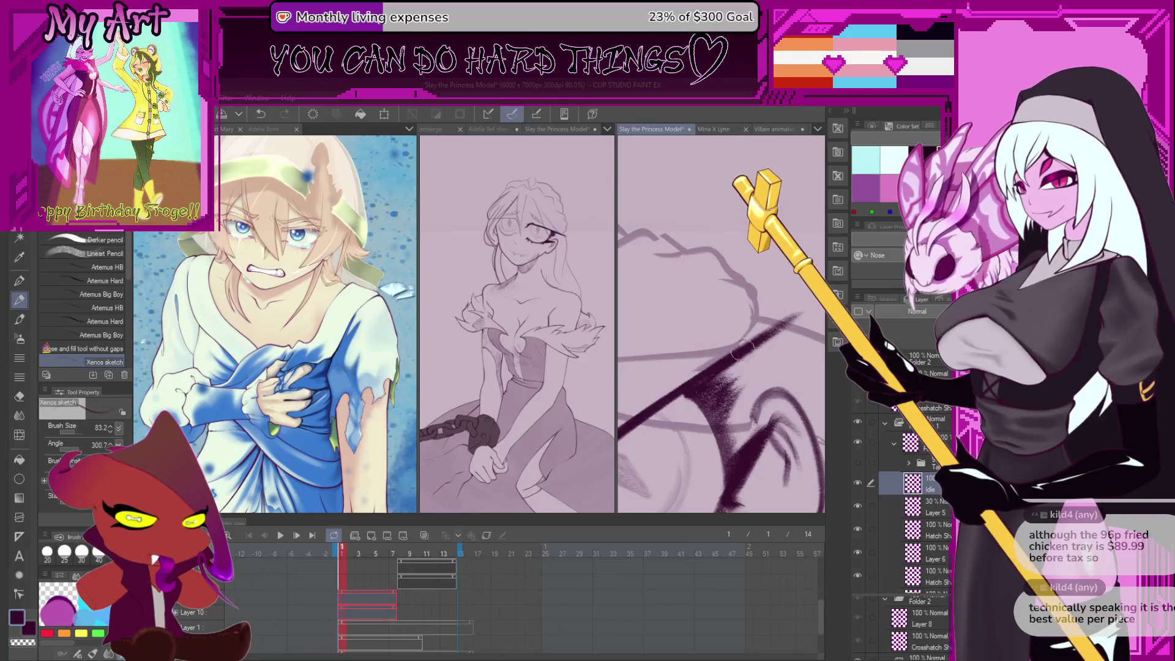
pyautogui.hotkey('ctrl', '-')
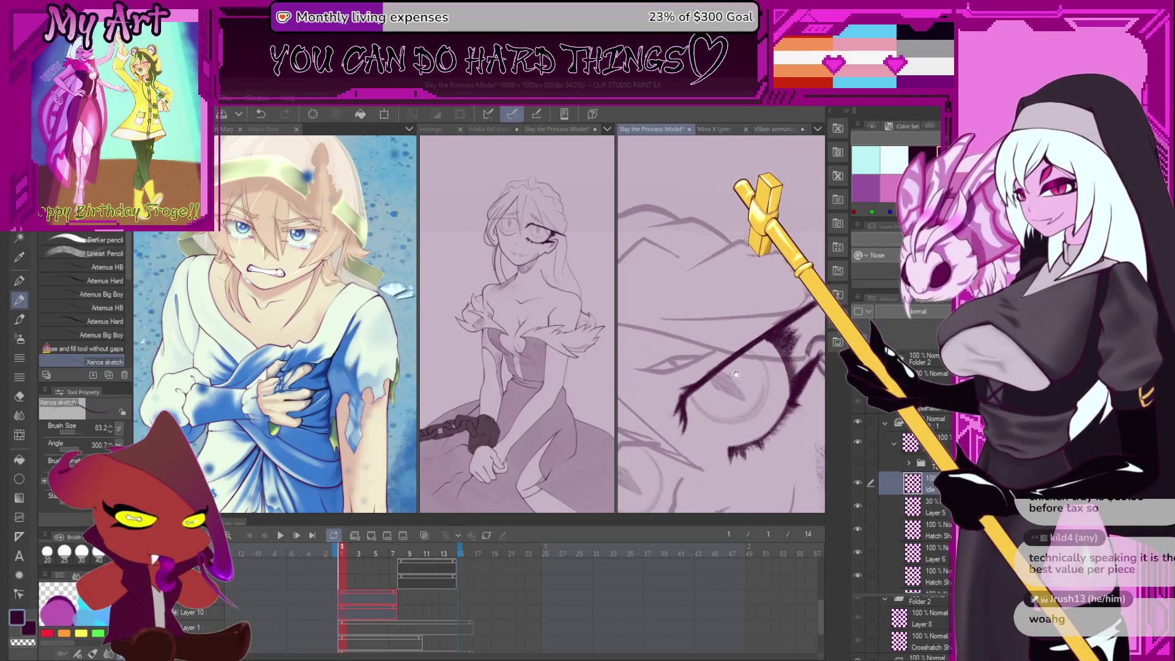
pyautogui.press('-')
pyautogui.press('-')
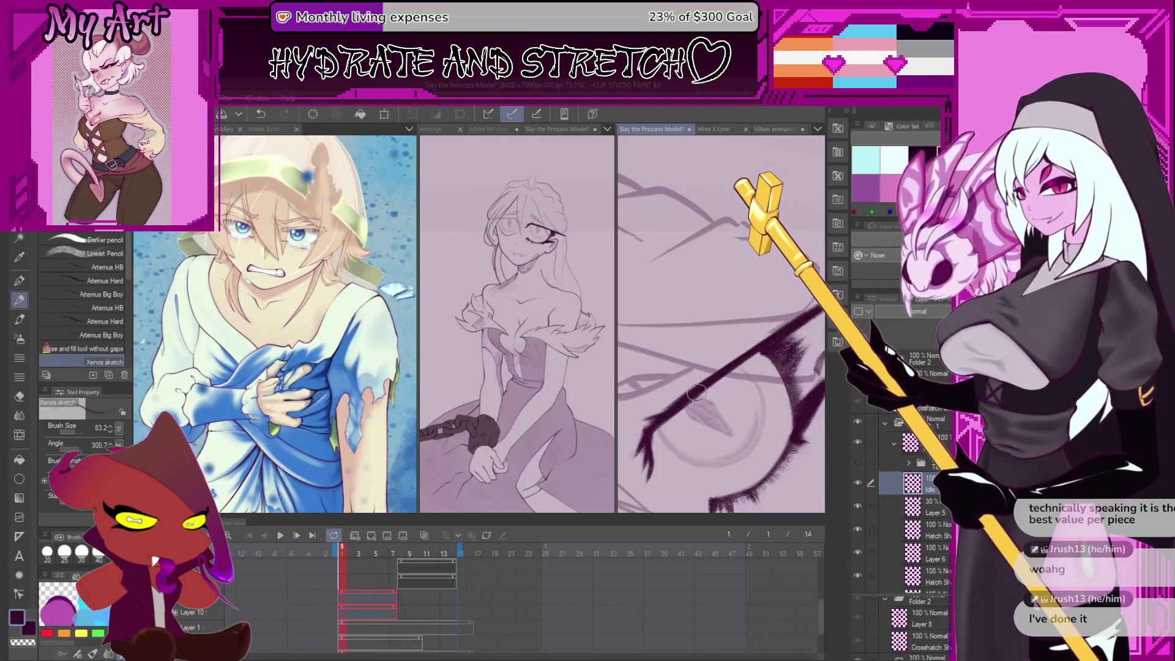
pyautogui.press('-')
pyautogui.press('-')
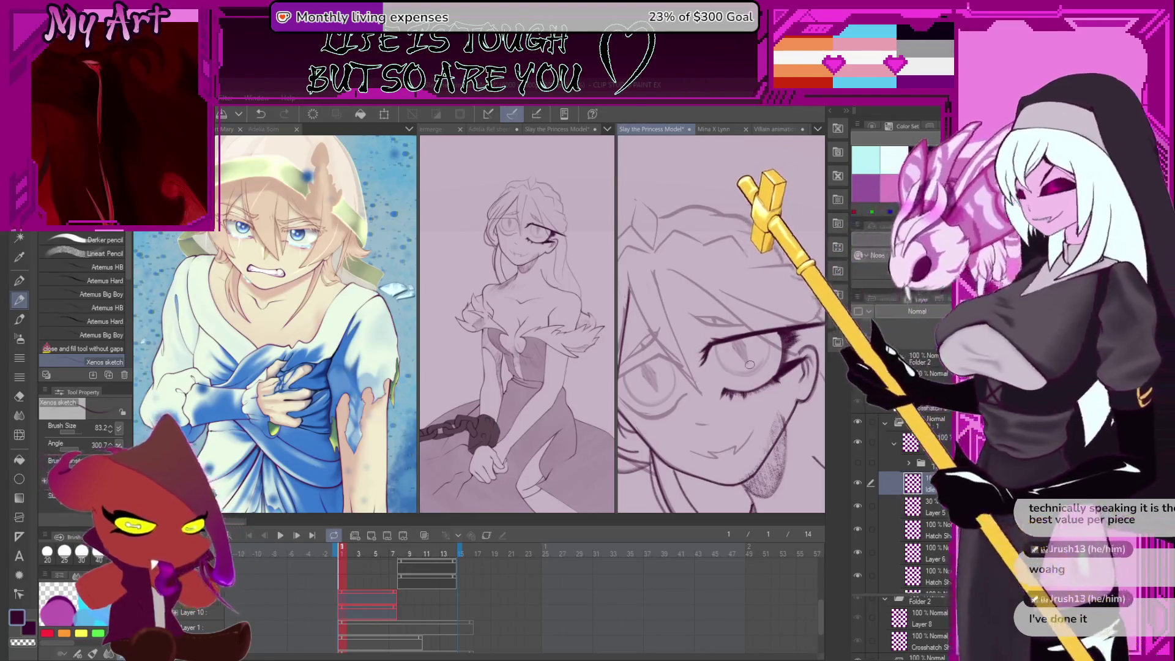
pyautogui.moveTo(705, 399)
pyautogui.mouseDown()
pyautogui.moveTo(725, 360)
pyautogui.moveTo(748, 353)
pyautogui.moveTo(743, 377)
pyautogui.moveTo(757, 369)
pyautogui.mouseUp()
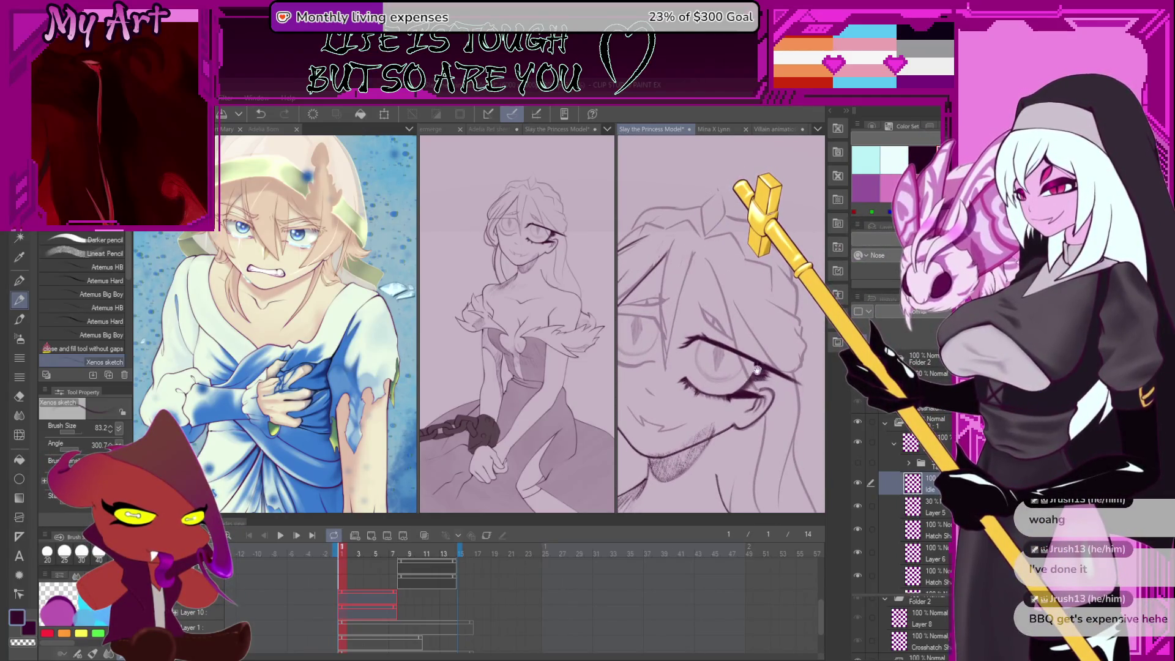
pyautogui.hotkey('ctrl', 't')
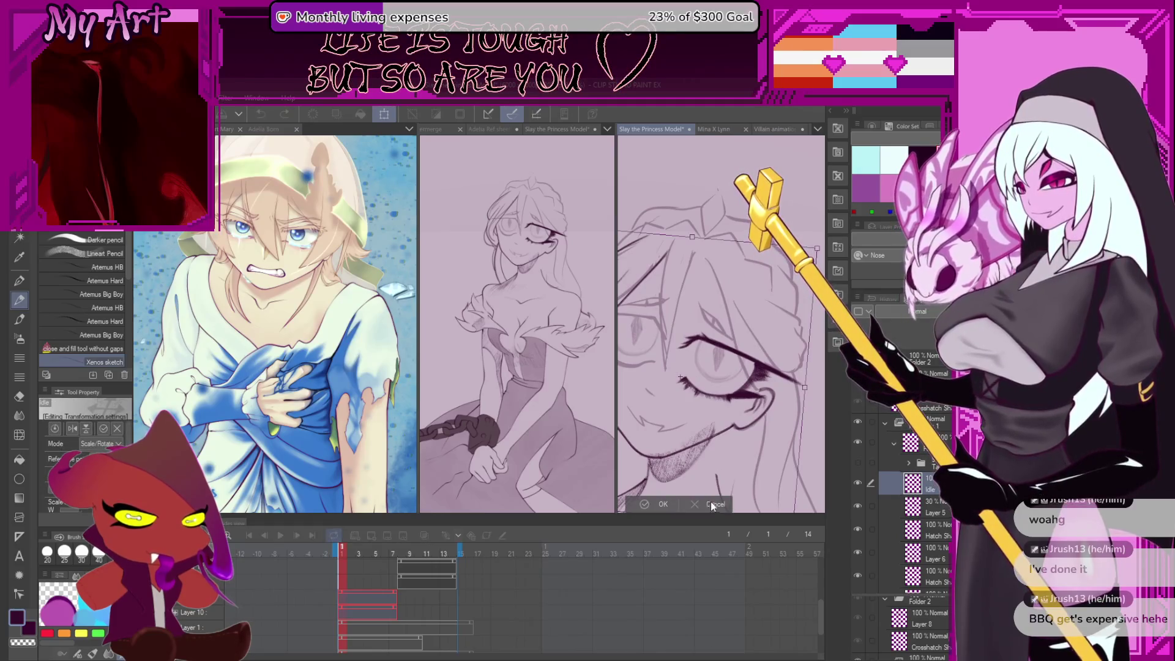
# Cancel the transform, lasso the eye area, and move and reshape the eye drawing
pyautogui.click(711, 504)
pyautogui.press('m')
pyautogui.scroll(2, 755, 384)
pyautogui.moveTo(698, 238); pyautogui.dragTo(799, 382)
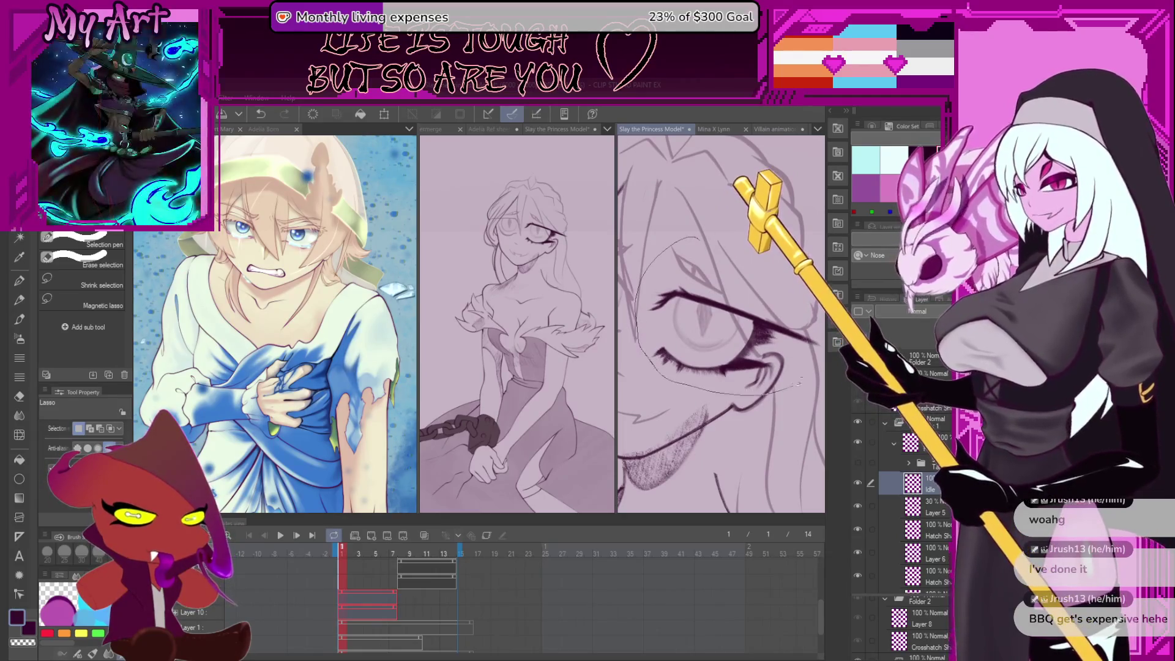
pyautogui.scroll(2, 798, 382)
pyautogui.scroll(1, 734, 399)
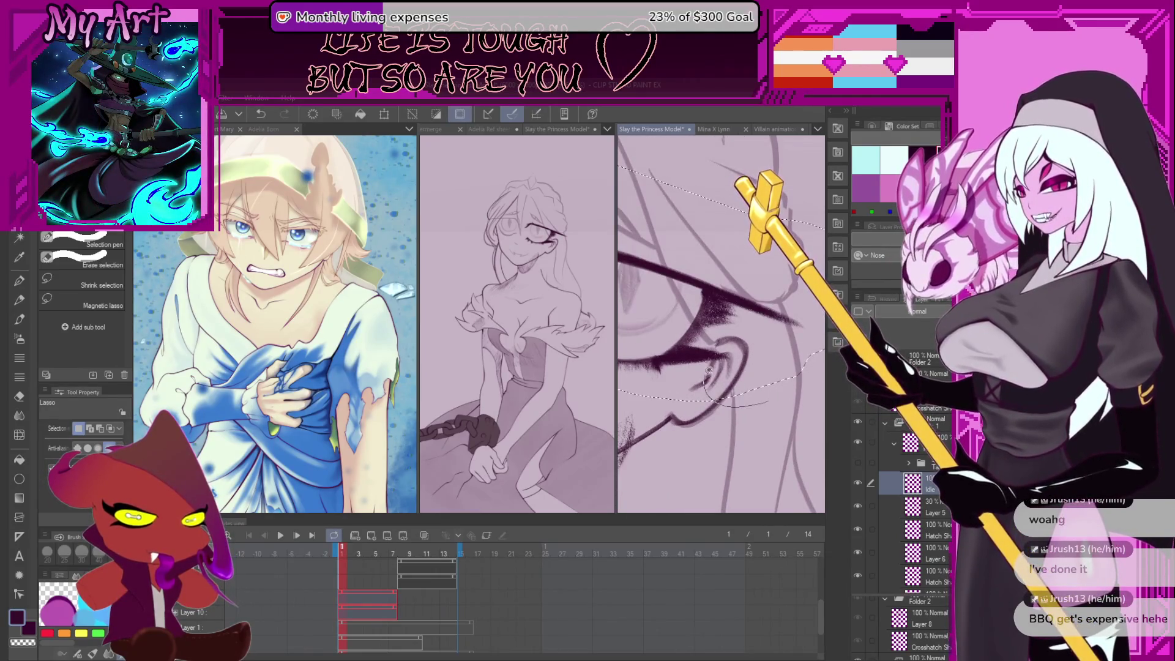
pyautogui.moveTo(768, 402); pyautogui.dragTo(764, 401)
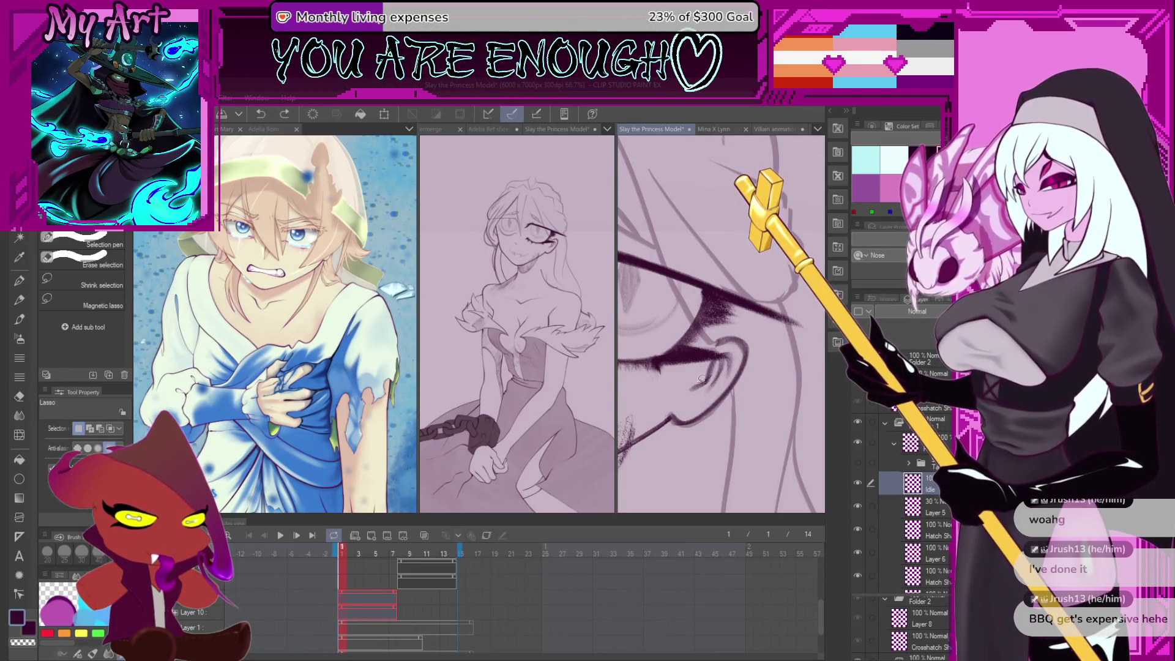
pyautogui.moveTo(706, 377); pyautogui.dragTo(764, 344)
# Outline a new freehand selection around the closed eye
pyautogui.scroll(-1, 763, 344)
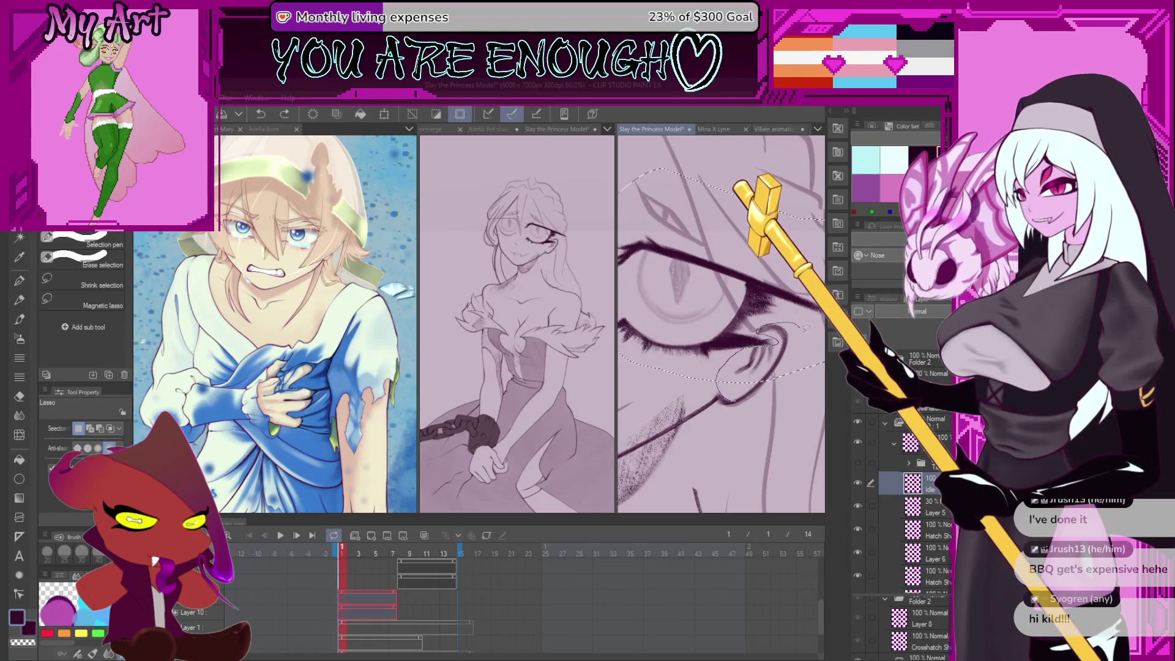
pyautogui.scroll(3, 737, 296)
pyautogui.scroll(2, 806, 320)
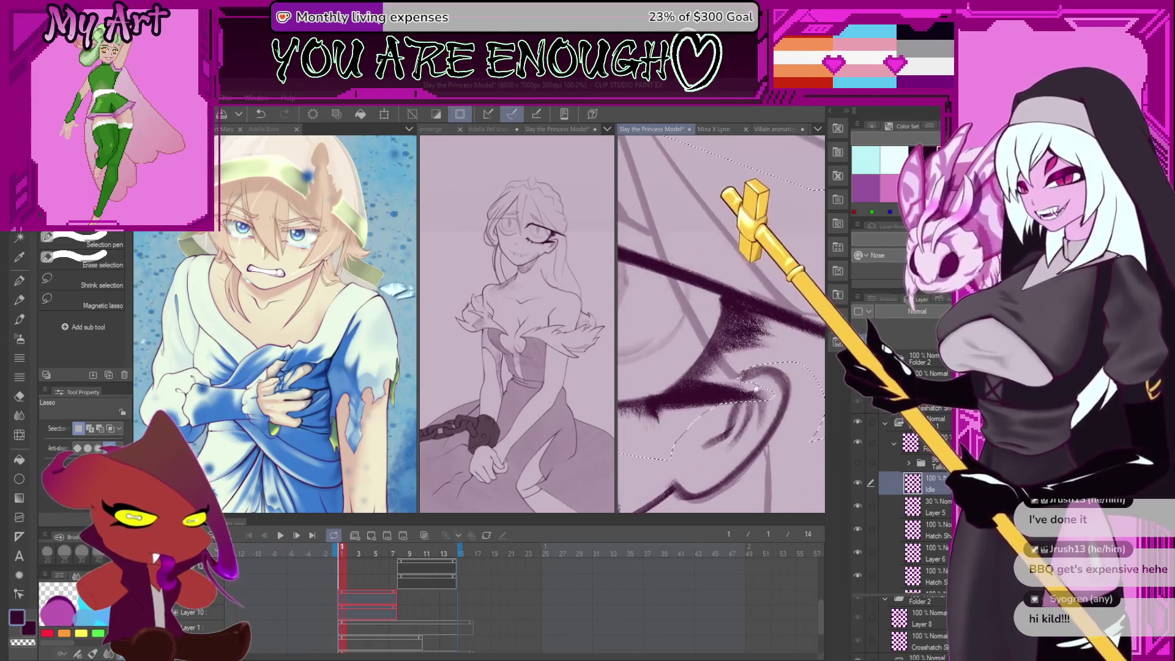
pyautogui.moveTo(784, 414); pyautogui.dragTo(719, 363)
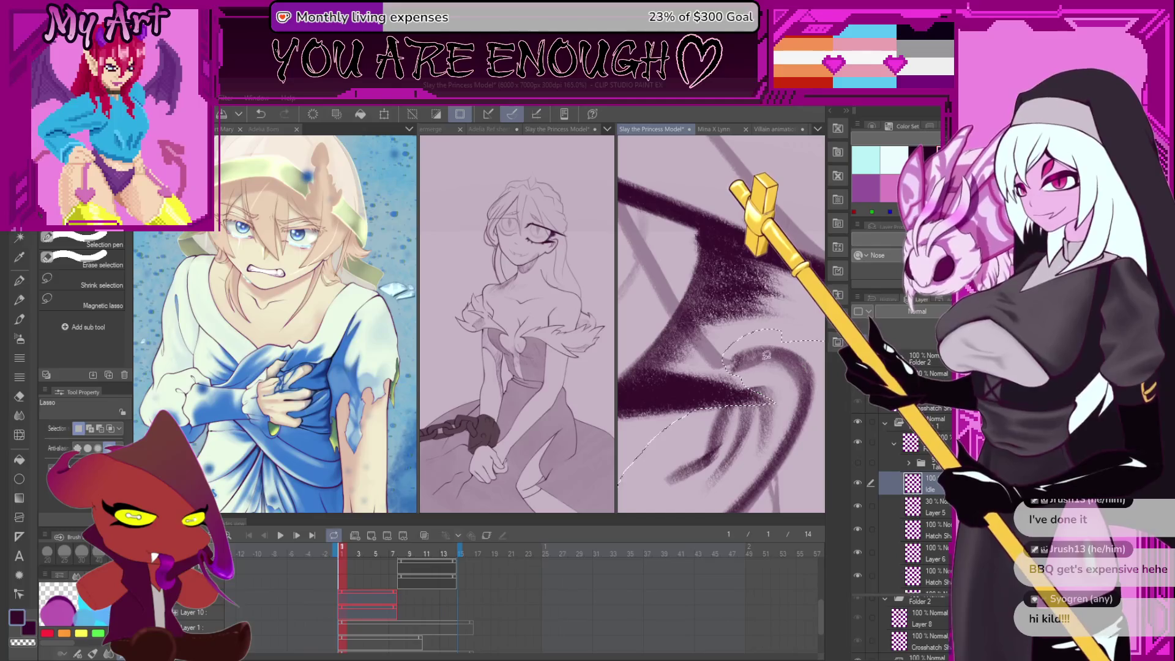
pyautogui.moveTo(760, 409)
pyautogui.mouseDown()
pyautogui.moveTo(682, 413)
pyautogui.moveTo(698, 425)
pyautogui.moveTo(724, 403)
pyautogui.mouseUp()
pyautogui.scroll(-10, 765, 387)
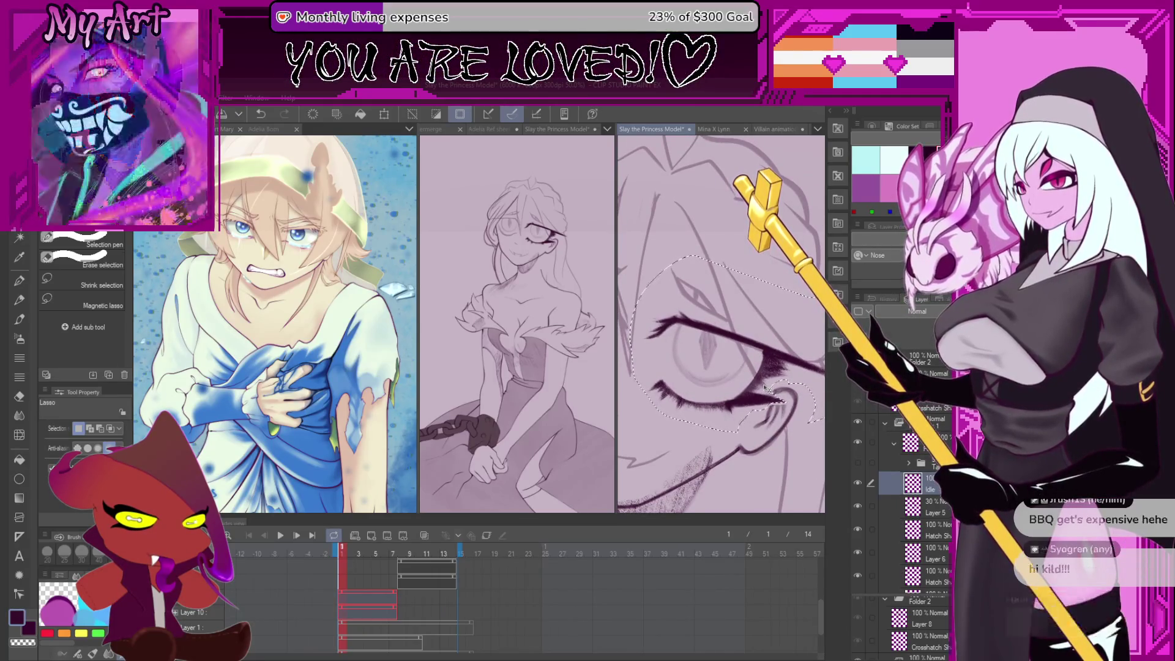
pyautogui.scroll(-2, 759, 404)
# Return to the pencil, undo the last eye adjustment, and zoom out to about 30% to show the whole face
pyautogui.press('p')
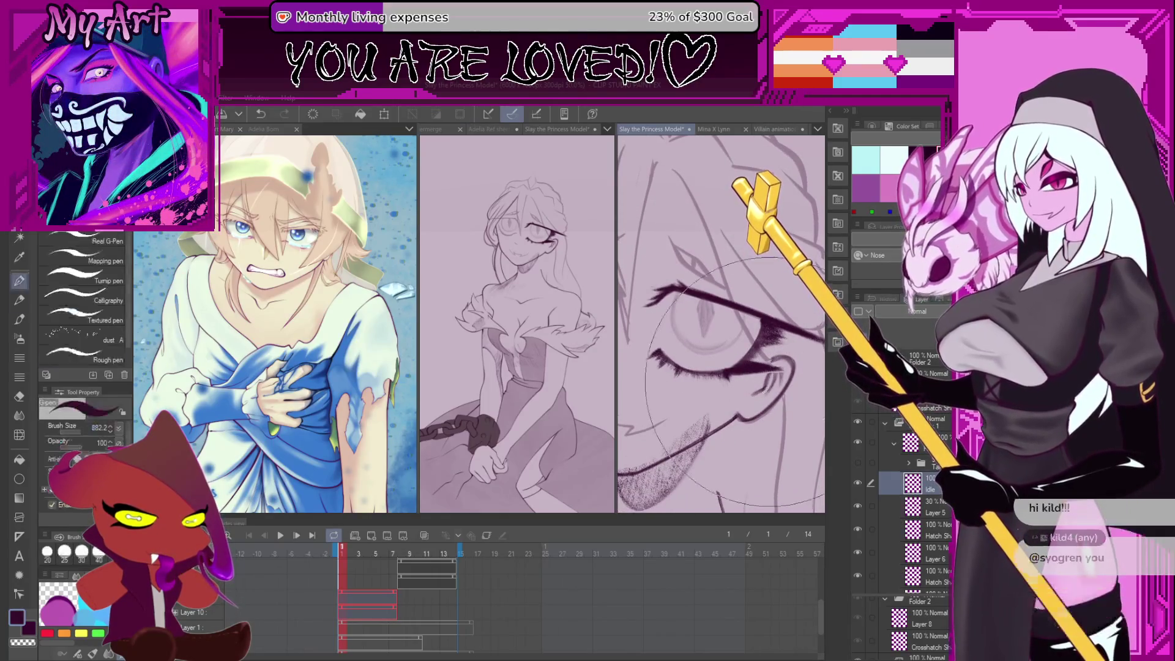
pyautogui.scroll(5, 789, 342)
pyautogui.hotkey('ctrl', 'z')
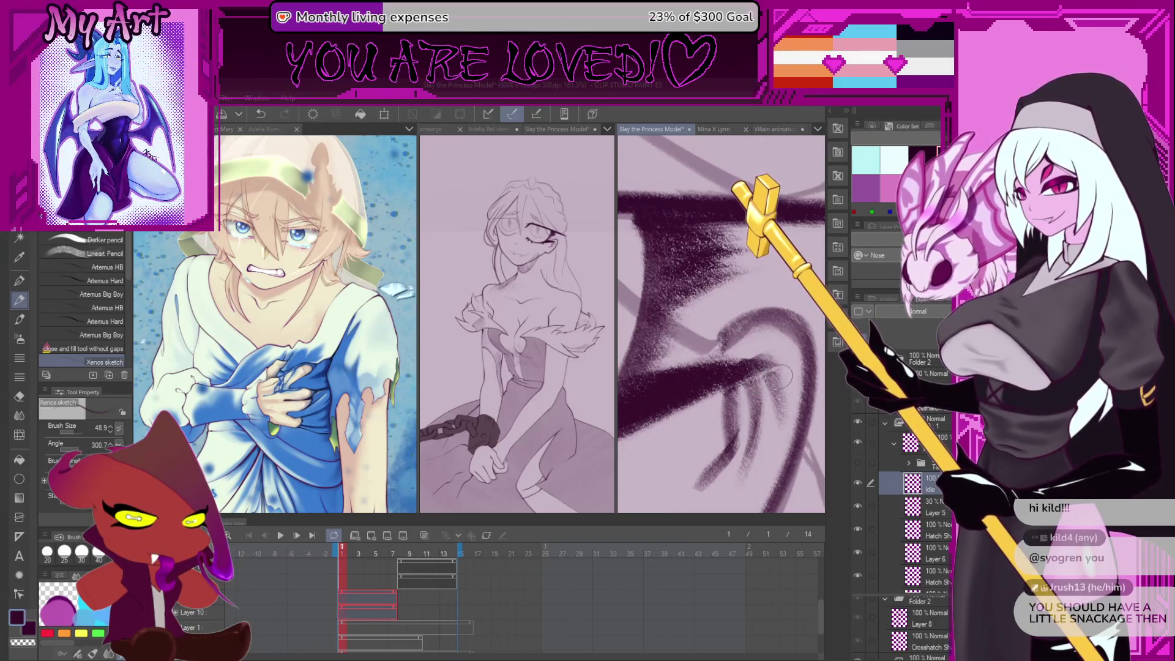
pyautogui.scroll(-8, 776, 382)
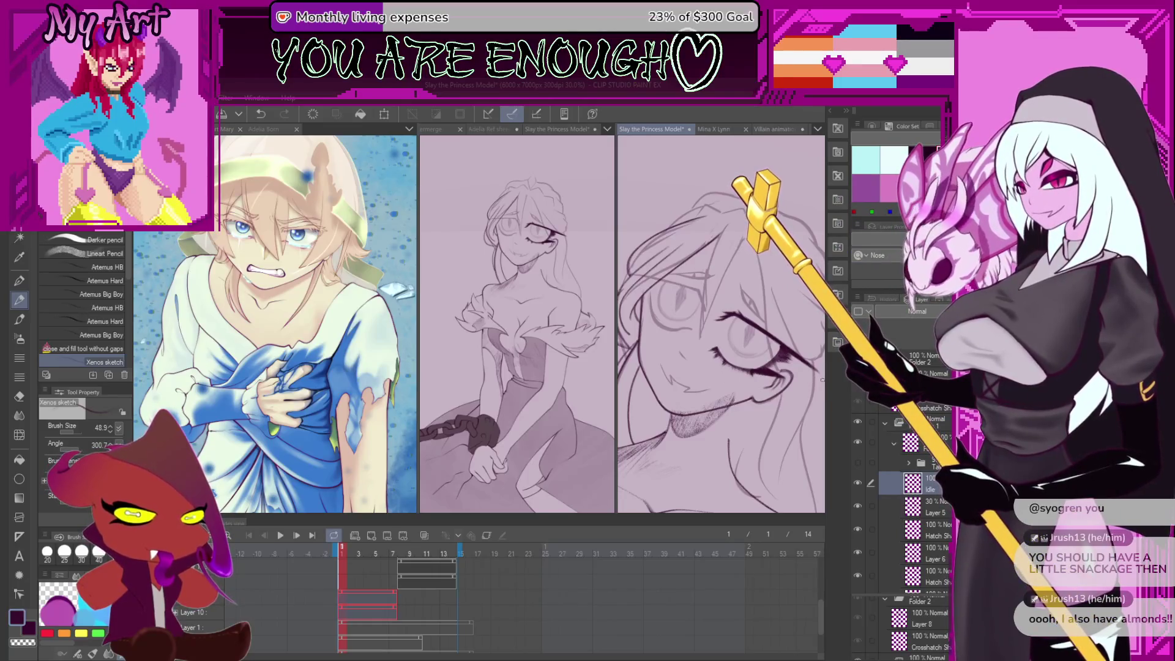
pyautogui.scroll(2, 734, 343)
# Ink a V-shaped slit pupil in the eye, adjust it with a transform, and add a stroke
pyautogui.scroll(3, 734, 315)
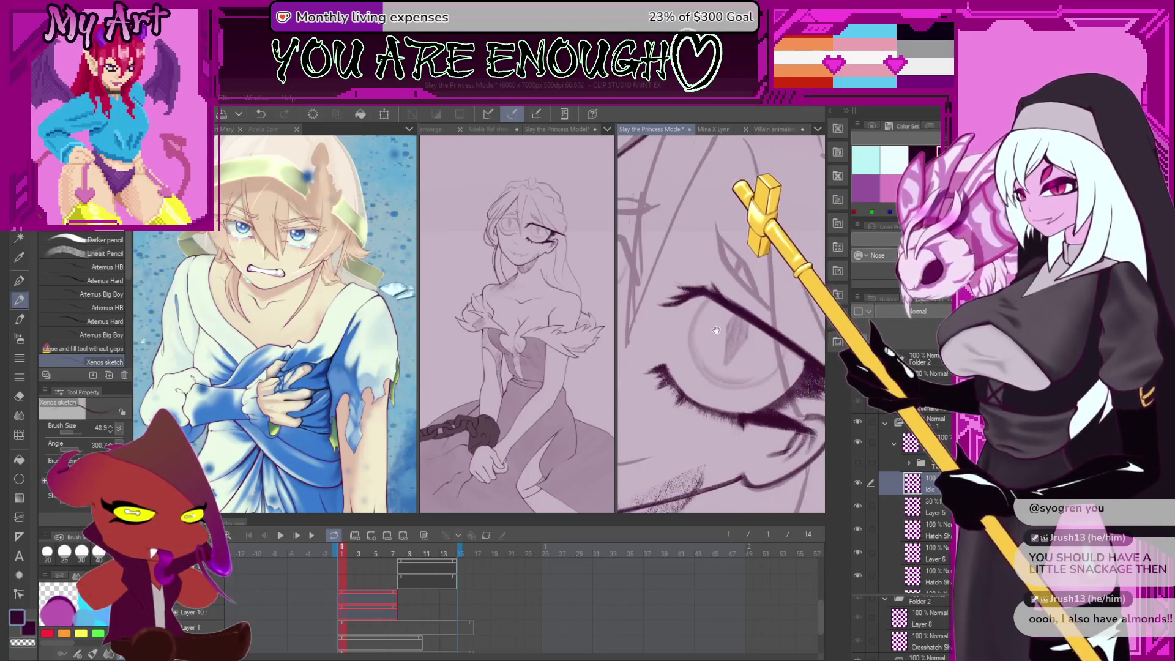
pyautogui.scroll(2, 714, 324)
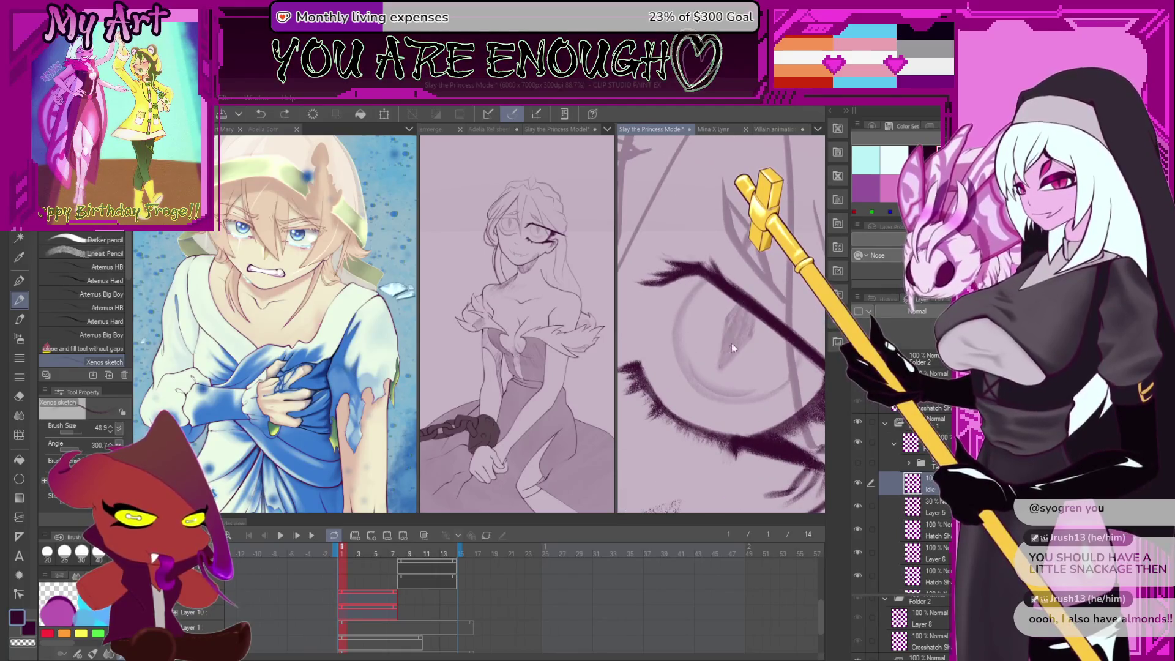
pyautogui.moveTo(721, 367); pyautogui.dragTo(738, 311)
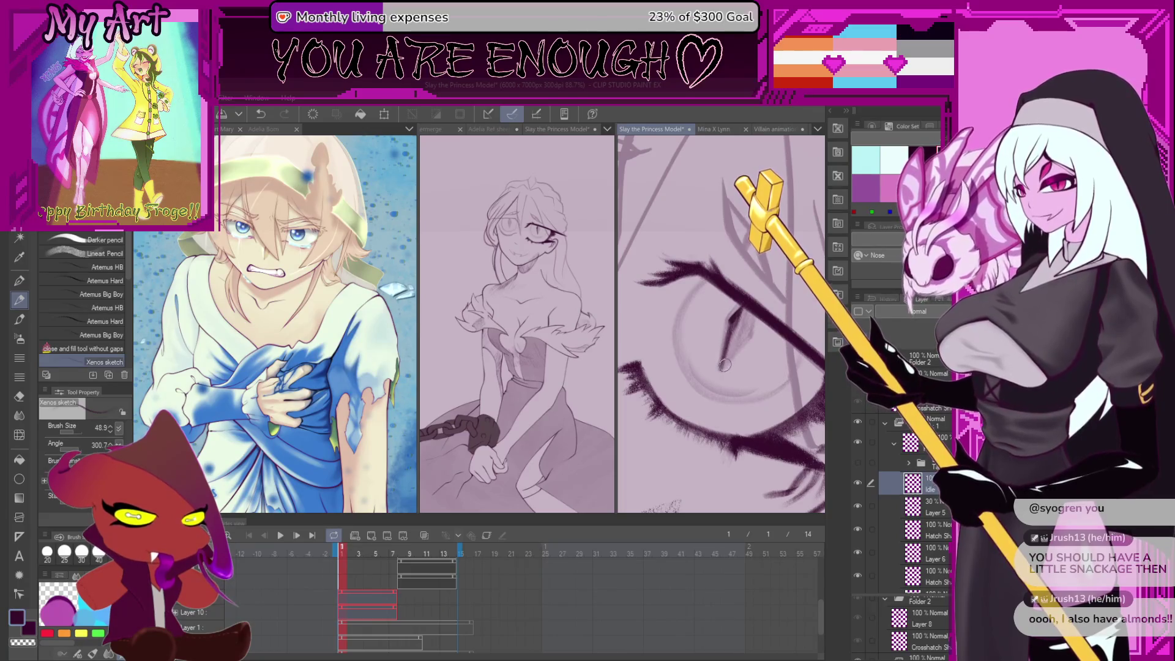
pyautogui.moveTo(719, 370); pyautogui.dragTo(749, 341)
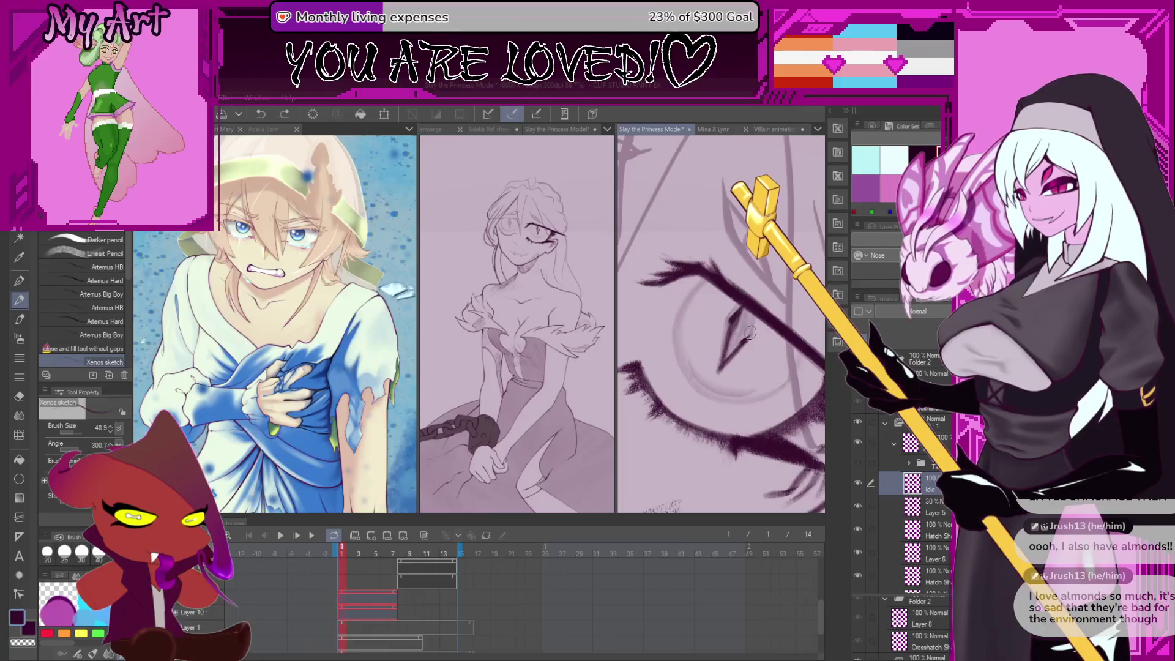
pyautogui.scroll(2, 748, 337)
pyautogui.press('m')
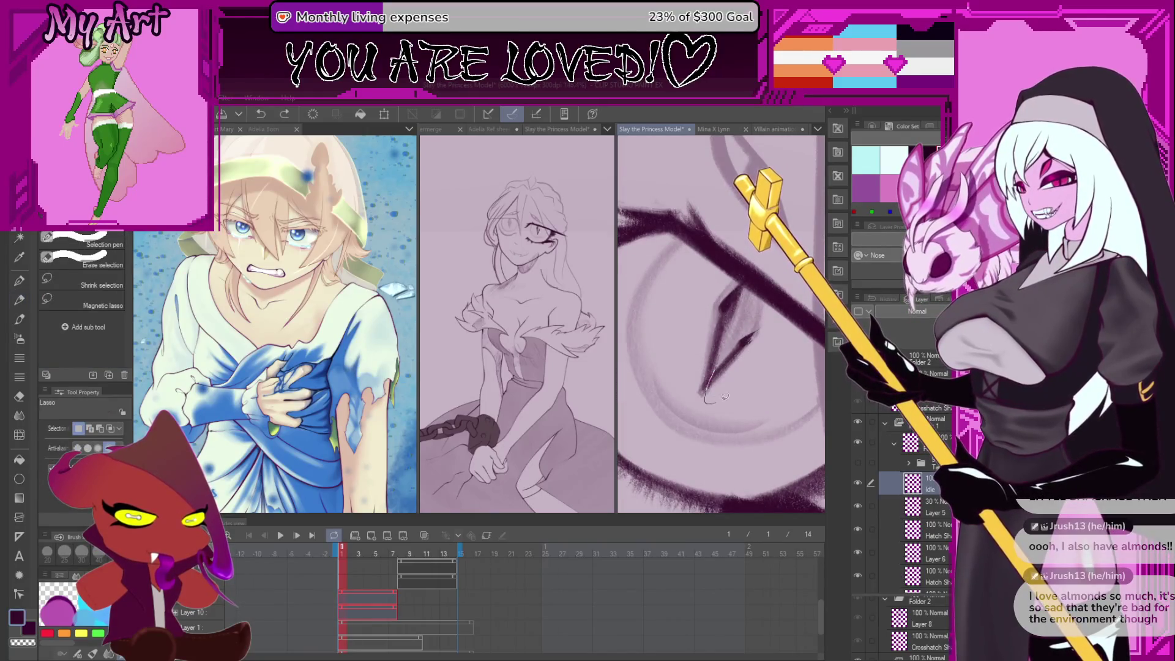
pyautogui.hotkey('ctrl', 't')
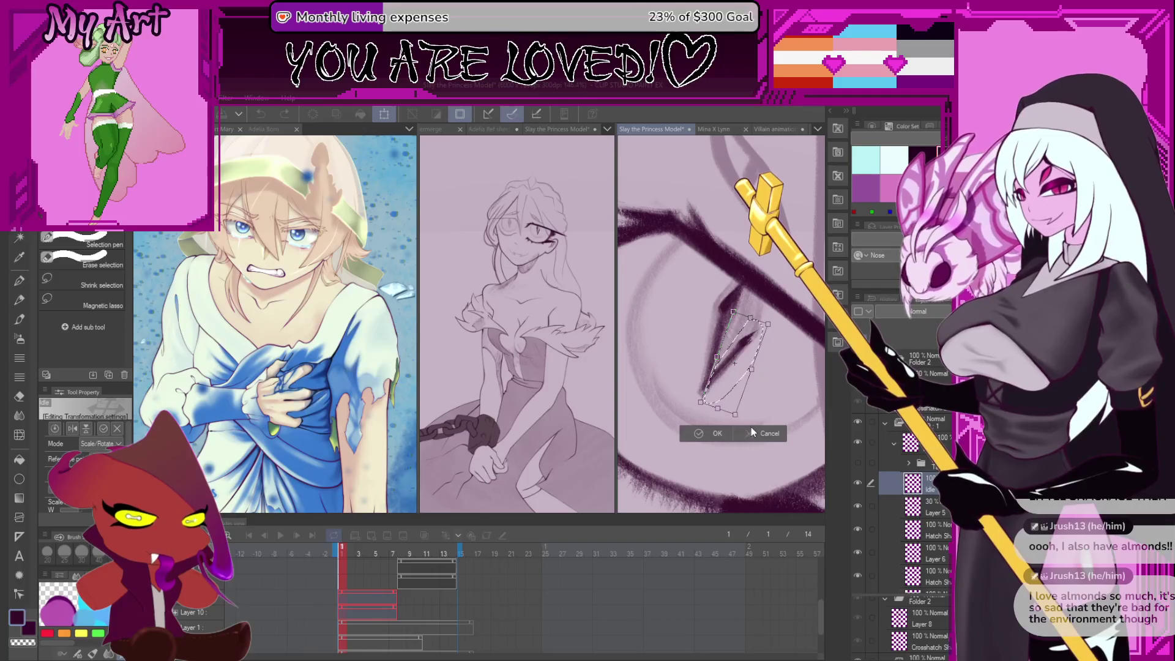
pyautogui.click(751, 427)
pyautogui.press('p')
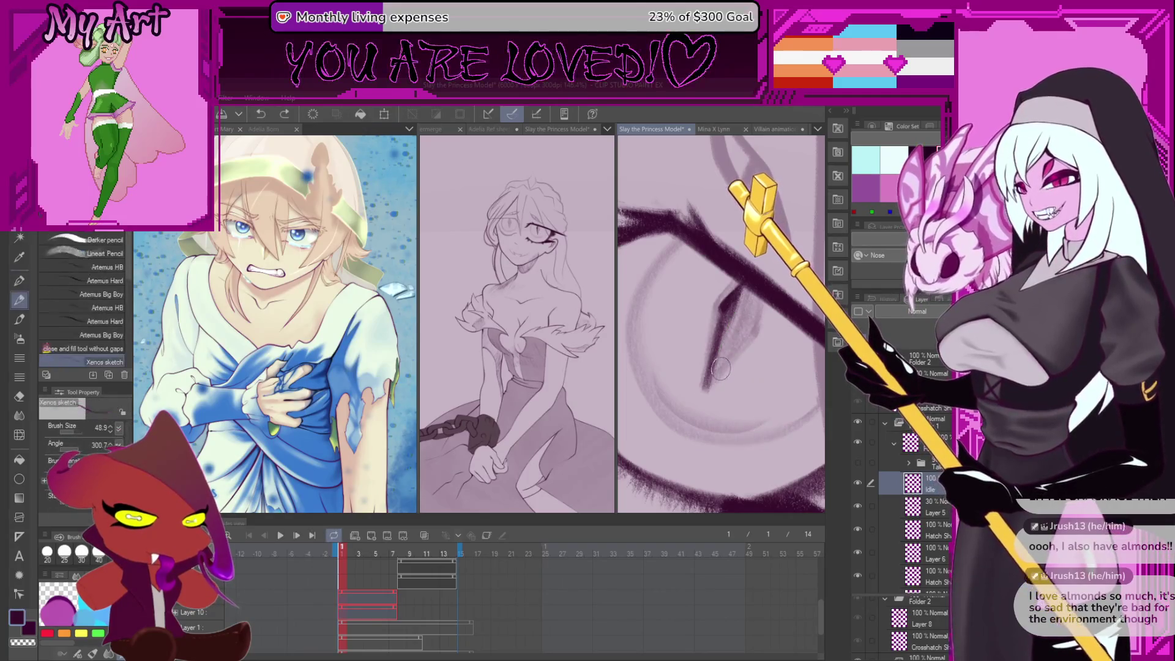
pyautogui.moveTo(759, 331); pyautogui.dragTo(760, 306)
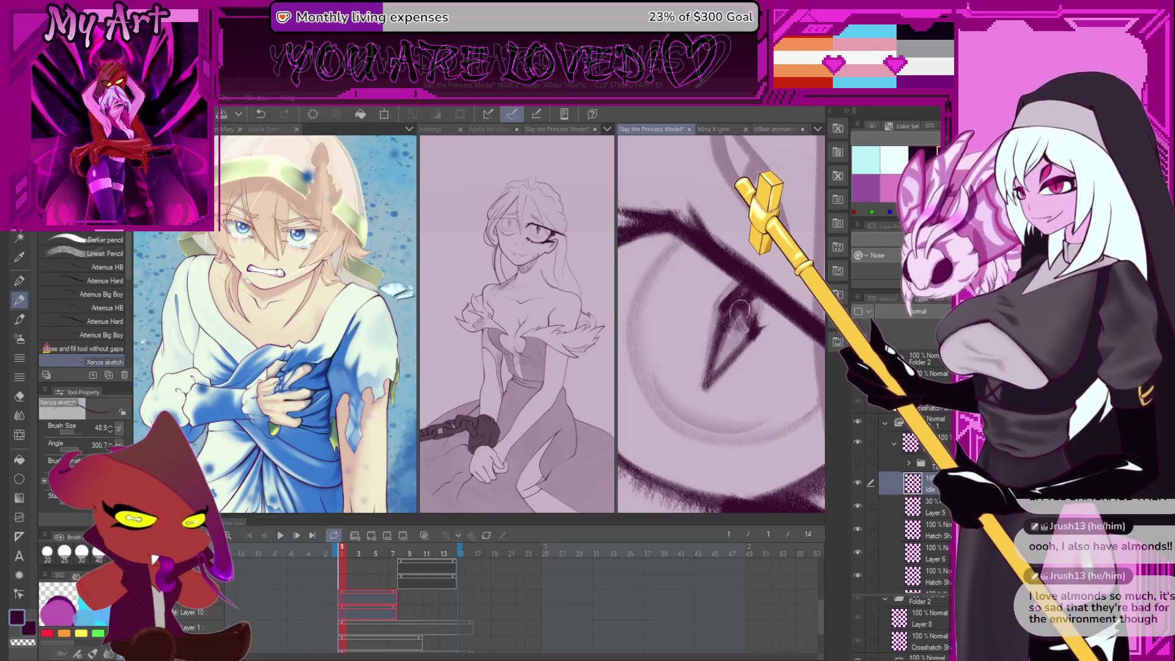
# Try a lower lid arc on the eye, then undo it and the dark outline arc
pyautogui.scroll(-3, 743, 330)
pyautogui.moveTo(736, 339); pyautogui.dragTo(694, 294)
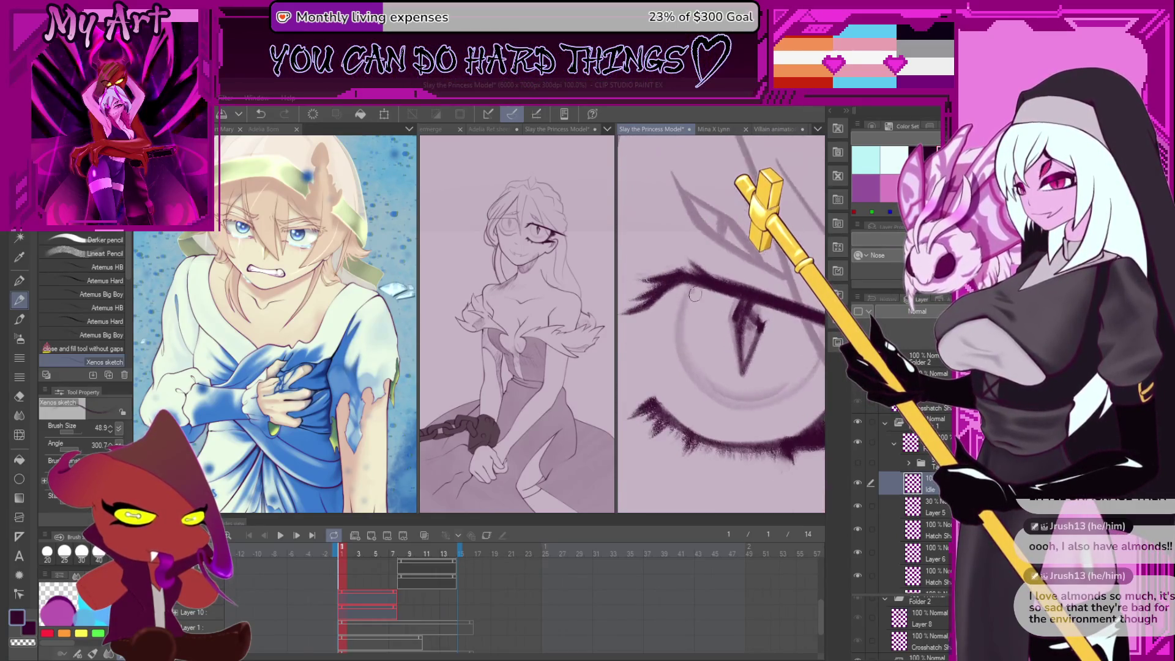
pyautogui.moveTo(677, 340)
pyautogui.mouseDown()
pyautogui.moveTo(759, 407)
pyautogui.moveTo(821, 353)
pyautogui.mouseUp()
pyautogui.moveTo(795, 352); pyautogui.dragTo(729, 363)
pyautogui.hotkey('ctrl', 'z')
pyautogui.scroll(-2, 660, 285)
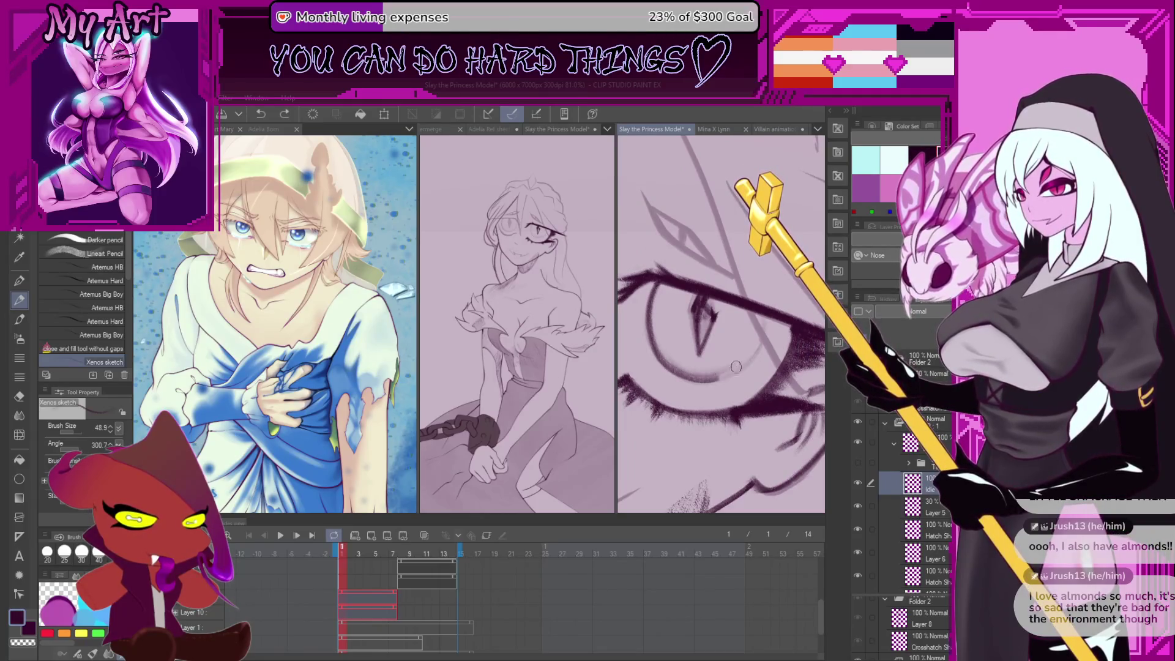
pyautogui.hotkey('ctrl', 'z')
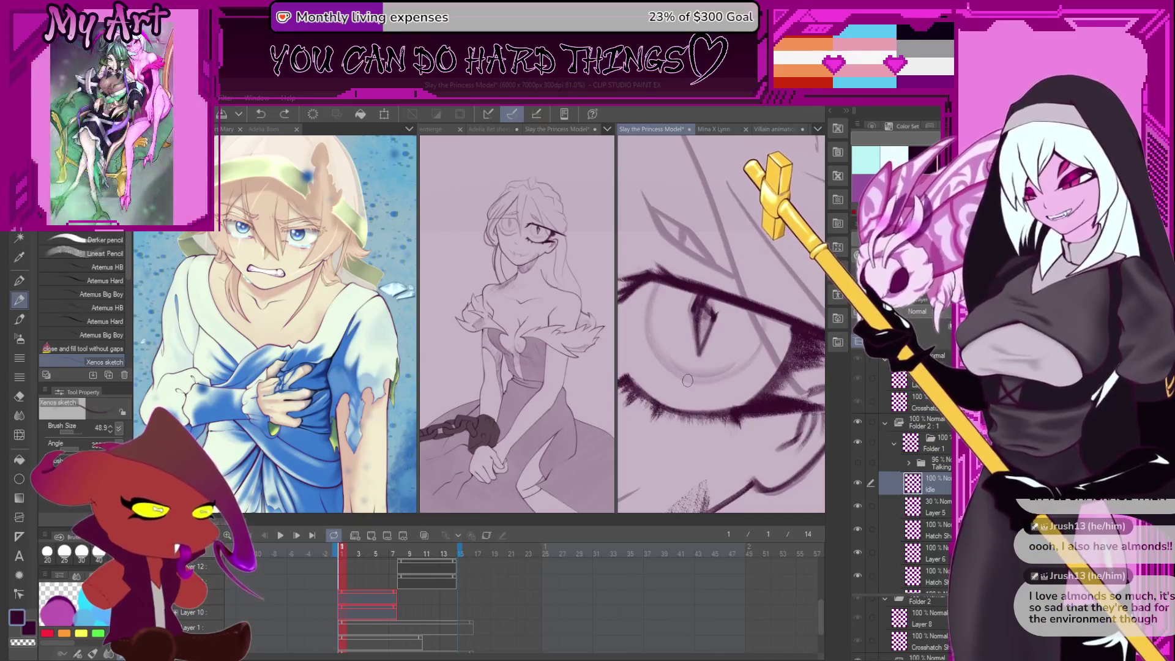
pyautogui.scroll(1, 687, 381)
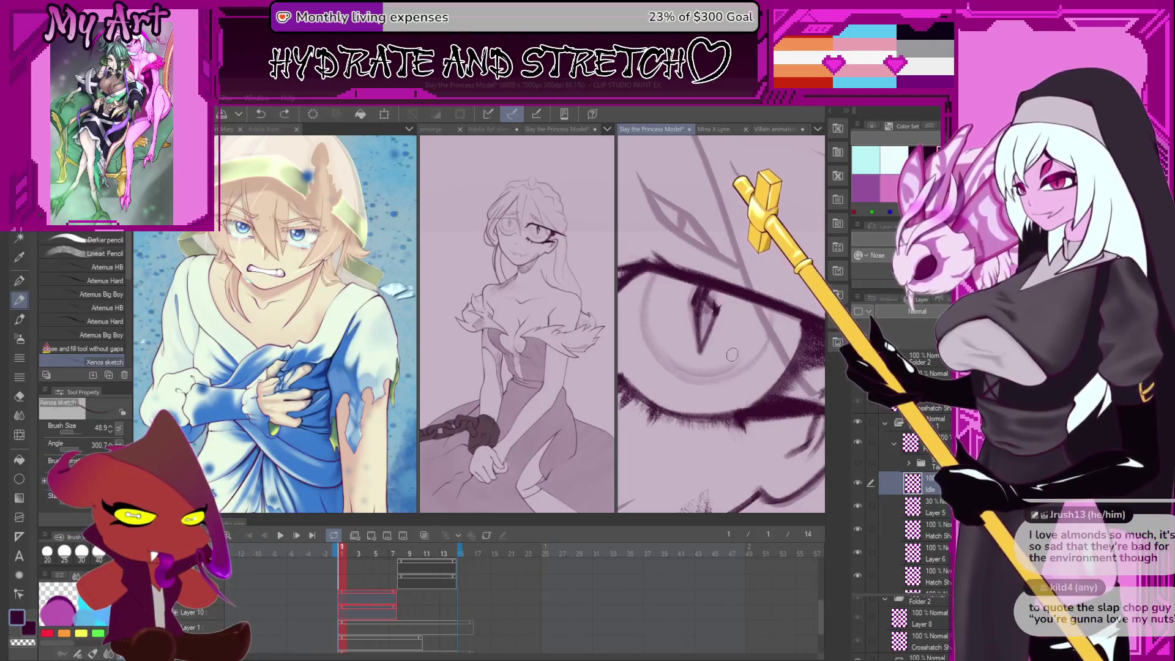
pyautogui.moveTo(673, 340); pyautogui.dragTo(701, 363)
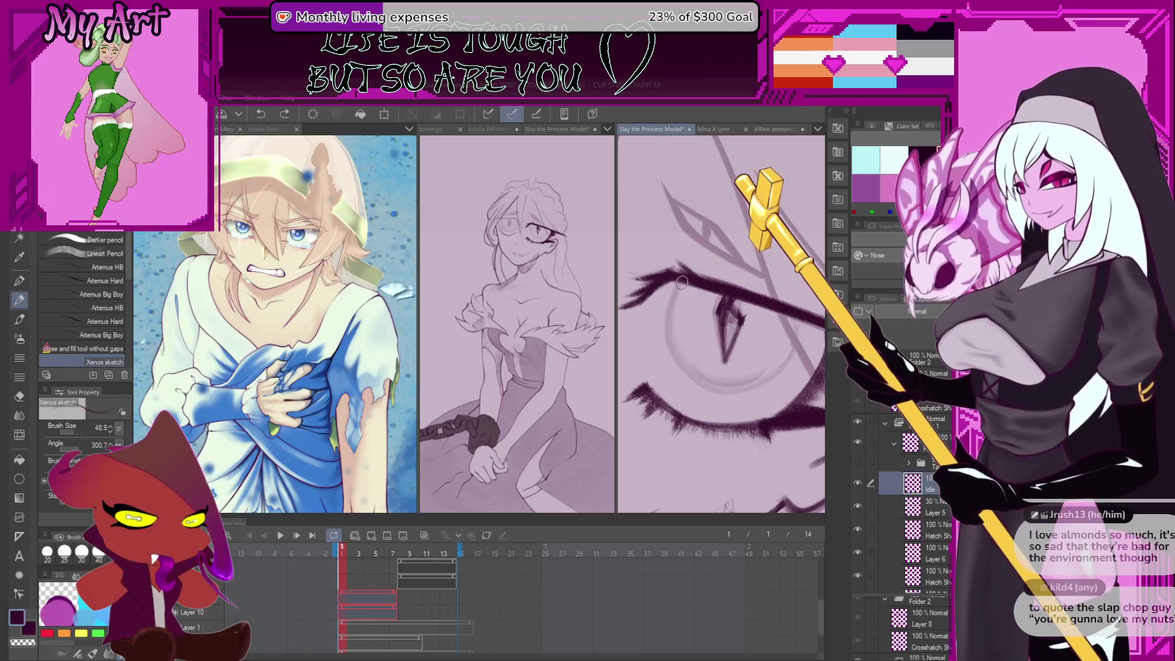
pyautogui.hotkey('ctrl', 'z')
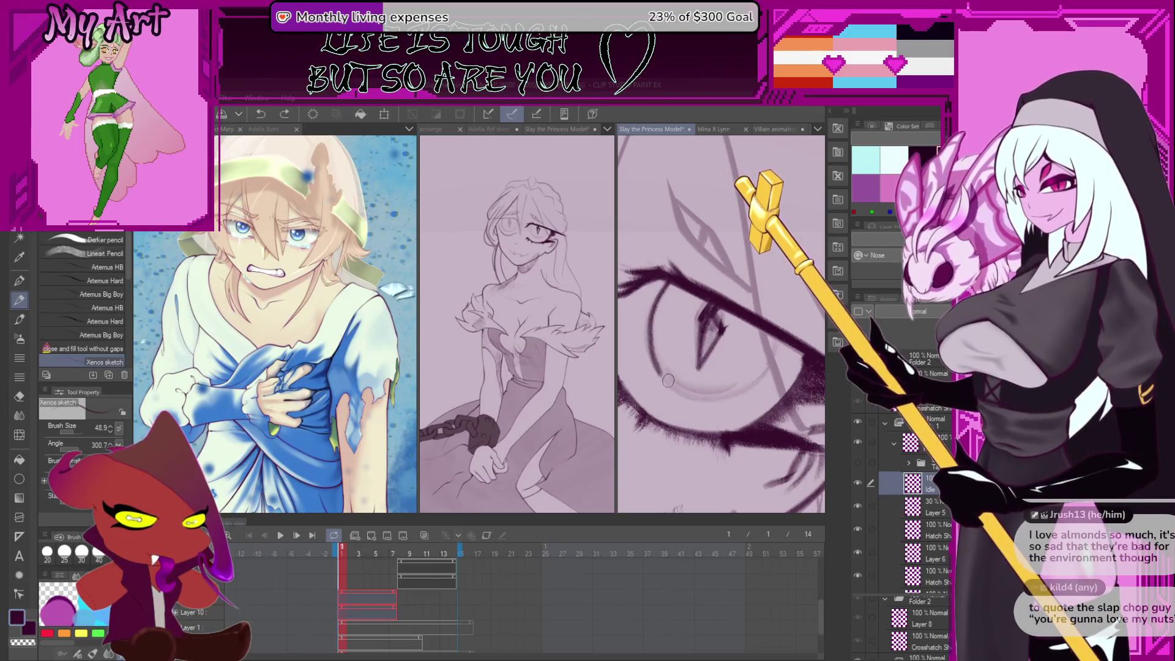
# Attempt the eye's left iris contour several times, undoing each try
pyautogui.moveTo(656, 290); pyautogui.dragTo(648, 350)
pyautogui.hotkey('ctrl', 'z')
pyautogui.moveTo(667, 281)
pyautogui.mouseDown()
pyautogui.moveTo(649, 361)
pyautogui.moveTo(685, 389)
pyautogui.mouseUp()
pyautogui.hotkey('ctrl', 'z')
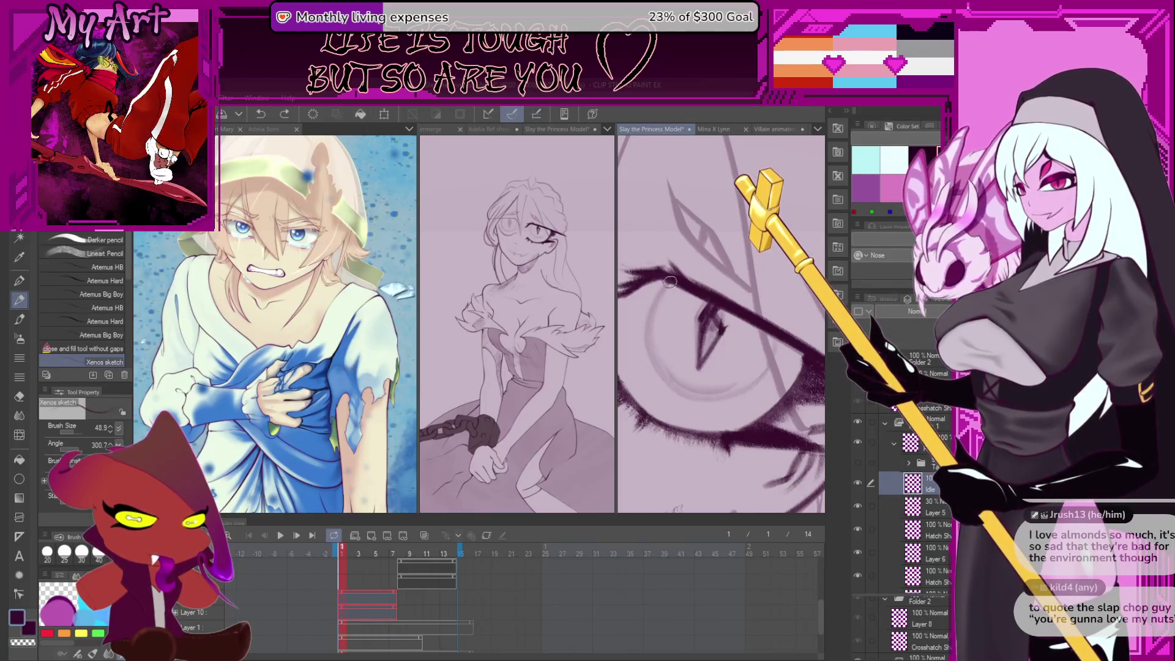
pyautogui.hotkey('ctrl', 'z')
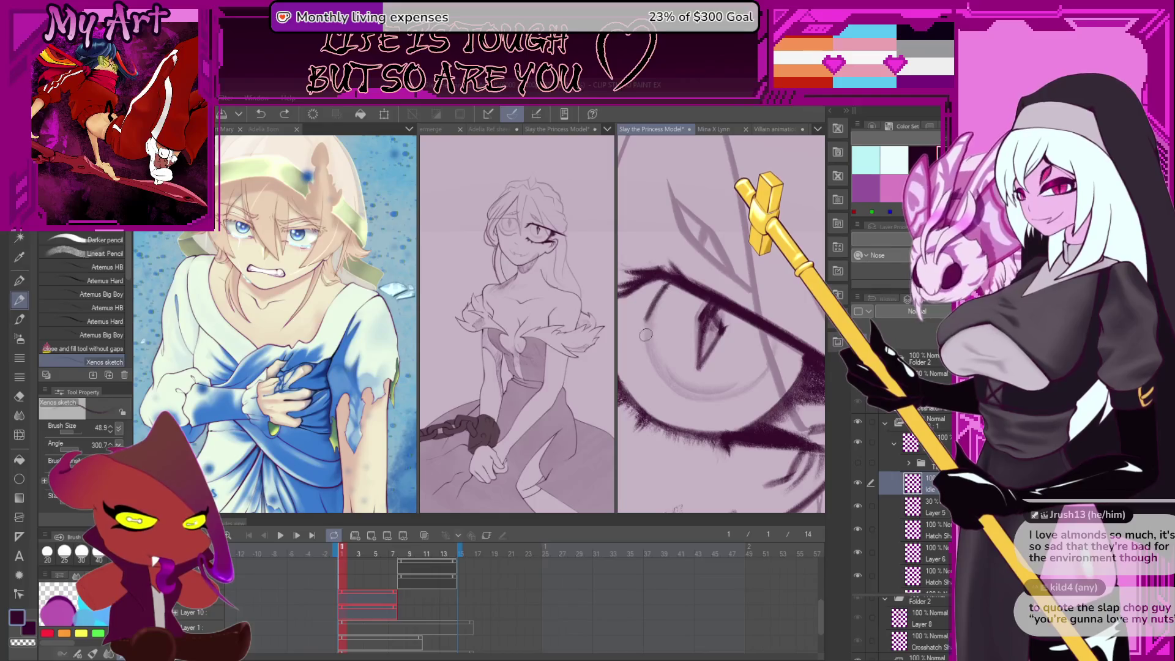
pyautogui.hotkey('ctrl', 'z')
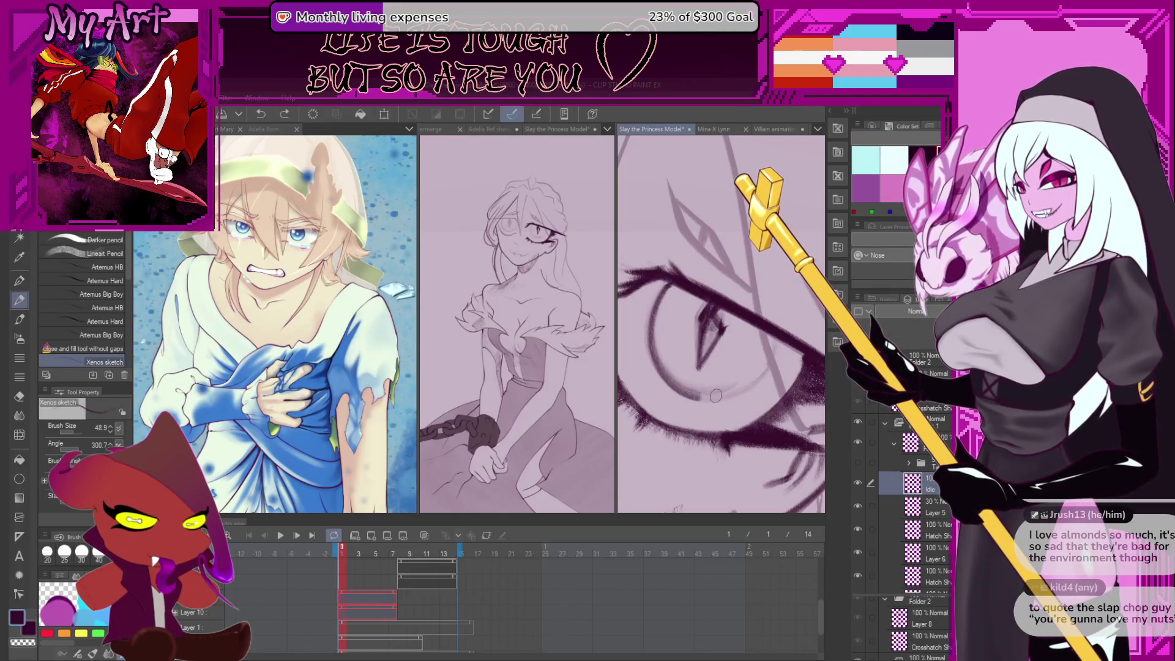
pyautogui.hotkey('ctrl', 'z')
pyautogui.moveTo(661, 305)
pyautogui.mouseDown()
pyautogui.moveTo(680, 386)
pyautogui.moveTo(728, 364)
pyautogui.mouseUp()
pyautogui.hotkey('ctrl', 'z')
# Settle the contour around the eye's left and bottom after further retries
pyautogui.moveTo(670, 282); pyautogui.dragTo(650, 342)
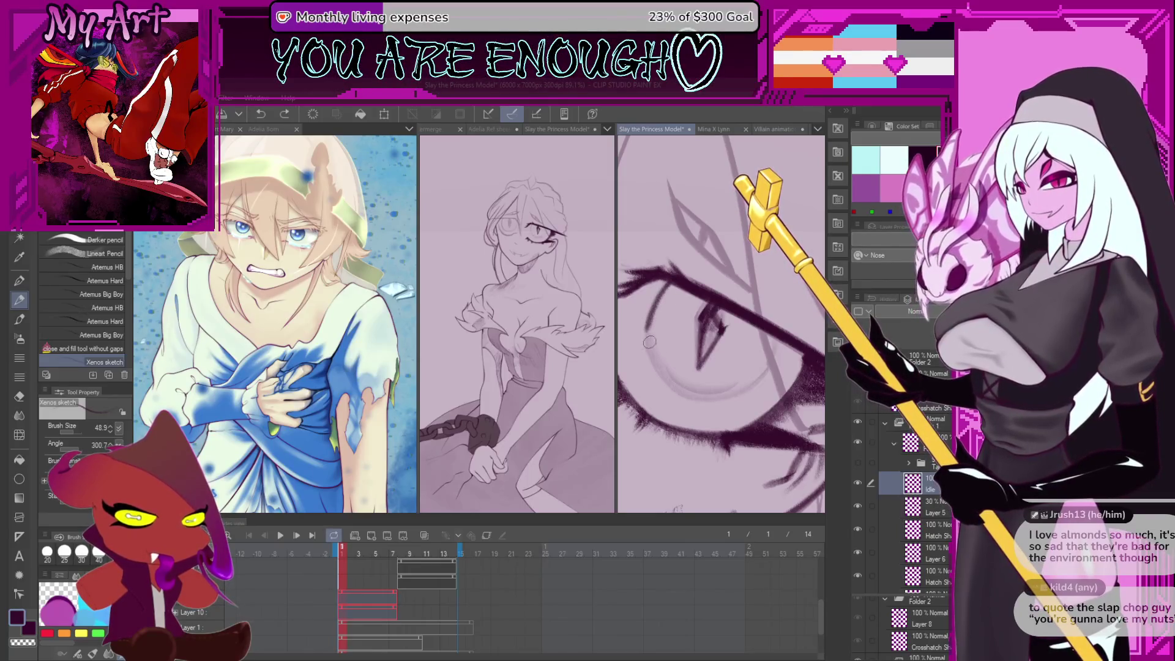
pyautogui.hotkey('ctrl', 'z')
pyautogui.moveTo(670, 278)
pyautogui.mouseDown()
pyautogui.moveTo(650, 321)
pyautogui.moveTo(673, 391)
pyautogui.moveTo(698, 401)
pyautogui.mouseUp()
pyautogui.hotkey('ctrl', 'z')
pyautogui.moveTo(659, 304); pyautogui.dragTo(669, 359)
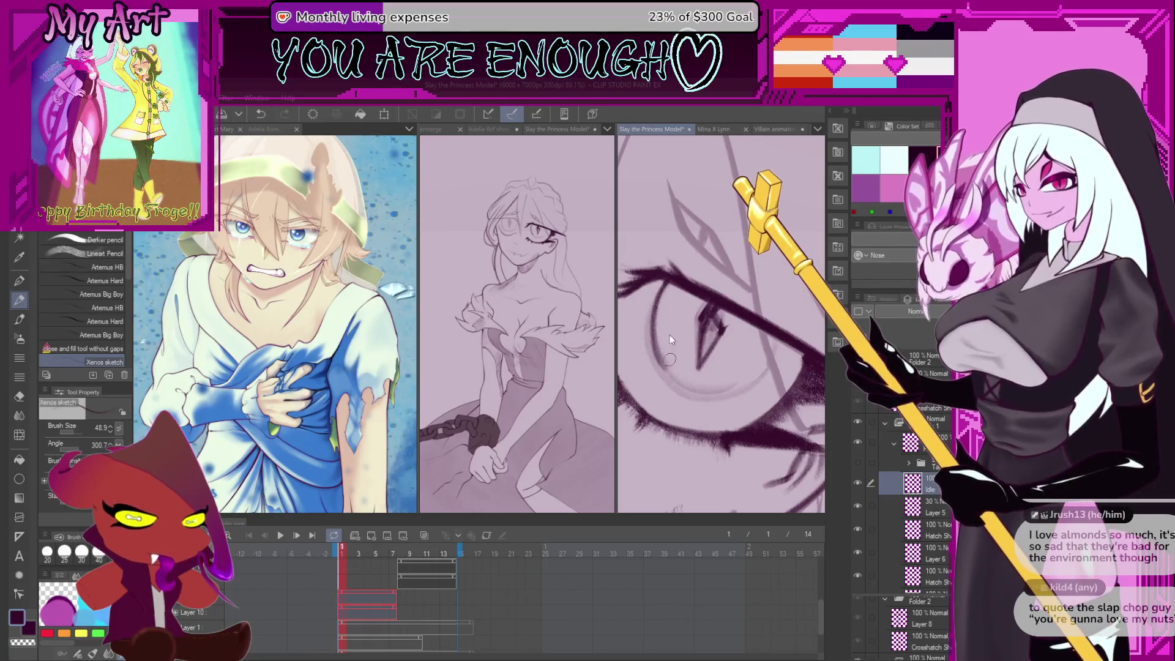
pyautogui.moveTo(670, 281)
pyautogui.mouseDown()
pyautogui.moveTo(653, 358)
pyautogui.moveTo(703, 398)
pyautogui.moveTo(762, 394)
pyautogui.mouseUp()
pyautogui.hotkey('ctrl', 'z')
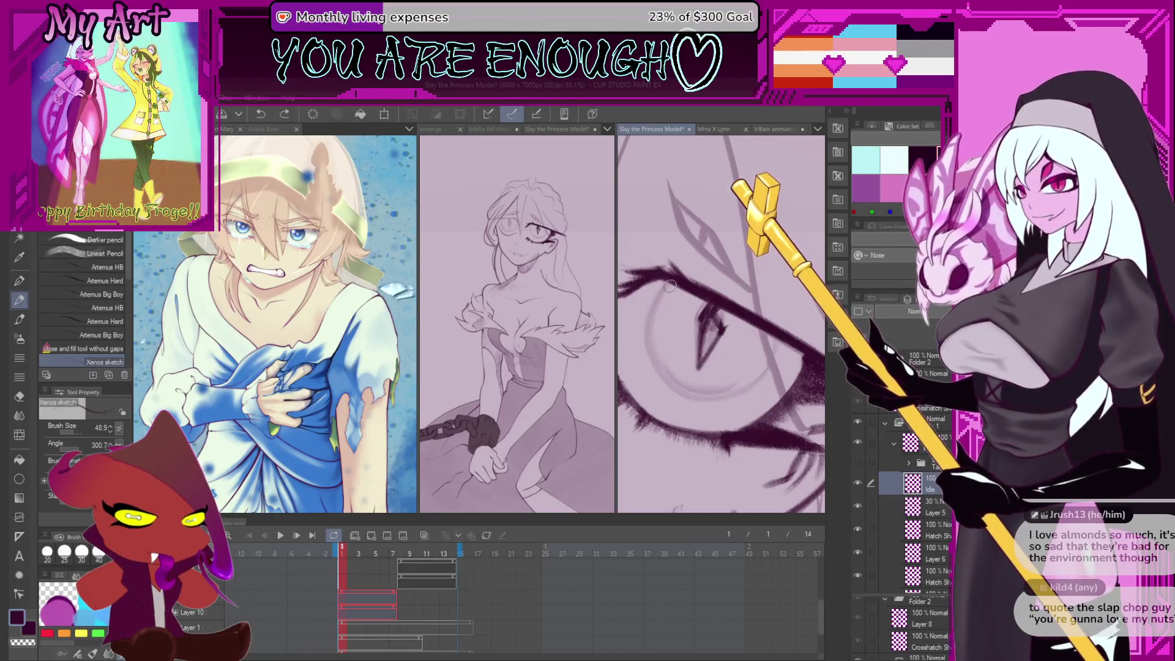
pyautogui.moveTo(670, 281)
pyautogui.mouseDown()
pyautogui.moveTo(647, 336)
pyautogui.moveTo(666, 385)
pyautogui.moveTo(752, 385)
pyautogui.moveTo(780, 322)
pyautogui.mouseUp()
# Lasso the whole eye, pull in its left handles to narrow it, and deselect
pyautogui.press('m')
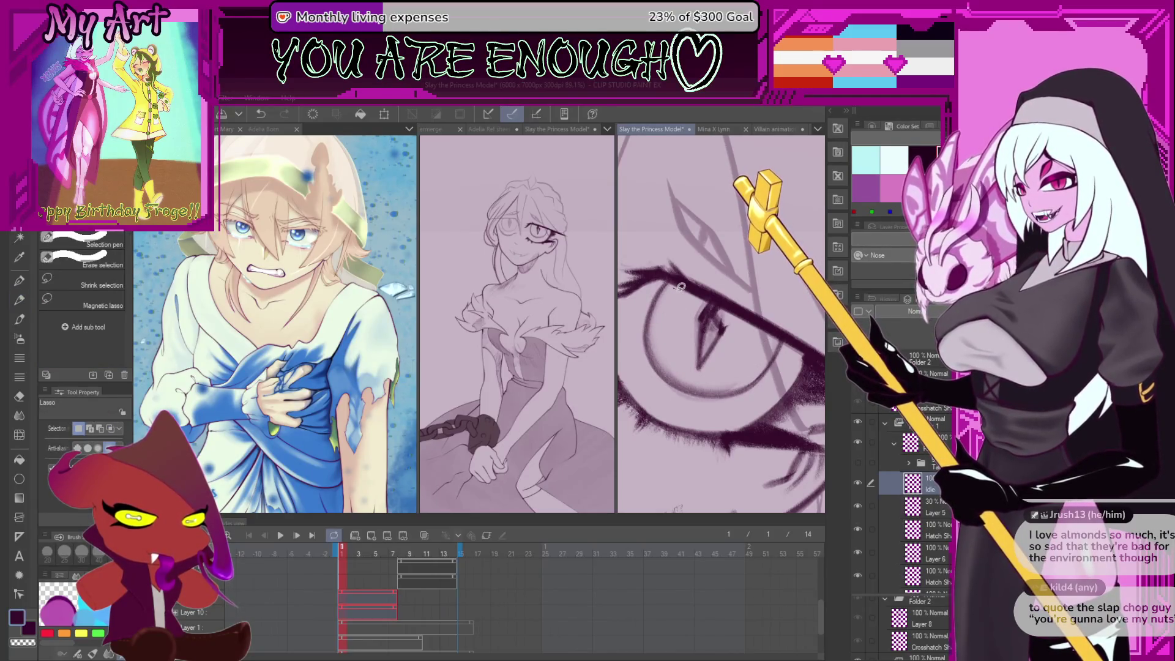
pyautogui.moveTo(671, 284); pyautogui.dragTo(720, 412)
pyautogui.moveTo(784, 358)
pyautogui.mouseDown()
pyautogui.moveTo(780, 341)
pyautogui.moveTo(705, 311)
pyautogui.mouseUp()
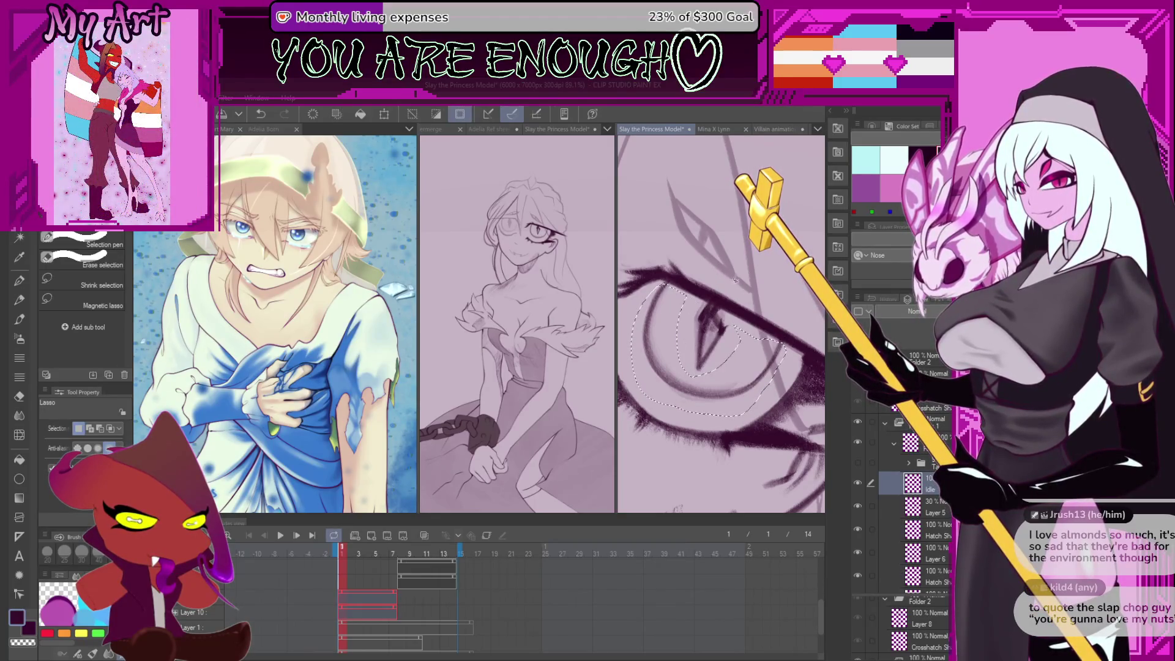
pyautogui.hotkey('ctrl', 't')
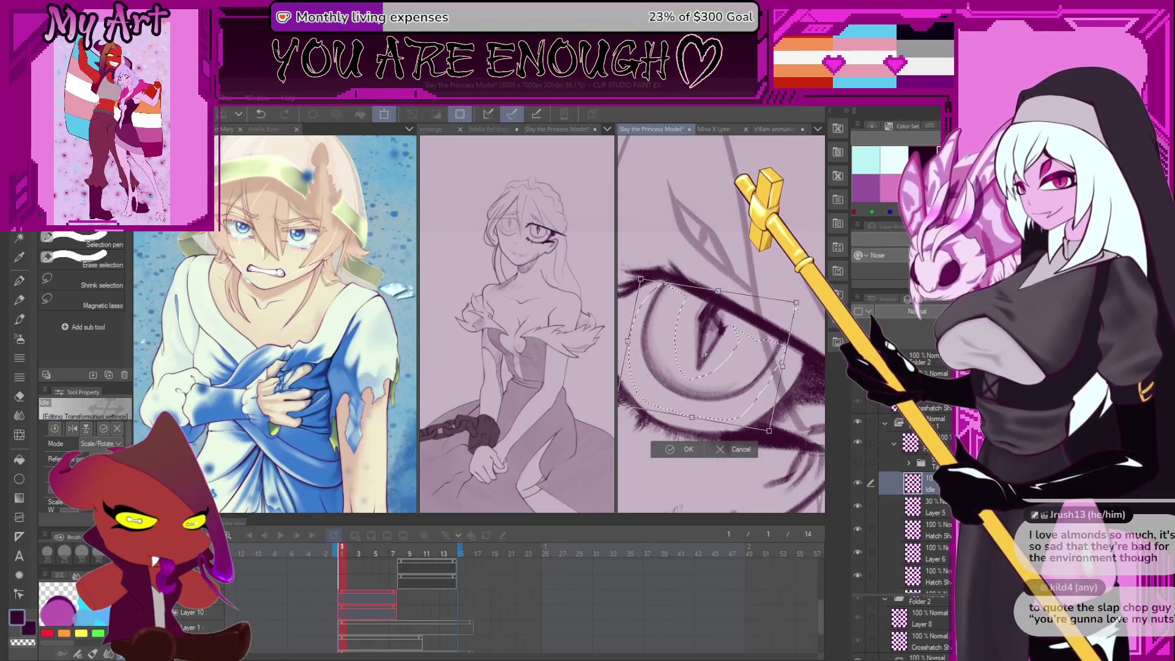
pyautogui.hscroll(-3, 796, 309)
pyautogui.moveTo(681, 341); pyautogui.dragTo(683, 341)
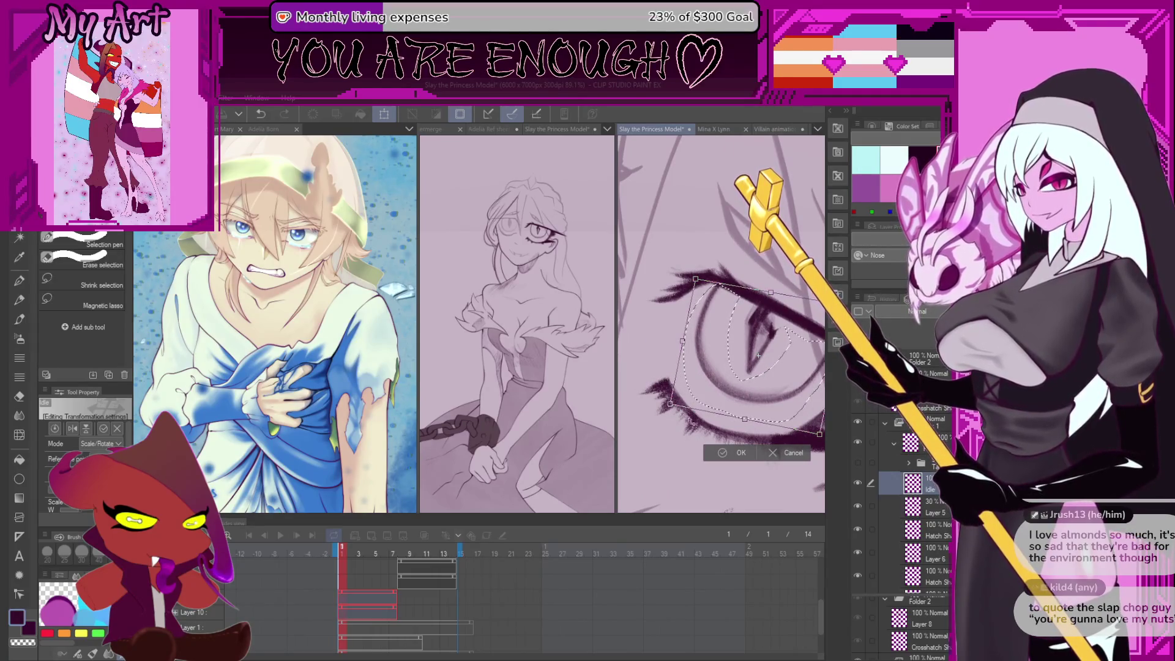
pyautogui.moveTo(671, 405); pyautogui.dragTo(672, 402)
pyautogui.moveTo(695, 279); pyautogui.dragTo(698, 280)
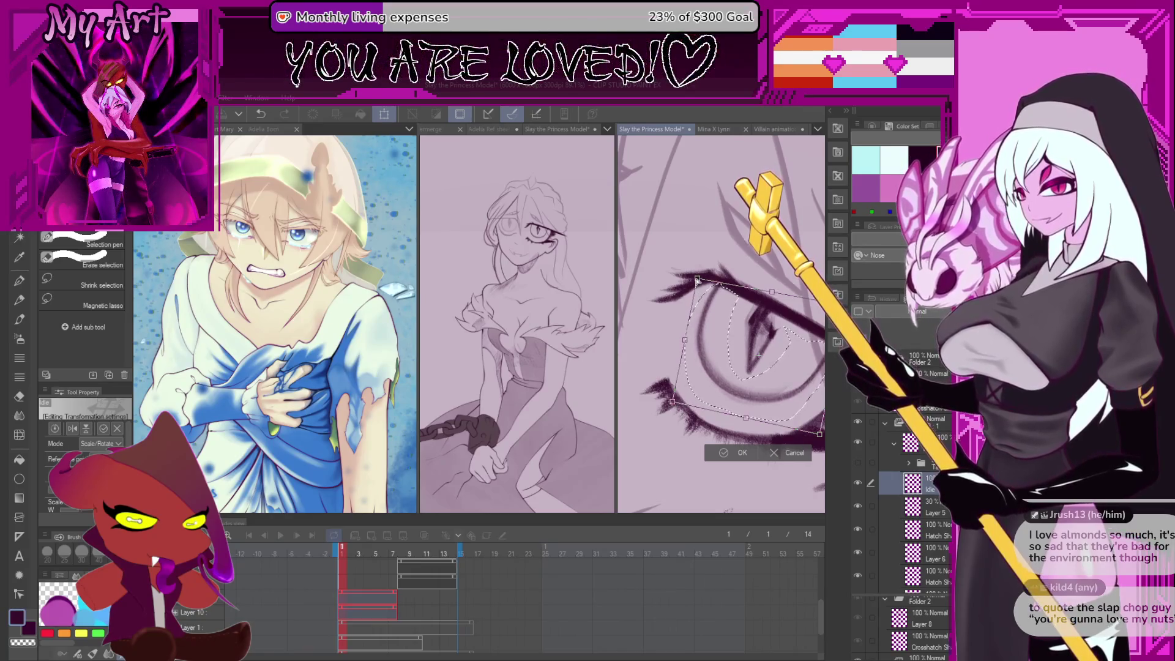
pyautogui.click(728, 452)
pyautogui.moveTo(749, 325); pyautogui.dragTo(700, 347)
pyautogui.hotkey('ctrl', 'd')
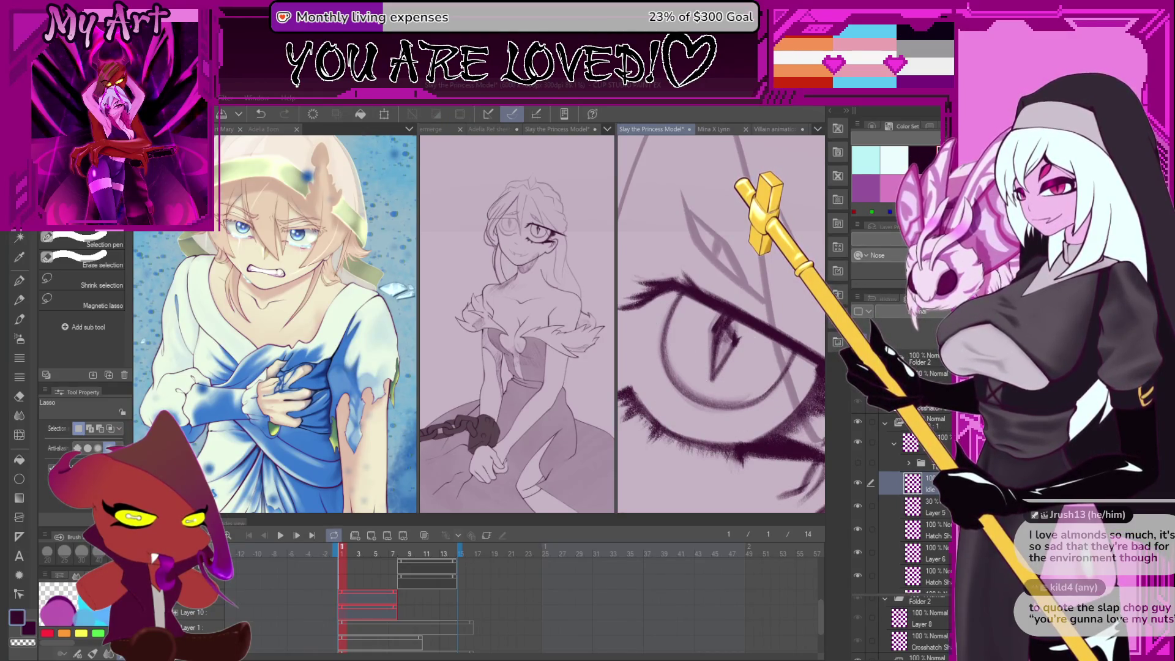
pyautogui.scroll(-2, 692, 336)
# Return to the pencil with the view upright and attempt the lower lid curve
pyautogui.press('p')
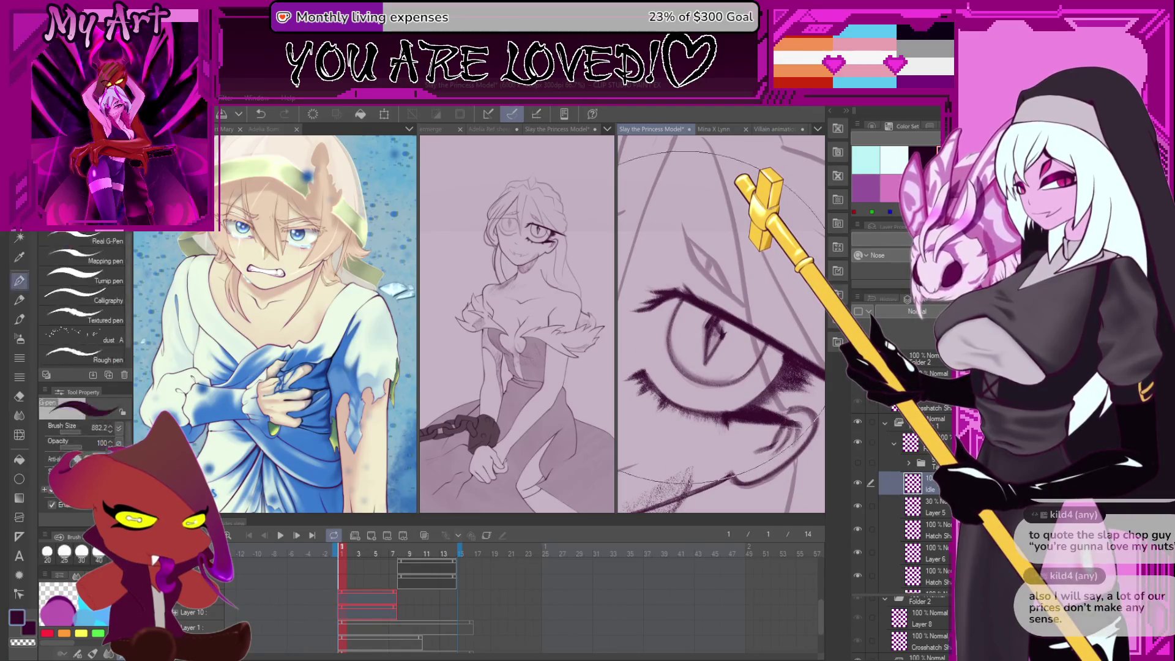
pyautogui.press('-')
pyautogui.press('-')
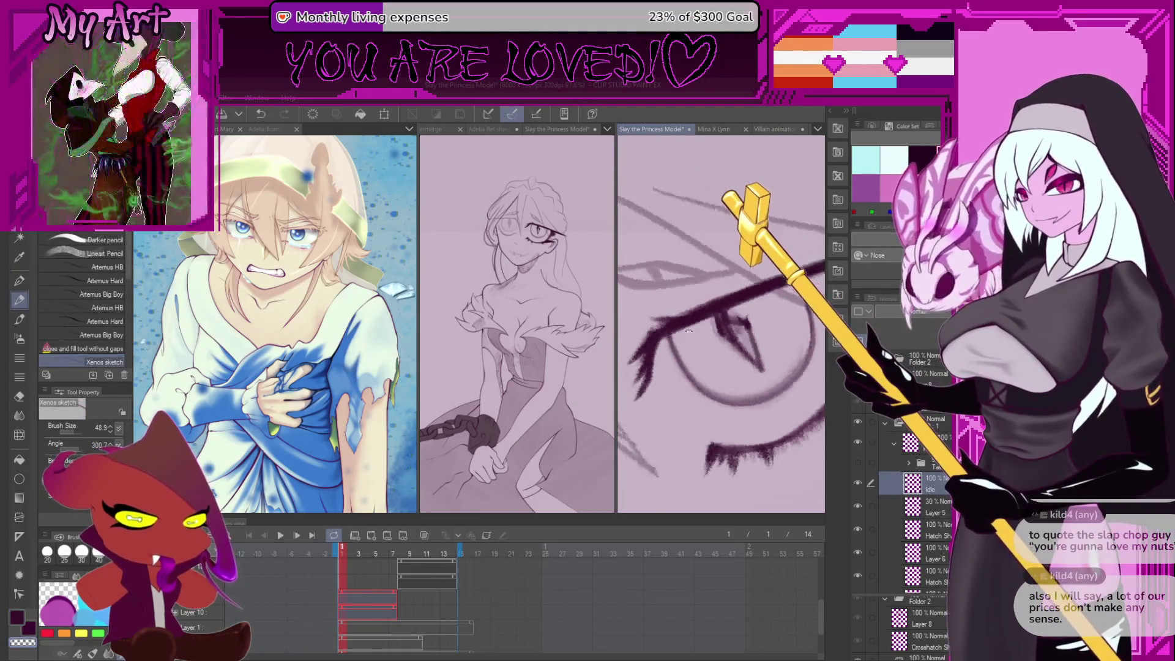
pyautogui.scroll(1, 690, 311)
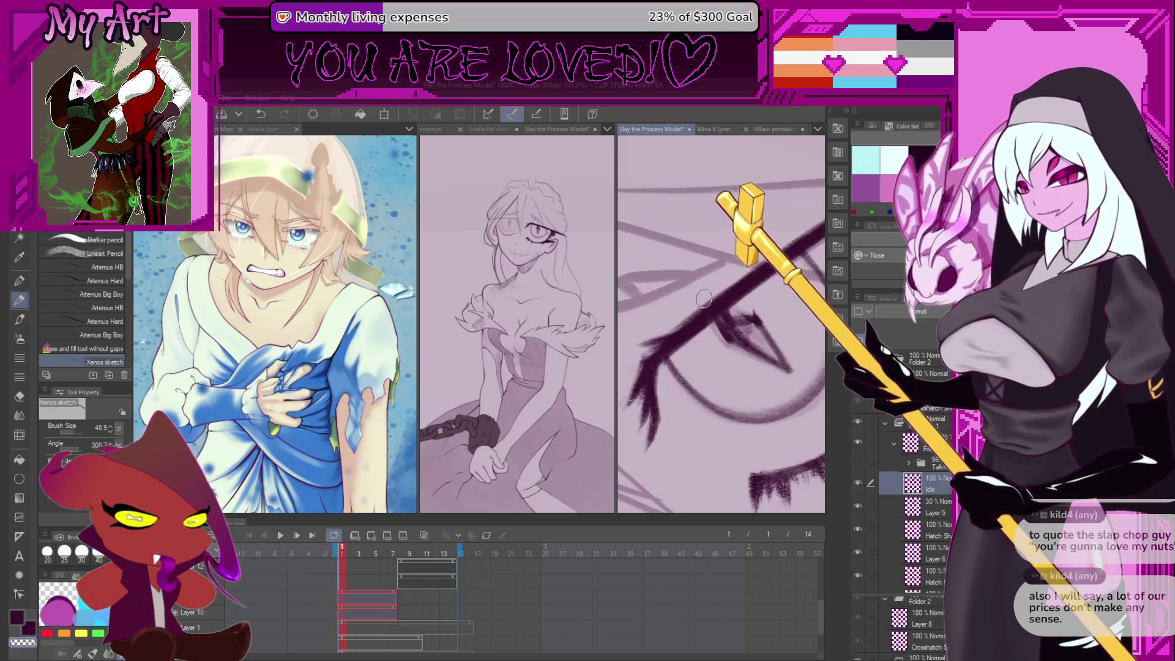
pyautogui.scroll(2, 696, 318)
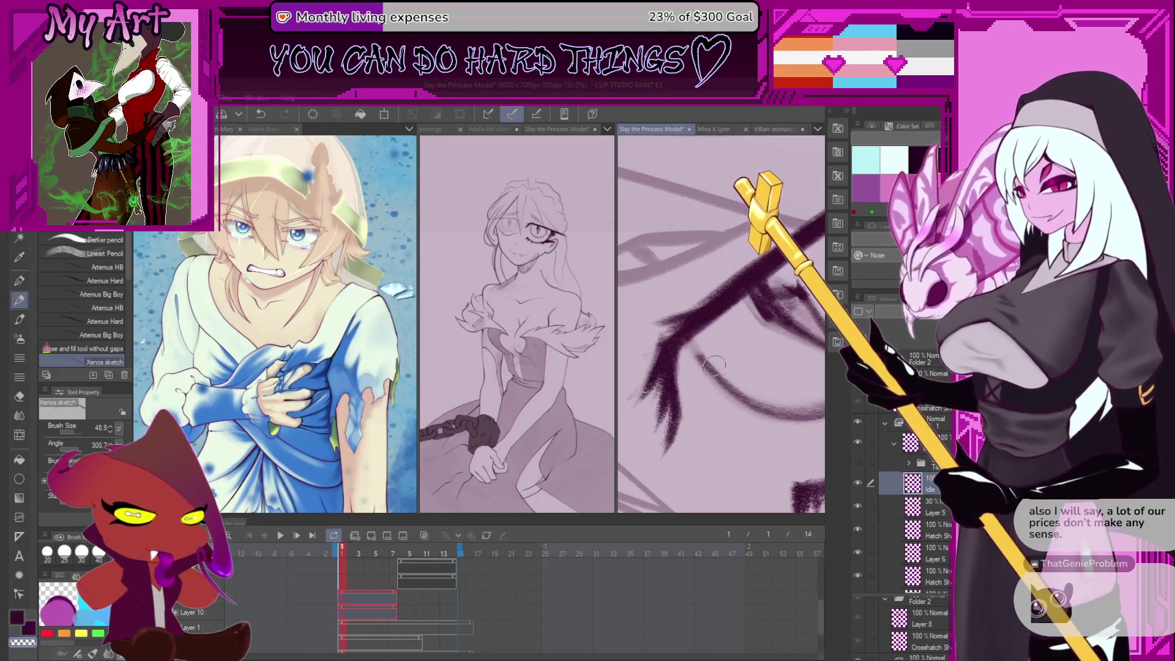
pyautogui.scroll(3, 711, 364)
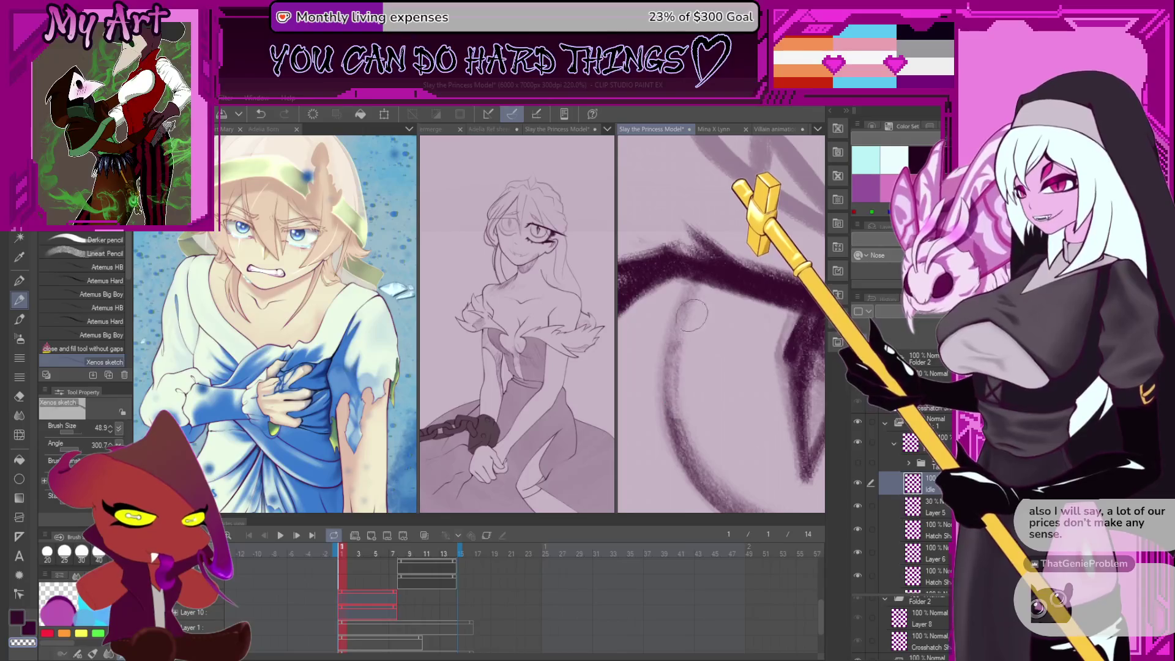
pyautogui.moveTo(678, 370); pyautogui.dragTo(684, 465)
pyautogui.hotkey('ctrl', 'z')
pyautogui.moveTo(668, 346); pyautogui.dragTo(720, 285)
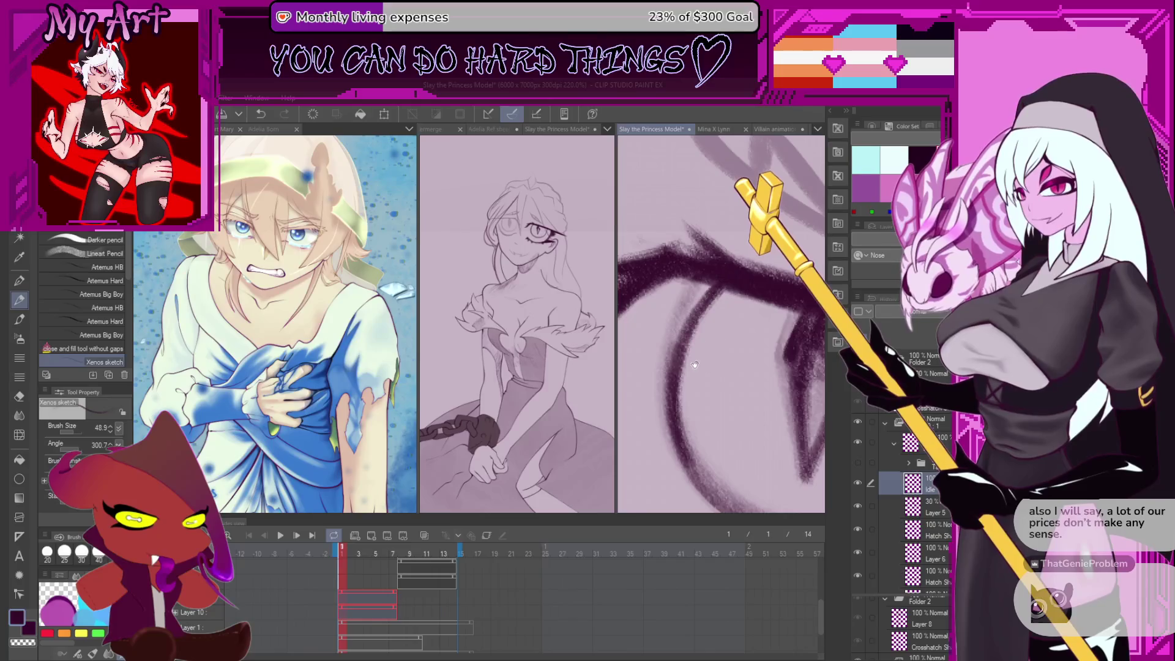
pyautogui.scroll(-5, 695, 365)
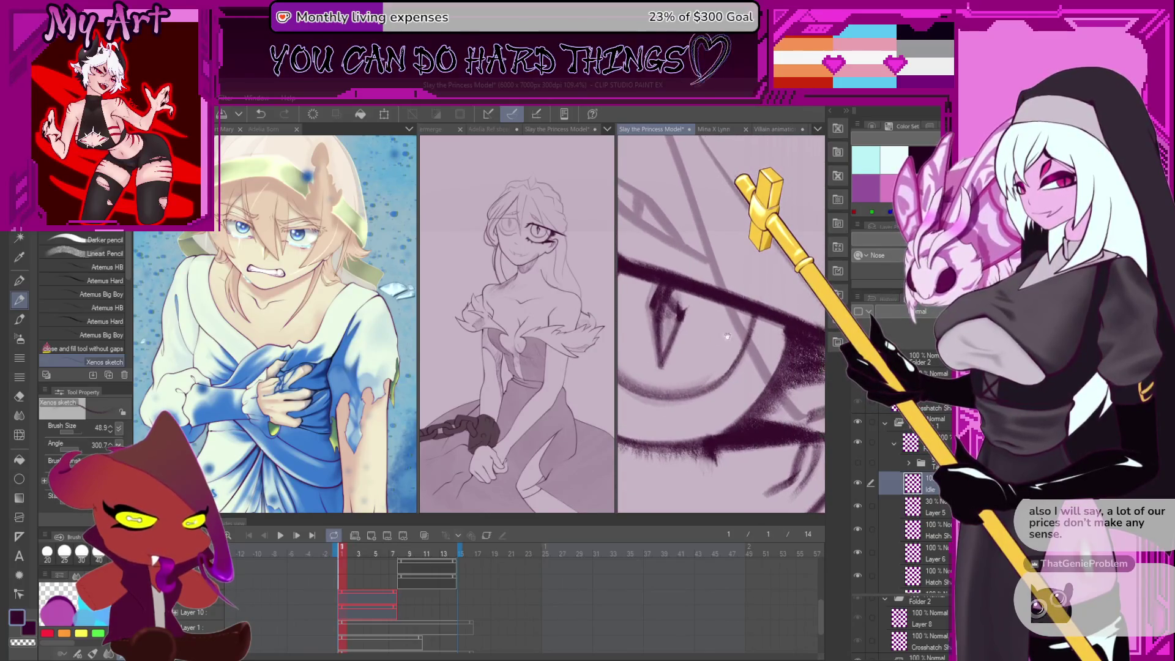
pyautogui.scroll(3, 726, 336)
# Redraw the lower lid curve toward the upper right, undoing trial and stray strokes
pyautogui.moveTo(722, 415)
pyautogui.mouseDown()
pyautogui.moveTo(780, 306)
pyautogui.moveTo(772, 258)
pyautogui.mouseUp()
pyautogui.hotkey('ctrl', 'z')
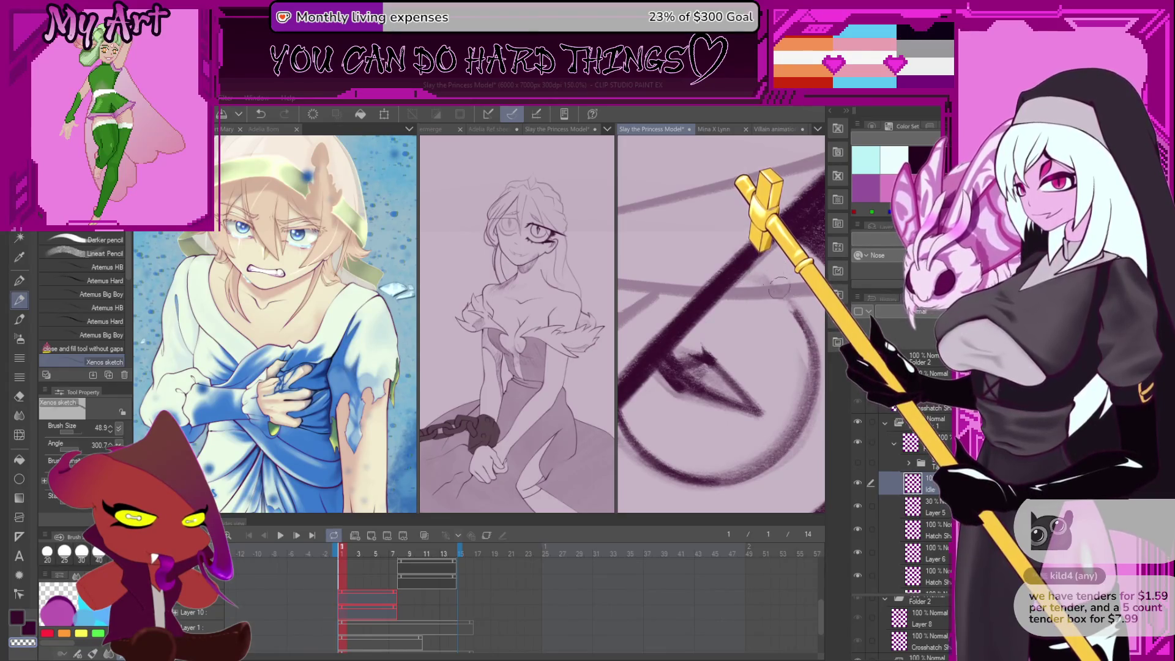
pyautogui.moveTo(778, 288)
pyautogui.mouseDown()
pyautogui.moveTo(710, 389)
pyautogui.moveTo(770, 341)
pyautogui.mouseUp()
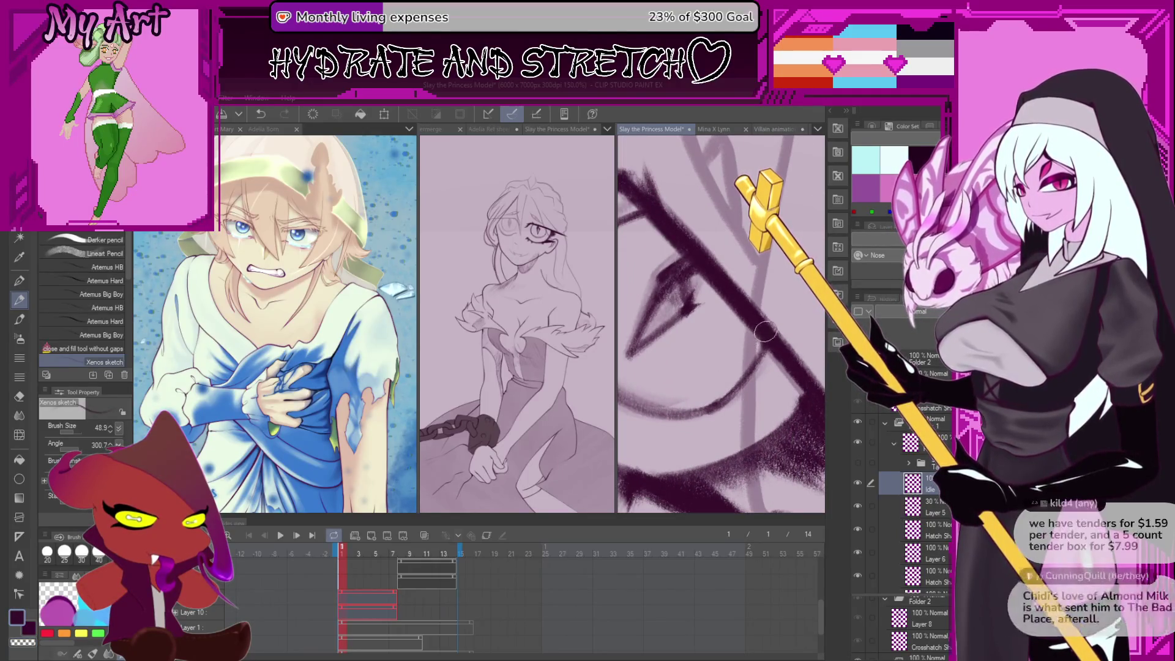
pyautogui.hotkey('ctrl', 'z')
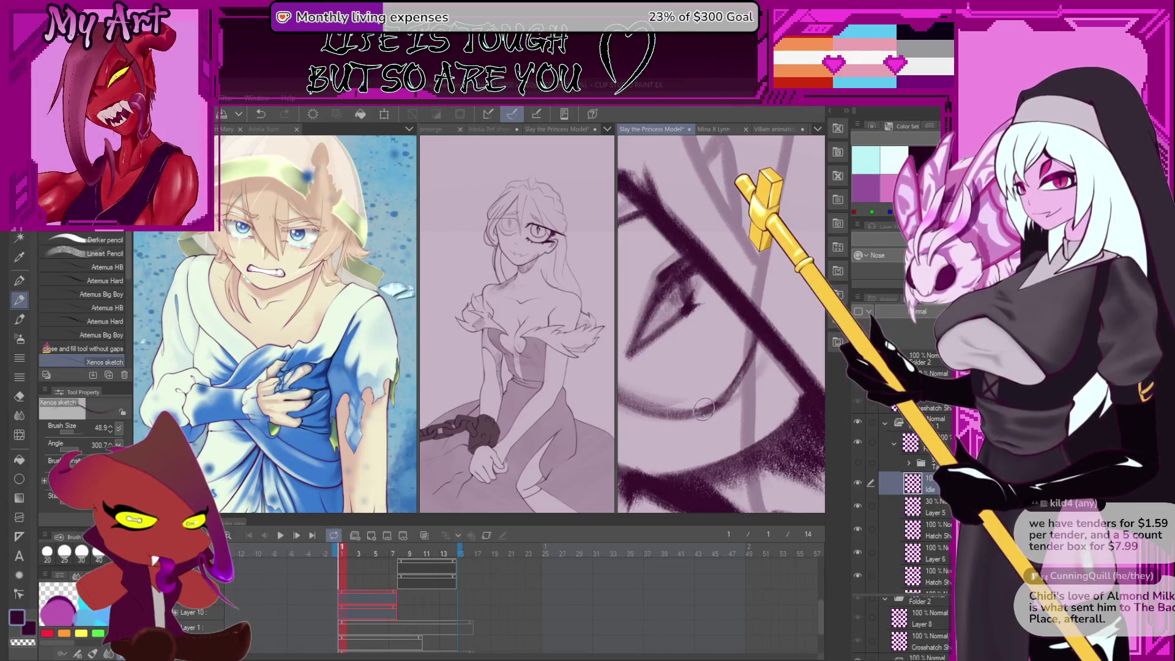
pyautogui.moveTo(760, 326)
pyautogui.mouseDown()
pyautogui.moveTo(682, 416)
pyautogui.moveTo(741, 380)
pyautogui.moveTo(764, 334)
pyautogui.mouseUp()
pyautogui.hotkey('ctrl', 'z')
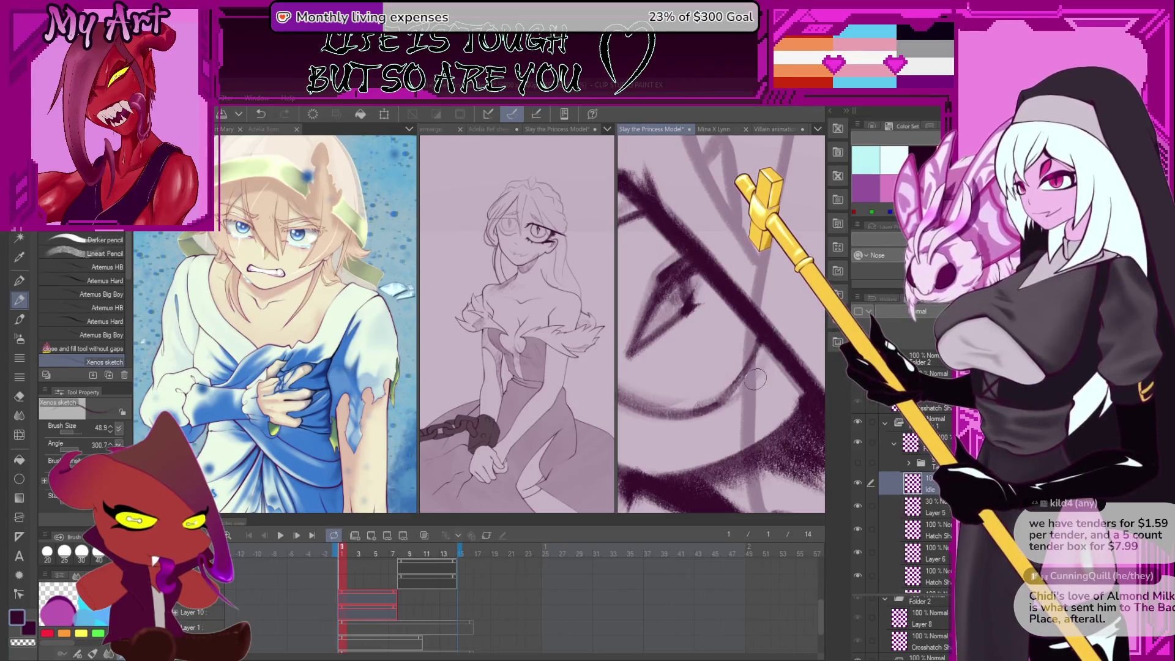
pyautogui.scroll(-3, 753, 339)
pyautogui.scroll(-3, 748, 341)
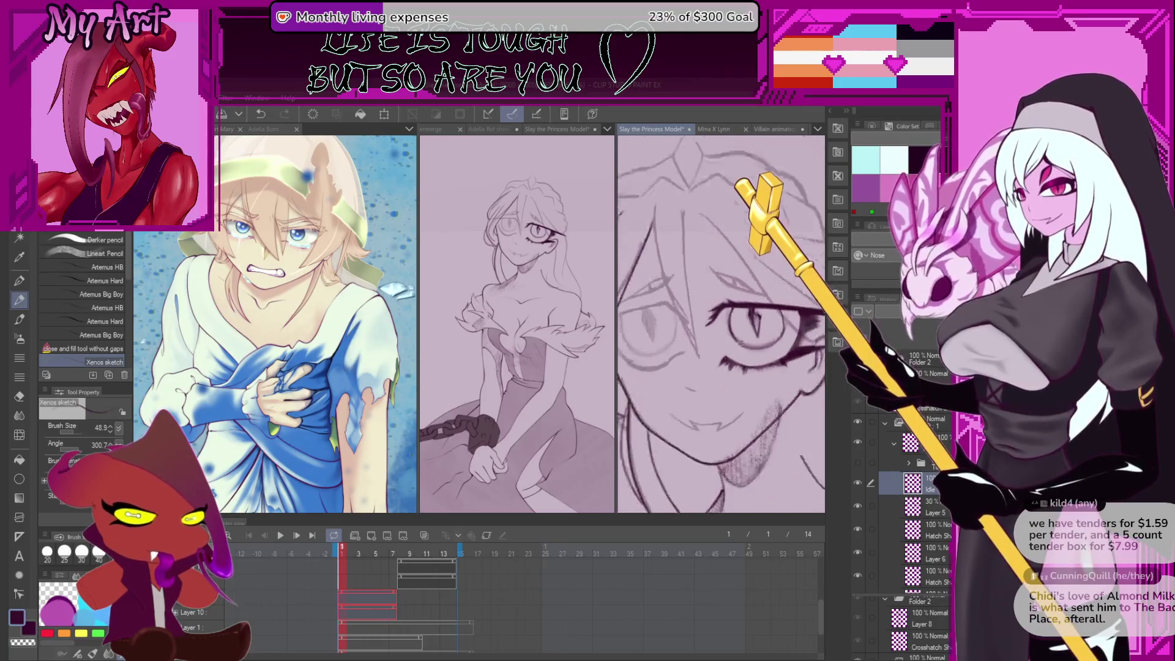
# Show the hidden antennae and face sketch, then try a dark face line and undo it
pyautogui.scroll(2, 744, 360)
pyautogui.scroll(-2, 744, 360)
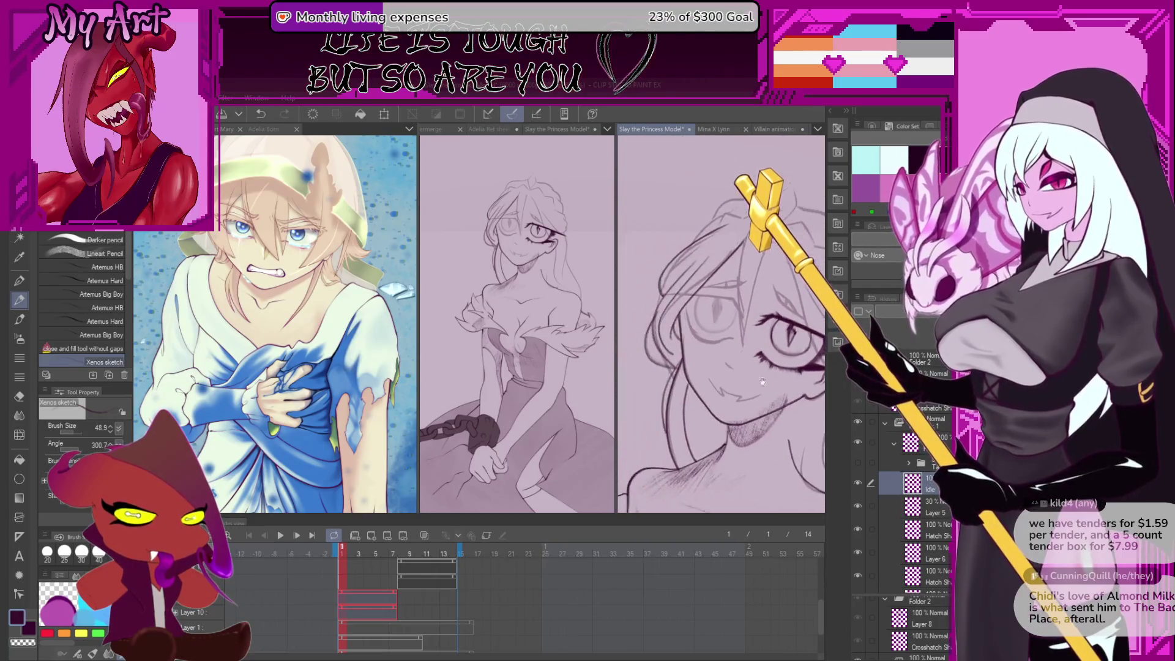
pyautogui.moveTo(689, 339); pyautogui.dragTo(739, 394)
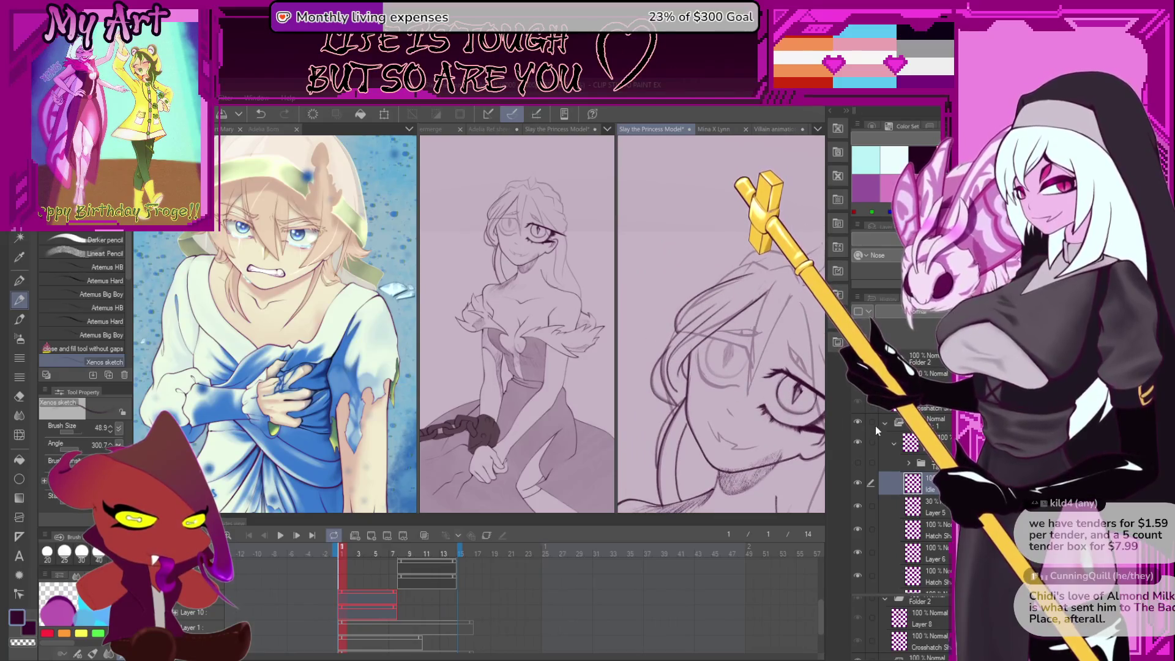
pyautogui.click(858, 464)
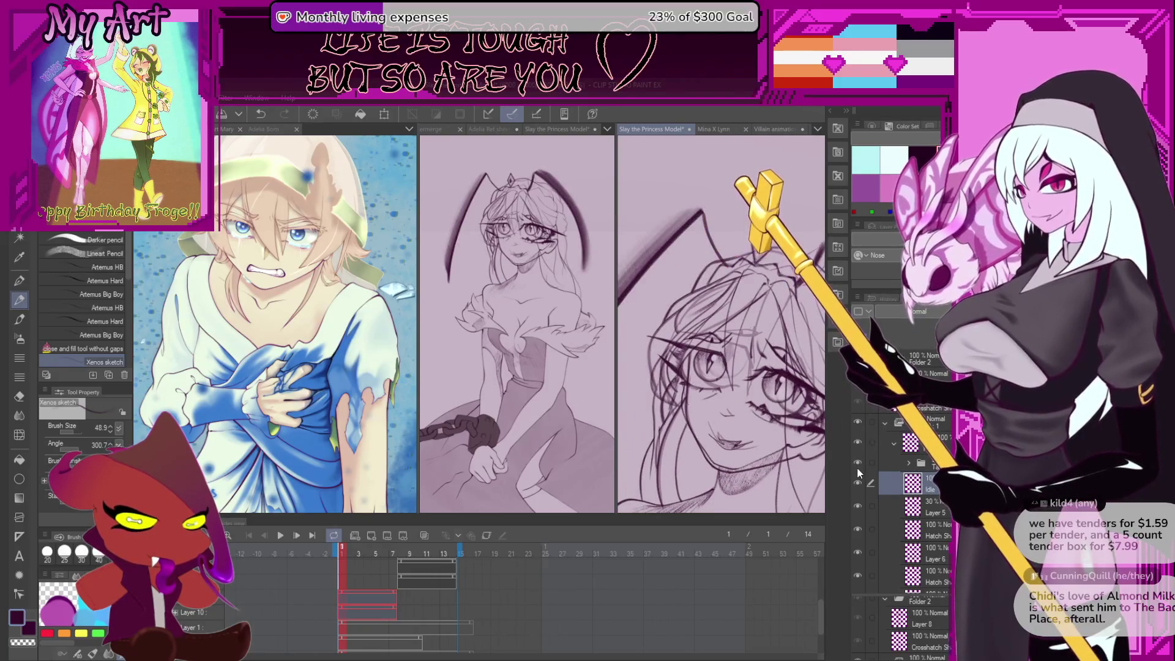
pyautogui.scroll(5, 727, 358)
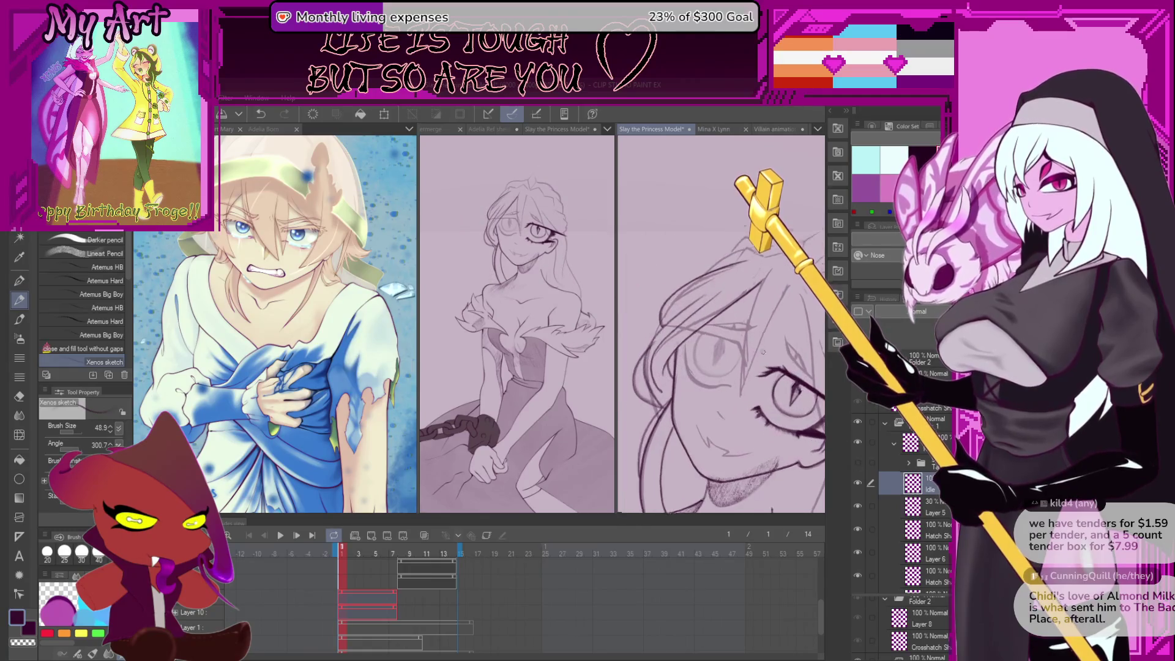
pyautogui.scroll(6, 738, 386)
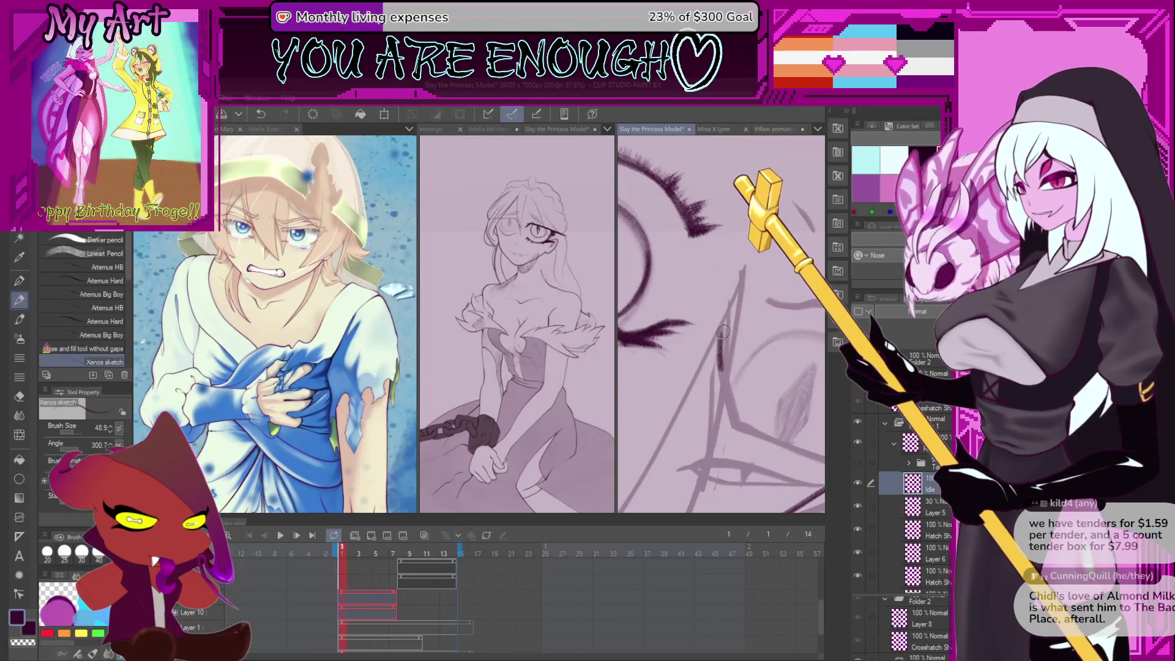
pyautogui.moveTo(723, 331); pyautogui.dragTo(728, 401)
pyautogui.hotkey('ctrl', 'z')
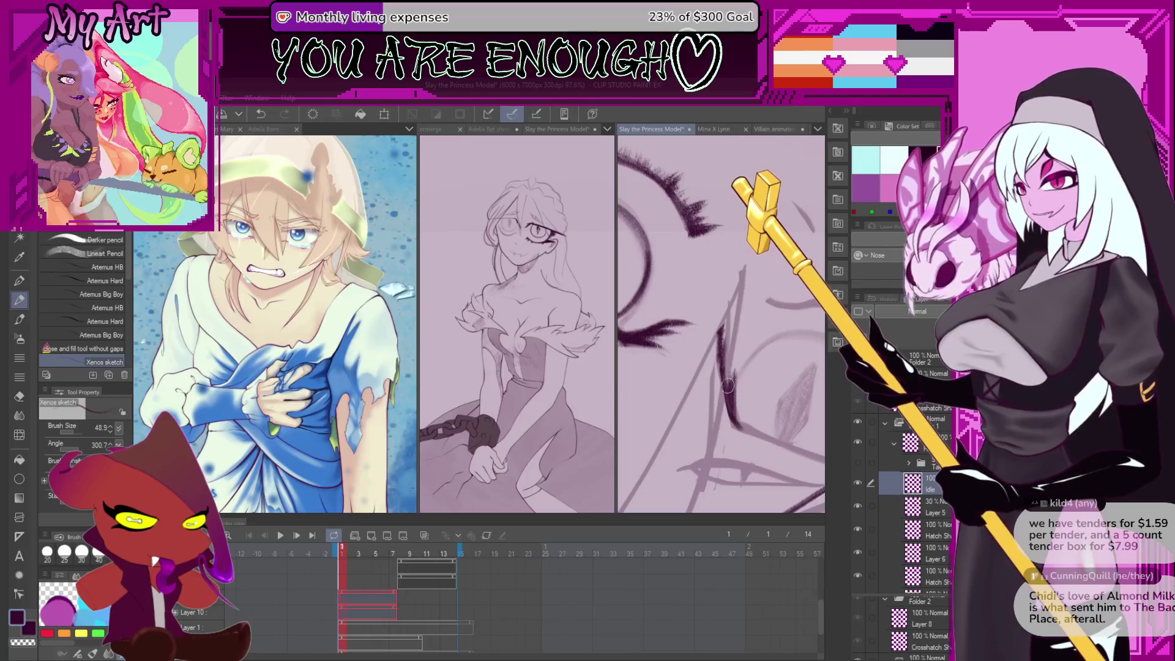
# Try an eyelid stroke on the other eye inside the round lens, undoing to retry
pyautogui.moveTo(726, 362); pyautogui.dragTo(722, 350)
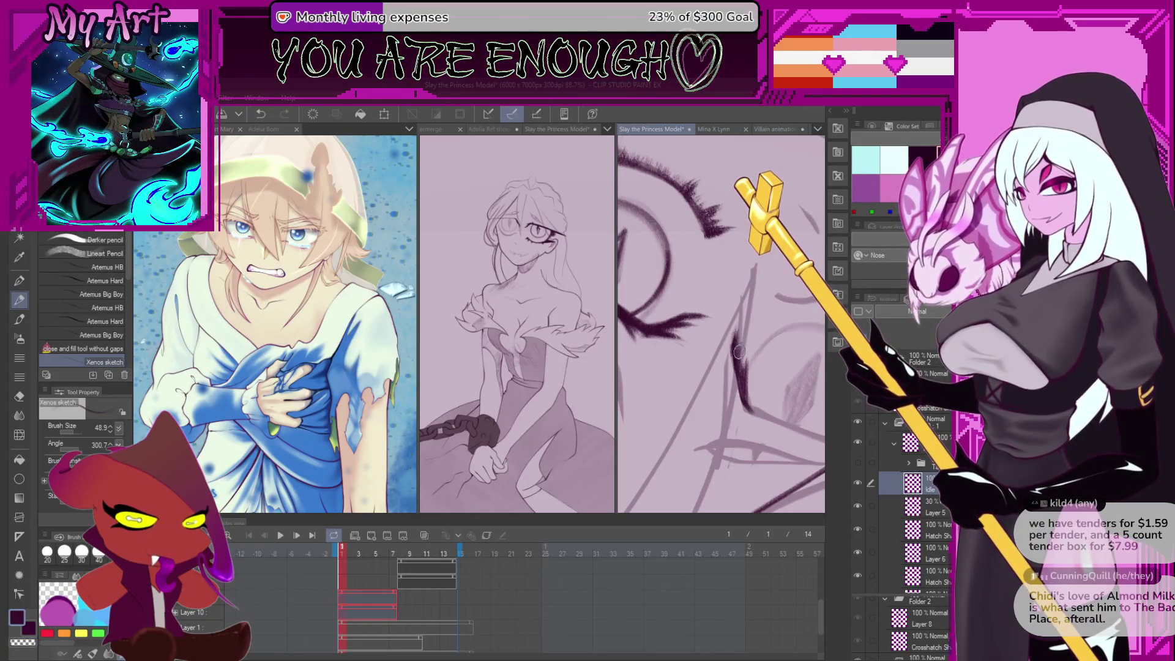
pyautogui.scroll(-4, 725, 358)
pyautogui.scroll(4, 717, 367)
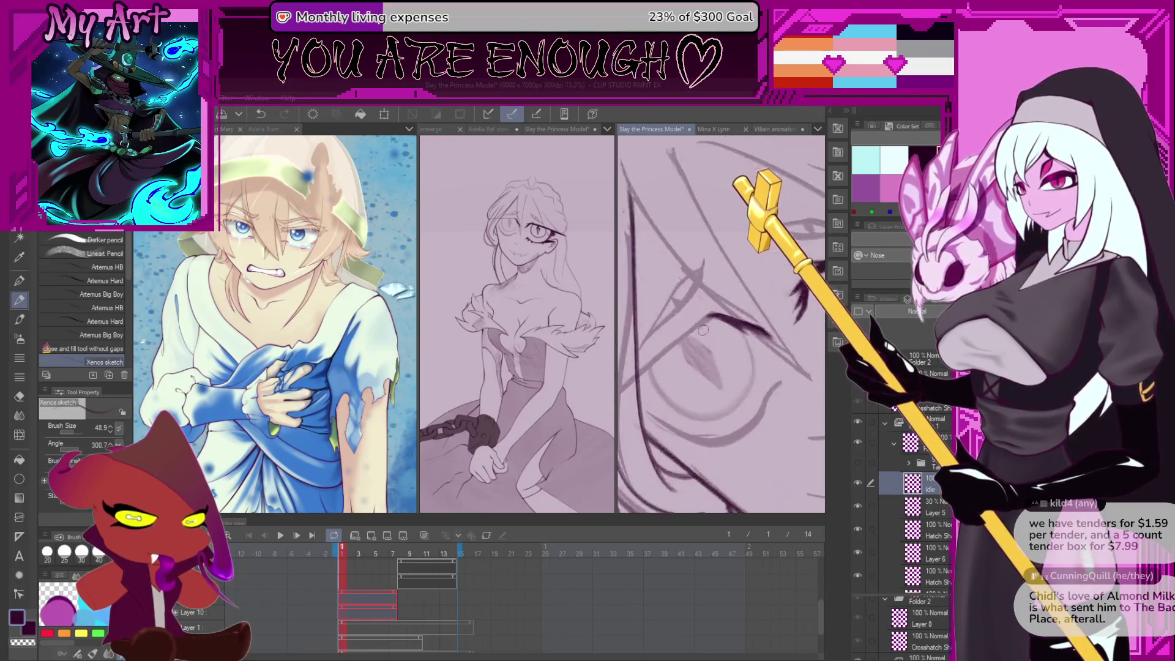
pyautogui.hotkey('ctrl', 'z')
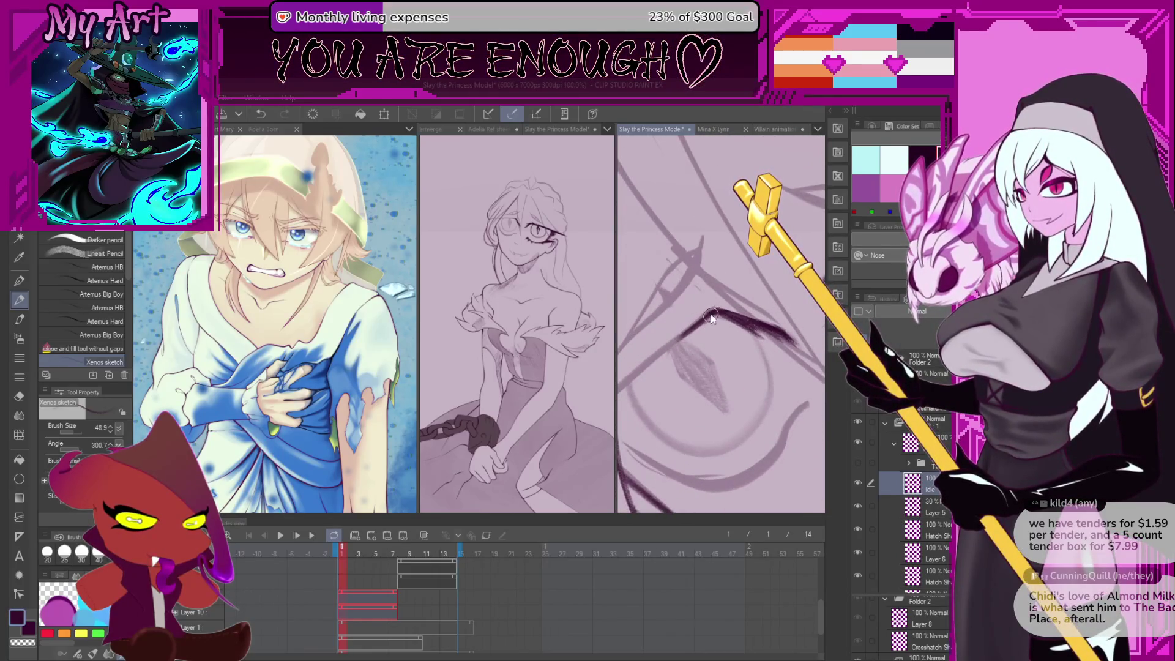
pyautogui.hotkey('ctrl', 'z')
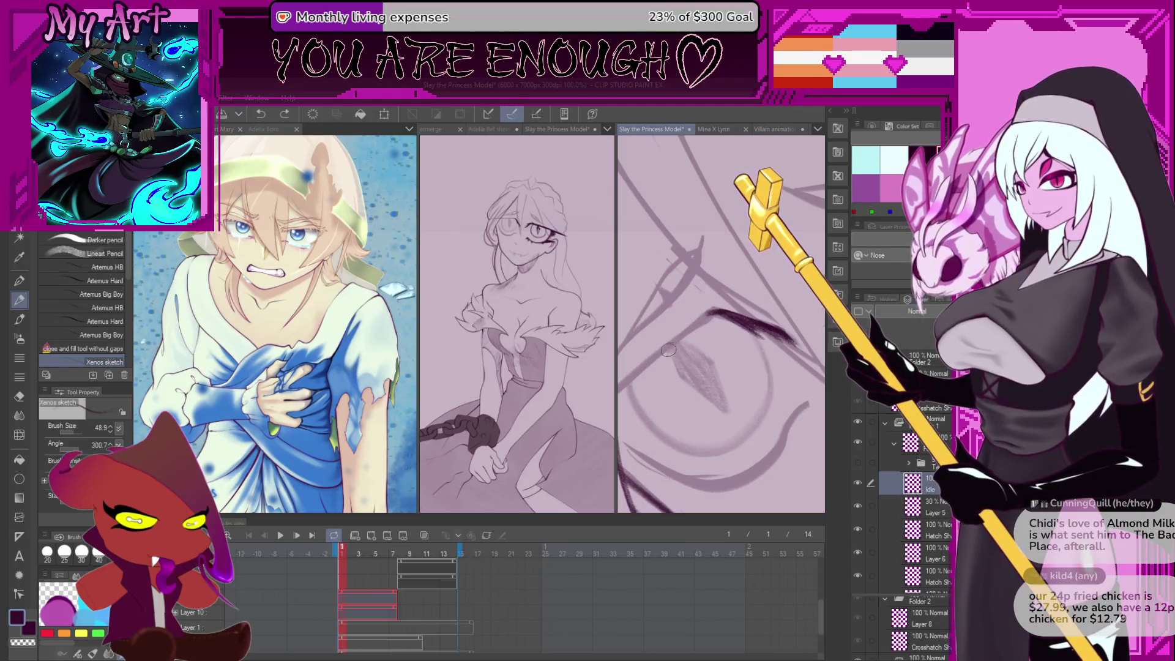
pyautogui.hotkey('ctrl', 'z')
pyautogui.moveTo(635, 376); pyautogui.dragTo(679, 339)
pyautogui.hotkey('ctrl', 'z')
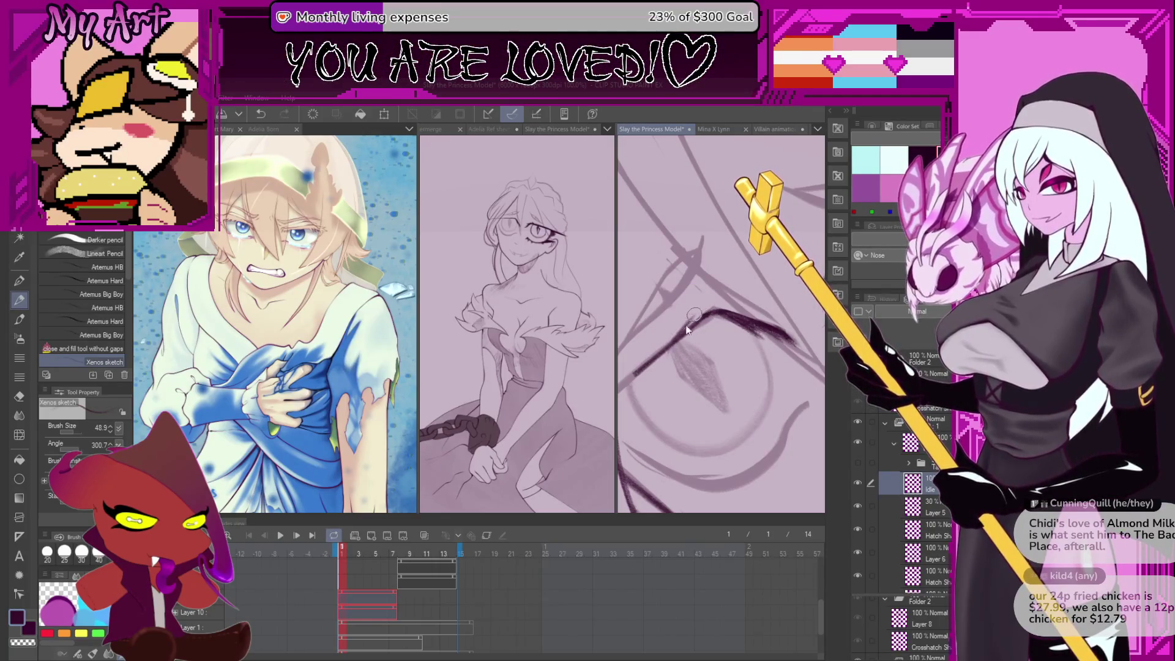
pyautogui.scroll(-2, 671, 343)
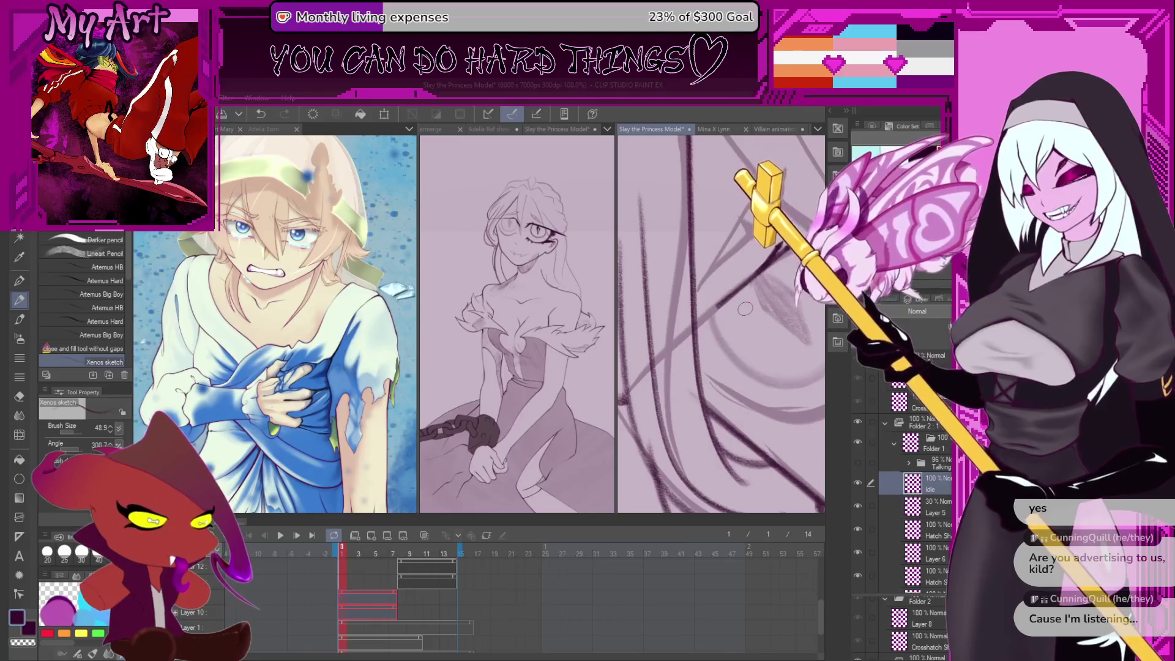
# Set the inking brush size to 36.3 in Tool Property
pyautogui.moveTo(801, 367); pyautogui.dragTo(718, 331)
pyautogui.scroll(-1, 718, 331)
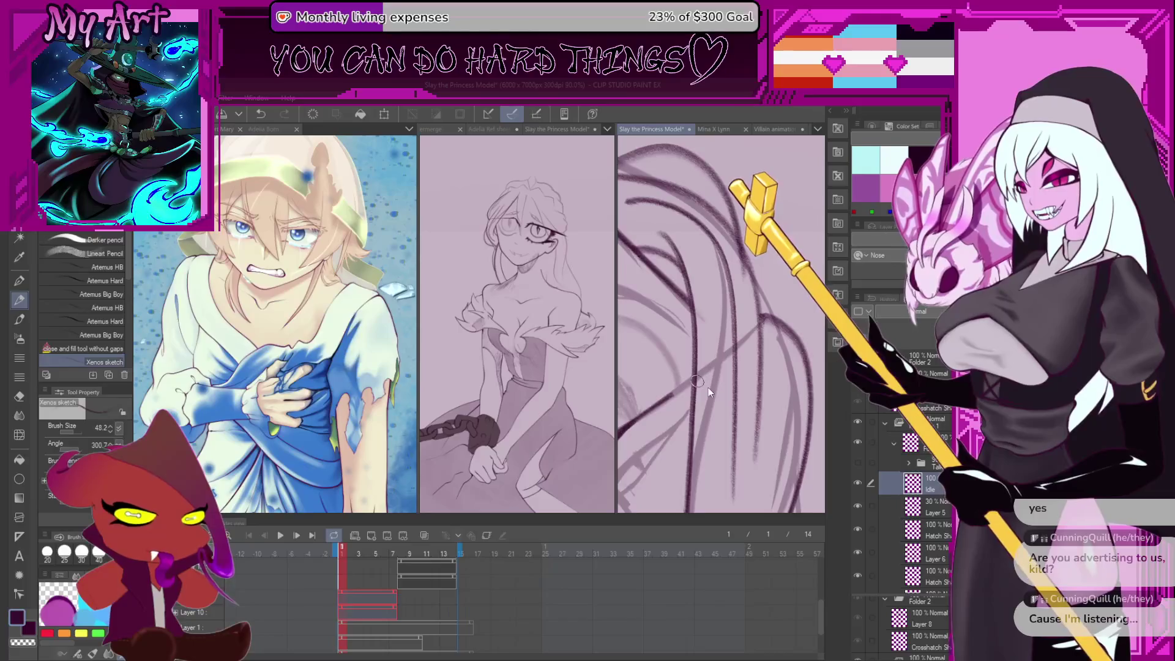
pyautogui.scroll(-1, 717, 394)
pyautogui.moveTo(717, 409)
pyautogui.mouseDown()
pyautogui.moveTo(701, 401)
pyautogui.moveTo(734, 367)
pyautogui.mouseUp()
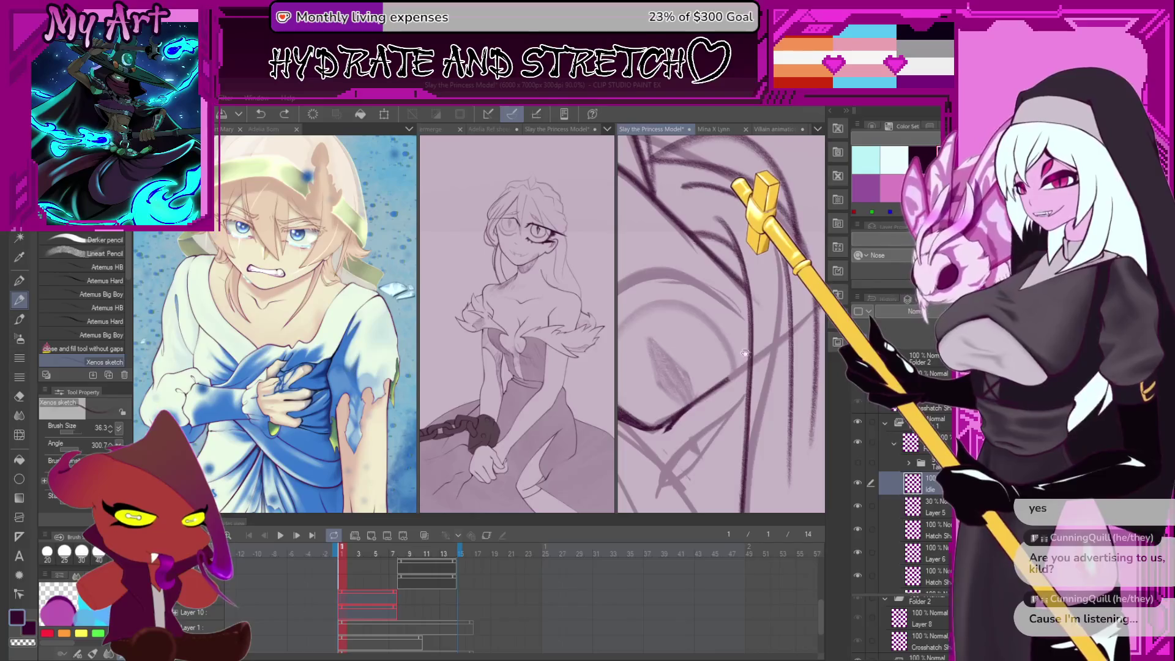
pyautogui.moveTo(765, 318); pyautogui.dragTo(738, 344)
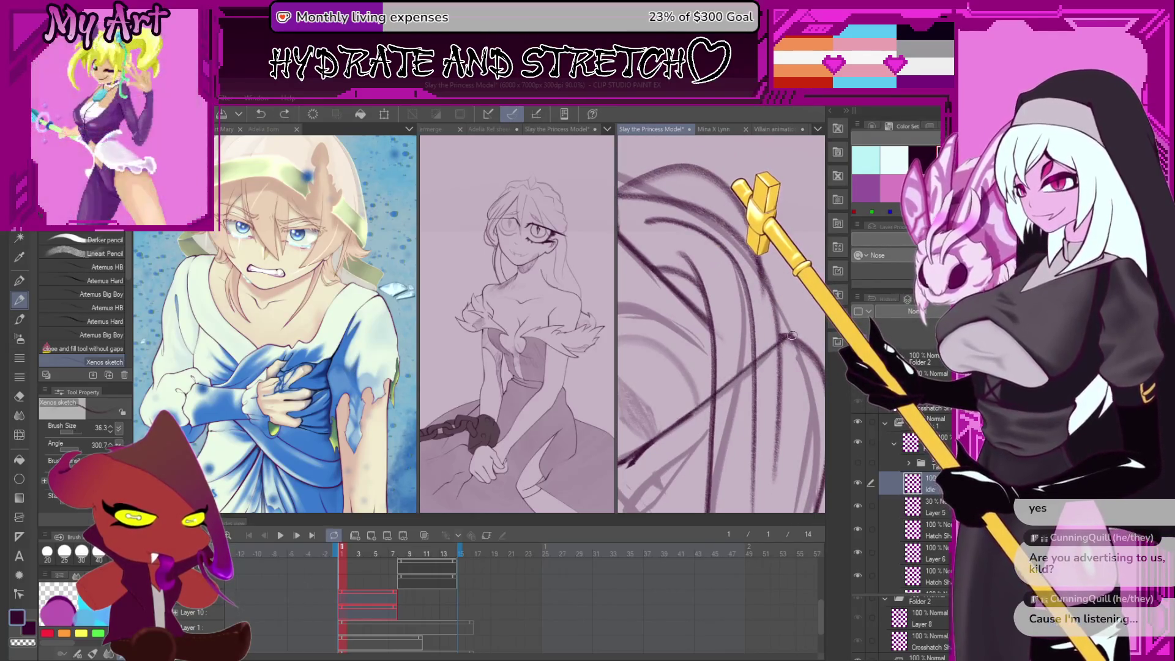
# Toggle the sketch layer, then undo to hide the antennae and face sketch again
pyautogui.click(857, 463)
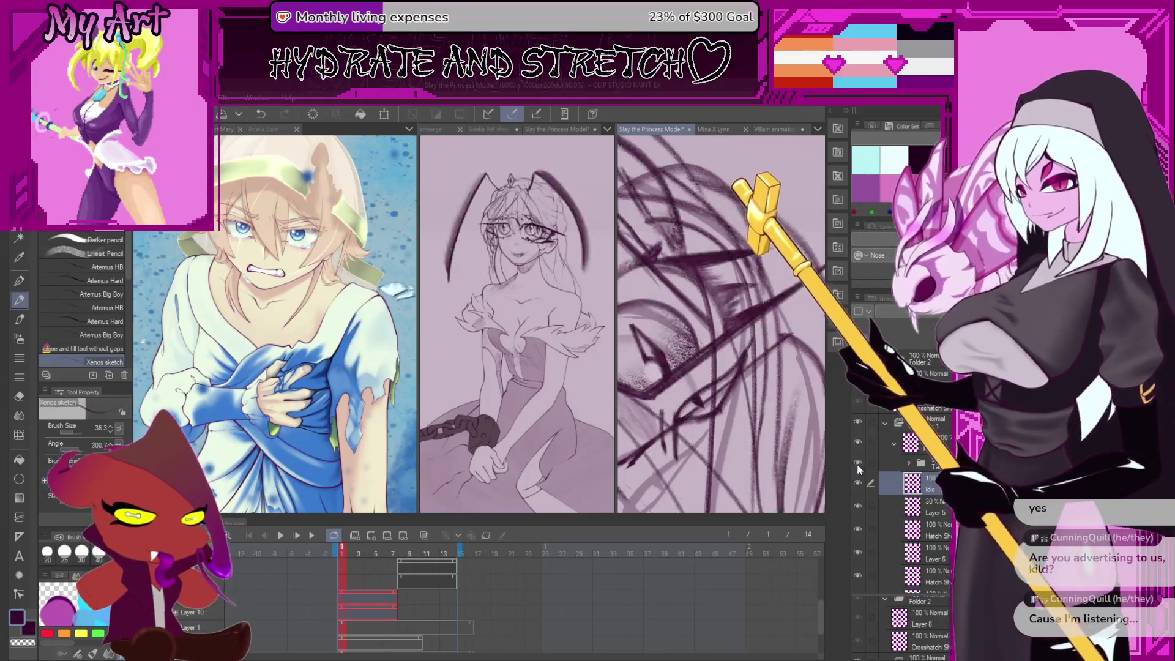
pyautogui.scroll(-5, 722, 440)
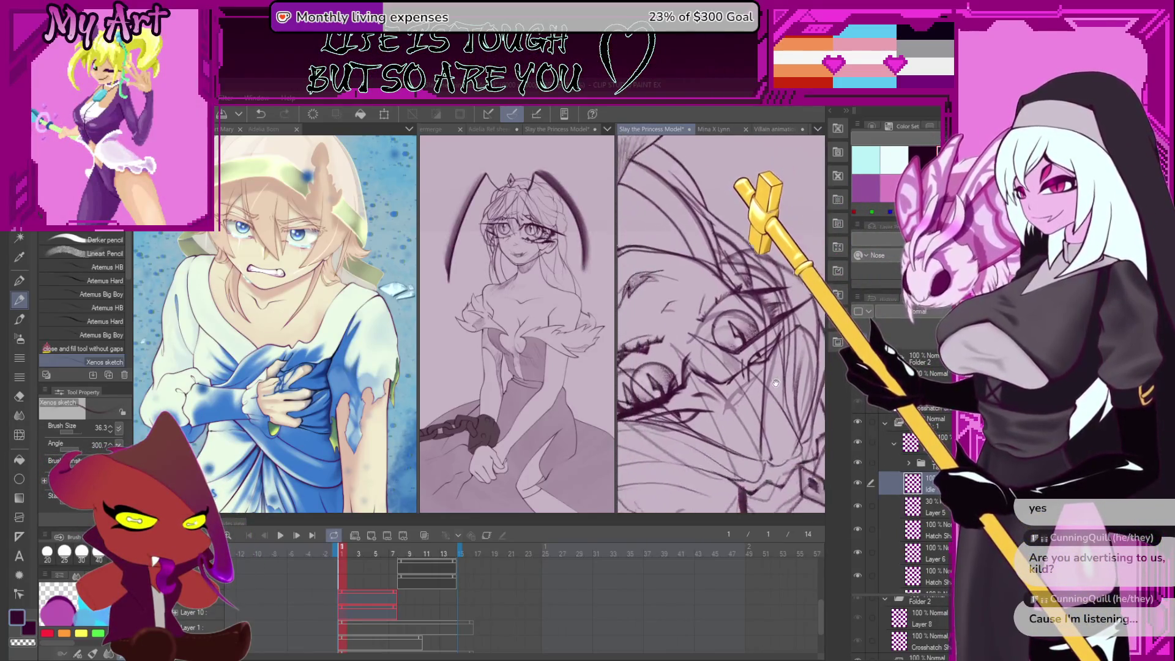
pyautogui.scroll(1, 764, 362)
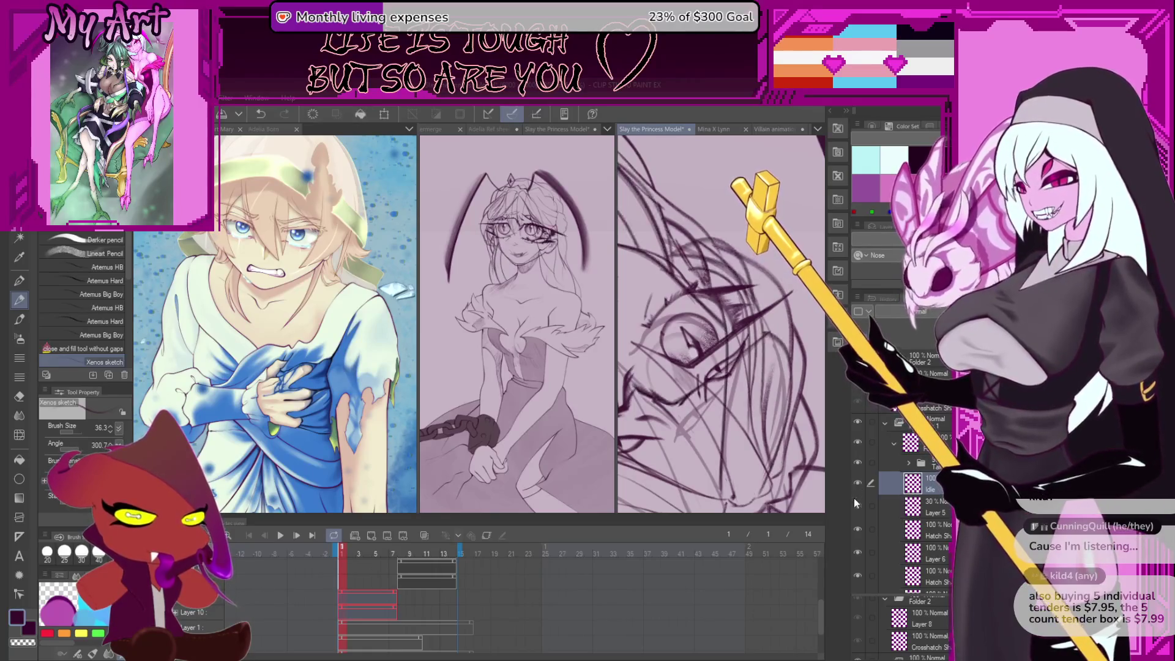
pyautogui.hotkey('ctrl', 'z')
pyautogui.hotkey('ctrl', 'z')
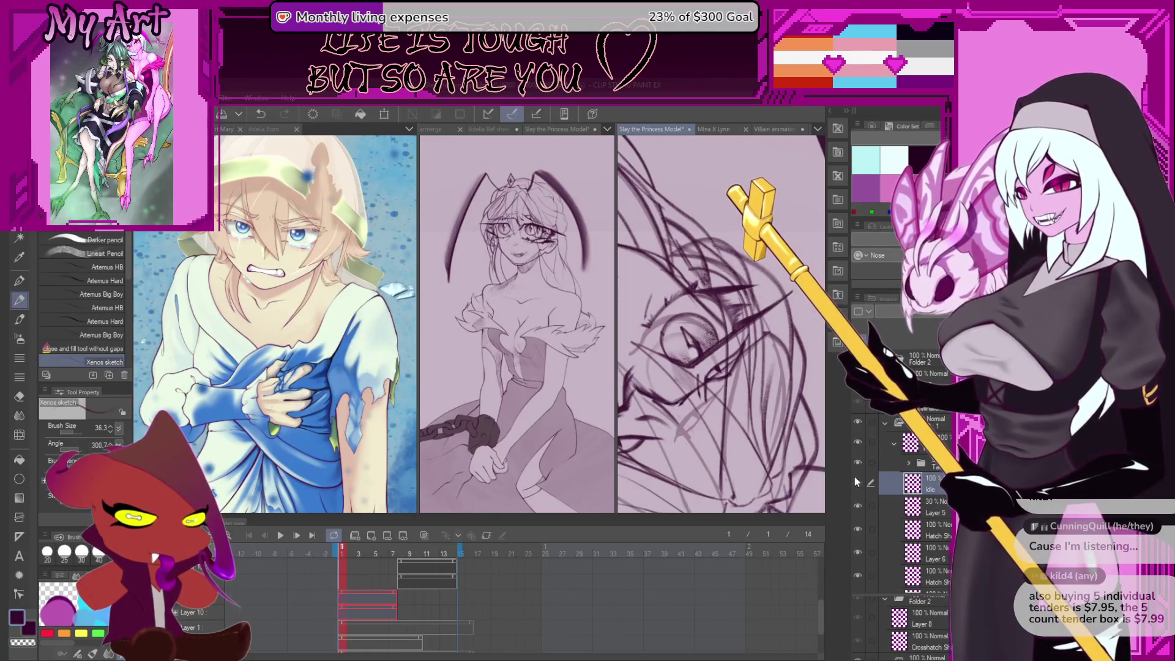
pyautogui.moveTo(712, 436)
pyautogui.mouseDown()
pyautogui.moveTo(726, 416)
pyautogui.moveTo(785, 417)
pyautogui.mouseUp()
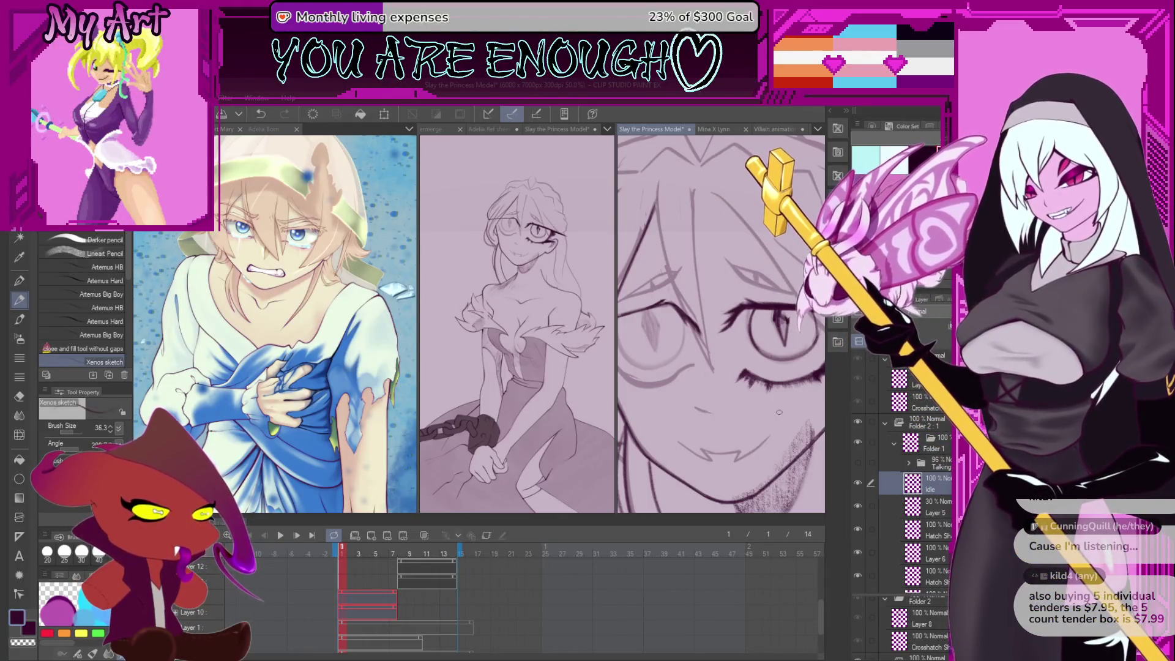
# Ink a short eyelid line and retry the curved line down the eye's left side
pyautogui.scroll(5, 722, 337)
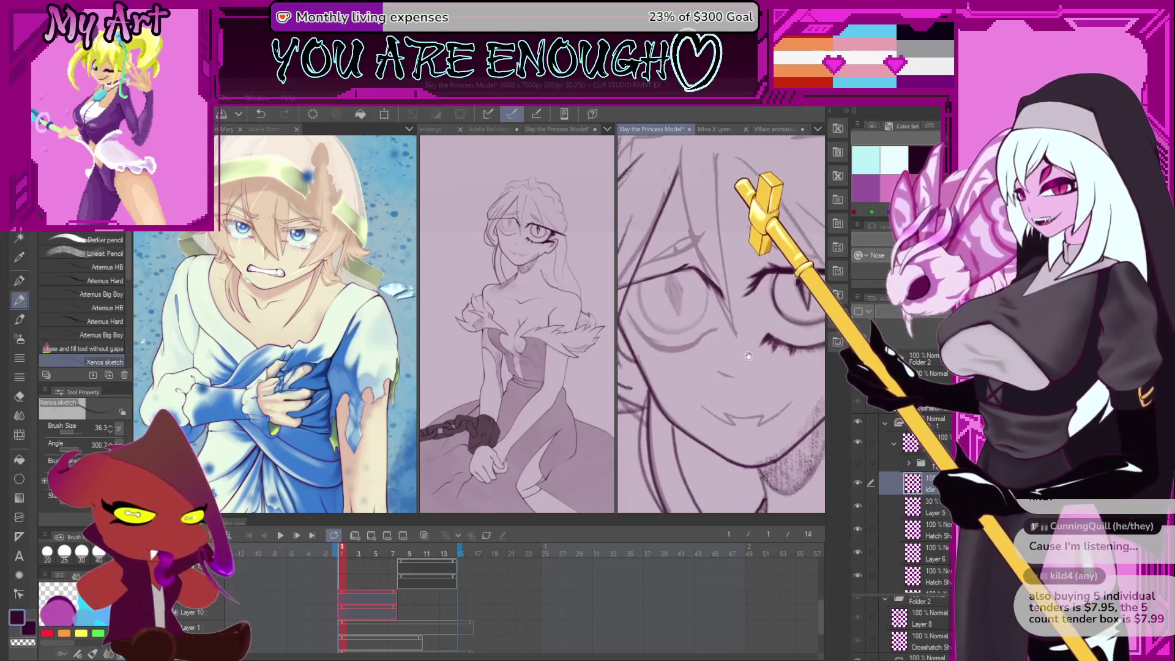
pyautogui.scroll(1, 696, 254)
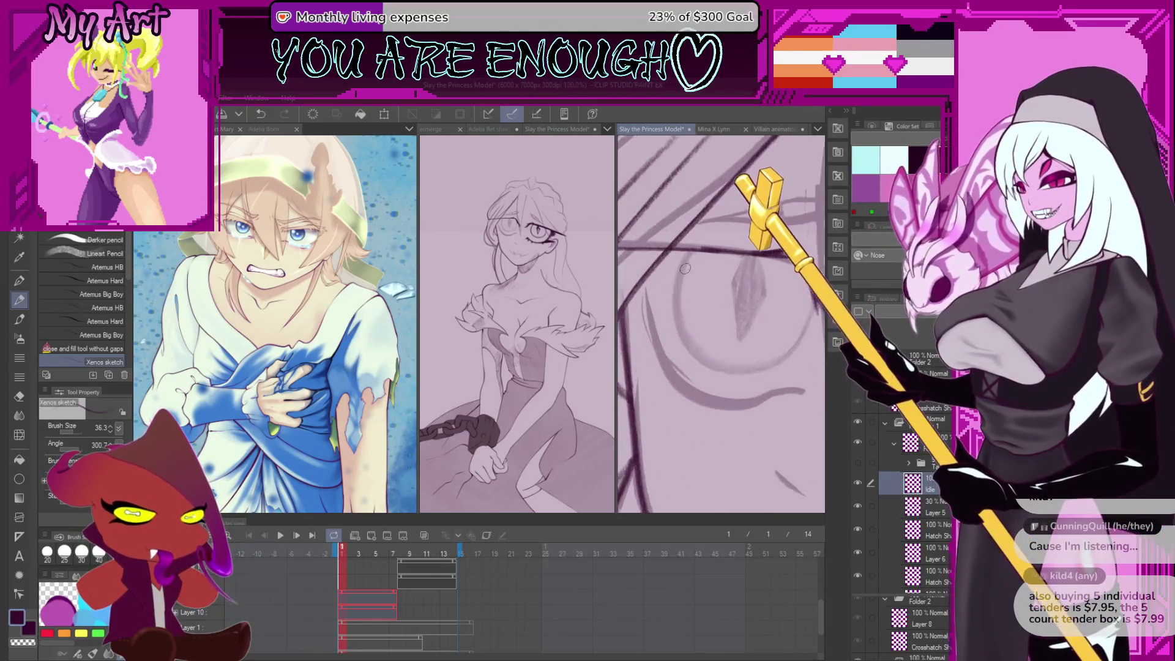
pyautogui.moveTo(695, 253); pyautogui.dragTo(684, 276)
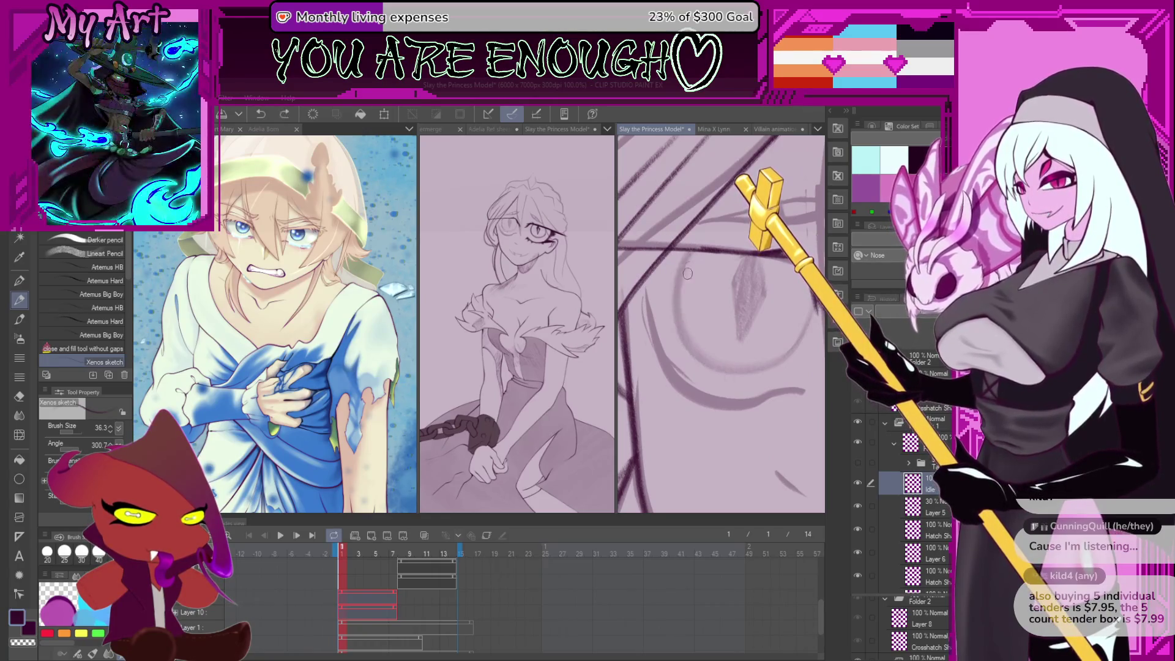
pyautogui.moveTo(695, 254)
pyautogui.mouseDown()
pyautogui.moveTo(677, 330)
pyautogui.moveTo(750, 367)
pyautogui.mouseUp()
pyautogui.hotkey('ctrl', 'z')
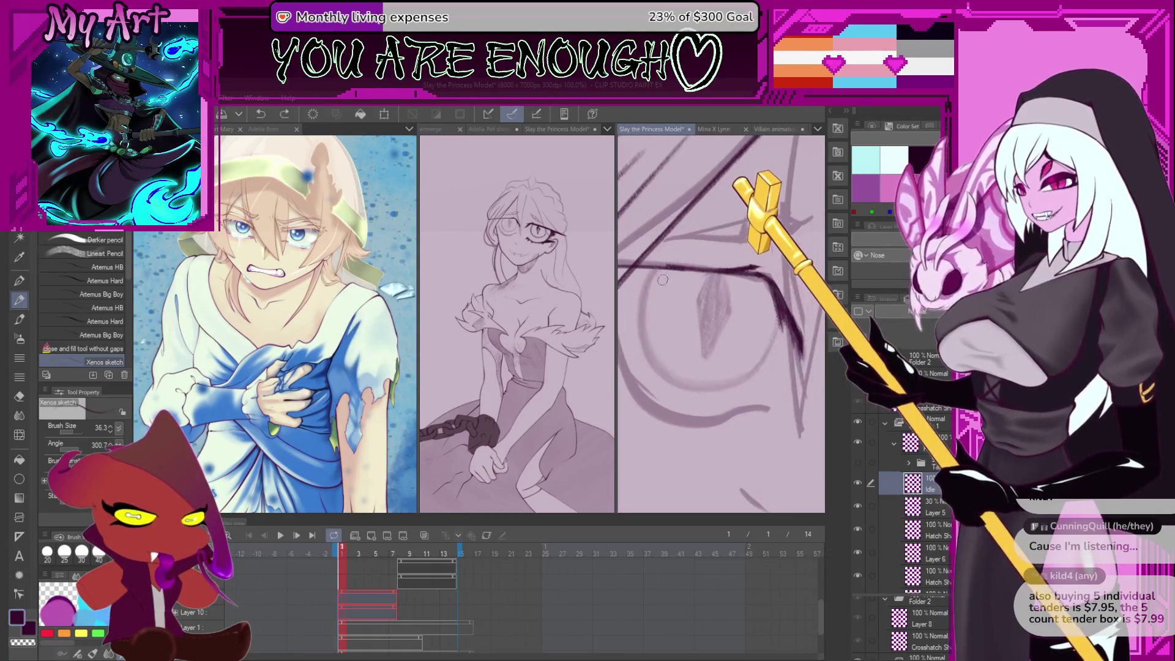
pyautogui.moveTo(660, 263)
pyautogui.mouseDown()
pyautogui.moveTo(643, 288)
pyautogui.moveTo(647, 335)
pyautogui.moveTo(673, 375)
pyautogui.mouseUp()
pyautogui.hotkey('ctrl', 'z')
pyautogui.moveTo(642, 292)
pyautogui.mouseDown()
pyautogui.moveTo(664, 370)
pyautogui.moveTo(688, 379)
pyautogui.mouseUp()
pyautogui.hotkey('ctrl', 'z')
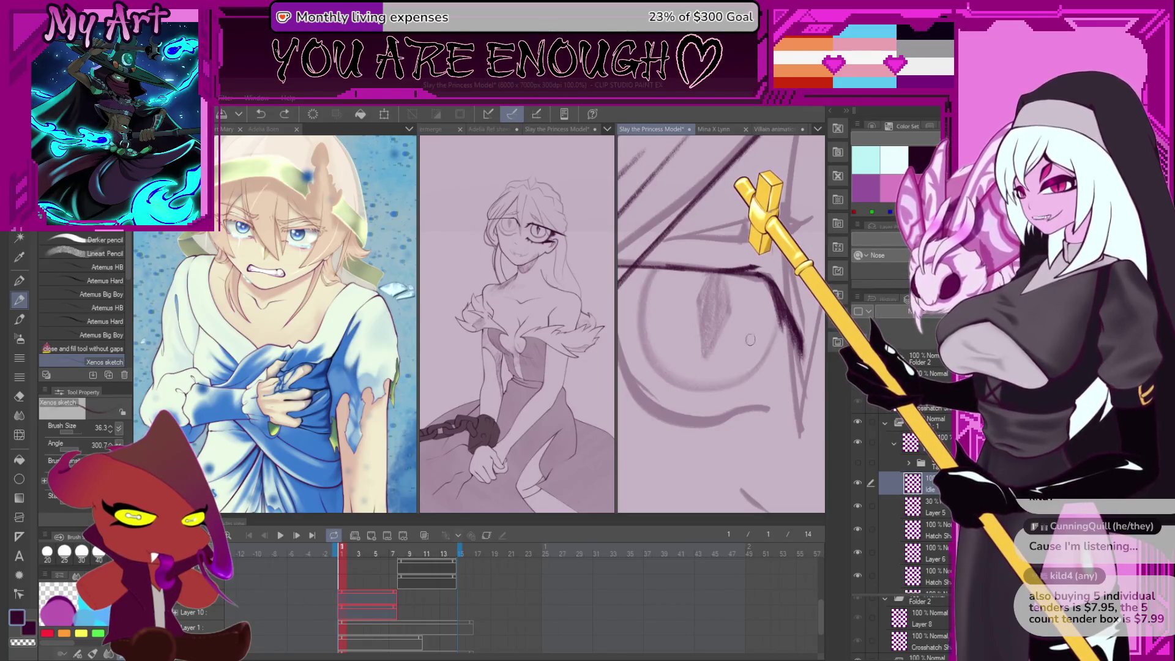
pyautogui.moveTo(651, 273)
pyautogui.mouseDown()
pyautogui.moveTo(639, 348)
pyautogui.moveTo(718, 386)
pyautogui.moveTo(772, 342)
pyautogui.moveTo(759, 319)
pyautogui.moveTo(744, 334)
pyautogui.mouseUp()
pyautogui.hotkey('ctrl', 'z')
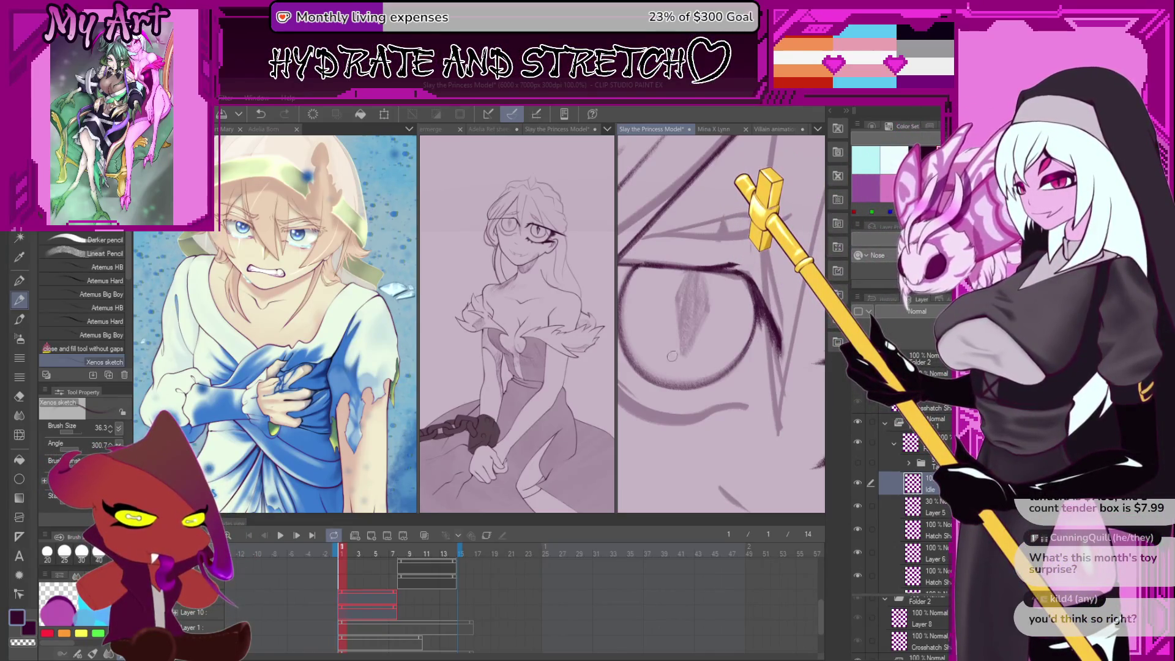
# Ink a long diagonal hair strand over the sketch and reinforce it
pyautogui.press('^')
pyautogui.press('^')
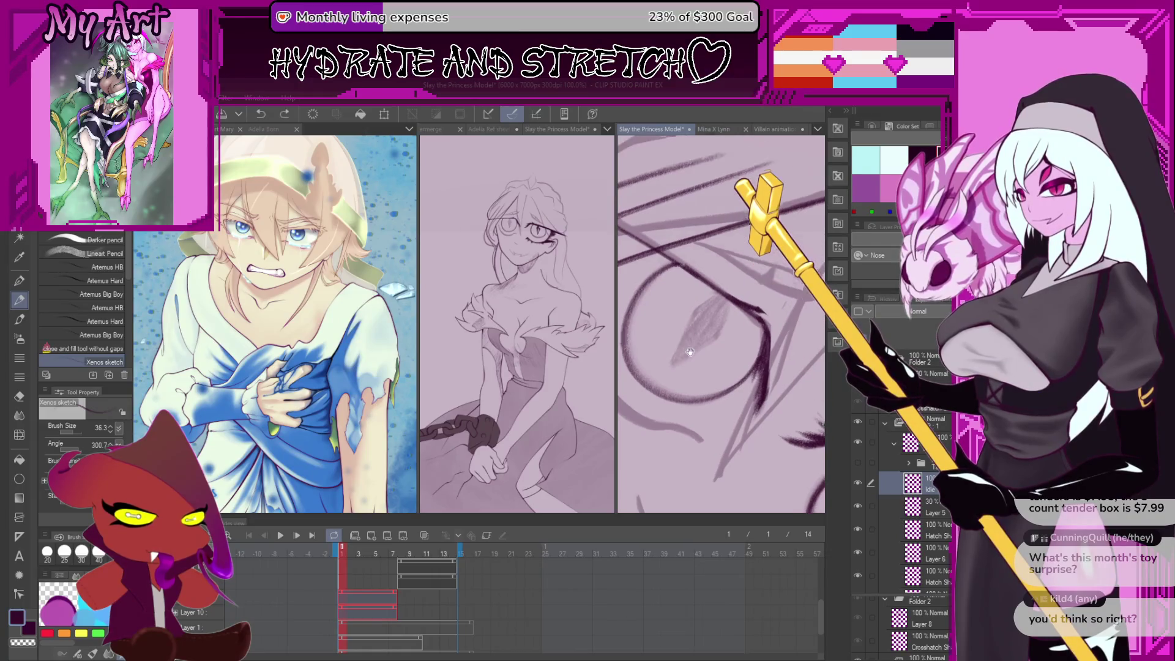
pyautogui.scroll(-5, 679, 339)
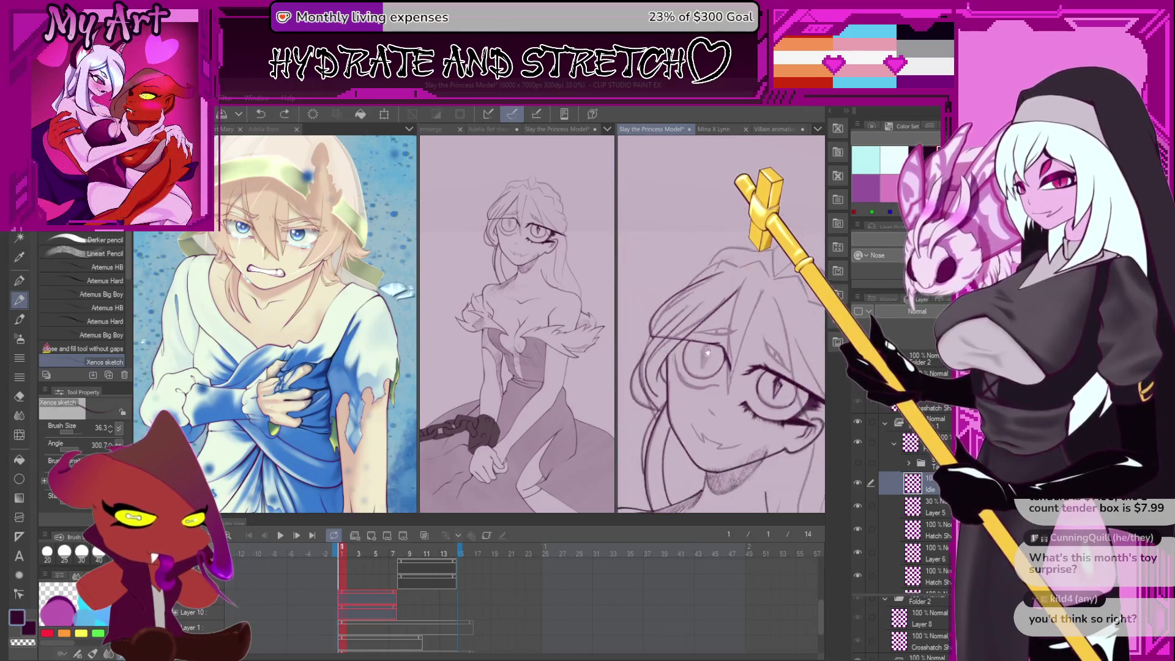
pyautogui.scroll(6, 707, 320)
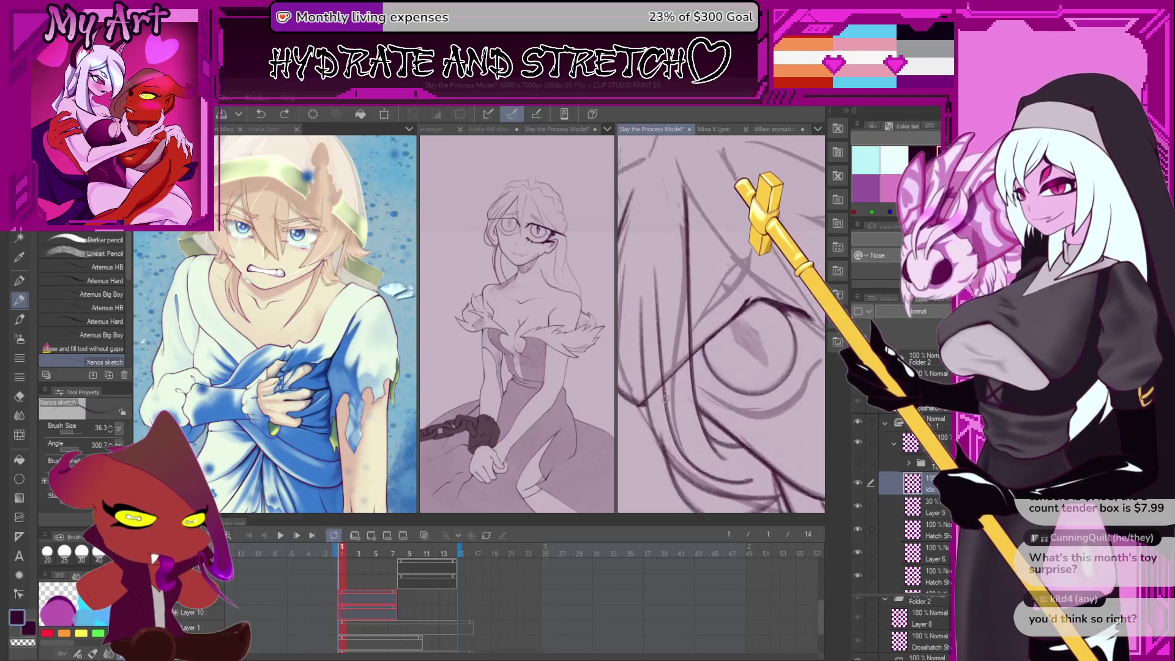
pyautogui.press('-')
pyautogui.press('-')
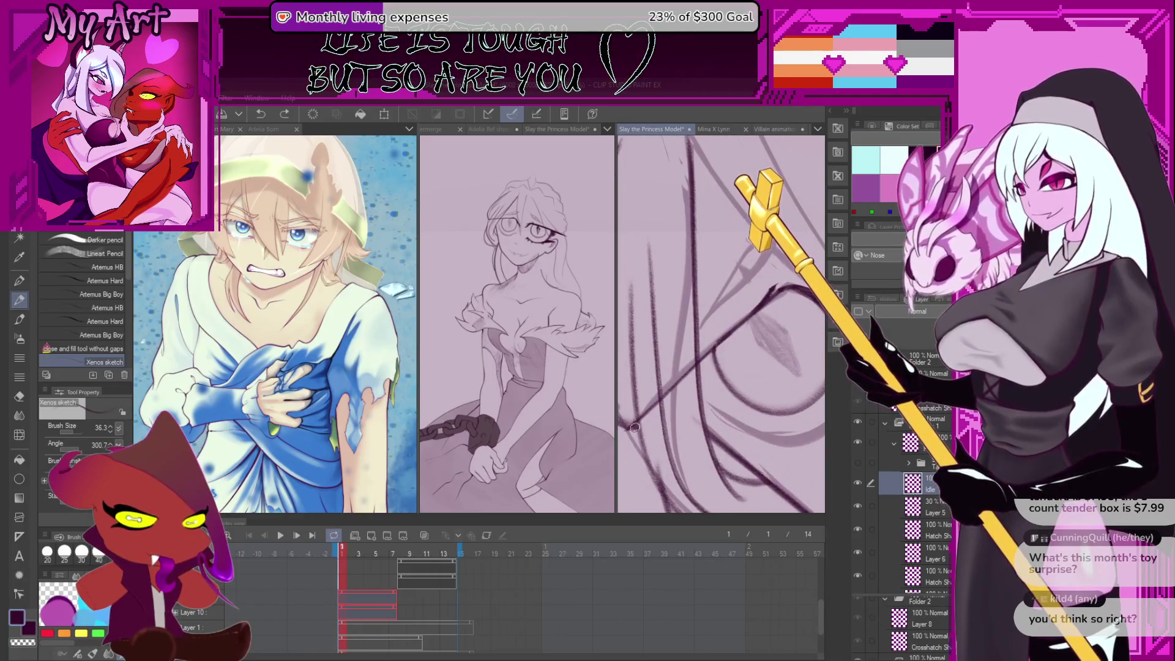
pyautogui.moveTo(633, 427); pyautogui.dragTo(788, 295)
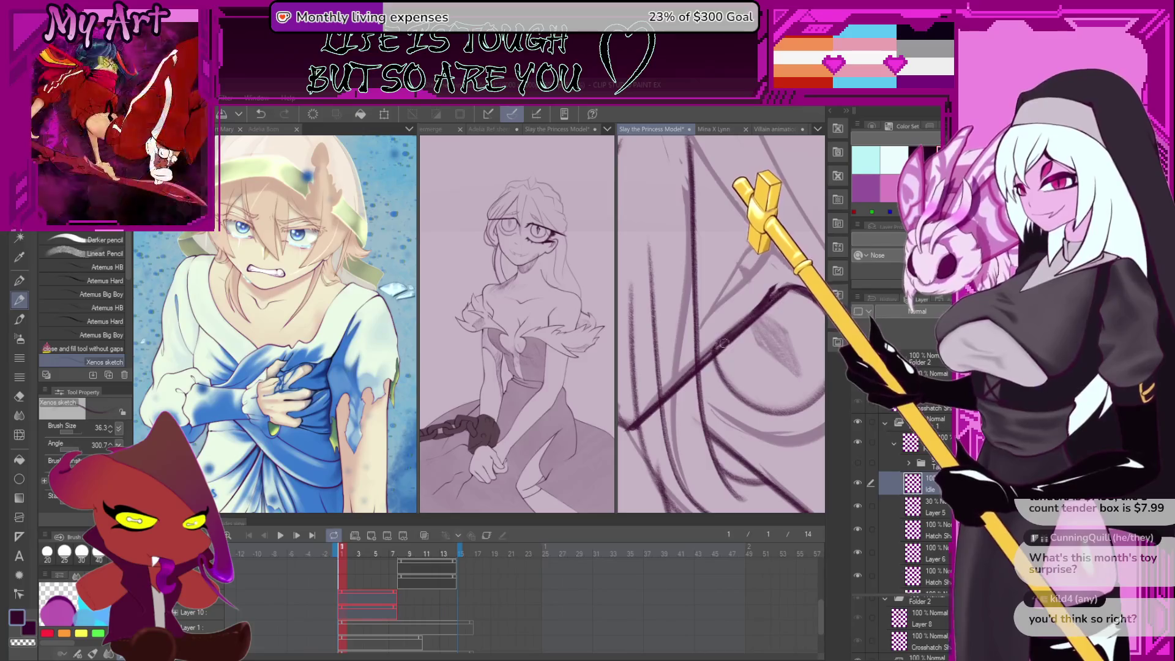
pyautogui.moveTo(738, 327)
pyautogui.mouseDown()
pyautogui.moveTo(783, 291)
pyautogui.moveTo(708, 320)
pyautogui.mouseUp()
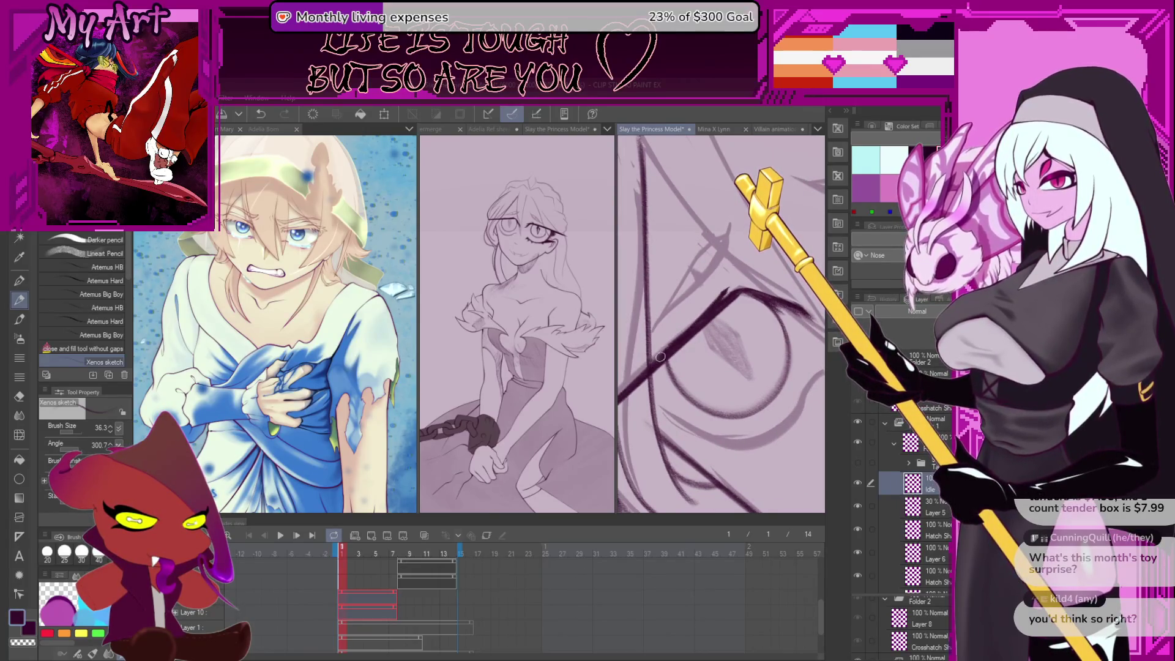
pyautogui.moveTo(668, 347); pyautogui.dragTo(715, 310)
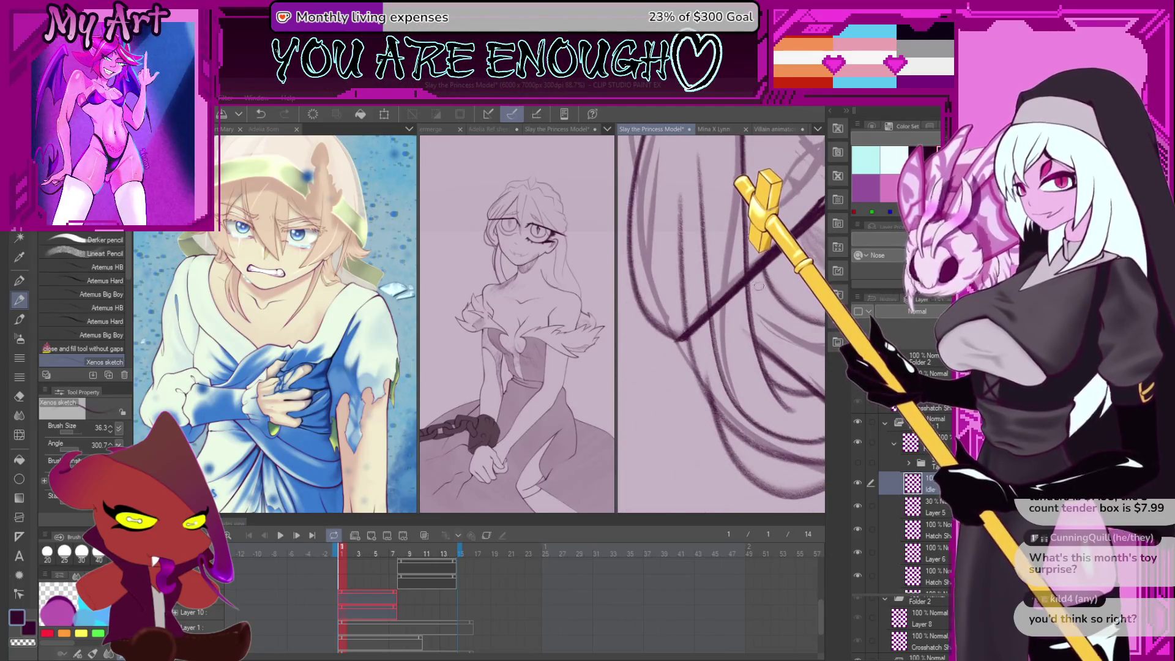
pyautogui.scroll(-4, 758, 286)
pyautogui.scroll(4, 766, 281)
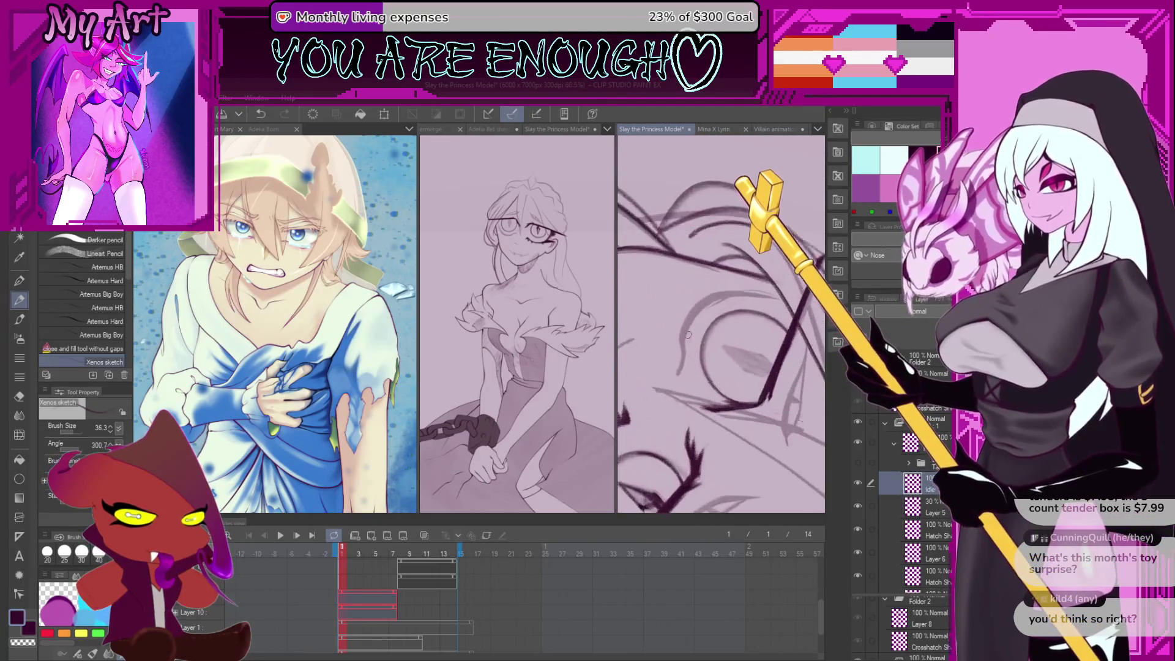
pyautogui.scroll(2, 687, 334)
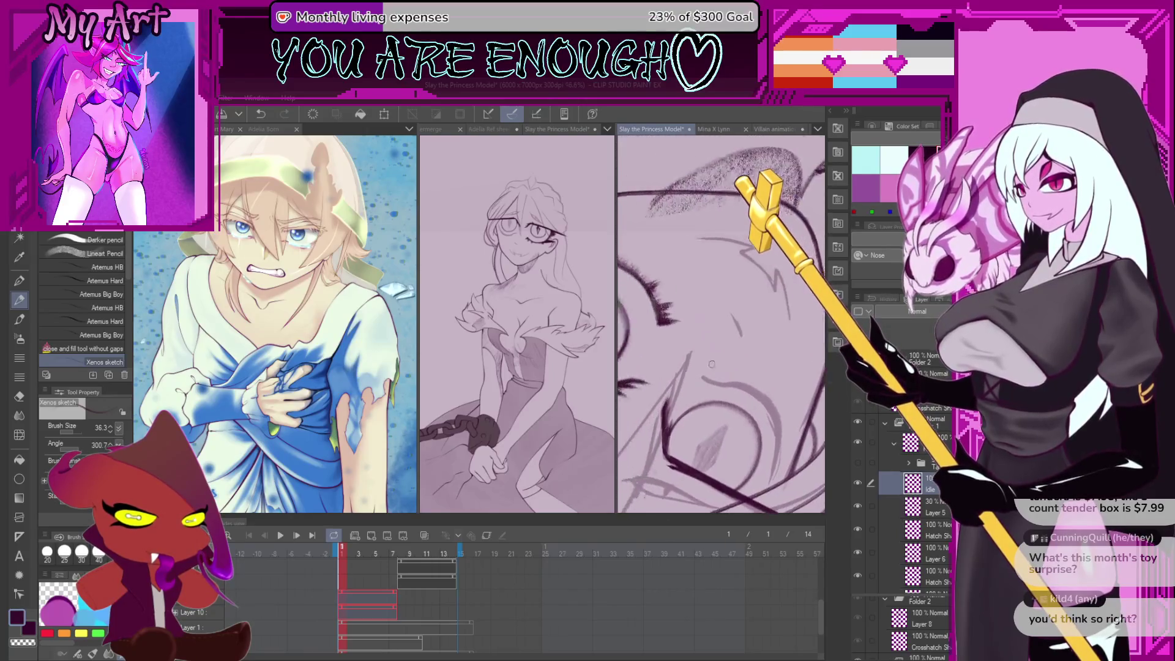
pyautogui.scroll(1, 711, 364)
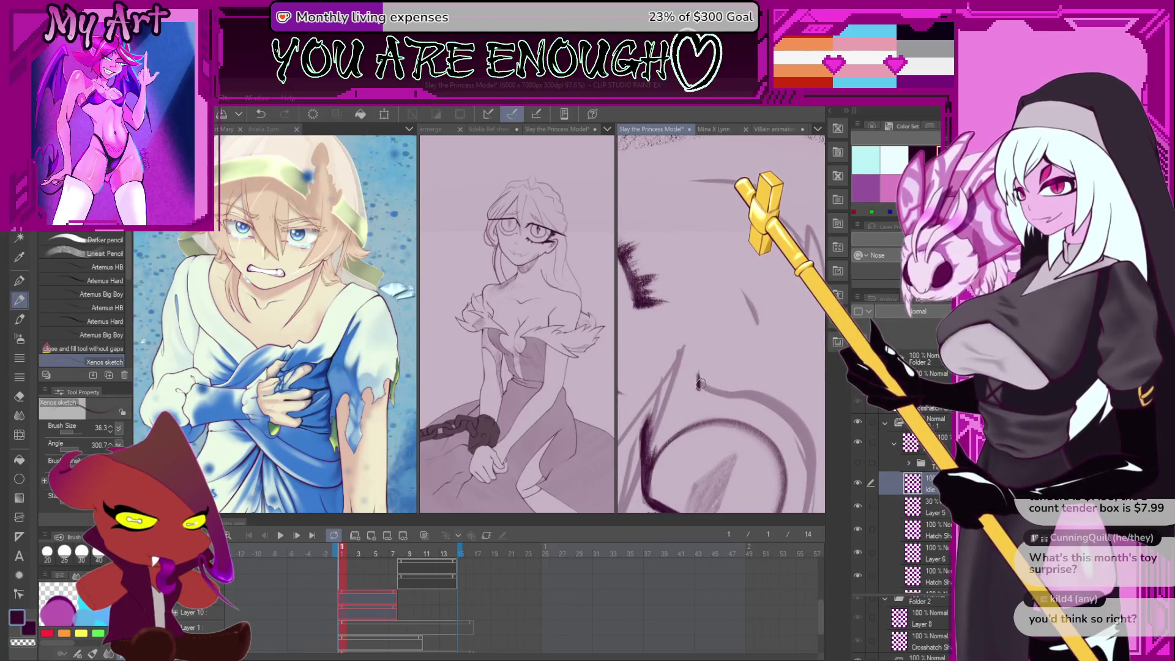
pyautogui.click(699, 381)
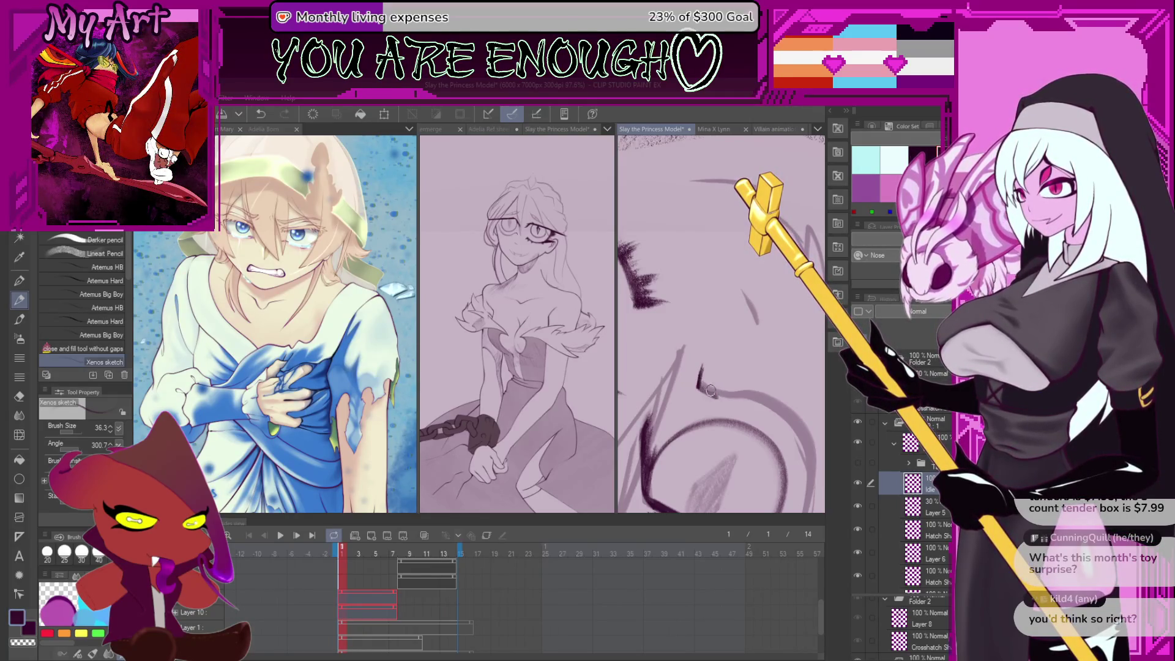
# Ink up-right hair strokes across the face, redrawing the first one after undoing it
pyautogui.click(734, 393)
pyautogui.scroll(-5, 734, 391)
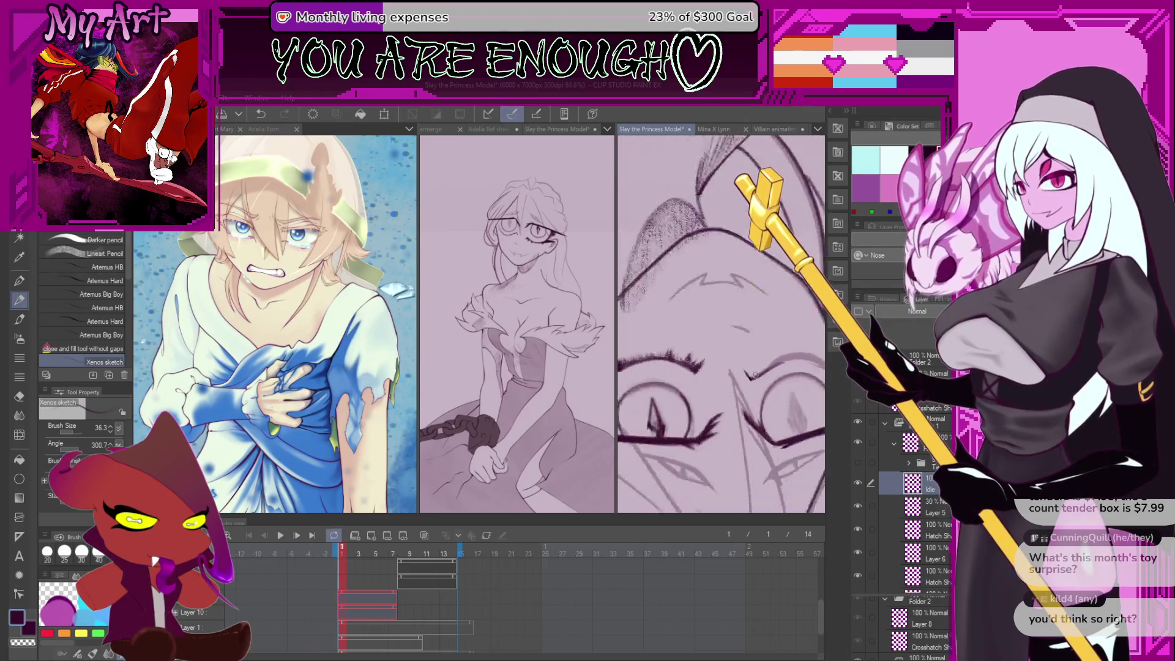
pyautogui.scroll(5, 704, 382)
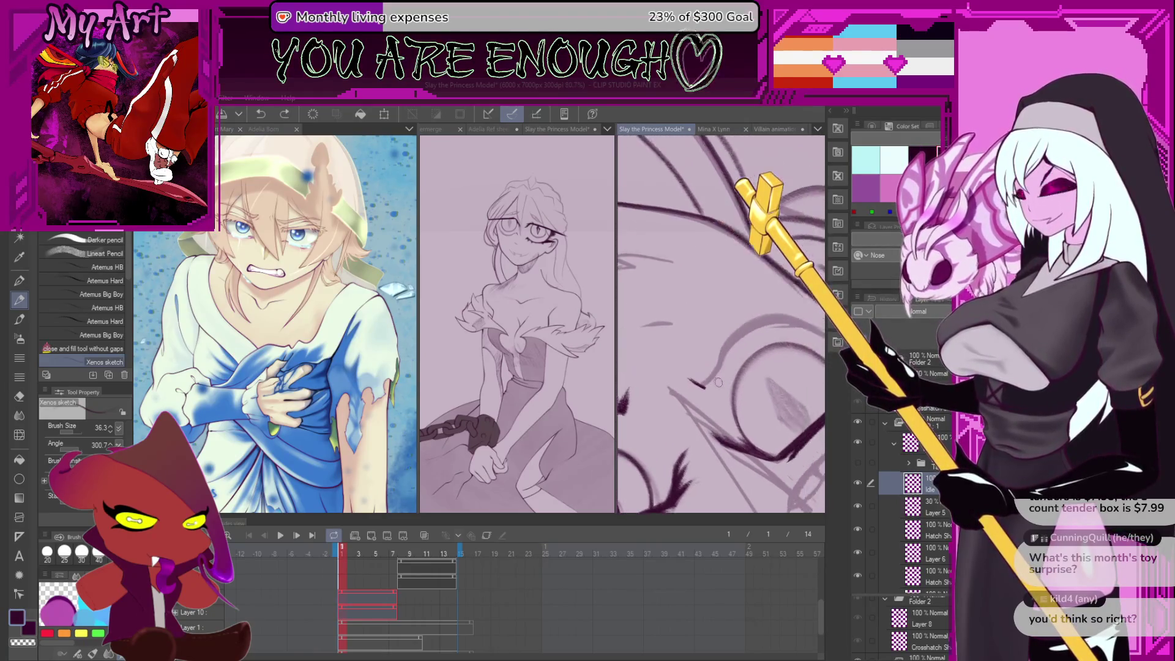
pyautogui.hotkey('ctrl', 'z')
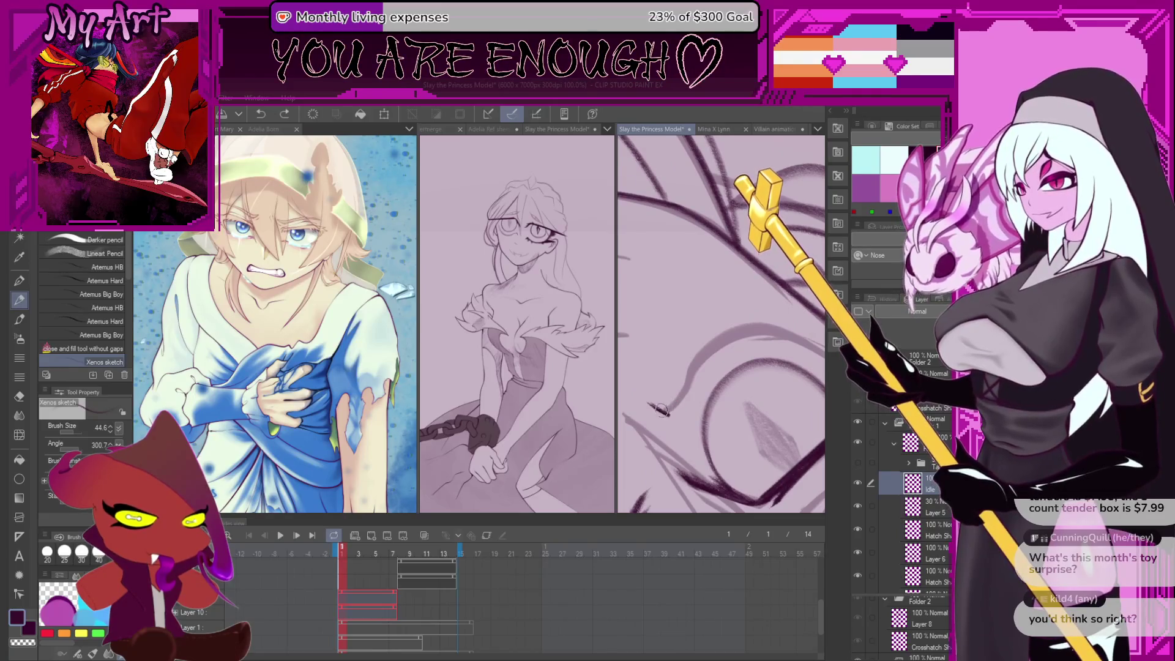
pyautogui.moveTo(665, 413)
pyautogui.mouseDown()
pyautogui.moveTo(688, 376)
pyautogui.moveTo(755, 327)
pyautogui.moveTo(802, 315)
pyautogui.mouseUp()
pyautogui.scroll(1, 693, 350)
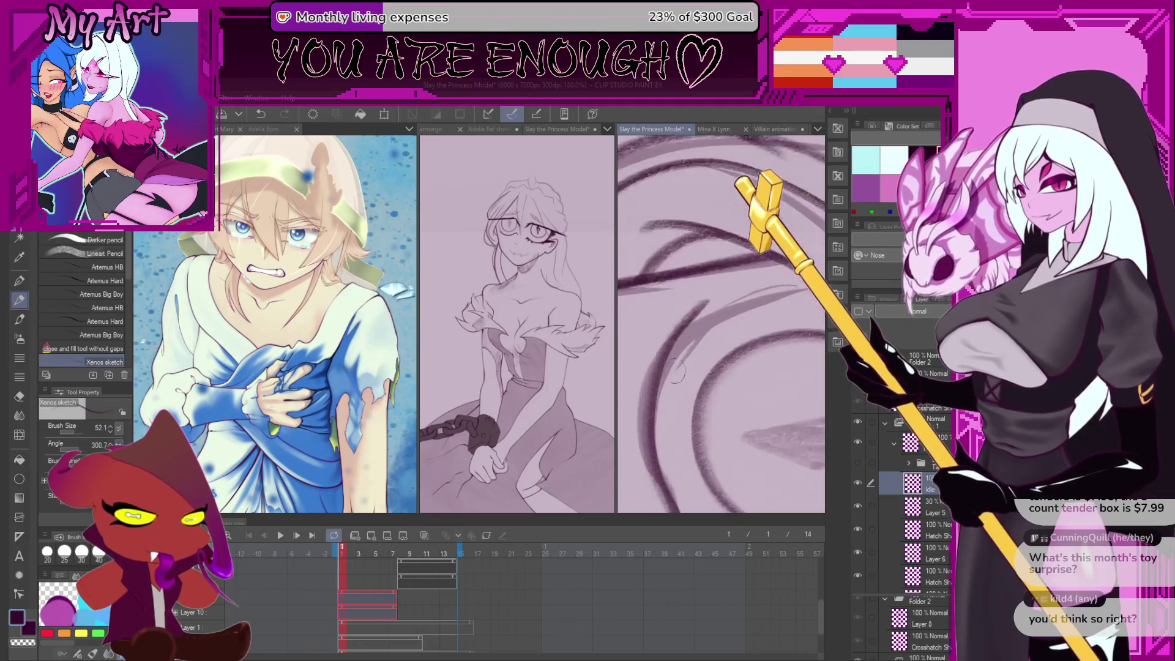
pyautogui.hotkey('ctrl', 'z')
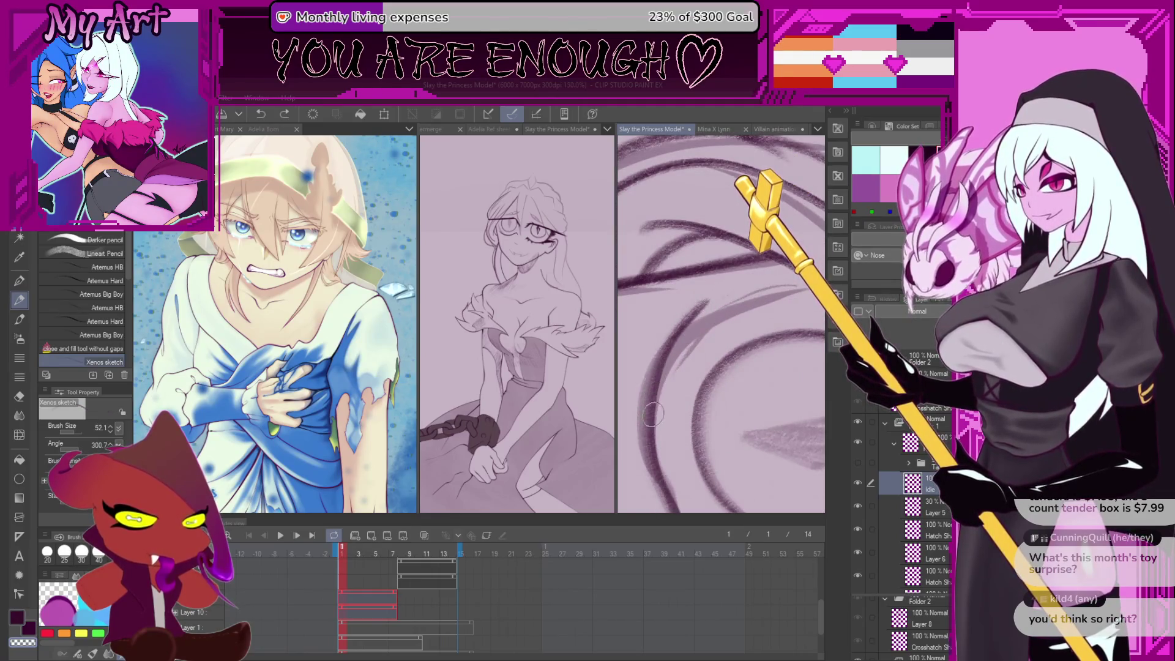
pyautogui.moveTo(652, 415); pyautogui.dragTo(784, 272)
pyautogui.moveTo(741, 311); pyautogui.dragTo(726, 320)
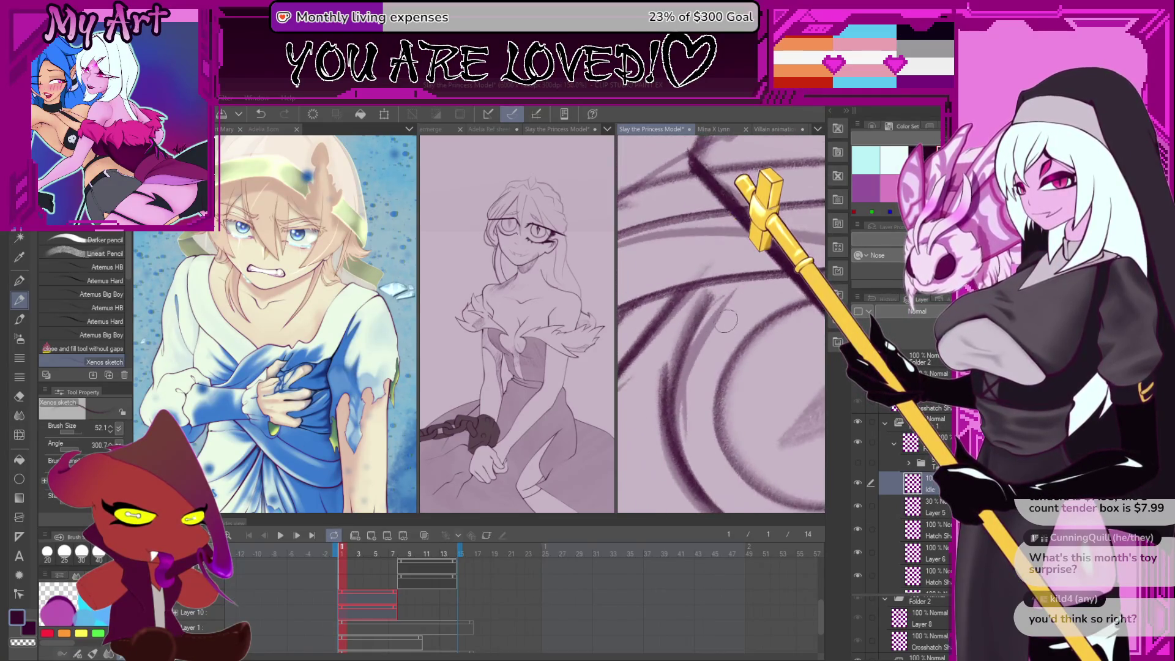
# Ink more dark hair strands toward the upper right and down-left, redrawing rejected lines
pyautogui.moveTo(673, 387); pyautogui.dragTo(725, 291)
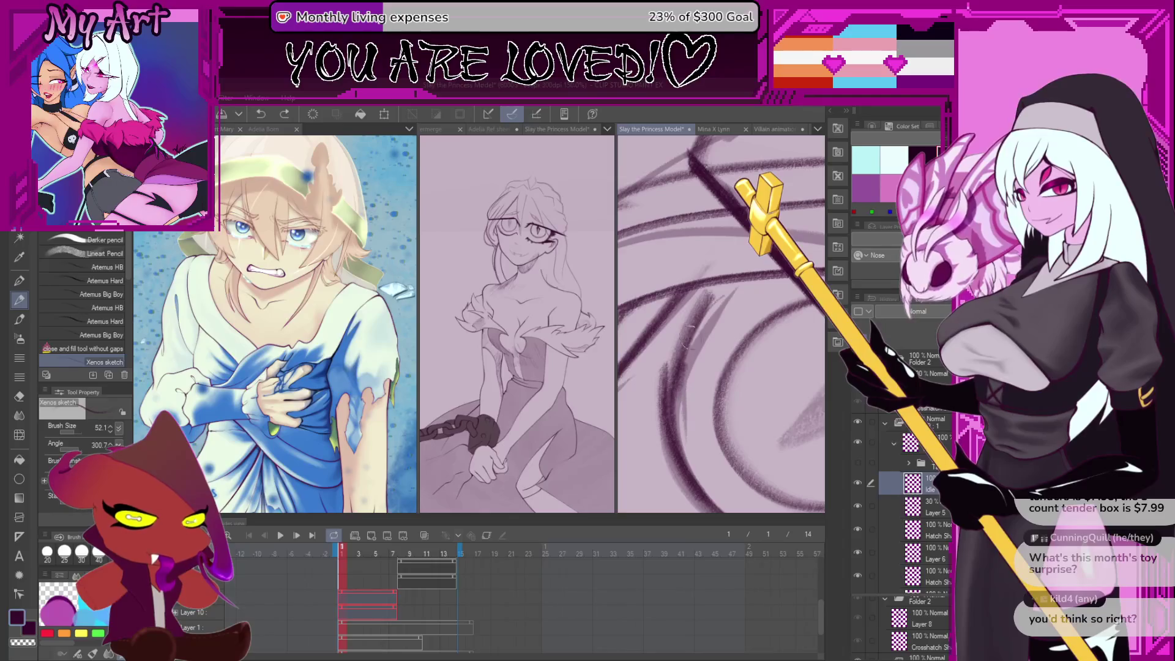
pyautogui.moveTo(686, 333); pyautogui.dragTo(702, 285)
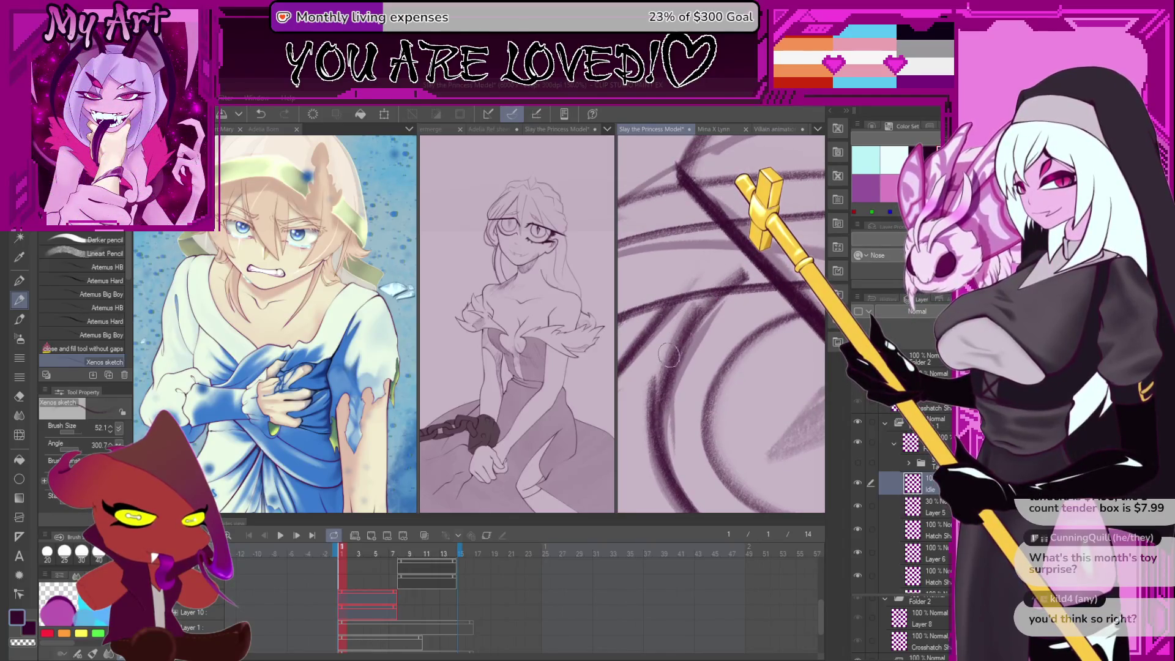
pyautogui.hotkey('ctrl', 'z')
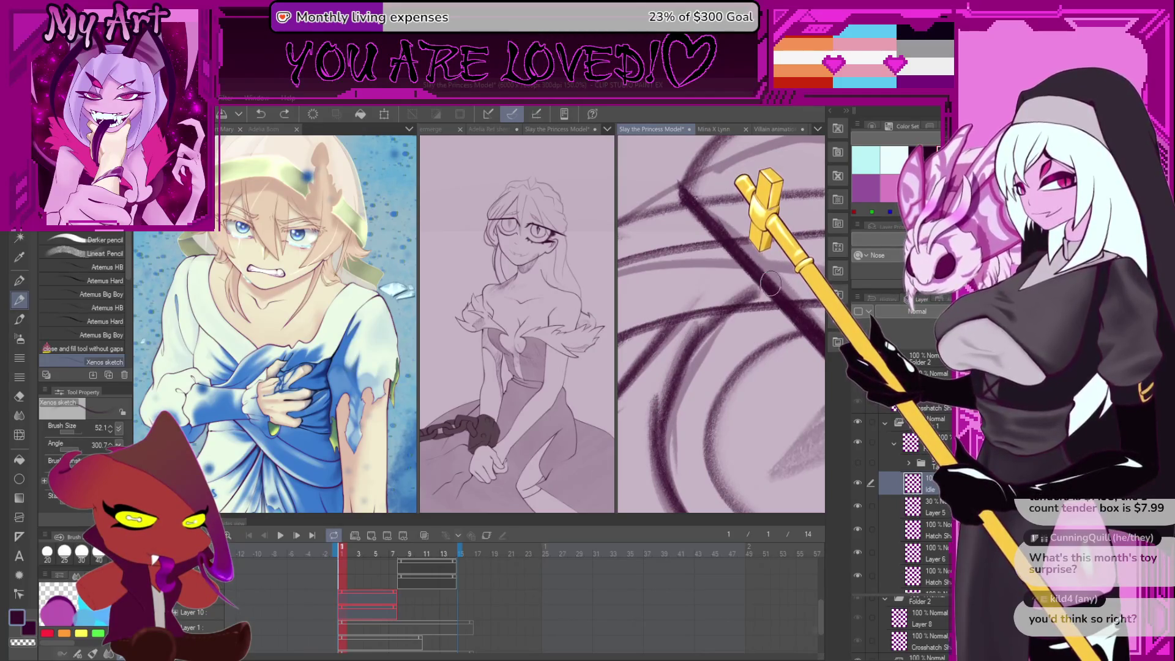
pyautogui.moveTo(696, 354); pyautogui.dragTo(661, 399)
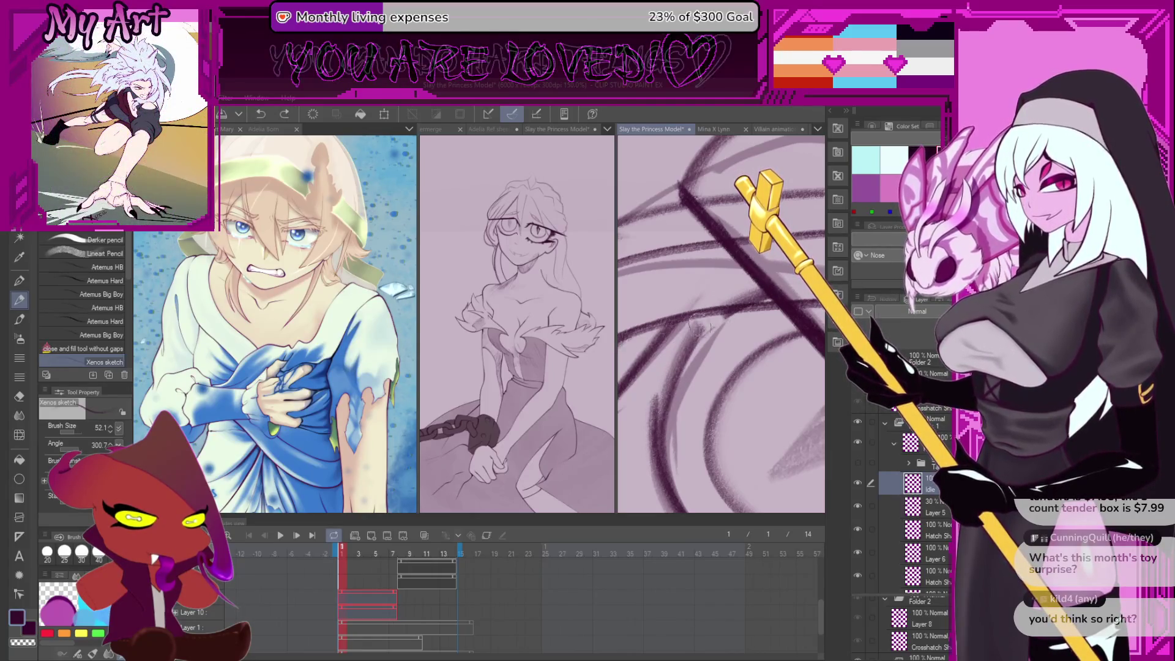
pyautogui.hotkey('ctrl', 'z')
pyautogui.moveTo(761, 295)
pyautogui.mouseDown()
pyautogui.moveTo(706, 339)
pyautogui.moveTo(653, 436)
pyautogui.moveTo(673, 446)
pyautogui.moveTo(732, 424)
pyautogui.moveTo(732, 371)
pyautogui.mouseUp()
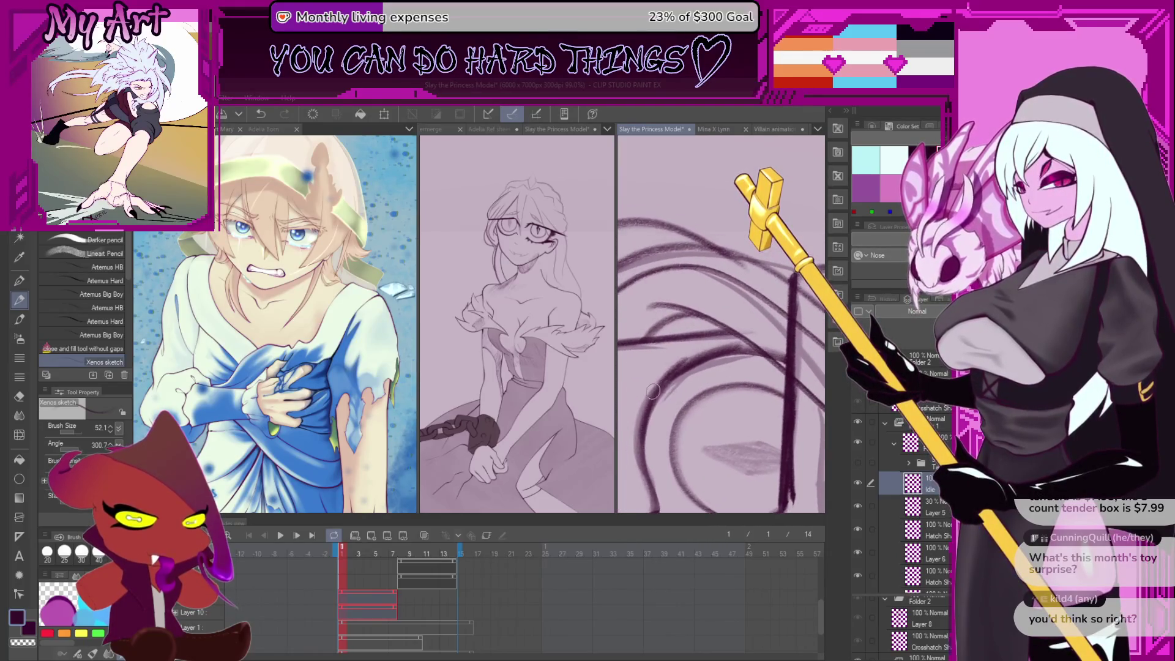
# Briefly check the horn strokes layer, then ink another stroke over the hair sketch
pyautogui.click(856, 463)
pyautogui.click(856, 463)
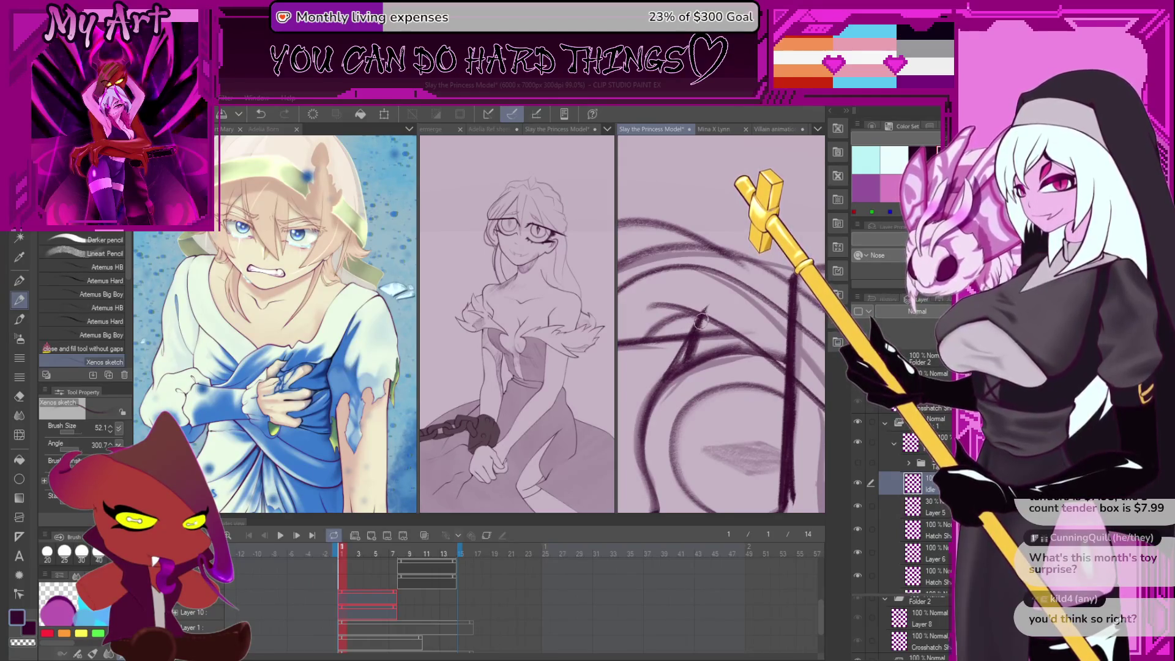
pyautogui.moveTo(698, 327); pyautogui.dragTo(704, 335)
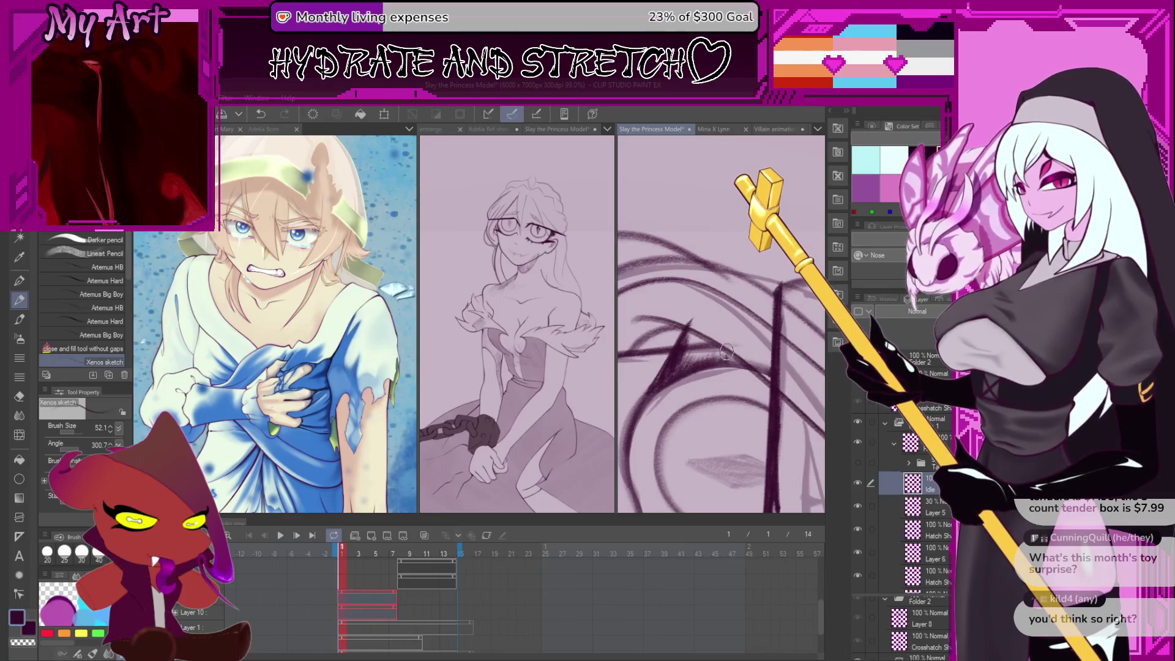
pyautogui.moveTo(743, 345); pyautogui.dragTo(741, 353)
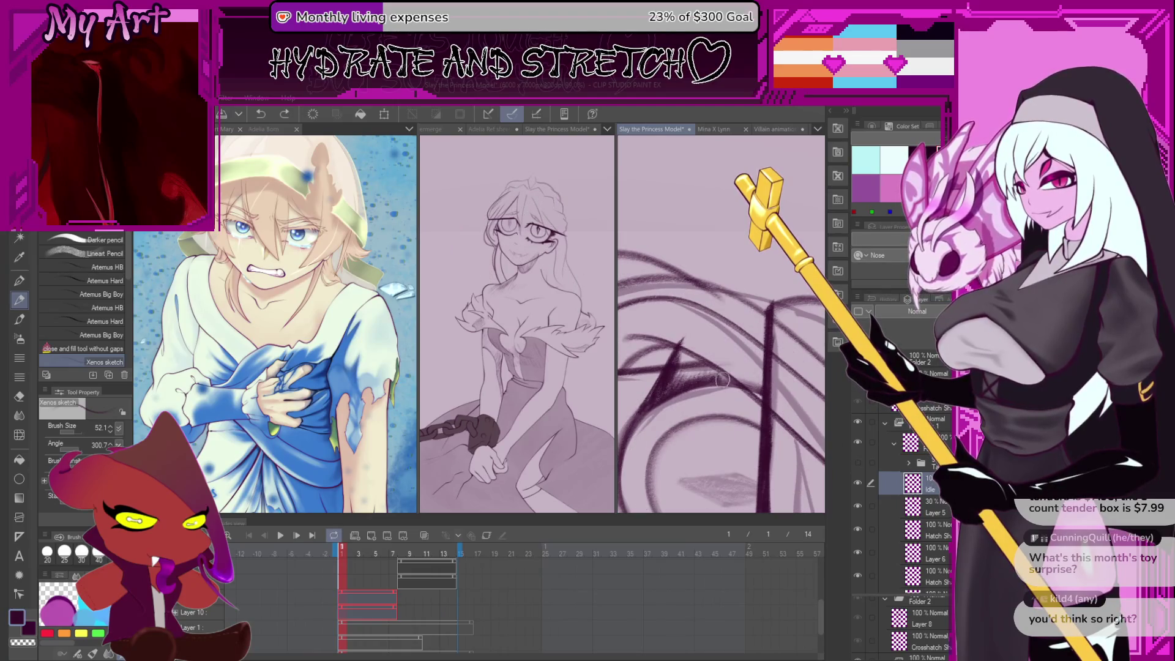
pyautogui.moveTo(729, 350); pyautogui.dragTo(724, 374)
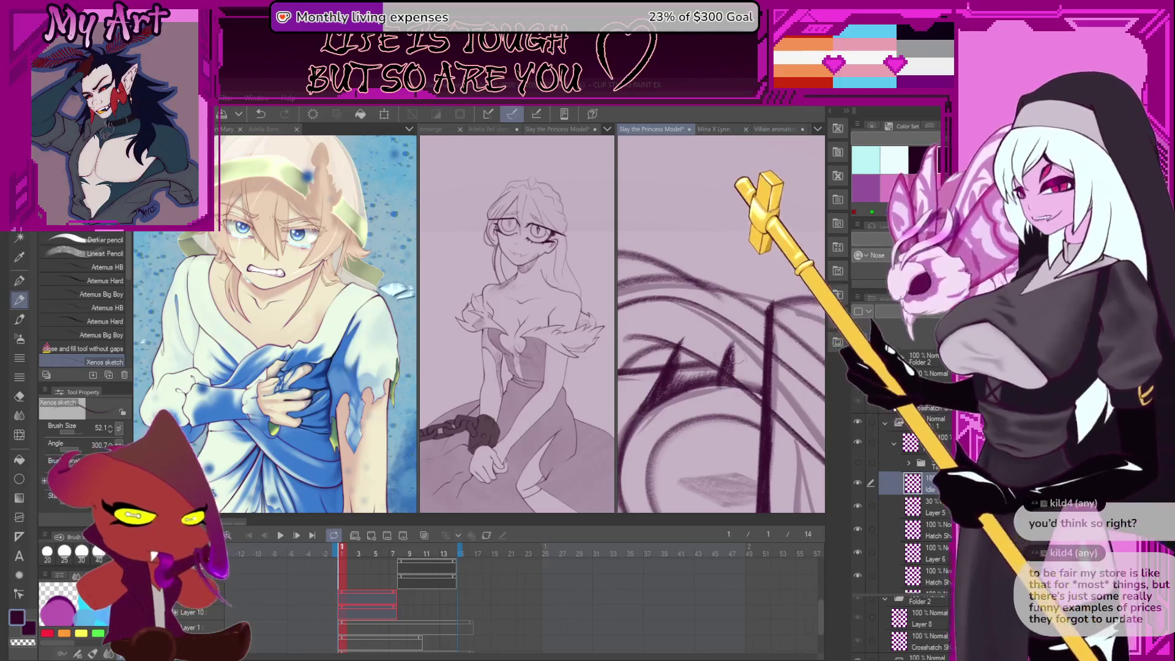
# Undo that stroke, reset the view to 100%, and show the hidden sketch folder again
pyautogui.scroll(2, 741, 361)
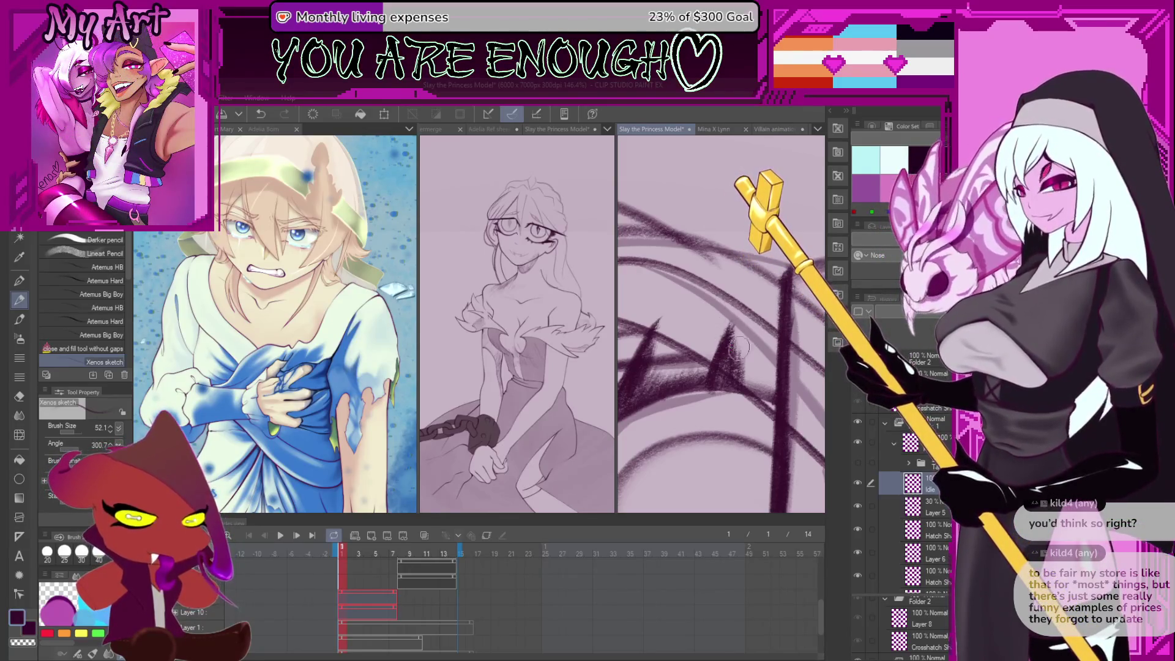
pyautogui.scroll(3, 731, 290)
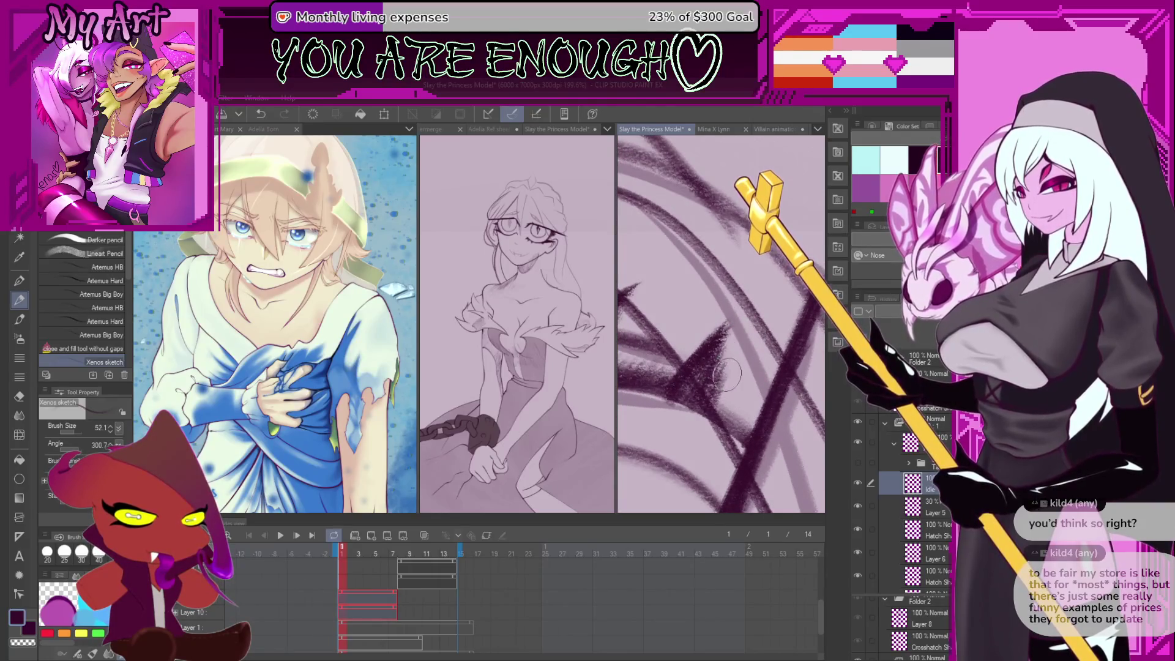
pyautogui.hotkey('ctrl', 'z')
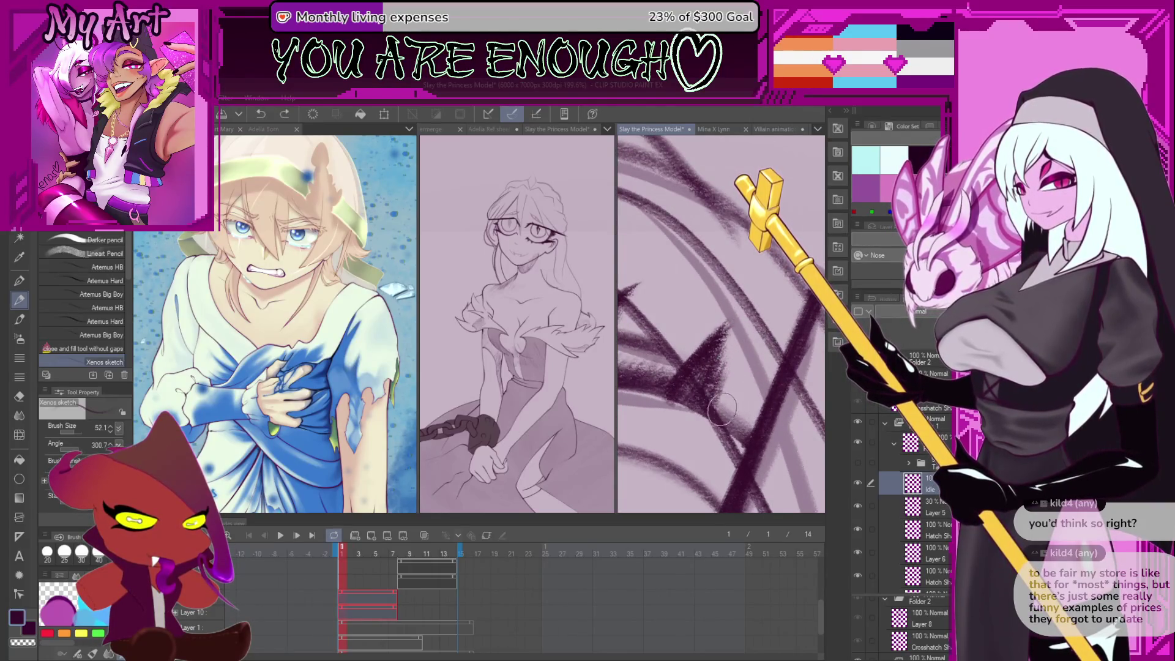
pyautogui.hotkey('ctrl', 'alt', '0')
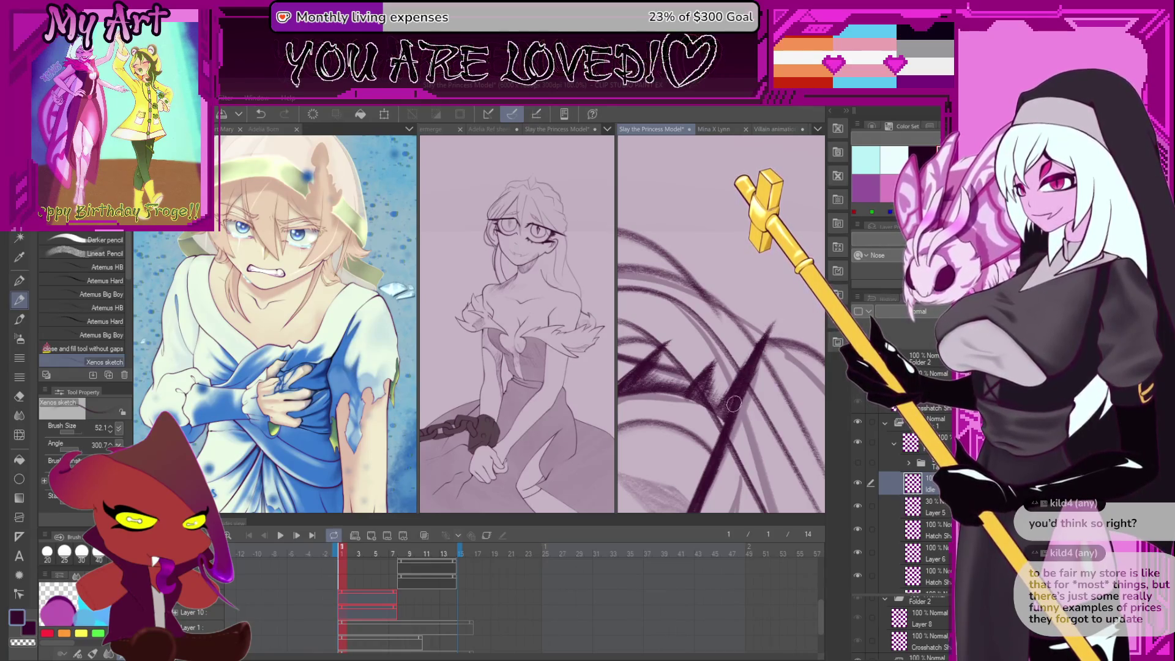
pyautogui.moveTo(767, 332); pyautogui.dragTo(756, 345)
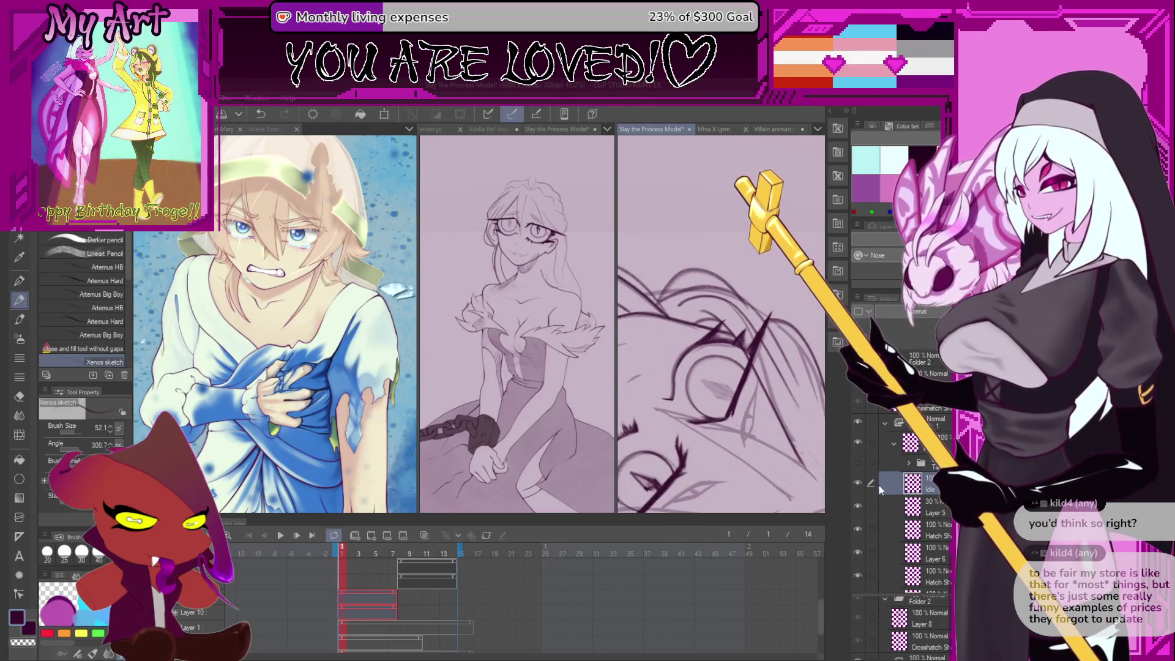
pyautogui.click(857, 465)
pyautogui.moveTo(786, 422); pyautogui.dragTo(800, 382)
pyautogui.scroll(5, 799, 402)
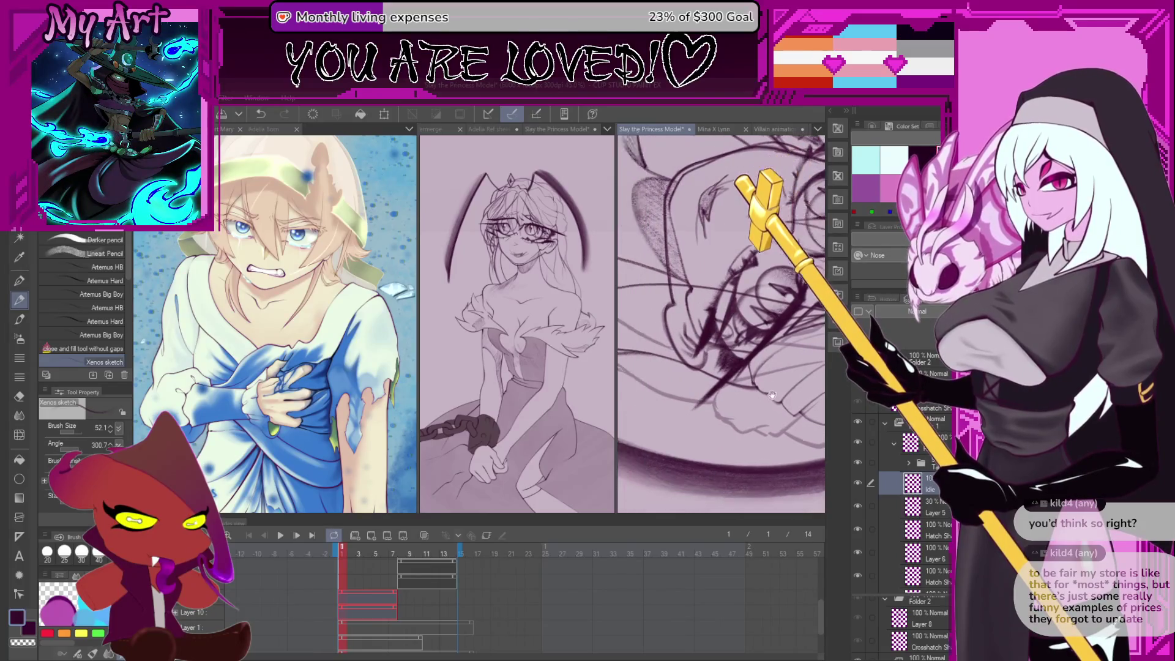
pyautogui.press('c')
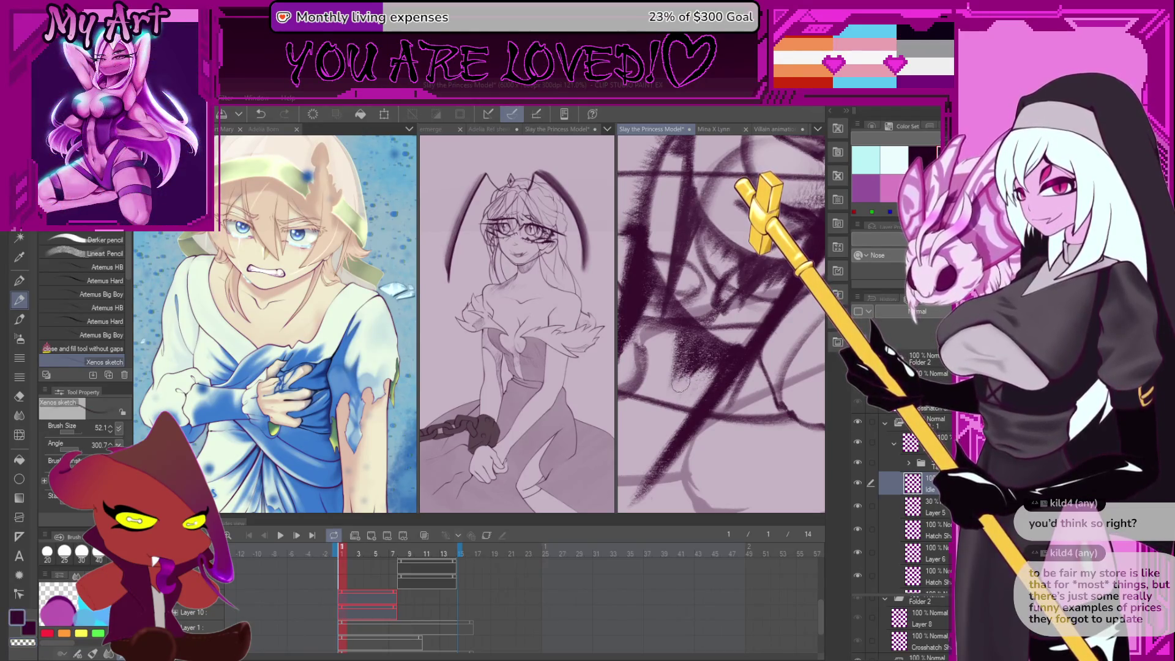
pyautogui.hotkey('ctrl', 'z')
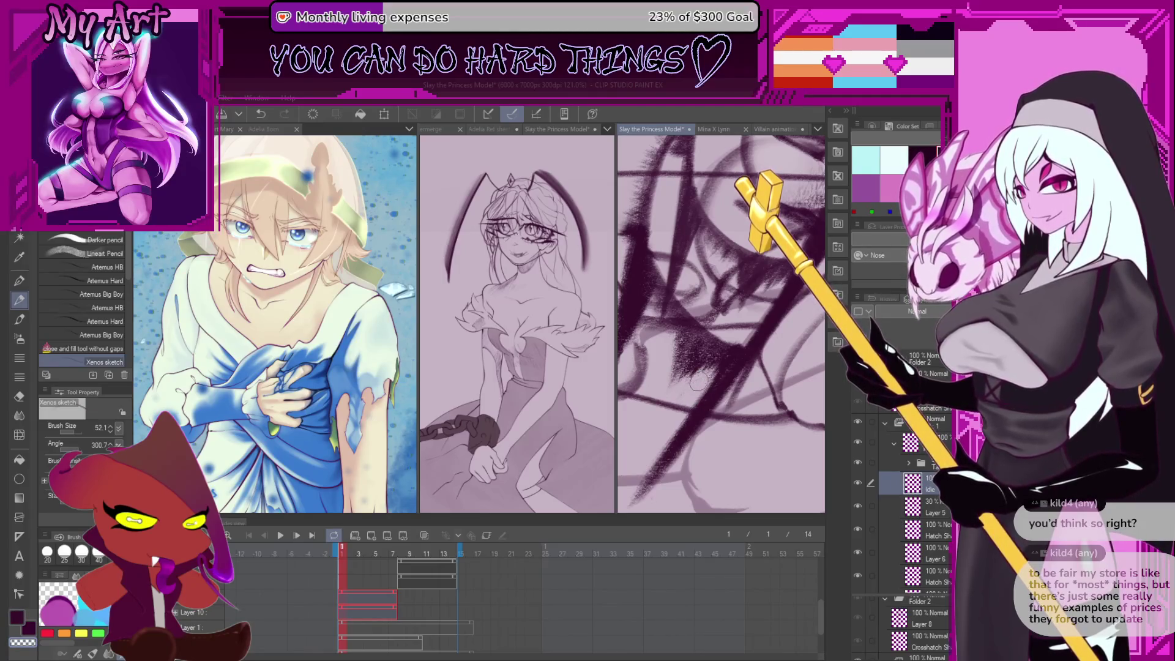
pyautogui.click(855, 443)
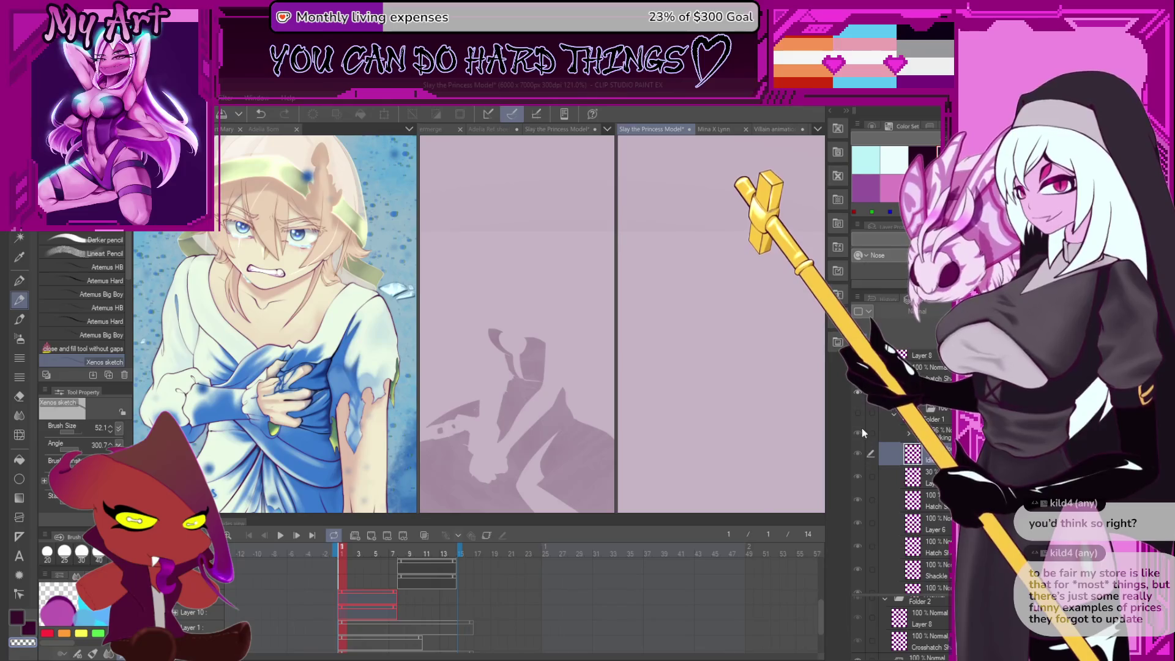
pyautogui.click(857, 441)
# Ink the left and right edges of the sketched left eye, undoing stray strokes
pyautogui.scroll(-5, 789, 384)
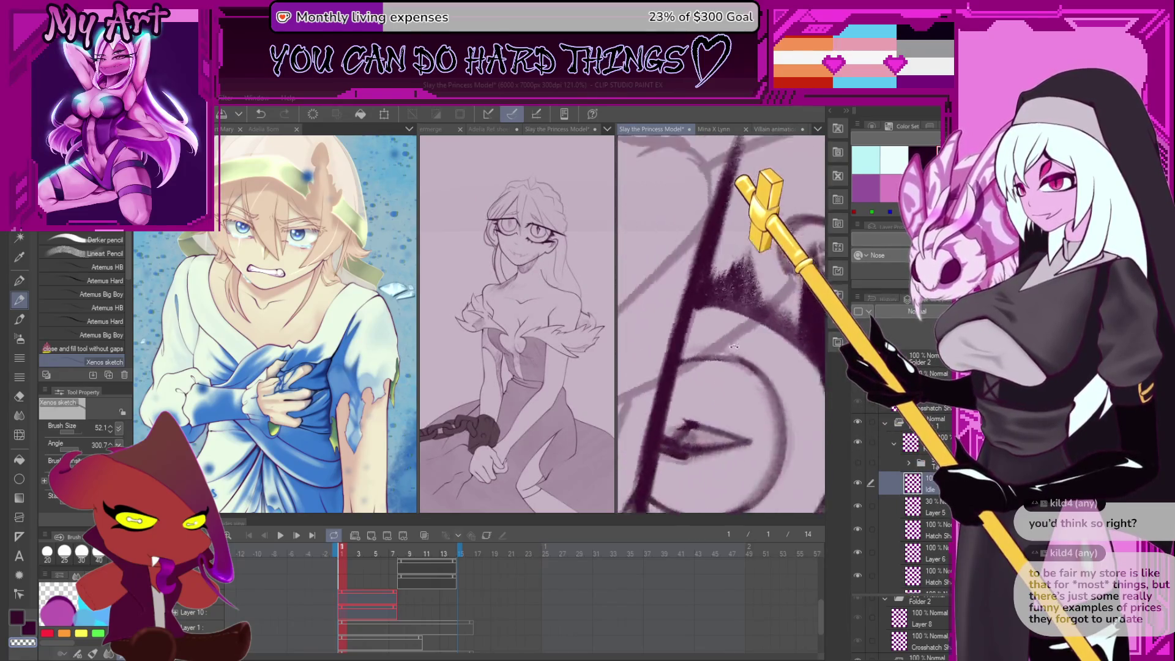
pyautogui.moveTo(782, 372); pyautogui.dragTo(690, 318)
pyautogui.scroll(5, 690, 317)
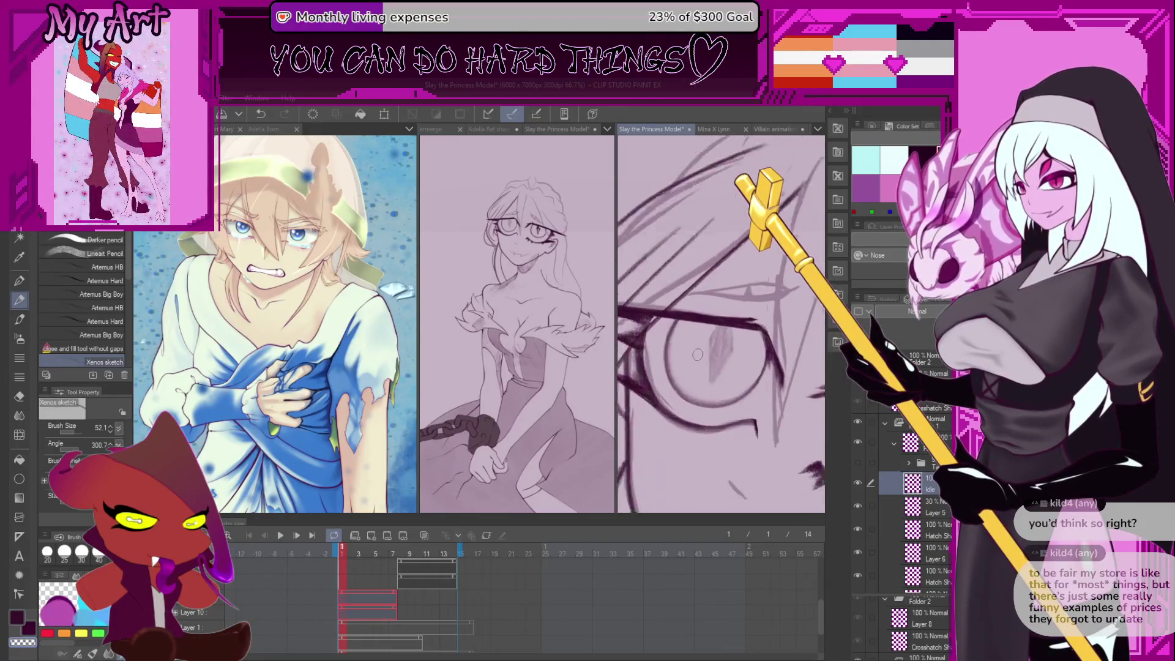
pyautogui.moveTo(701, 397); pyautogui.dragTo(728, 317)
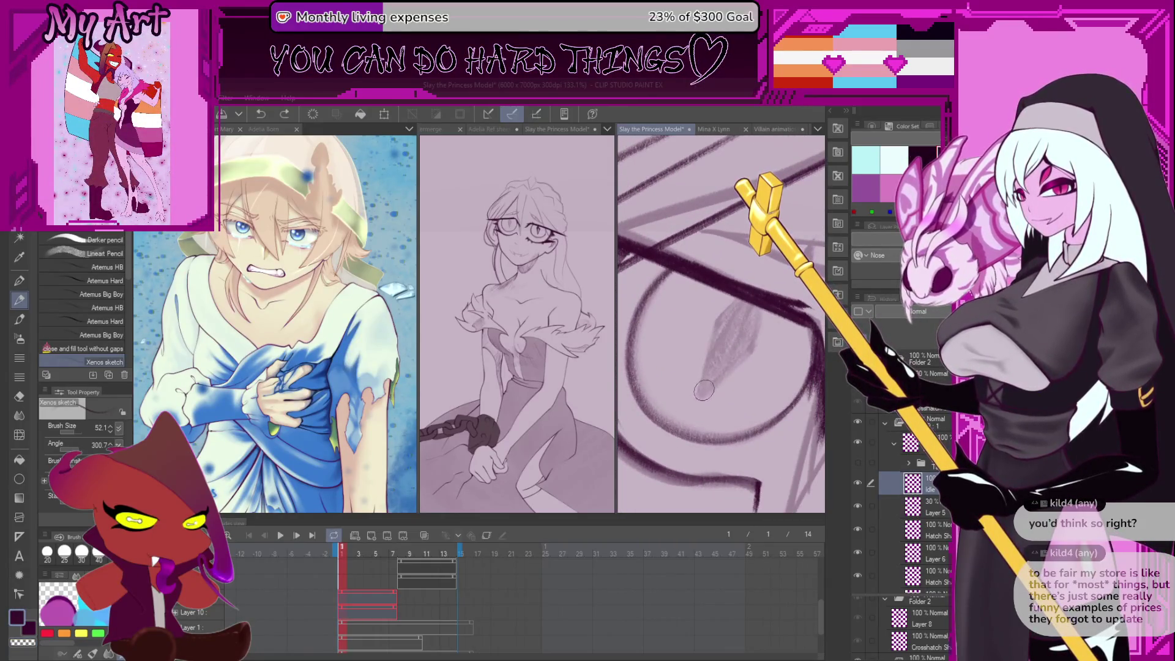
pyautogui.hotkey('ctrl', 'z')
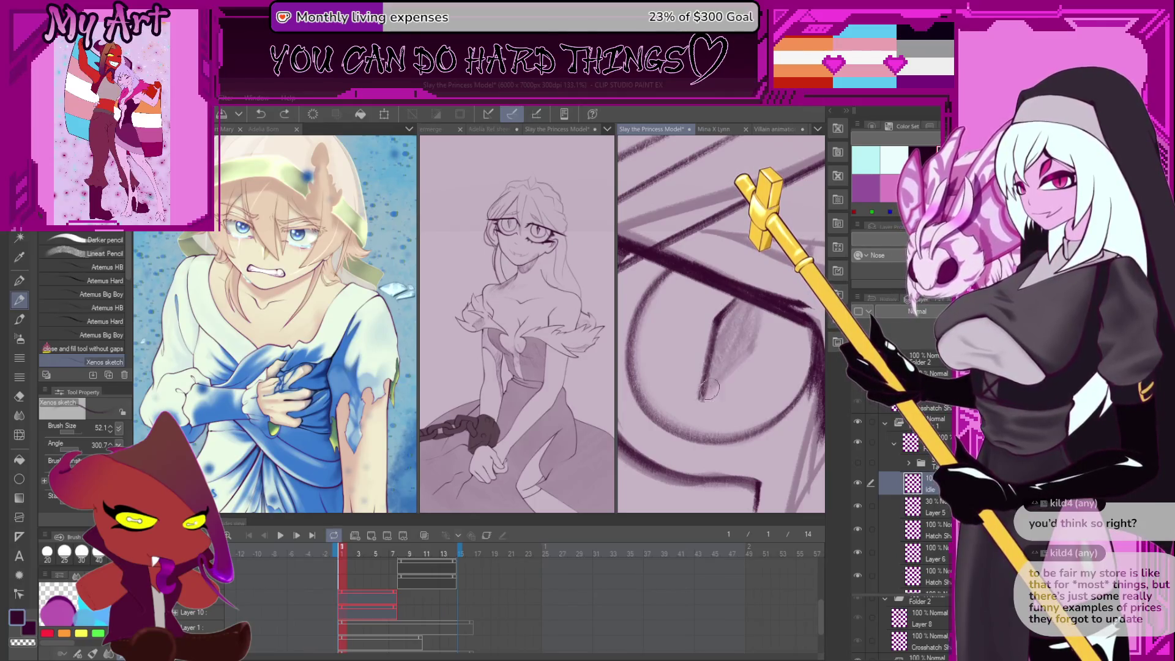
pyautogui.moveTo(703, 396); pyautogui.dragTo(739, 314)
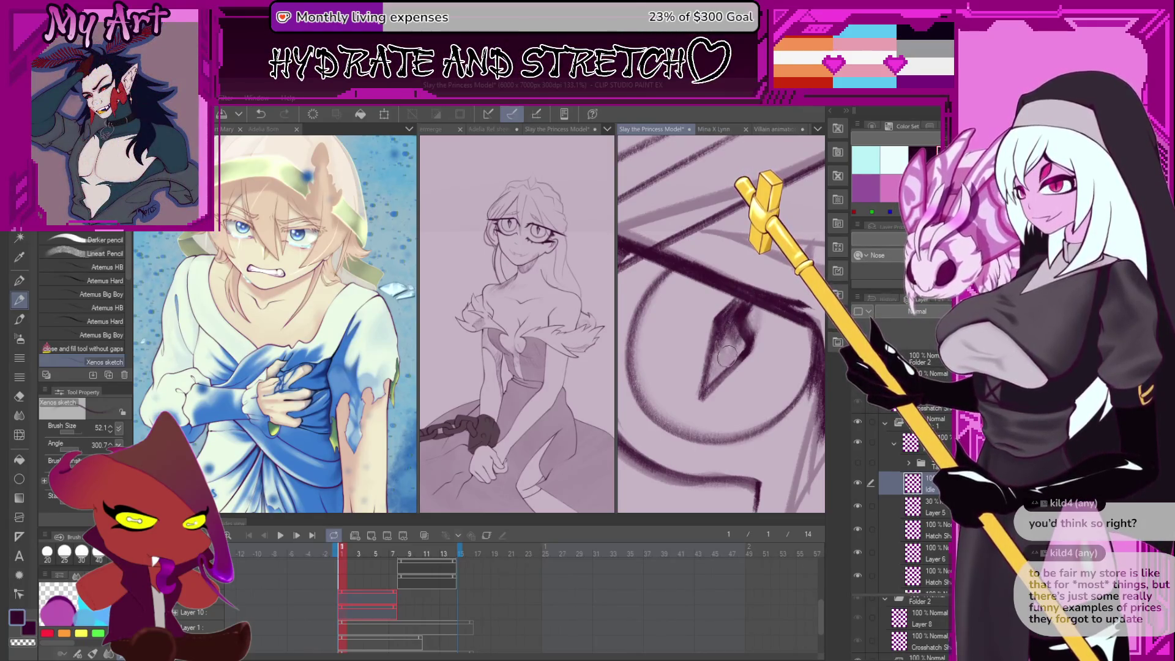
pyautogui.scroll(-6, 727, 357)
pyautogui.scroll(4, 750, 359)
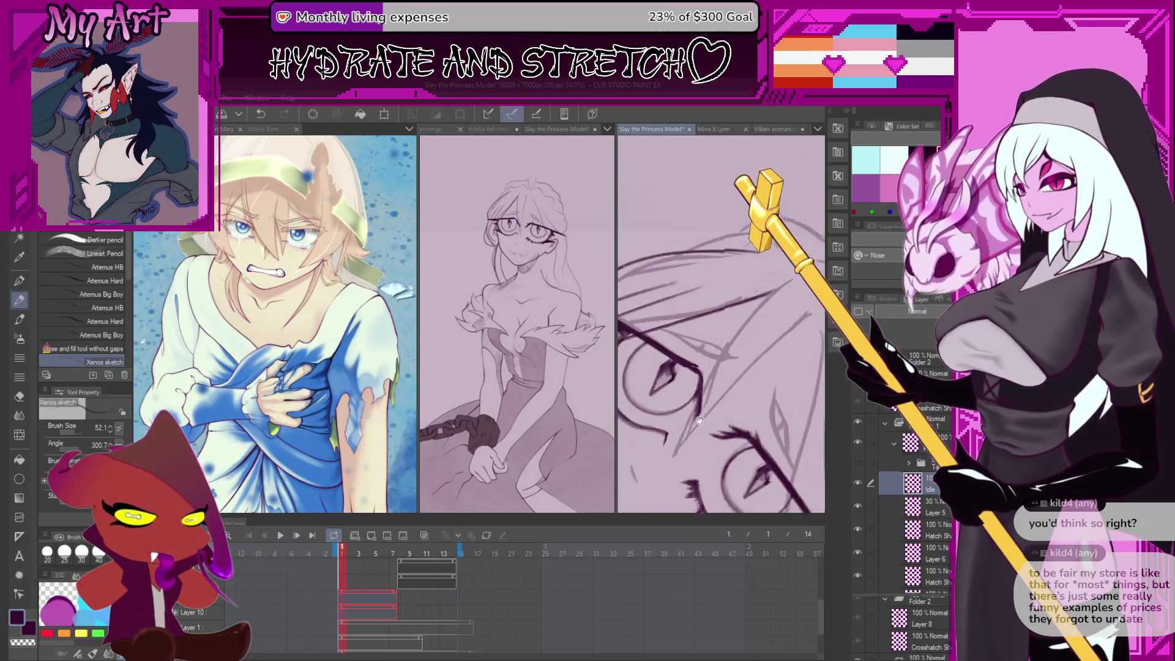
pyautogui.scroll(2, 699, 421)
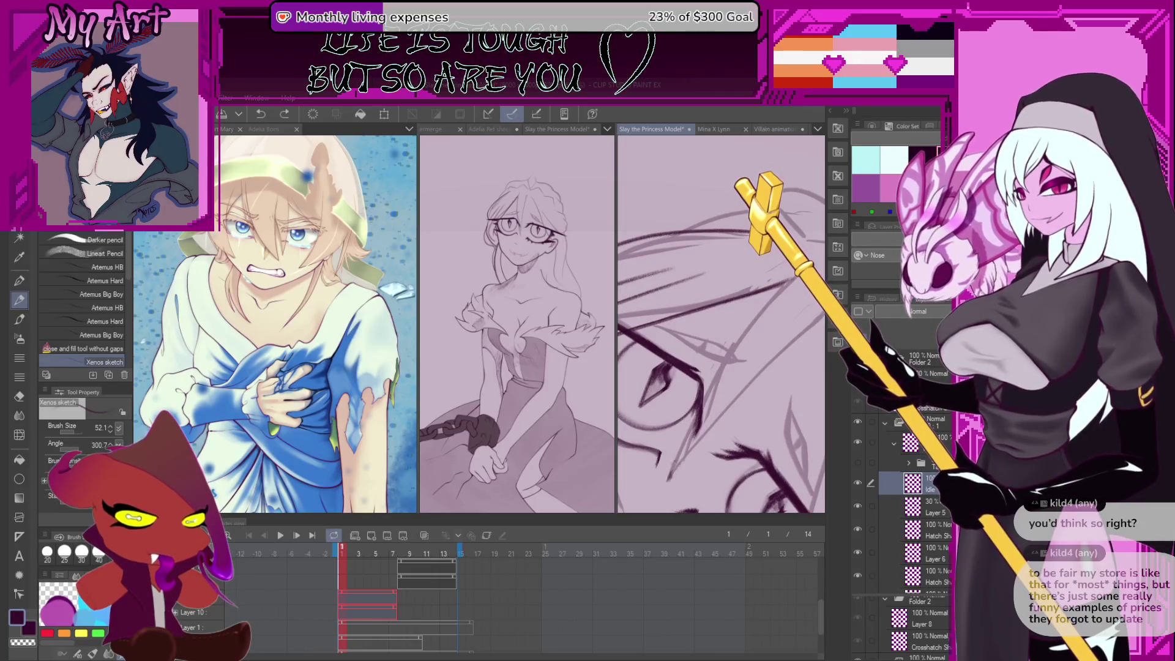
pyautogui.moveTo(754, 335); pyautogui.dragTo(740, 323)
pyautogui.hotkey('ctrl', 'z')
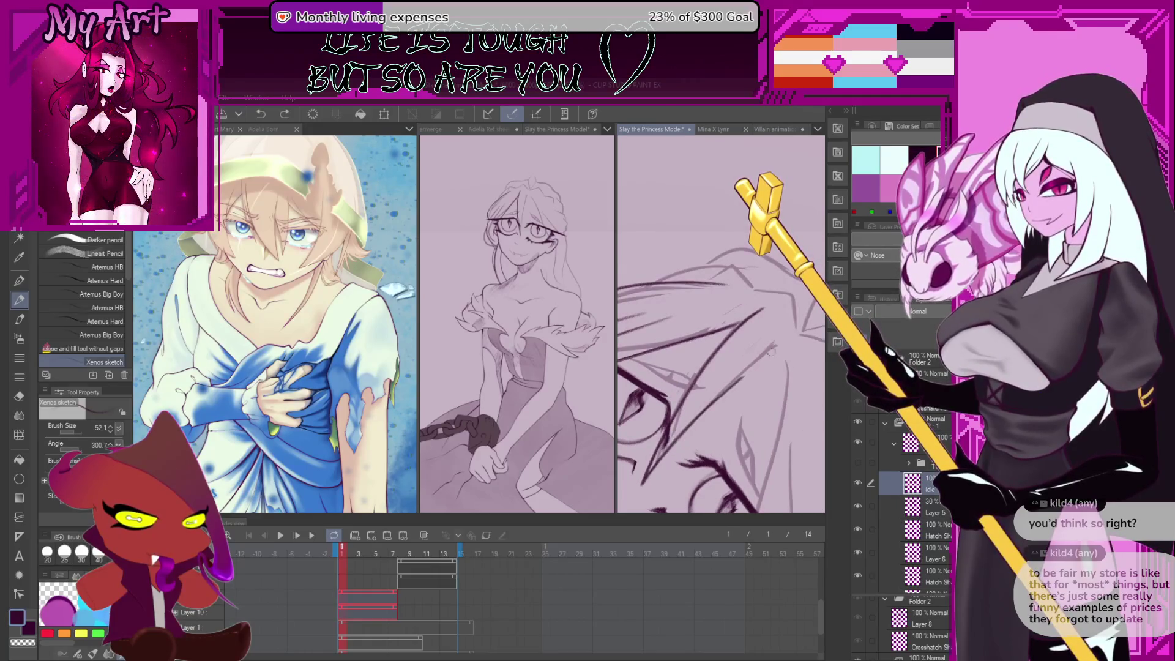
pyautogui.hotkey('ctrl', 'z')
pyautogui.hotkey('ctrl', 'z')
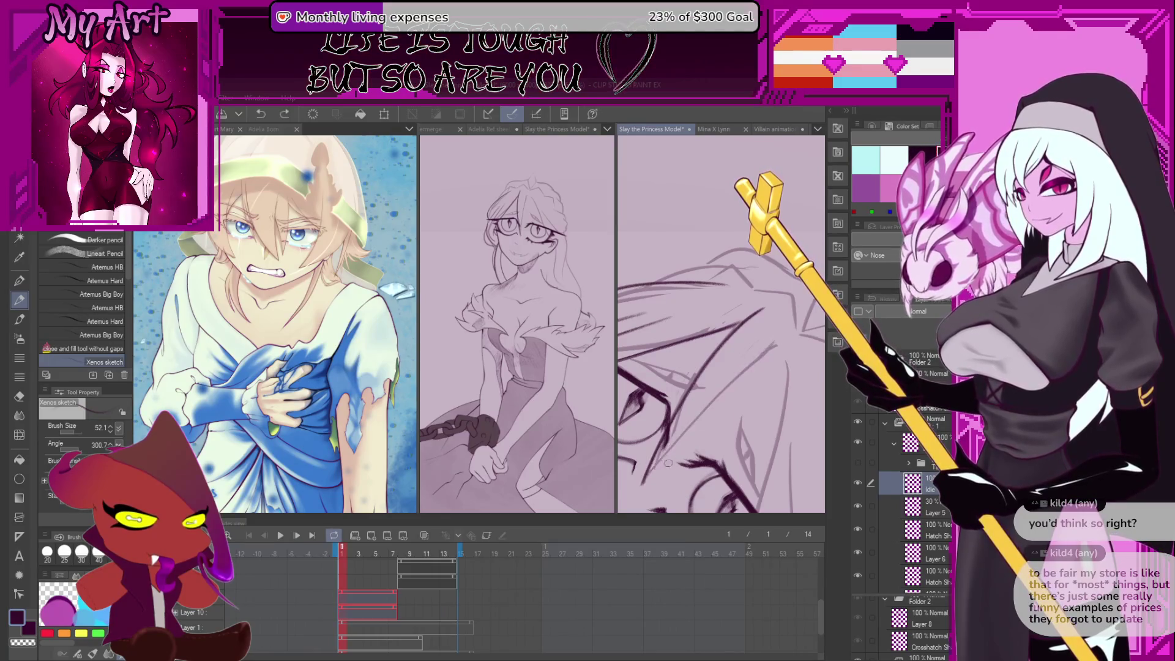
# Undo a curved hair stroke and rotate the canvas around toward the shoulders and back to the face
pyautogui.moveTo(771, 360); pyautogui.dragTo(731, 324)
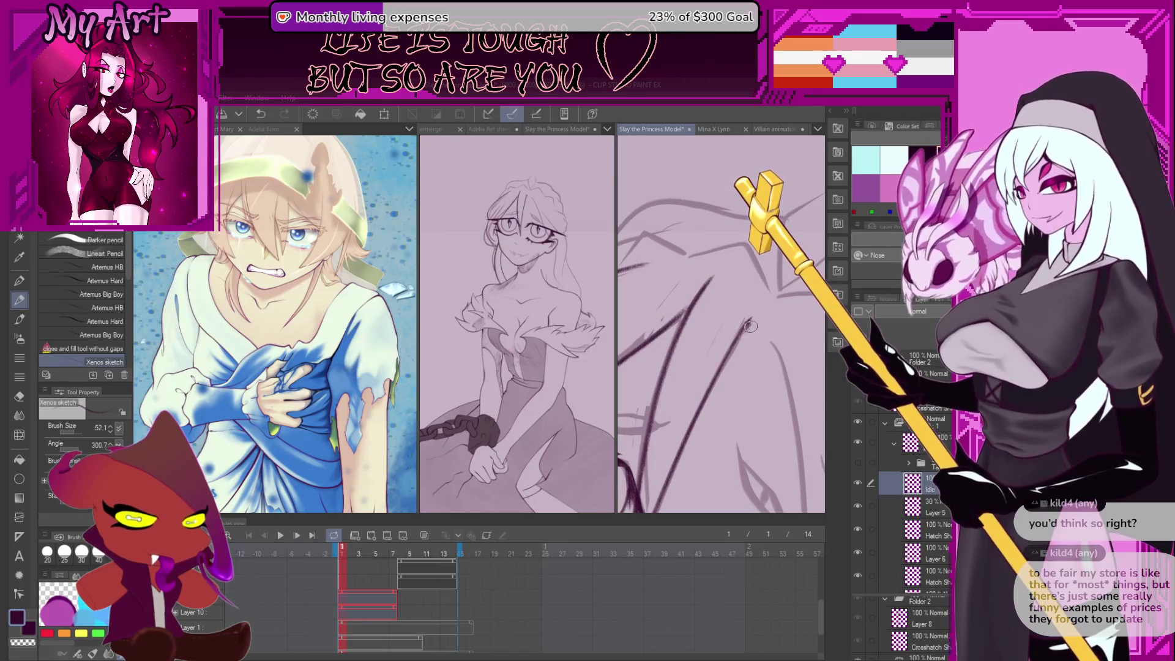
pyautogui.moveTo(753, 334)
pyautogui.mouseDown()
pyautogui.moveTo(767, 301)
pyautogui.moveTo(654, 422)
pyautogui.mouseUp()
pyautogui.hotkey('ctrl', 'z')
pyautogui.scroll(-3, 690, 398)
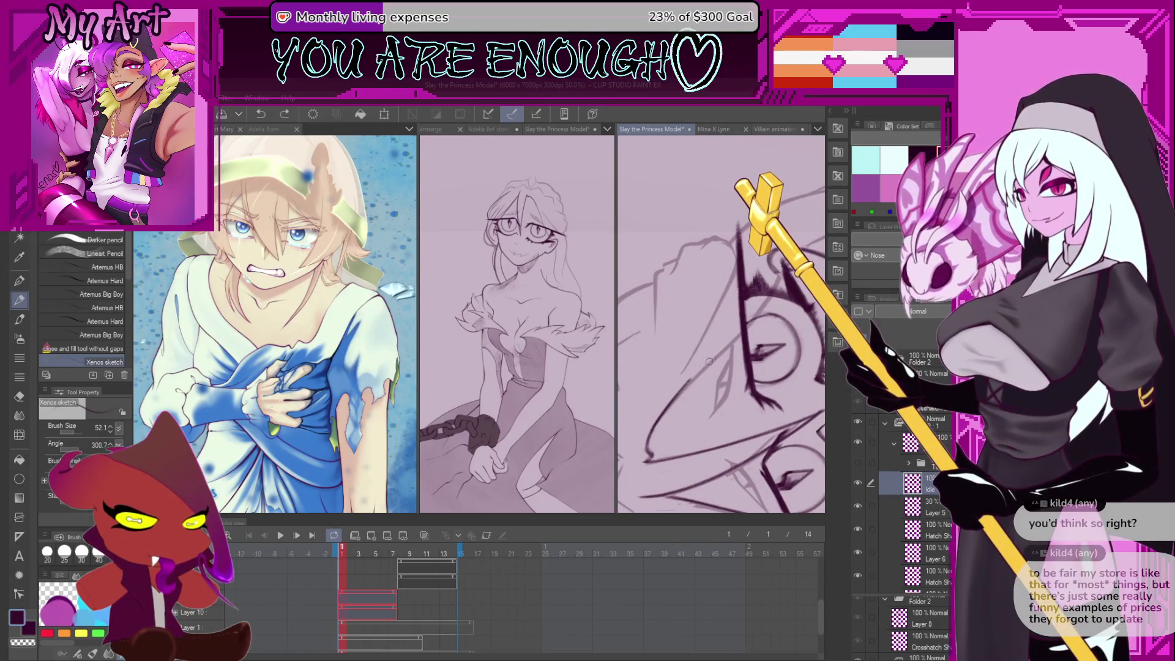
pyautogui.moveTo(717, 359)
pyautogui.mouseDown()
pyautogui.moveTo(707, 333)
pyautogui.moveTo(684, 367)
pyautogui.mouseUp()
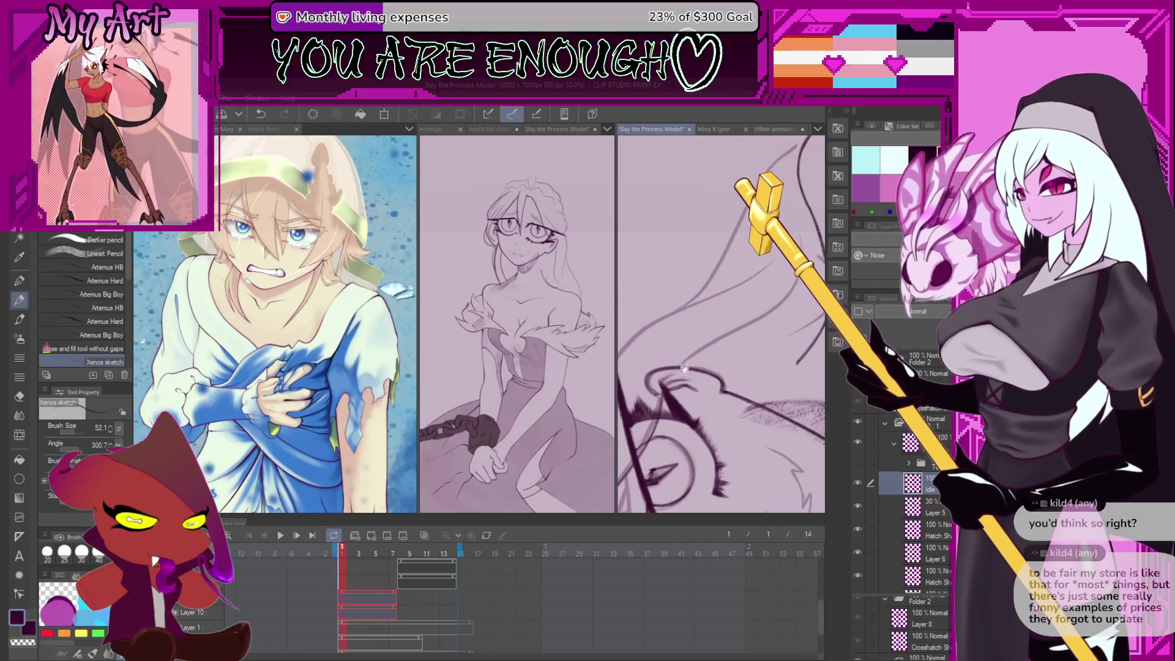
pyautogui.moveTo(795, 195)
pyautogui.mouseDown()
pyautogui.moveTo(723, 385)
pyautogui.moveTo(688, 428)
pyautogui.mouseUp()
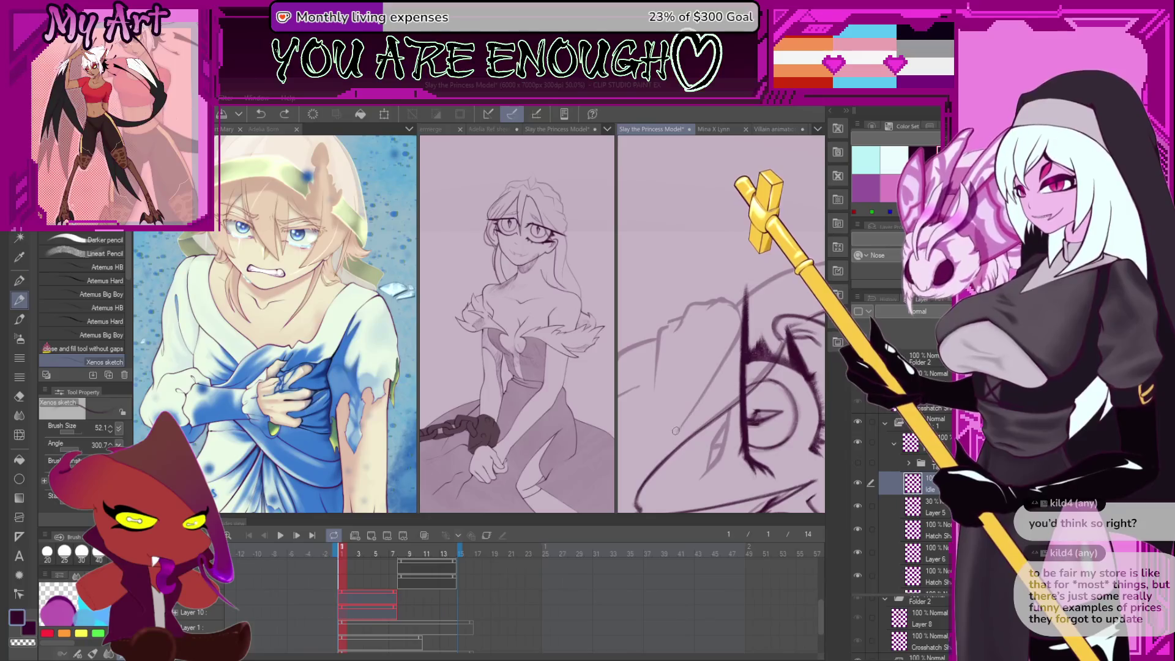
pyautogui.moveTo(738, 304)
pyautogui.mouseDown()
pyautogui.moveTo(776, 291)
pyautogui.moveTo(713, 404)
pyautogui.moveTo(664, 421)
pyautogui.mouseUp()
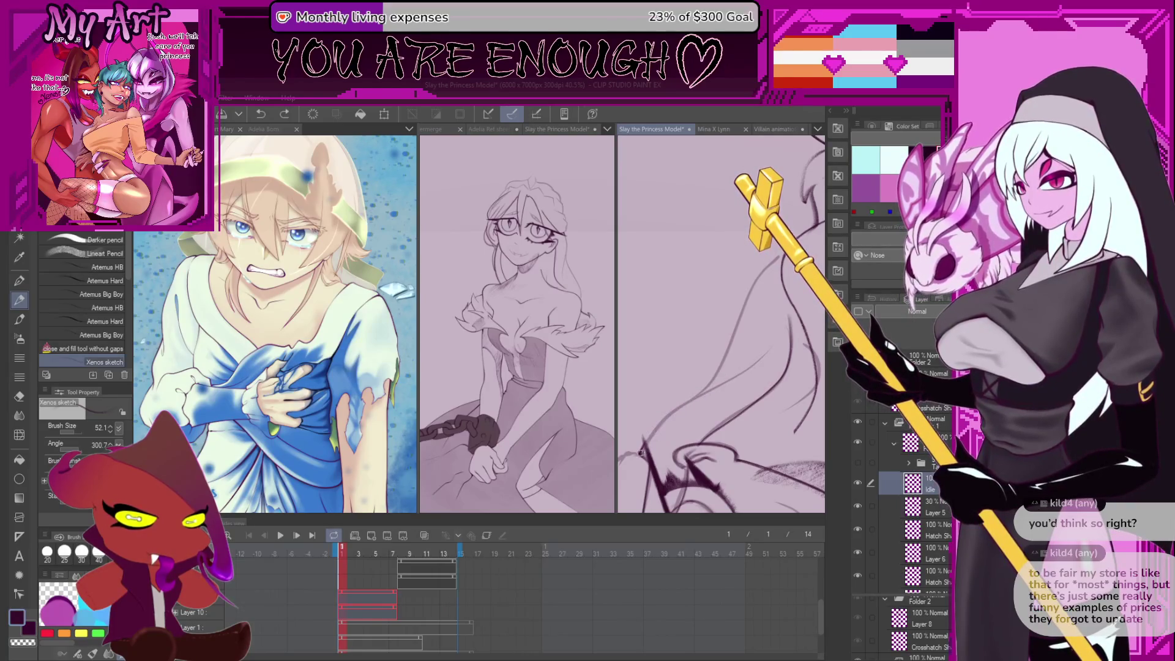
pyautogui.moveTo(640, 453)
pyautogui.mouseDown()
pyautogui.moveTo(689, 432)
pyautogui.moveTo(677, 412)
pyautogui.mouseUp()
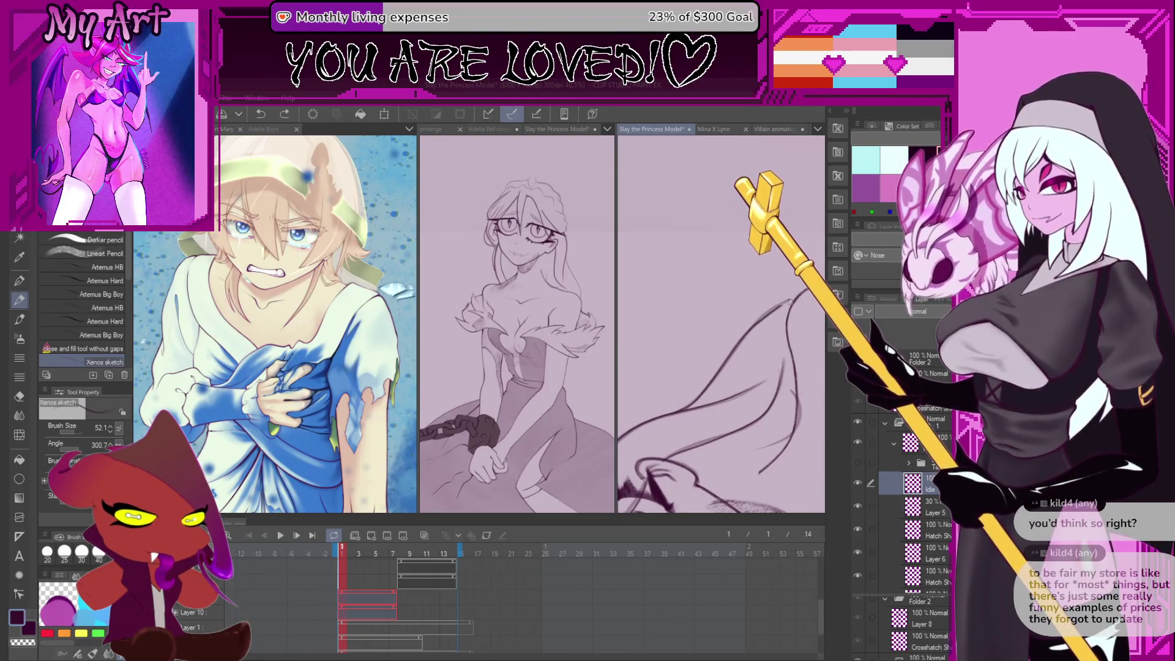
pyautogui.moveTo(779, 328)
pyautogui.mouseDown()
pyautogui.moveTo(778, 384)
pyautogui.moveTo(741, 384)
pyautogui.moveTo(776, 323)
pyautogui.moveTo(771, 367)
pyautogui.moveTo(751, 330)
pyautogui.moveTo(730, 376)
pyautogui.mouseUp()
# Draw vertical pencil strokes, a short stroke atop the curve, and a darker V-shaped stroke
pyautogui.scroll(10, 726, 370)
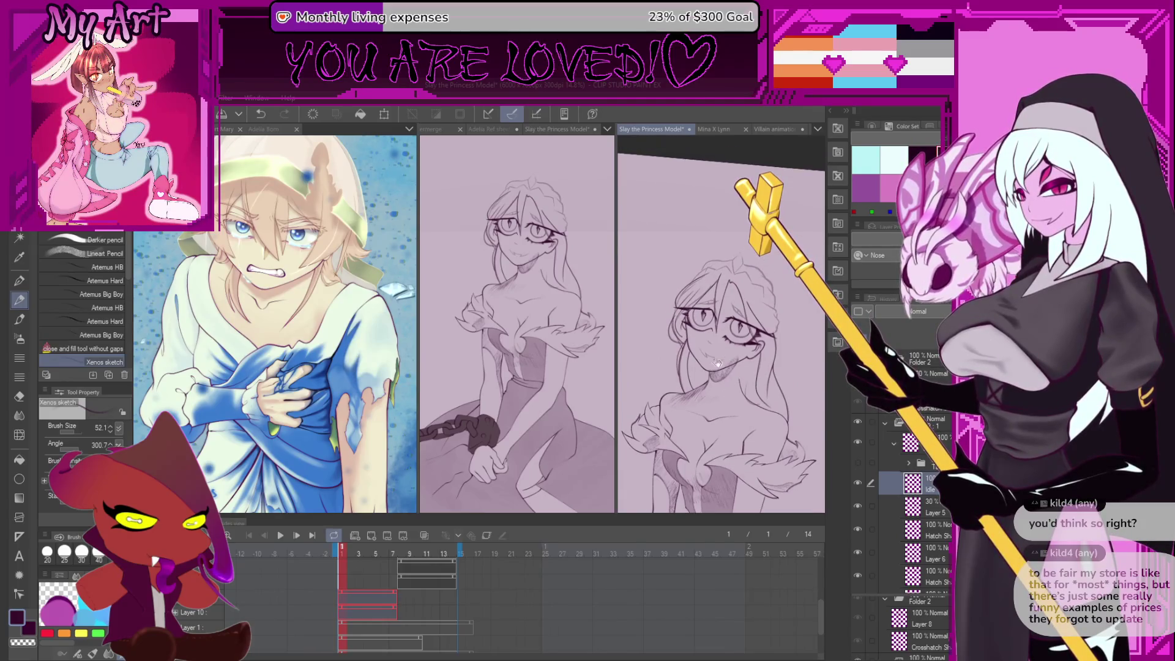
pyautogui.scroll(2, 719, 338)
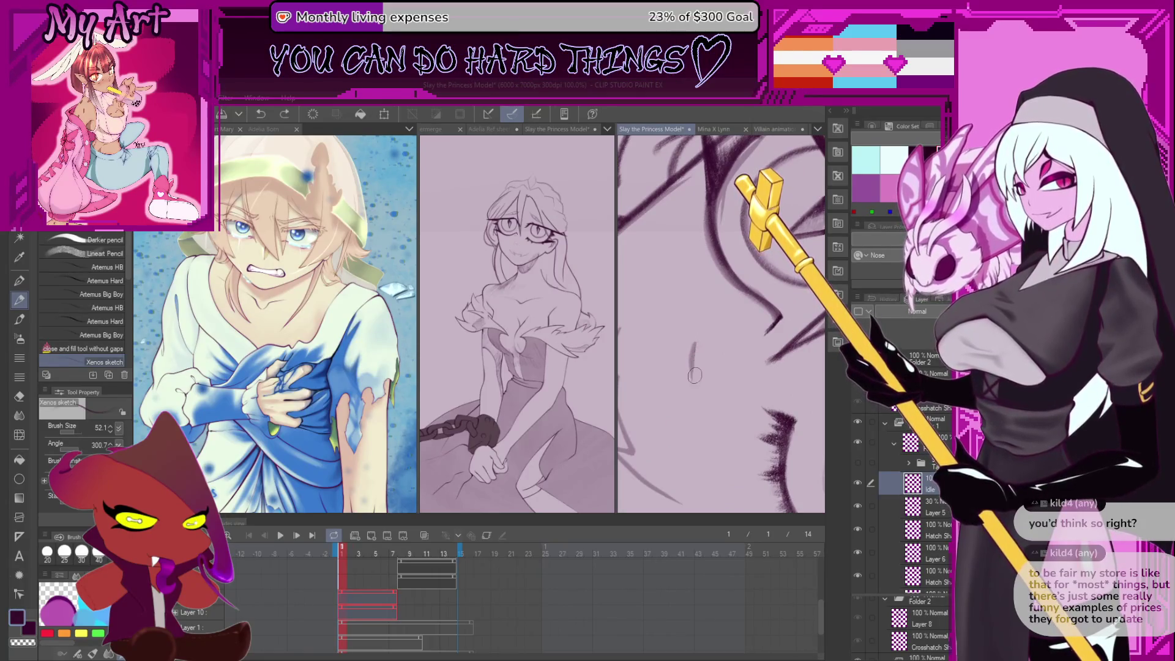
pyautogui.moveTo(697, 356); pyautogui.dragTo(718, 328)
pyautogui.moveTo(766, 340); pyautogui.dragTo(691, 367)
pyautogui.moveTo(686, 464); pyautogui.dragTo(684, 385)
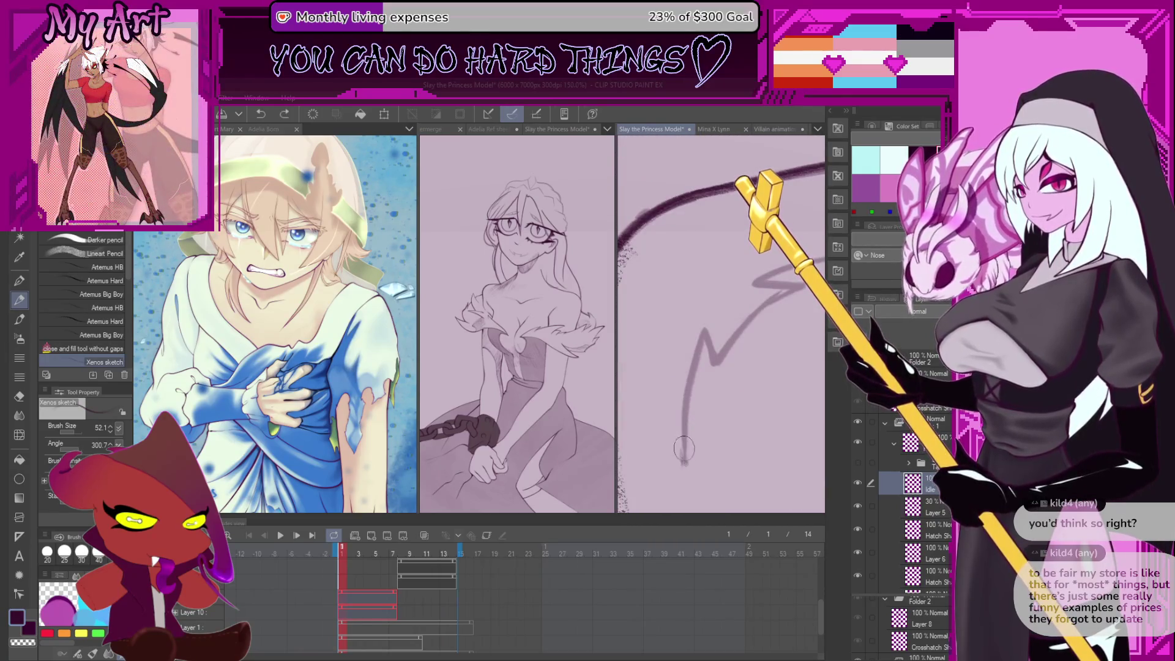
pyautogui.moveTo(698, 343); pyautogui.dragTo(709, 334)
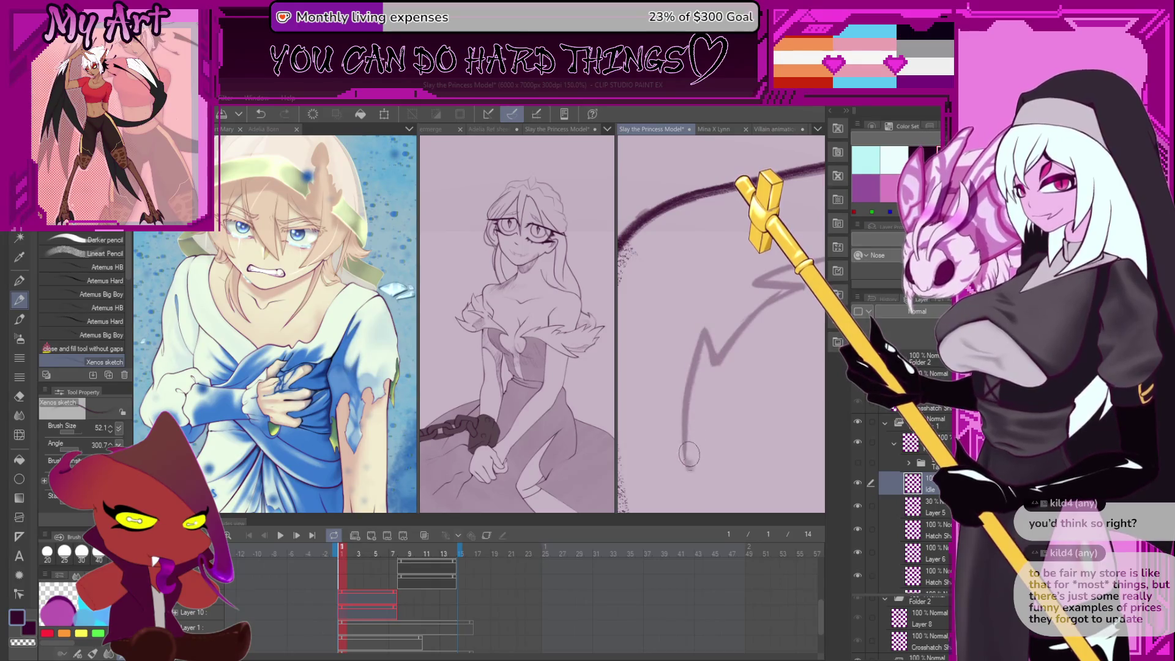
pyautogui.moveTo(685, 465)
pyautogui.mouseDown()
pyautogui.moveTo(702, 331)
pyautogui.moveTo(713, 364)
pyautogui.moveTo(755, 314)
pyautogui.mouseUp()
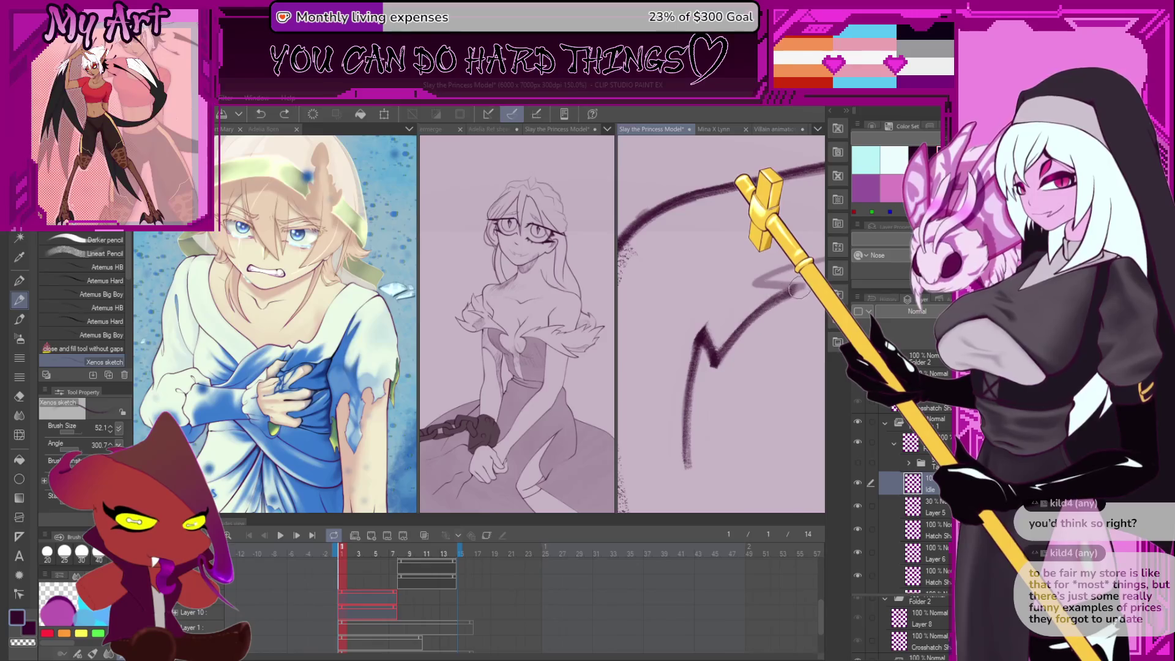
# Undo the last stroke, zoom out, tilt the canvas, and zoom back into the face
pyautogui.scroll(5, 711, 346)
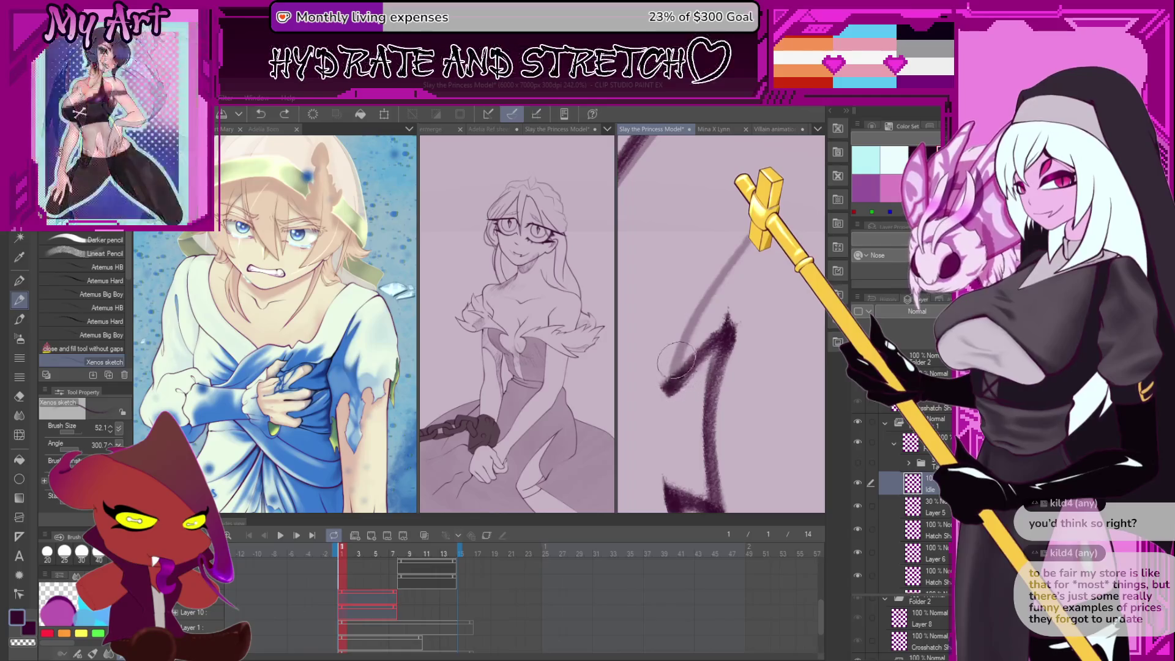
pyautogui.hotkey('ctrl', 'z')
pyautogui.scroll(-2, 722, 384)
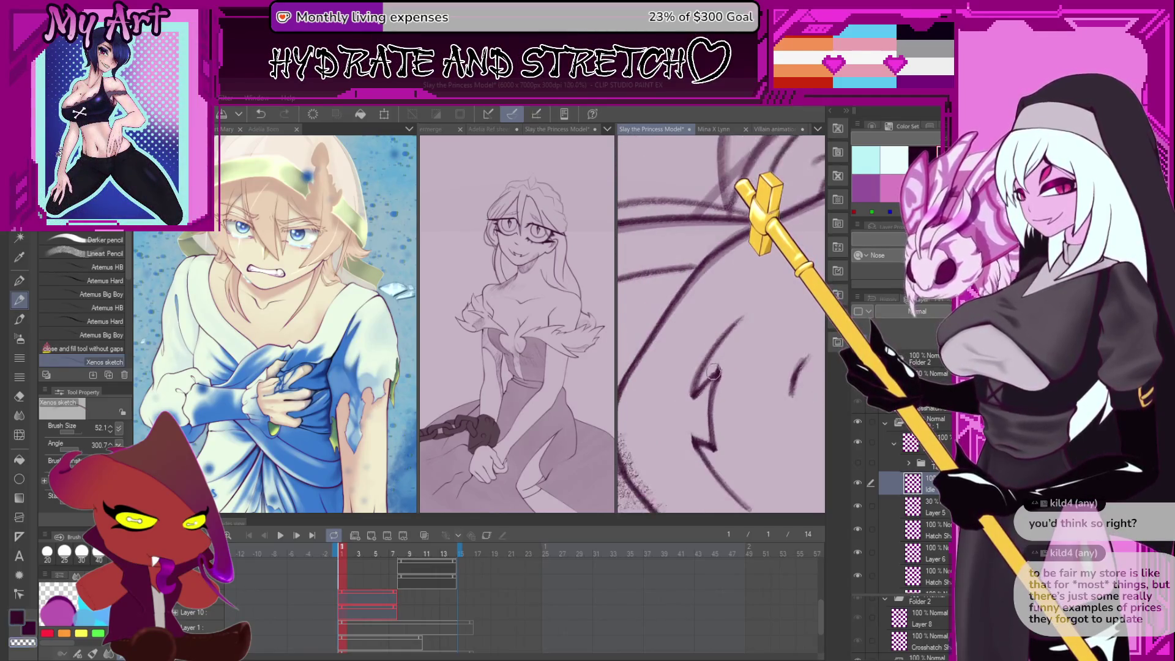
pyautogui.scroll(-6, 732, 352)
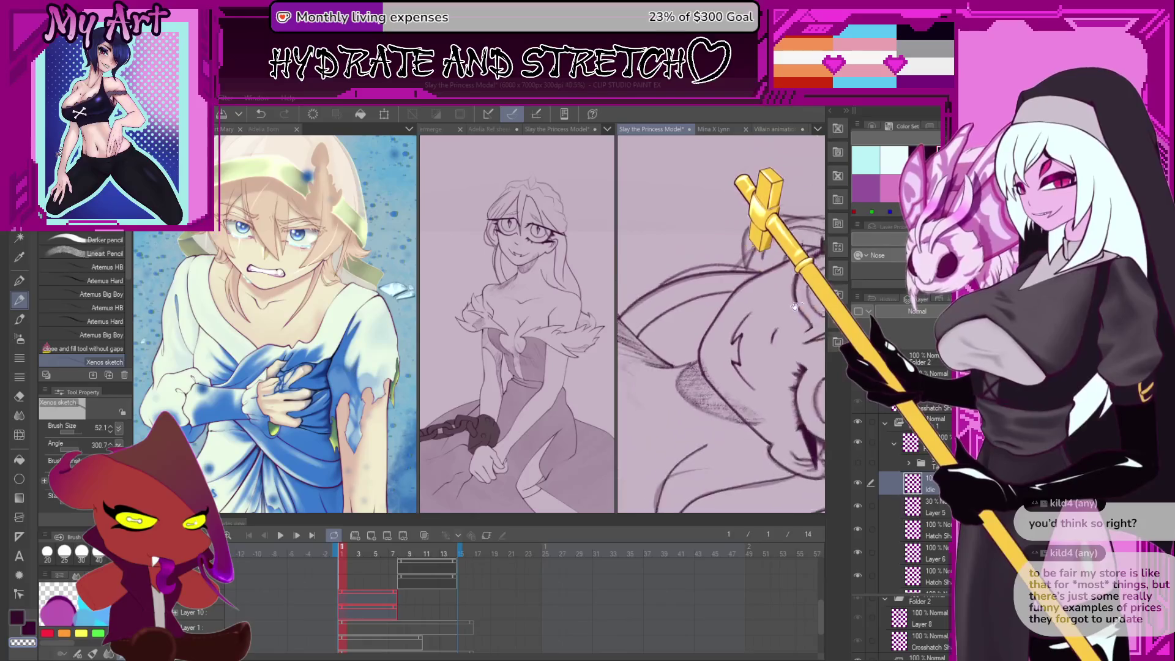
pyautogui.moveTo(763, 306); pyautogui.dragTo(749, 324)
pyautogui.scroll(5, 751, 334)
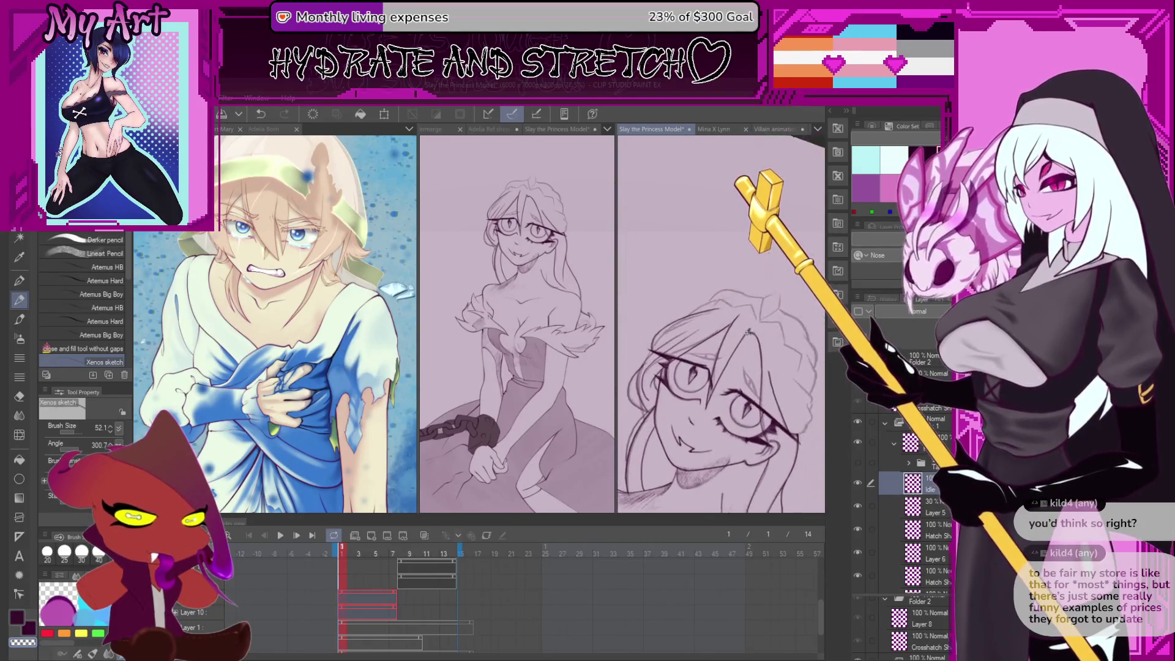
pyautogui.scroll(4, 750, 336)
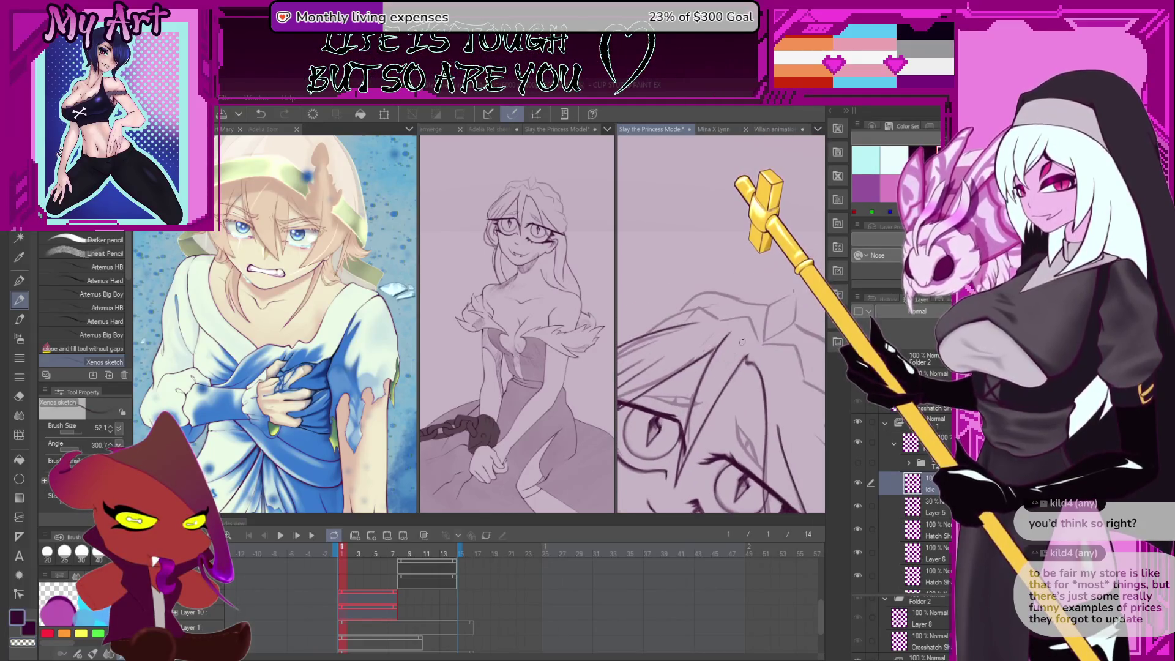
pyautogui.scroll(1, 747, 332)
pyautogui.scroll(-3, 746, 332)
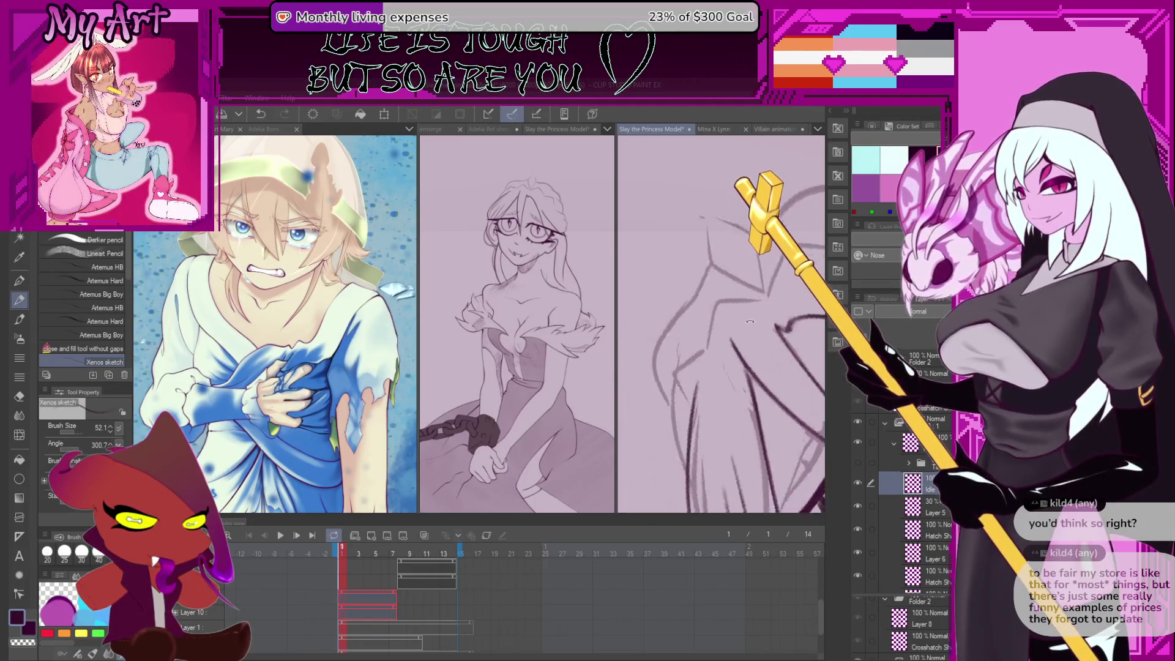
# Check the darker drawing layer, then ink short dark lines over the sketch while rotating the view
pyautogui.click(857, 463)
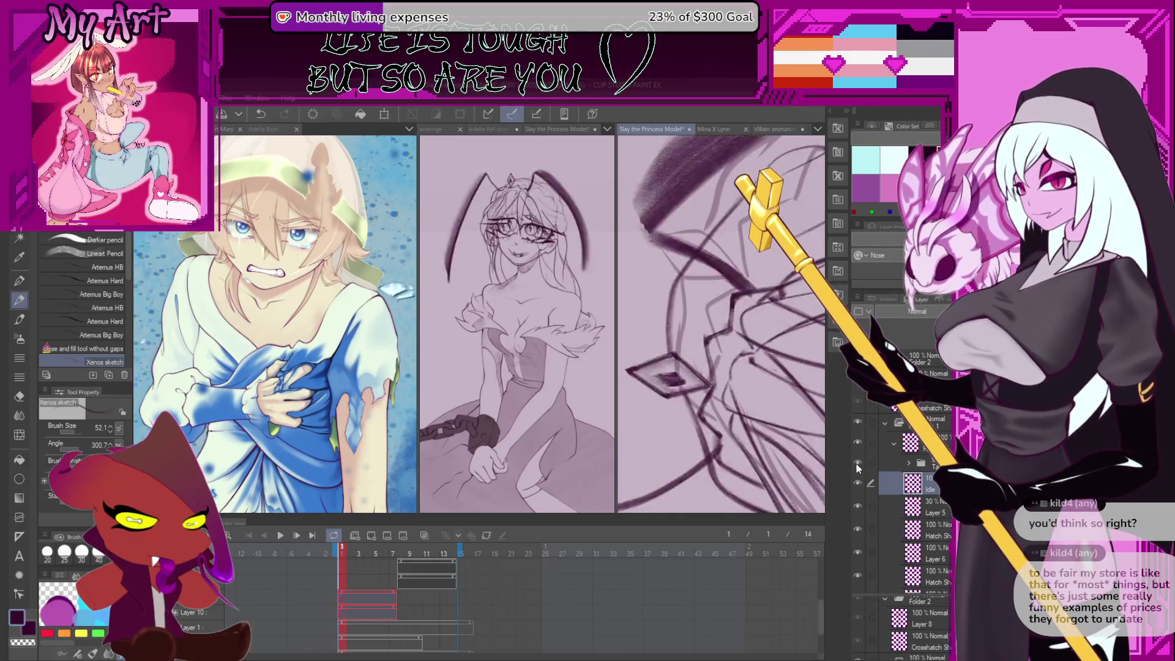
pyautogui.click(856, 461)
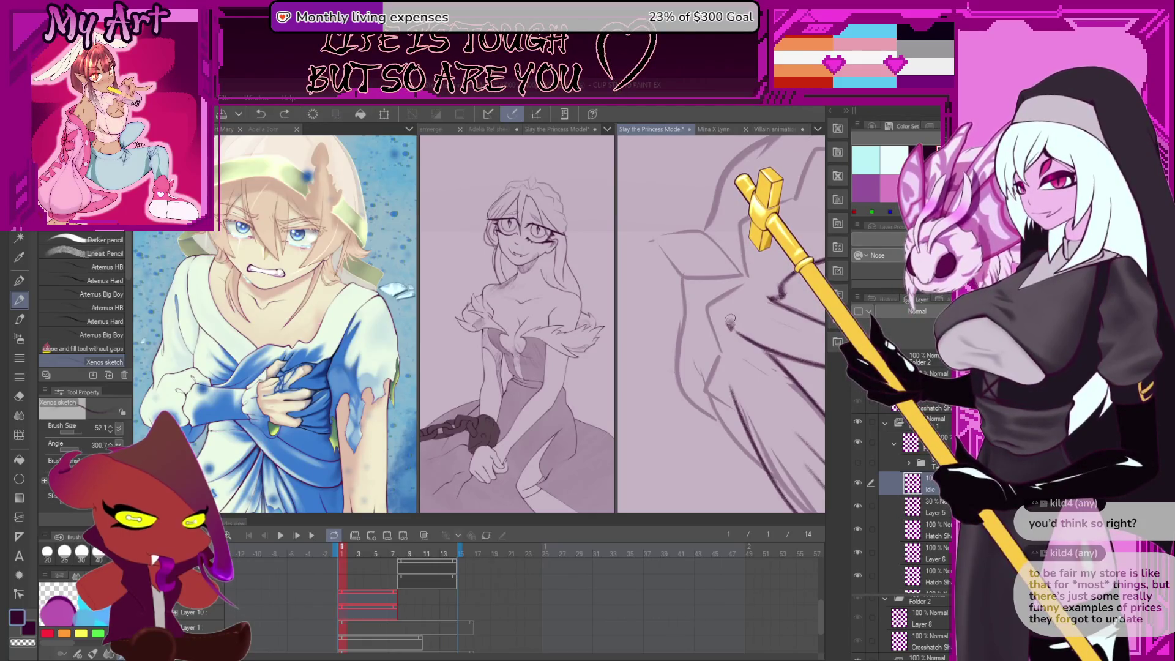
pyautogui.moveTo(731, 321)
pyautogui.mouseDown()
pyautogui.moveTo(774, 296)
pyautogui.moveTo(736, 312)
pyautogui.moveTo(708, 344)
pyautogui.moveTo(733, 297)
pyautogui.moveTo(717, 359)
pyautogui.mouseUp()
pyautogui.scroll(-3, 774, 296)
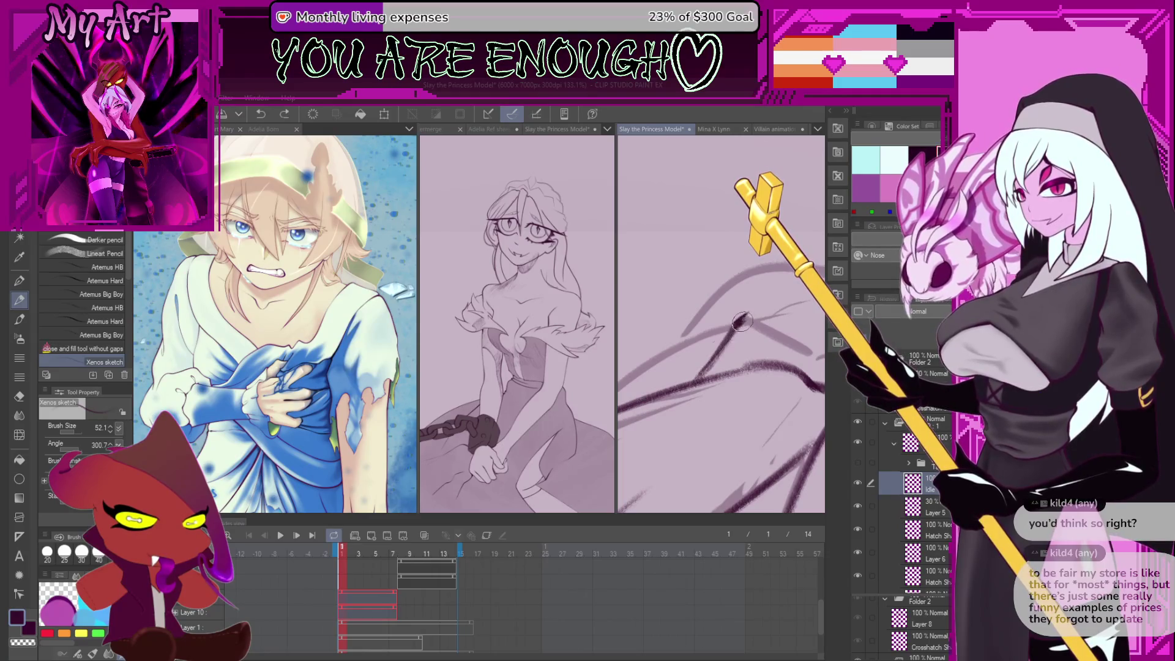
pyautogui.moveTo(734, 333); pyautogui.dragTo(764, 324)
pyautogui.moveTo(752, 324); pyautogui.dragTo(734, 315)
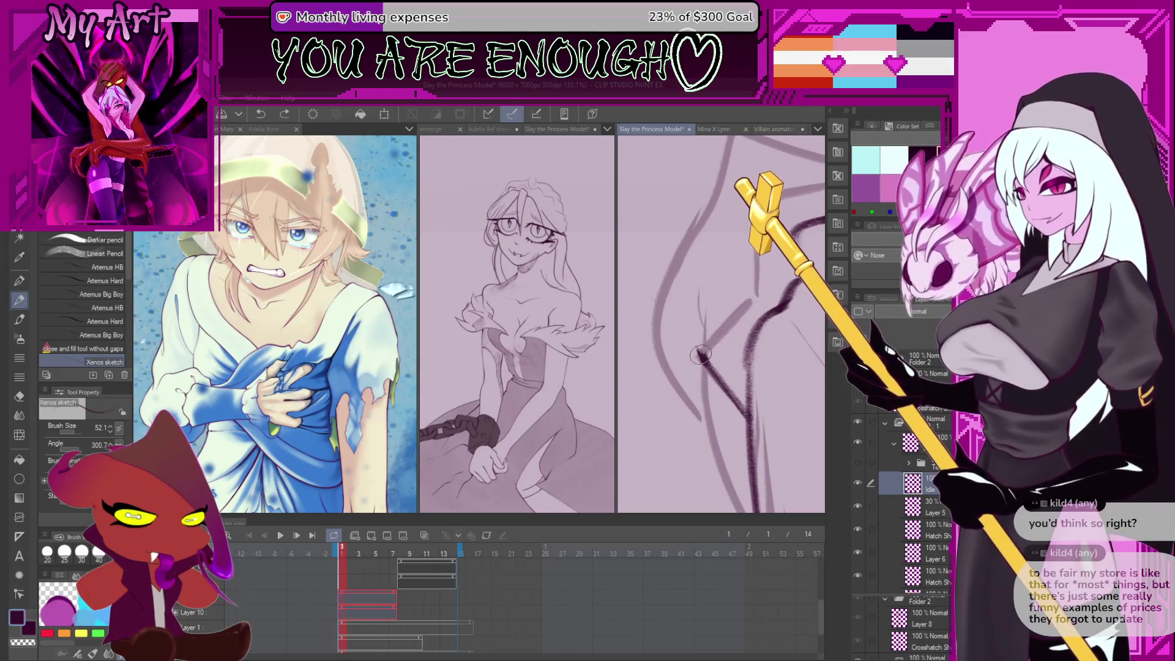
pyautogui.moveTo(701, 355)
pyautogui.mouseDown()
pyautogui.moveTo(724, 374)
pyautogui.moveTo(703, 380)
pyautogui.mouseUp()
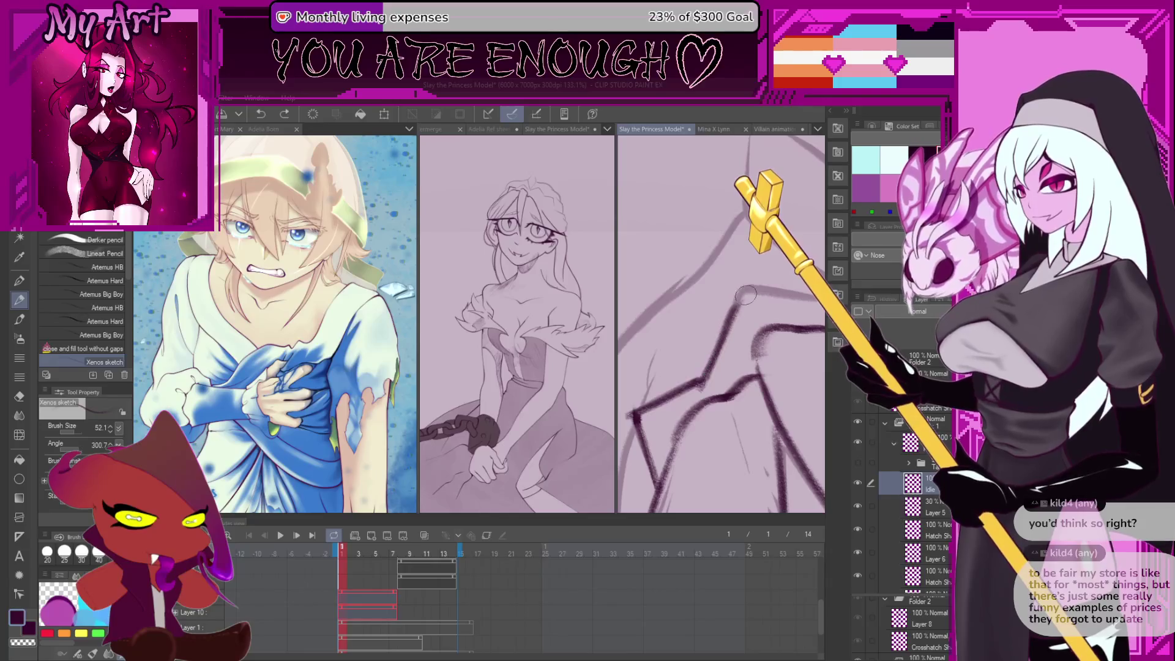
pyautogui.moveTo(776, 286); pyautogui.dragTo(693, 346)
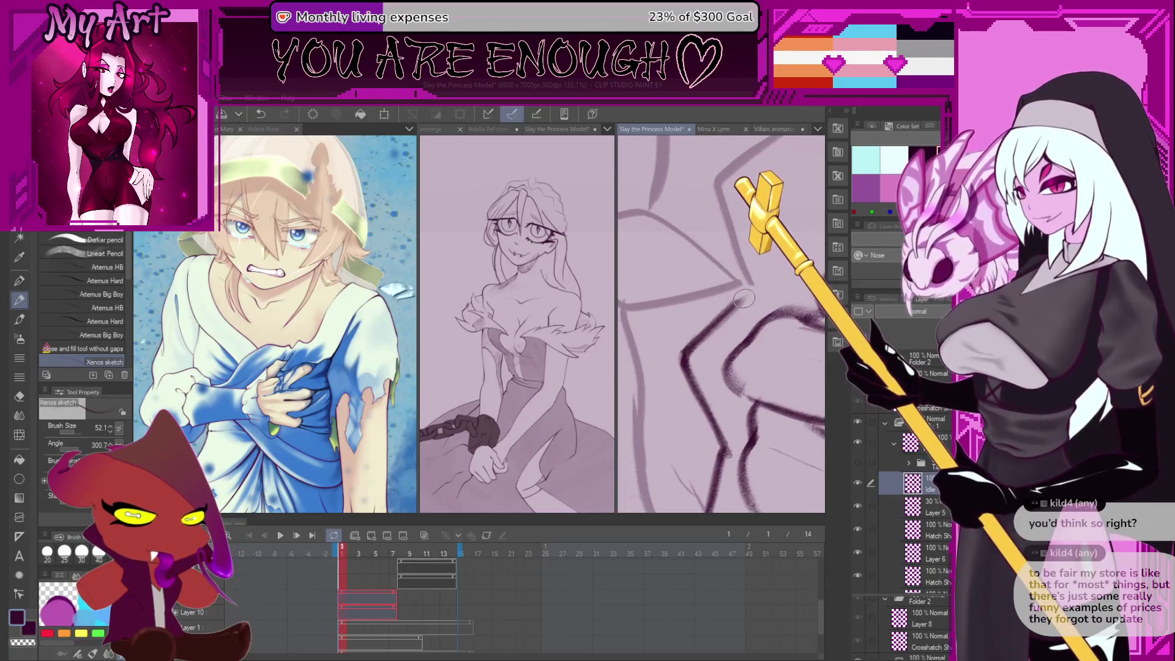
pyautogui.moveTo(745, 289); pyautogui.dragTo(691, 348)
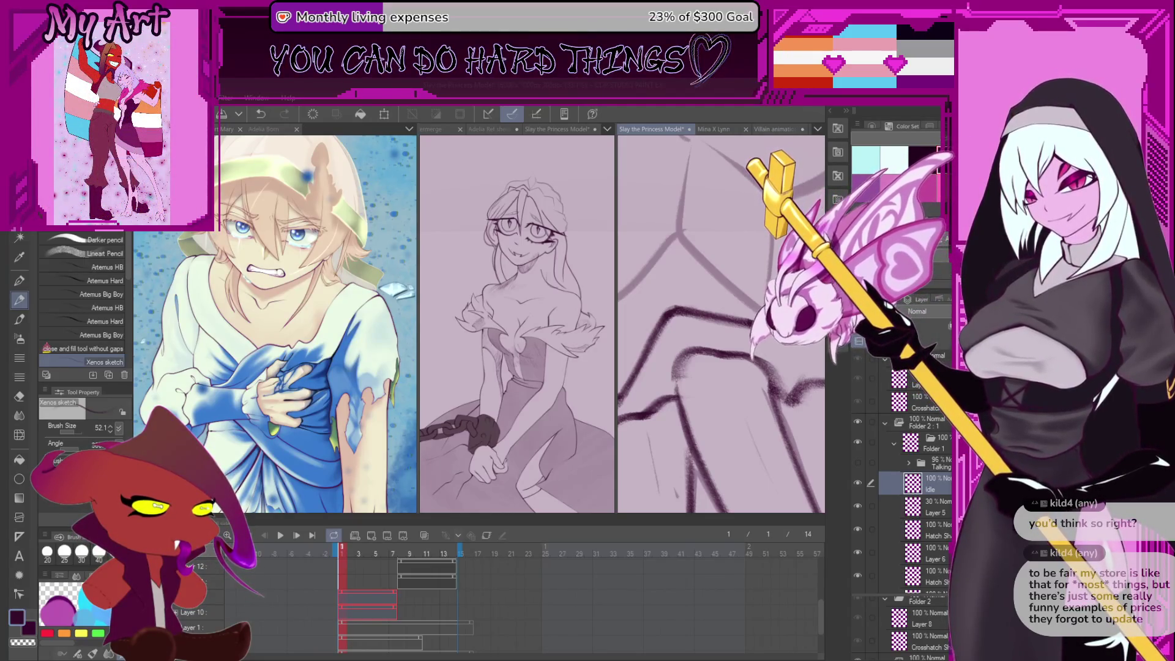
# Step back through recent strokes with undo and redo, checking the thick dark sketch folder
pyautogui.hotkey('ctrl', 'z')
pyautogui.hotkey('ctrl', 'z')
pyautogui.hotkey('ctrl', 'z')
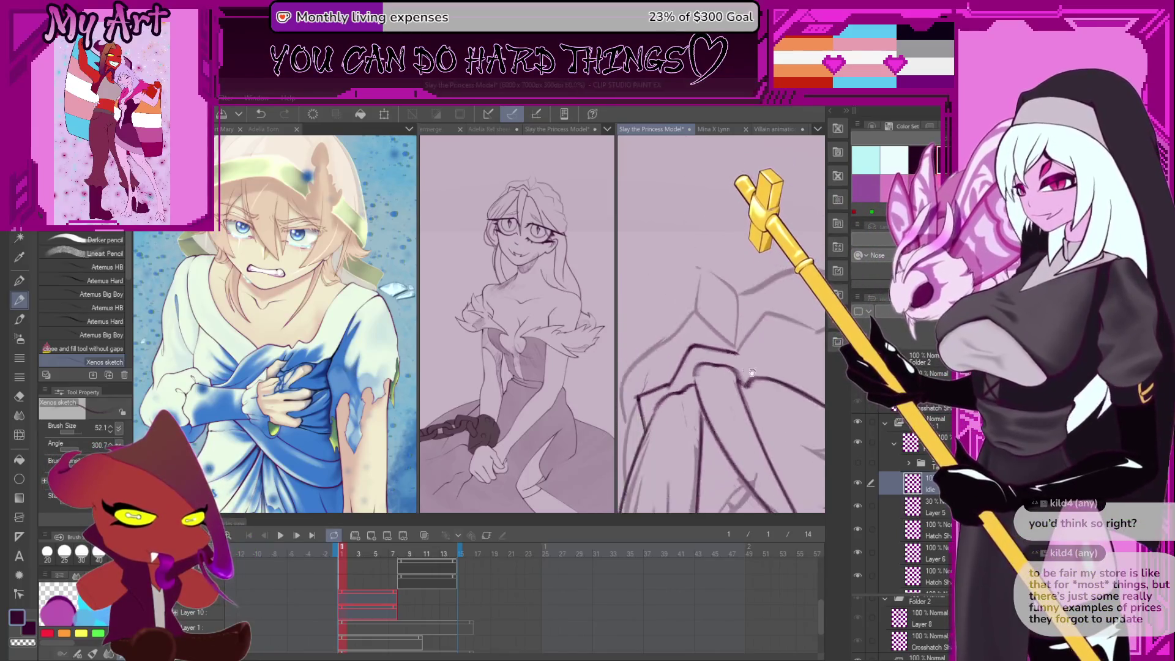
pyautogui.hotkey('ctrl', 'z')
pyautogui.hotkey('ctrl', 'z')
pyautogui.hotkey('ctrl', 'z')
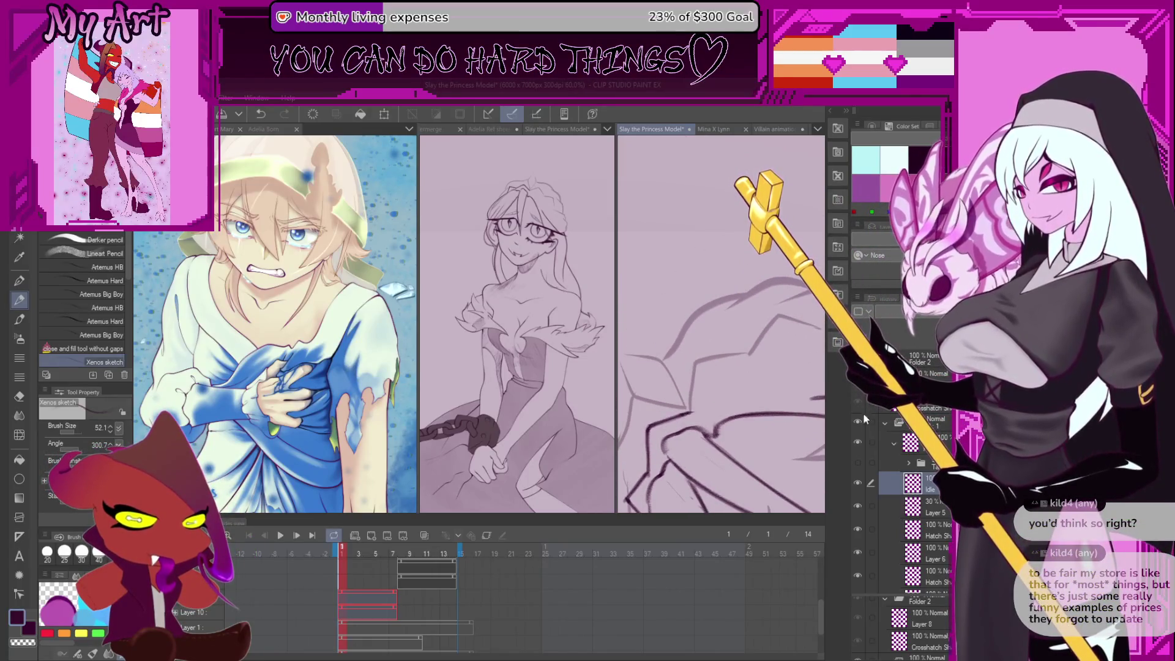
pyautogui.click(857, 464)
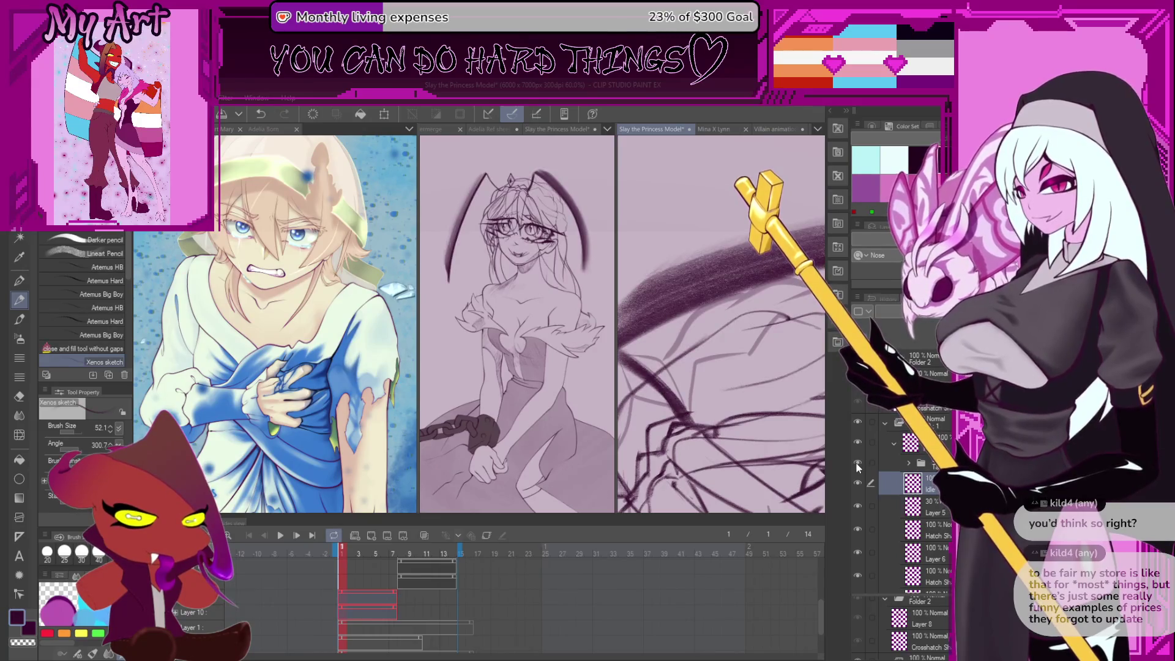
pyautogui.hotkey('ctrl', 'z')
pyautogui.hotkey('ctrl', 'z')
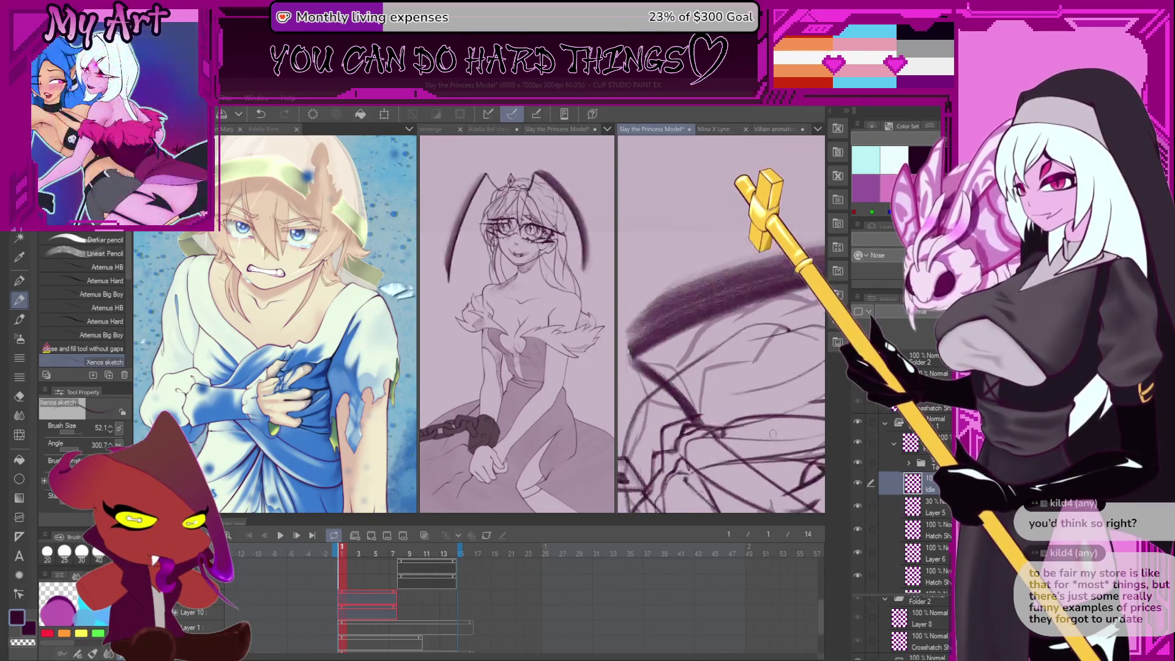
pyautogui.hotkey('ctrl', 'z')
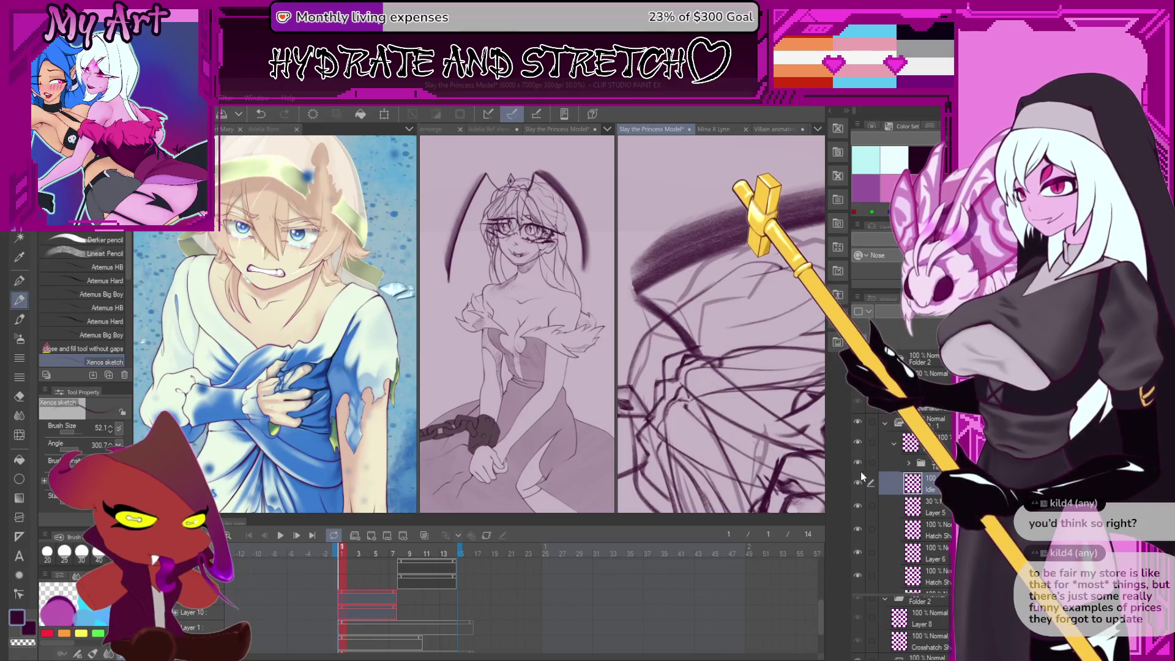
pyautogui.click(857, 463)
pyautogui.scroll(4, 675, 418)
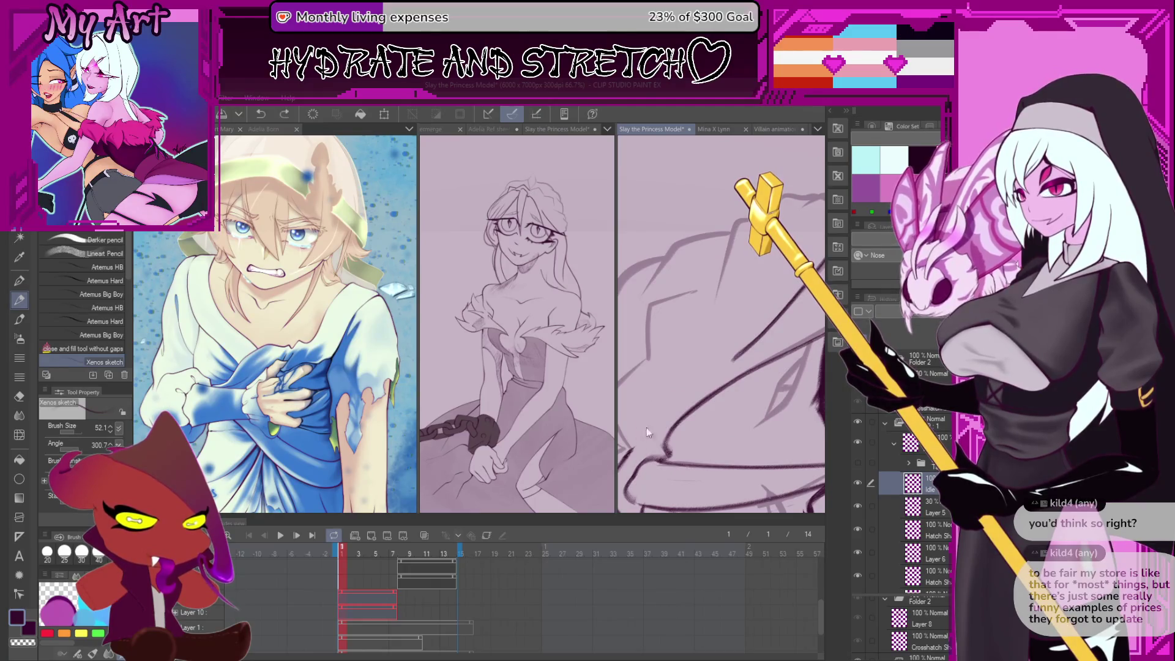
pyautogui.scroll(2, 723, 402)
pyautogui.hotkey('ctrl', 'z')
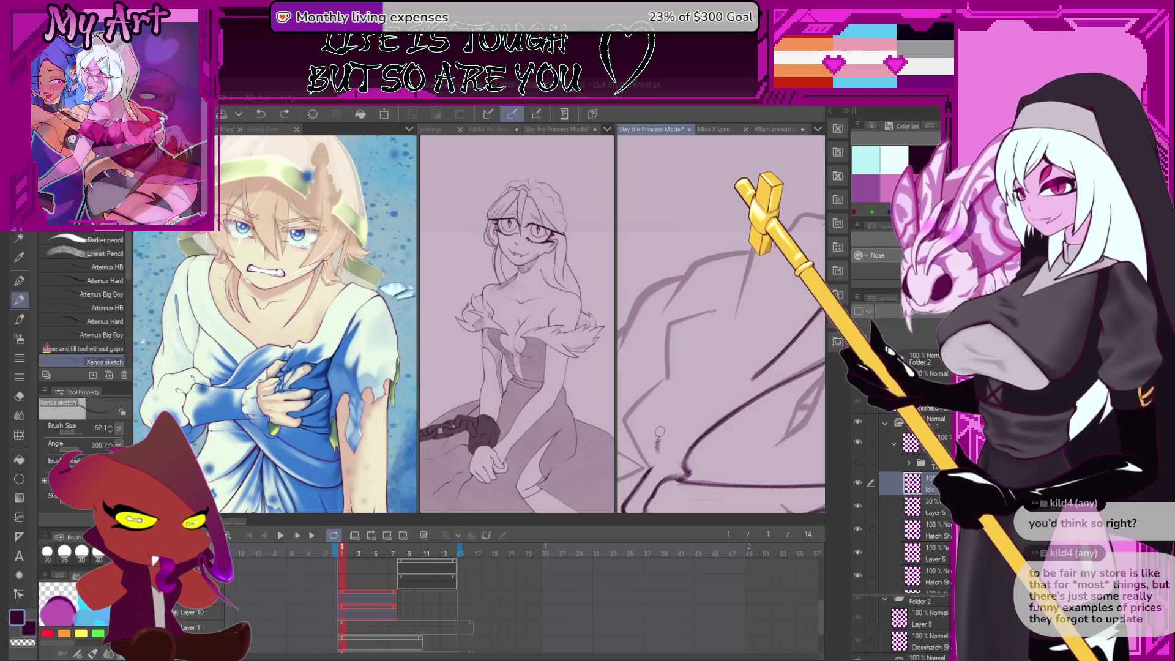
pyautogui.hotkey('ctrl', 'y')
pyautogui.hotkey('ctrl', 'y')
pyautogui.hotkey('ctrl', 'z')
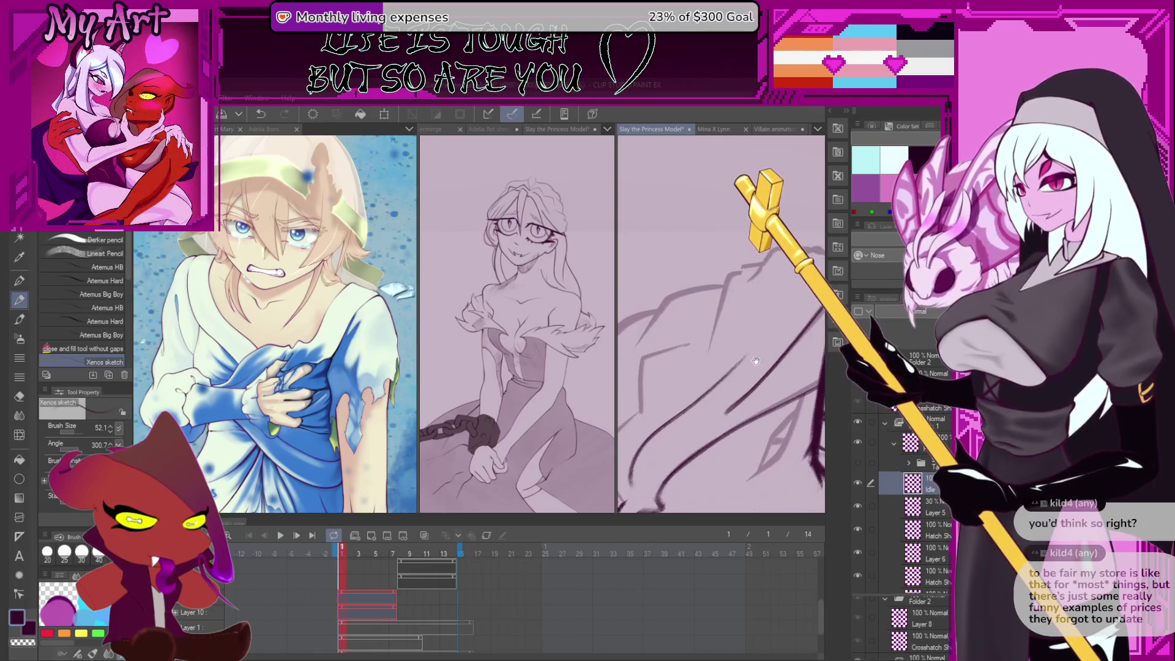
pyautogui.hotkey('ctrl', 'y')
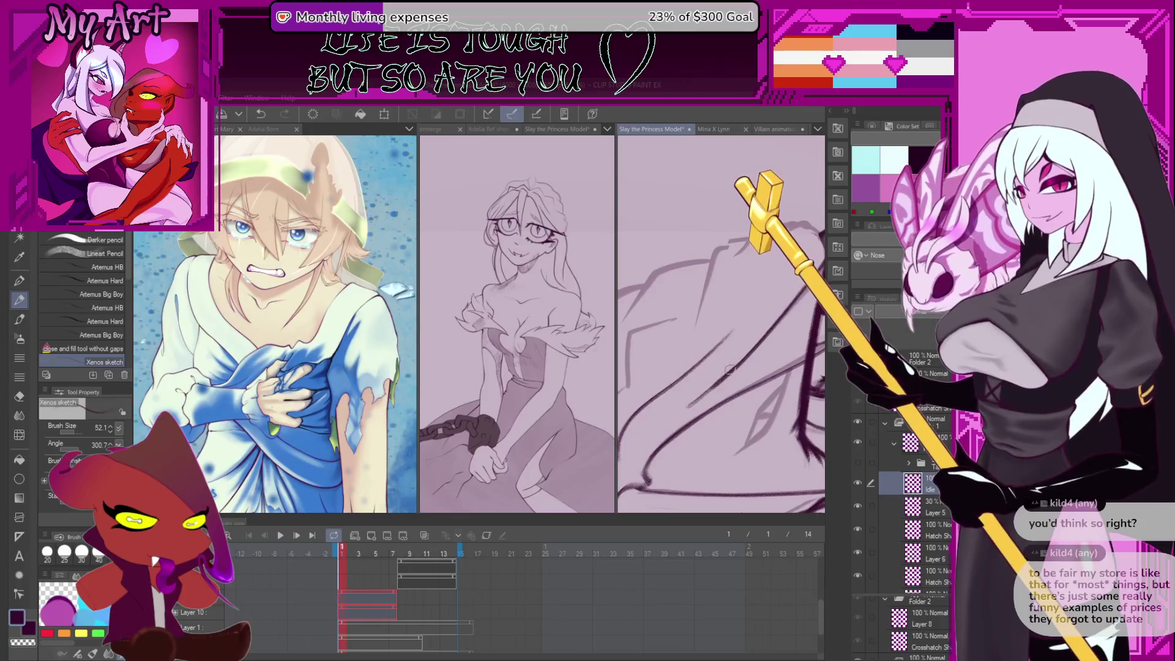
# Ink the first strokes of the gem outline, rotating the view and undoing bad ones
pyautogui.moveTo(709, 390); pyautogui.dragTo(680, 410)
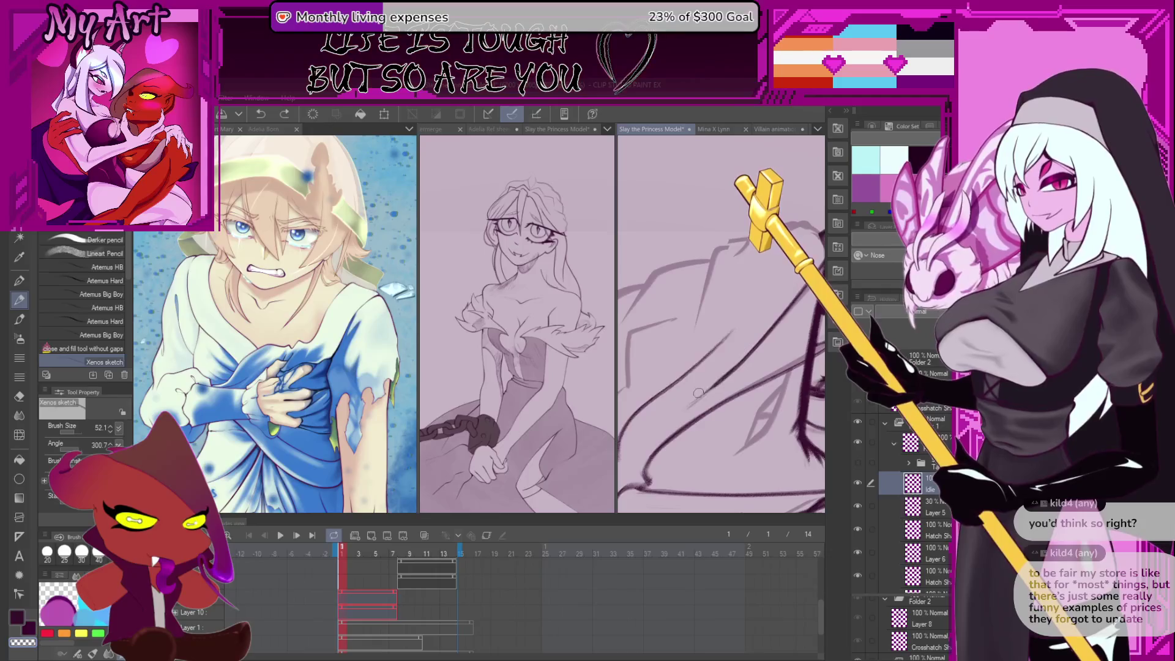
pyautogui.moveTo(747, 351); pyautogui.dragTo(713, 370)
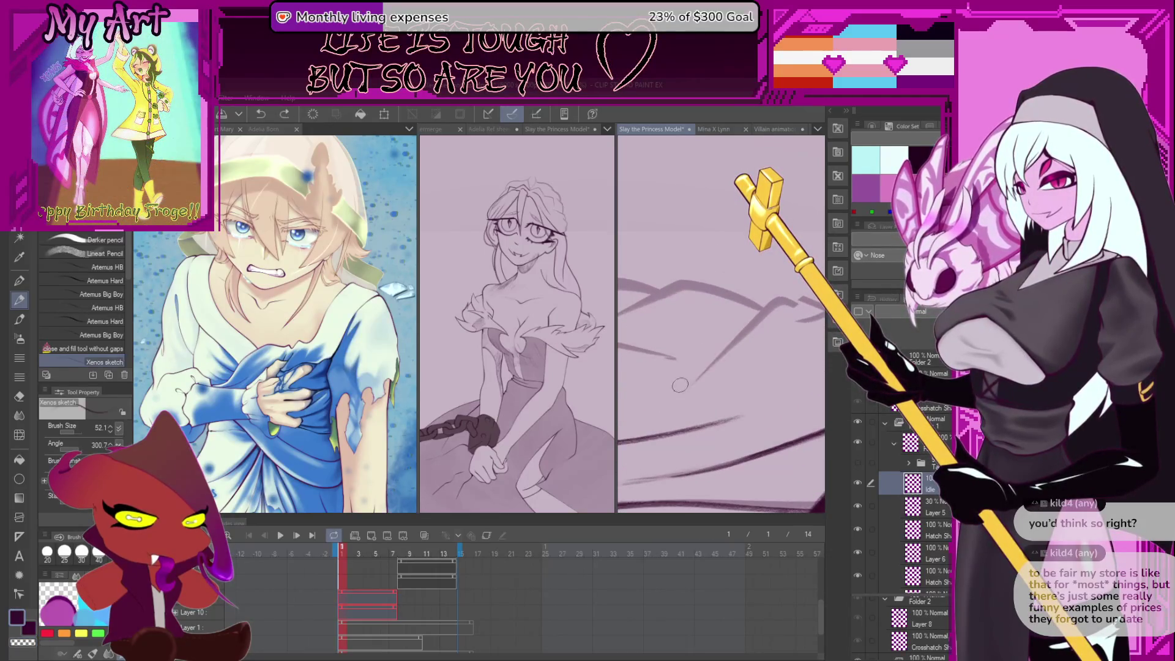
pyautogui.hotkey('ctrl', 'z')
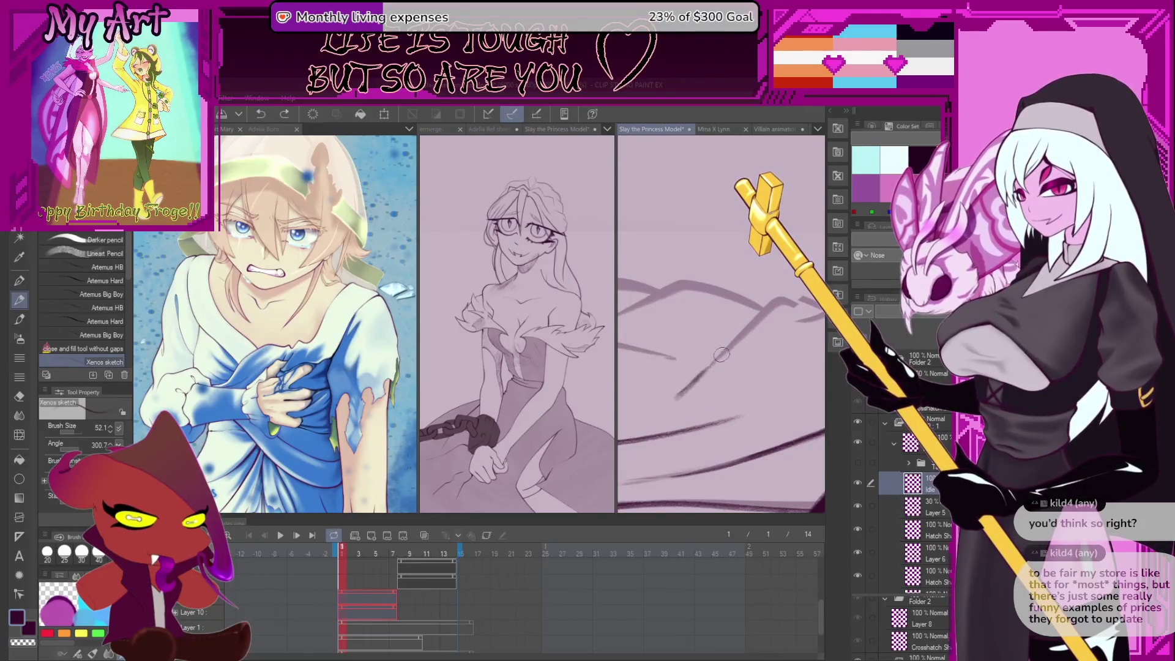
pyautogui.moveTo(793, 312); pyautogui.dragTo(703, 350)
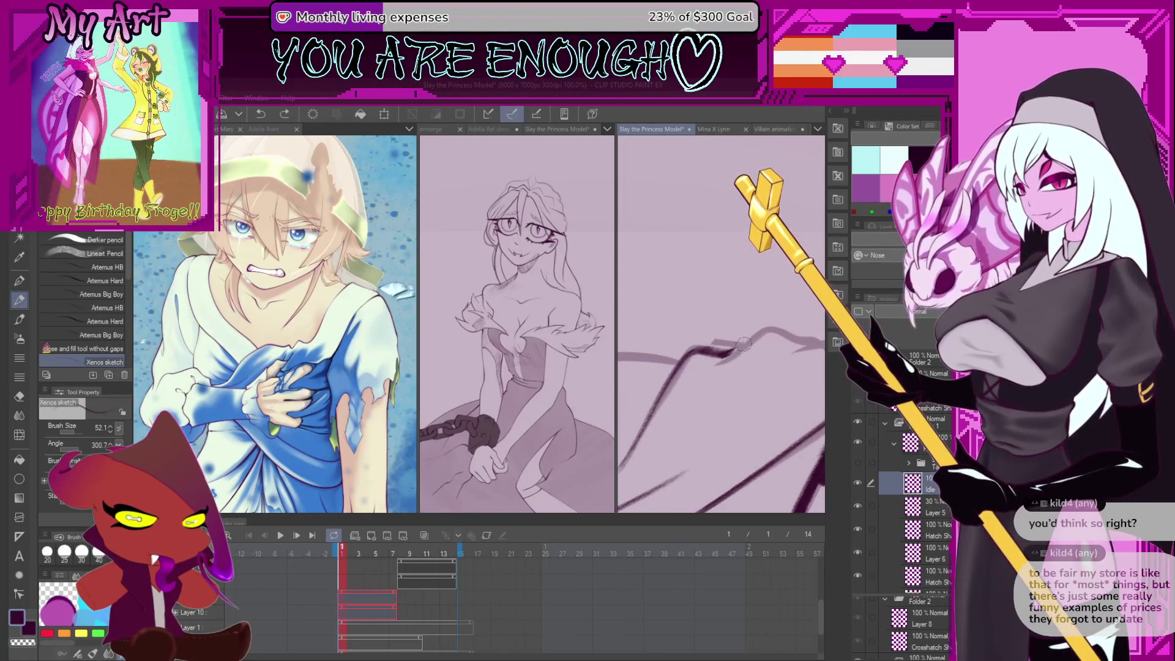
pyautogui.moveTo(742, 347); pyautogui.dragTo(725, 412)
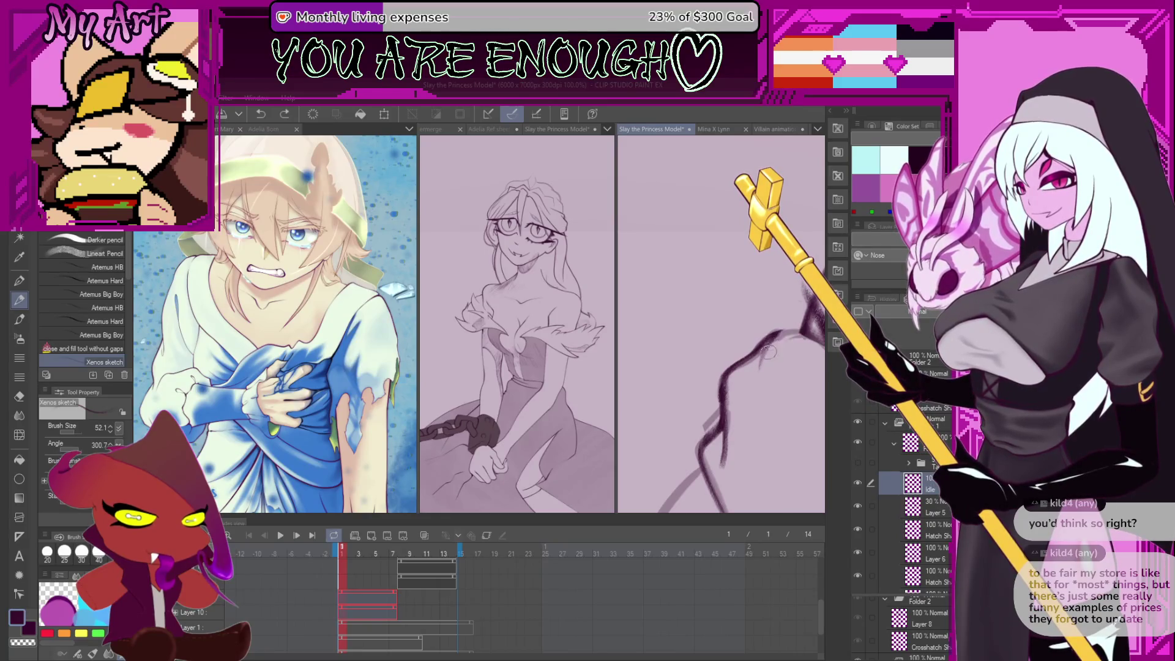
pyautogui.scroll(-2, 795, 328)
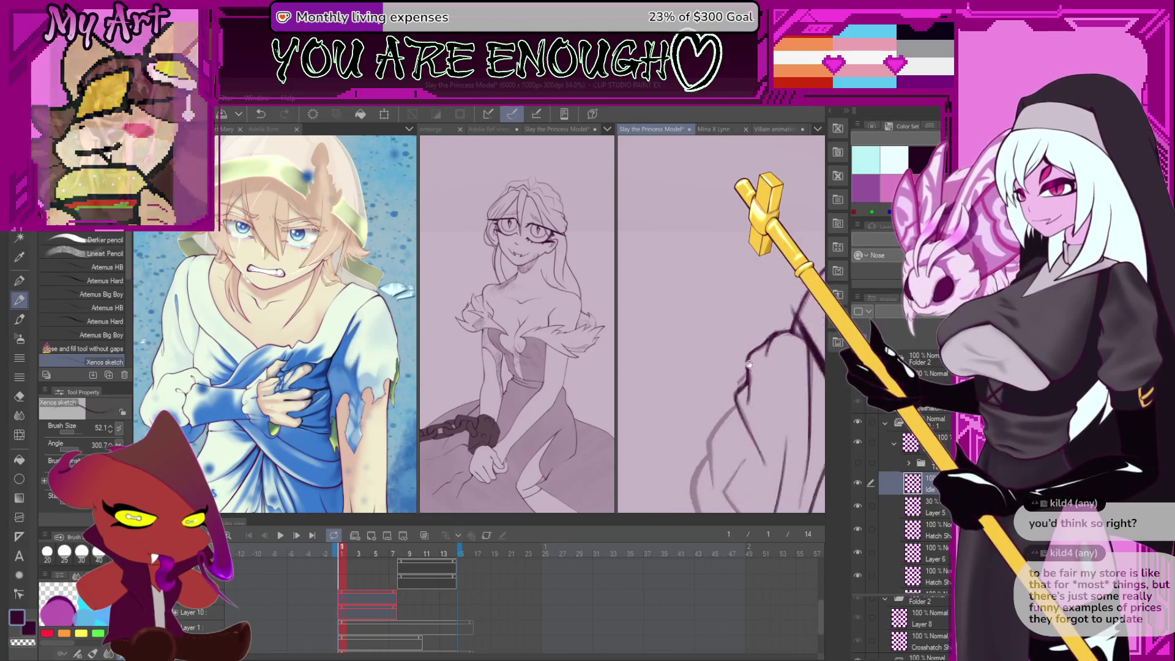
pyautogui.hotkey('ctrl', 'z')
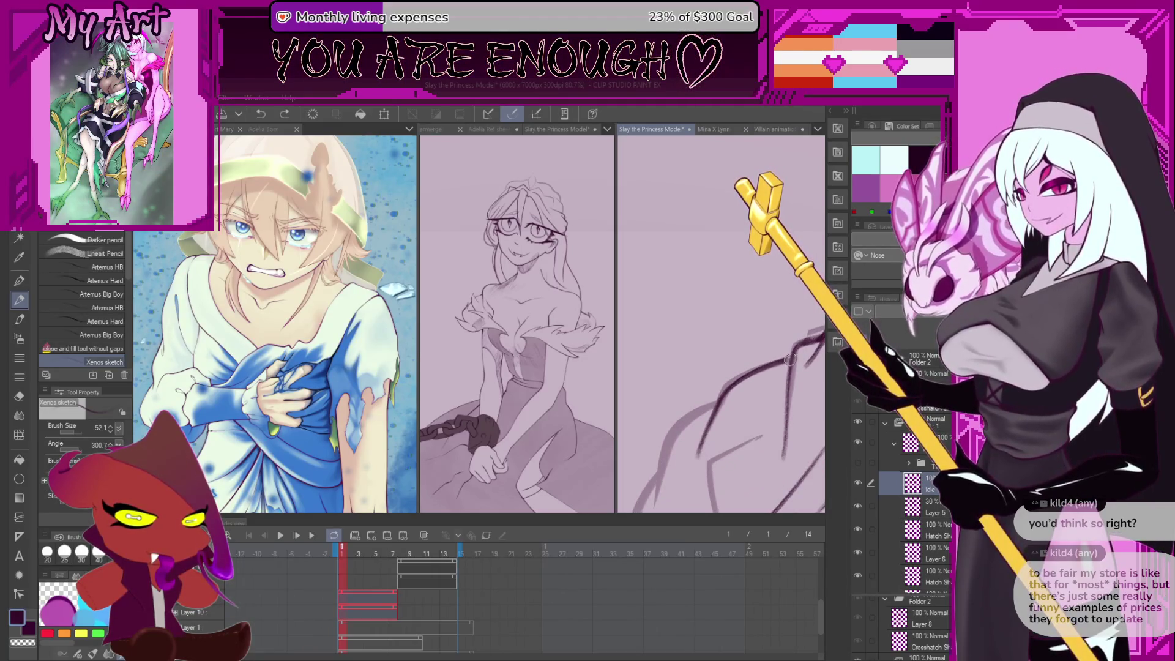
pyautogui.moveTo(724, 415); pyautogui.dragTo(705, 409)
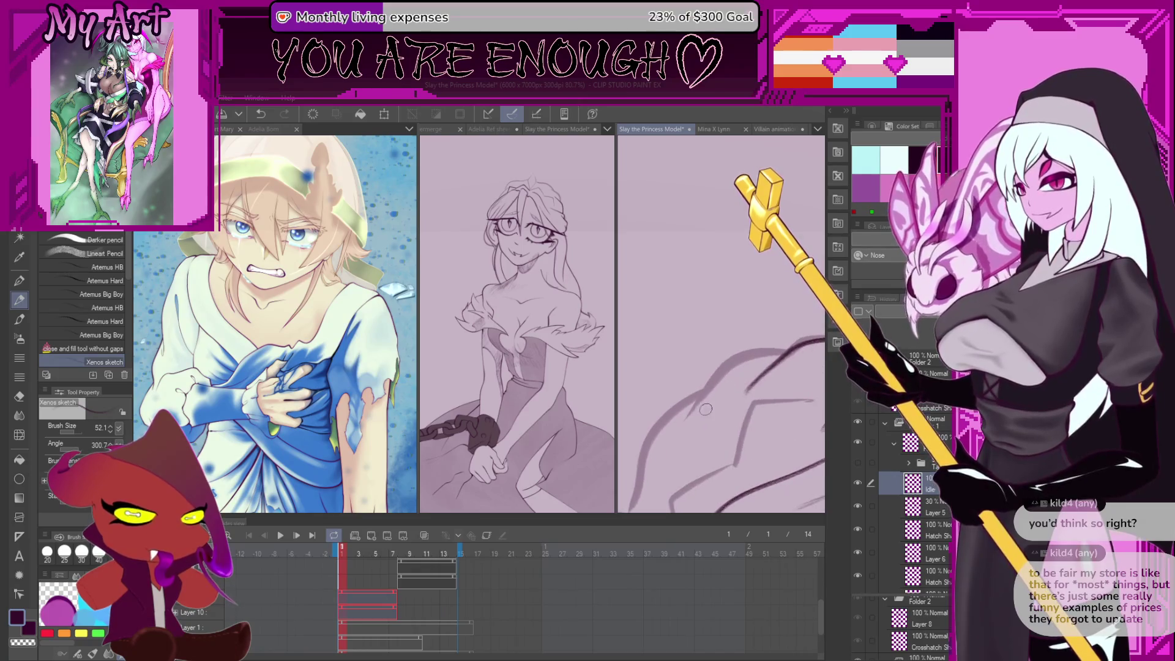
pyautogui.moveTo(787, 355)
pyautogui.mouseDown()
pyautogui.moveTo(703, 391)
pyautogui.moveTo(740, 333)
pyautogui.mouseUp()
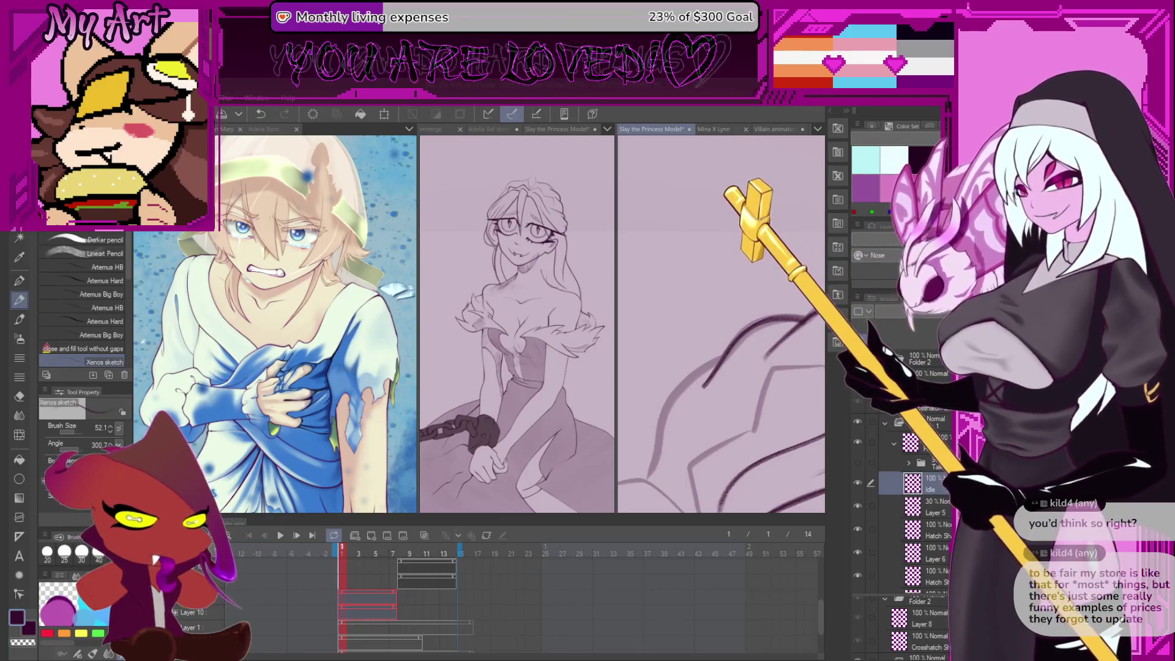
pyautogui.scroll(4, 680, 443)
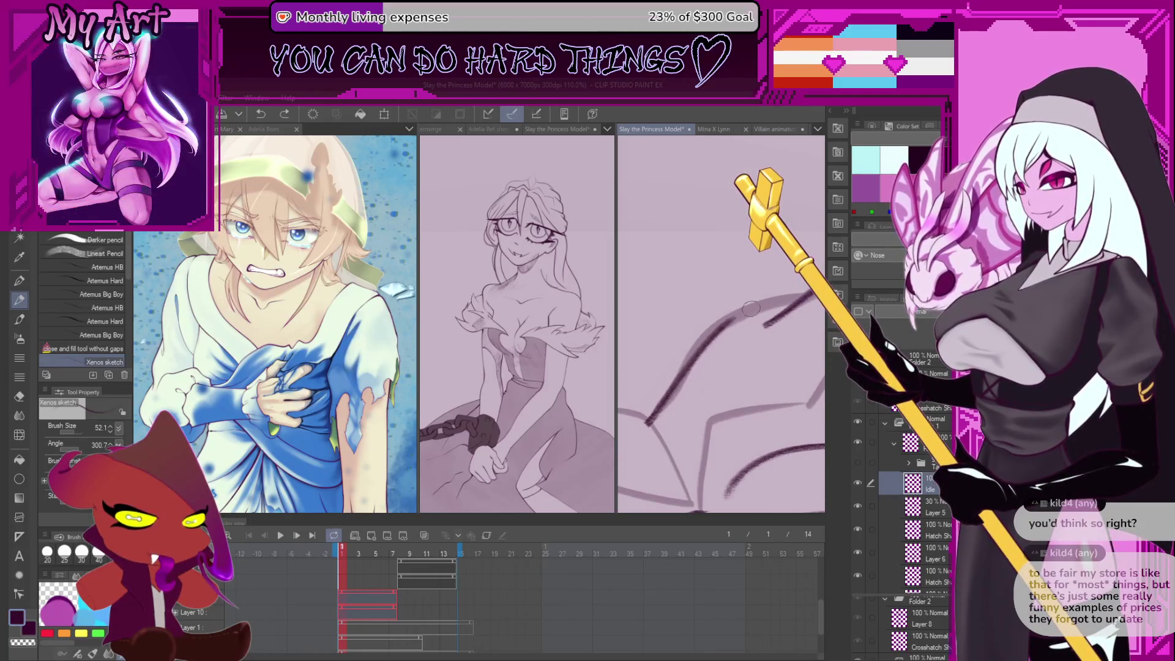
pyautogui.scroll(-3, 692, 376)
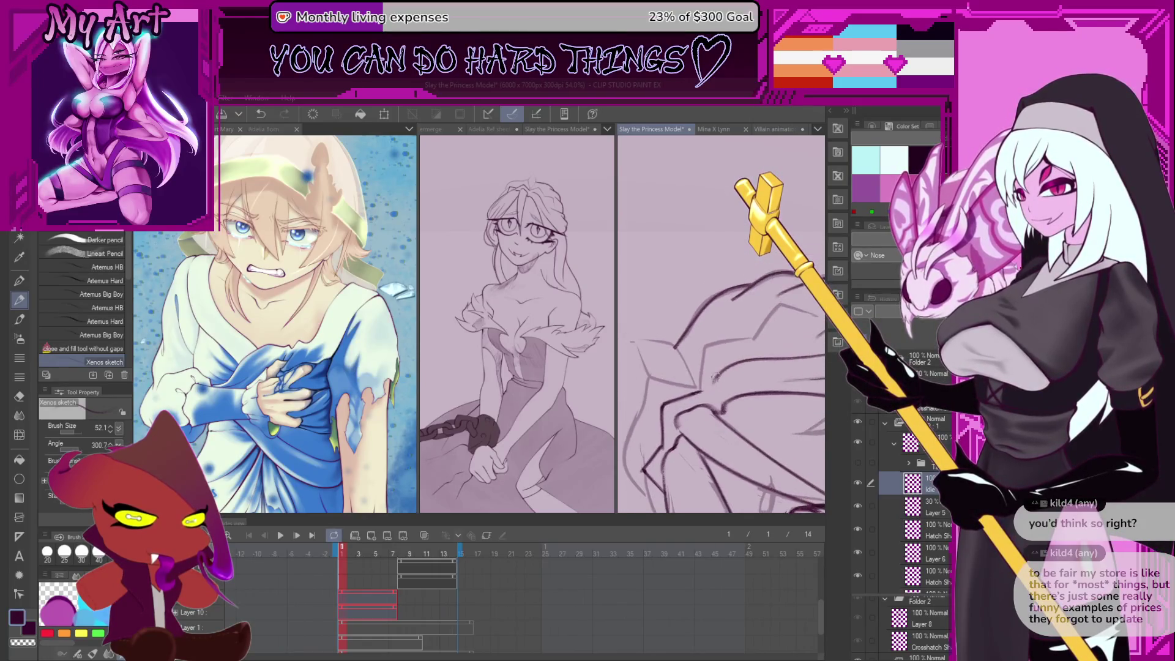
pyautogui.hotkey('ctrl', 'z')
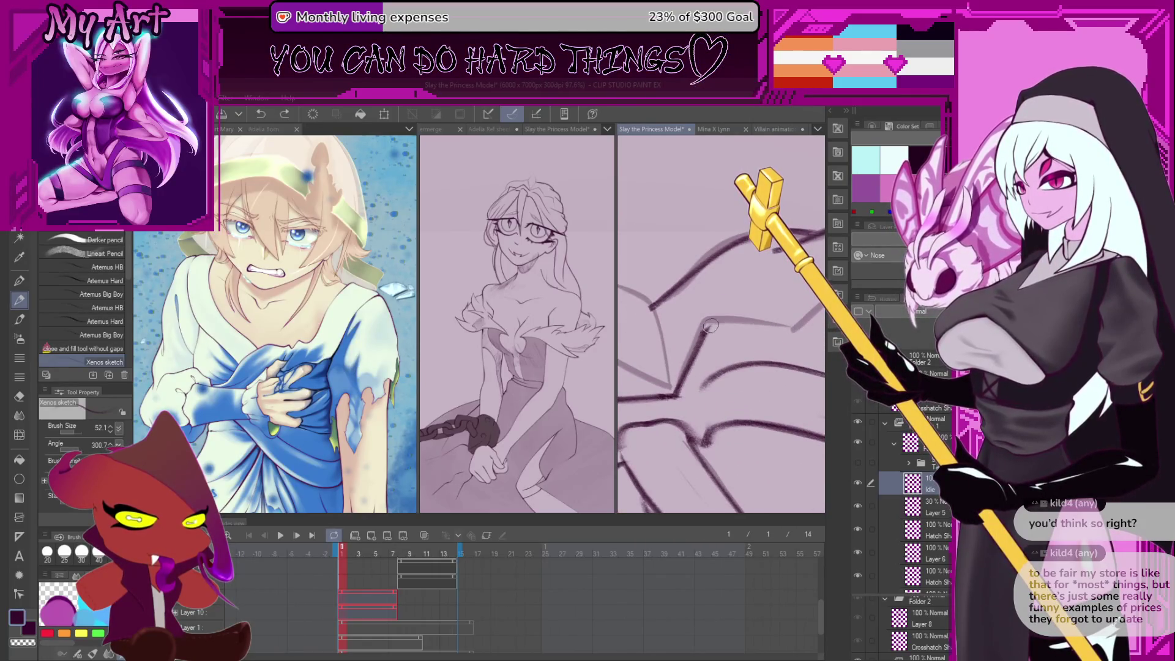
# Rotate the view diagonally and ink the gem's edges with thin tapered strokes to its corner
pyautogui.moveTo(739, 316); pyautogui.dragTo(709, 358)
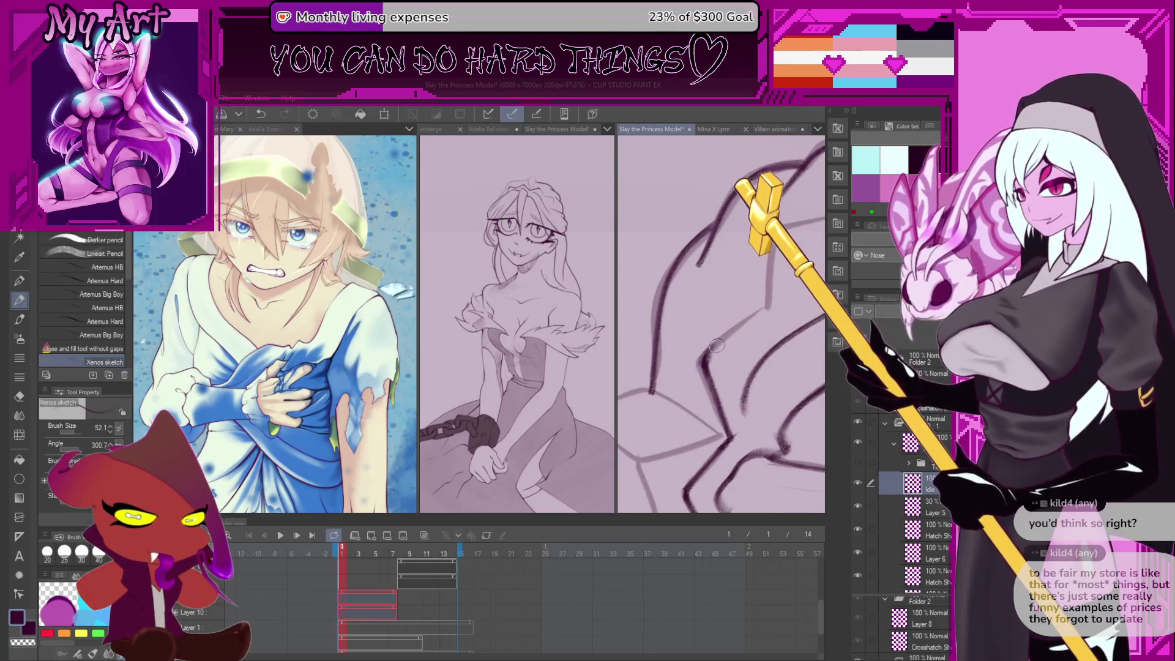
pyautogui.moveTo(772, 300)
pyautogui.mouseDown()
pyautogui.moveTo(716, 368)
pyautogui.moveTo(728, 330)
pyautogui.moveTo(762, 313)
pyautogui.moveTo(736, 294)
pyautogui.mouseUp()
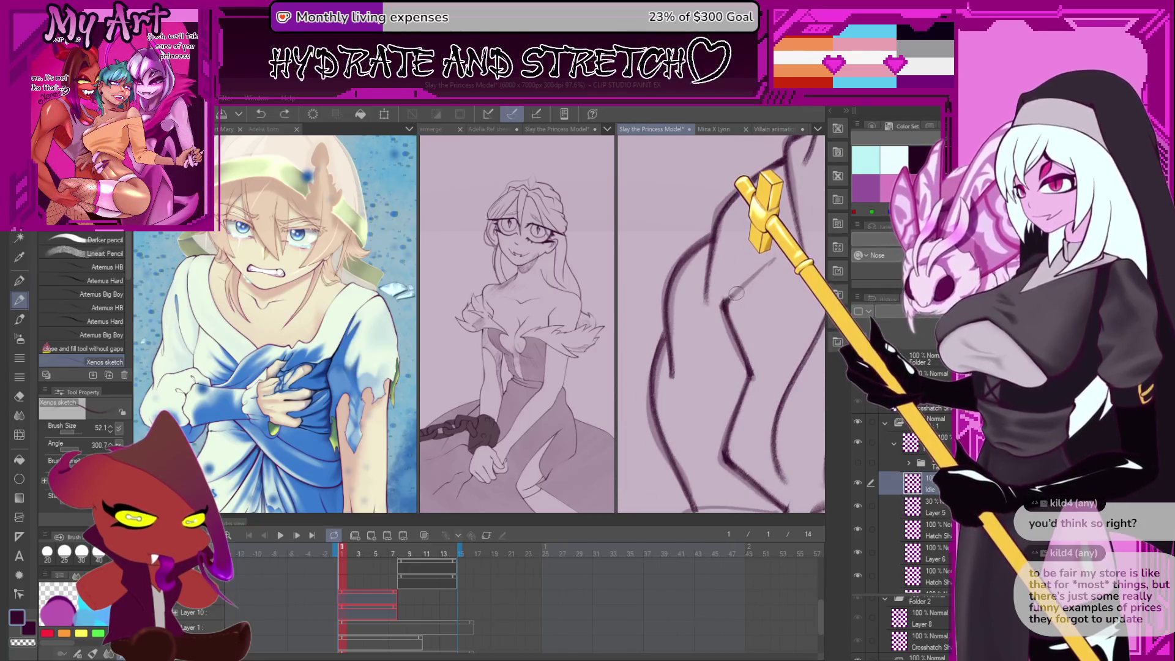
pyautogui.moveTo(804, 239)
pyautogui.mouseDown()
pyautogui.moveTo(713, 320)
pyautogui.moveTo(808, 330)
pyautogui.moveTo(699, 352)
pyautogui.mouseUp()
pyautogui.scroll(3, 698, 352)
pyautogui.moveTo(710, 438); pyautogui.dragTo(740, 316)
pyautogui.hotkey('ctrl', 'z')
pyautogui.moveTo(688, 346); pyautogui.dragTo(784, 292)
pyautogui.moveTo(700, 409); pyautogui.dragTo(701, 376)
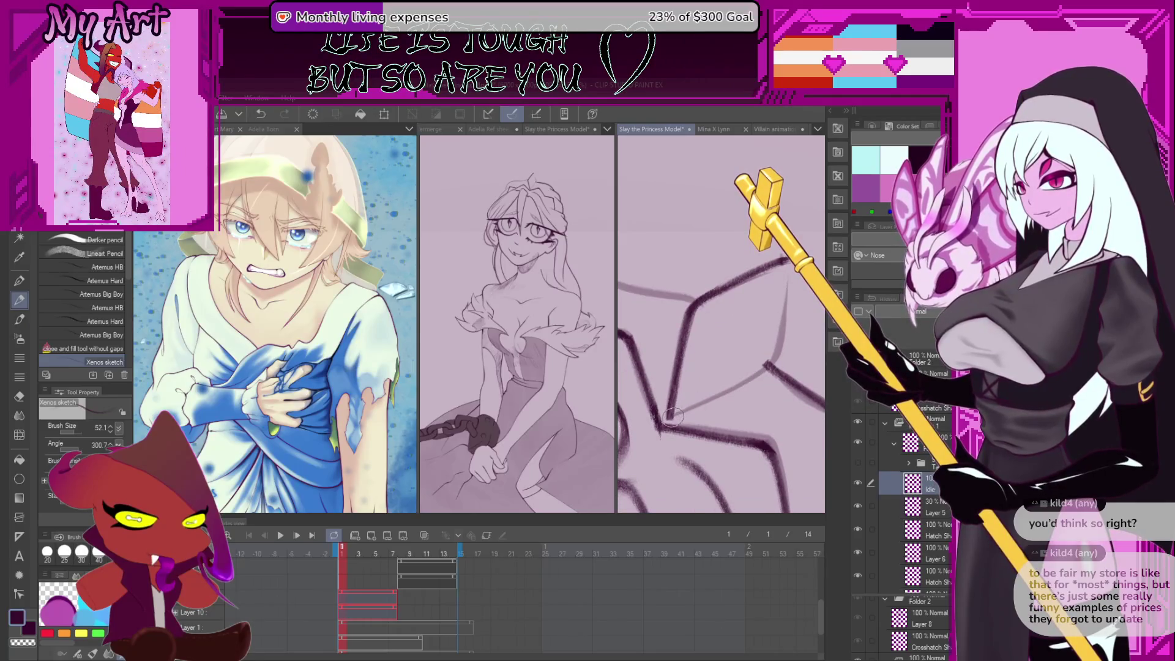
pyautogui.moveTo(784, 340); pyautogui.dragTo(751, 398)
pyautogui.moveTo(739, 358); pyautogui.dragTo(685, 431)
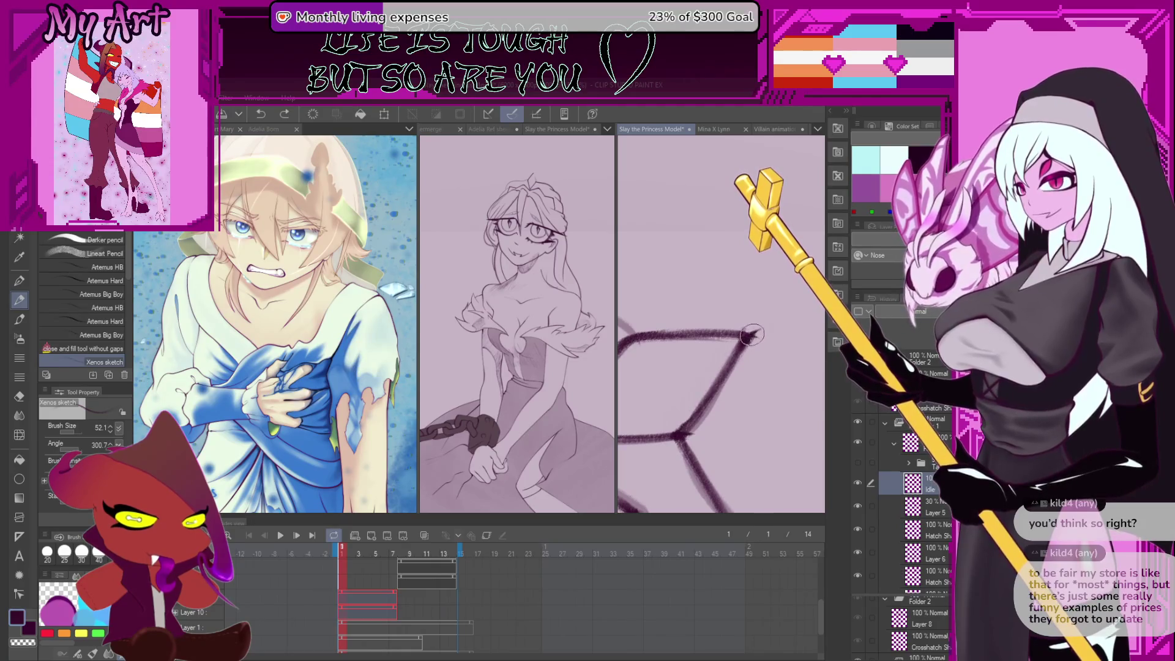
pyautogui.moveTo(751, 335); pyautogui.dragTo(754, 333)
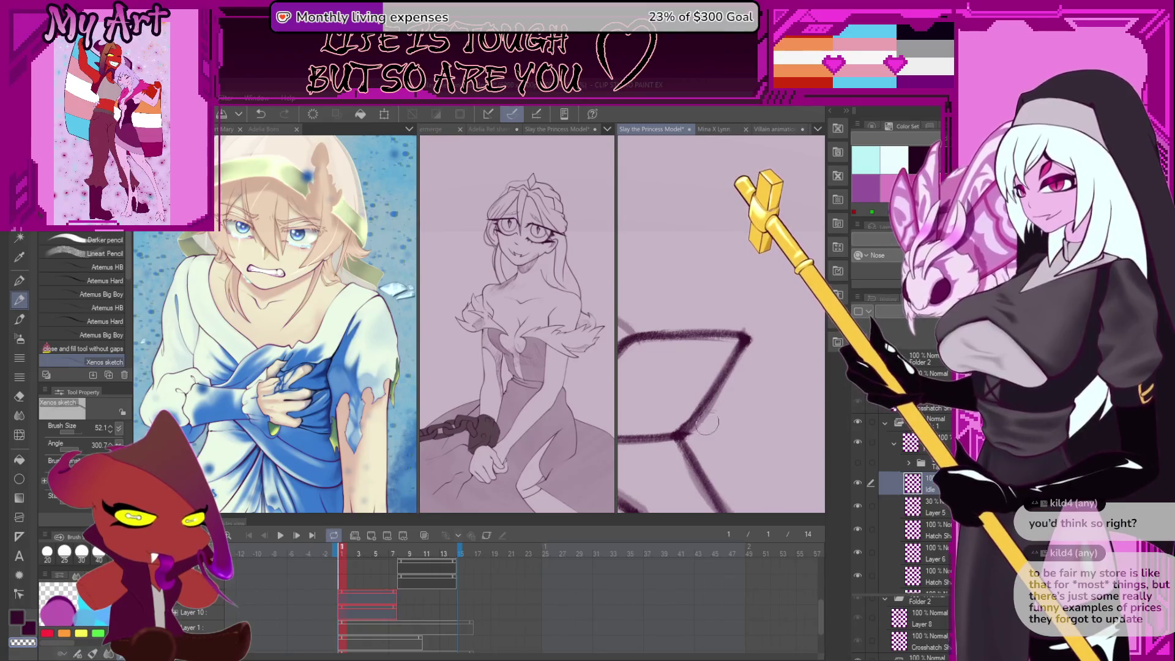
pyautogui.scroll(-2, 706, 422)
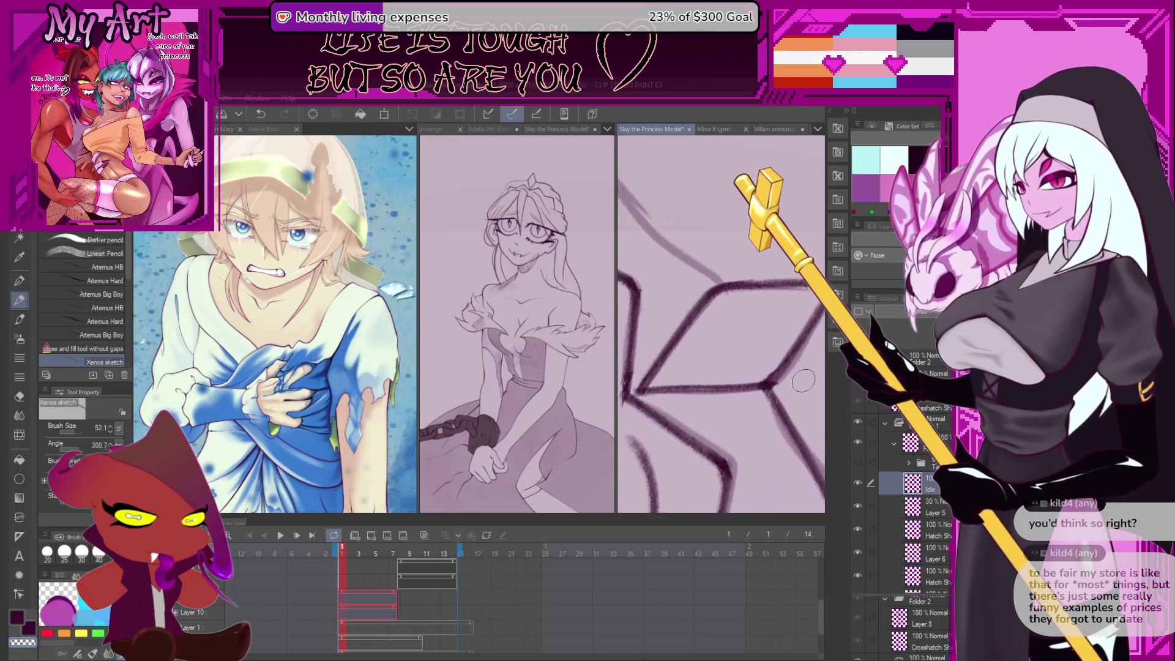
# Check the sketch layer, then extend the gem outline and draw its inner diamond
pyautogui.click(858, 465)
pyautogui.click(857, 465)
pyautogui.scroll(2, 724, 371)
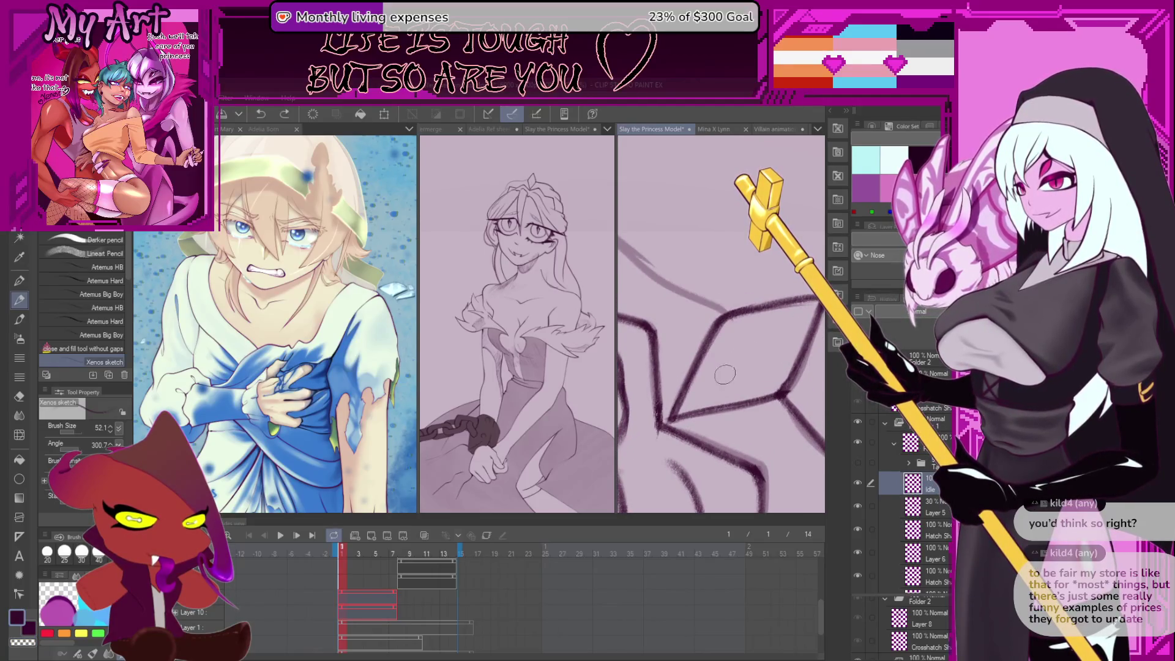
pyautogui.moveTo(746, 345); pyautogui.dragTo(772, 345)
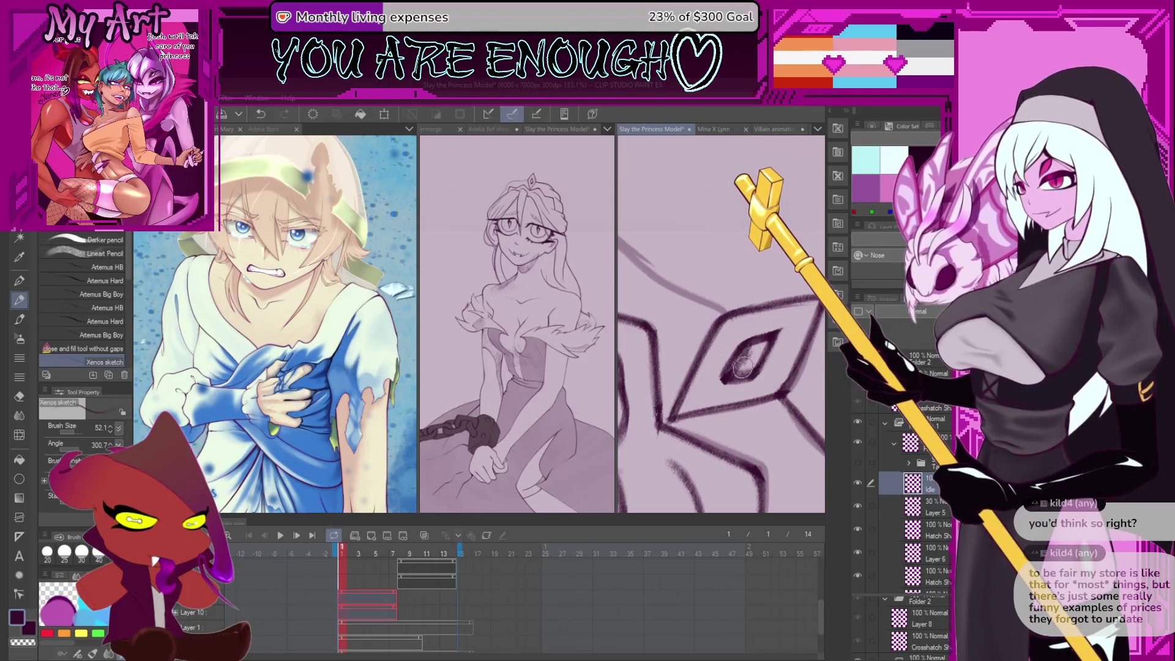
pyautogui.moveTo(760, 343); pyautogui.dragTo(737, 369)
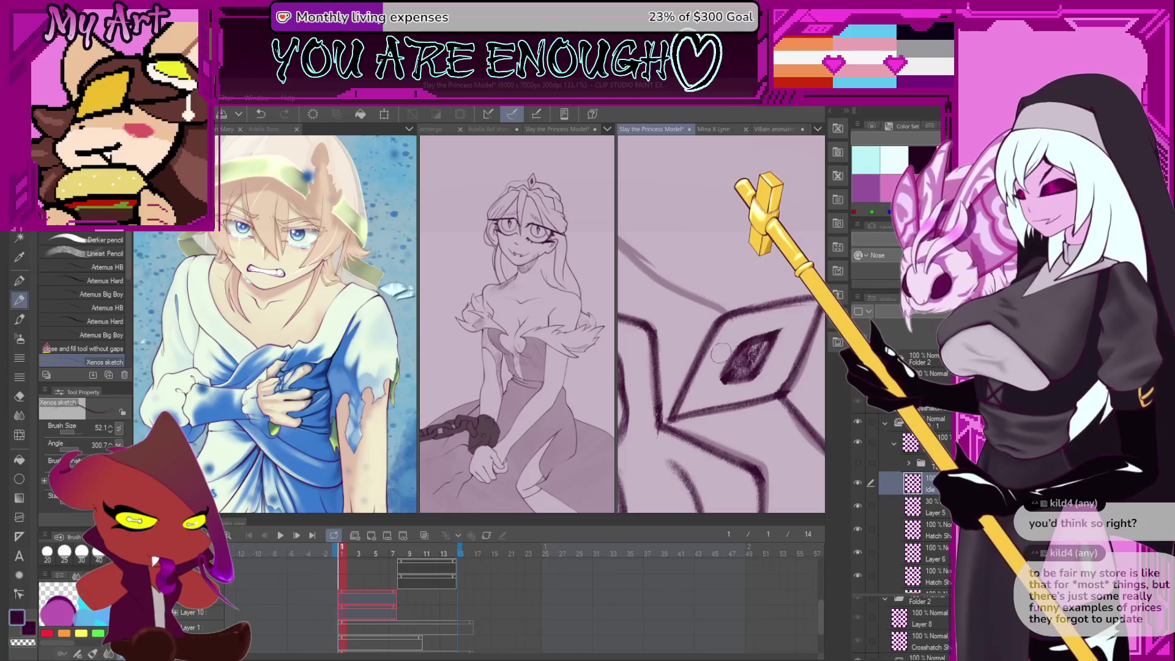
# Switch to the large textured brush and shade the gem's centre dark
pyautogui.scroll(-1, 735, 335)
pyautogui.press('g')
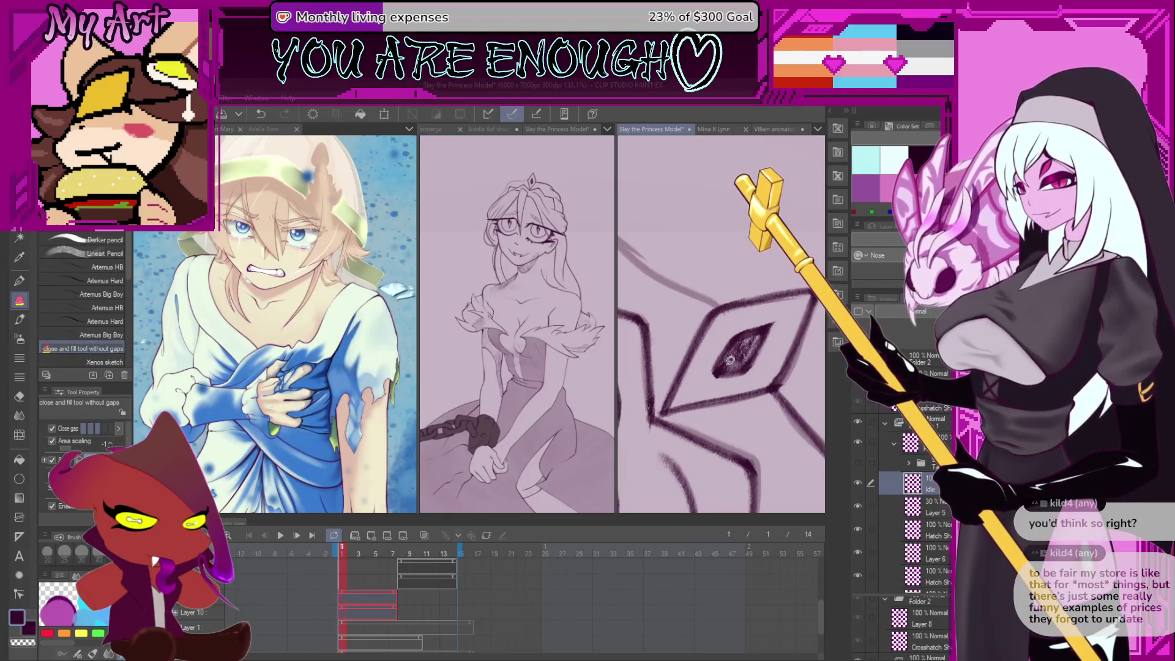
pyautogui.press('p')
pyautogui.moveTo(703, 380)
pyautogui.mouseDown()
pyautogui.moveTo(667, 410)
pyautogui.moveTo(745, 383)
pyautogui.moveTo(679, 401)
pyautogui.mouseUp()
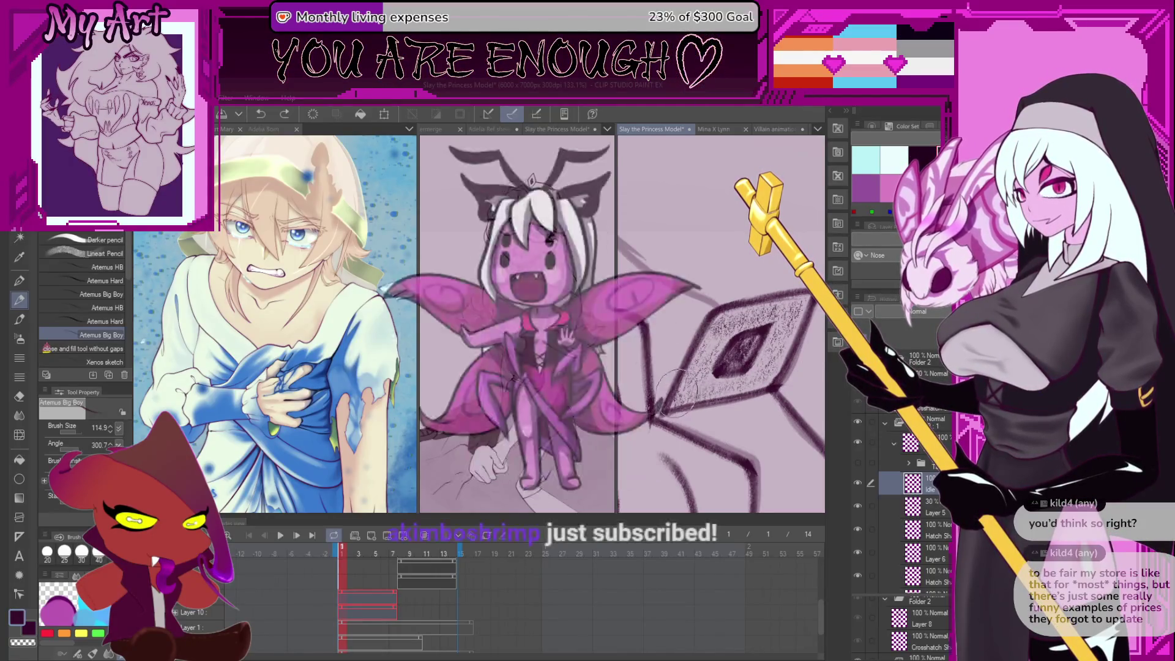
pyautogui.scroll(-1, 751, 390)
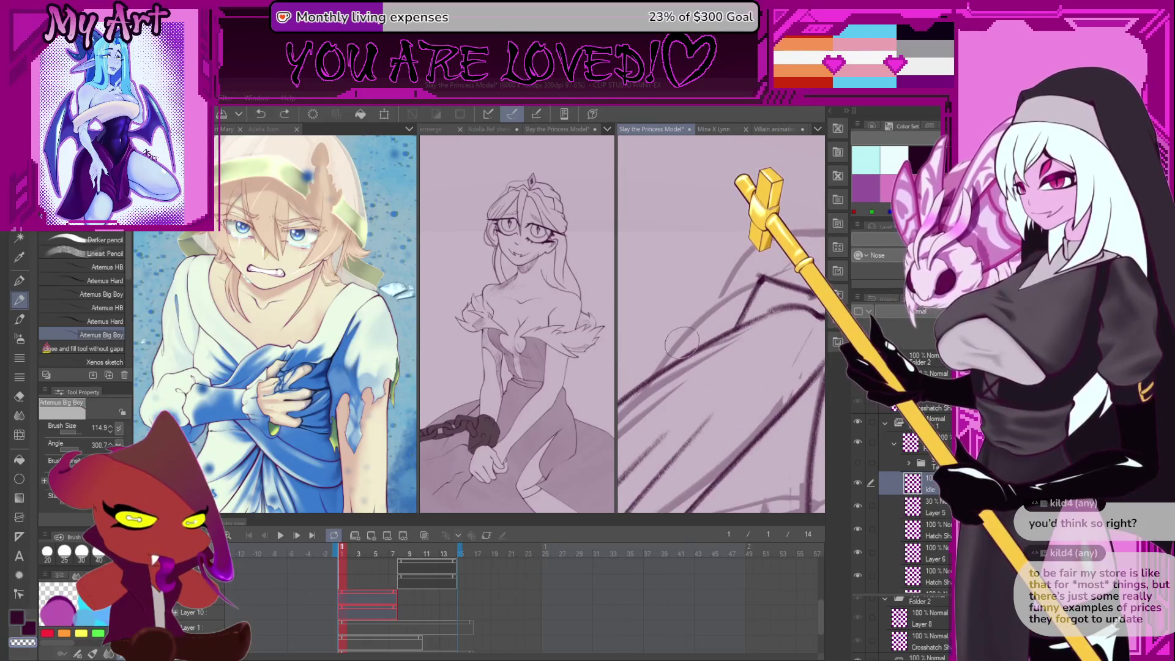
# Shrink the brush, return to the sketching pen, and try a short gem stroke, then undo it
pyautogui.press('[')
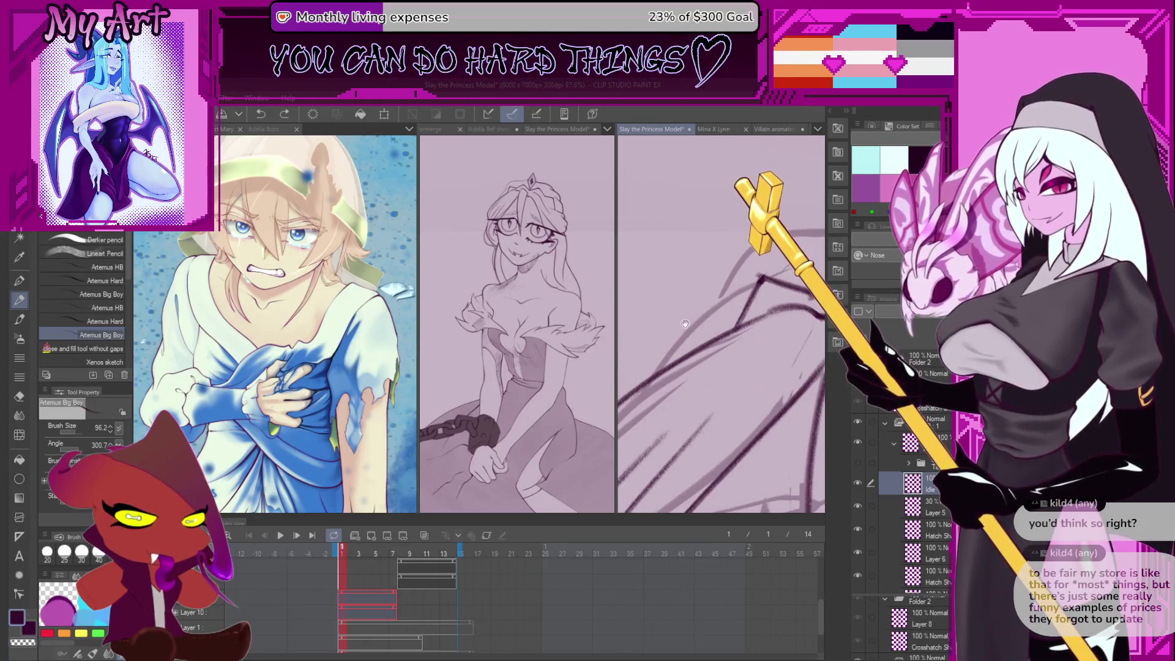
pyautogui.press('.')
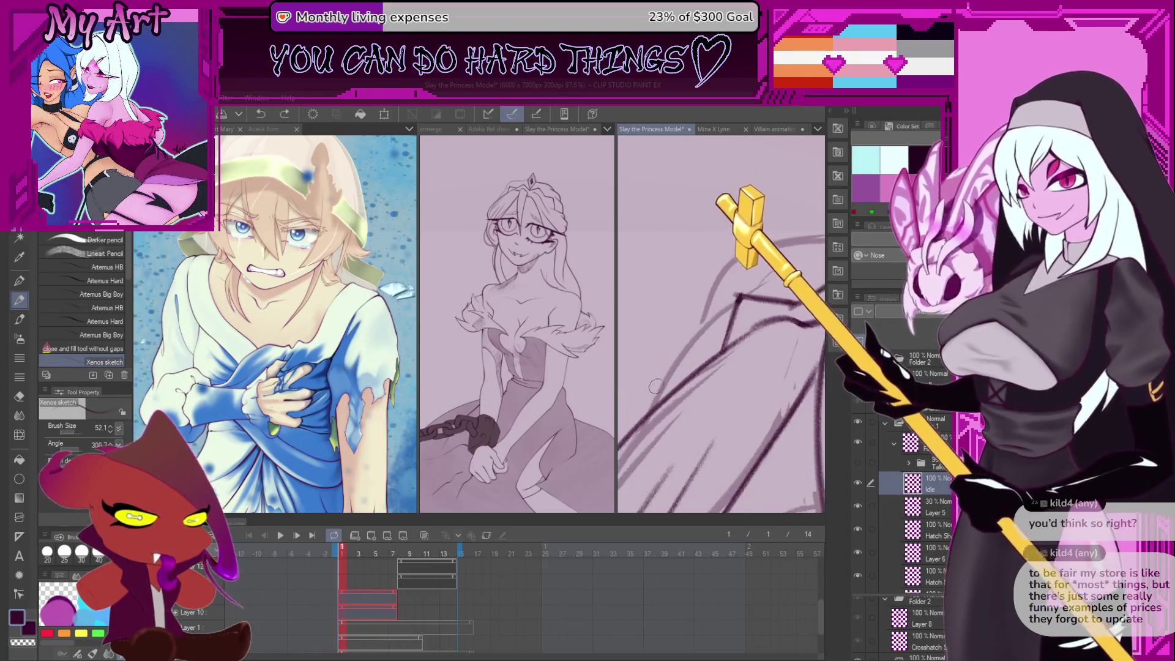
pyautogui.moveTo(725, 313); pyautogui.dragTo(736, 307)
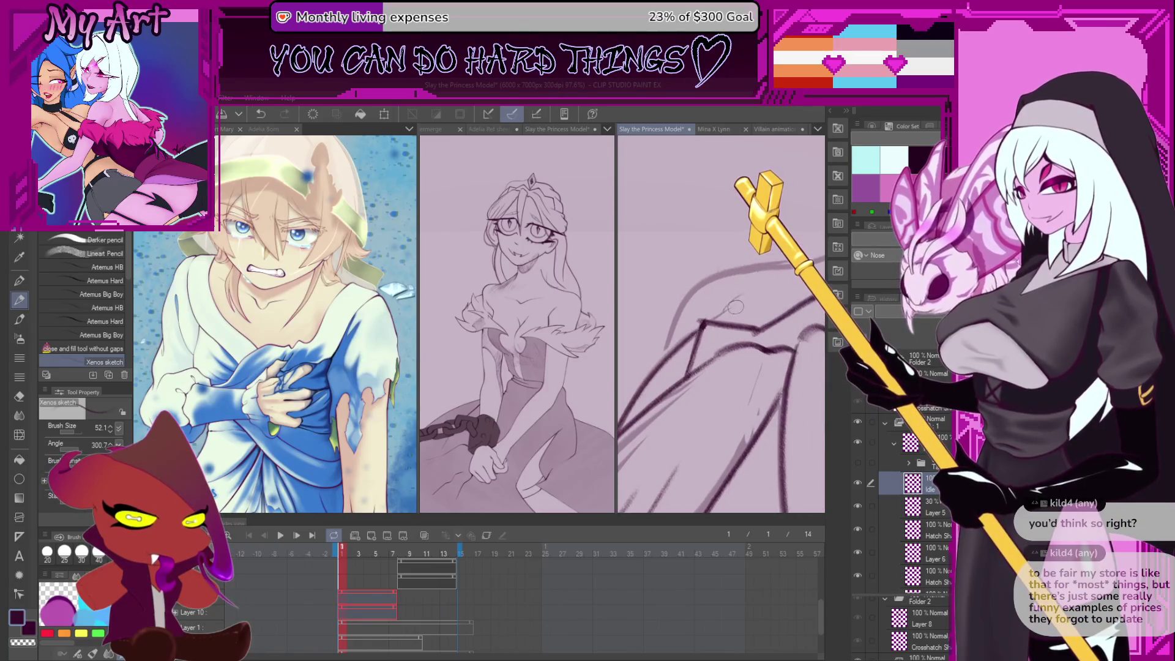
pyautogui.scroll(-5, 652, 410)
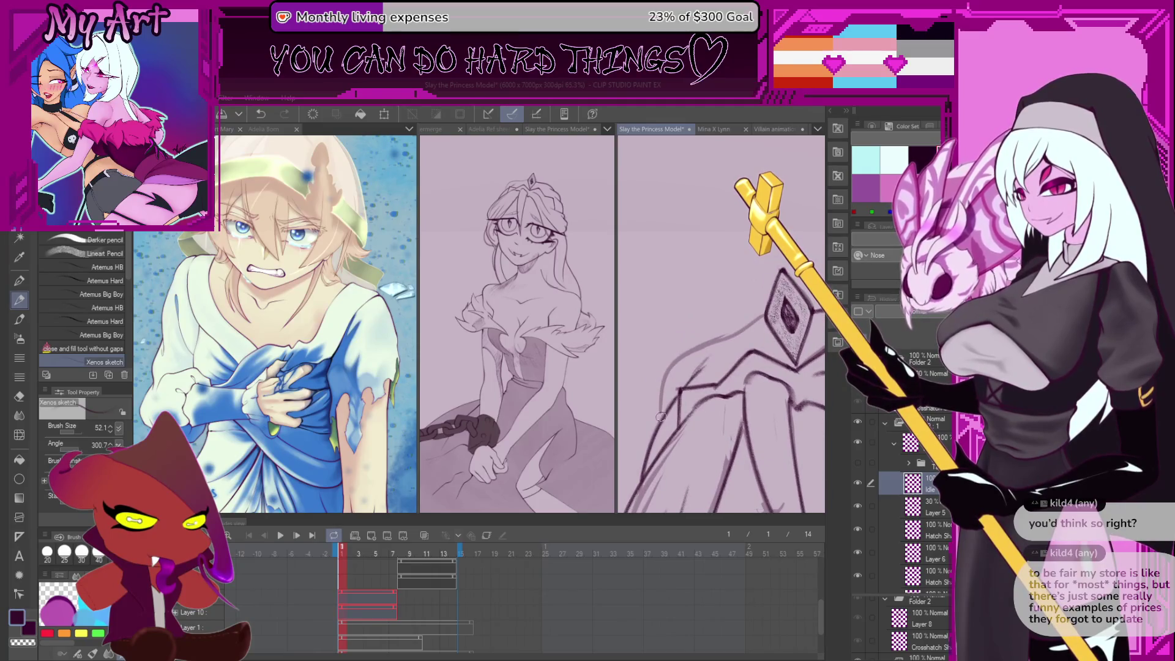
pyautogui.hotkey('ctrl', 'z')
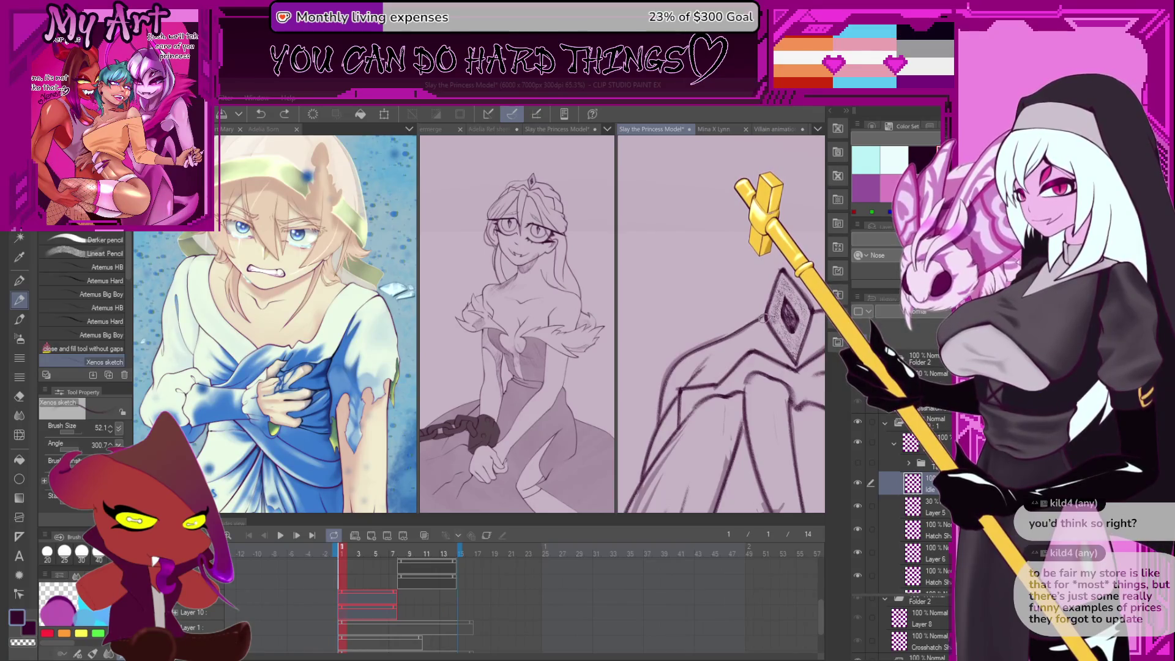
# Draw and redraw the rising chin and neck line, undoing each attempt
pyautogui.scroll(-5, 720, 324)
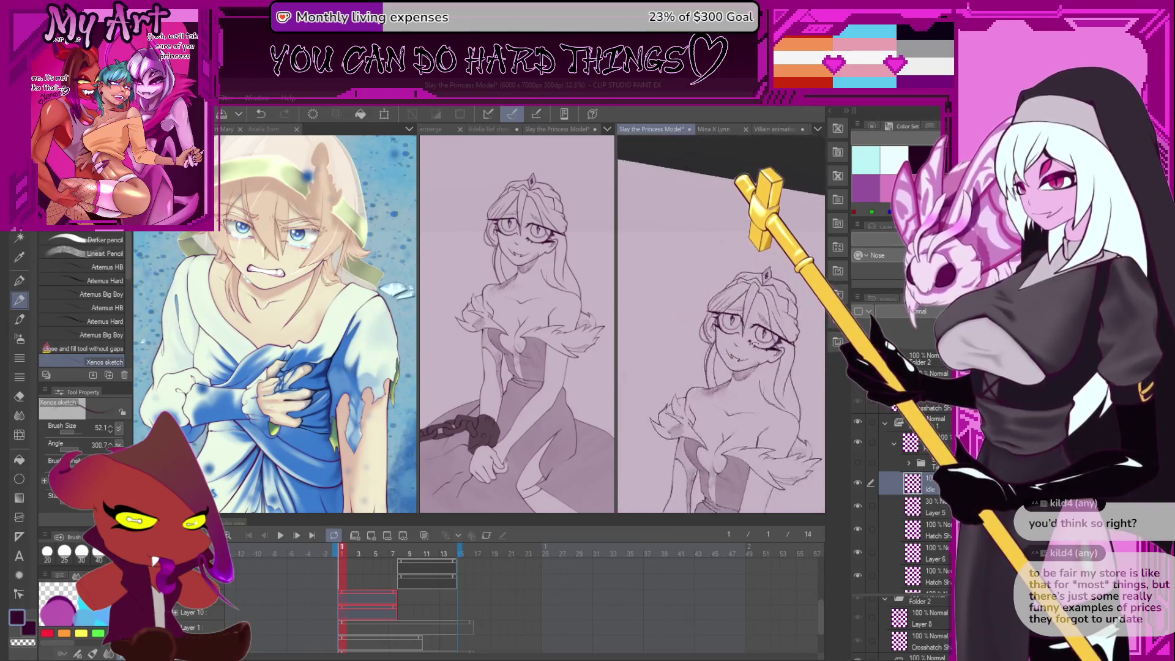
pyautogui.scroll(2, 765, 417)
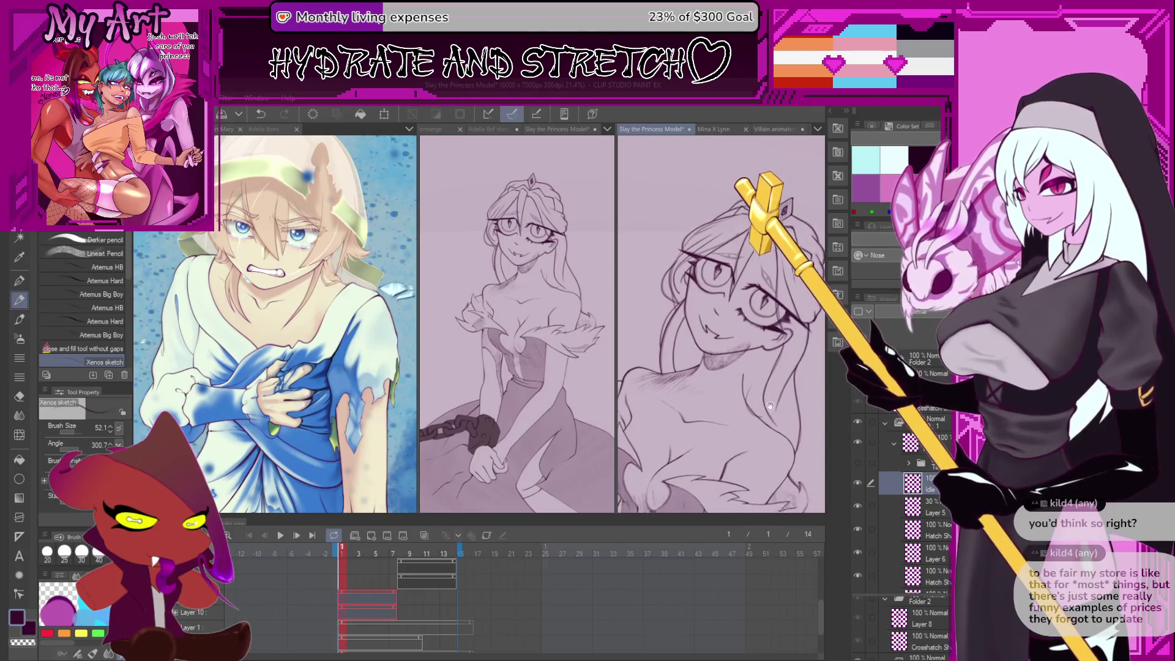
pyautogui.scroll(4, 754, 367)
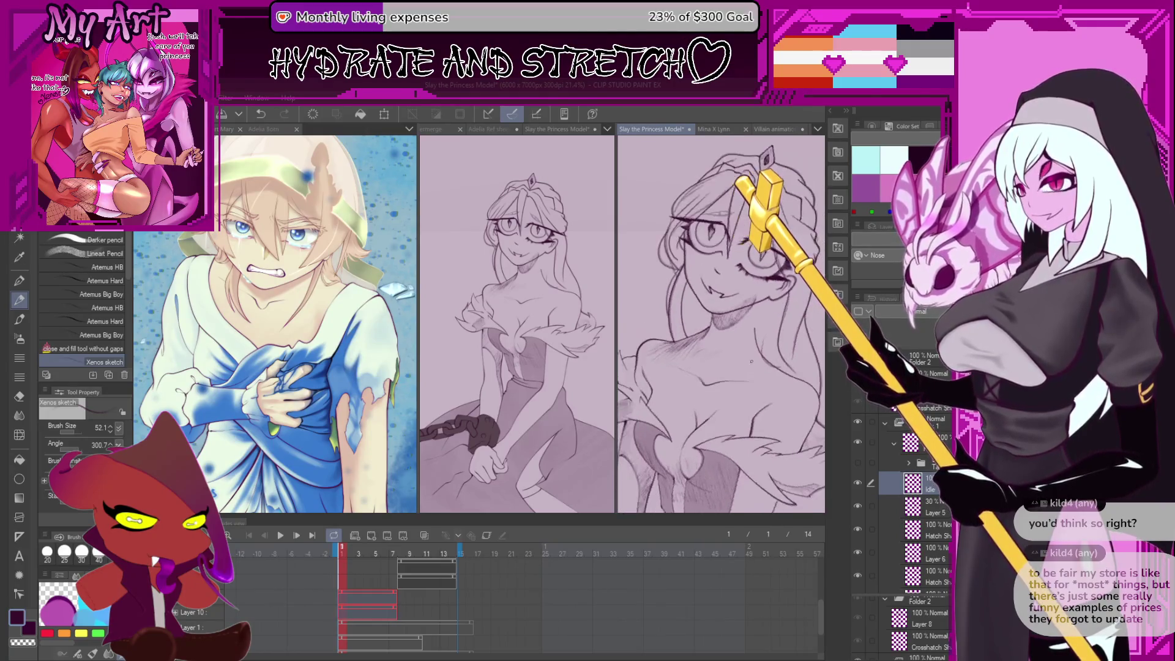
pyautogui.scroll(4, 748, 355)
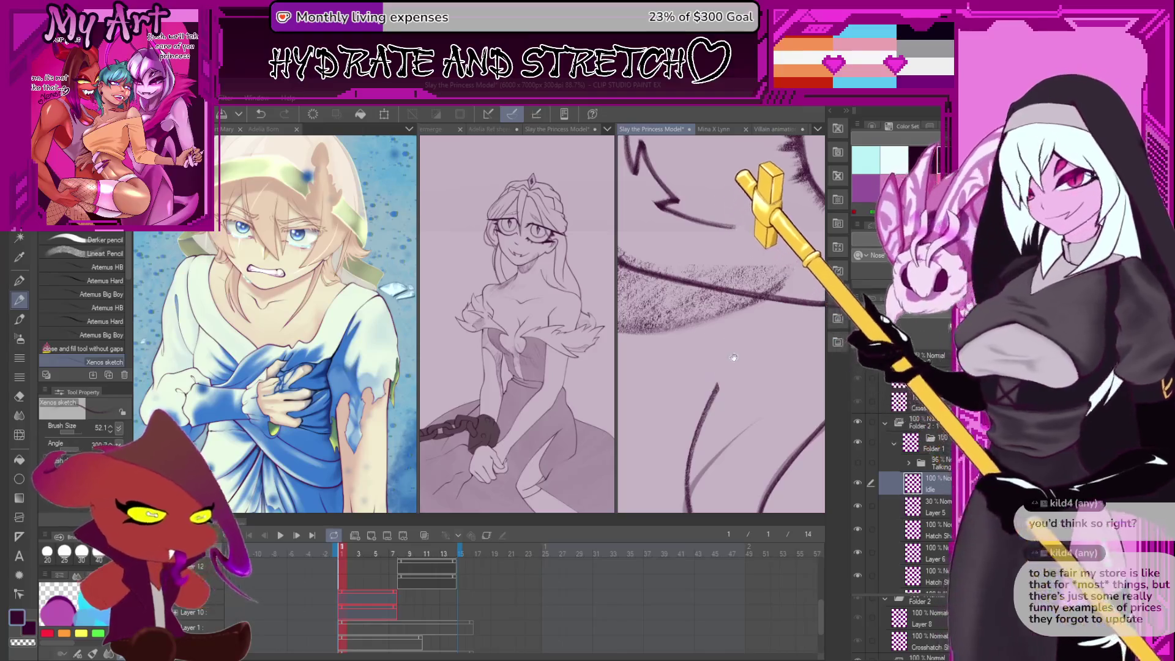
pyautogui.moveTo(697, 397); pyautogui.dragTo(750, 324)
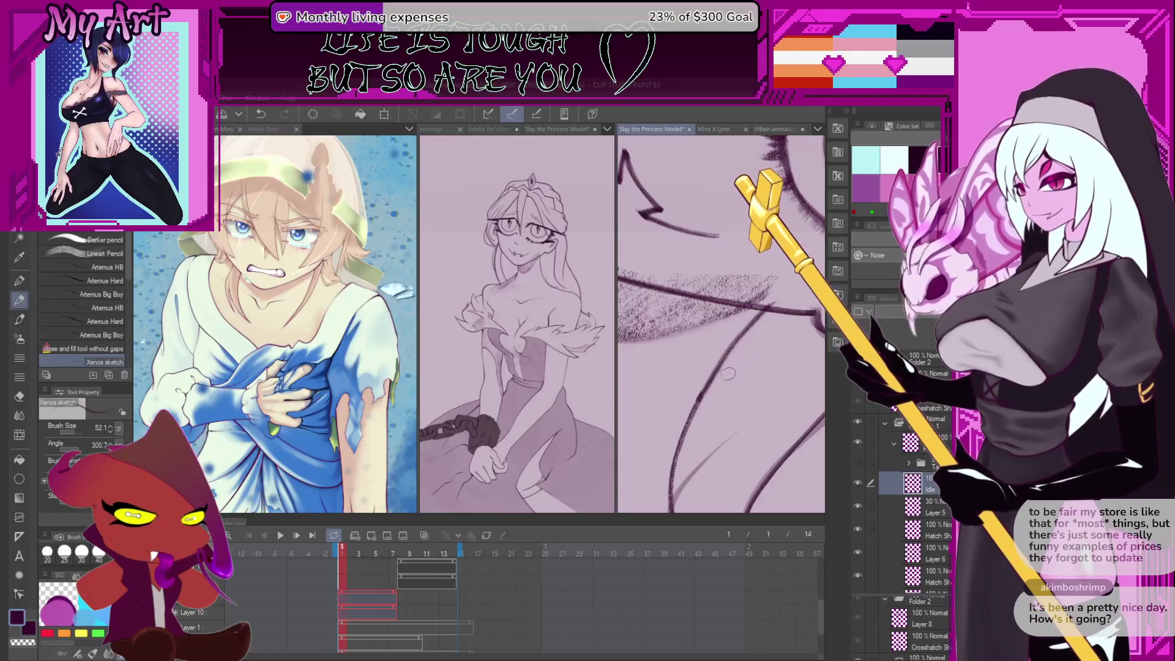
pyautogui.hotkey('ctrl', 'z')
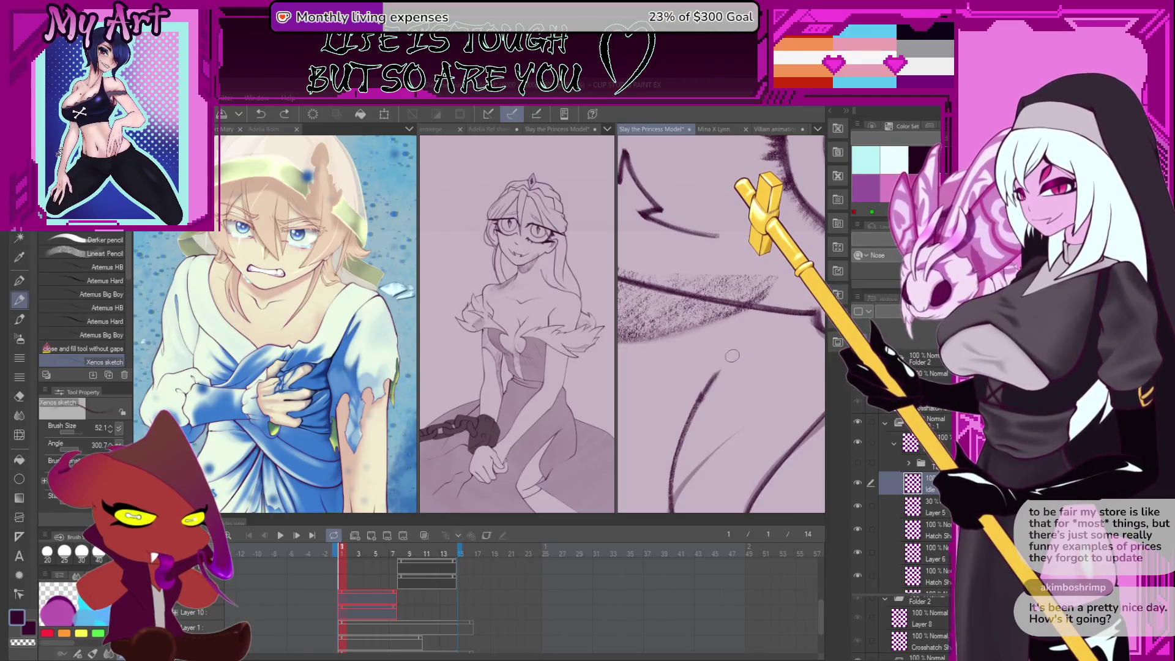
pyautogui.hotkey('ctrl', 'z')
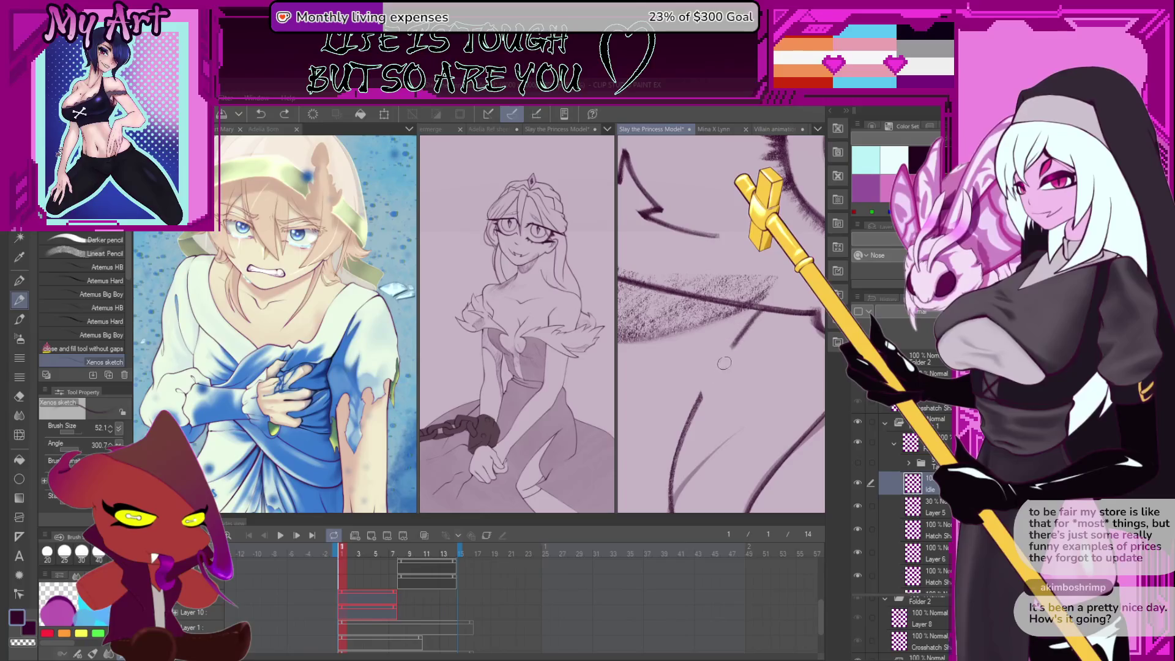
pyautogui.hotkey('ctrl', 'z')
pyautogui.moveTo(752, 324); pyautogui.dragTo(763, 310)
pyautogui.hotkey('ctrl', 'z')
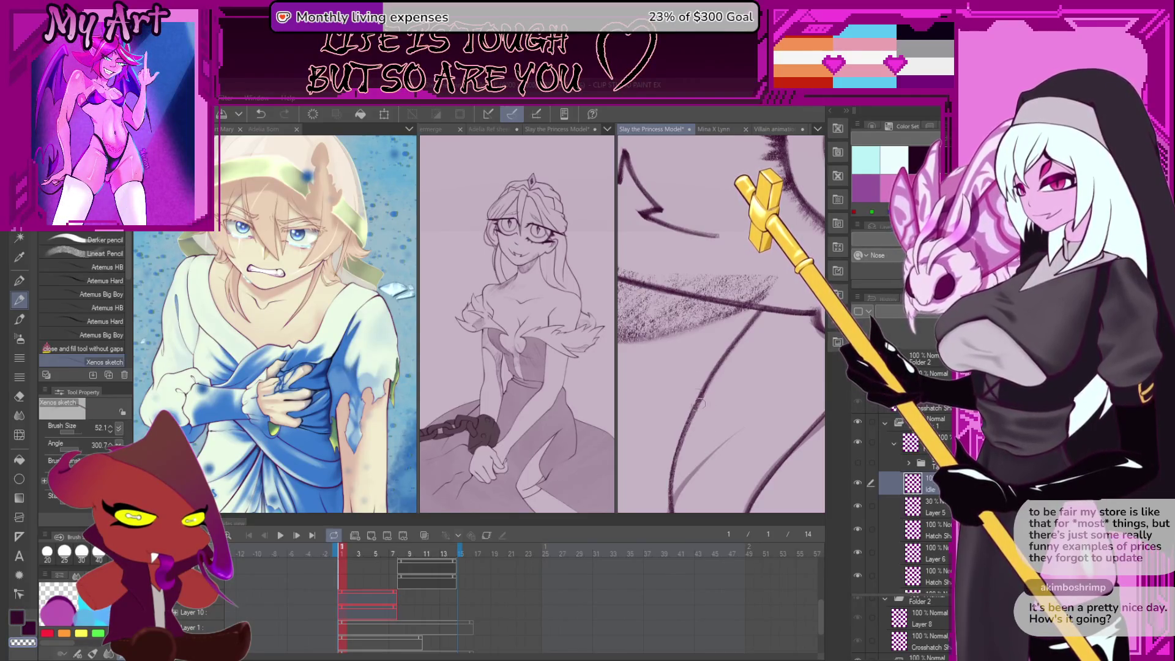
pyautogui.scroll(-5, 719, 441)
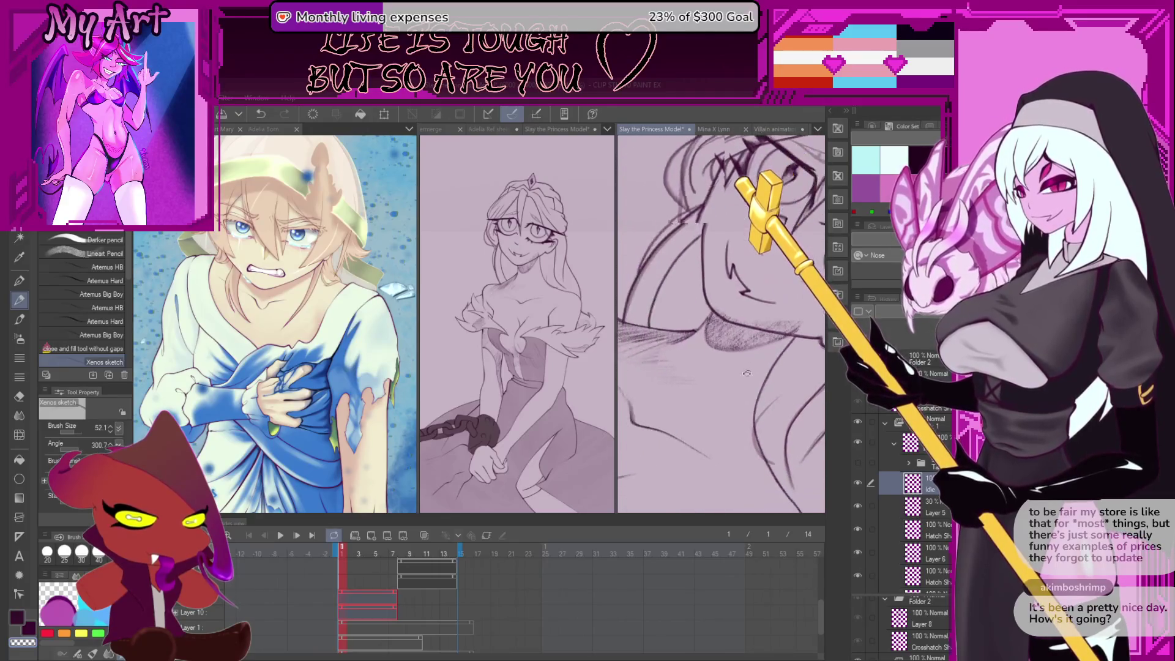
pyautogui.scroll(3, 735, 401)
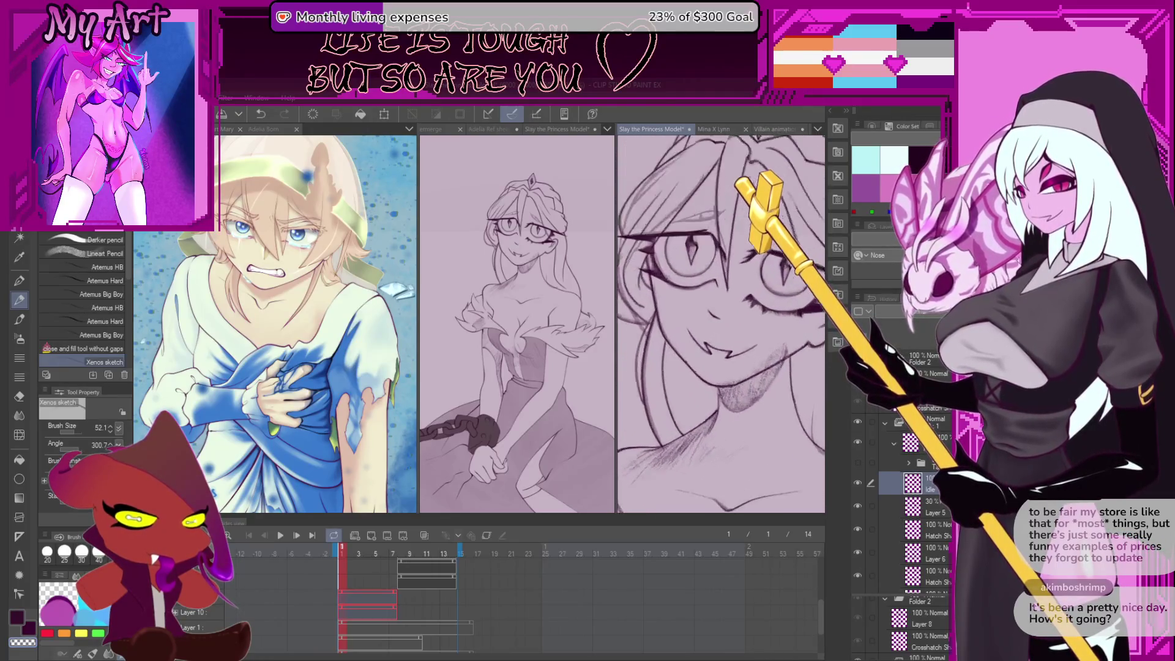
# Lasso the cheek and jaw lineart and transform it, pulling the upper and lower jaw corners inward
pyautogui.press('b')
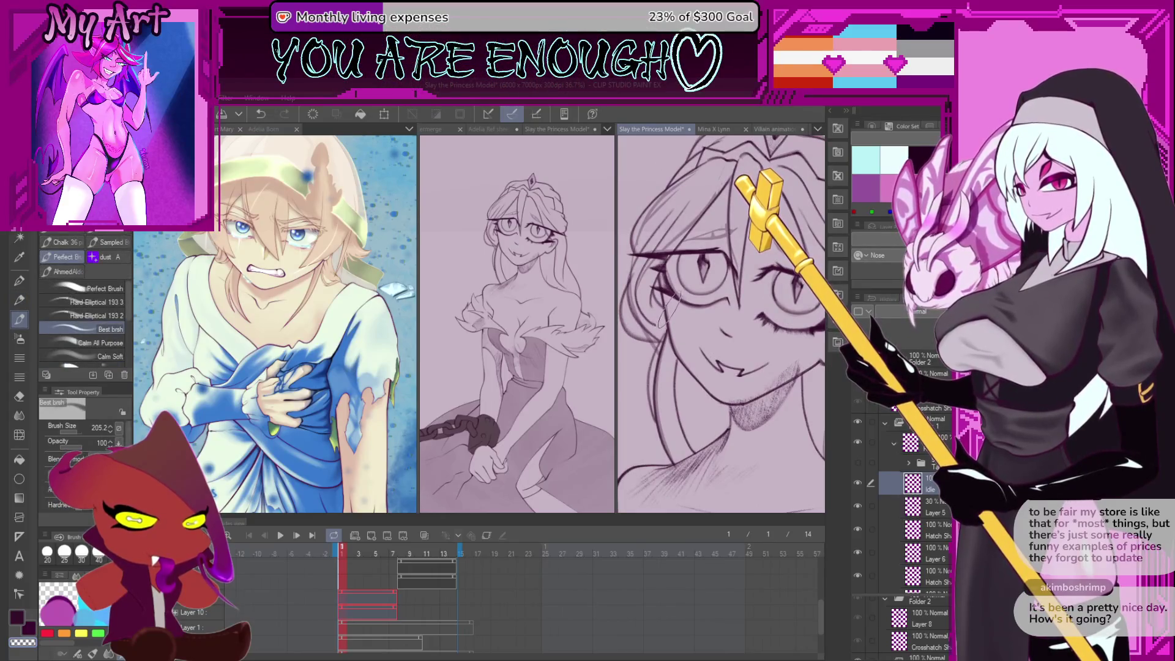
pyautogui.press('m')
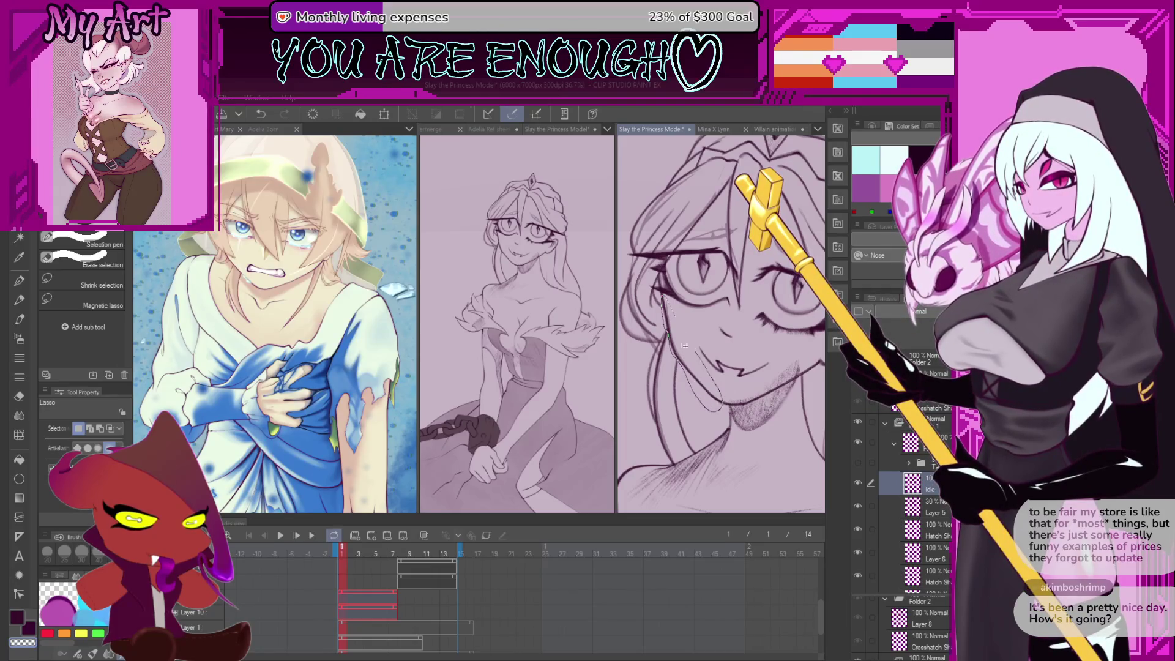
pyautogui.moveTo(695, 346); pyautogui.dragTo(692, 337)
pyautogui.scroll(3, 689, 320)
pyautogui.scroll(2, 678, 308)
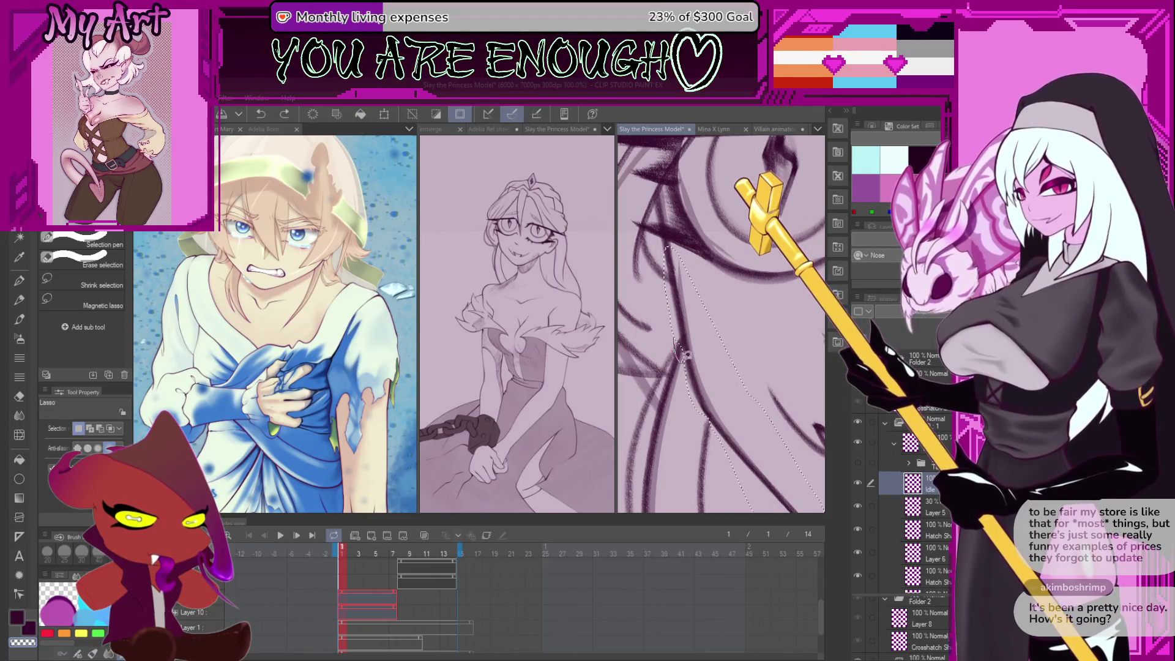
pyautogui.scroll(-3, 665, 313)
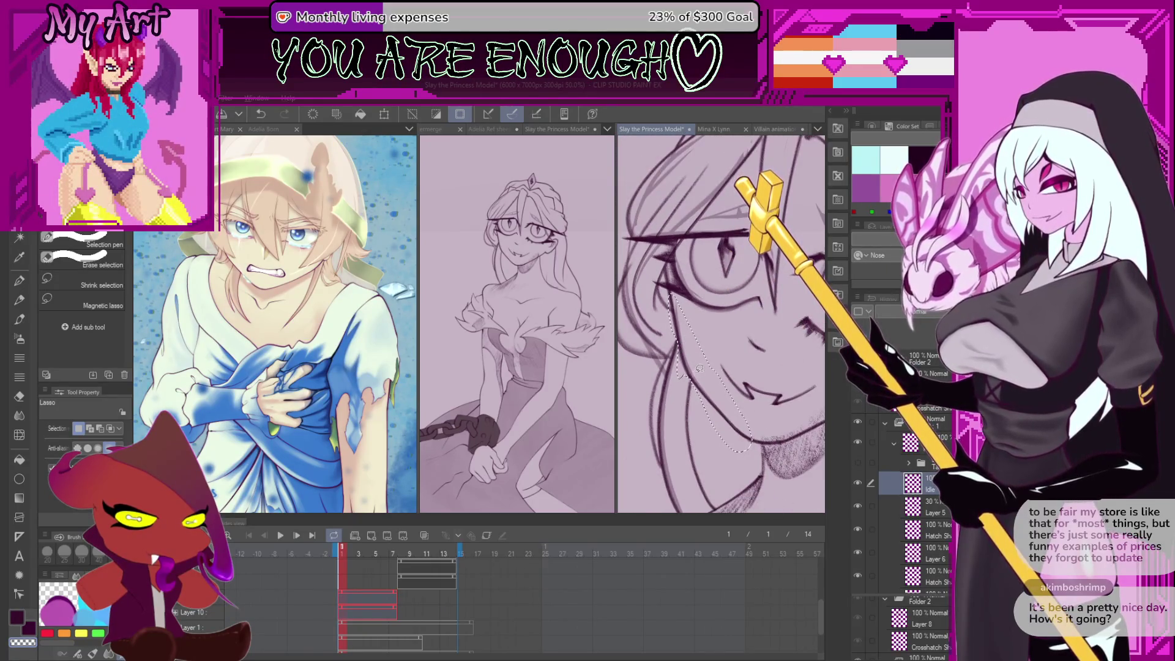
pyautogui.hotkey('ctrl', 't')
pyautogui.moveTo(667, 294); pyautogui.dragTo(670, 288)
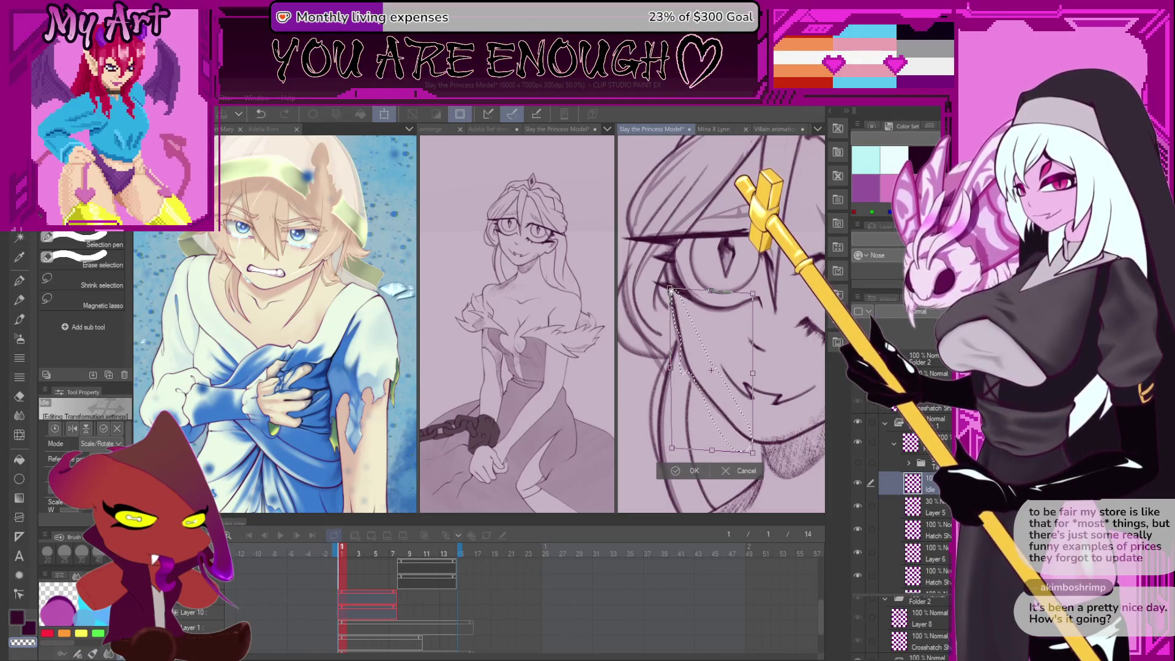
pyautogui.moveTo(672, 448); pyautogui.dragTo(676, 443)
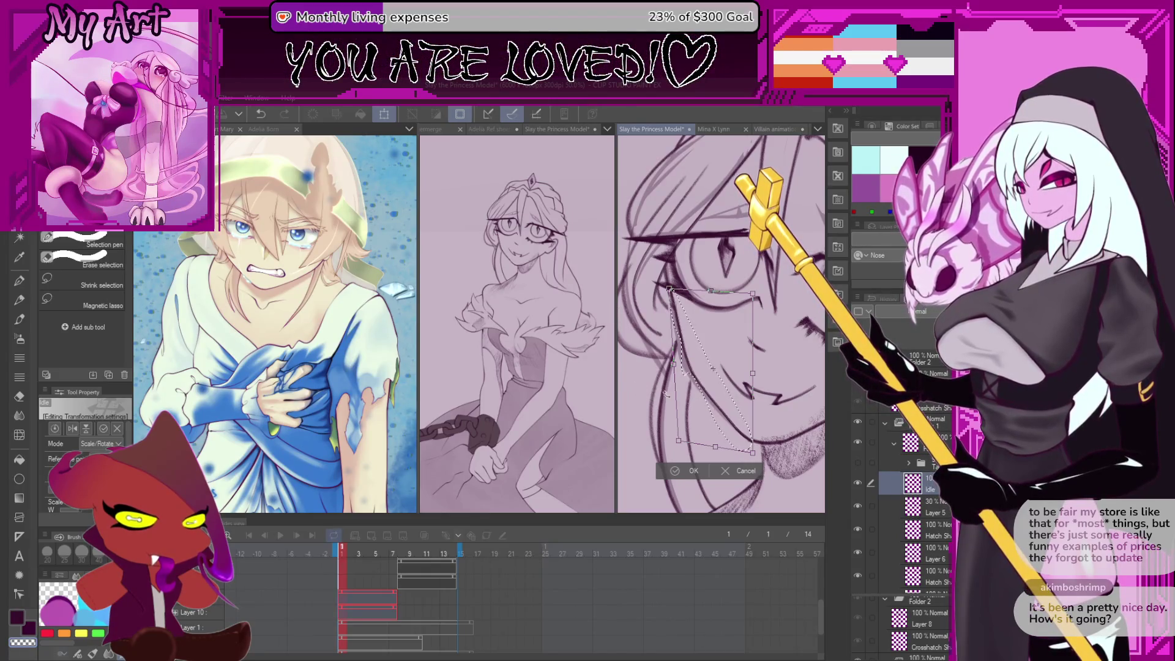
pyautogui.click(698, 470)
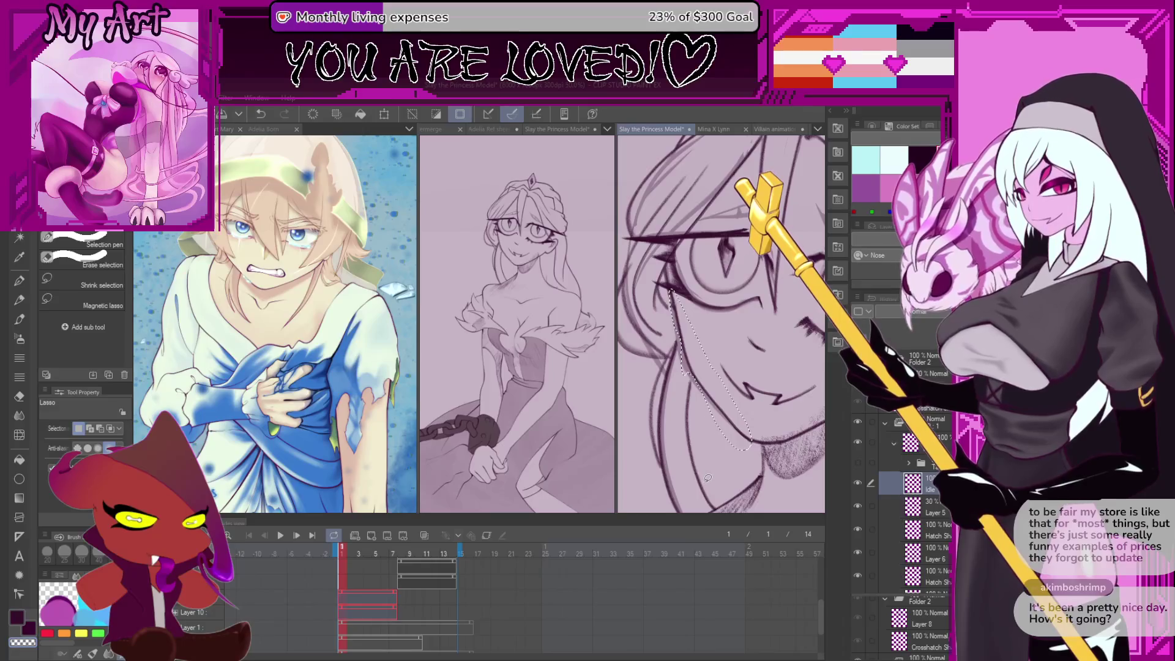
# Deselect, then undo and redo to compare the jaw before and after reshaping
pyautogui.scroll(-3, 705, 480)
pyautogui.hotkey('ctrl', 'd')
pyautogui.scroll(-2, 809, 373)
pyautogui.hotkey('ctrl', 'z')
pyautogui.hotkey('ctrl', 'shift', 'z')
pyautogui.hotkey('ctrl', 'z')
pyautogui.hotkey('ctrl', 'd')
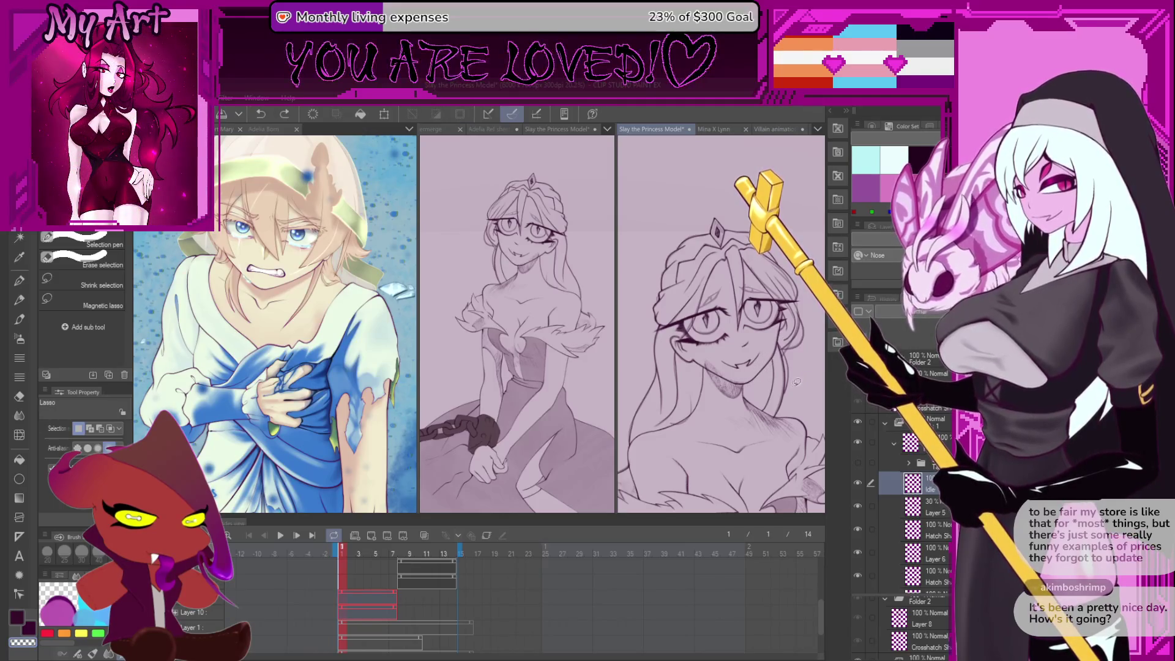
pyautogui.hotkey('ctrl', 'shift', 'z')
pyautogui.hotkey('ctrl', 'd')
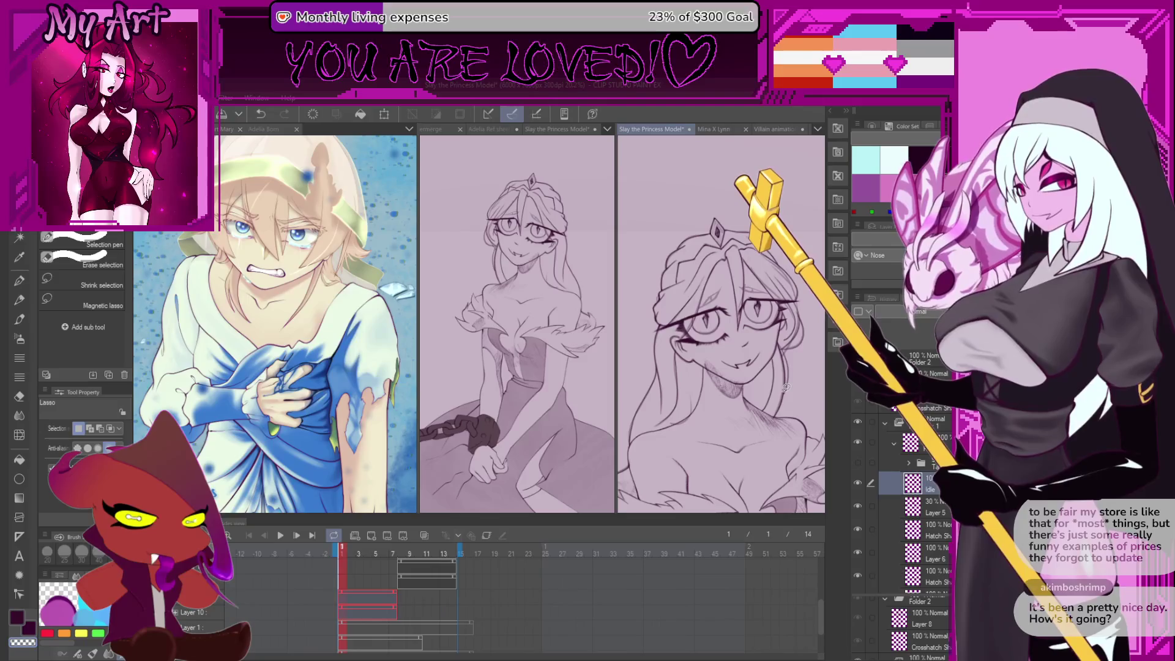
pyautogui.hotkey('ctrl', 'z')
# Transform the selected jaw lines a second time and apply the new shape
pyautogui.scroll(1, 784, 380)
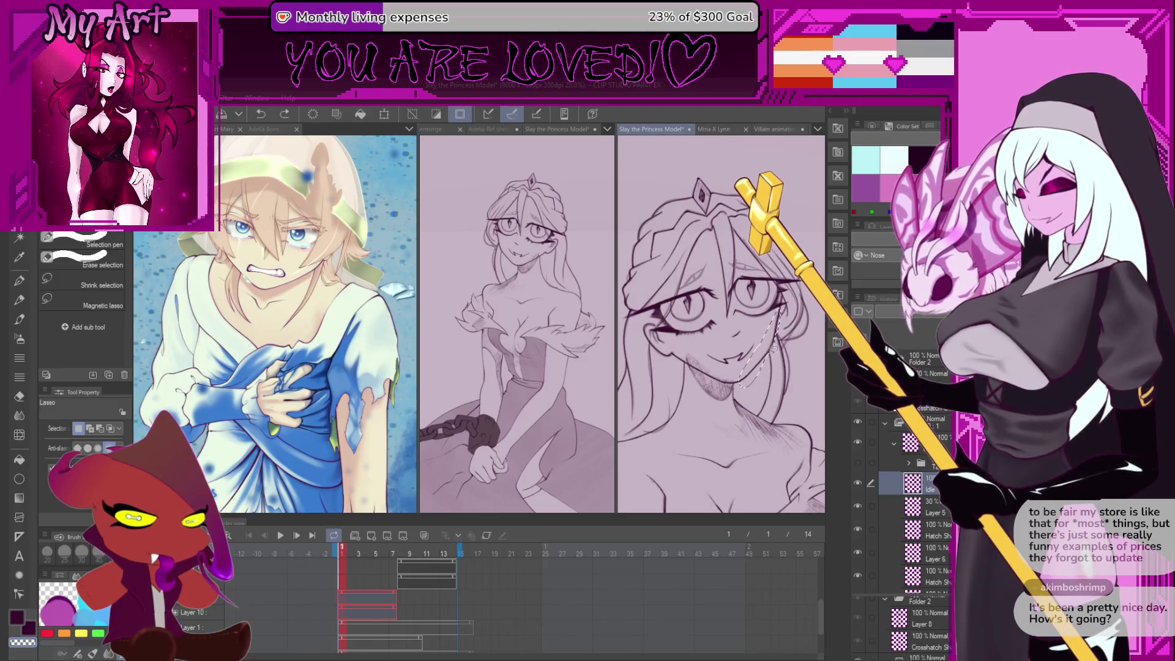
pyautogui.scroll(1, 773, 349)
pyautogui.scroll(1, 759, 334)
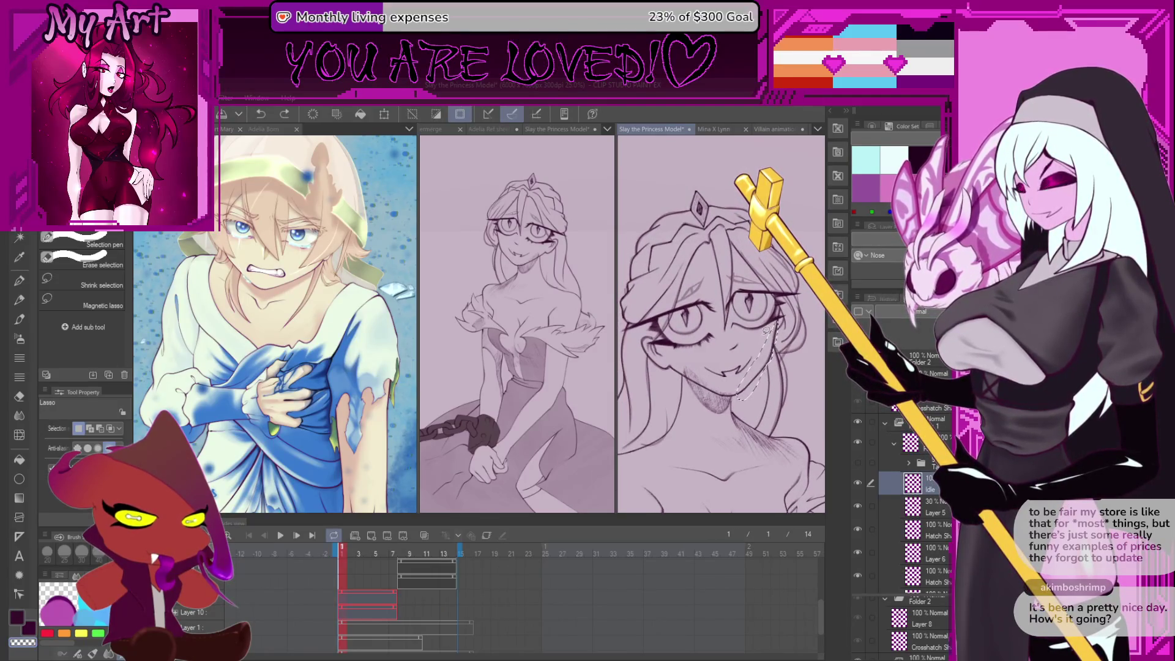
pyautogui.hotkey('ctrl', 't')
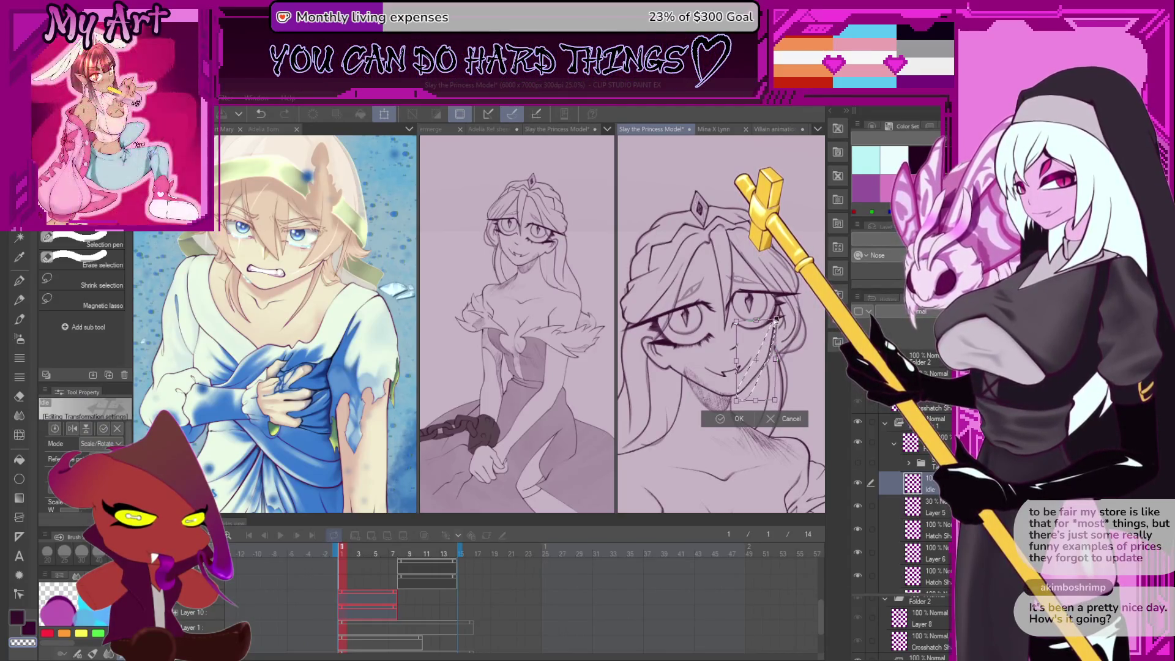
pyautogui.press('Return')
pyautogui.scroll(2, 748, 347)
pyautogui.hotkey('ctrl', 't')
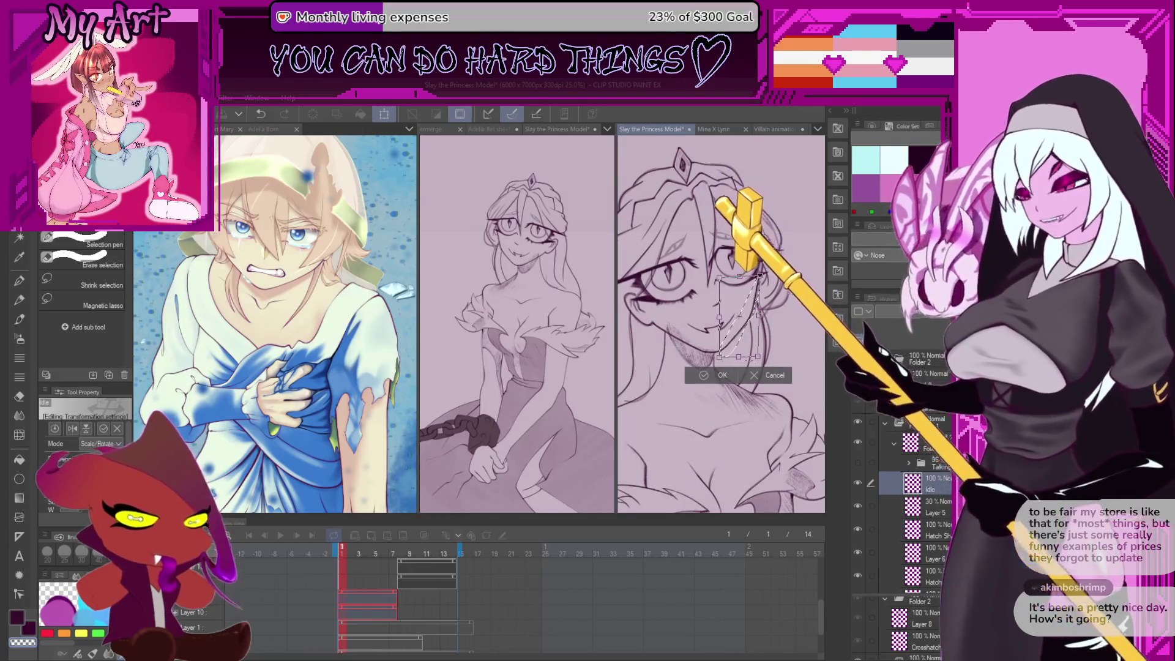
pyautogui.scroll(2, 748, 348)
pyautogui.scroll(1, 721, 325)
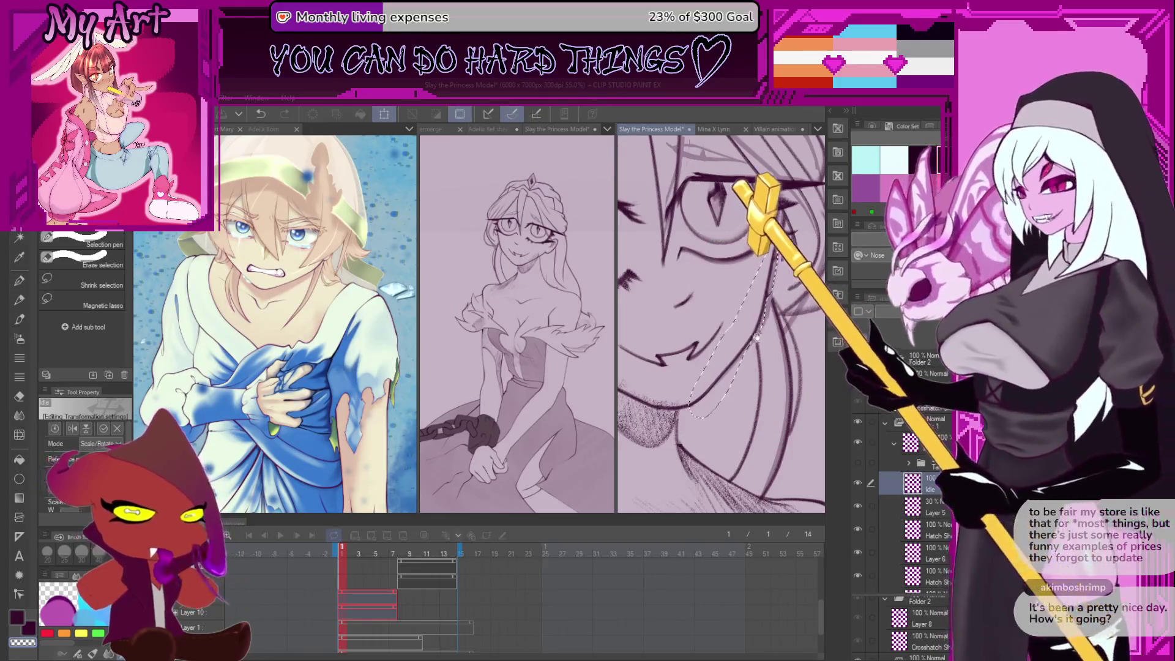
pyautogui.moveTo(731, 328); pyautogui.dragTo(736, 317)
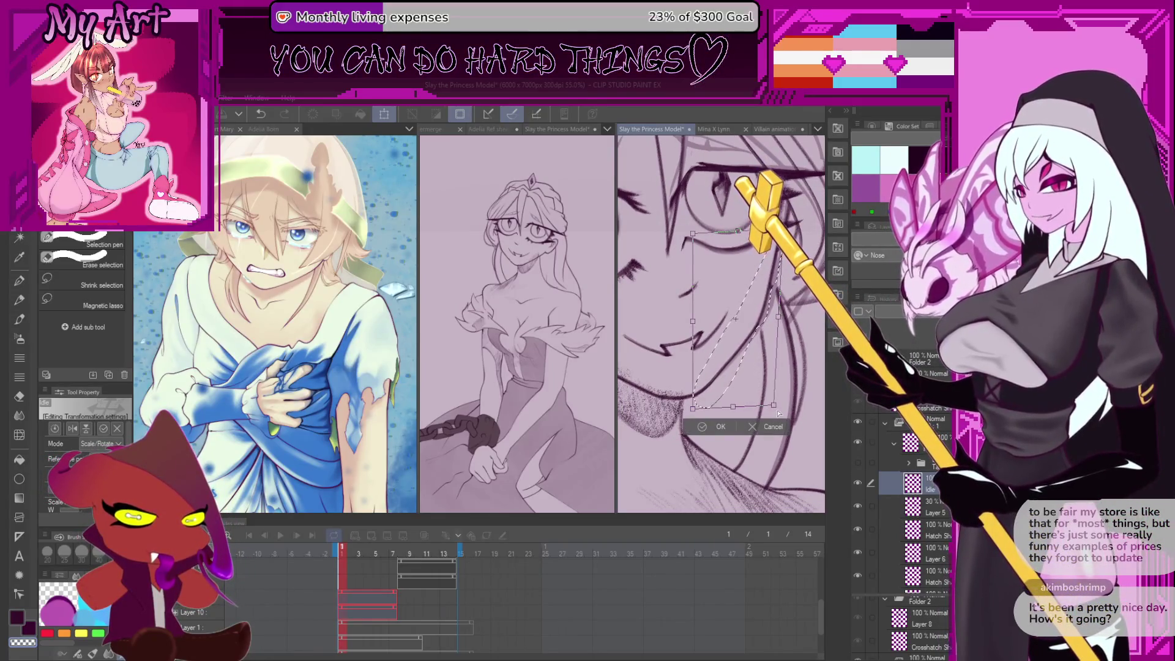
pyautogui.moveTo(773, 405); pyautogui.dragTo(771, 427)
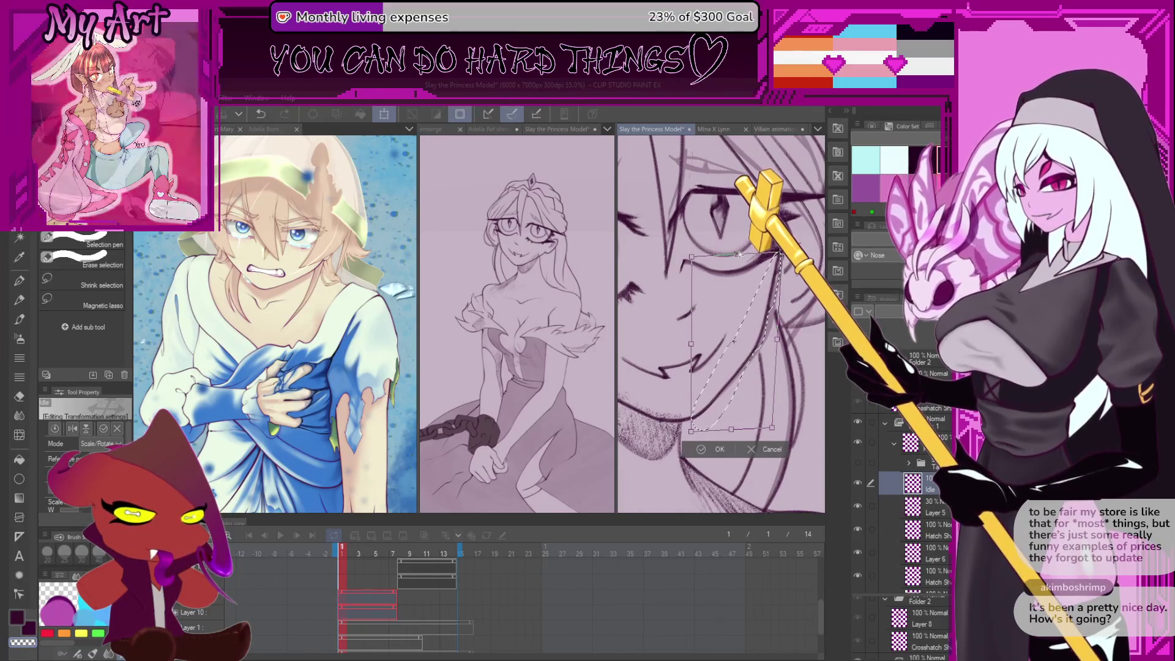
pyautogui.click(719, 449)
# With the sketch pencil, draw a short stroke on the hair
pyautogui.scroll(-3, 748, 393)
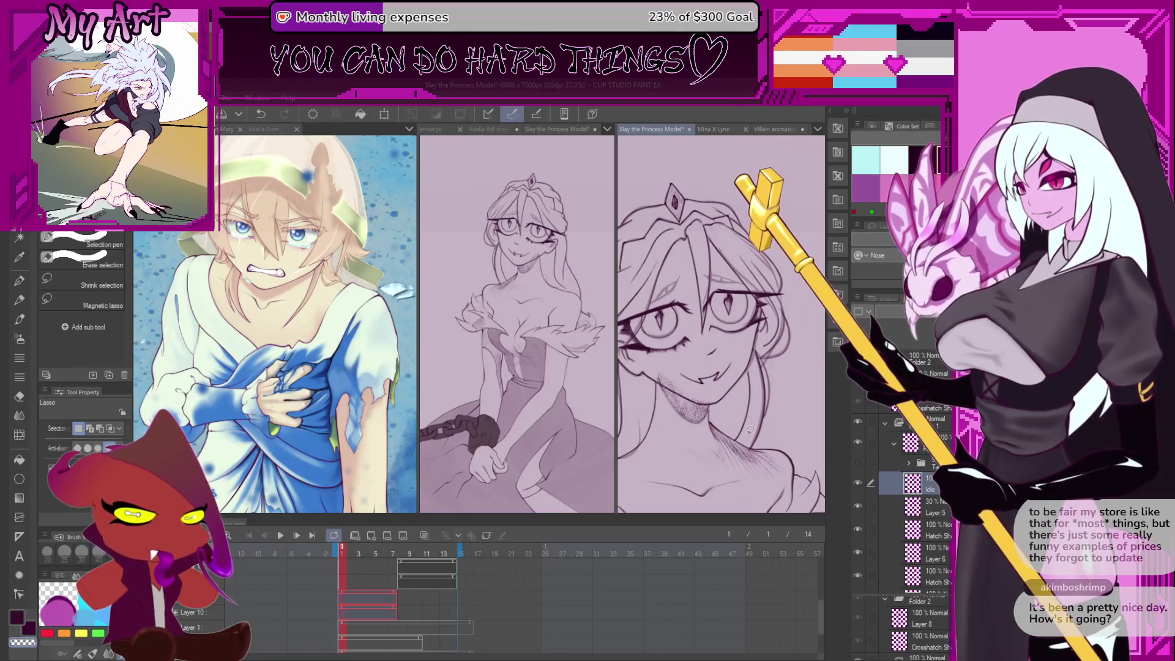
pyautogui.scroll(-3, 744, 416)
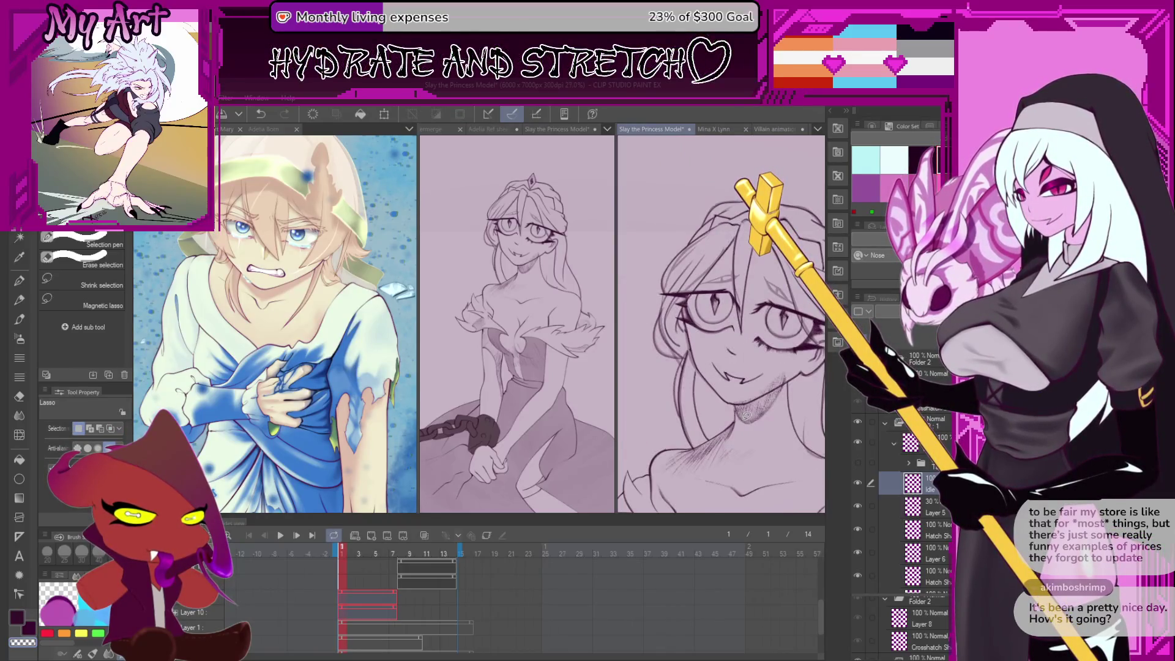
pyautogui.scroll(10, 709, 376)
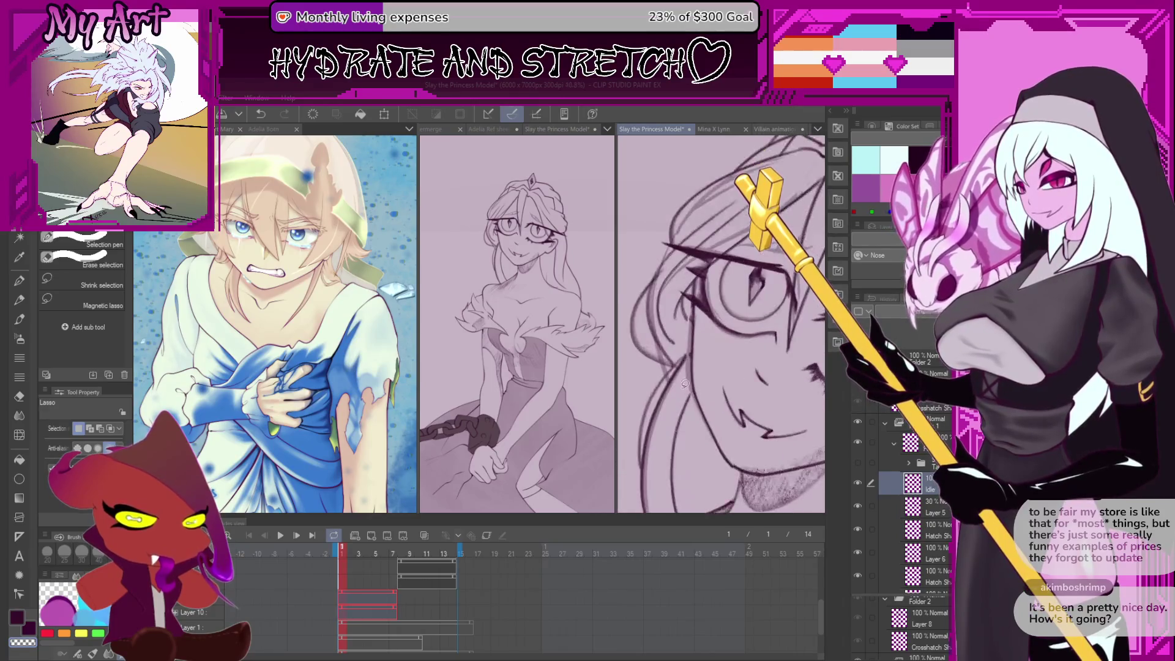
pyautogui.press('p')
pyautogui.moveTo(685, 405); pyautogui.dragTo(697, 367)
# Redraw the short hair stroke with a smaller pencil after undoing earlier attempts
pyautogui.hotkey('ctrl', 'z')
pyautogui.press('[')
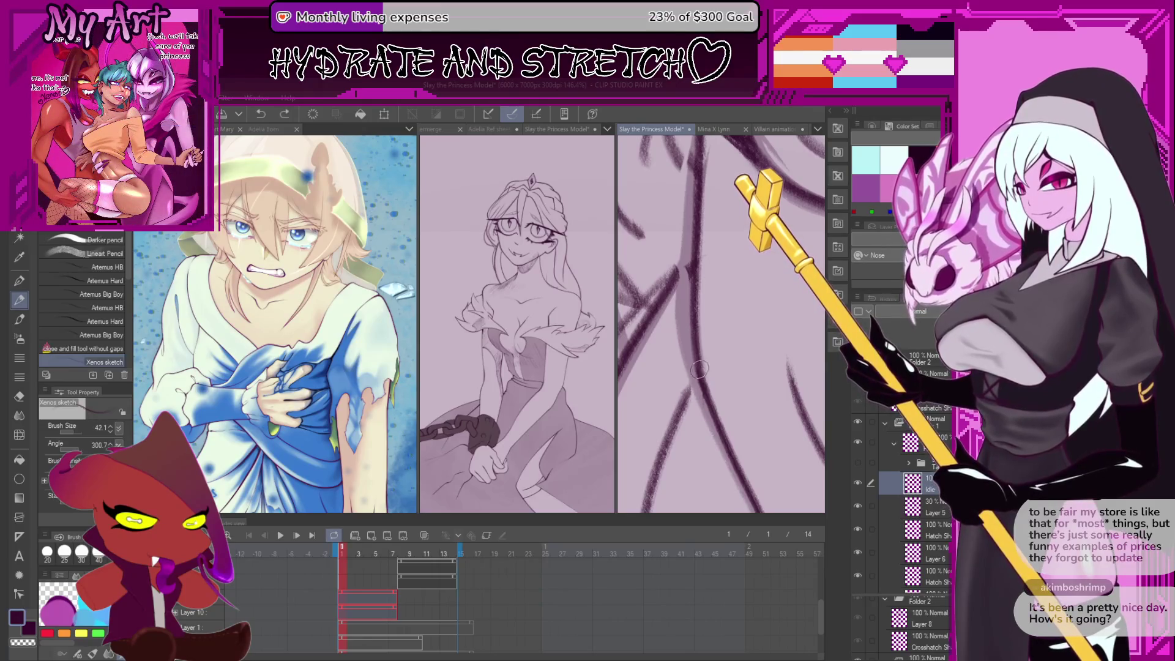
pyautogui.moveTo(685, 401)
pyautogui.mouseDown()
pyautogui.moveTo(695, 376)
pyautogui.moveTo(670, 317)
pyautogui.moveTo(747, 341)
pyautogui.mouseUp()
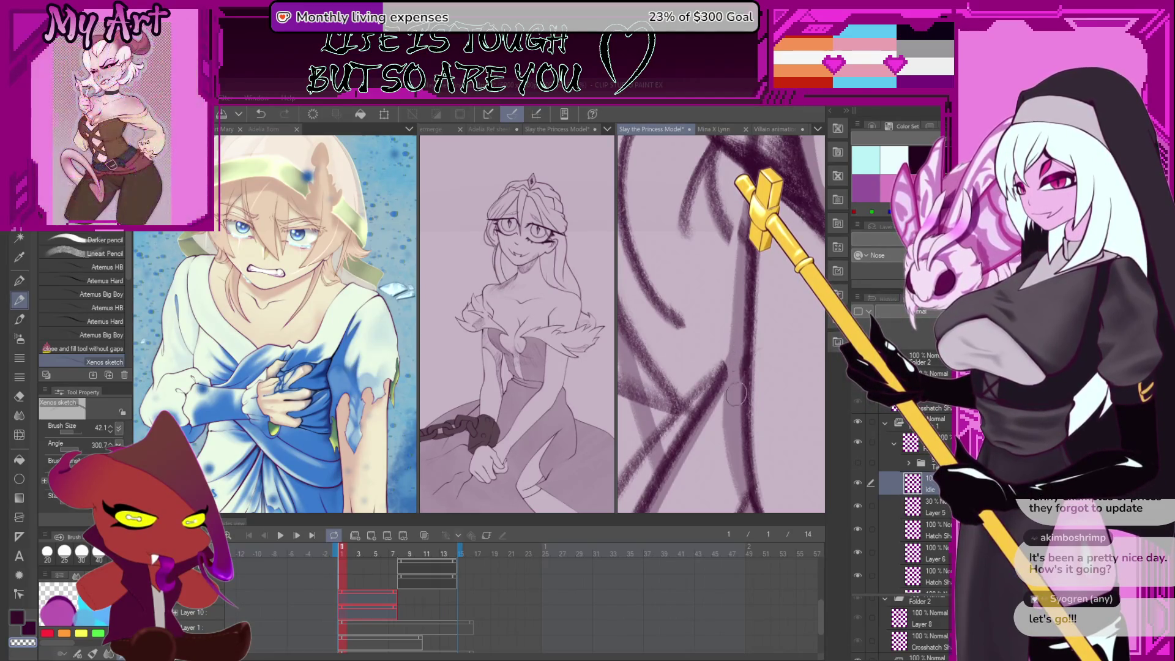
pyautogui.hotkey('ctrl', 'z')
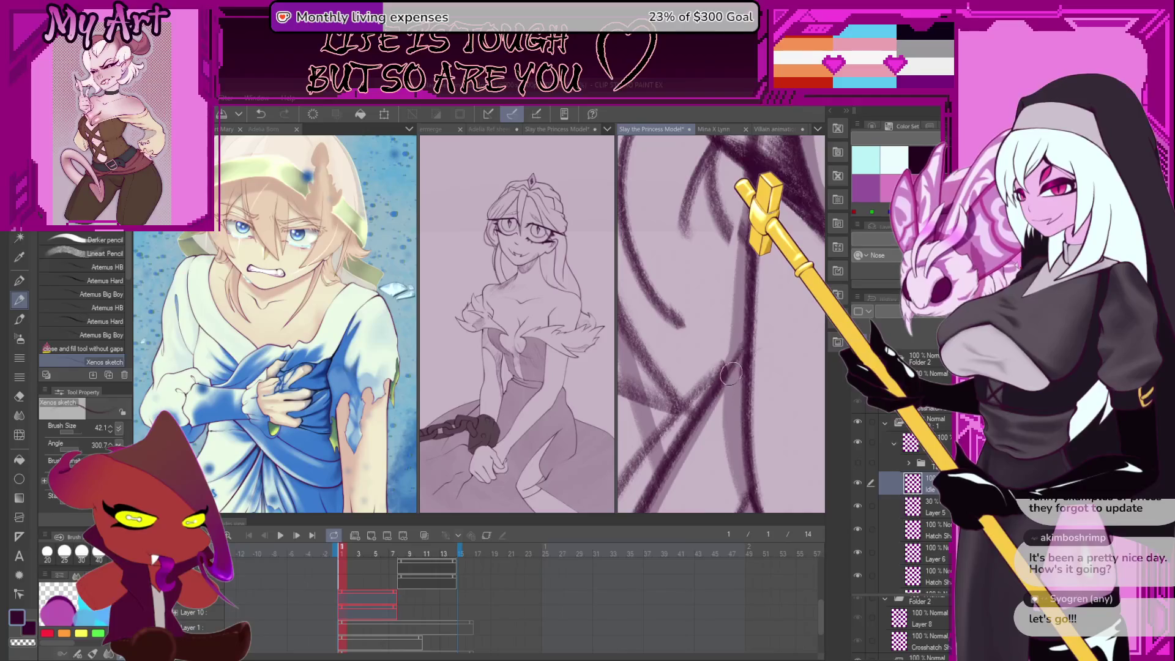
pyautogui.scroll(-3, 722, 370)
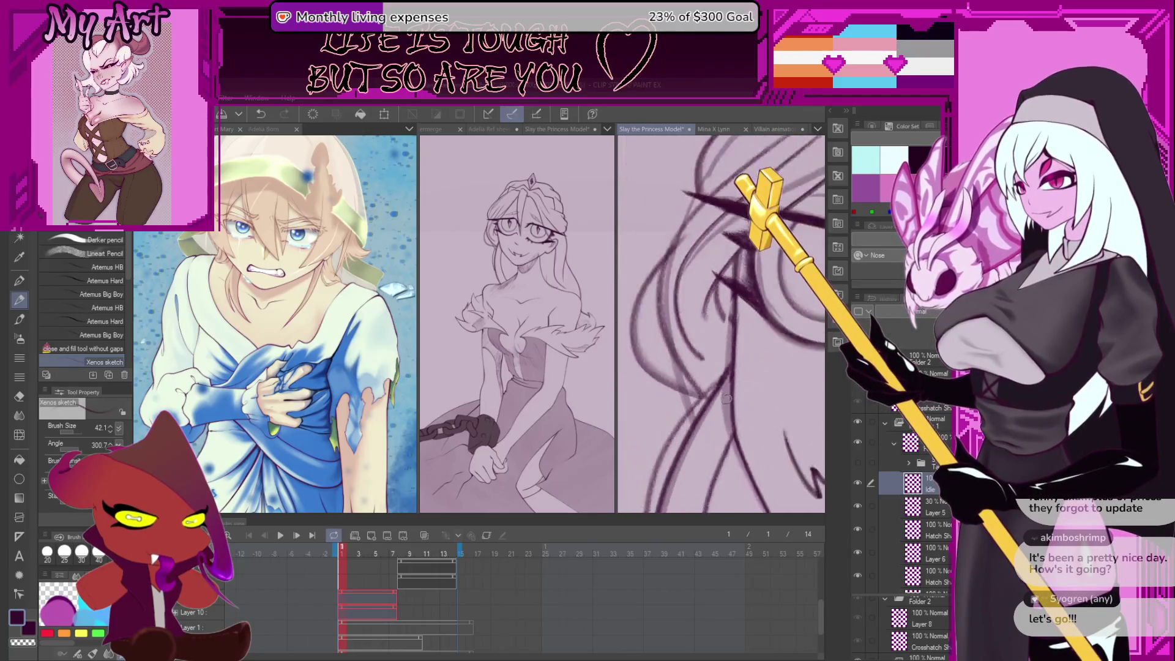
pyautogui.scroll(3, 703, 372)
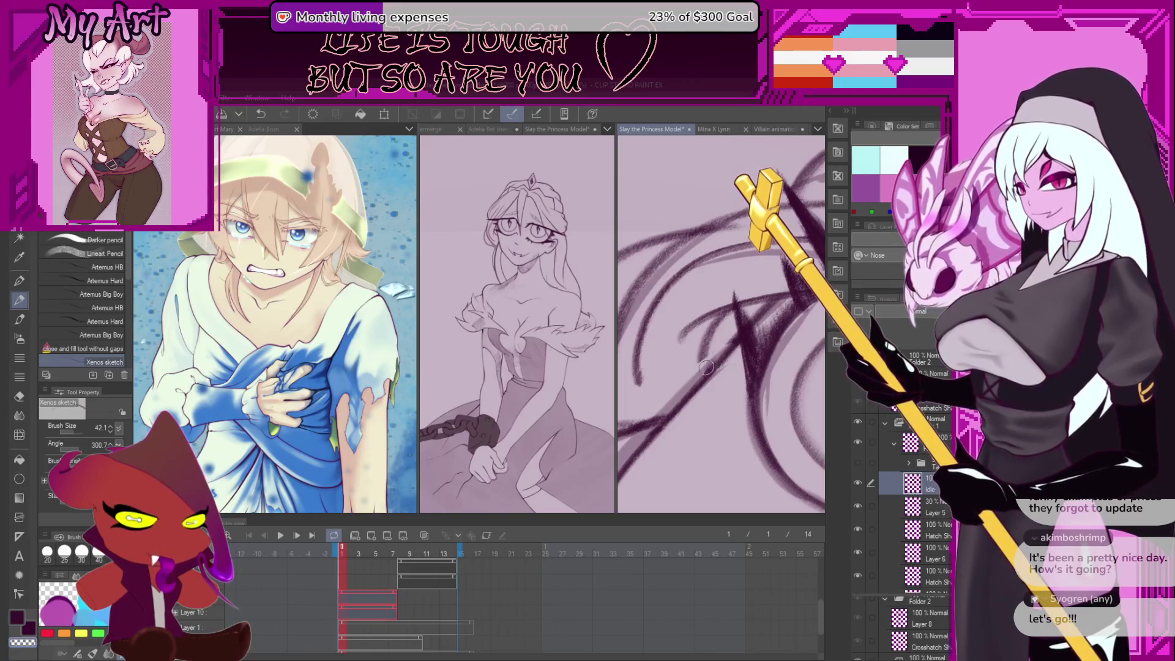
pyautogui.hotkey('ctrl', 'z')
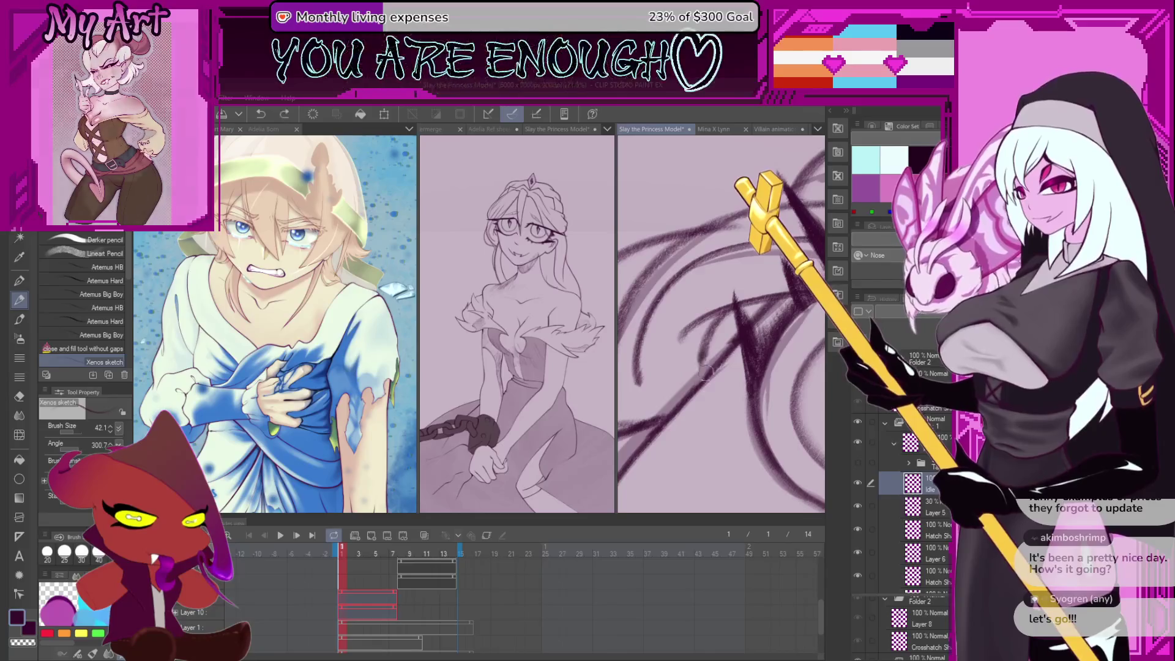
pyautogui.moveTo(703, 357); pyautogui.dragTo(701, 364)
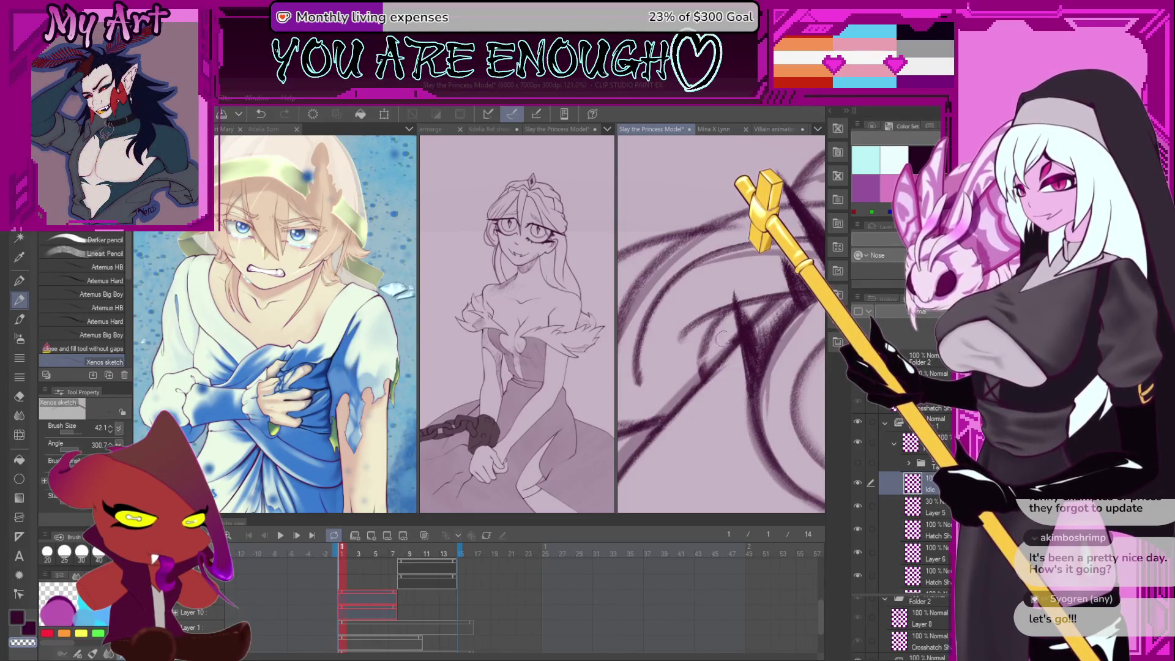
pyautogui.scroll(-10, 704, 367)
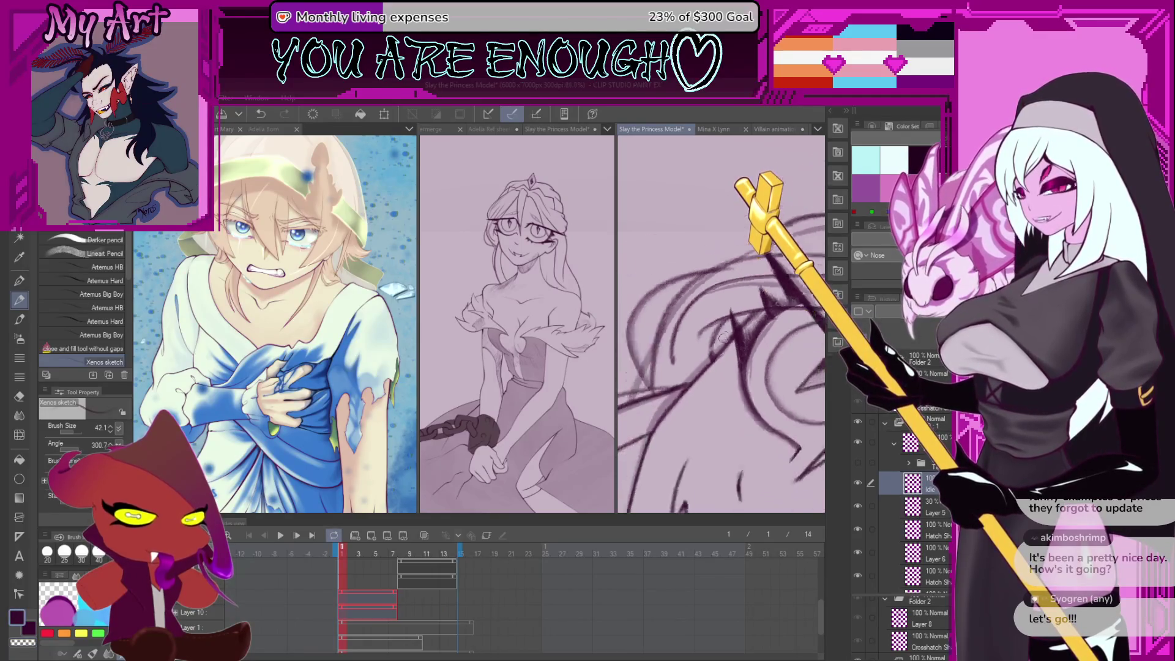
pyautogui.scroll(-3, 735, 378)
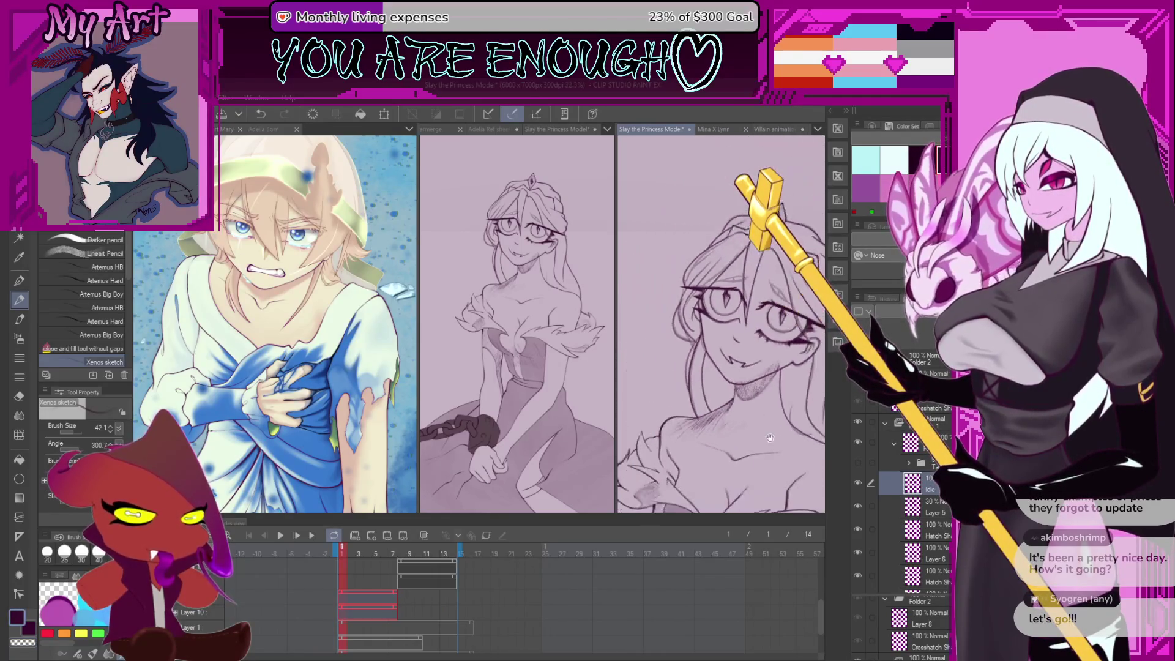
# Group the Idle layer into a new folder with Ctrl+G and expand the neighbouring folder
pyautogui.moveTo(745, 402)
pyautogui.mouseDown()
pyautogui.moveTo(747, 417)
pyautogui.moveTo(722, 371)
pyautogui.mouseUp()
pyautogui.keyDown('ctrl'); pyautogui.keyDown('shift'); pyautogui.click(725, 381); pyautogui.keyUp('shift'); pyautogui.keyUp('ctrl')
pyautogui.click(927, 483)
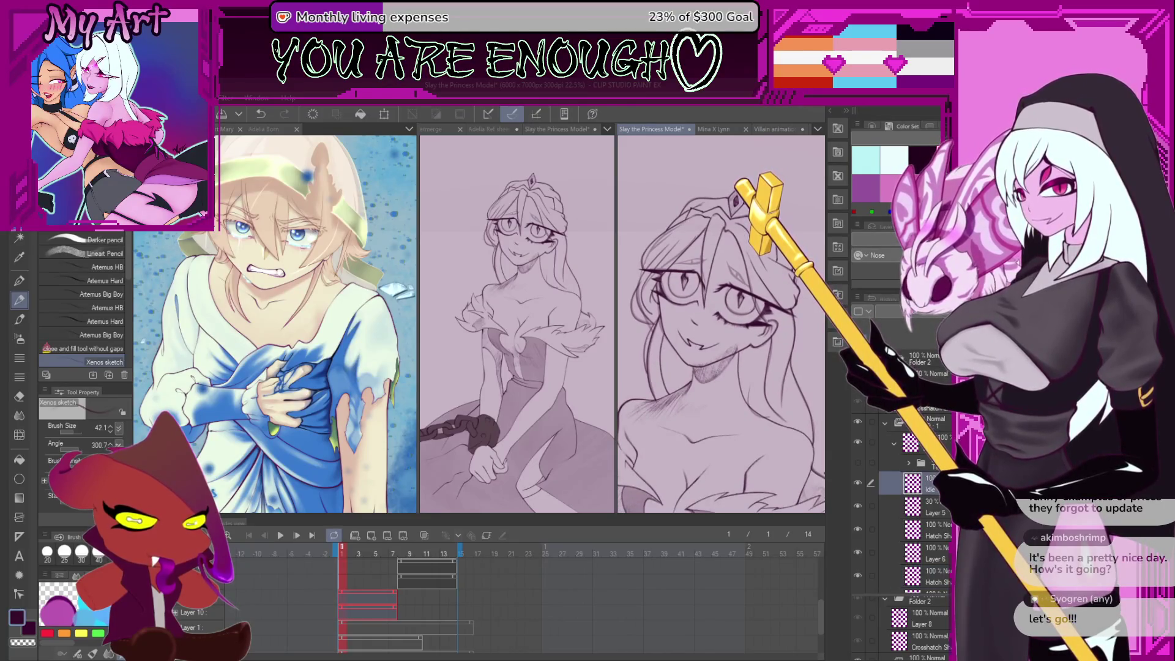
pyautogui.hotkey('ctrl', 'g')
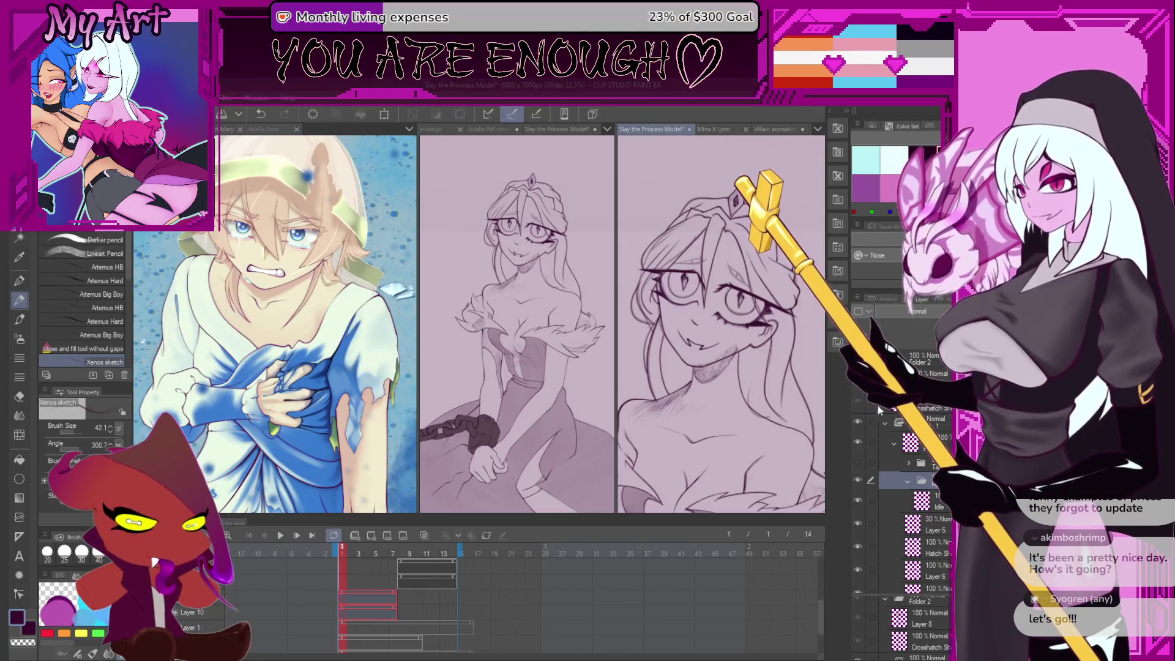
pyautogui.click(909, 463)
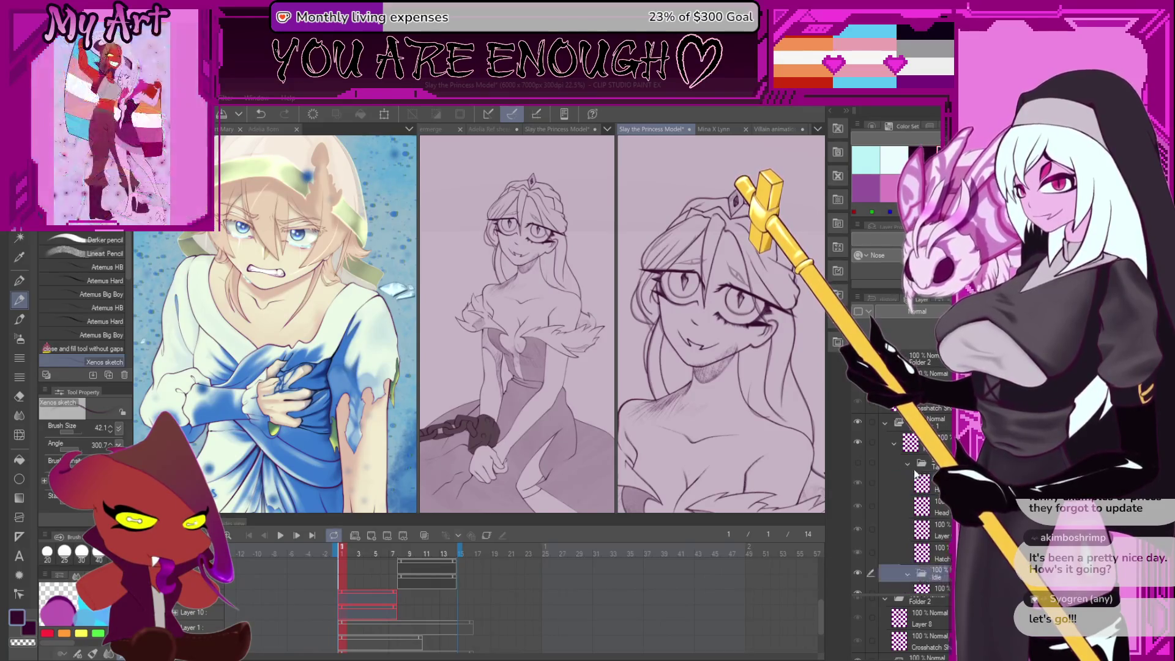
# Delete the chin hatching inside a lasso selection, then paste new hatching and merge it down
pyautogui.press('m')
pyautogui.scroll(2, 705, 373)
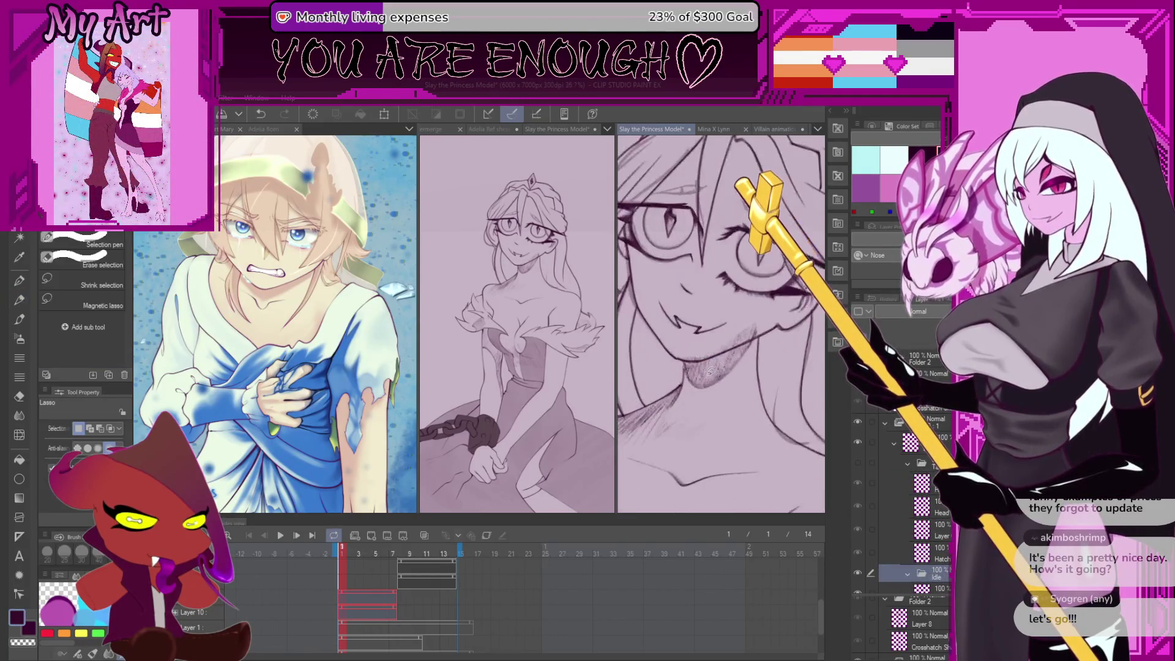
pyautogui.moveTo(683, 365)
pyautogui.mouseDown()
pyautogui.moveTo(710, 392)
pyautogui.moveTo(768, 342)
pyautogui.moveTo(683, 361)
pyautogui.mouseUp()
pyautogui.scroll(1, 684, 361)
pyautogui.press('Delete')
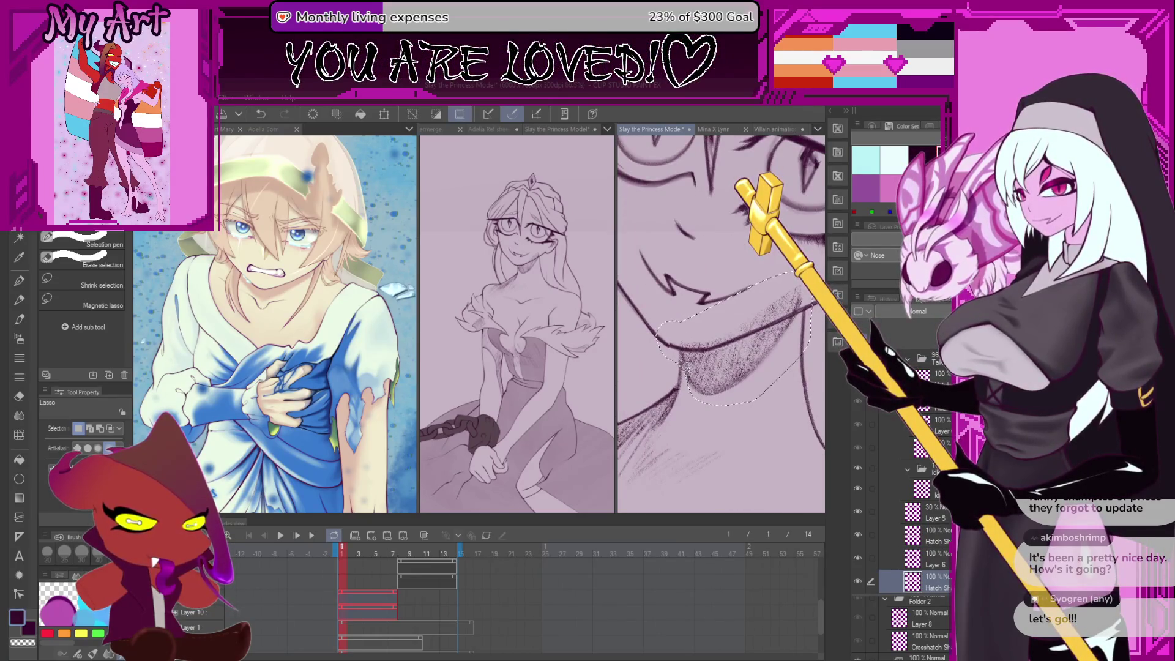
pyautogui.scroll(-2, 728, 335)
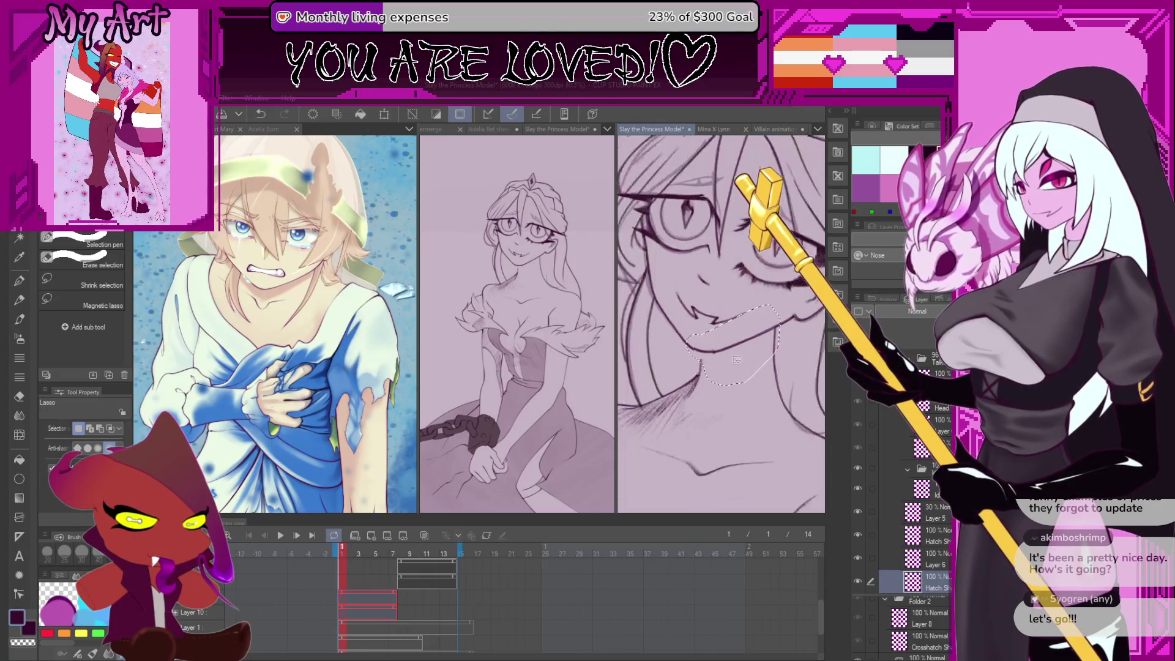
pyautogui.click(896, 487)
pyautogui.hotkey('ctrl', 'shift', 'n')
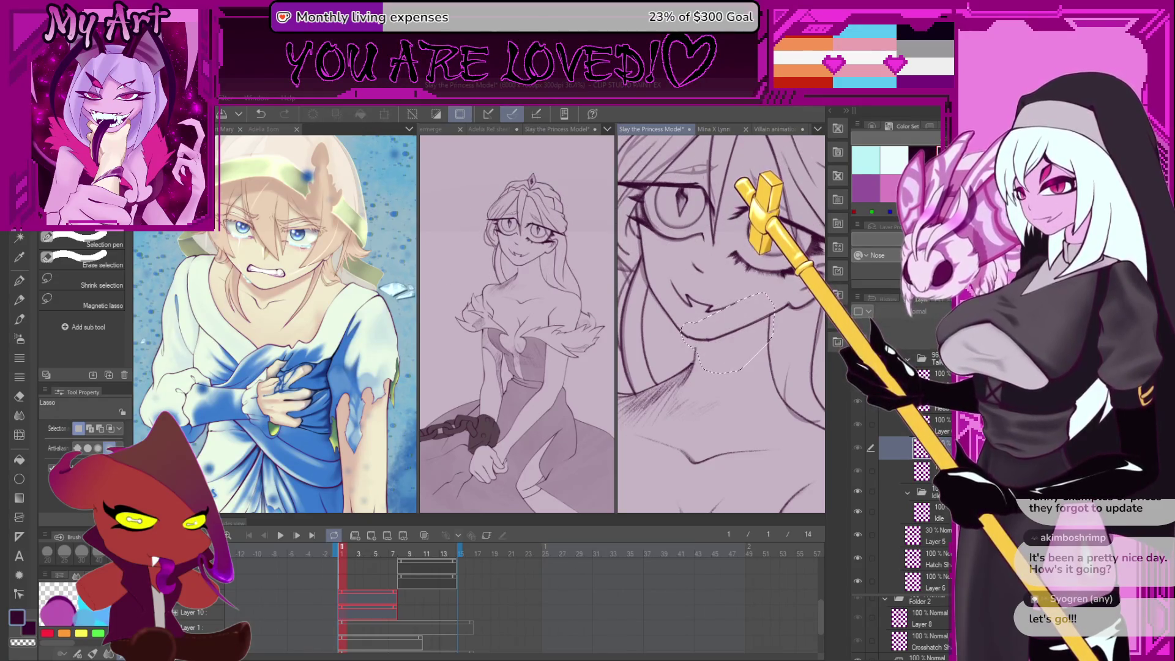
pyautogui.scroll(-3, 946, 517)
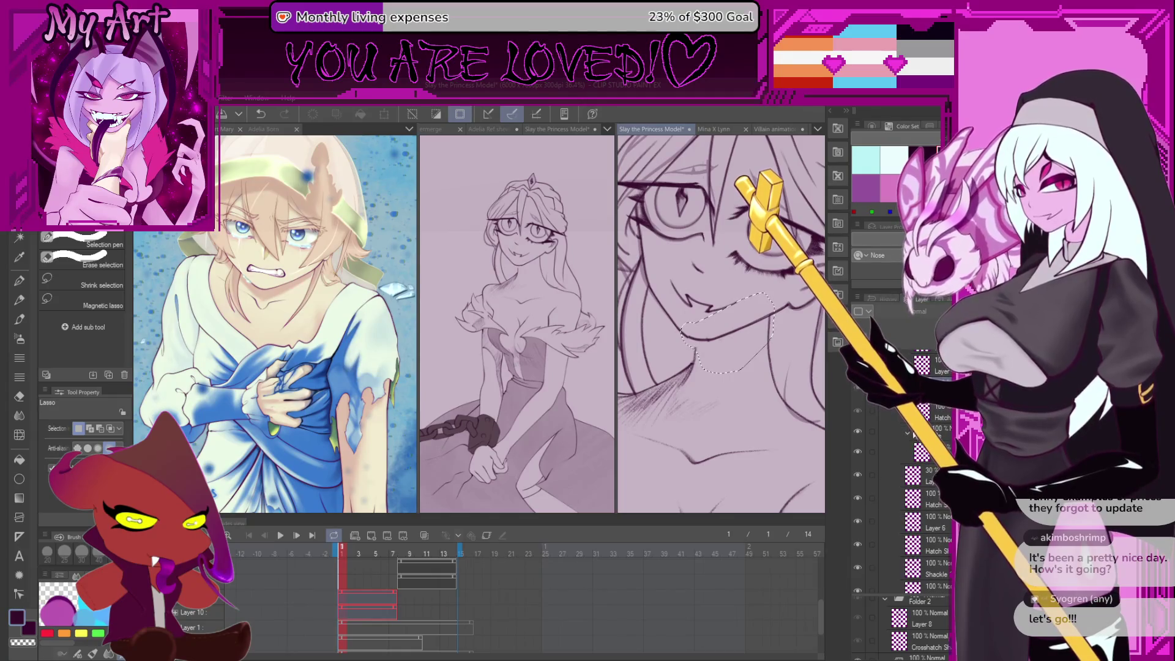
pyautogui.hotkey('ctrl', 'v')
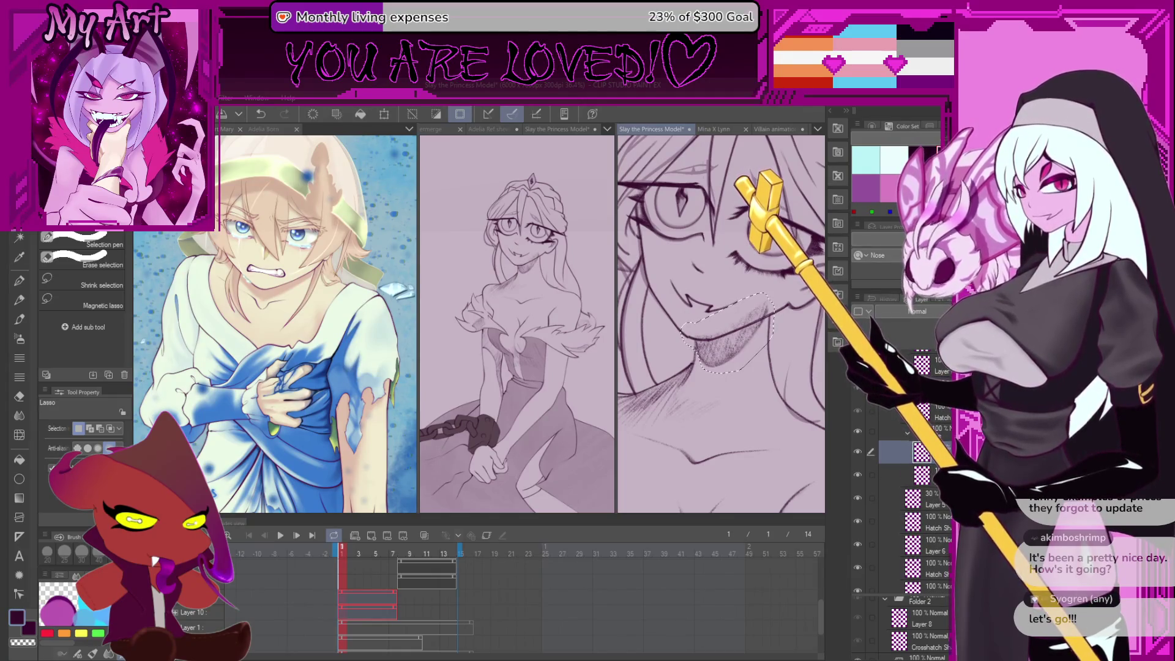
pyautogui.hotkey('ctrl', 'e')
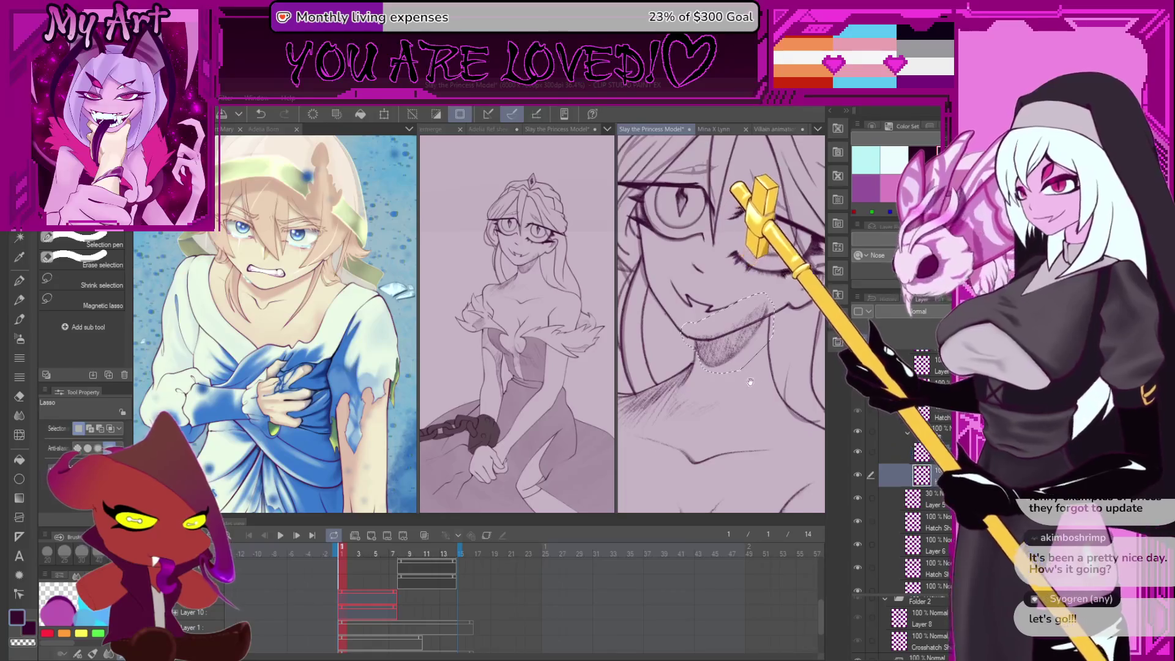
# Stretch and reshape the pasted hatching to fit under the jaw, then deselect
pyautogui.moveTo(750, 381); pyautogui.dragTo(759, 398)
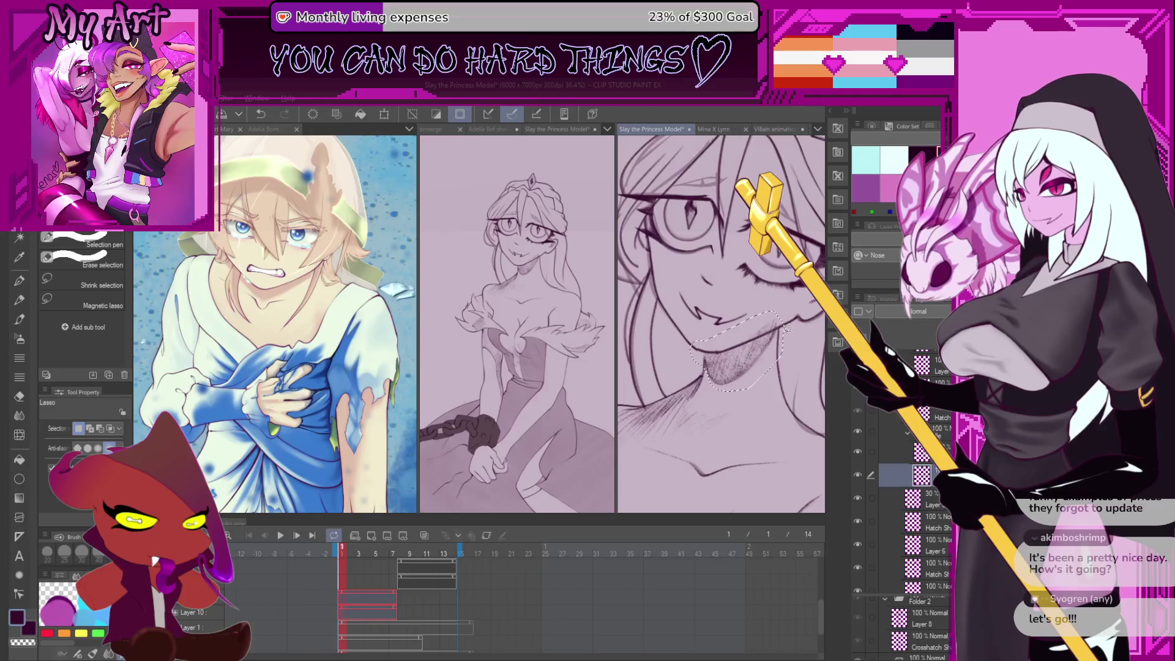
pyautogui.hotkey('ctrl', 't')
pyautogui.moveTo(790, 327); pyautogui.dragTo(788, 329)
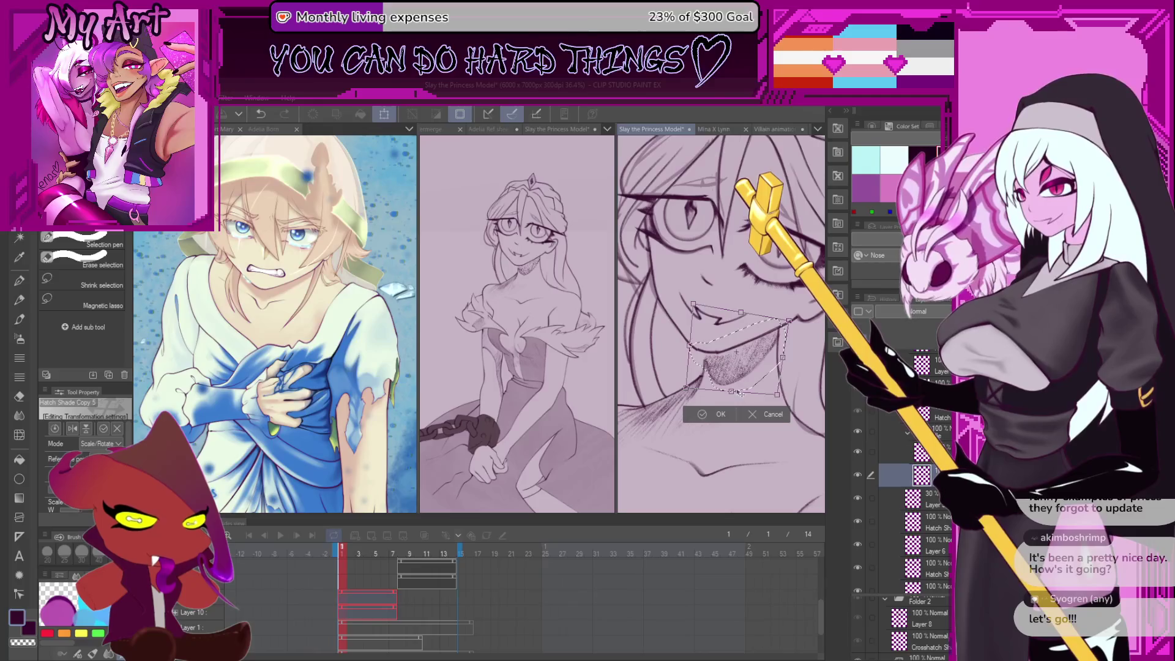
pyautogui.moveTo(689, 346); pyautogui.dragTo(687, 342)
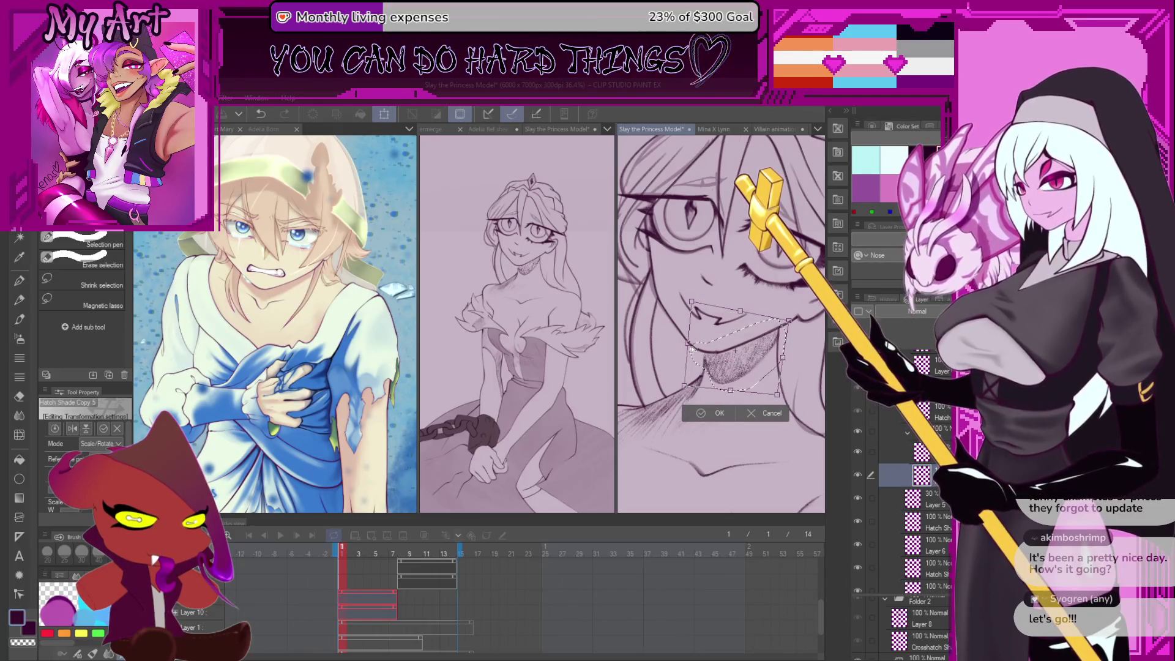
pyautogui.moveTo(686, 342); pyautogui.dragTo(689, 343)
pyautogui.press('Return')
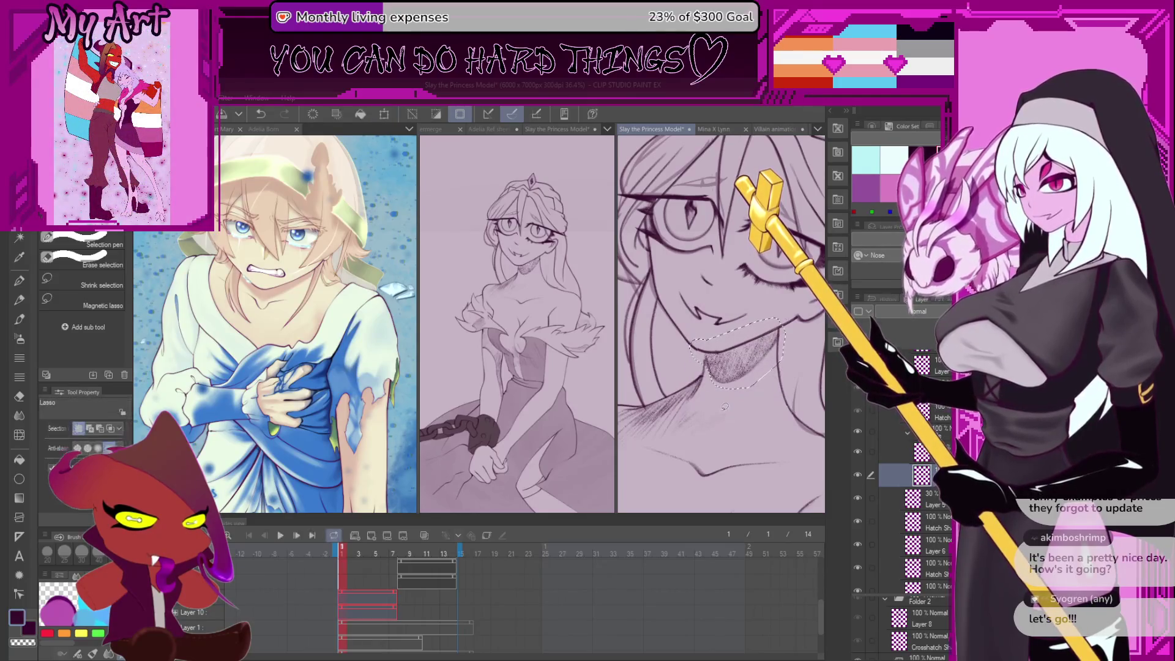
pyautogui.press('p')
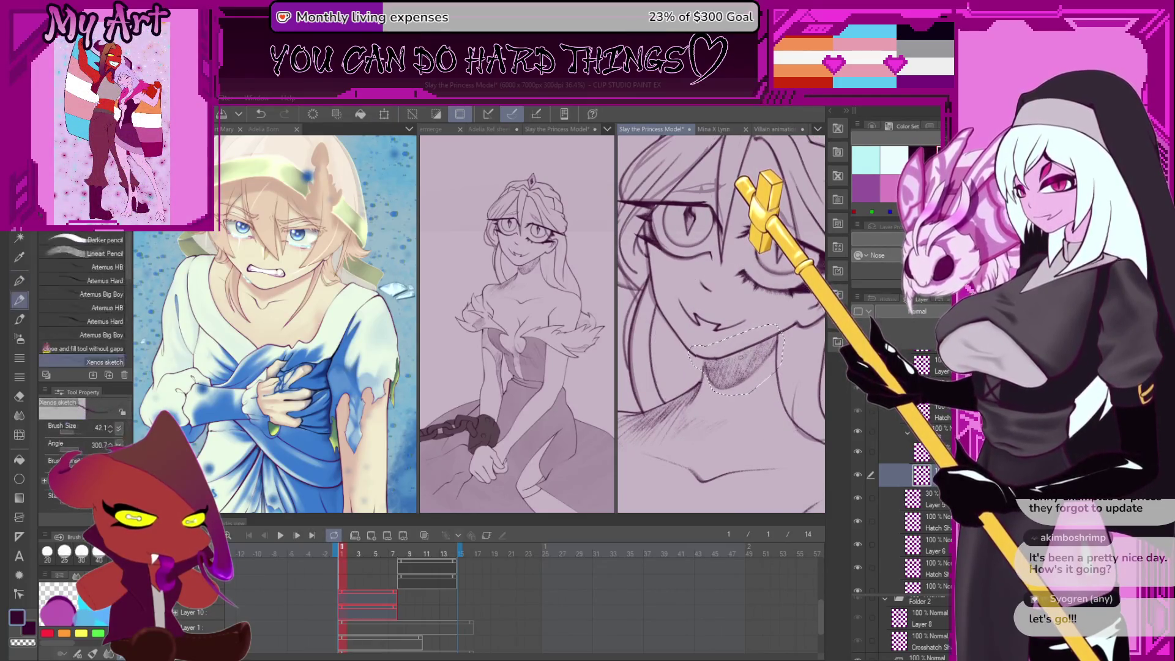
pyautogui.scroll(3, 708, 347)
pyautogui.hotkey('ctrl', 'd')
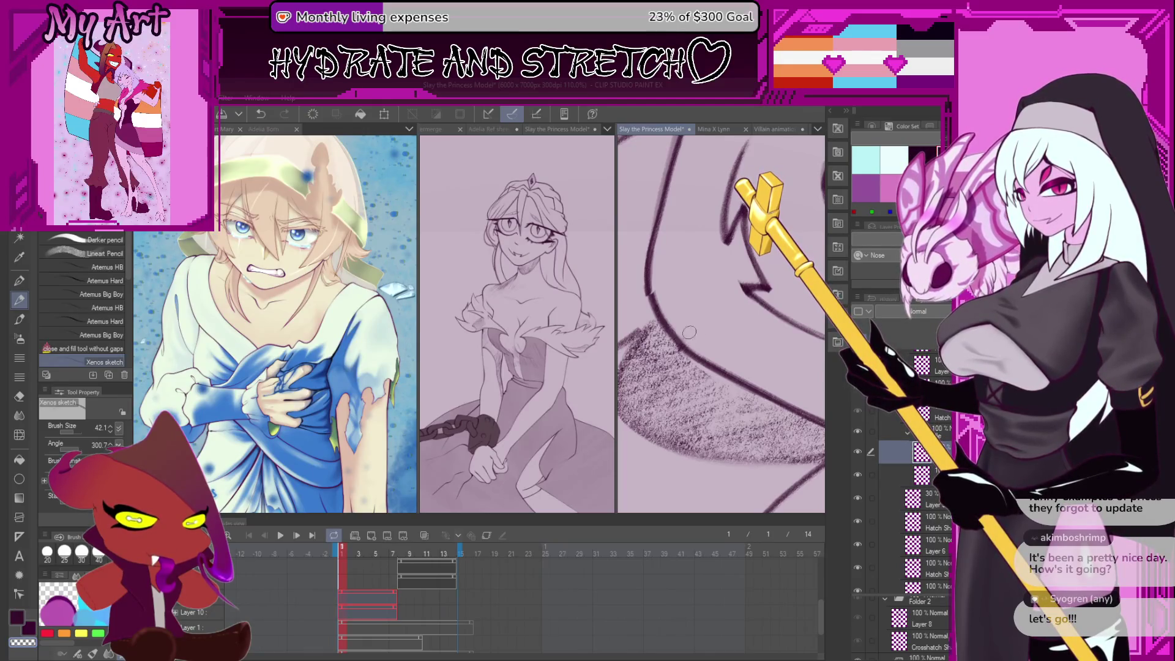
# Pan and zoom out to view the whole face with the reworked chin hatching
pyautogui.moveTo(689, 332); pyautogui.dragTo(749, 342)
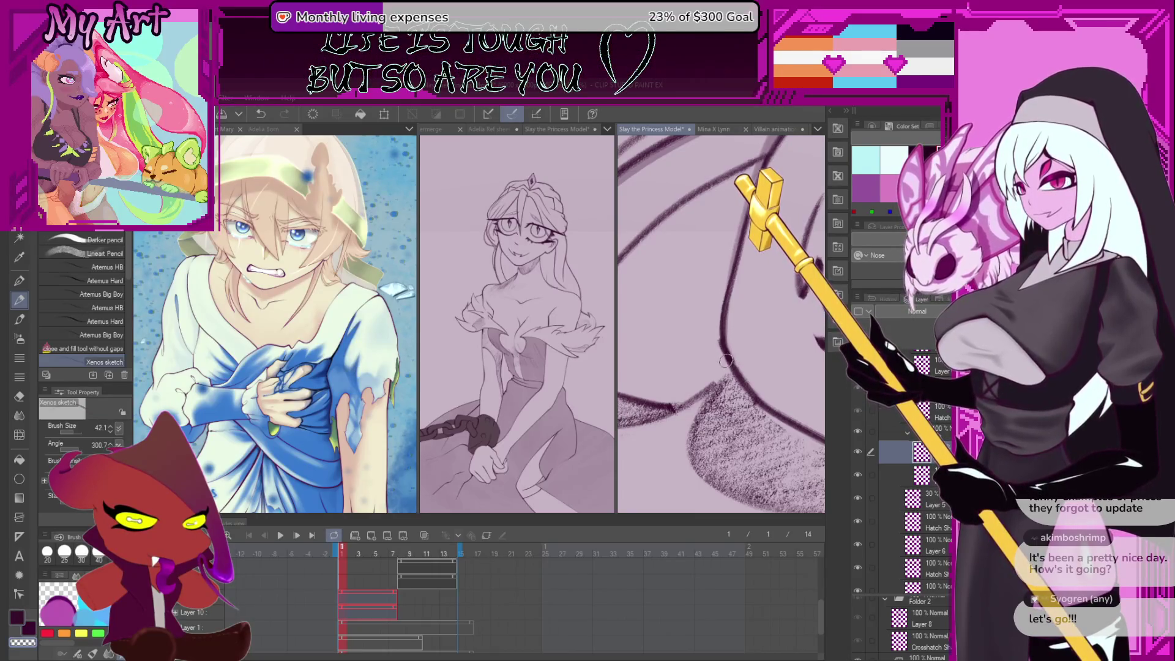
pyautogui.scroll(-2, 736, 371)
pyautogui.scroll(-3, 736, 371)
pyautogui.moveTo(764, 368); pyautogui.dragTo(770, 341)
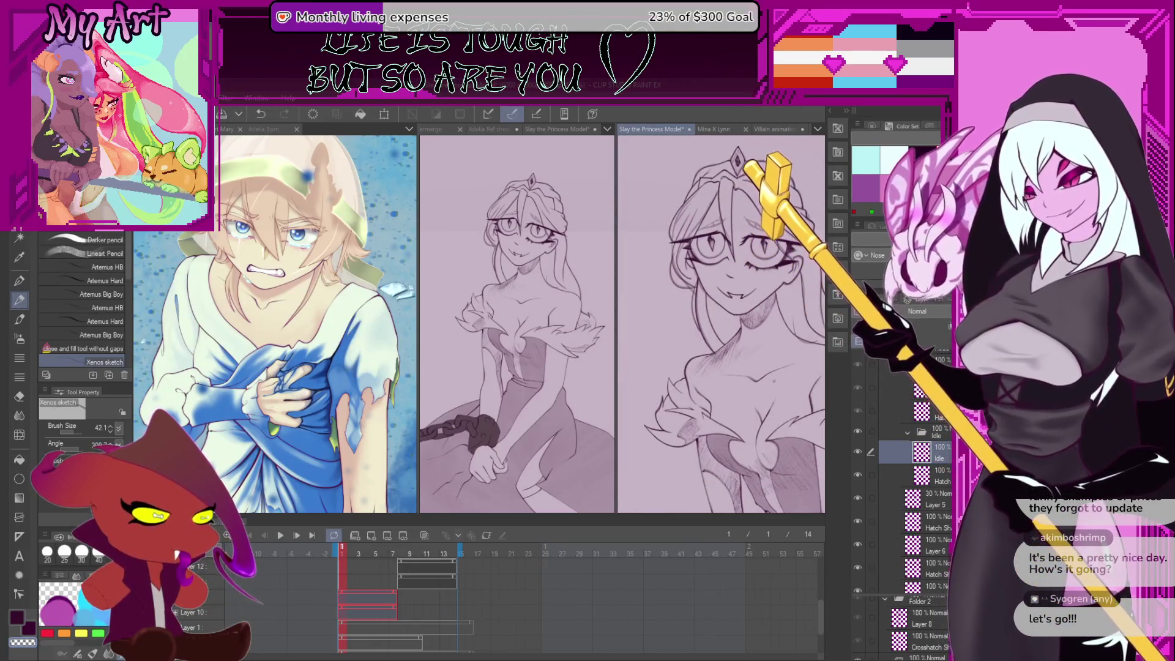
pyautogui.scroll(1, 448, 610)
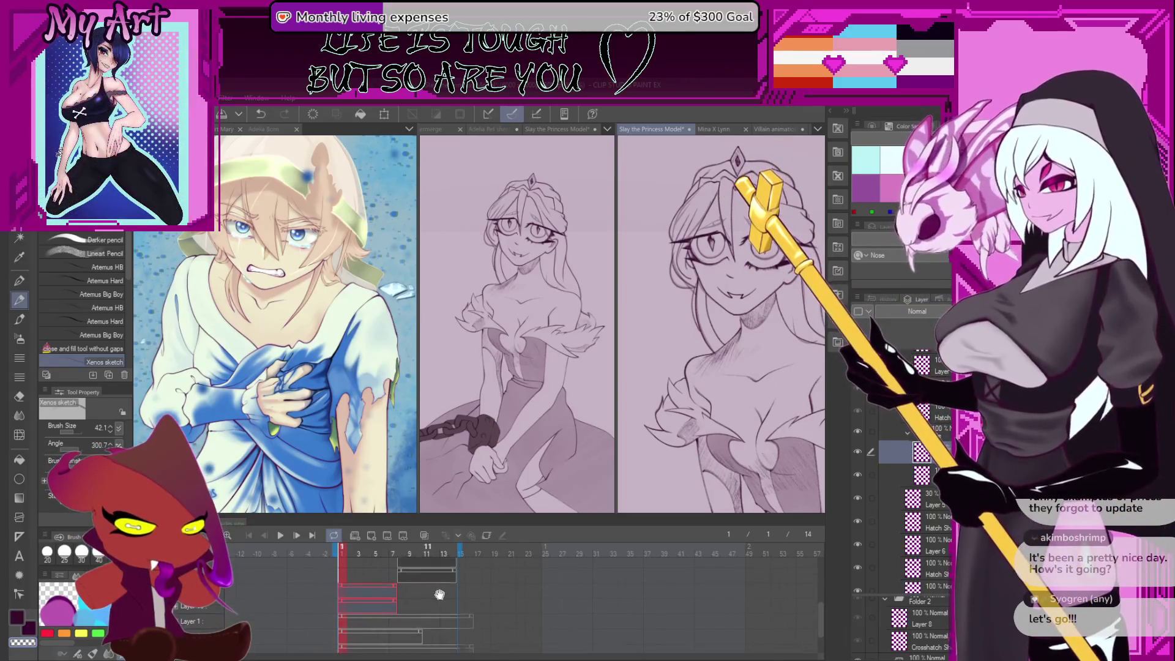
# Jump to frame 14, then to frame 6 via the Layer 9 clip, and zoom into the eye
pyautogui.click(459, 550)
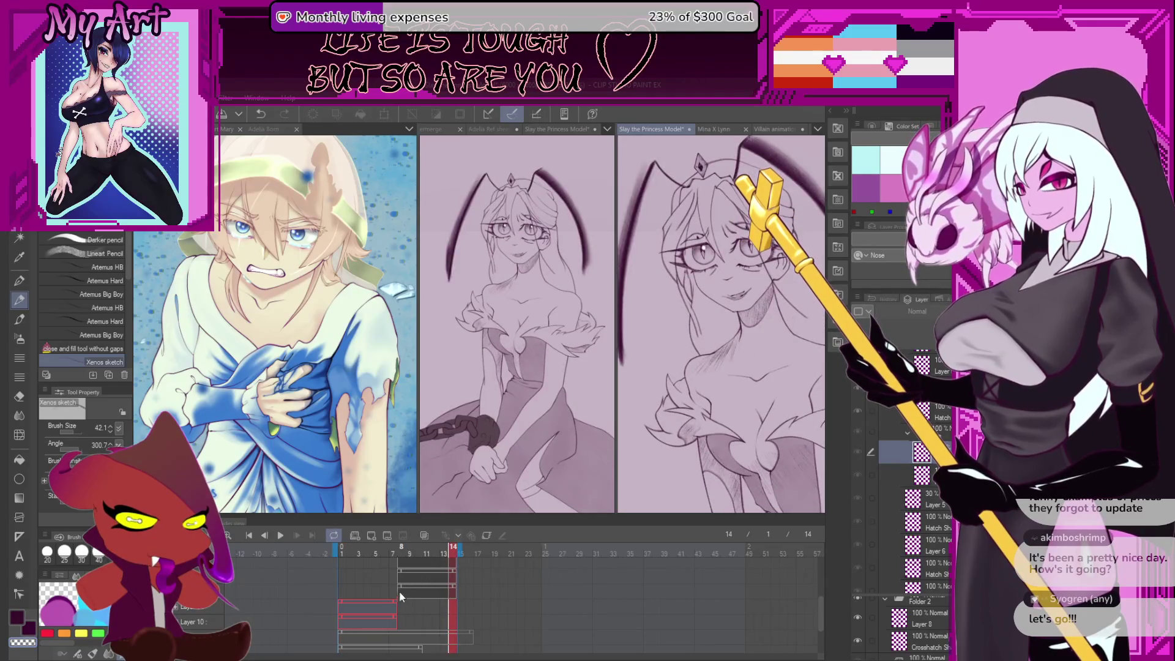
pyautogui.click(384, 601)
pyautogui.click(380, 609)
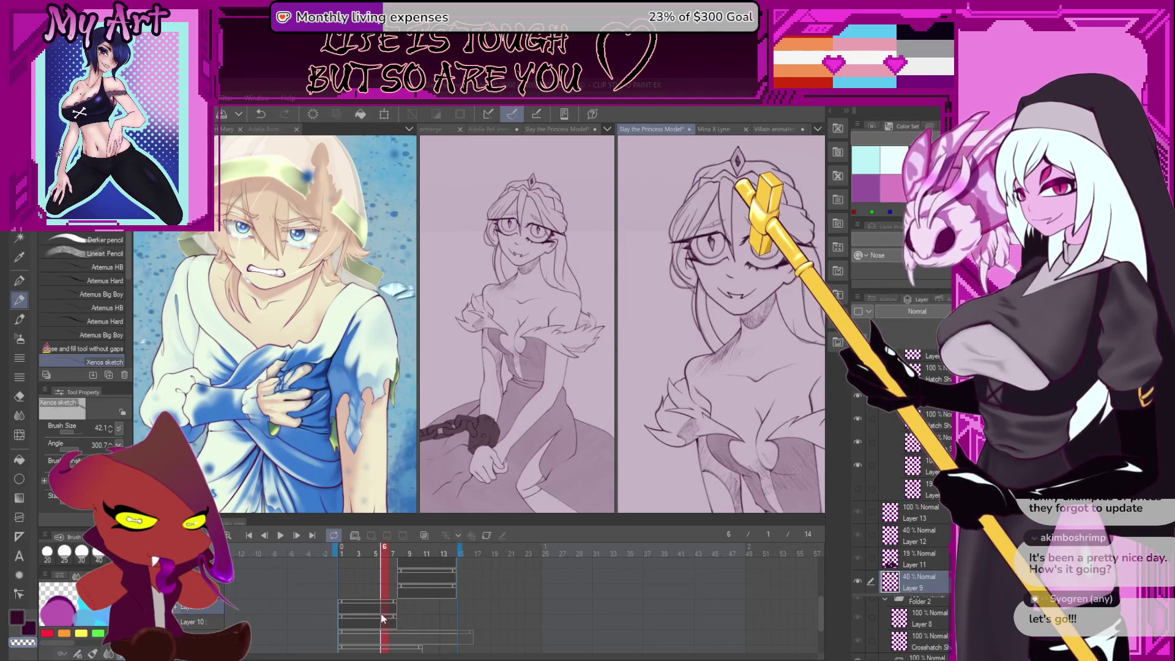
pyautogui.scroll(5, 727, 337)
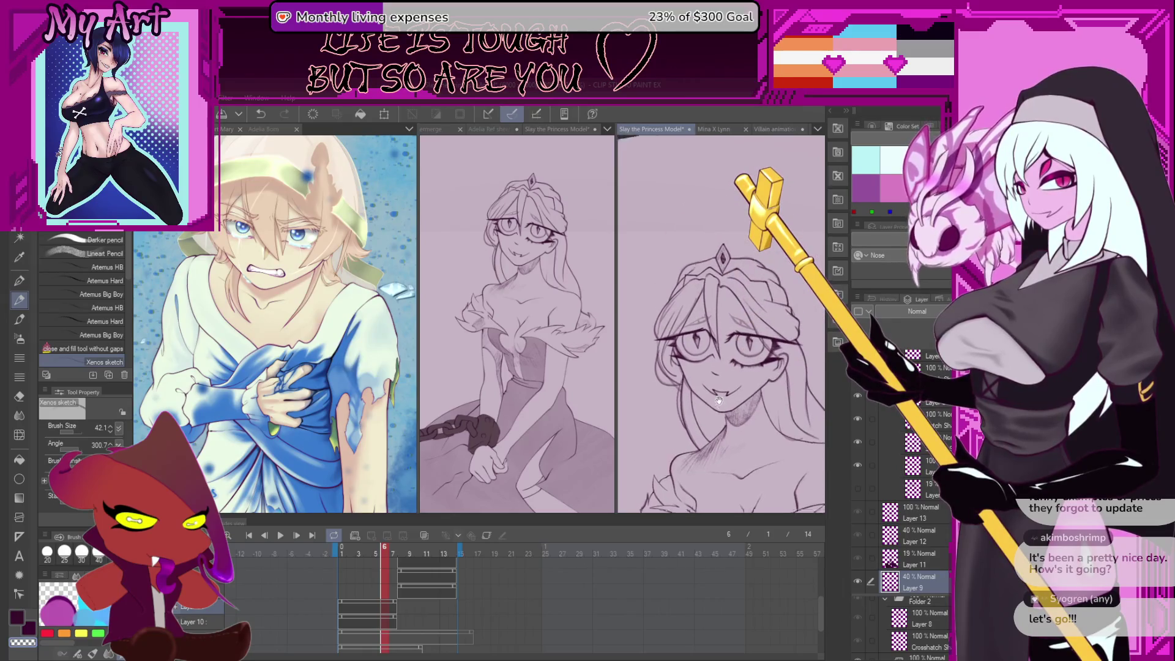
pyautogui.scroll(3, 704, 367)
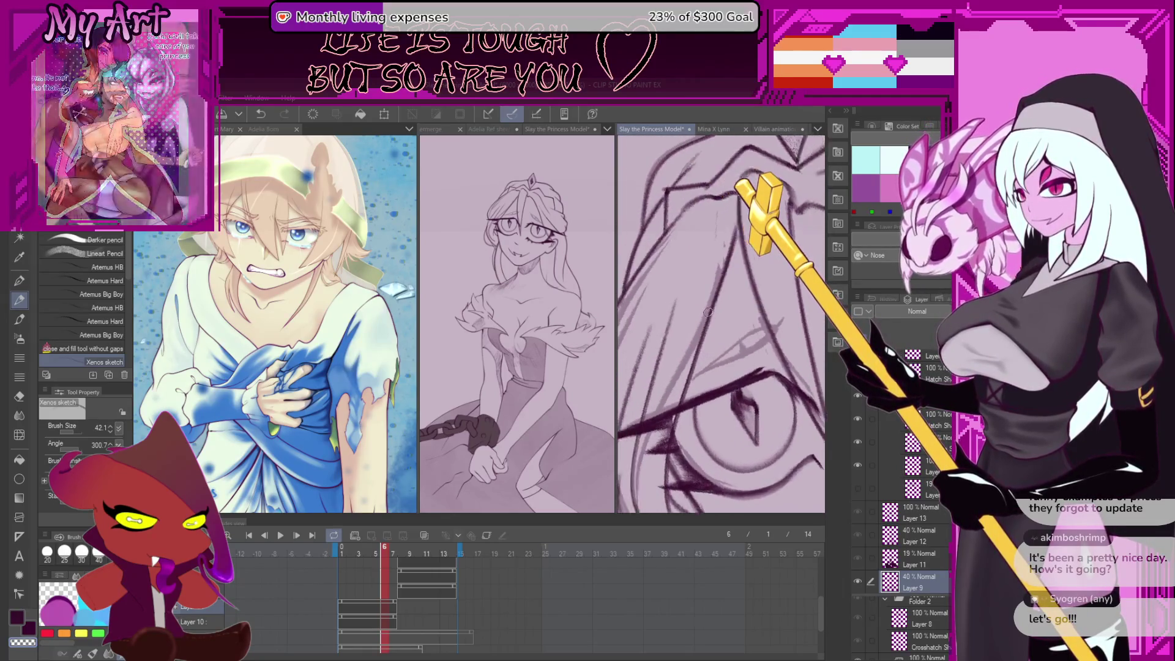
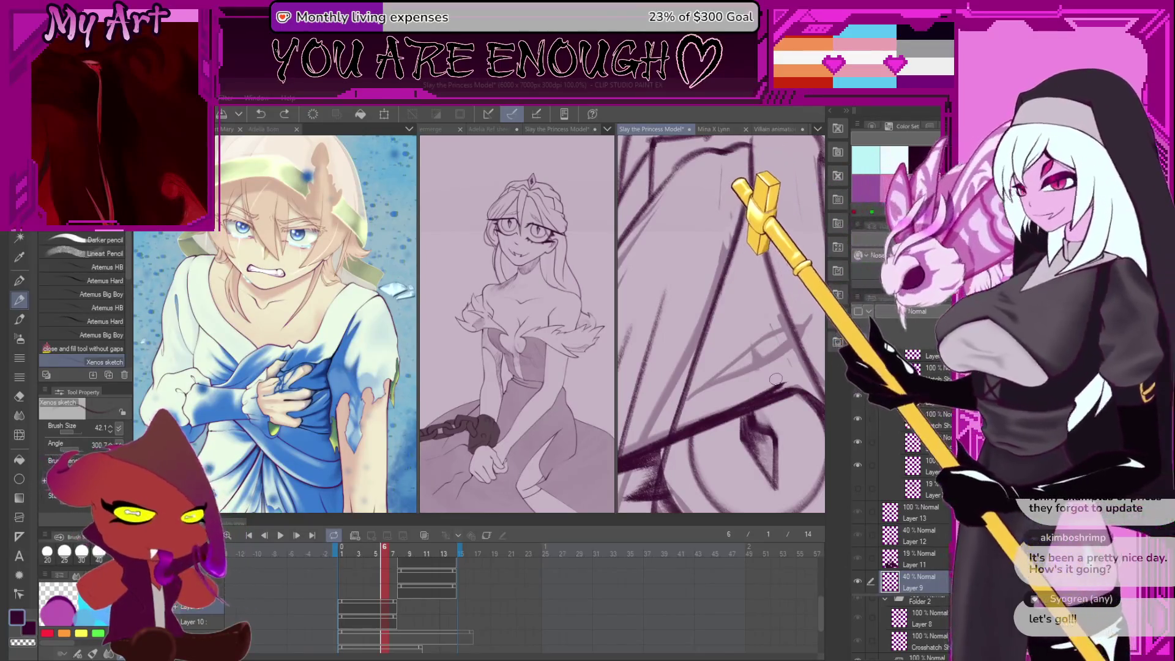
# Try short sketch strokes near the eye, undoing misses, and draw a dark up-right line
pyautogui.scroll(2, 730, 380)
pyautogui.moveTo(722, 399)
pyautogui.mouseDown()
pyautogui.moveTo(696, 413)
pyautogui.moveTo(752, 350)
pyautogui.mouseUp()
pyautogui.press('b')
pyautogui.press('b')
pyautogui.hotkey('ctrl', 'z')
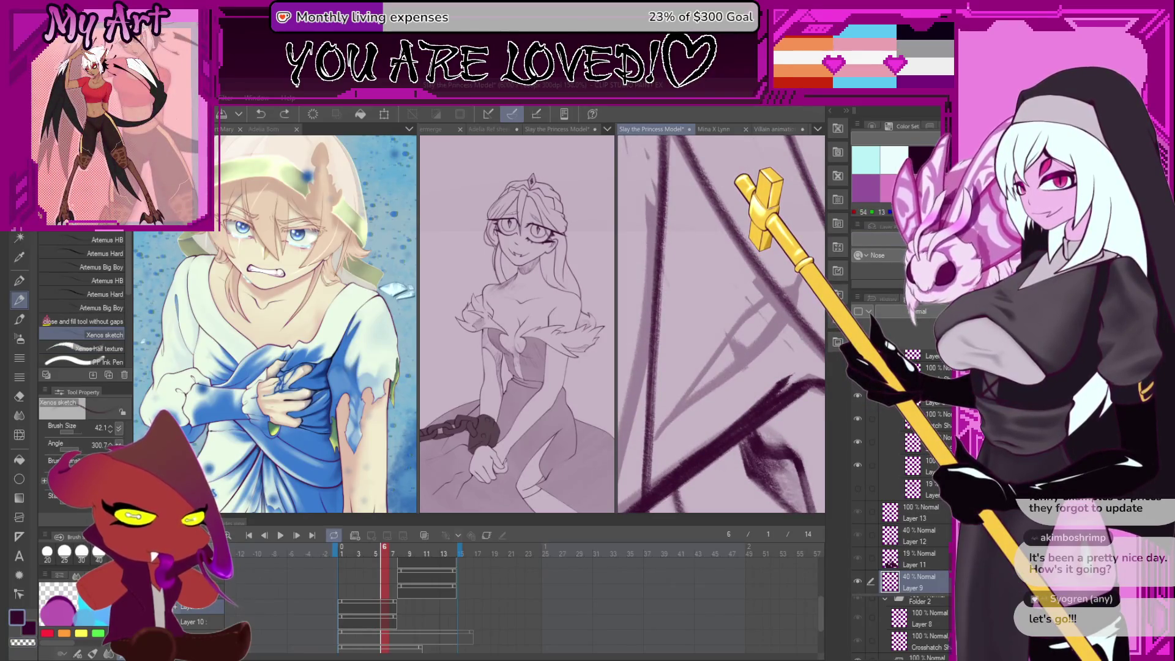
pyautogui.moveTo(680, 408); pyautogui.dragTo(684, 392)
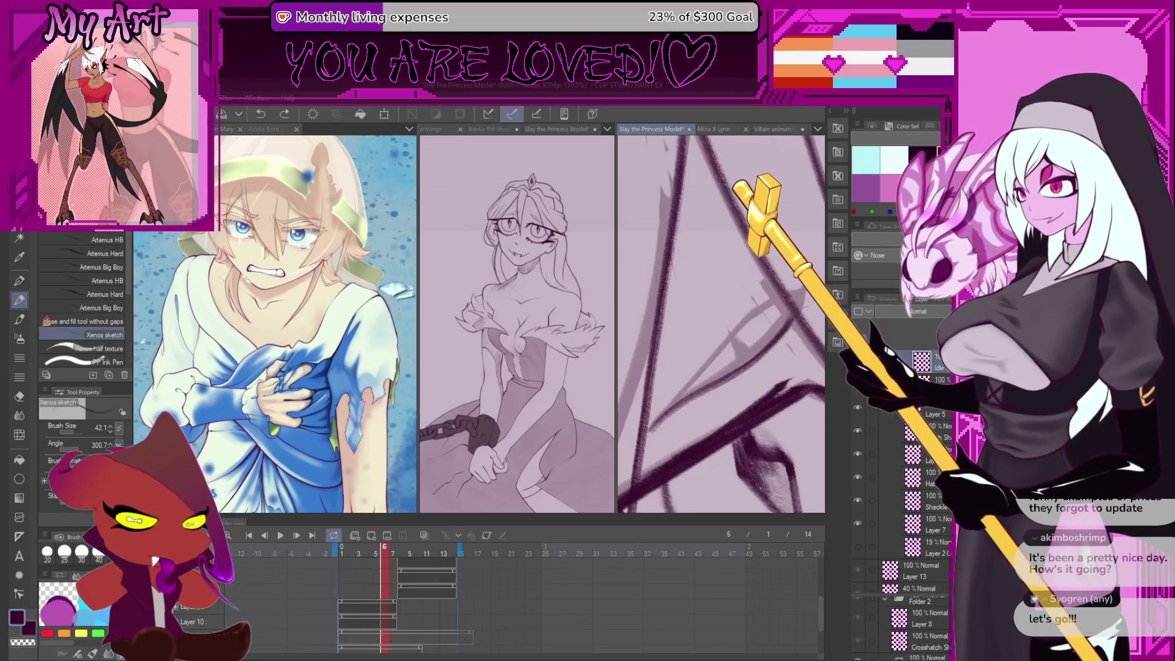
pyautogui.moveTo(703, 375); pyautogui.dragTo(658, 429)
pyautogui.hotkey('ctrl', 'z')
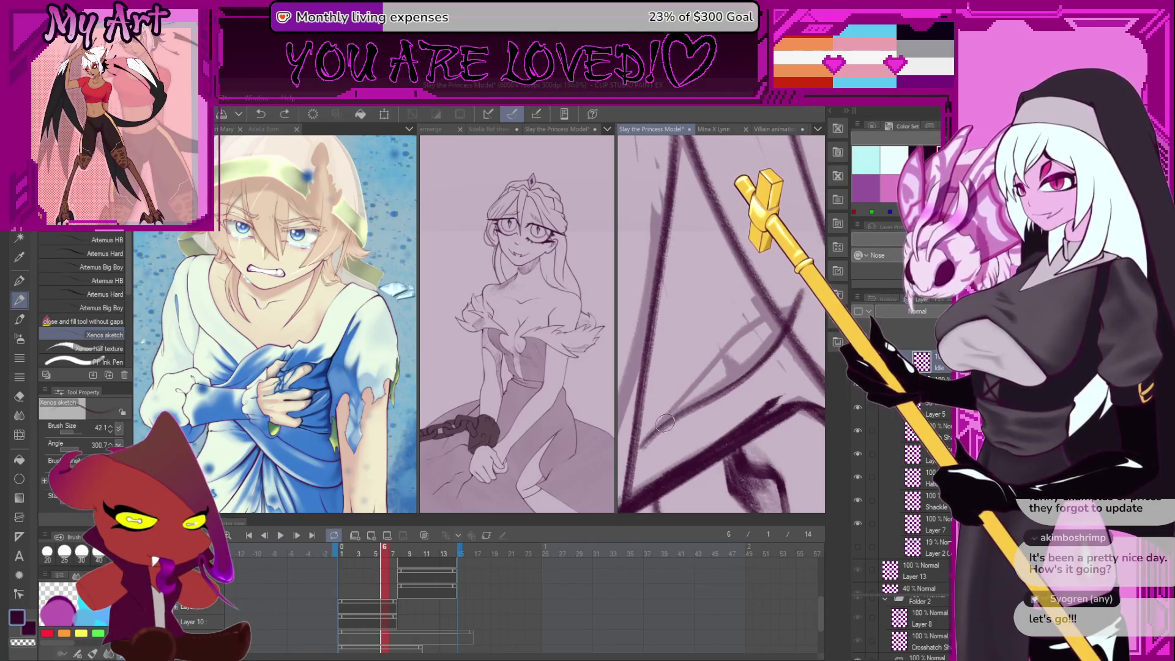
pyautogui.moveTo(720, 358); pyautogui.dragTo(753, 330)
pyautogui.hotkey('ctrl', 'z')
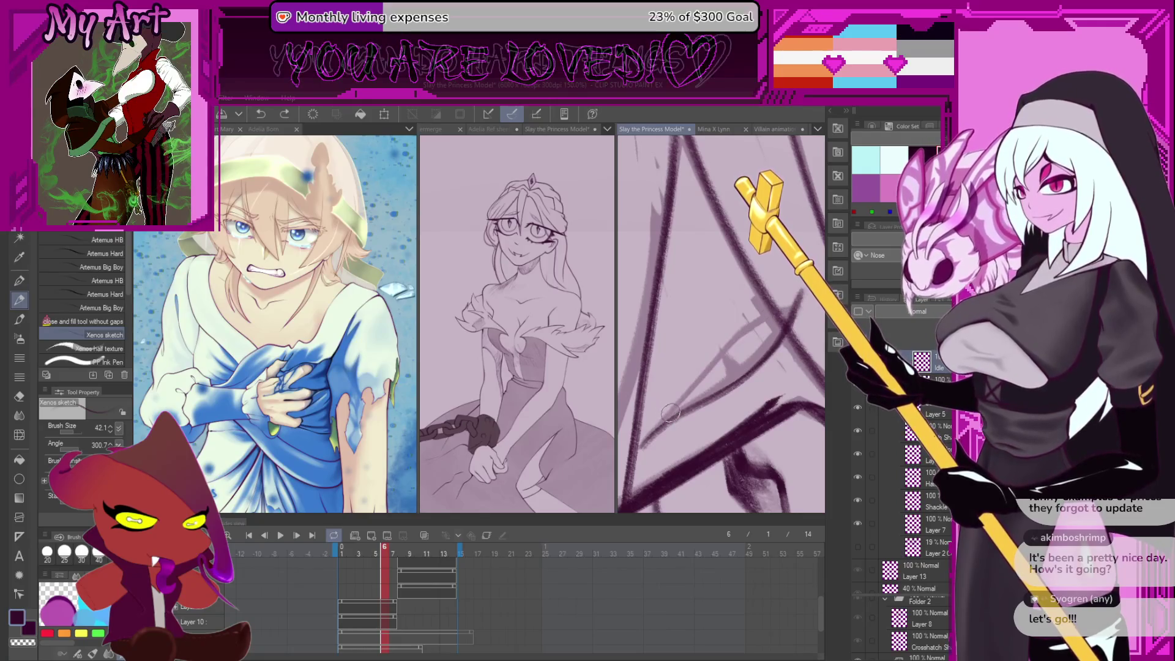
pyautogui.moveTo(704, 373); pyautogui.dragTo(777, 316)
pyautogui.moveTo(719, 362)
pyautogui.mouseDown()
pyautogui.moveTo(705, 379)
pyautogui.moveTo(703, 328)
pyautogui.mouseUp()
# Redraw the dark eye-area stroke several times, undoing and restoring until it sits right
pyautogui.hotkey('ctrl', 'z')
pyautogui.scroll(2, 704, 354)
pyautogui.hotkey('ctrl', 'z')
pyautogui.moveTo(679, 367)
pyautogui.mouseDown()
pyautogui.moveTo(702, 332)
pyautogui.moveTo(702, 354)
pyautogui.mouseUp()
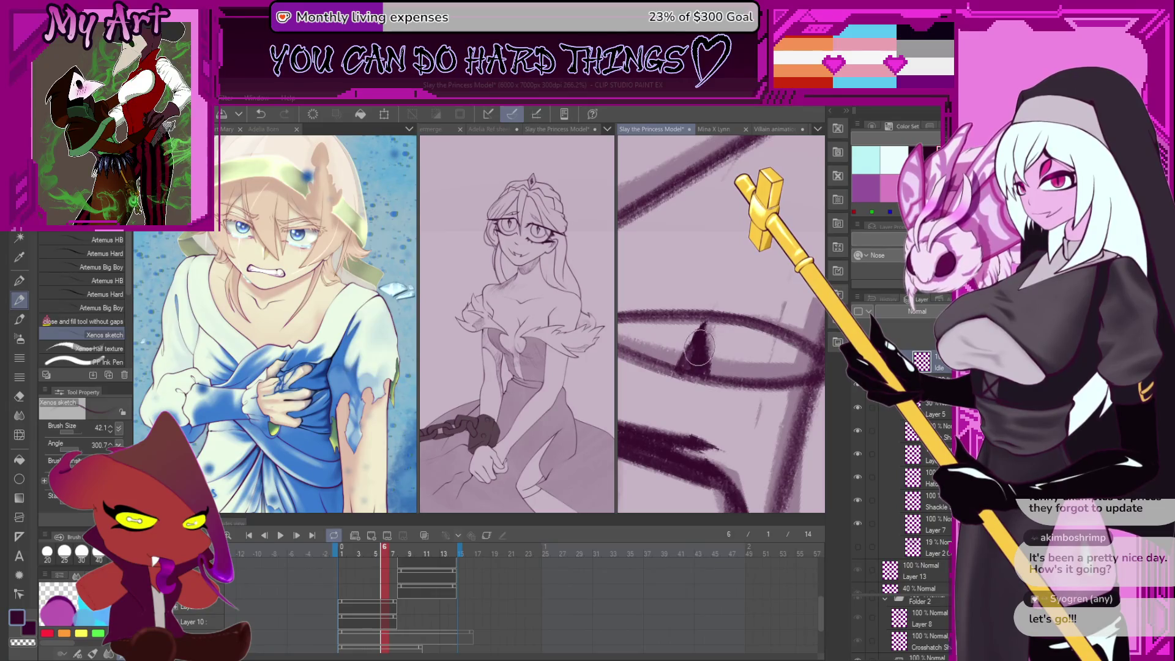
pyautogui.hotkey('ctrl', 'z')
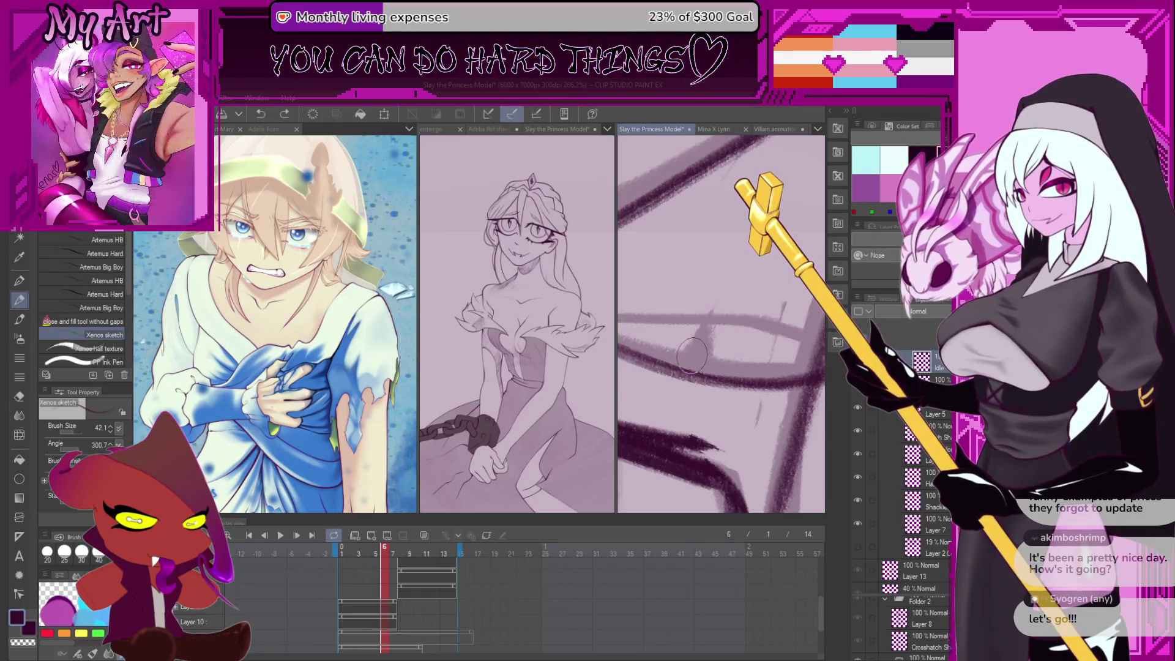
pyautogui.hotkey('ctrl', 'z')
pyautogui.moveTo(679, 371)
pyautogui.mouseDown()
pyautogui.moveTo(703, 319)
pyautogui.moveTo(685, 367)
pyautogui.moveTo(710, 334)
pyautogui.mouseUp()
pyautogui.hotkey('ctrl', 'z')
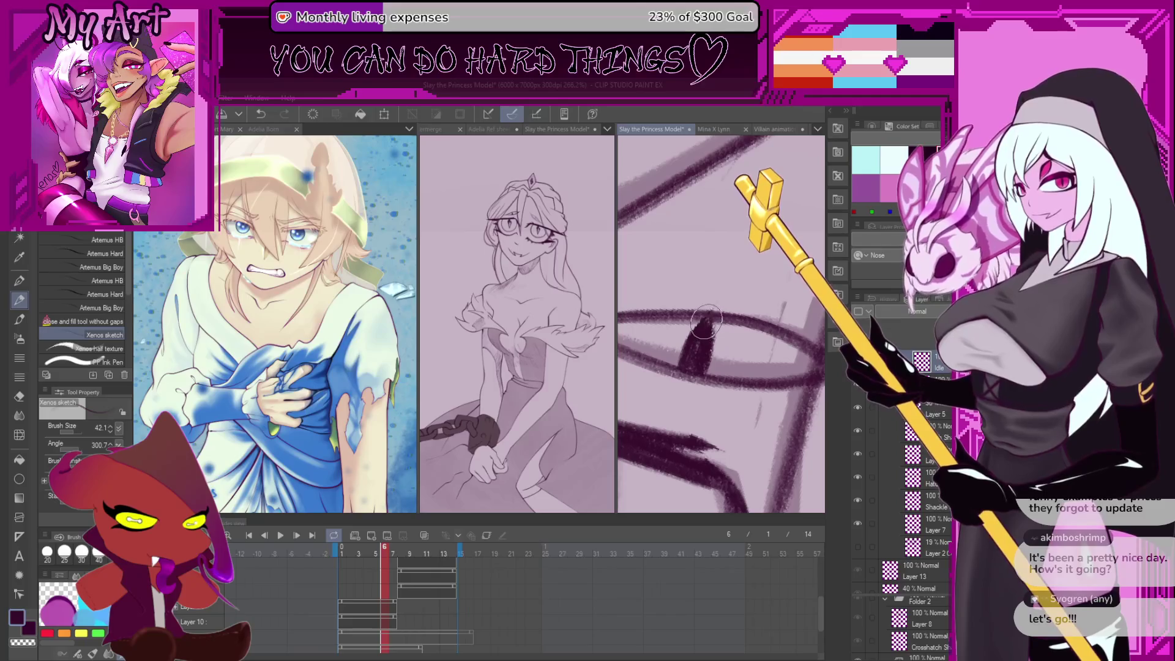
pyautogui.scroll(-5, 712, 324)
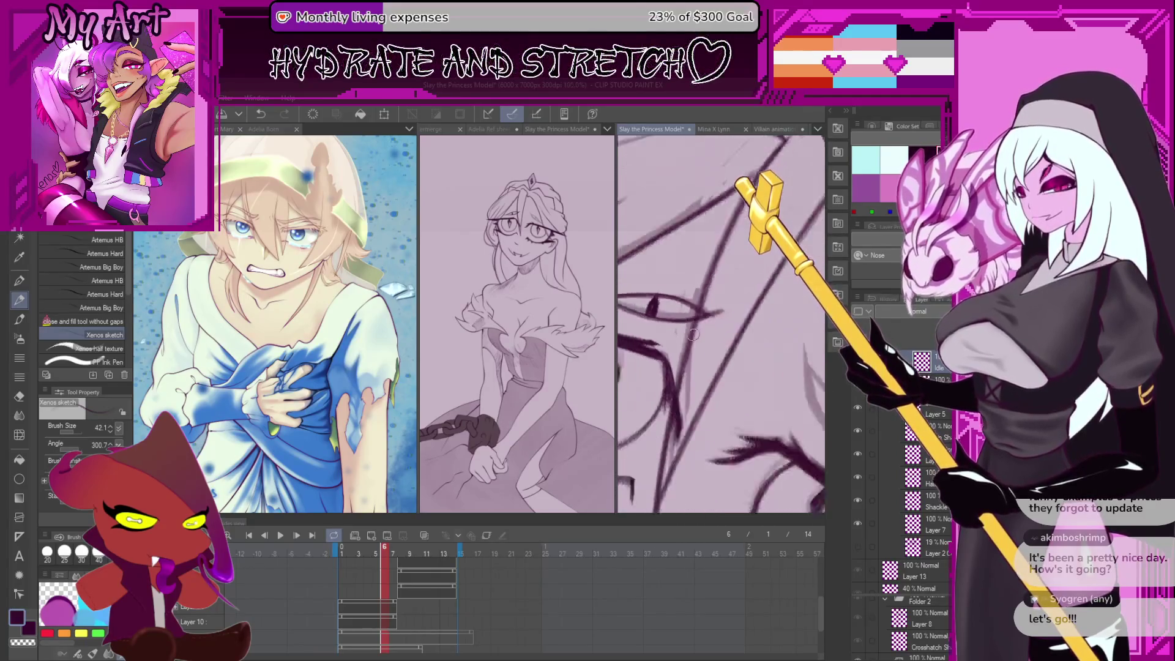
pyautogui.scroll(3, 694, 331)
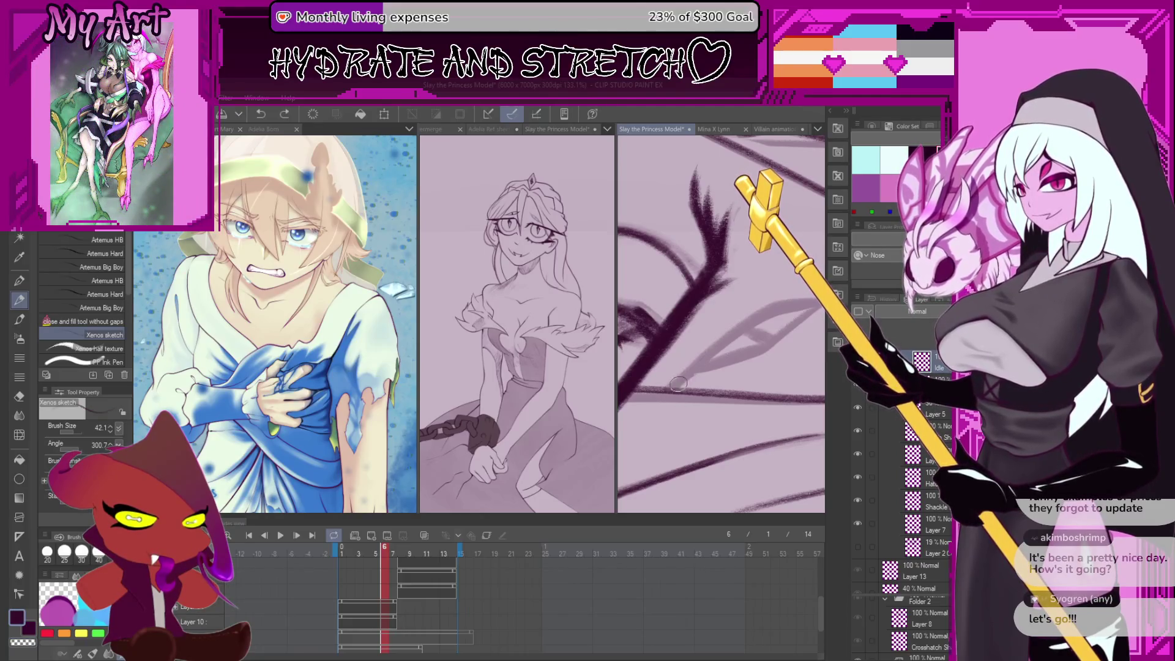
# Erase the heavy diagonal stroke near the eye, rotate the view 15°, and start a new stroke
pyautogui.moveTo(772, 310); pyautogui.dragTo(673, 392)
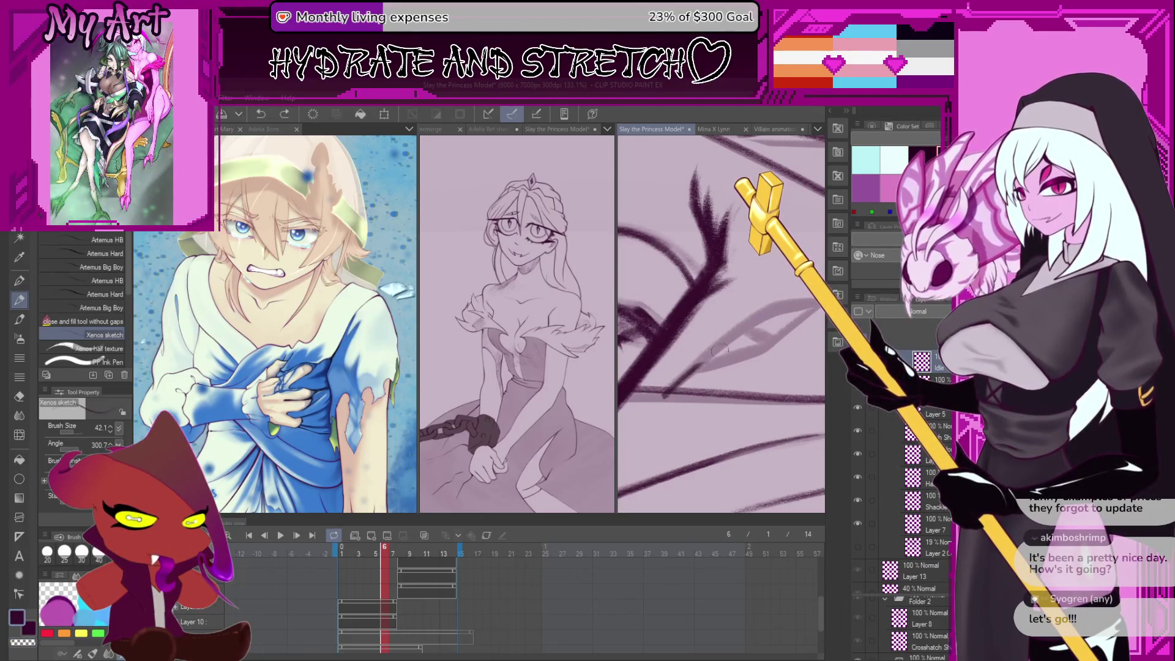
pyautogui.scroll(-5, 805, 304)
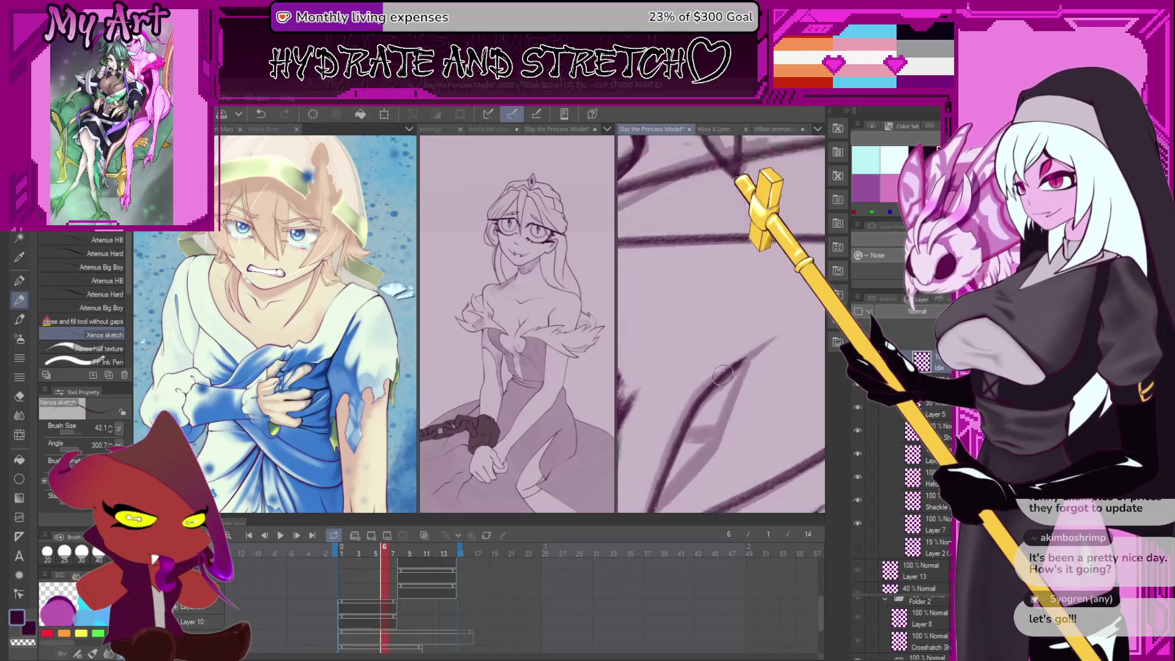
pyautogui.moveTo(781, 334); pyautogui.dragTo(753, 330)
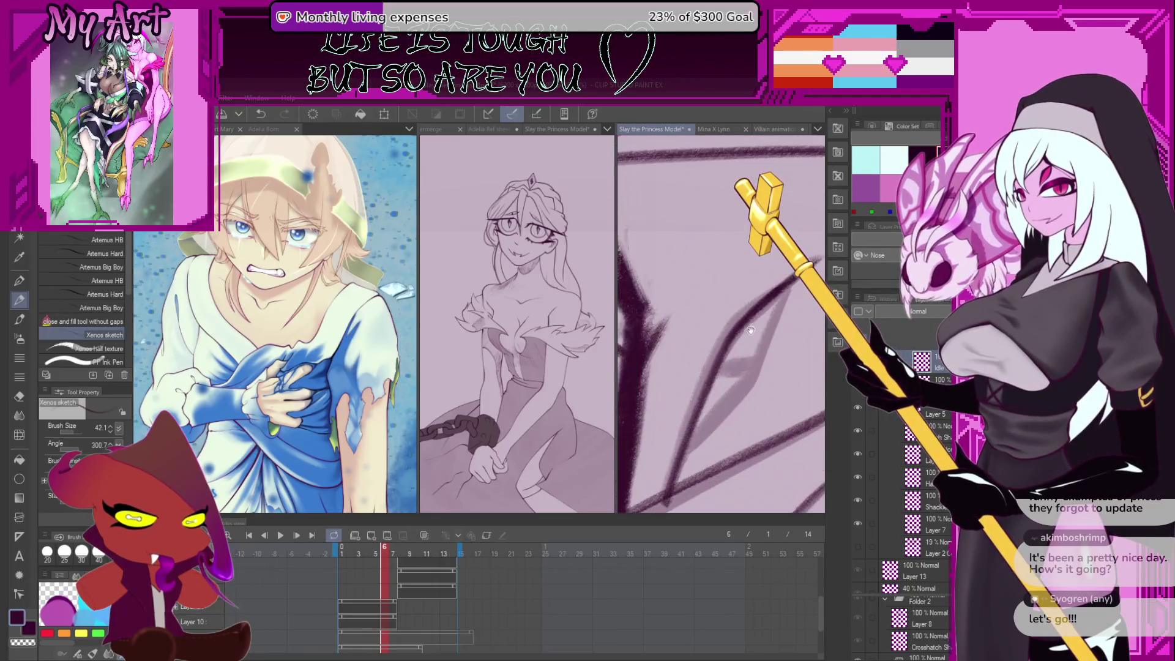
pyautogui.press('^')
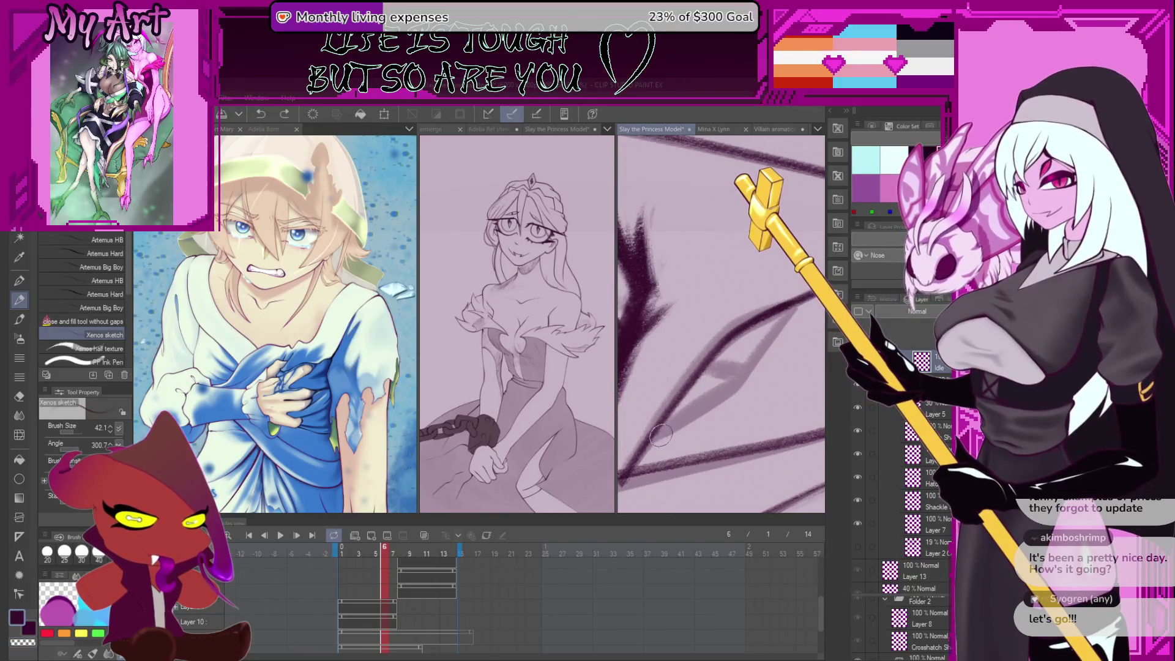
pyautogui.moveTo(659, 431)
pyautogui.mouseDown()
pyautogui.moveTo(753, 361)
pyautogui.moveTo(696, 358)
pyautogui.mouseUp()
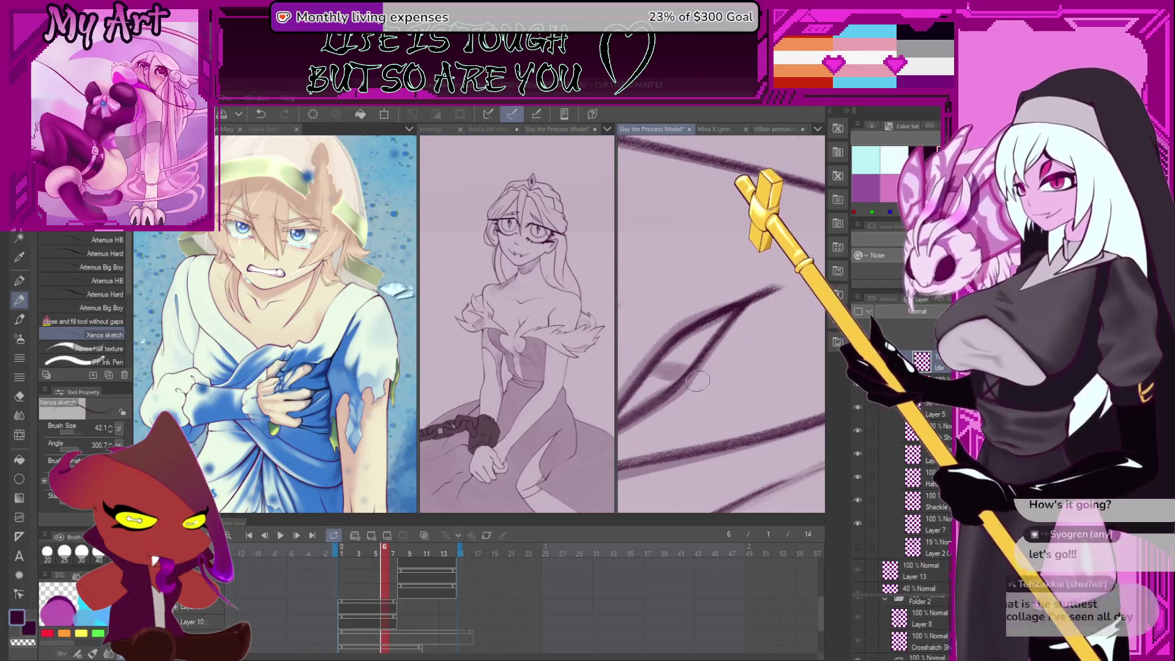
# Rotate the view to judge the strokes, undo the last one, and redraw an up-right line across the eye
pyautogui.press('-')
pyautogui.press('-')
pyautogui.press('-')
pyautogui.press('-')
pyautogui.press('-')
pyautogui.press('-')
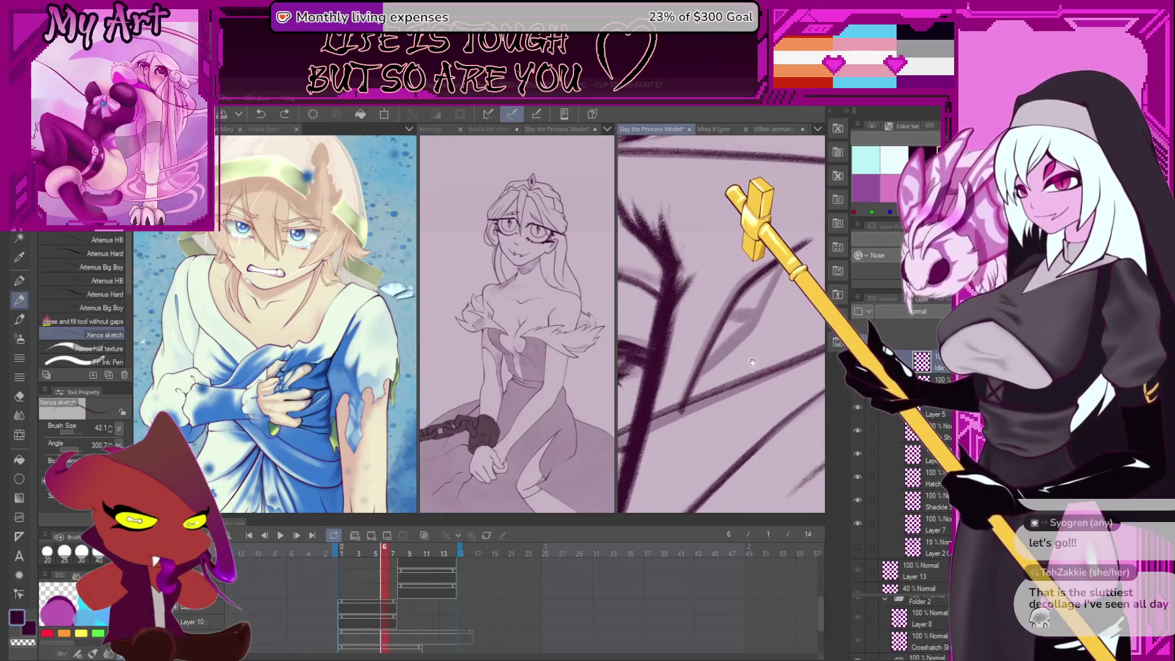
pyautogui.press('-')
pyautogui.press('-')
pyautogui.press('-')
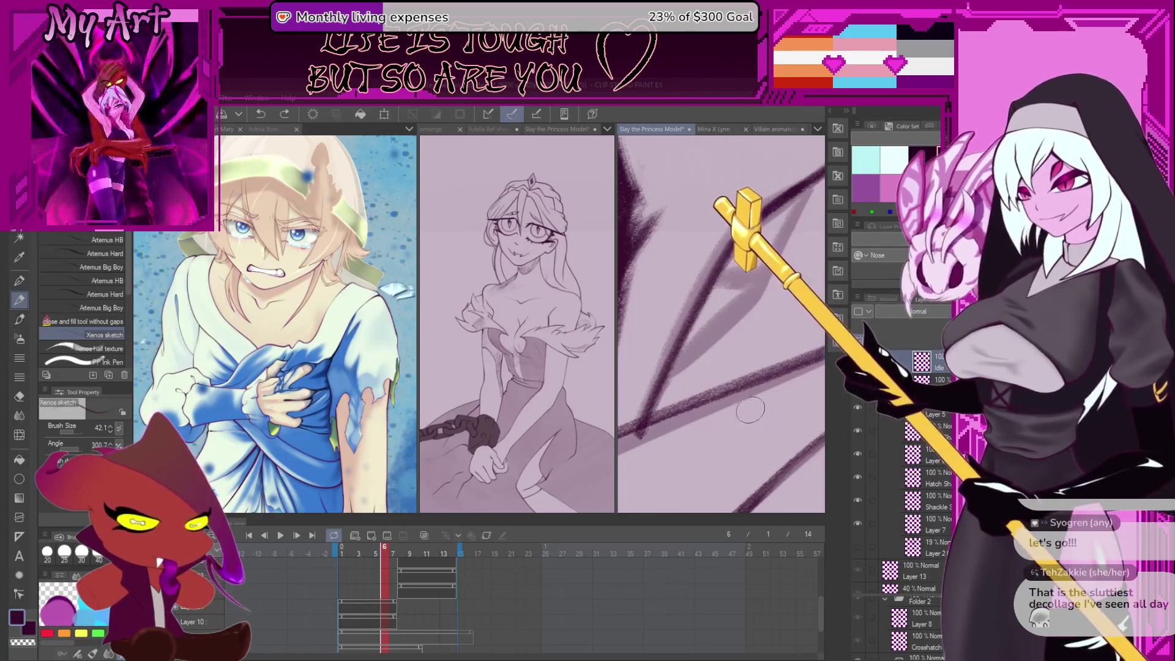
pyautogui.press('=')
pyautogui.press('=')
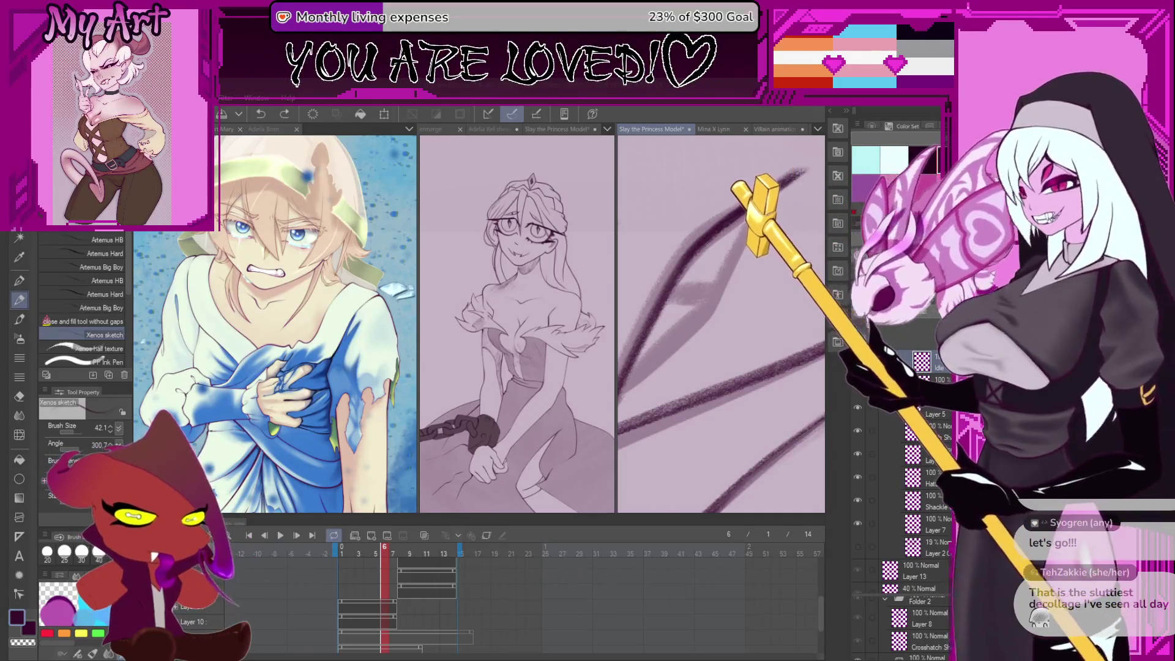
pyautogui.scroll(3, 694, 413)
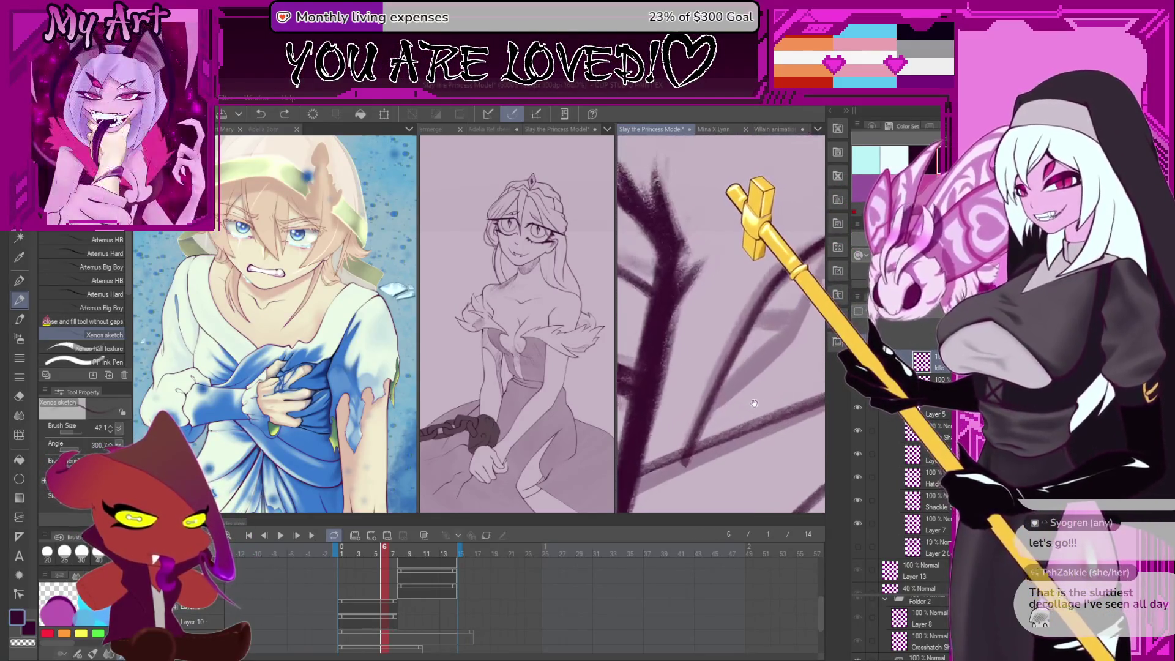
pyautogui.scroll(-3, 698, 413)
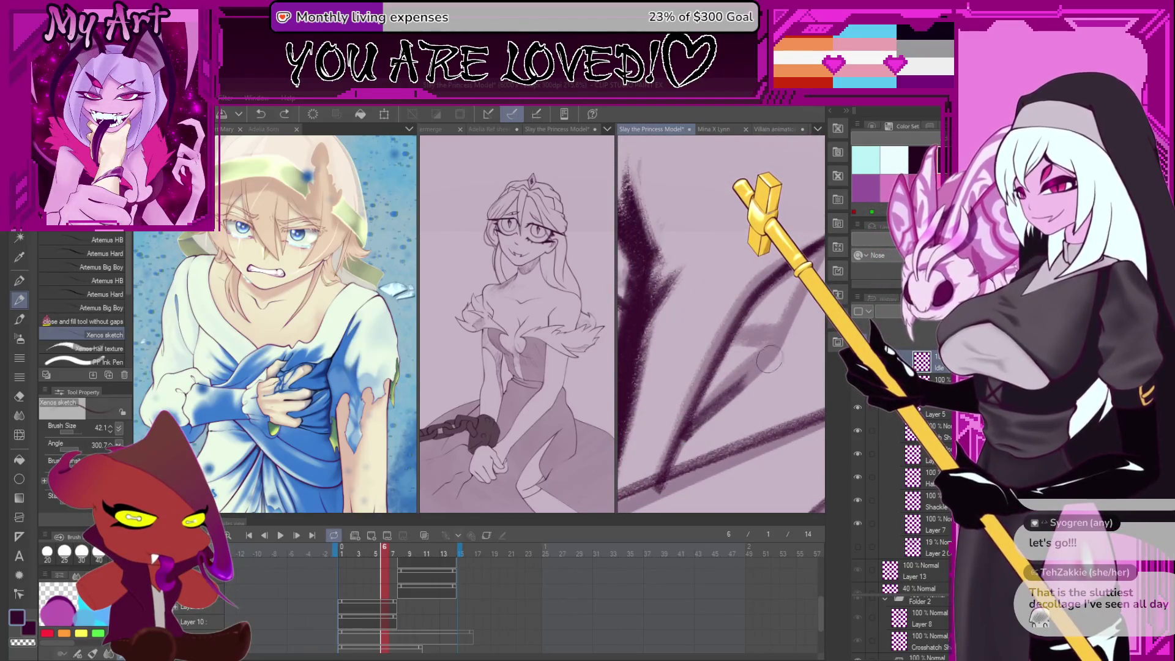
pyautogui.moveTo(803, 295); pyautogui.dragTo(748, 334)
pyautogui.hotkey('ctrl', 'z')
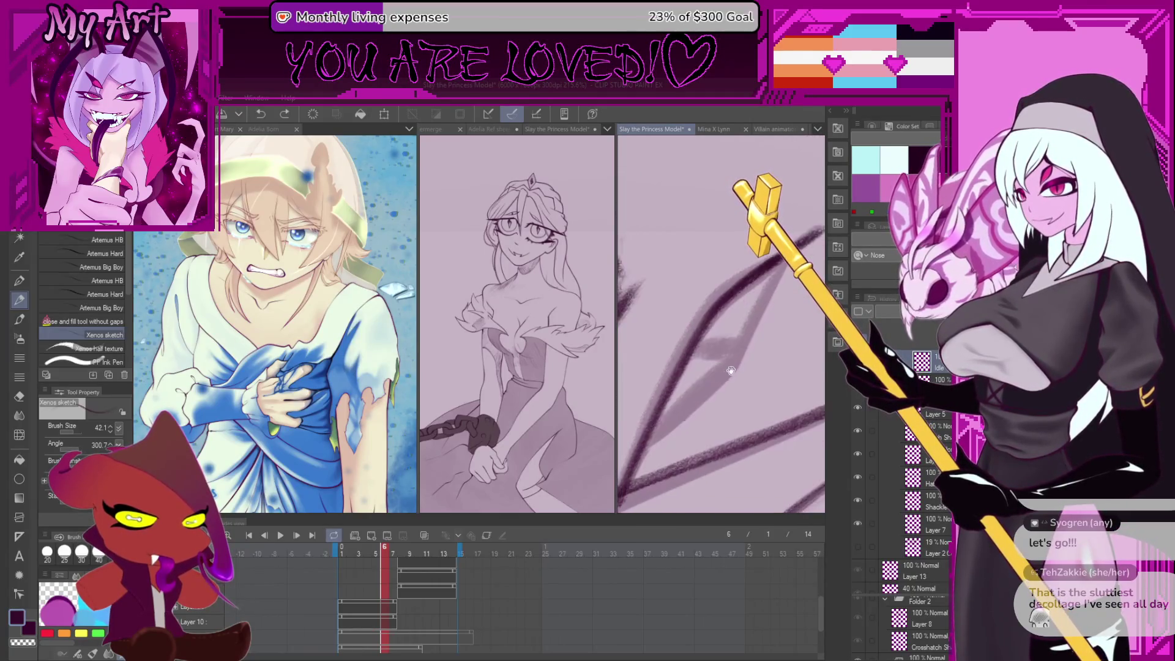
pyautogui.scroll(-1, 752, 318)
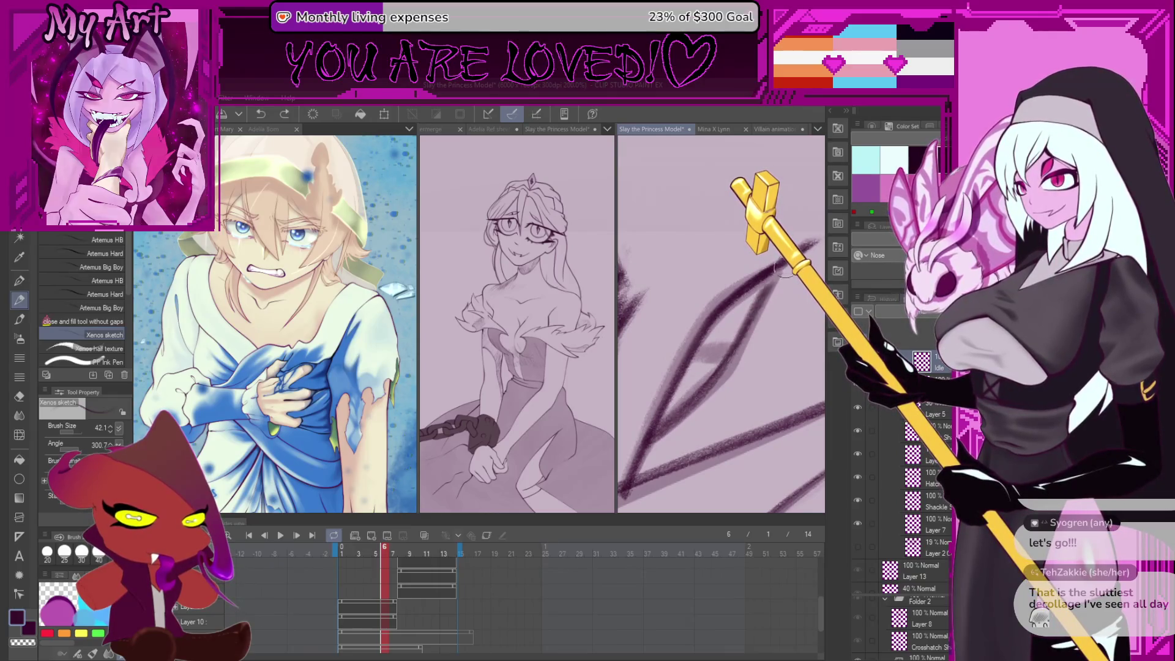
pyautogui.moveTo(660, 424); pyautogui.dragTo(753, 335)
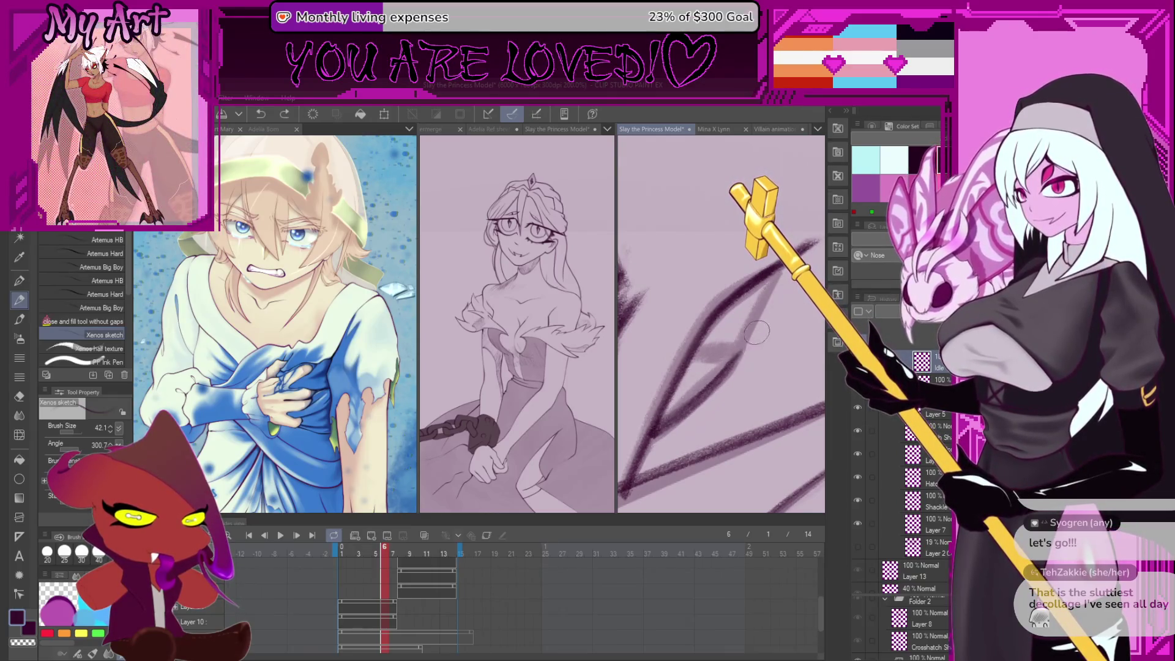
pyautogui.scroll(-1, 771, 306)
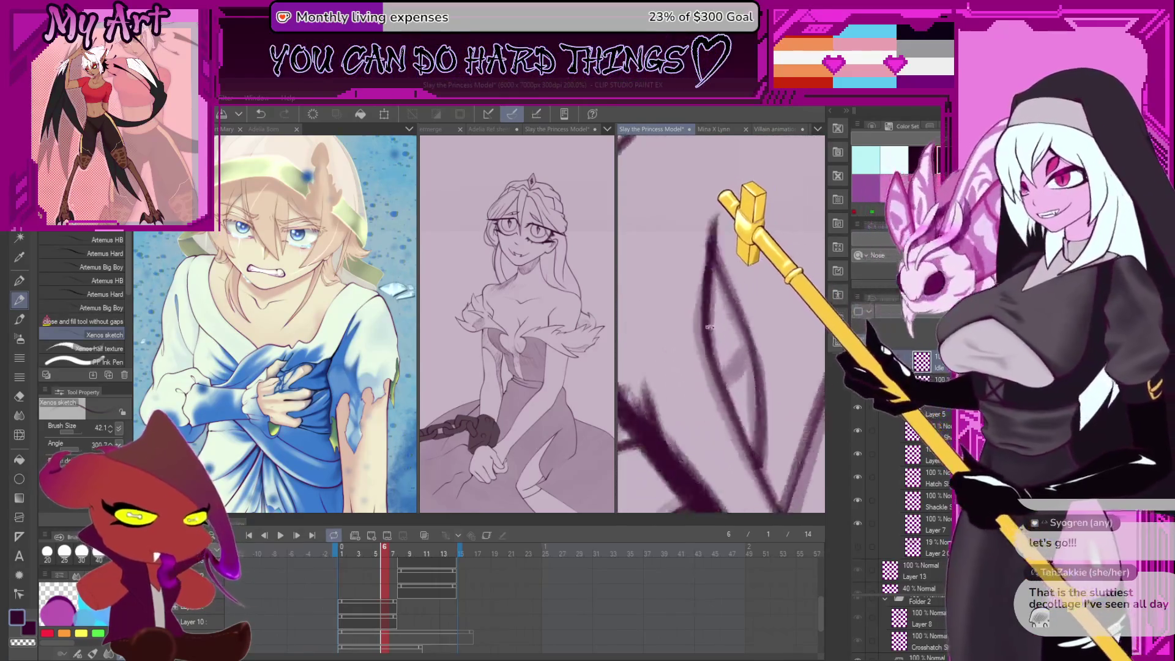
pyautogui.scroll(-3, 747, 357)
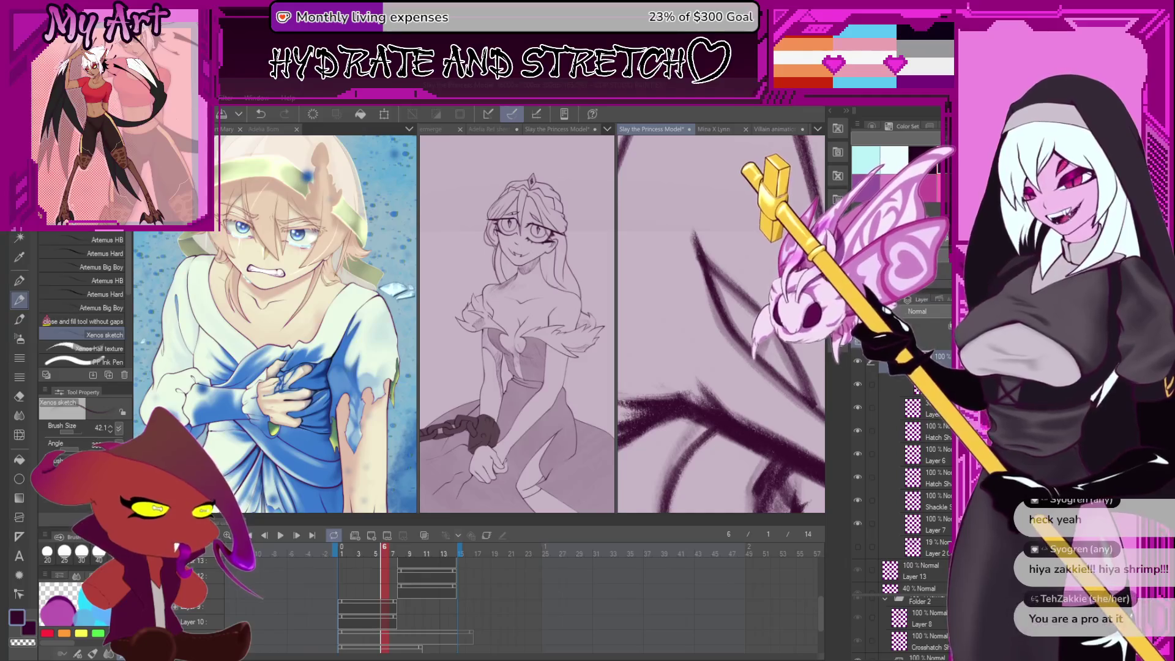
pyautogui.scroll(-3, 731, 333)
pyautogui.scroll(-5, 731, 332)
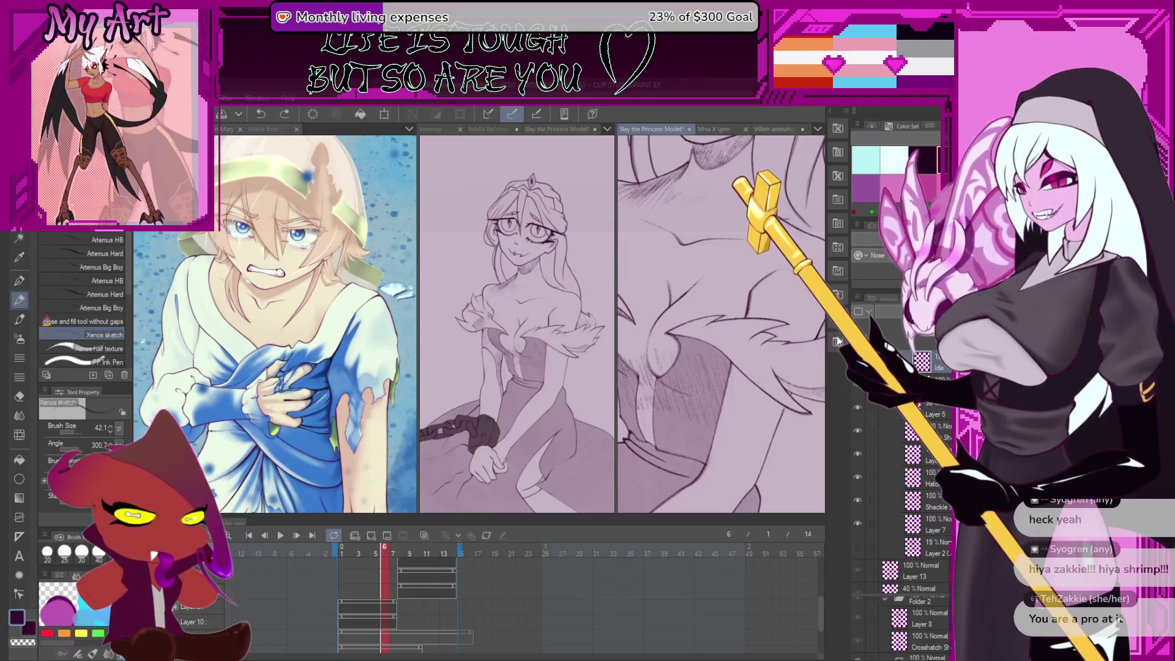
pyautogui.scroll(-5, 737, 308)
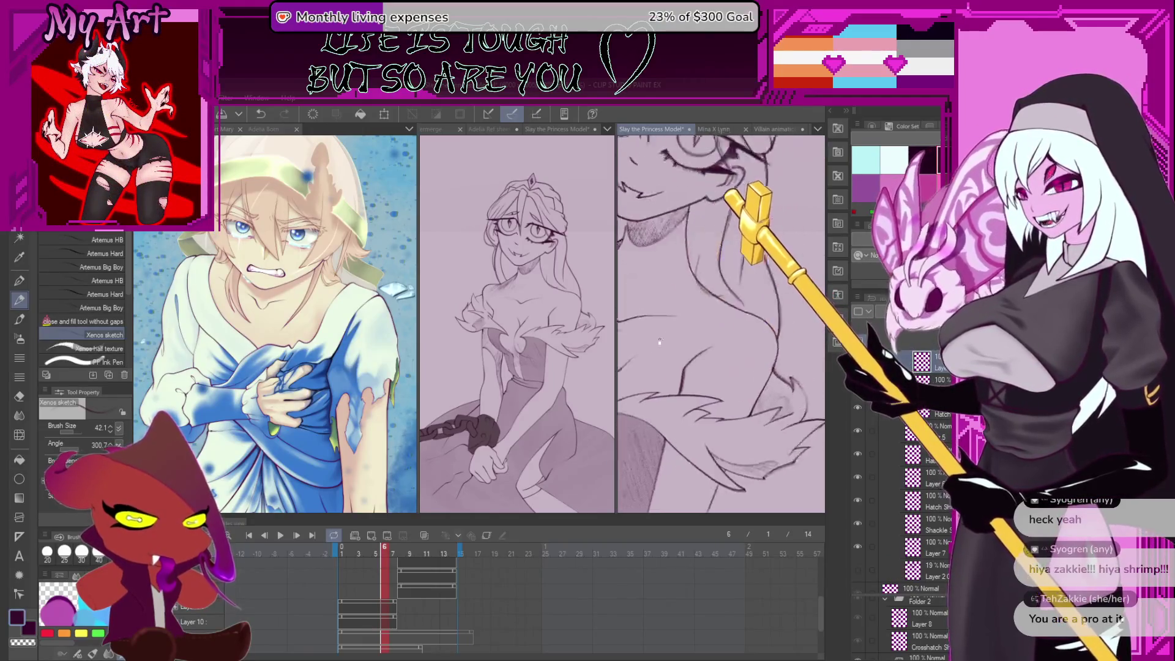
pyautogui.scroll(1, 738, 307)
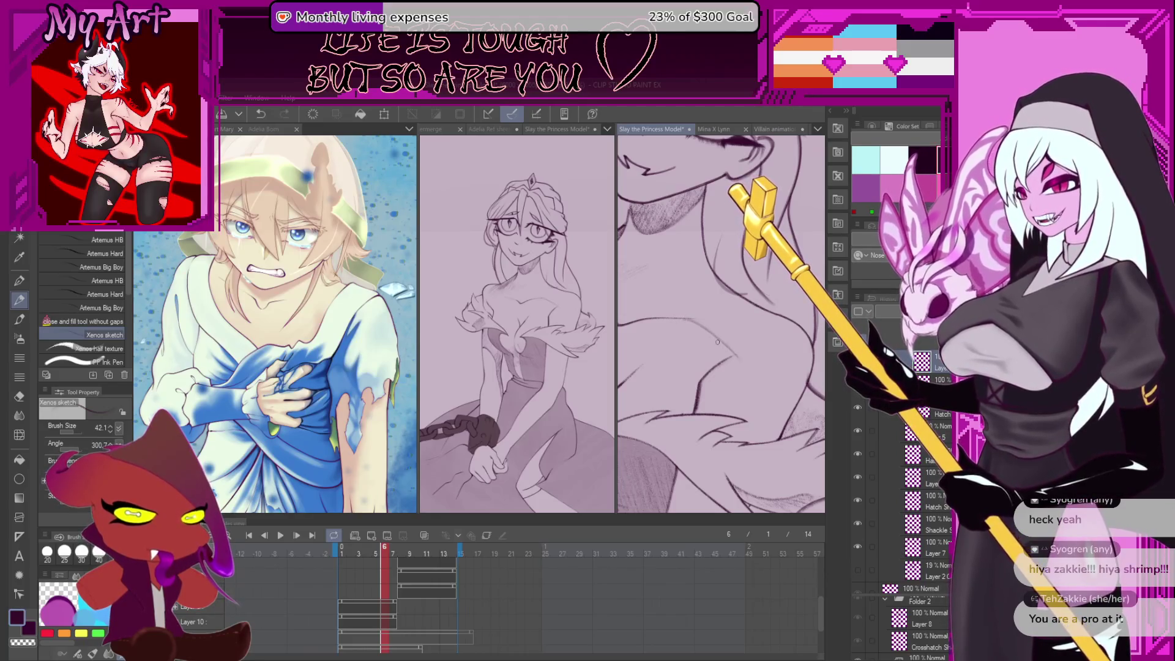
pyautogui.scroll(-2, 733, 356)
pyautogui.scroll(1, 705, 347)
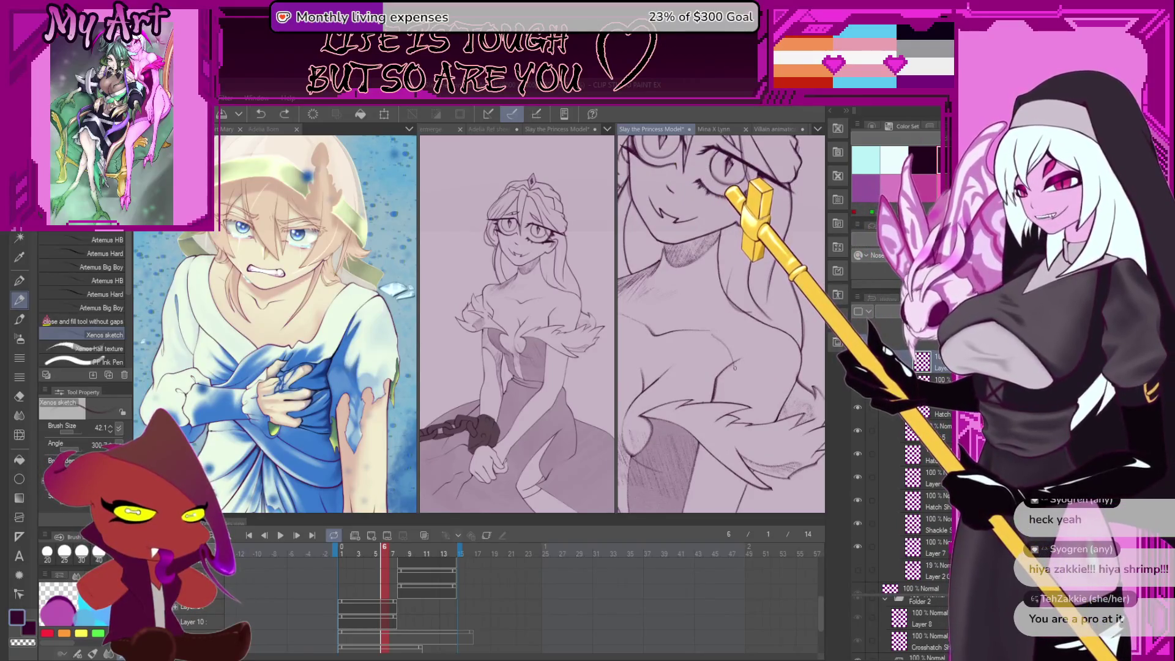
pyautogui.moveTo(735, 368); pyautogui.dragTo(734, 326)
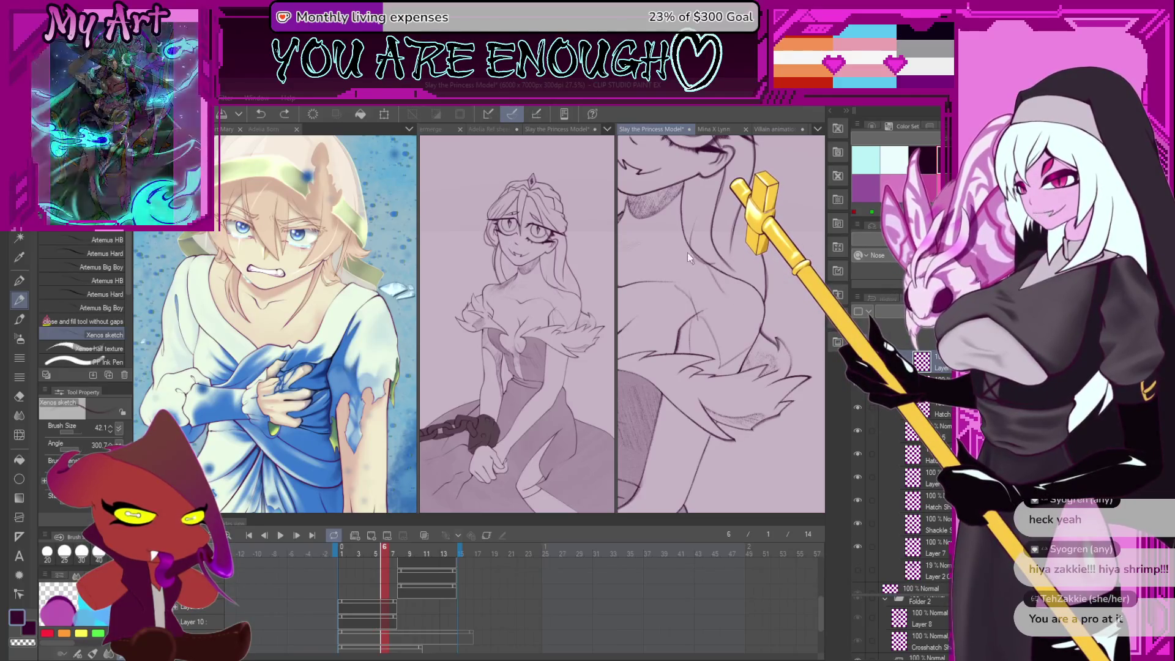
pyautogui.moveTo(707, 283); pyautogui.dragTo(719, 300)
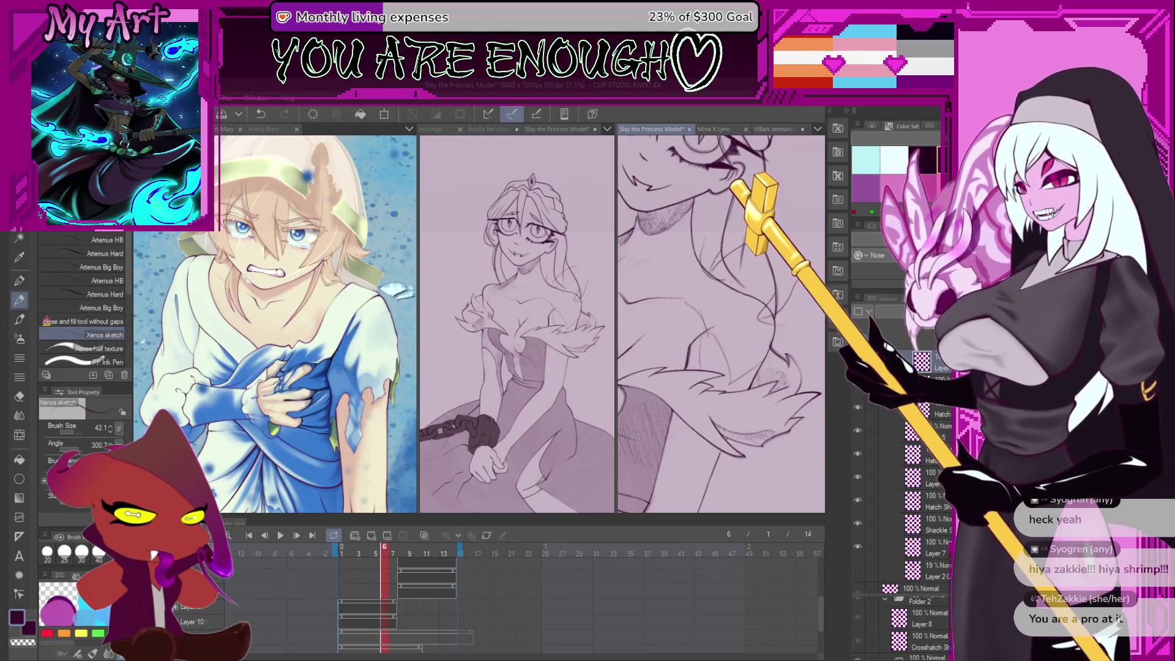
pyautogui.moveTo(714, 283)
pyautogui.mouseDown()
pyautogui.moveTo(719, 302)
pyautogui.moveTo(712, 280)
pyautogui.moveTo(681, 283)
pyautogui.mouseUp()
pyautogui.moveTo(682, 375)
pyautogui.mouseDown()
pyautogui.moveTo(703, 309)
pyautogui.moveTo(718, 325)
pyautogui.moveTo(690, 320)
pyautogui.mouseUp()
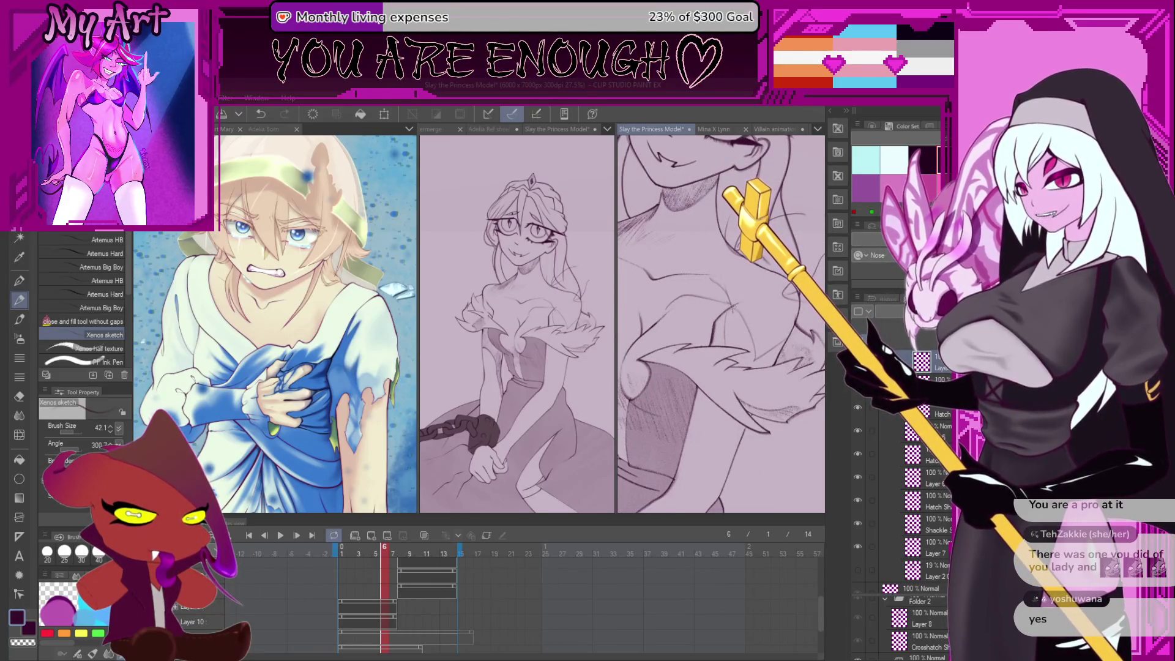
pyautogui.moveTo(741, 308); pyautogui.dragTo(689, 308)
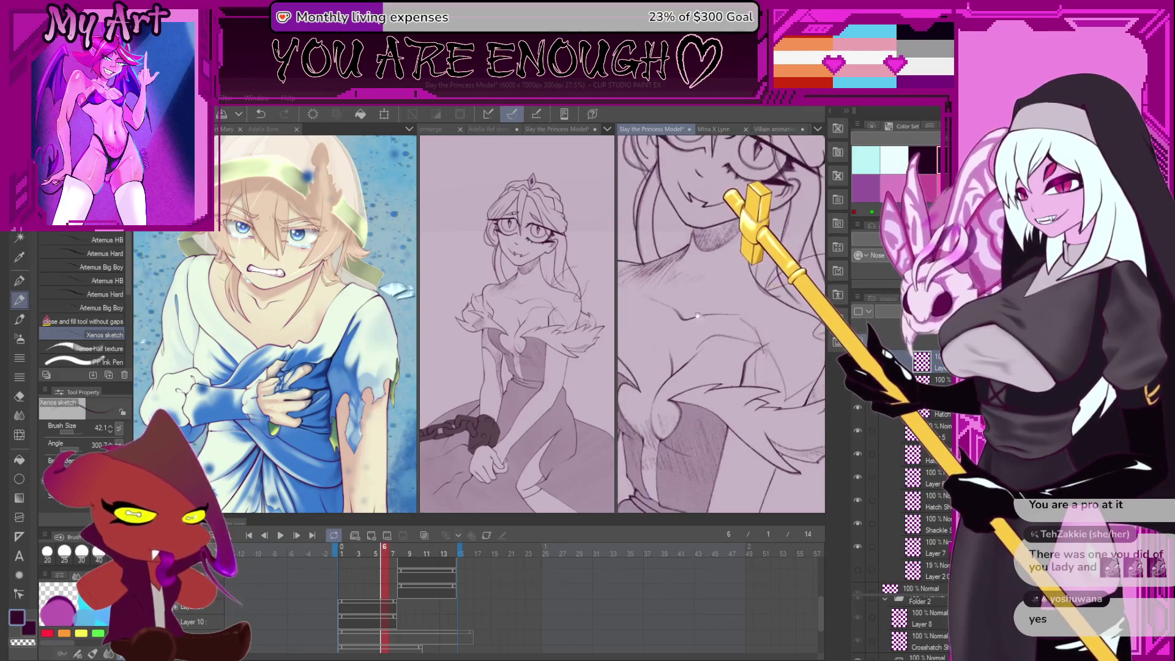
pyautogui.moveTo(673, 360); pyautogui.dragTo(694, 329)
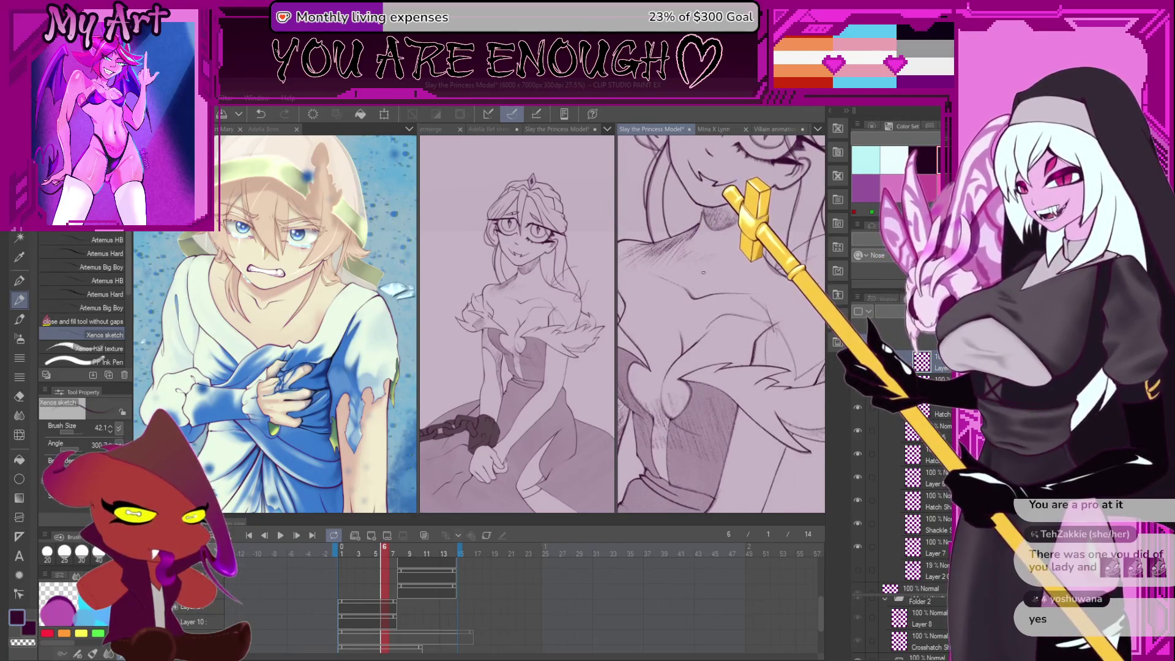
pyautogui.hotkey('ctrl', 'z')
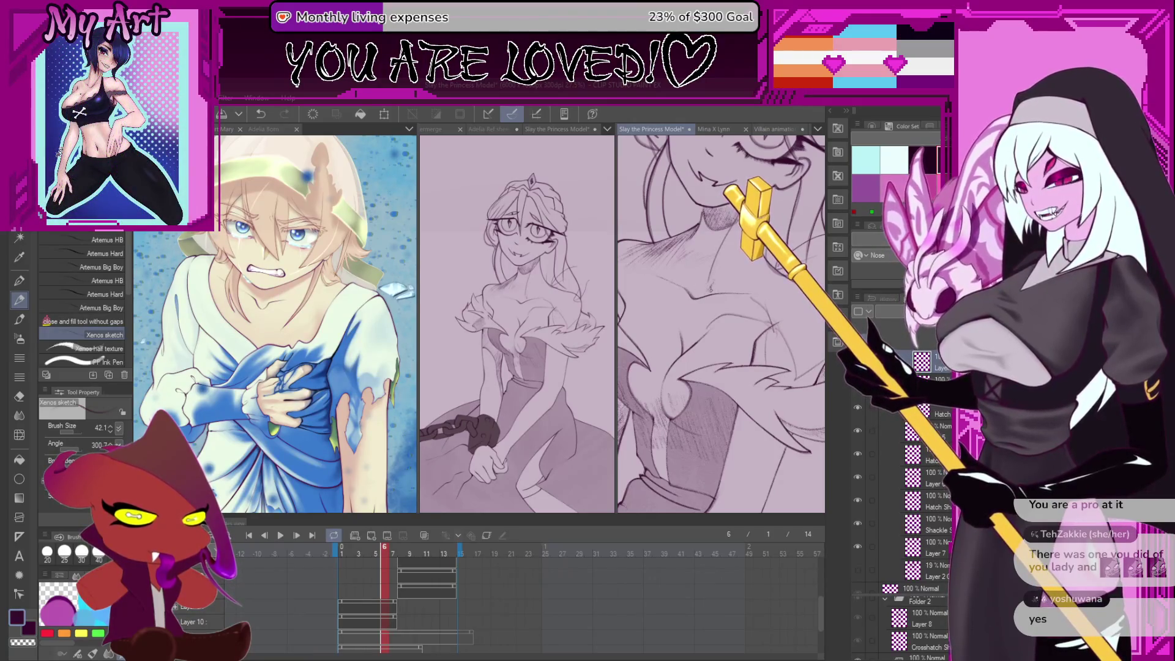
# Undo the two latest neck and chest strokes, reviewing the neck and chin between undos
pyautogui.hotkey('ctrl', 'z')
pyautogui.moveTo(687, 291); pyautogui.dragTo(717, 379)
pyautogui.scroll(-4, 718, 378)
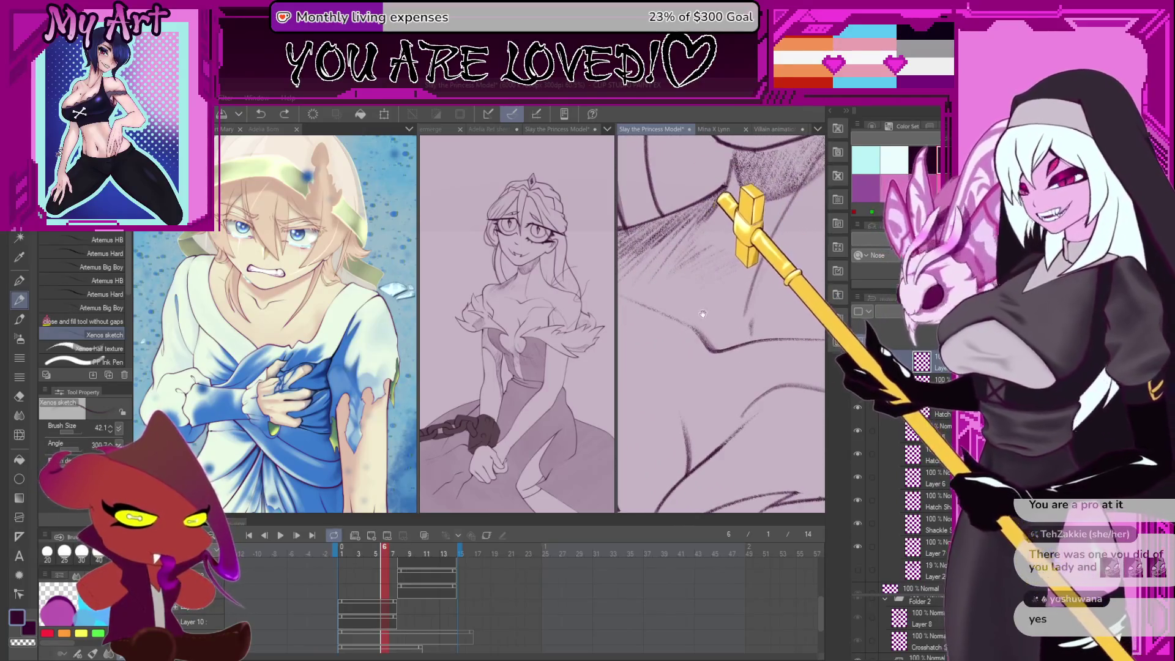
pyautogui.moveTo(698, 293); pyautogui.dragTo(716, 311)
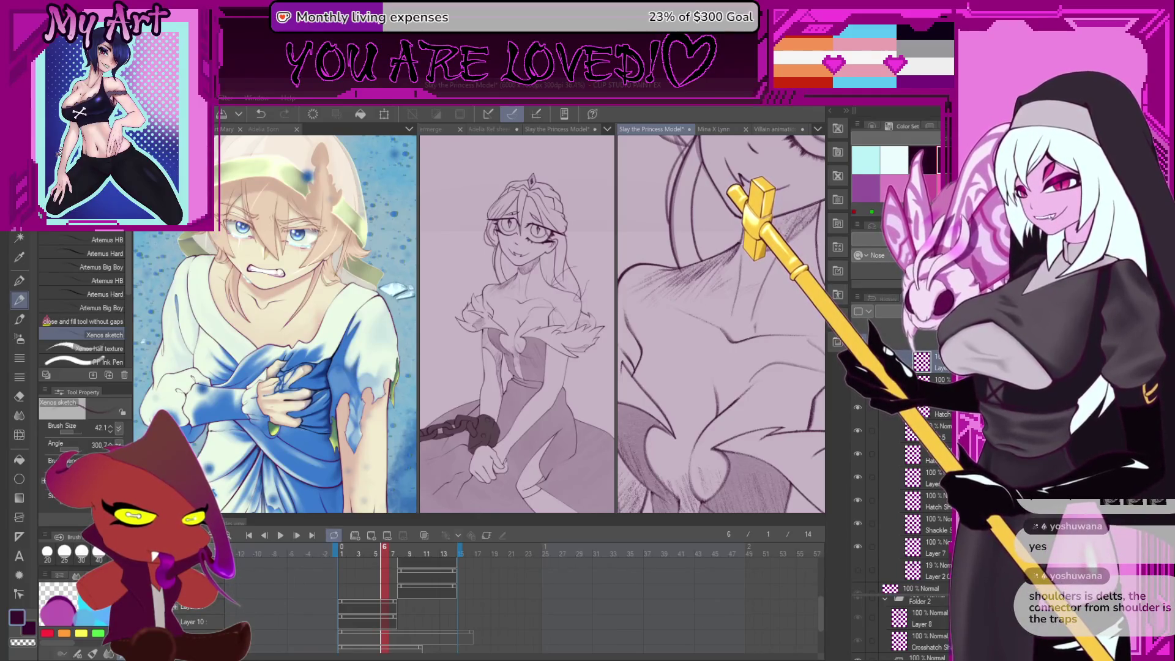
pyautogui.moveTo(699, 358)
pyautogui.mouseDown()
pyautogui.moveTo(699, 297)
pyautogui.moveTo(725, 300)
pyautogui.mouseUp()
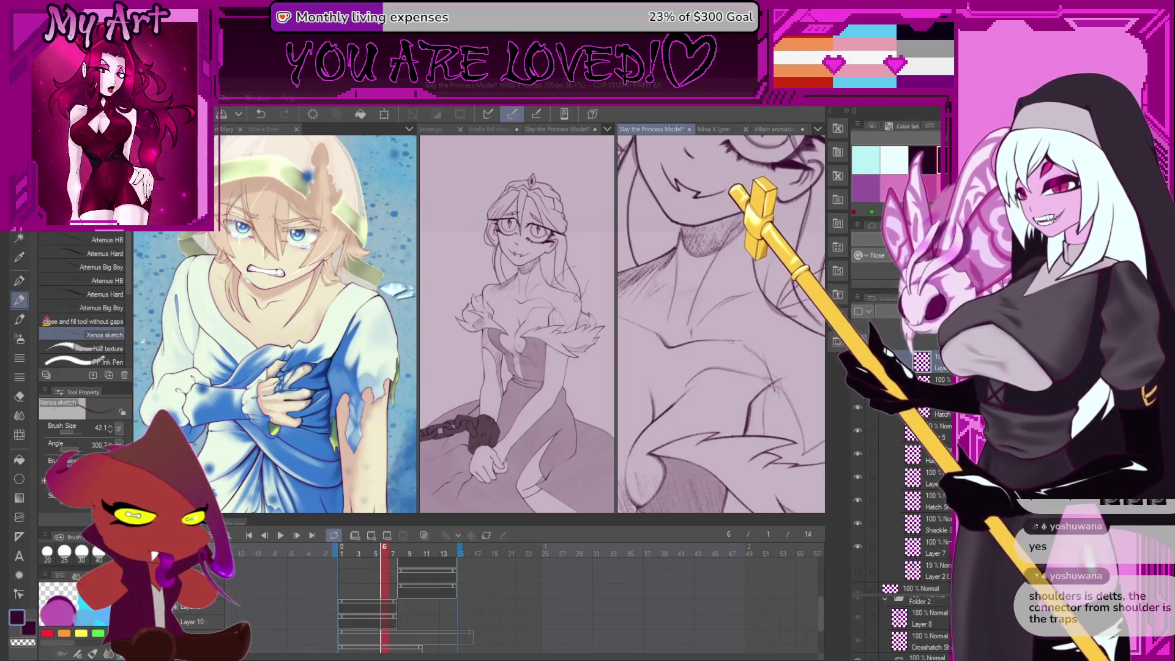
pyautogui.hotkey('ctrl', 'z')
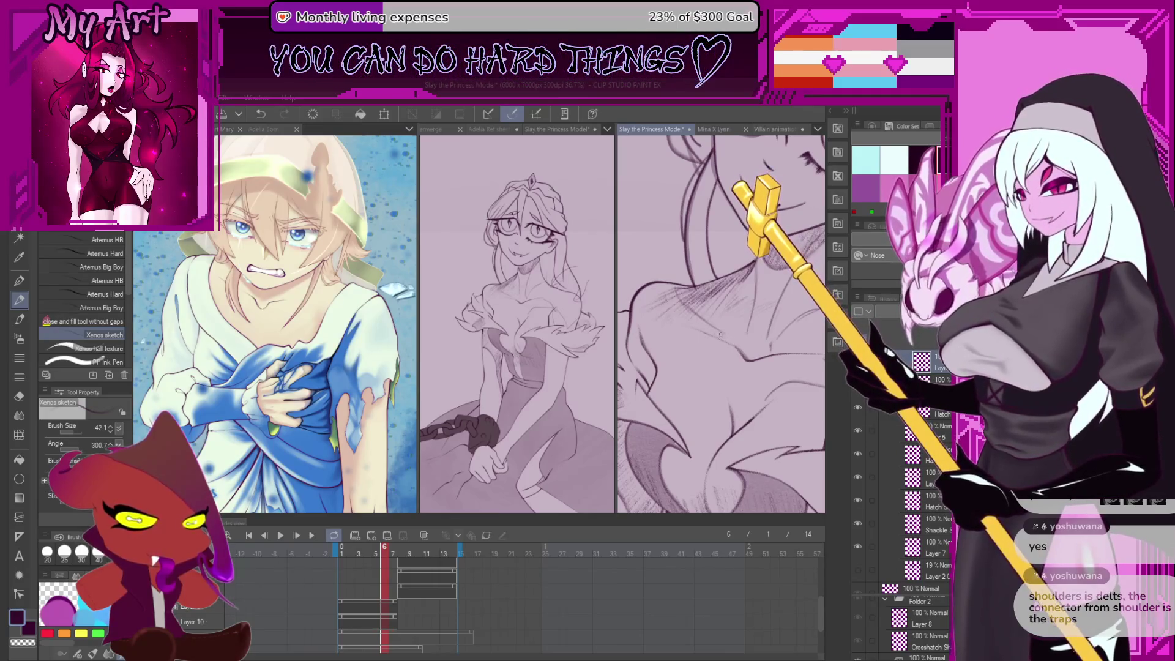
pyautogui.scroll(1, 661, 302)
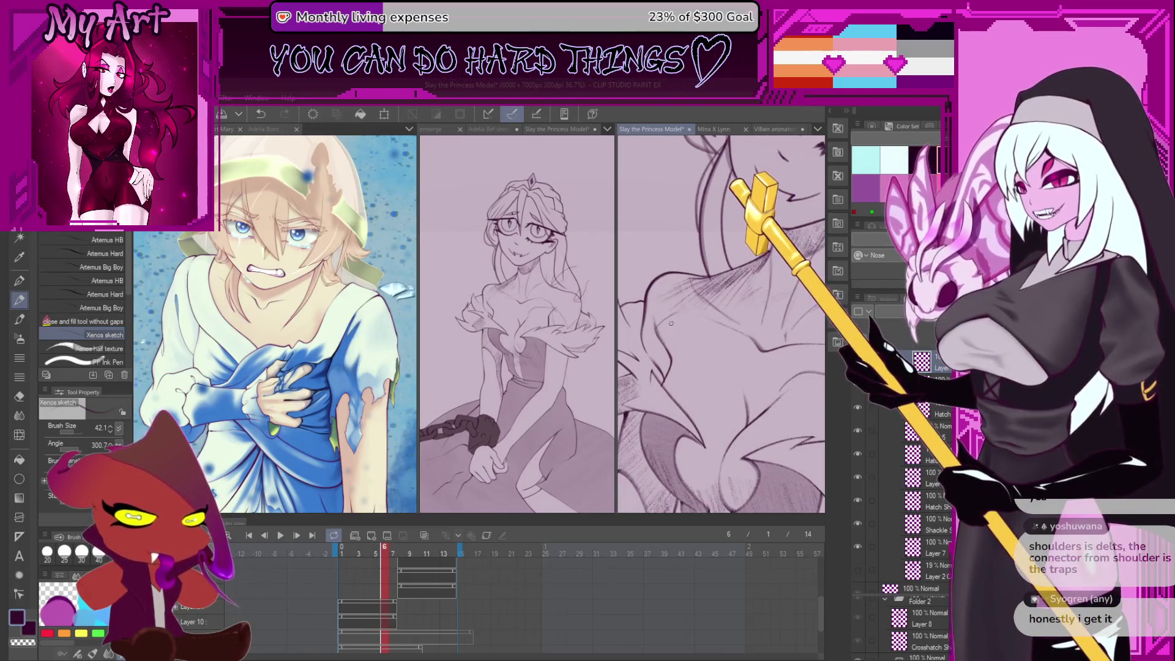
pyautogui.scroll(-1, 713, 318)
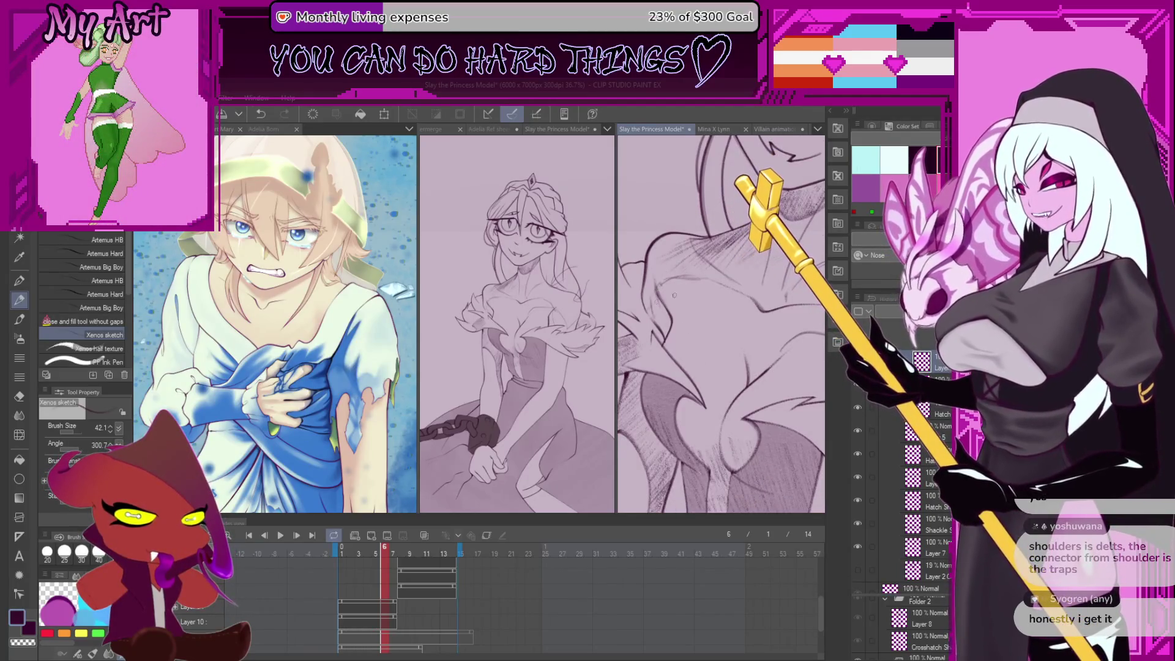
pyautogui.scroll(-3, 793, 400)
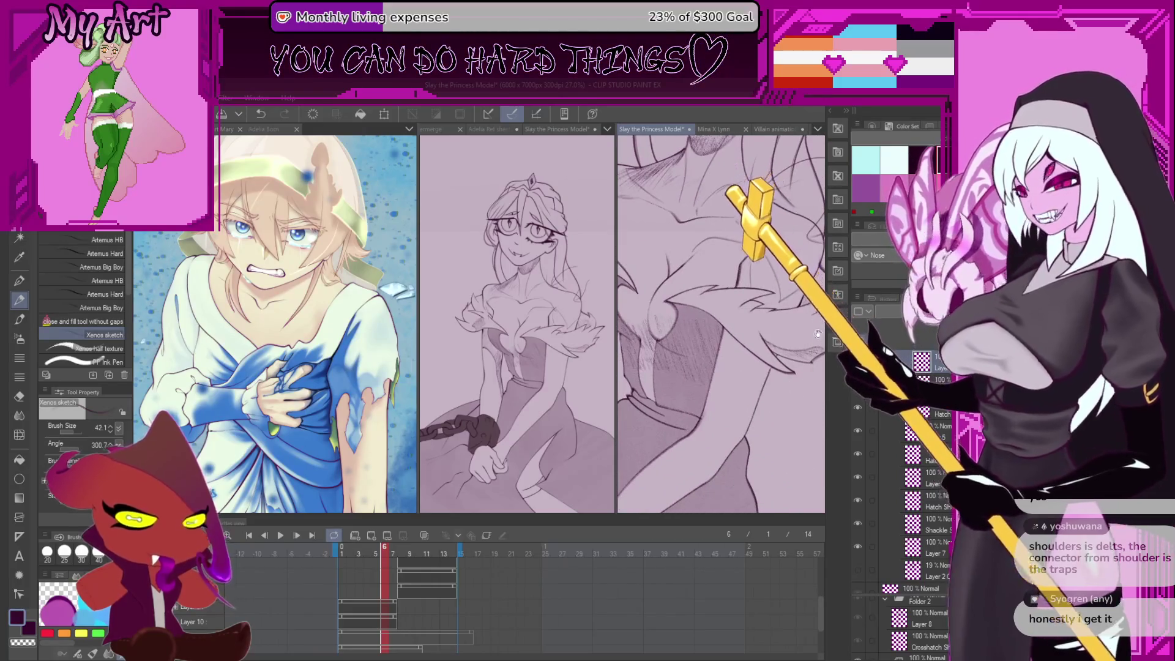
pyautogui.scroll(-2, 818, 328)
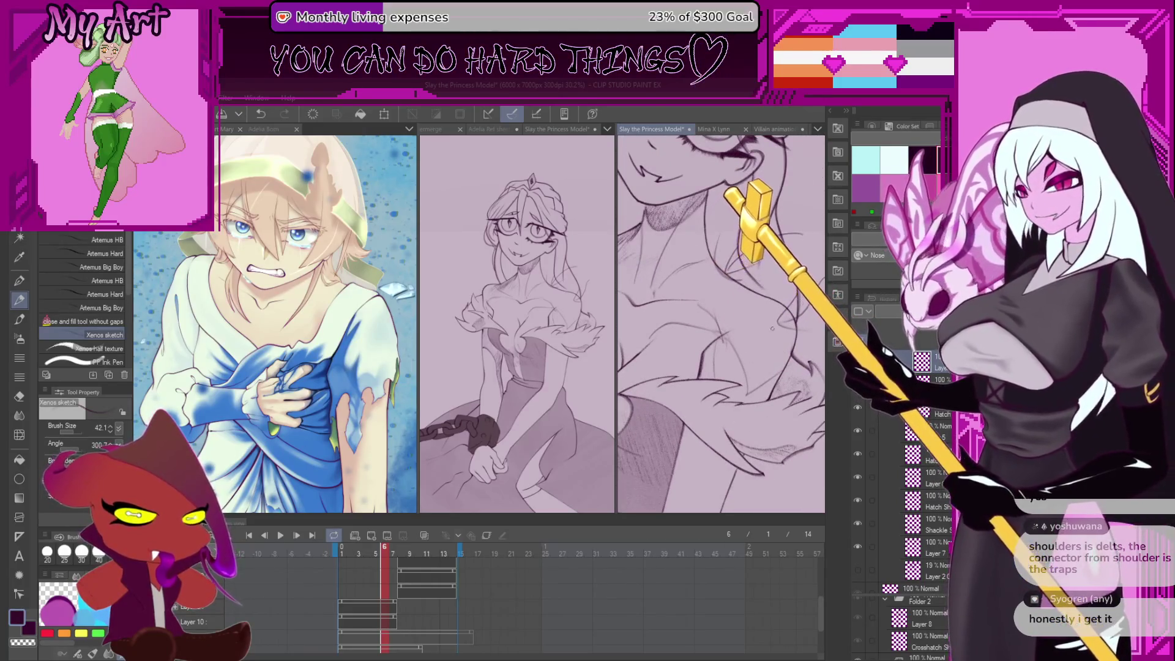
pyautogui.scroll(2, 745, 395)
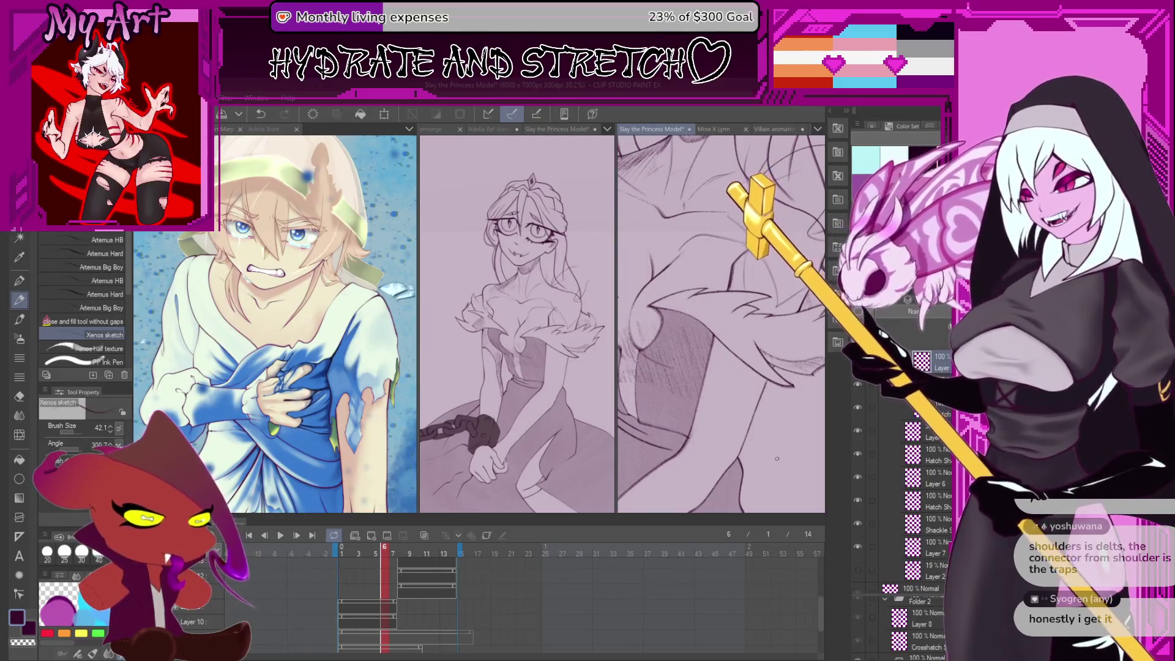
# Undo the old stroke and sketch two new lines down the arm beside the fur ruffle
pyautogui.moveTo(776, 458)
pyautogui.mouseDown()
pyautogui.moveTo(733, 362)
pyautogui.moveTo(694, 427)
pyautogui.mouseUp()
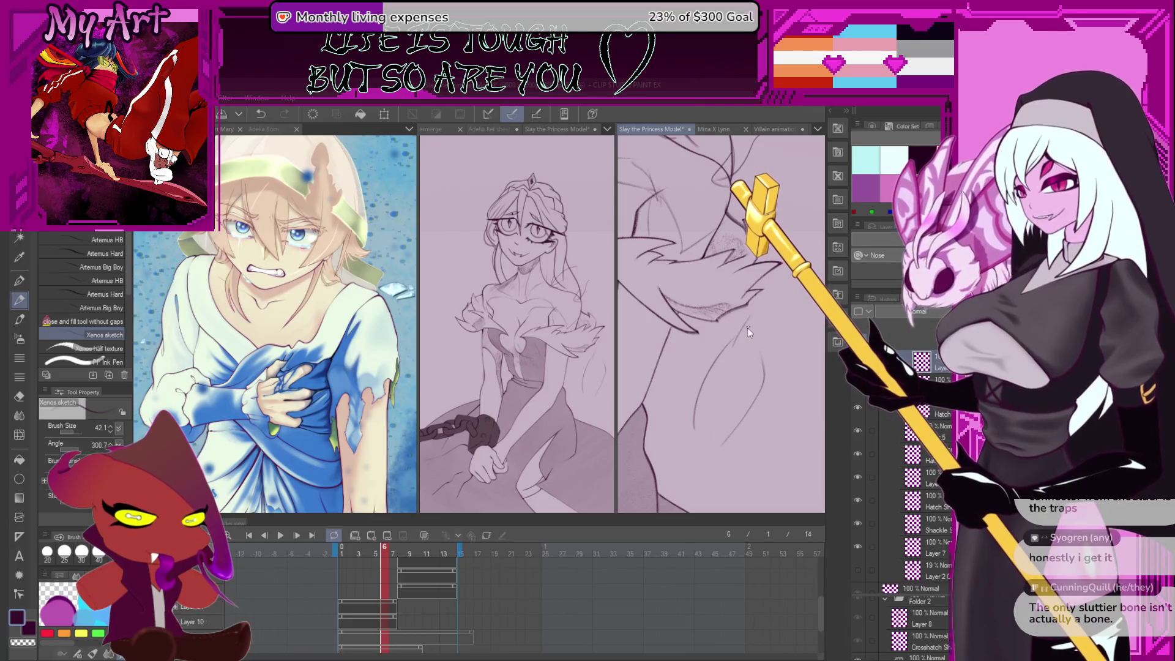
pyautogui.moveTo(767, 375); pyautogui.dragTo(746, 390)
pyautogui.hotkey('ctrl', 'z')
pyautogui.moveTo(774, 339); pyautogui.dragTo(728, 418)
pyautogui.moveTo(694, 359)
pyautogui.mouseDown()
pyautogui.moveTo(683, 375)
pyautogui.moveTo(701, 281)
pyautogui.mouseUp()
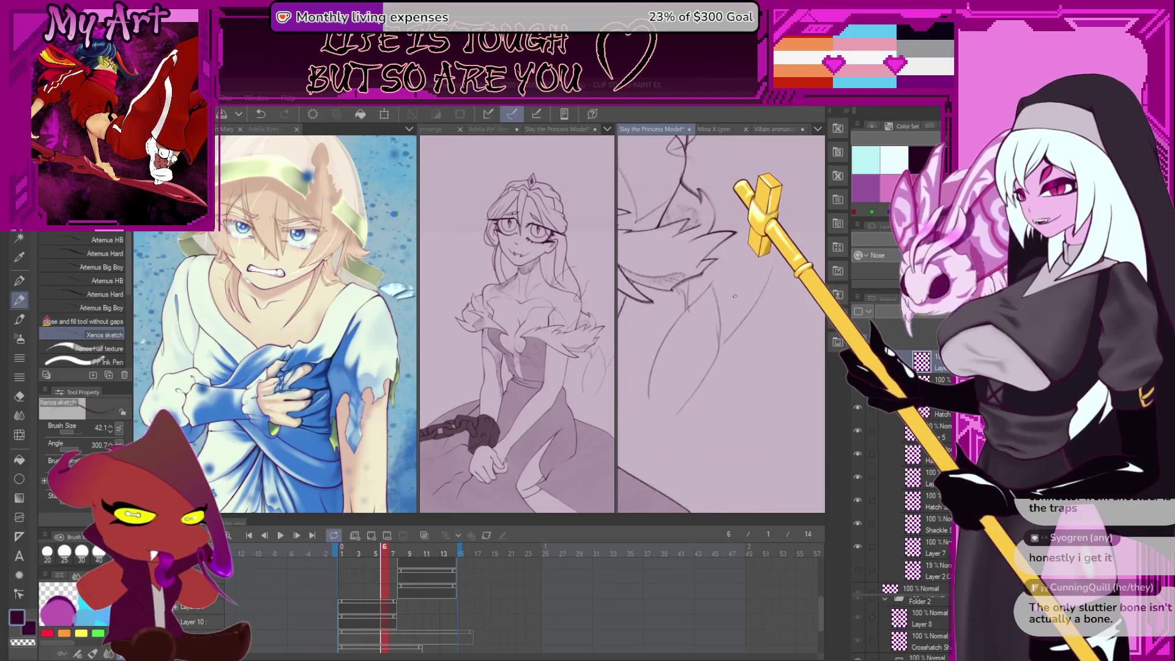
# Lasso the new arm strokes, move them slightly up, and zoom out to the whole sketch
pyautogui.press('m')
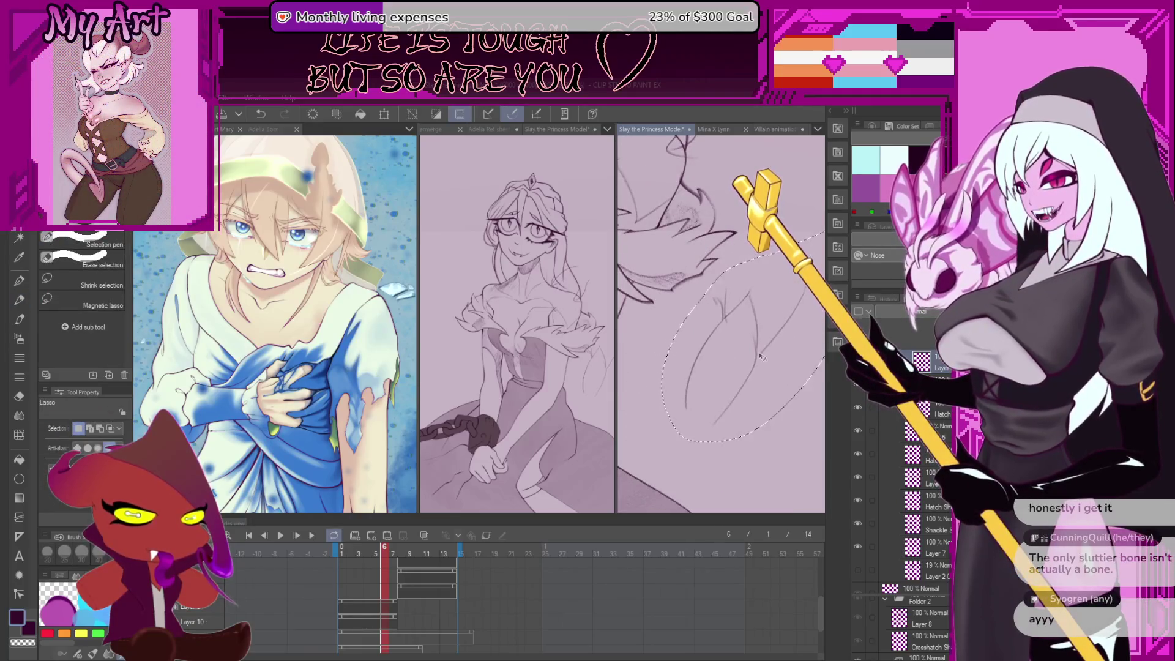
pyautogui.press('p')
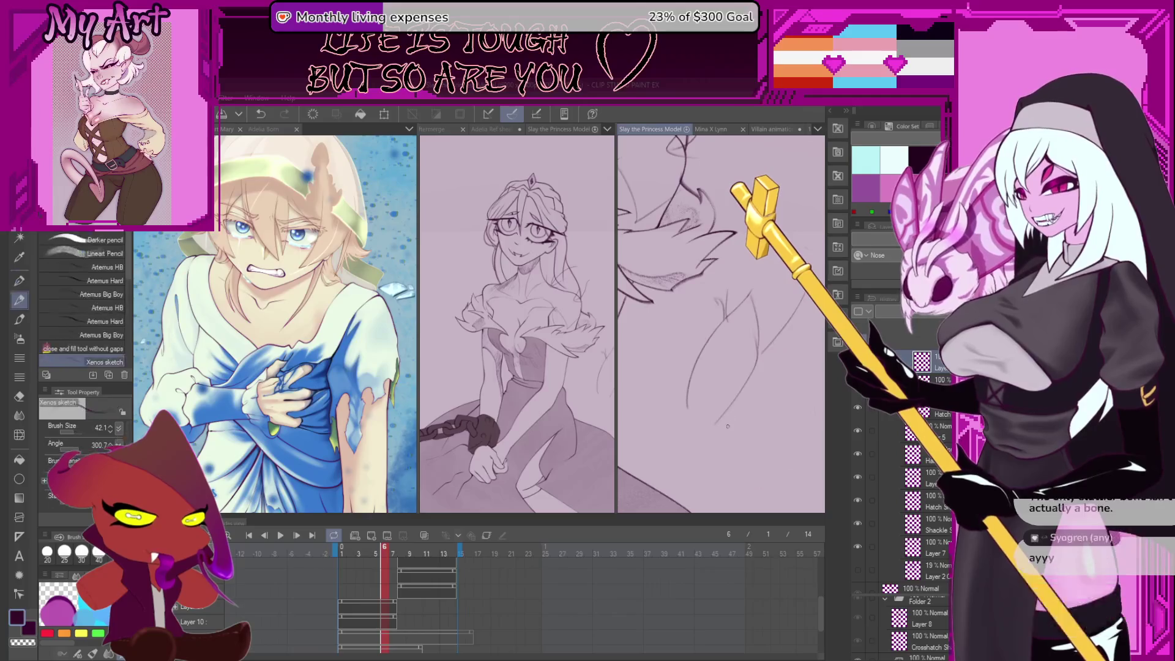
pyautogui.moveTo(730, 437)
pyautogui.mouseDown()
pyautogui.moveTo(660, 327)
pyautogui.moveTo(722, 350)
pyautogui.mouseUp()
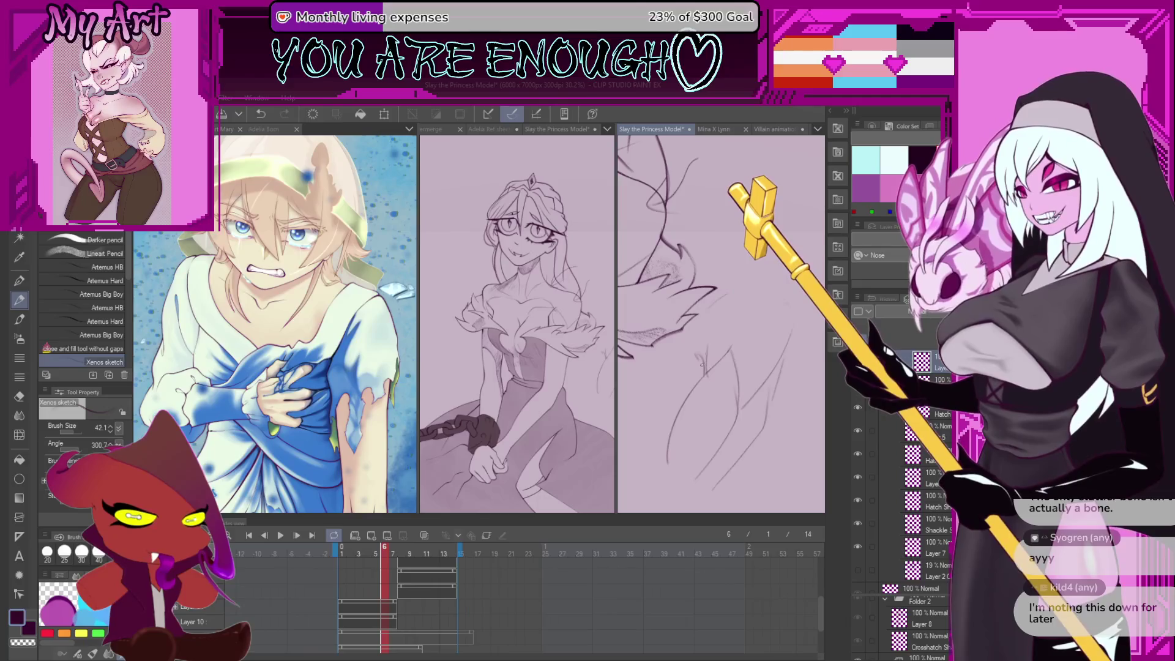
pyautogui.hotkey('ctrl', 'z')
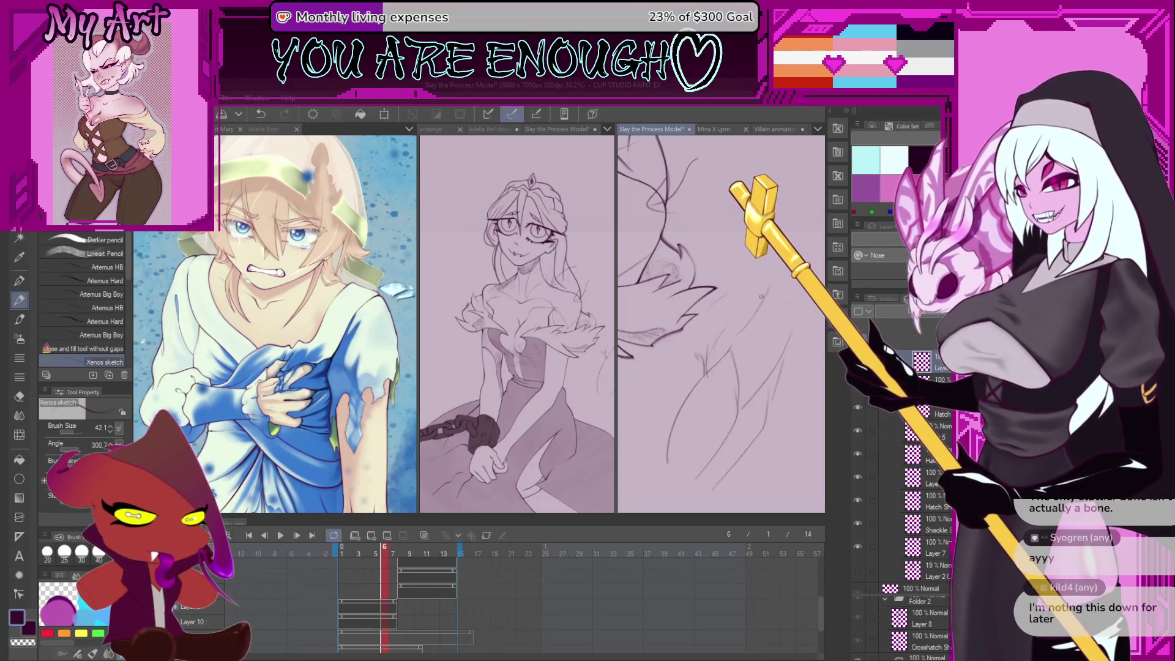
pyautogui.hotkey('ctrl', 'y')
pyautogui.scroll(-3, 763, 416)
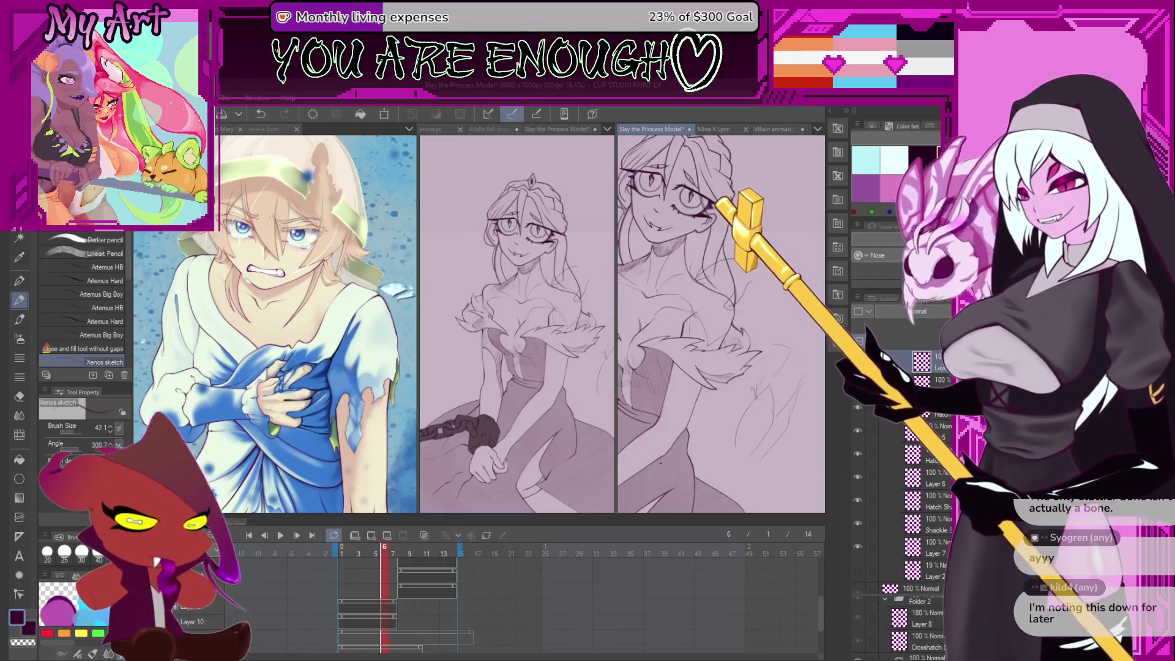
pyautogui.scroll(-1, 787, 392)
pyautogui.moveTo(787, 392); pyautogui.dragTo(759, 418)
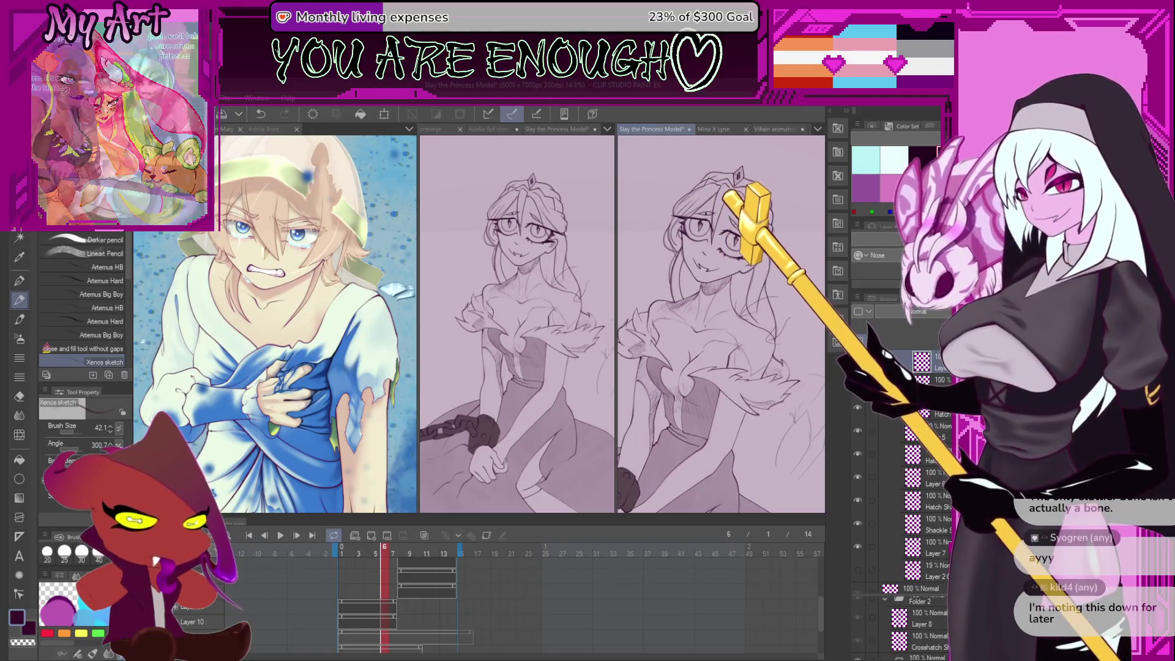
pyautogui.click(924, 410)
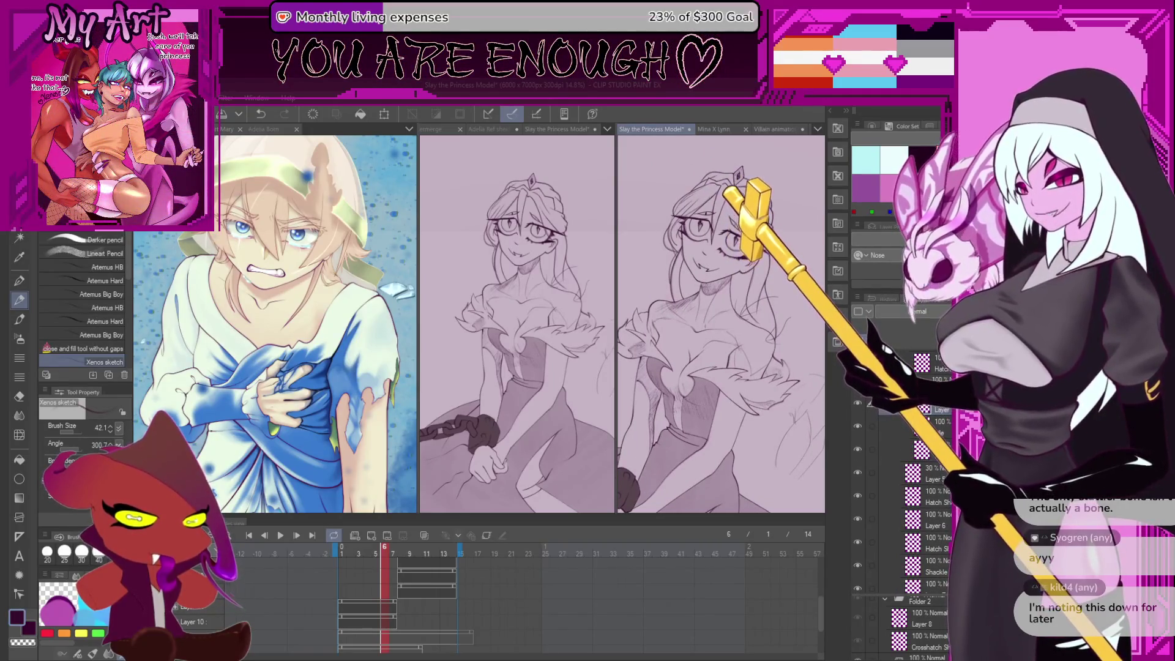
# Reveal the faint sketch lines of another layer and zoom in on the neck hatching
pyautogui.moveTo(754, 397); pyautogui.dragTo(760, 358)
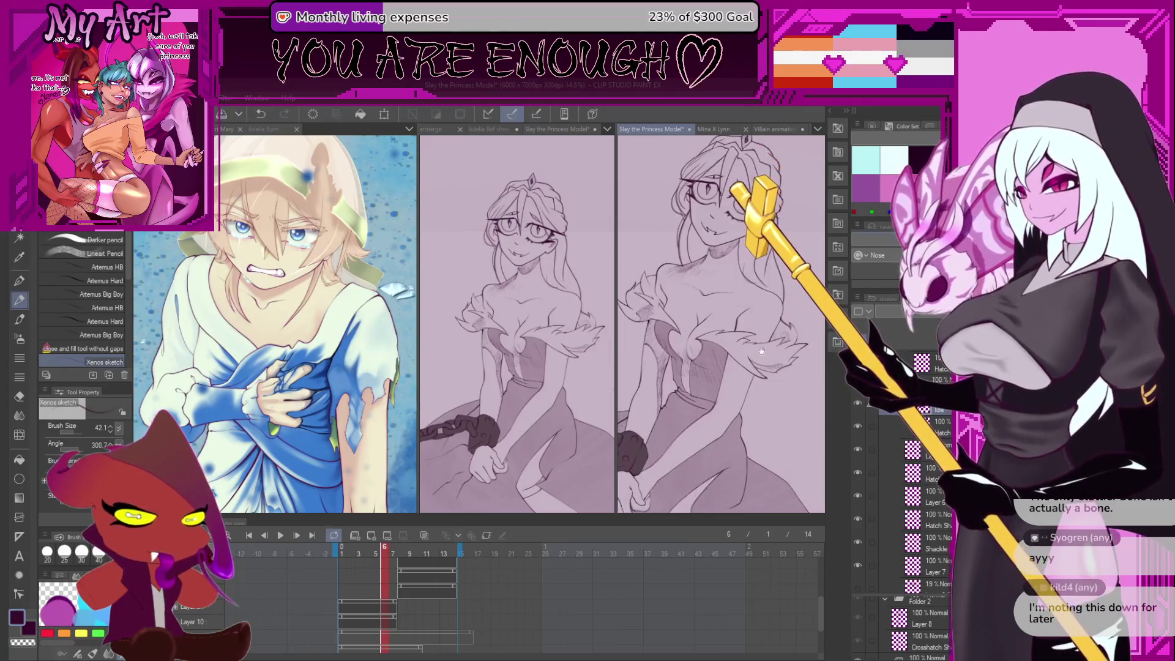
pyautogui.click(859, 407)
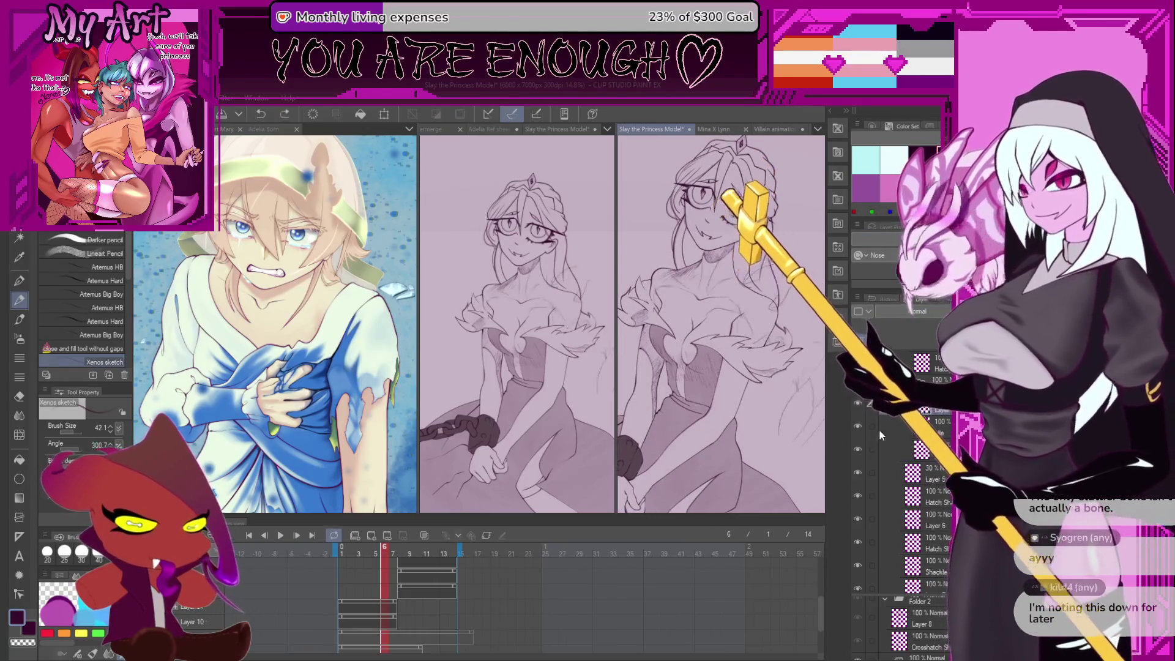
pyautogui.scroll(1, 770, 384)
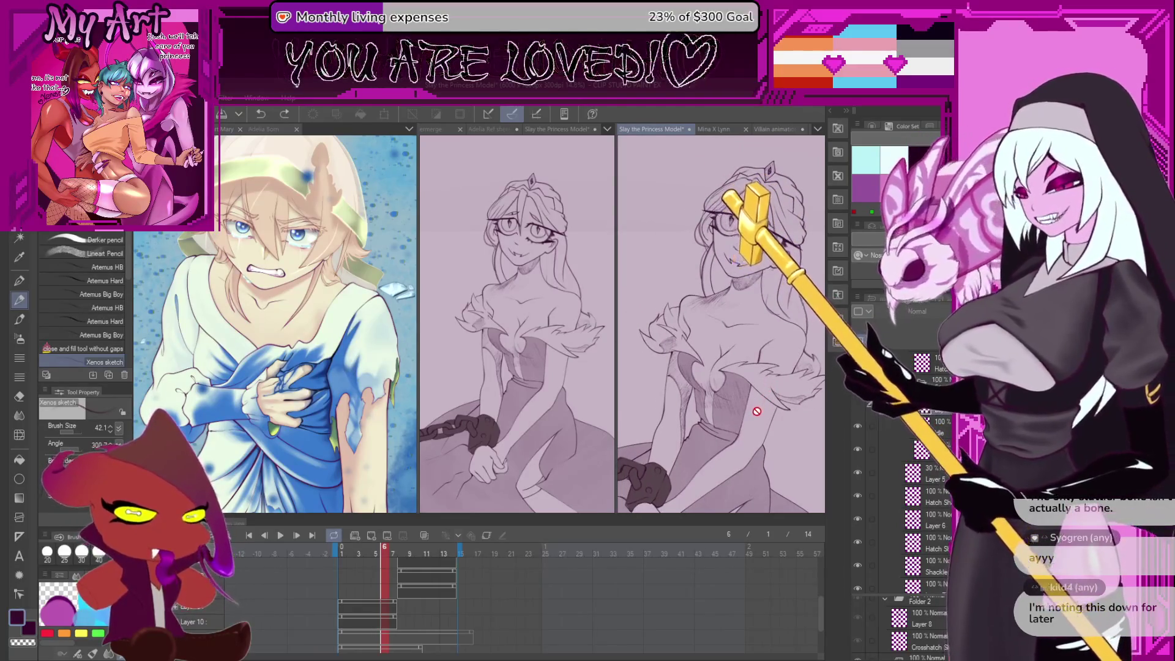
pyautogui.scroll(3, 756, 361)
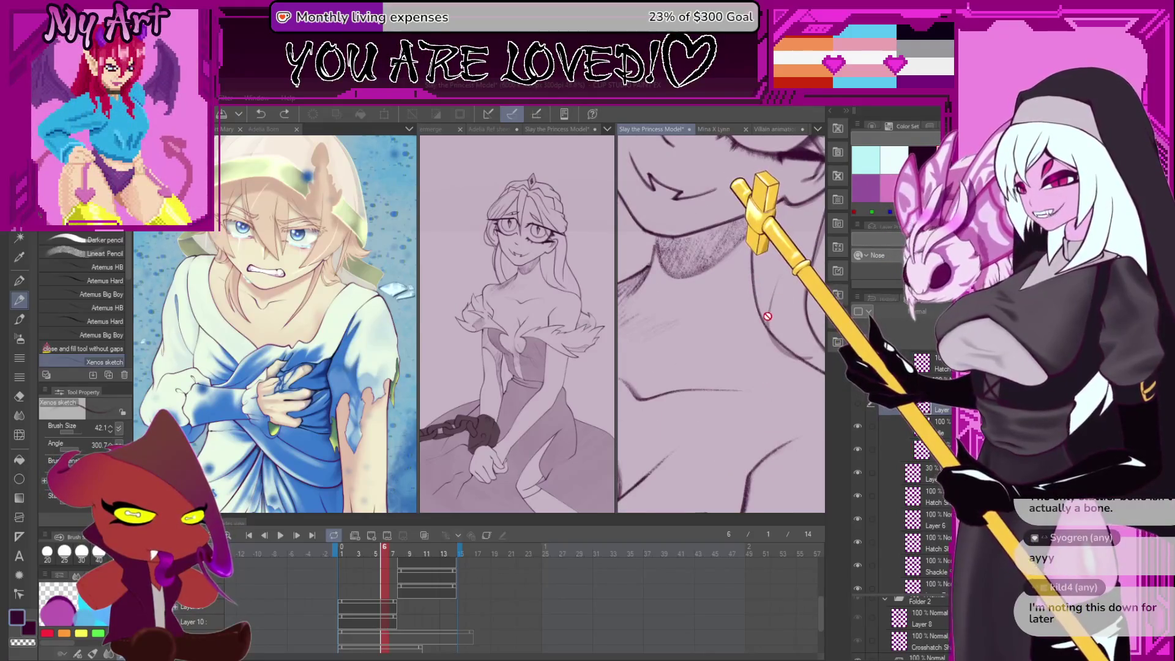
pyautogui.scroll(-1, 673, 416)
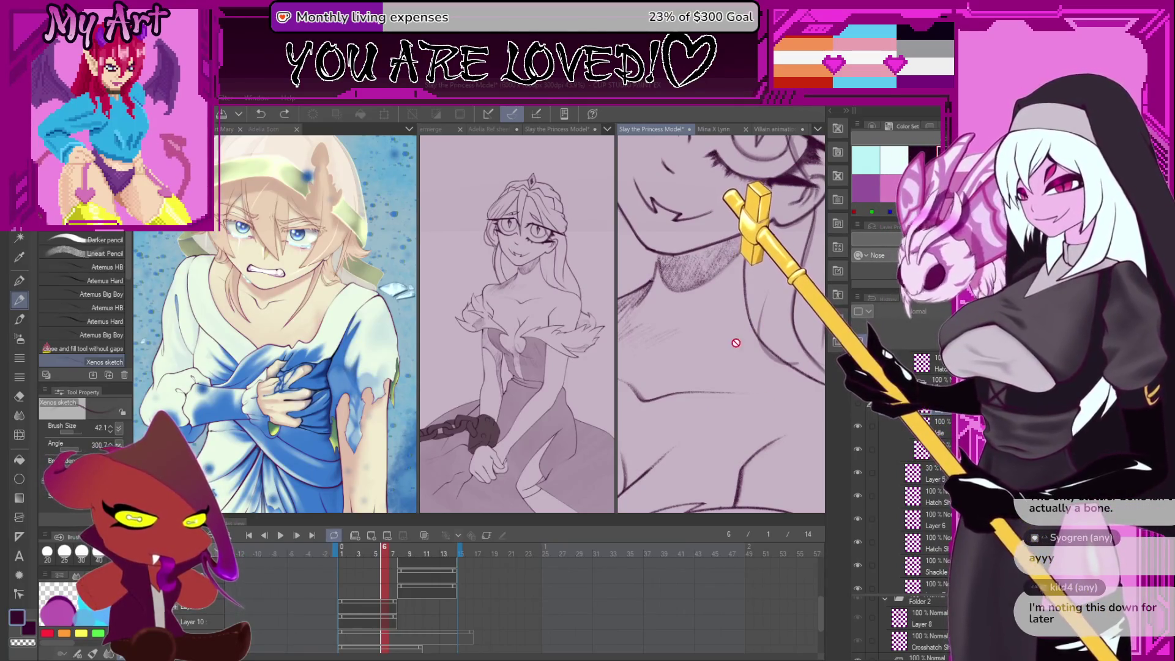
pyautogui.scroll(-2, 722, 388)
pyautogui.scroll(-3, 723, 387)
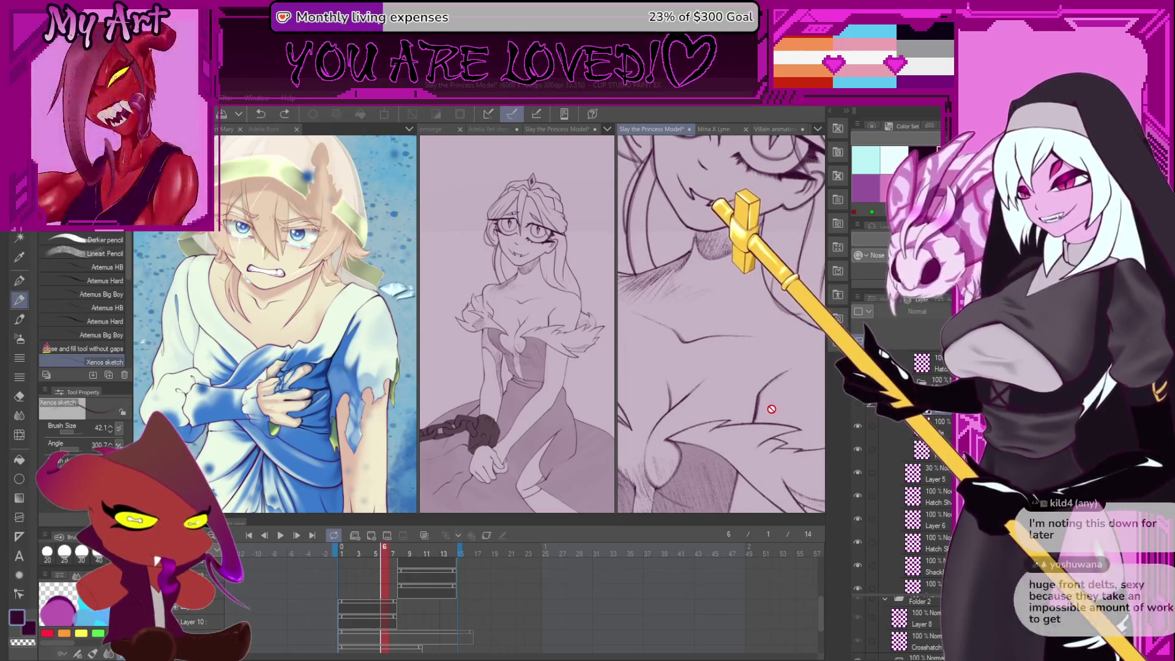
pyautogui.scroll(2, 740, 366)
pyautogui.scroll(-2, 739, 366)
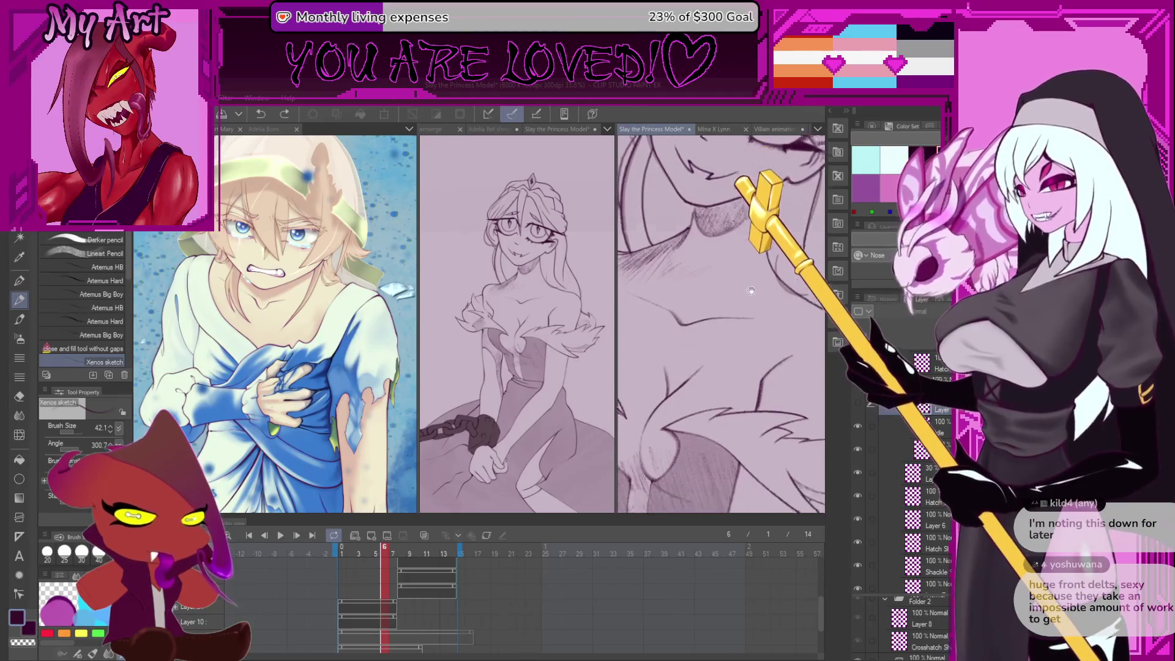
pyautogui.moveTo(769, 289); pyautogui.dragTo(693, 368)
pyautogui.scroll(-5, 693, 367)
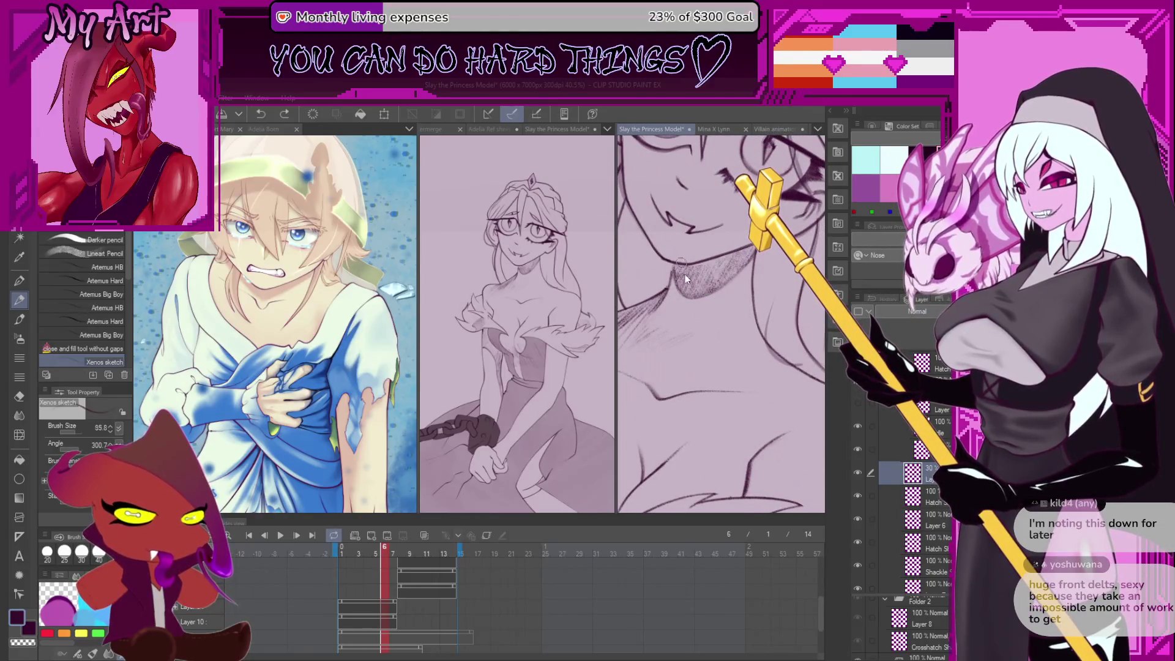
pyautogui.scroll(5, 669, 258)
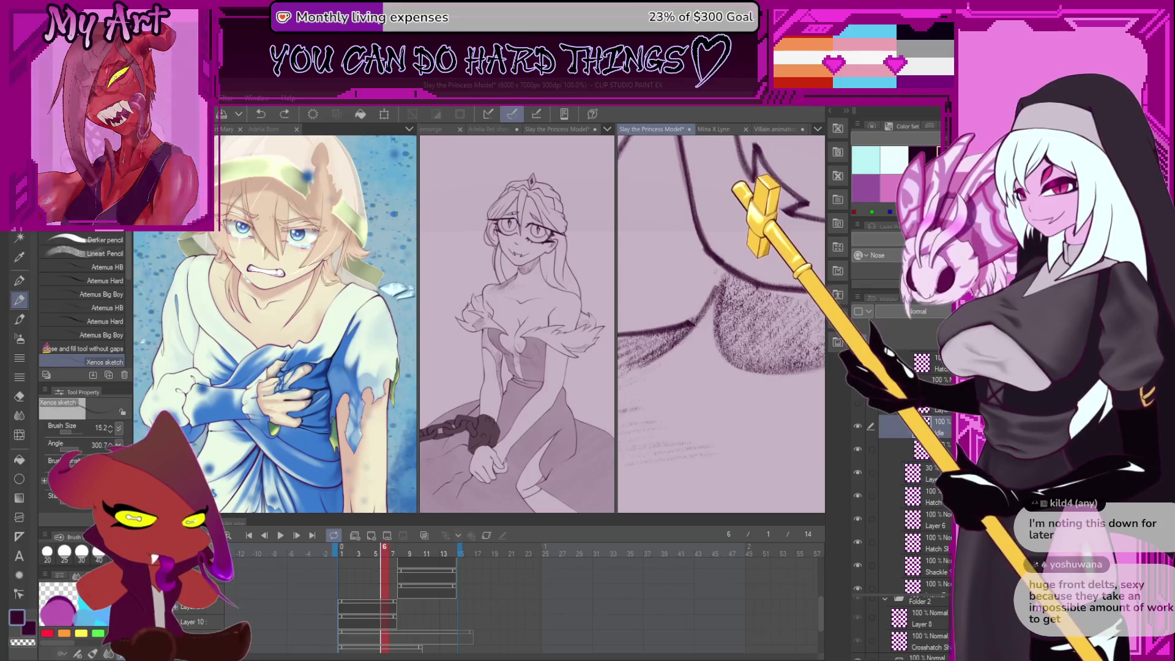
# Raise the brush size to 38.4 and add a short stroke to the chin hatching
pyautogui.moveTo(691, 312); pyautogui.dragTo(706, 312)
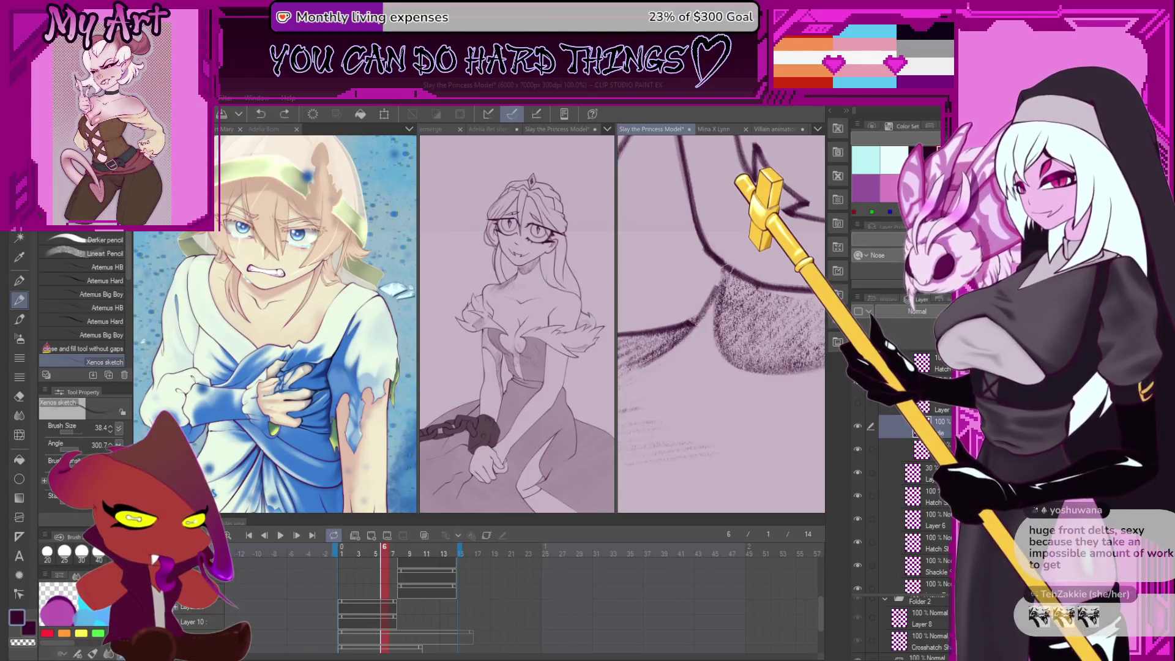
pyautogui.moveTo(727, 269); pyautogui.dragTo(722, 283)
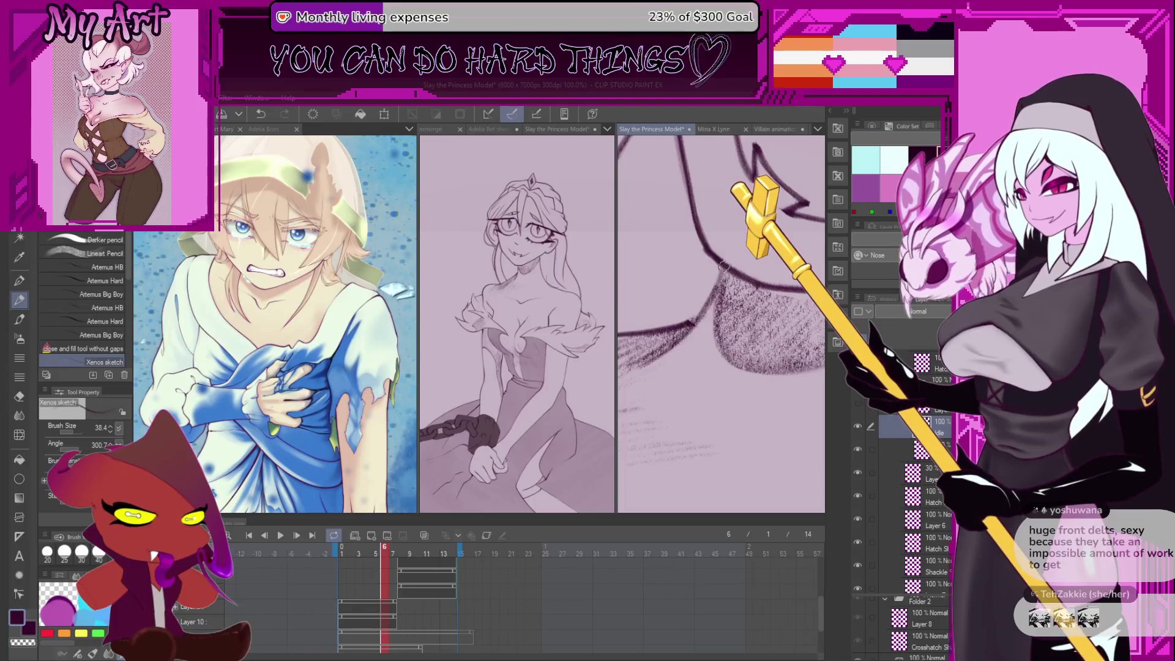
pyautogui.scroll(-5, 729, 363)
pyautogui.scroll(-4, 729, 364)
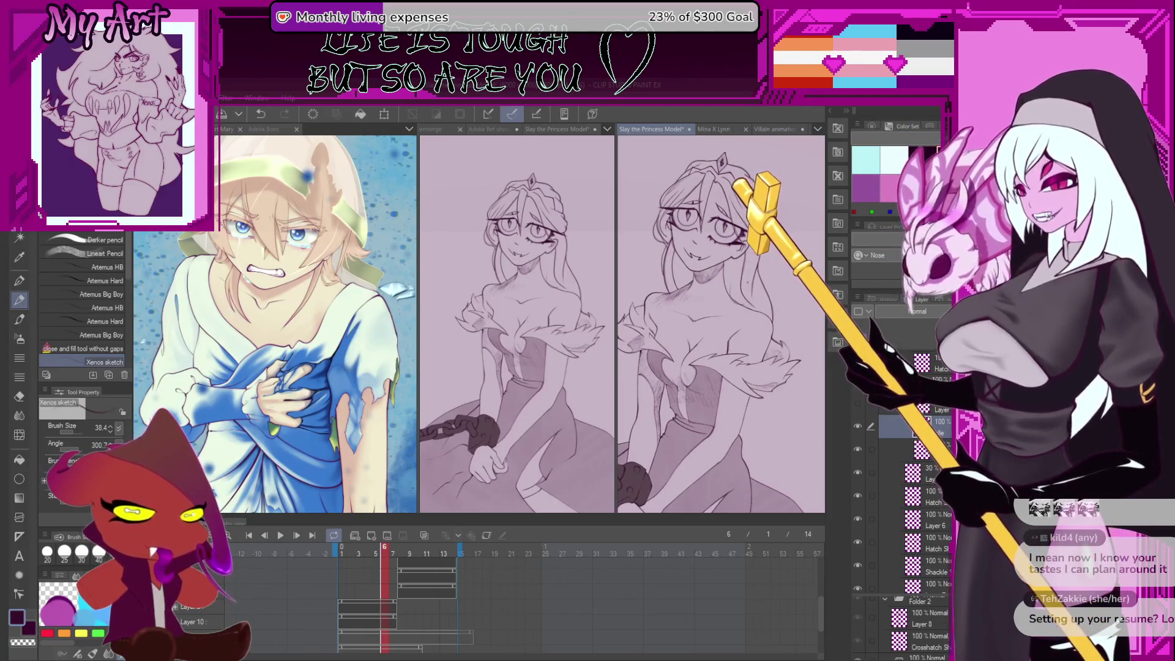
# Inspect the eye and chest, switch to the full-opacity layer, and hide the 30% opacity layer
pyautogui.scroll(5, 763, 275)
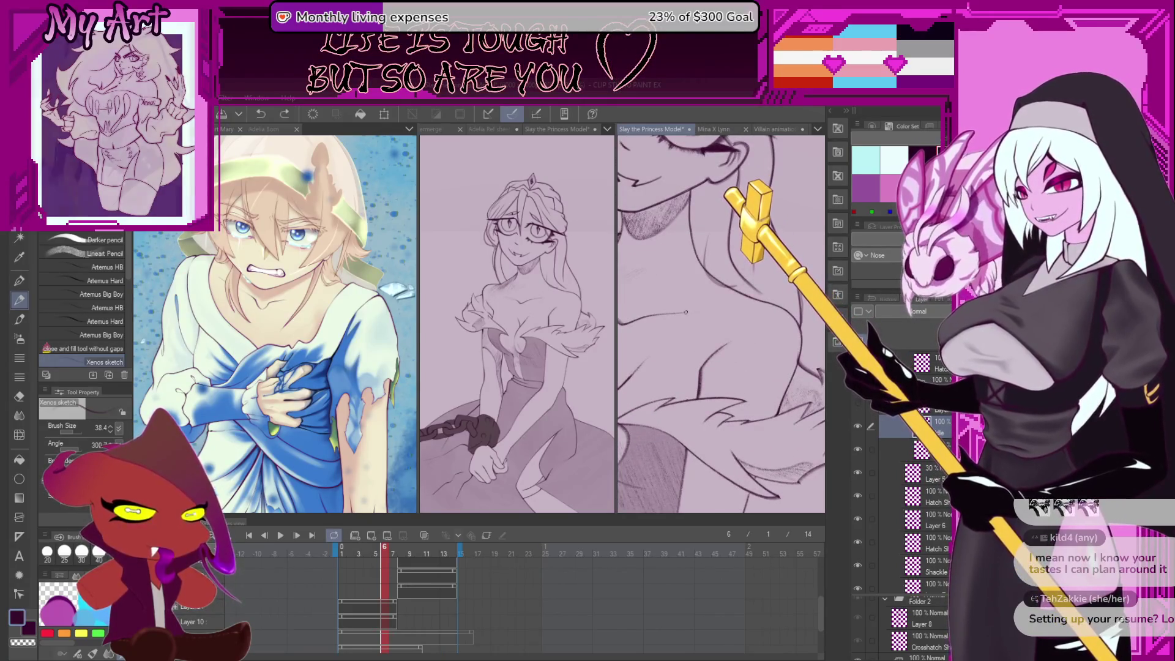
pyautogui.moveTo(700, 302); pyautogui.dragTo(727, 353)
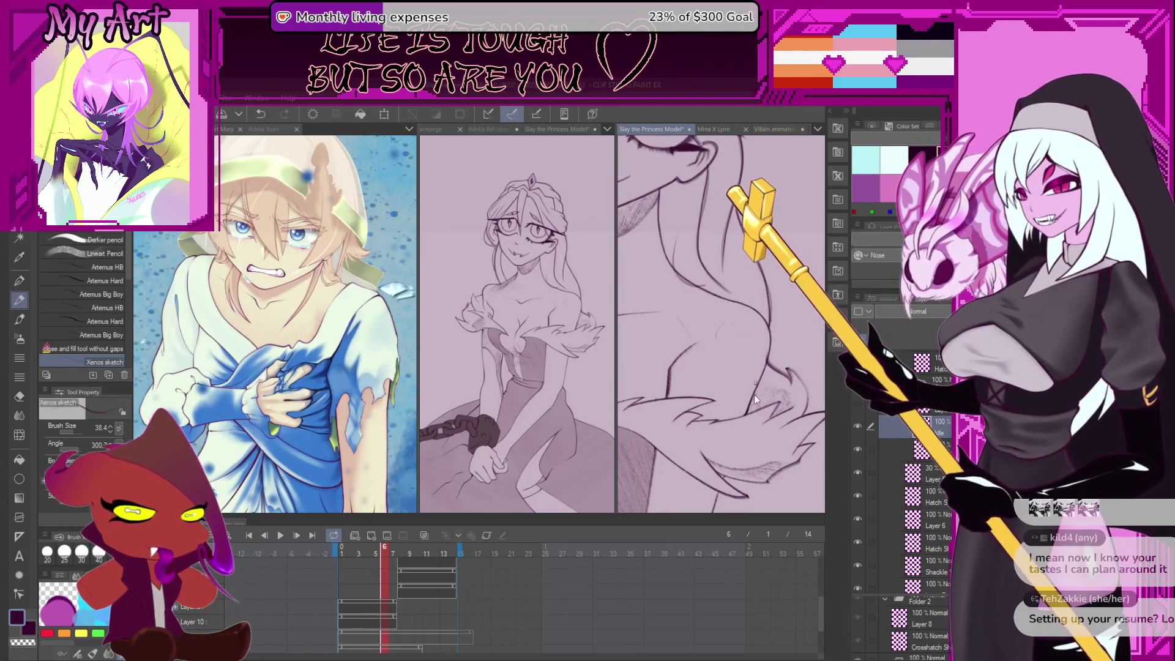
pyautogui.moveTo(680, 304)
pyautogui.mouseDown()
pyautogui.moveTo(730, 225)
pyautogui.moveTo(788, 385)
pyautogui.mouseUp()
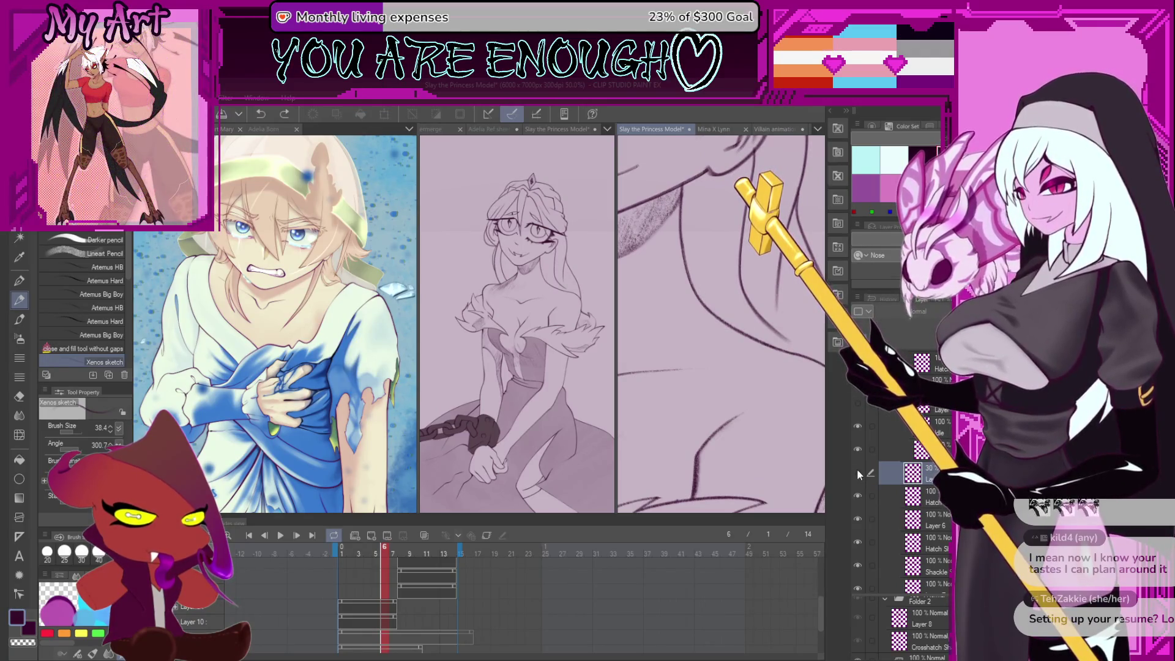
pyautogui.moveTo(731, 300); pyautogui.dragTo(748, 411)
pyautogui.scroll(6, 725, 300)
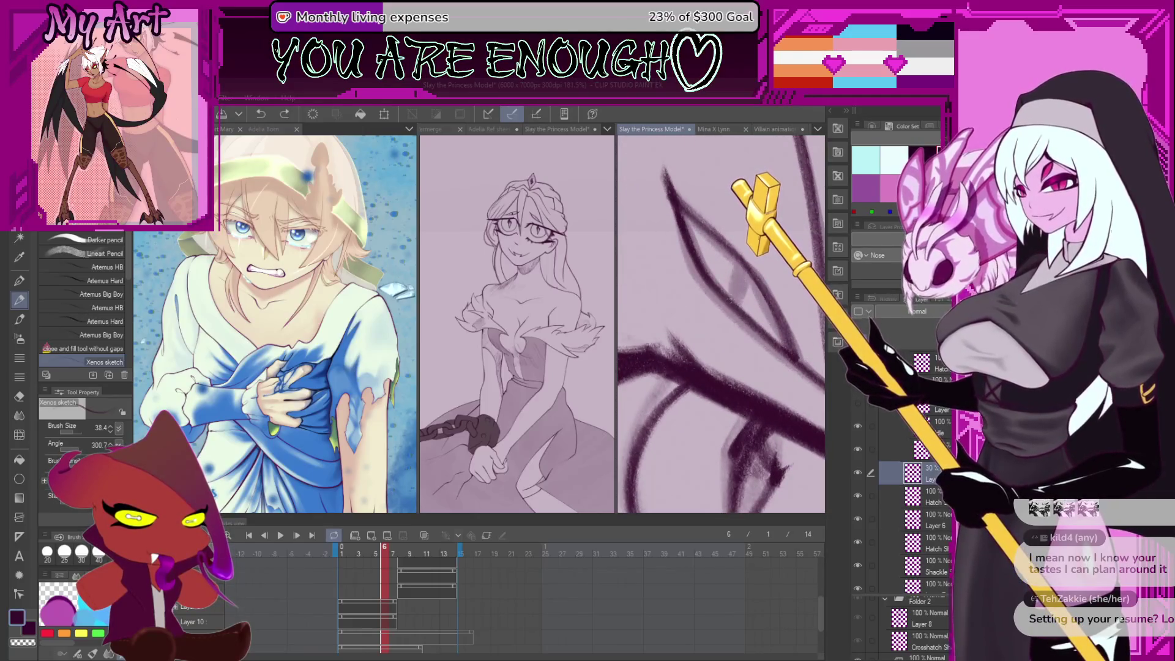
pyautogui.hotkey('alt', ']')
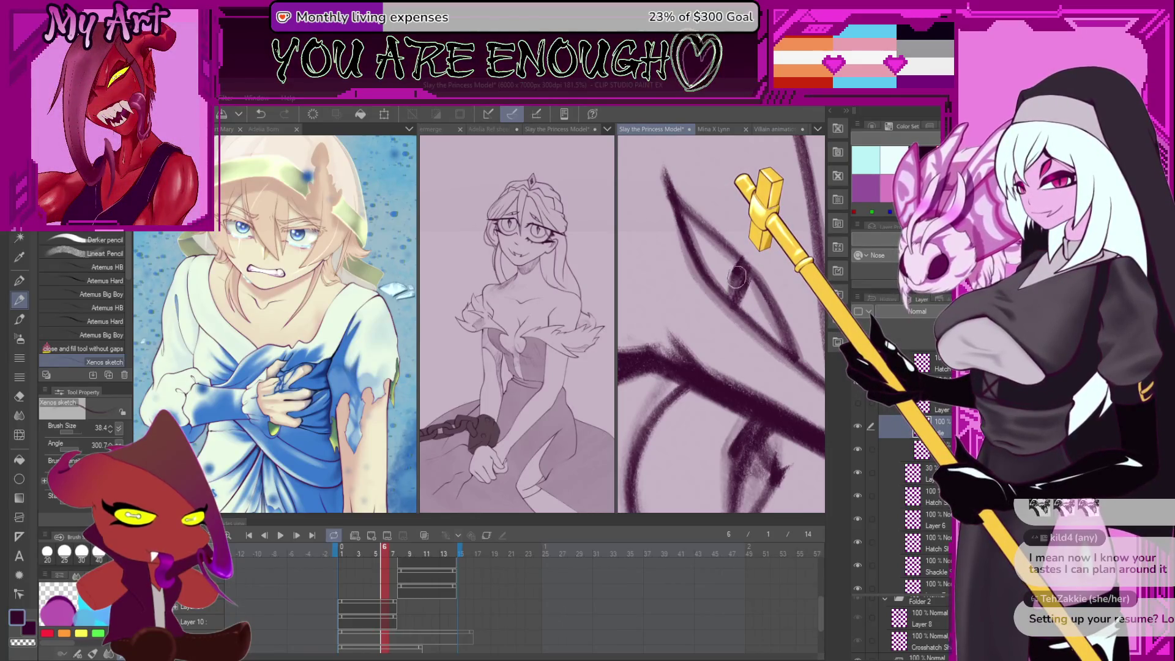
pyautogui.scroll(-4, 737, 275)
pyautogui.scroll(-5, 742, 294)
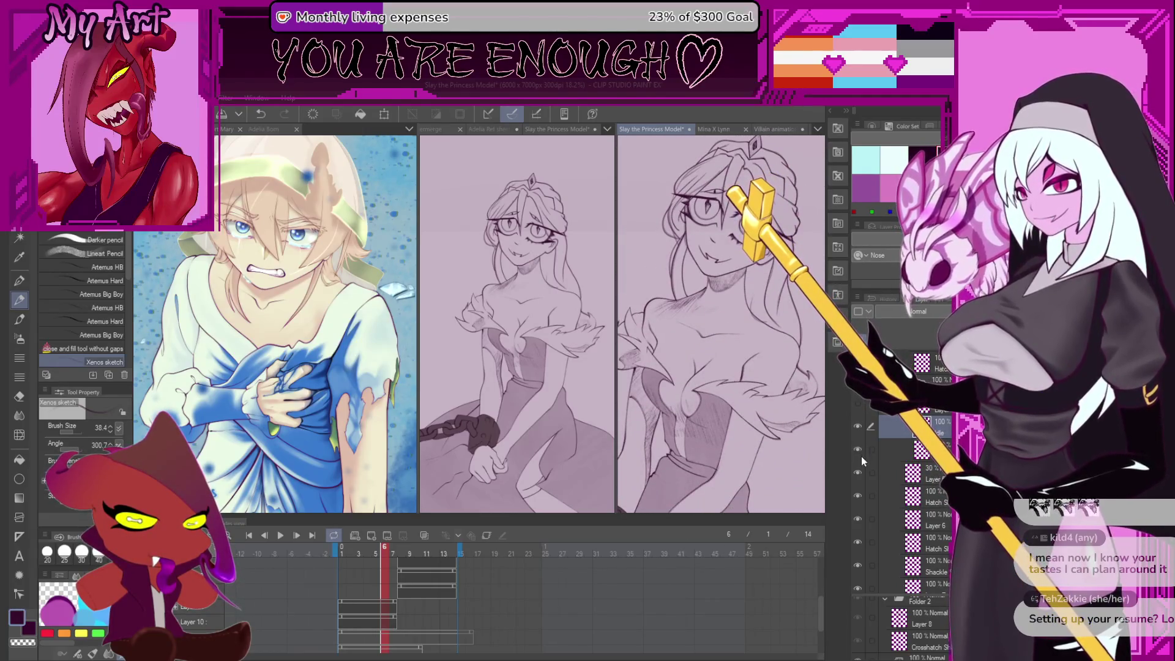
pyautogui.click(857, 472)
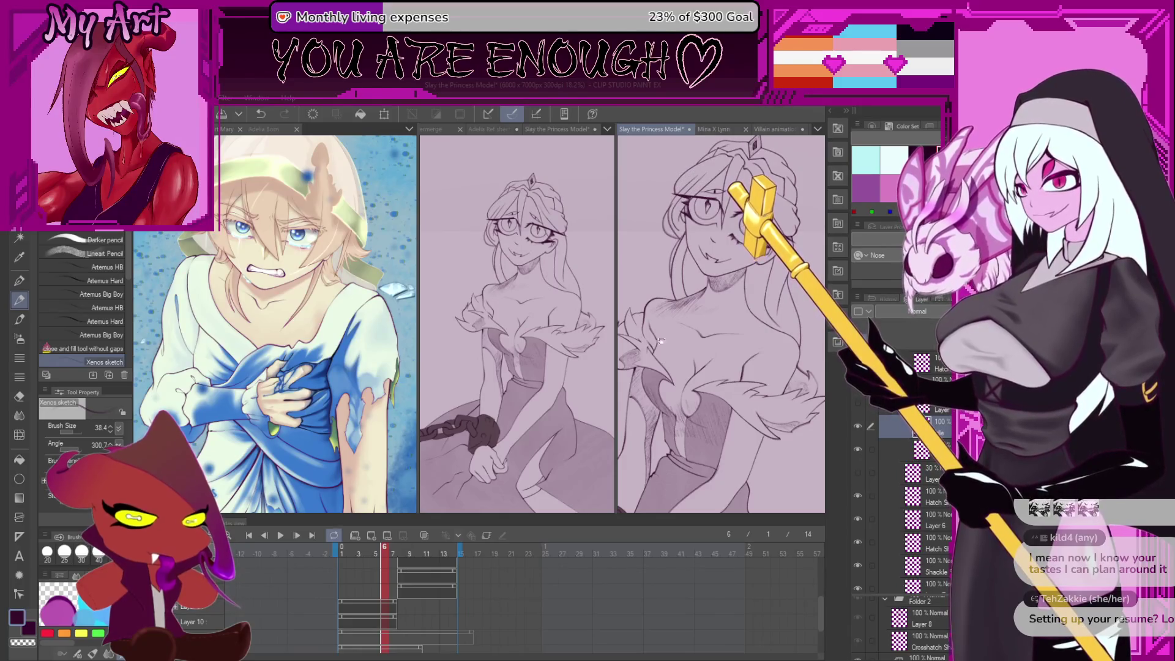
pyautogui.scroll(2, 663, 360)
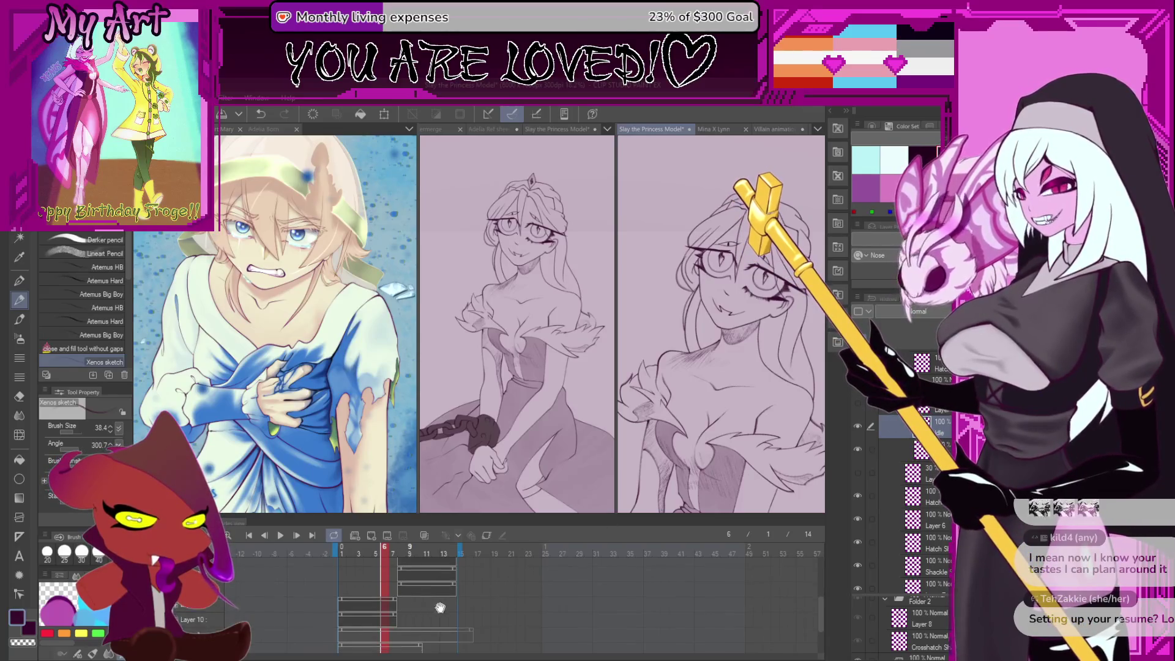
# Flip between timeline frames 5 through 10 to compare the wing strokes
pyautogui.click(400, 612)
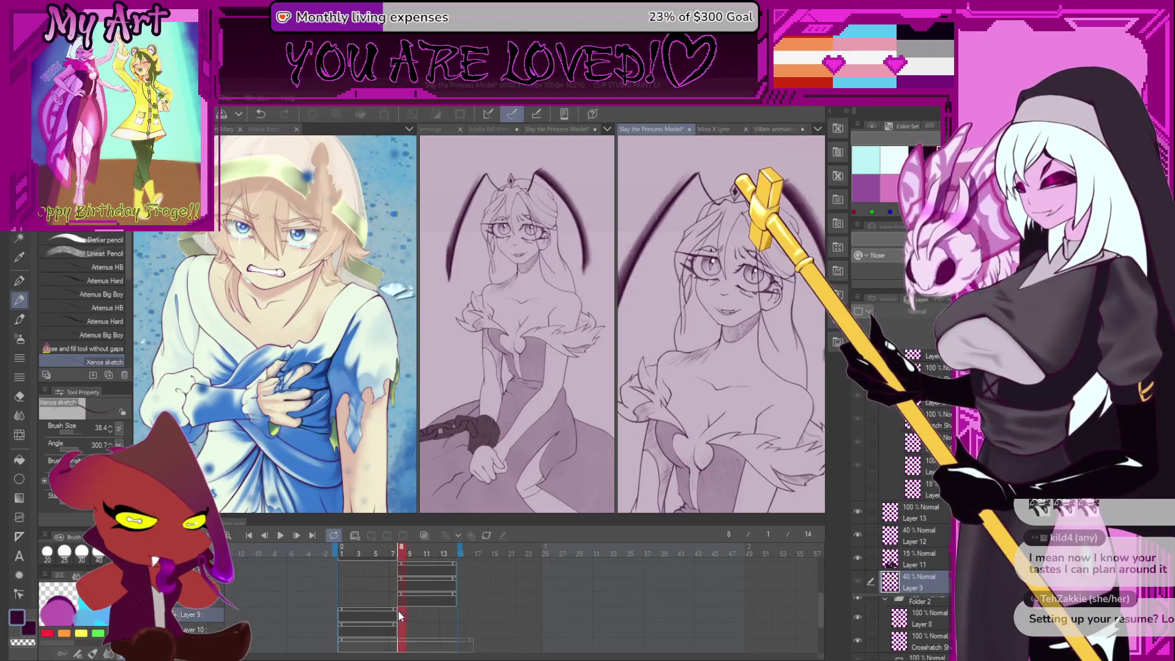
pyautogui.click(392, 612)
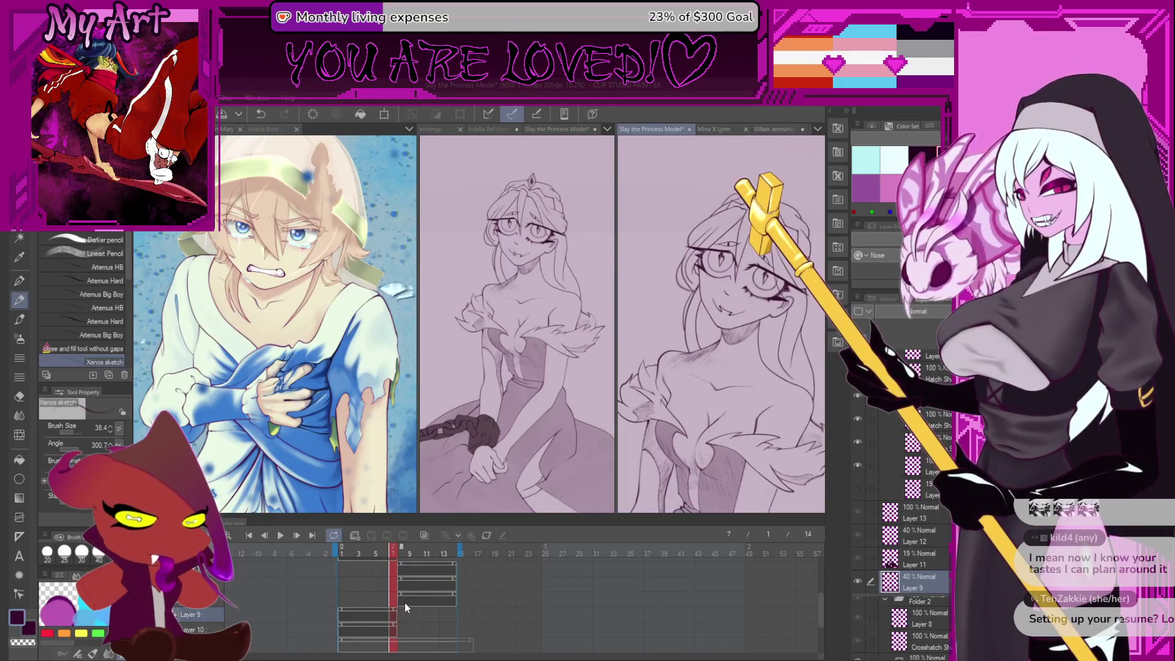
pyautogui.click(405, 603)
pyautogui.click(413, 614)
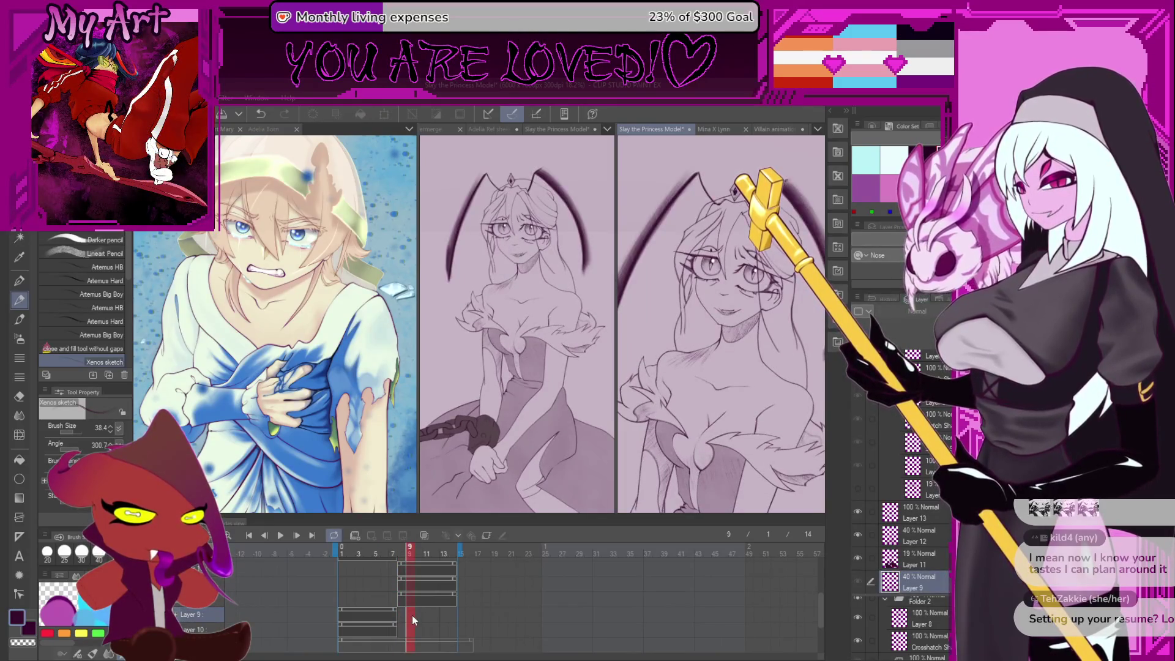
pyautogui.click(418, 603)
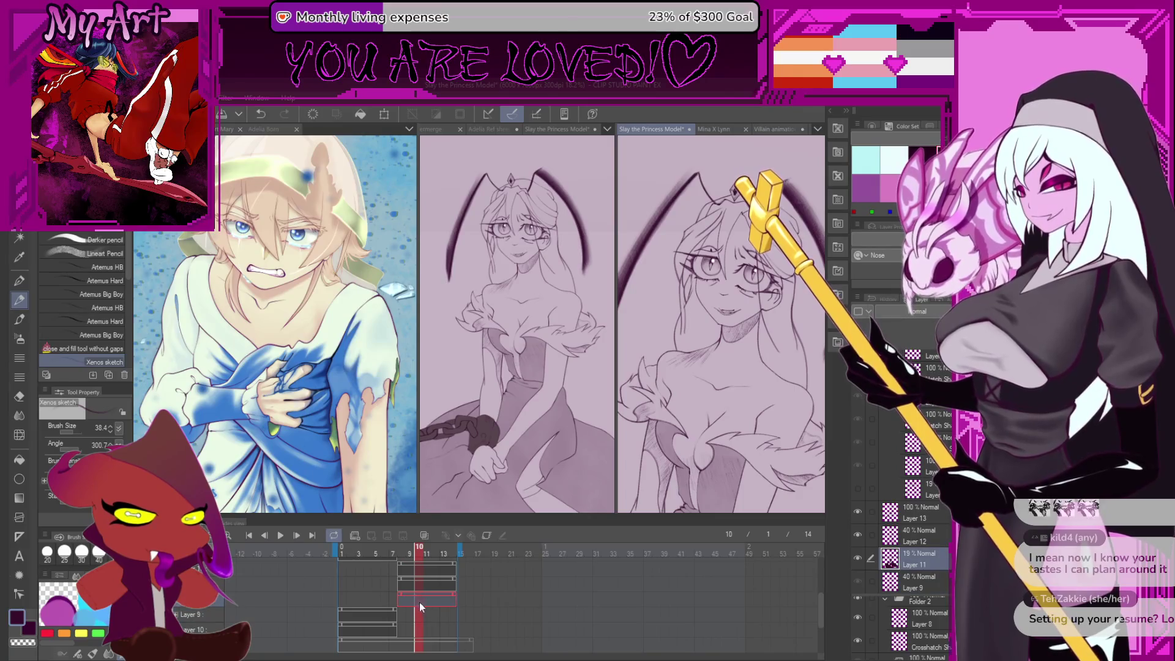
pyautogui.click(395, 623)
pyautogui.click(375, 622)
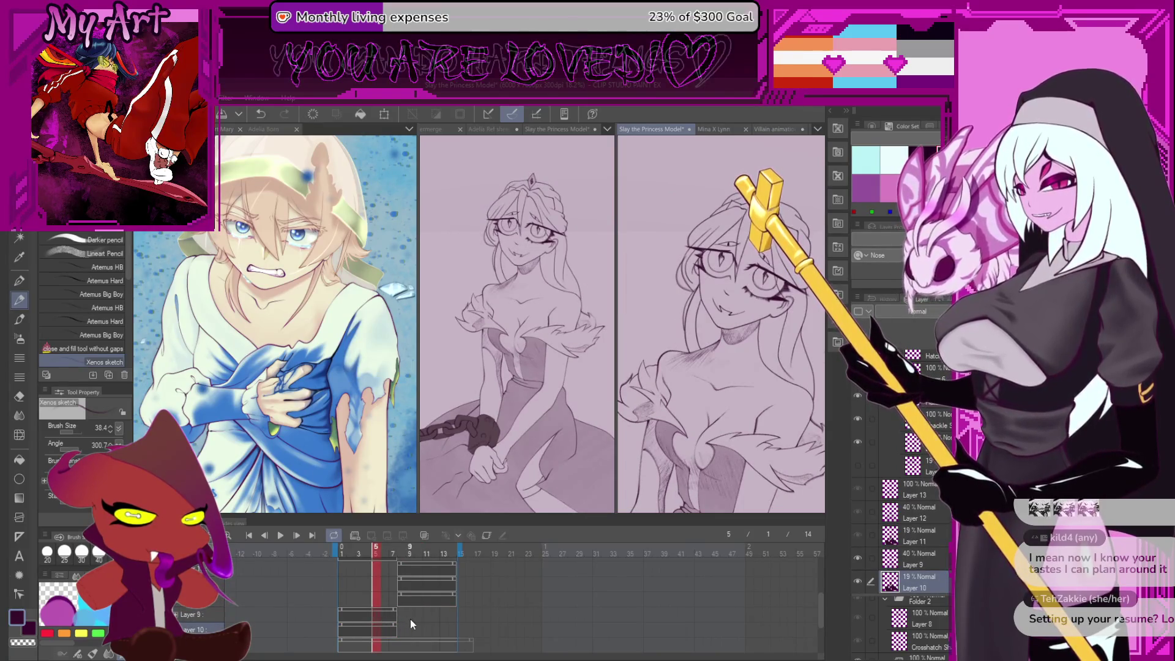
pyautogui.click(405, 611)
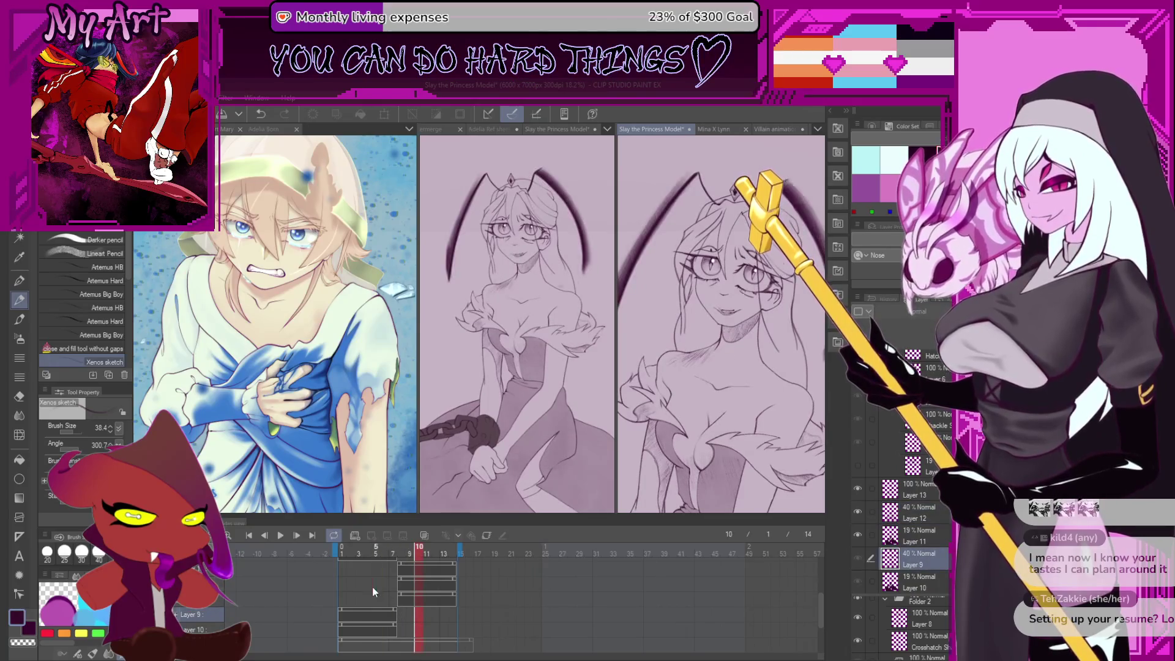
pyautogui.click(387, 597)
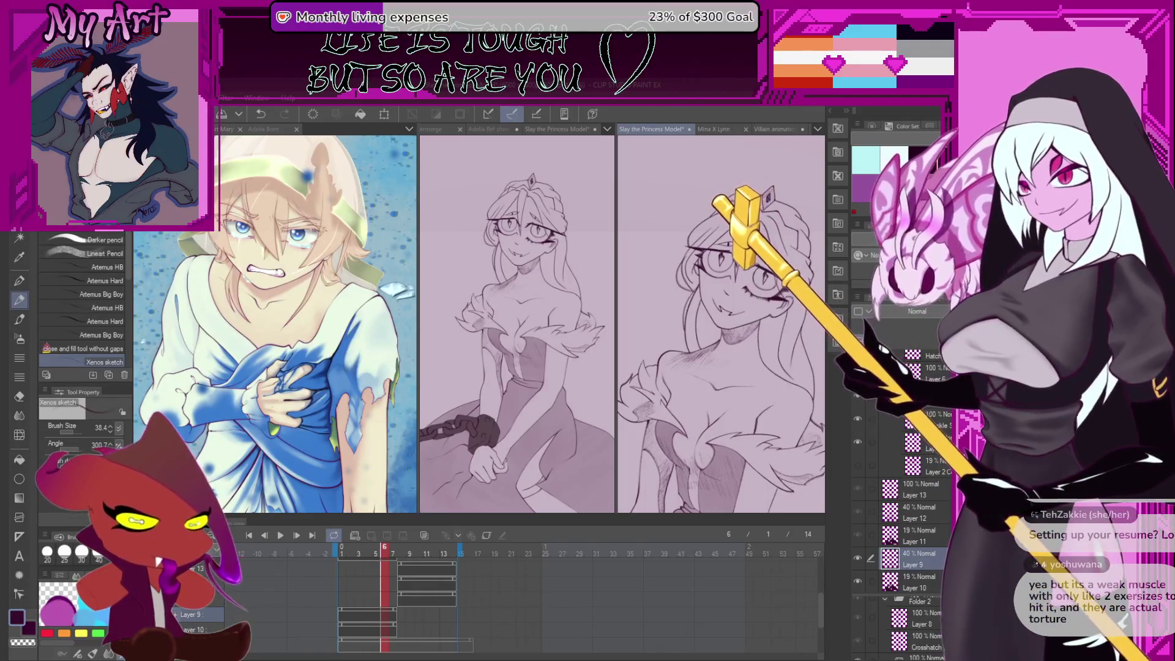
# Compare the eye on frames 11, 10 and 5, ending zoomed in on frame 5
pyautogui.scroll(3, 764, 311)
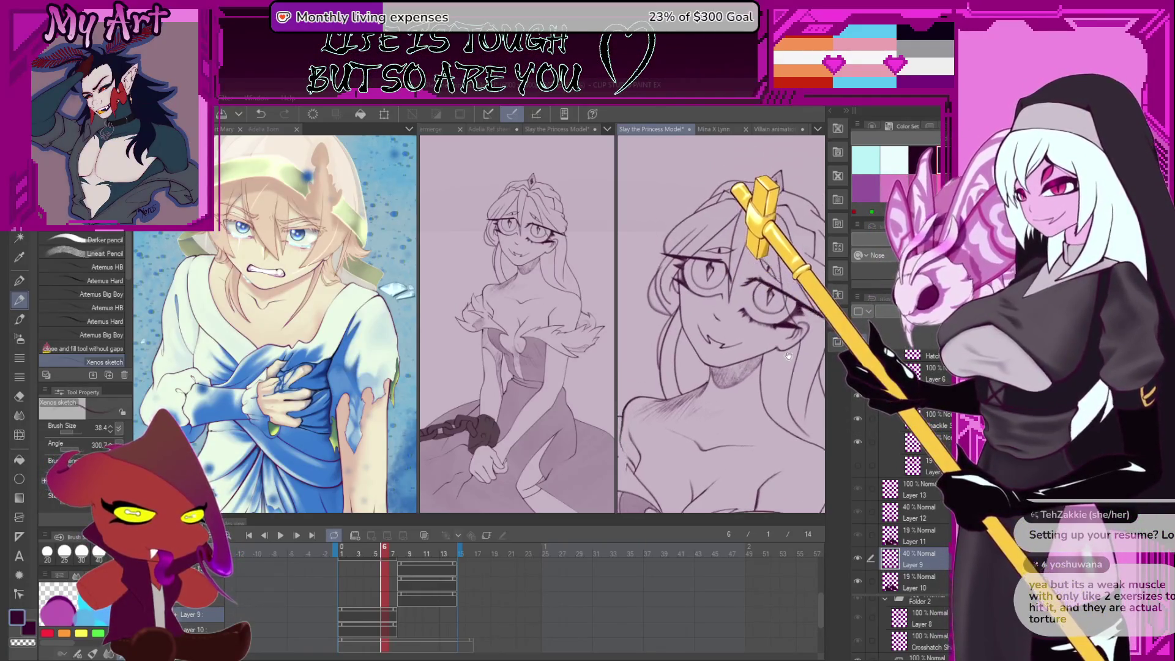
pyautogui.moveTo(790, 358); pyautogui.dragTo(781, 388)
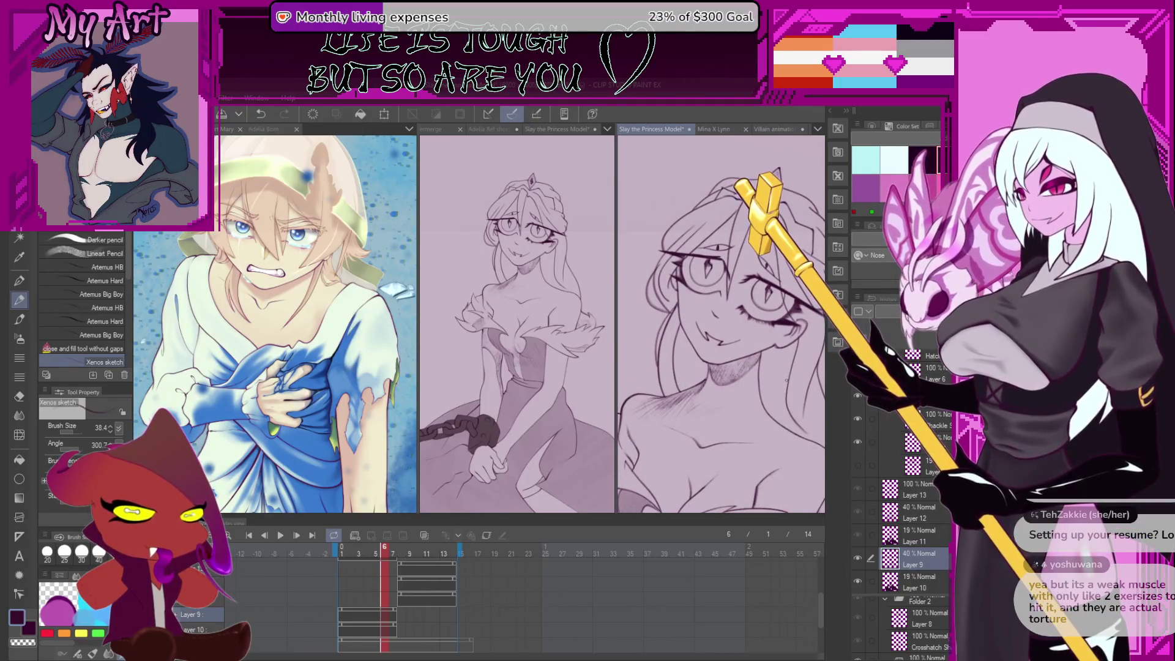
pyautogui.click(416, 605)
pyautogui.moveTo(377, 604); pyautogui.dragTo(417, 604)
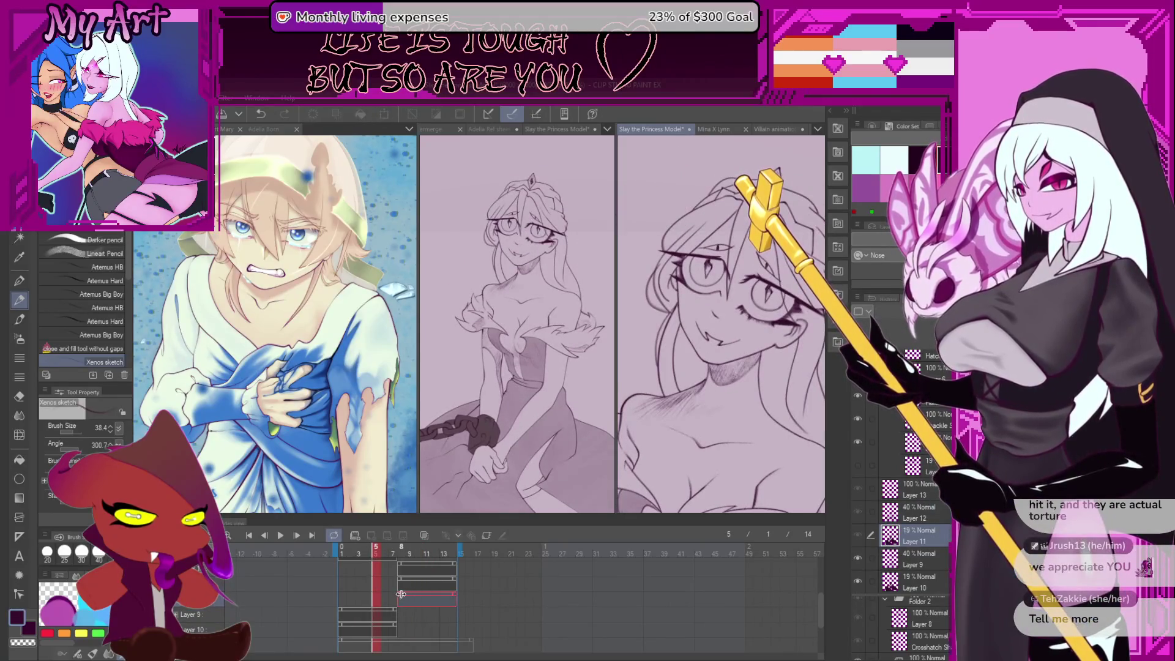
pyautogui.click(373, 594)
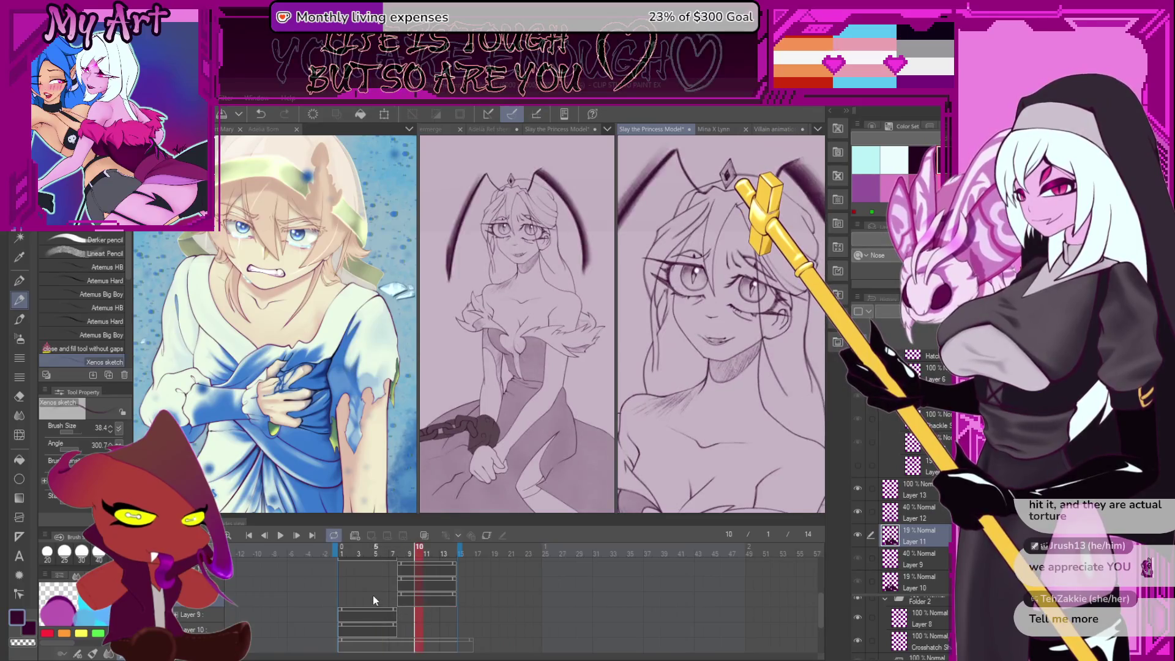
pyautogui.click(416, 618)
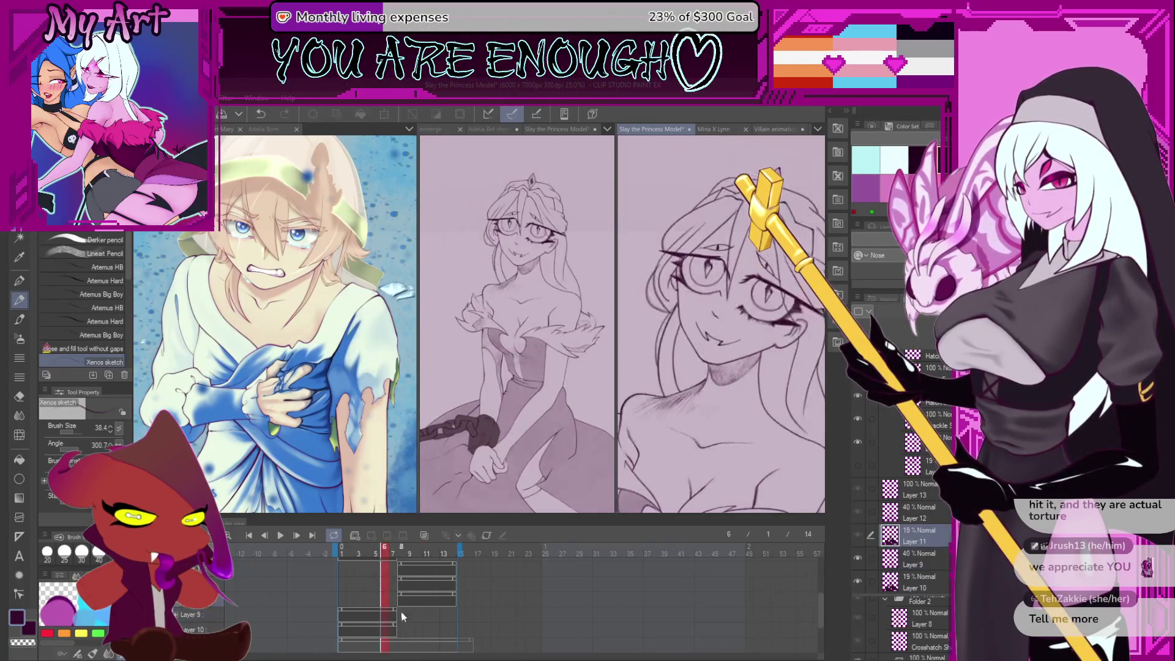
pyautogui.click(377, 601)
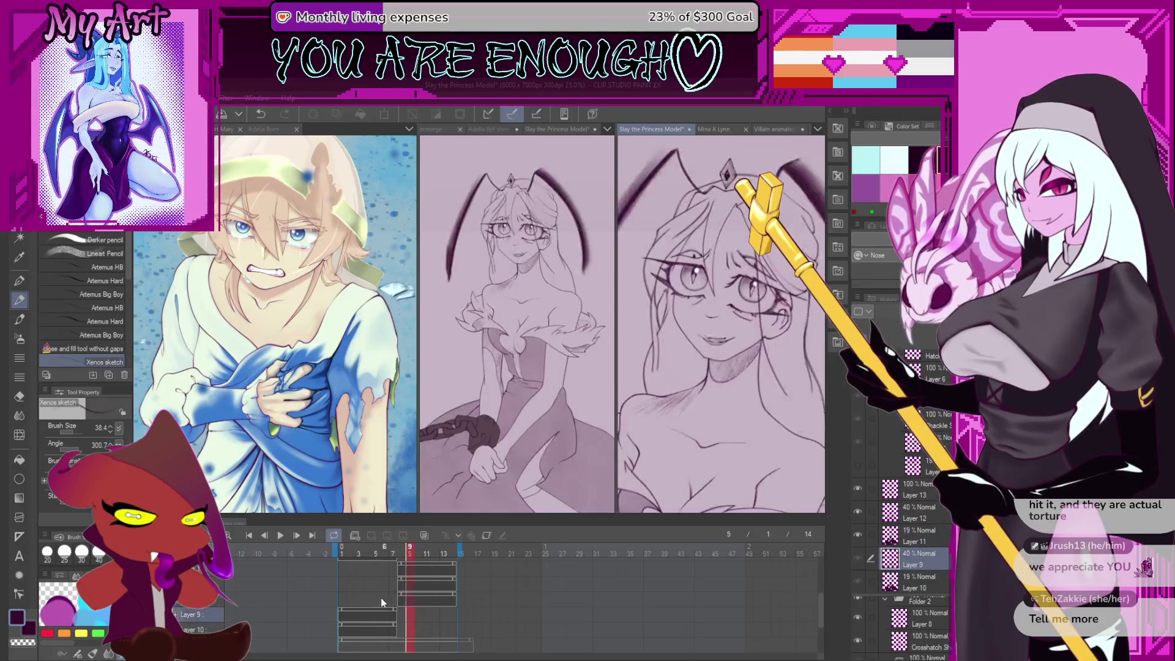
pyautogui.scroll(2, 661, 329)
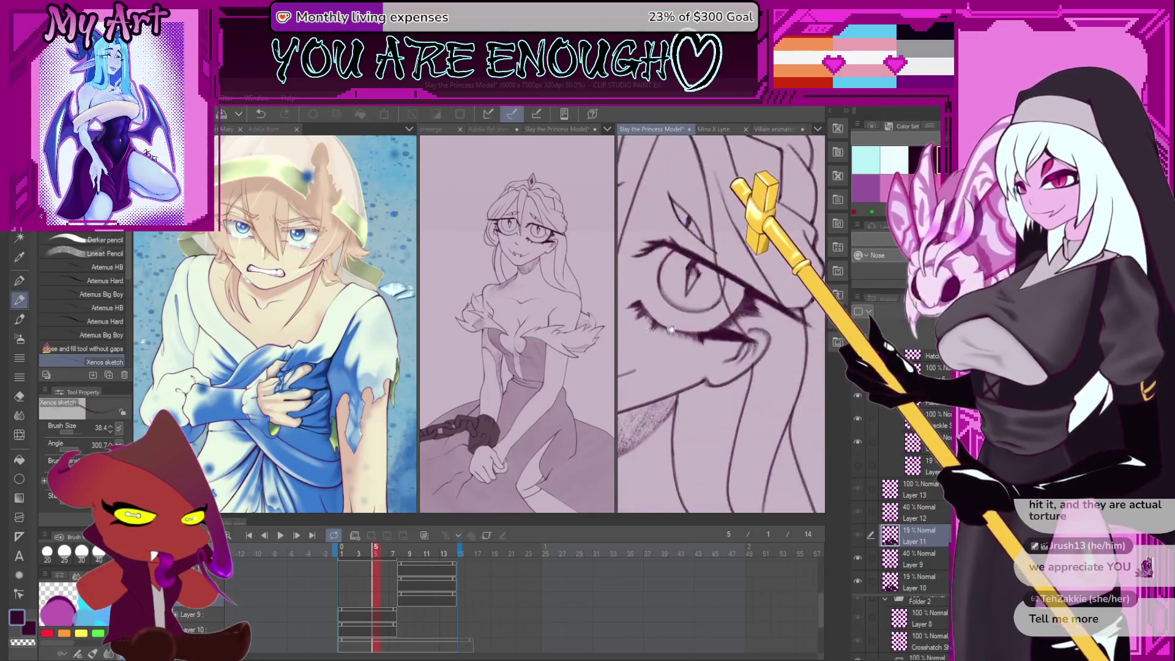
pyautogui.scroll(-1, 713, 336)
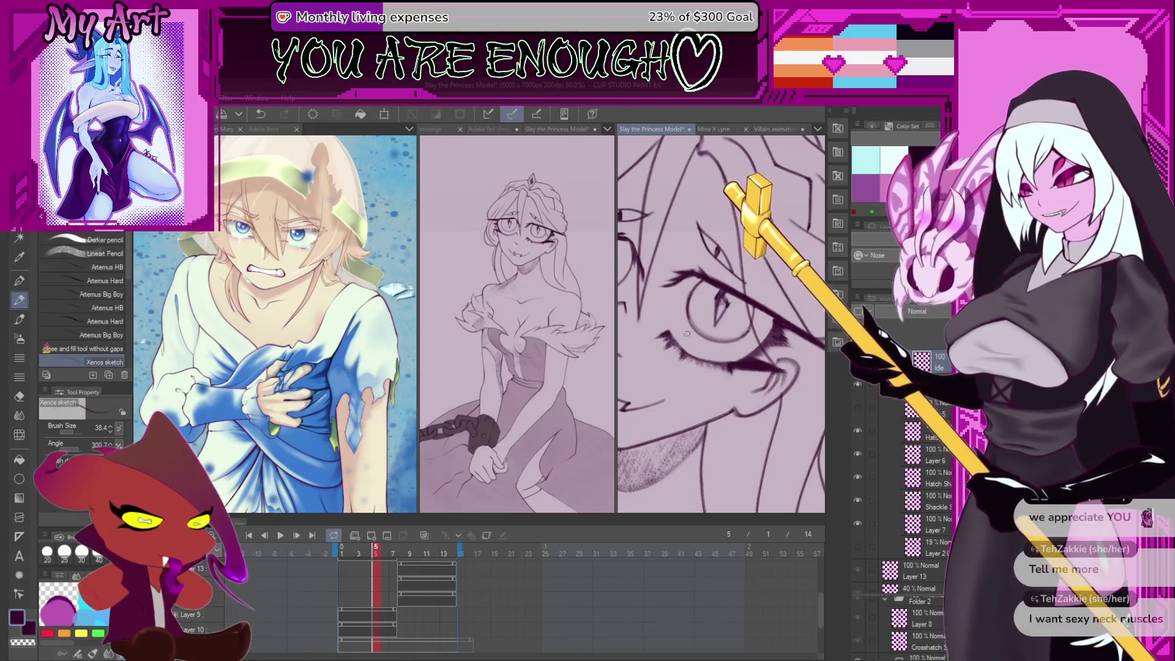
pyautogui.scroll(-1, 704, 294)
# Lasso the lower eye area on frame 5 and scale it with two Ctrl+T transforms
pyautogui.press('m')
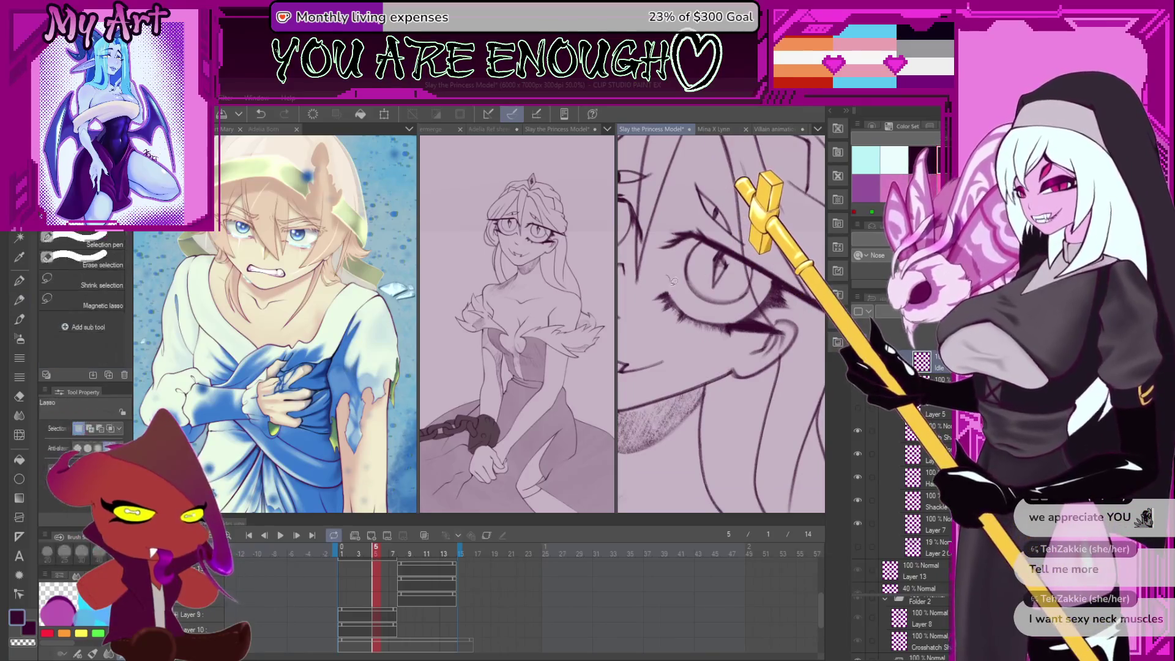
pyautogui.moveTo(704, 338); pyautogui.dragTo(715, 368)
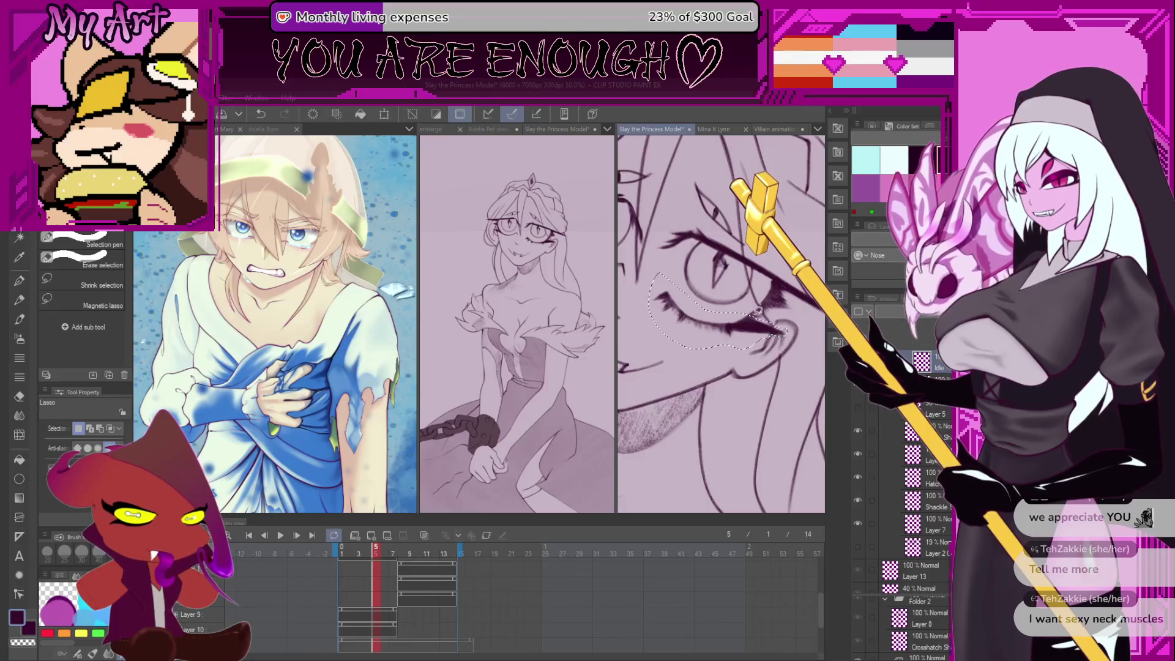
pyautogui.moveTo(760, 311); pyautogui.dragTo(760, 329)
pyautogui.hotkey('ctrl', 't')
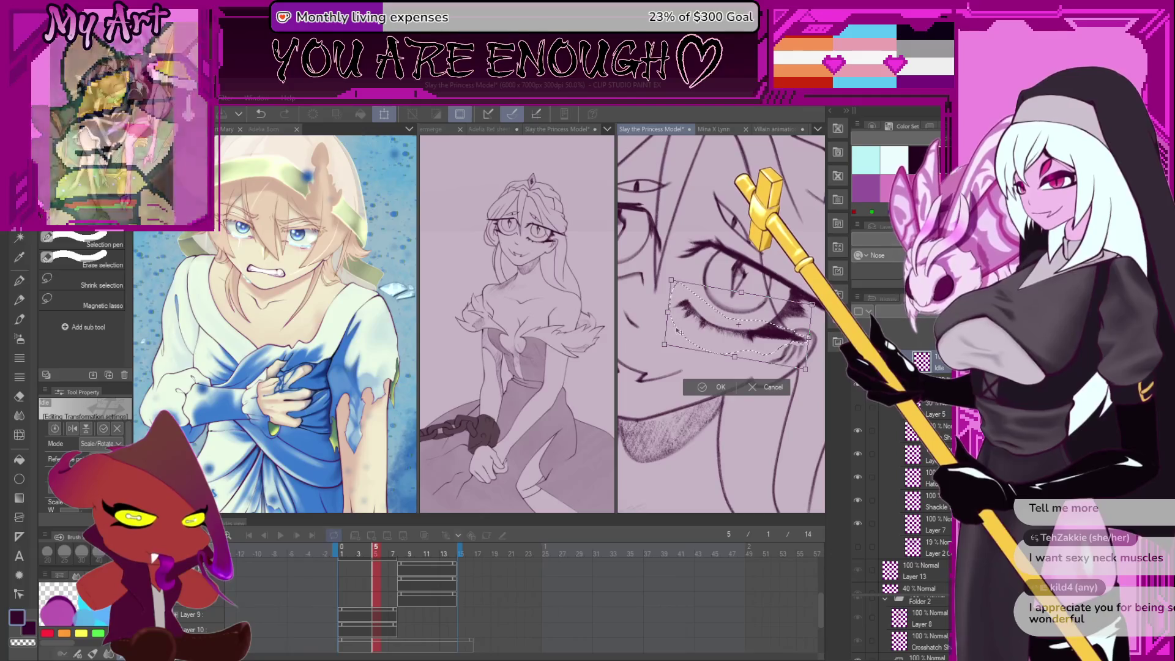
pyautogui.click(717, 386)
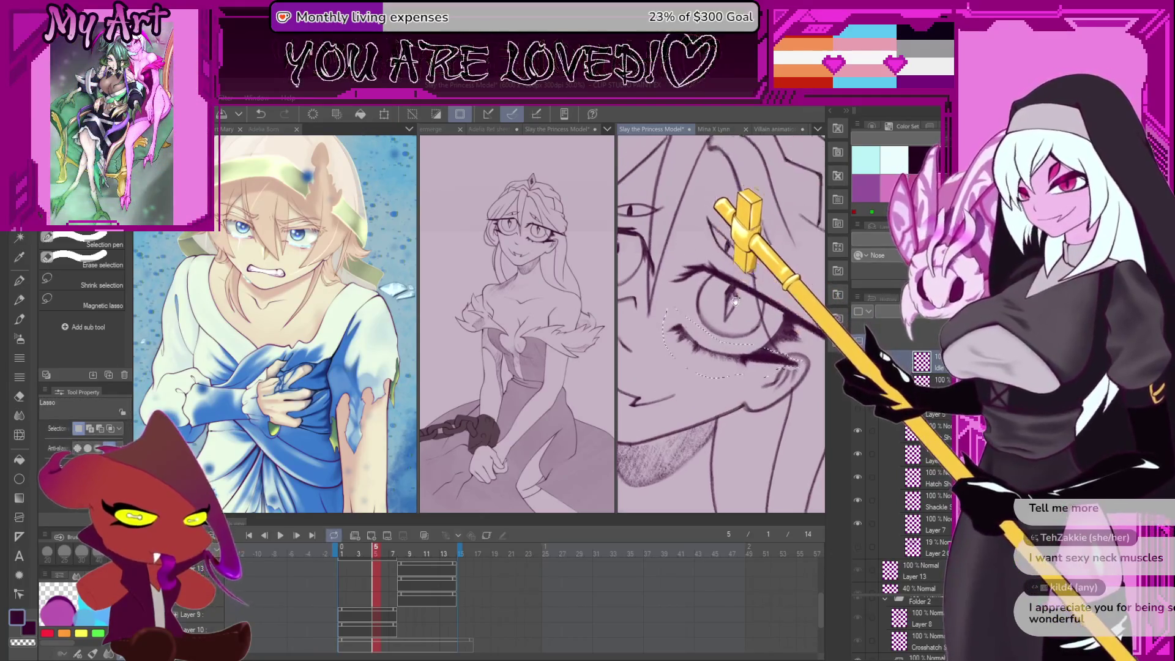
pyautogui.hotkey('ctrl', 't')
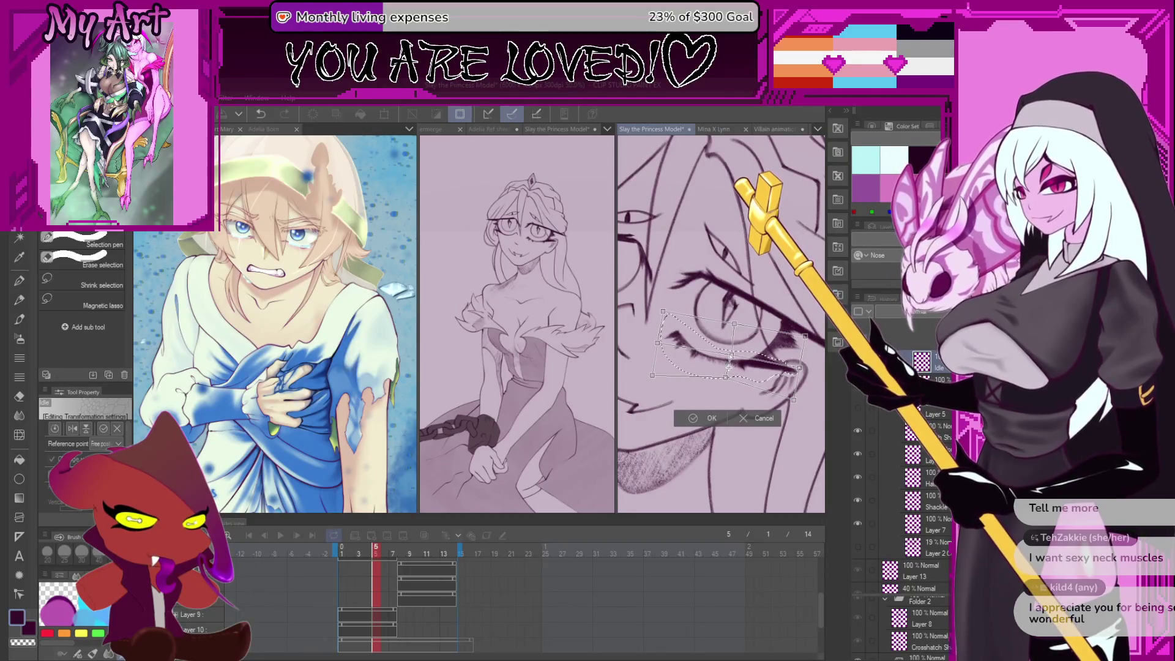
pyautogui.click(693, 418)
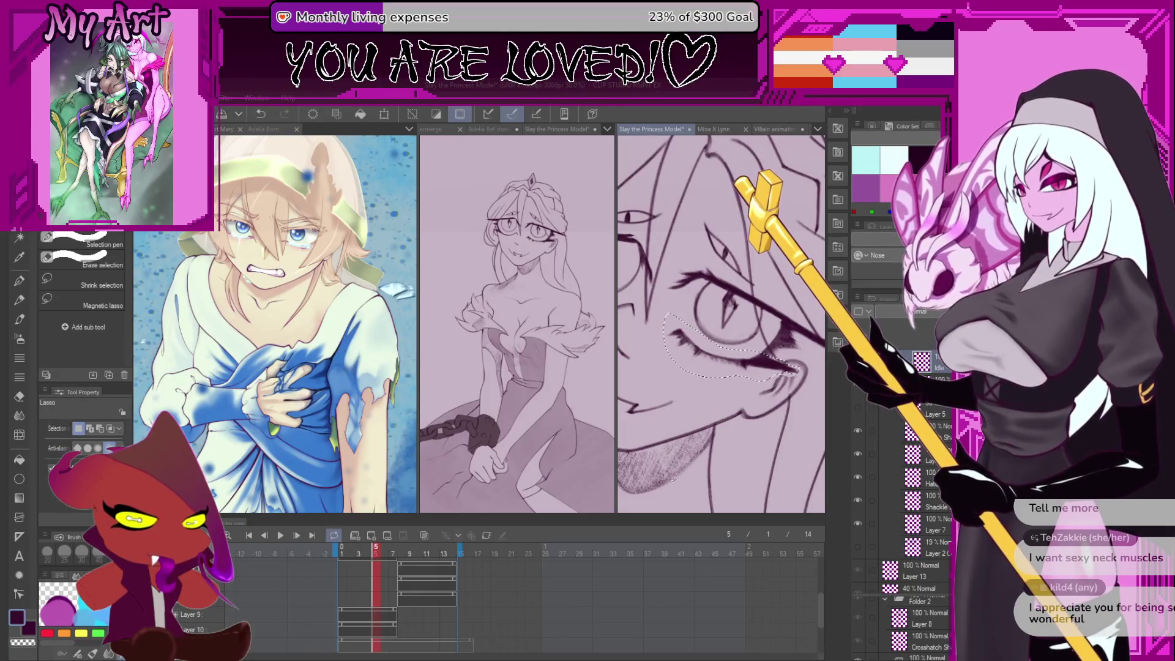
# Compare the resized eye against frames 11, 6 and 10, then return to frame 5
pyautogui.click(413, 600)
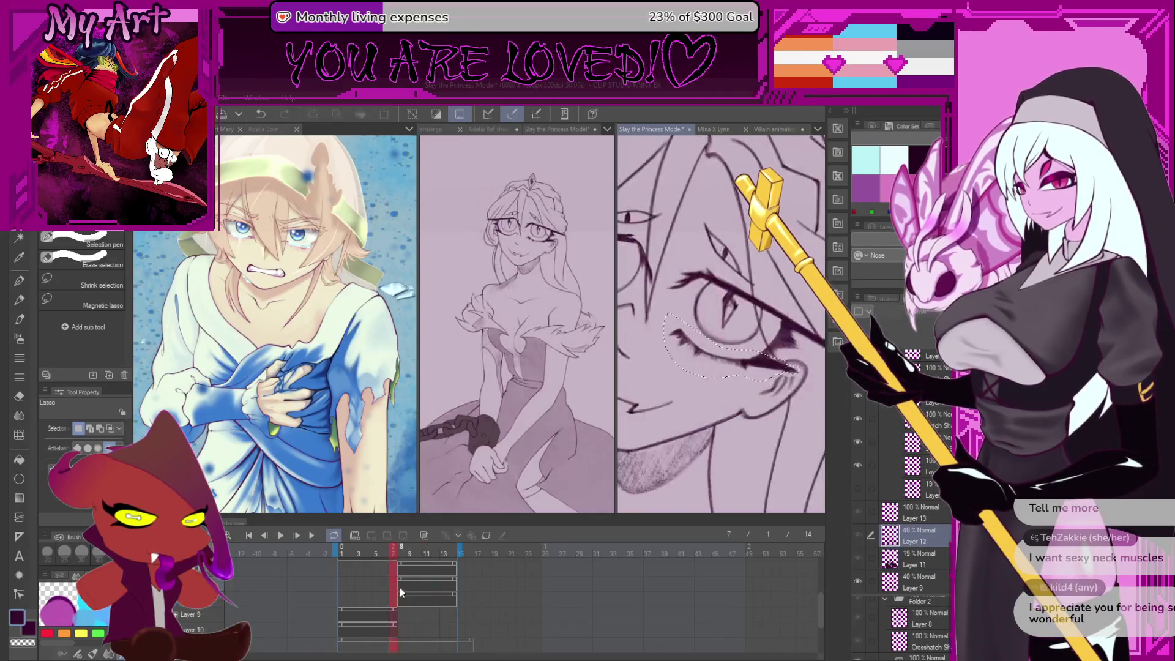
pyautogui.click(398, 589)
pyautogui.click(384, 583)
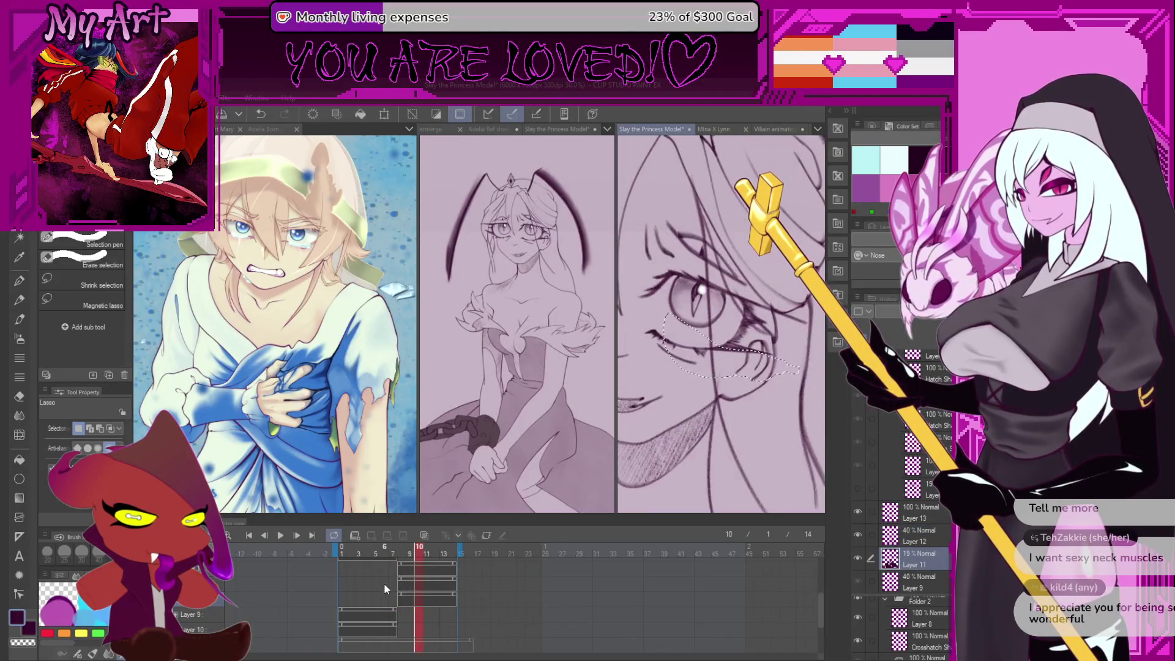
pyautogui.click(410, 607)
pyautogui.click(397, 597)
pyautogui.click(389, 592)
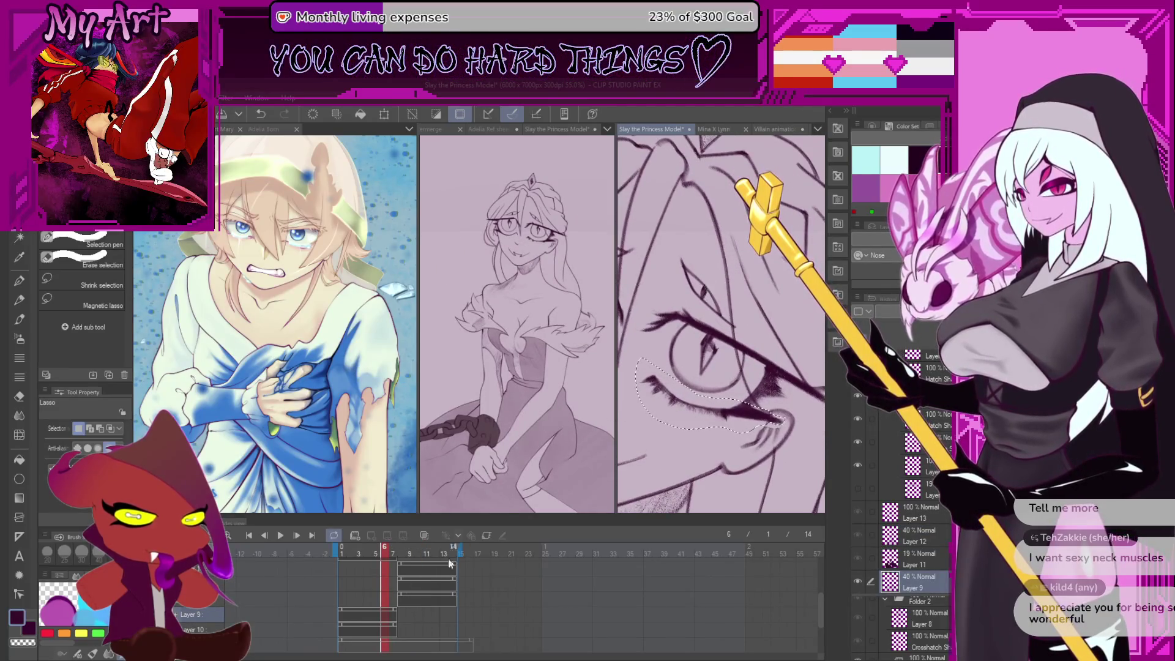
pyautogui.click(419, 618)
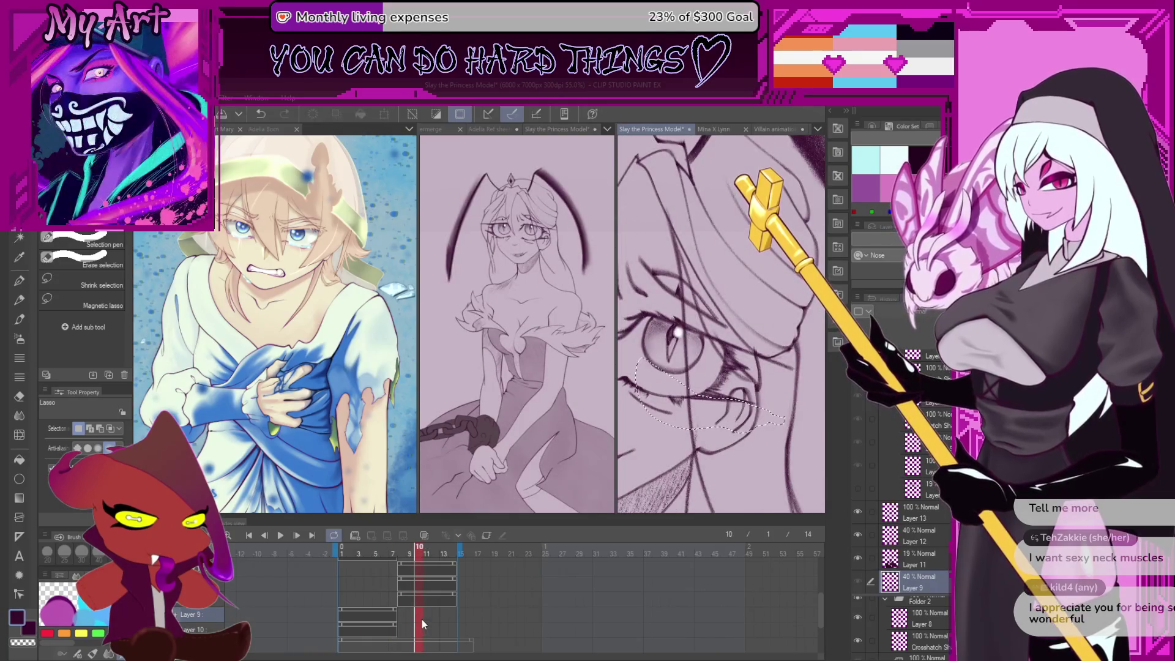
pyautogui.click(376, 586)
pyautogui.moveTo(673, 404); pyautogui.dragTo(734, 364)
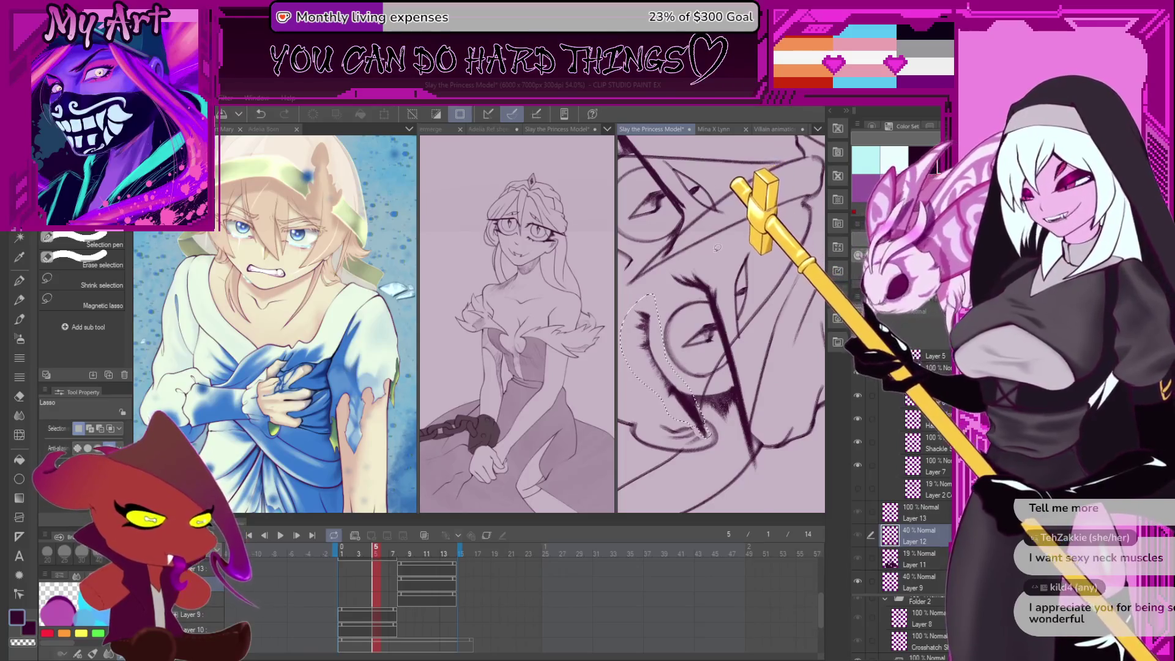
# Switch from the inking pen to the Xenos sketch pencil brush
pyautogui.press('p')
pyautogui.scroll(2, 721, 294)
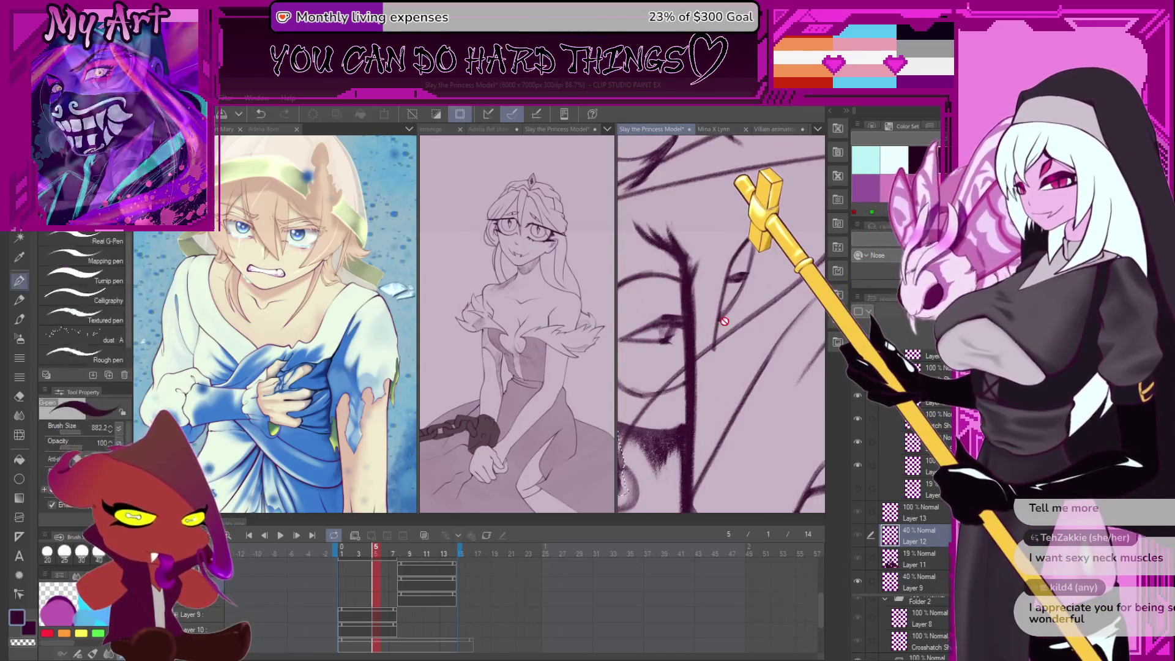
pyautogui.press('p')
pyautogui.scroll(3, 722, 315)
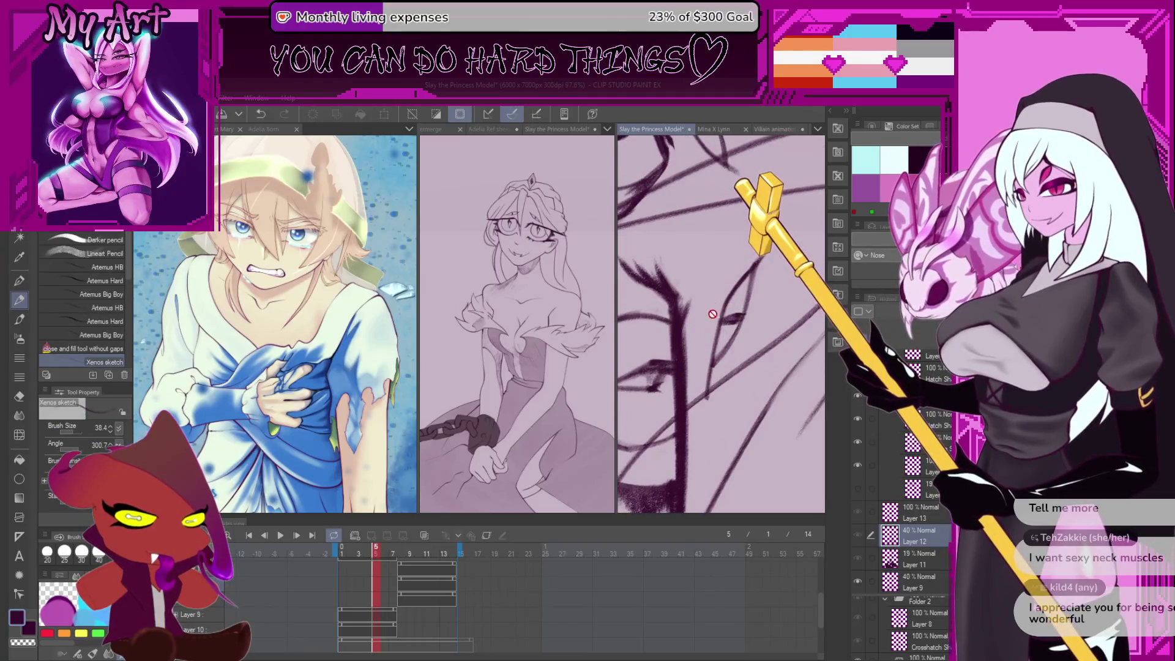
# Check the eye on frame 8 across Layers 10 and 9, then return to frame 6 on Layer 11
pyautogui.click(402, 615)
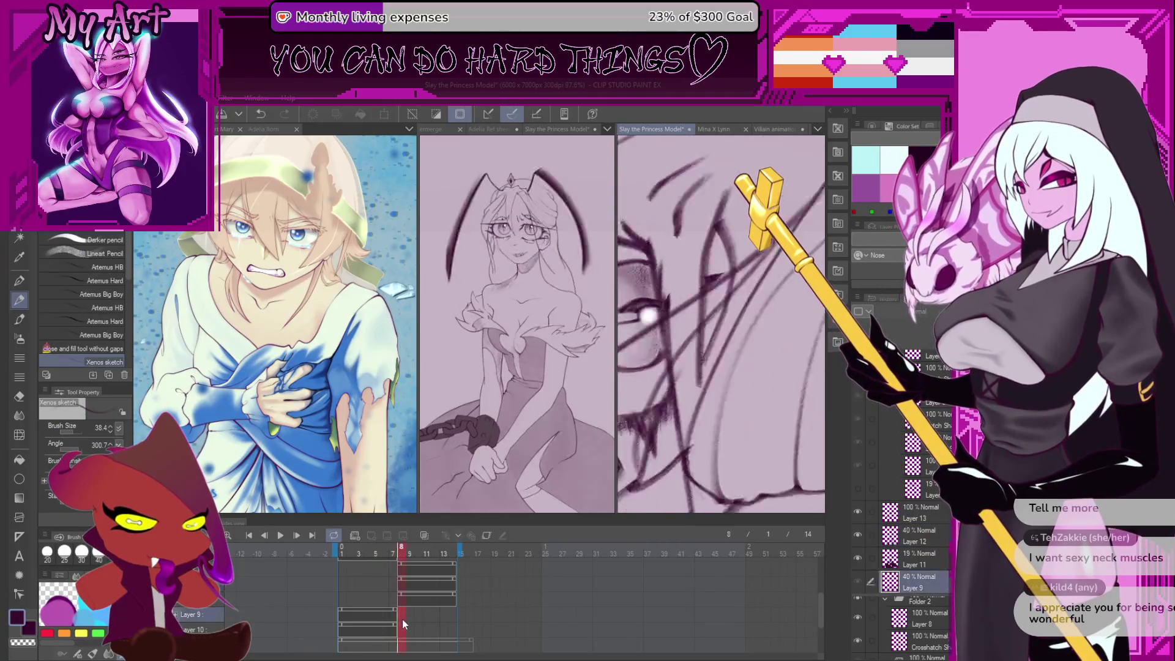
pyautogui.click(372, 623)
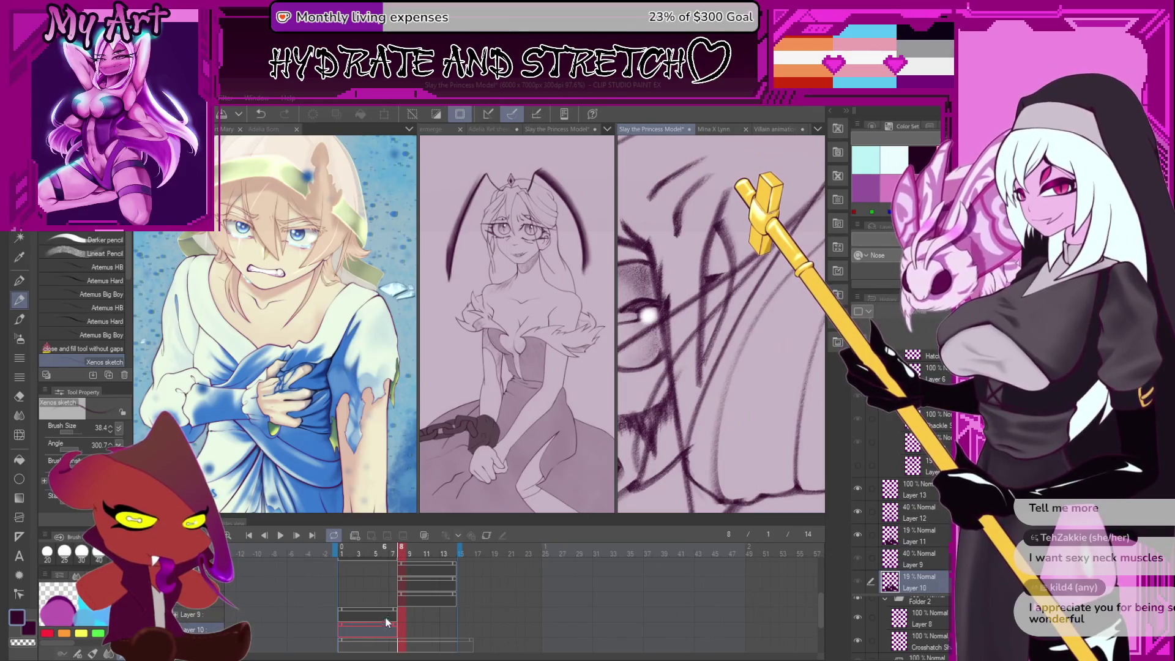
pyautogui.click(397, 610)
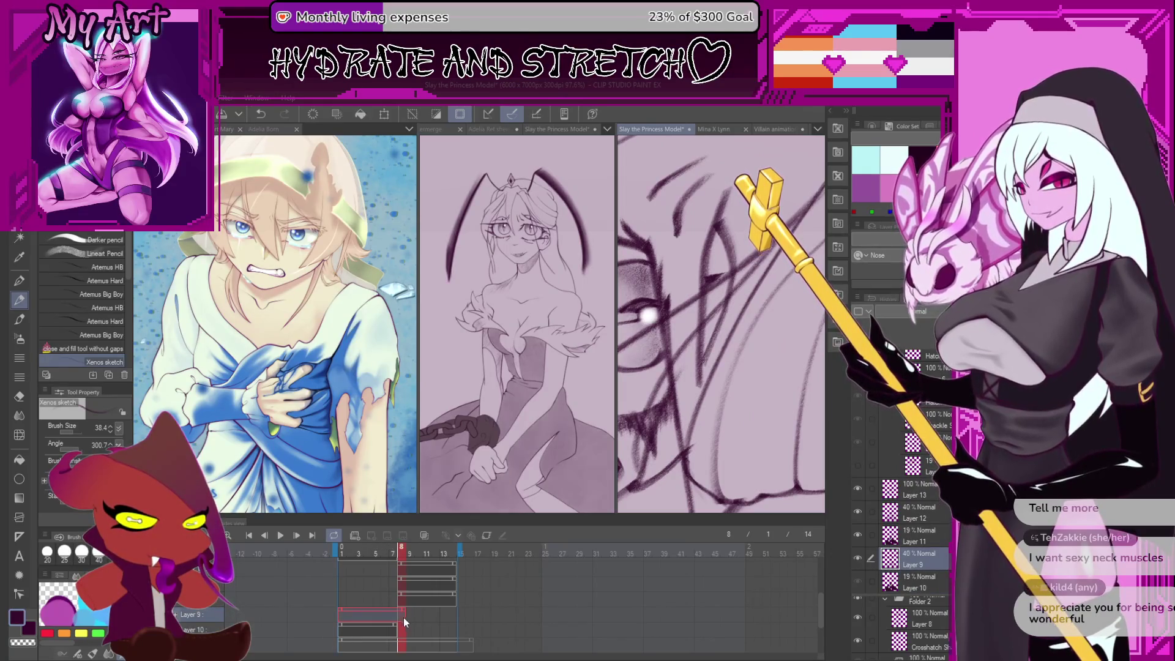
pyautogui.click(402, 628)
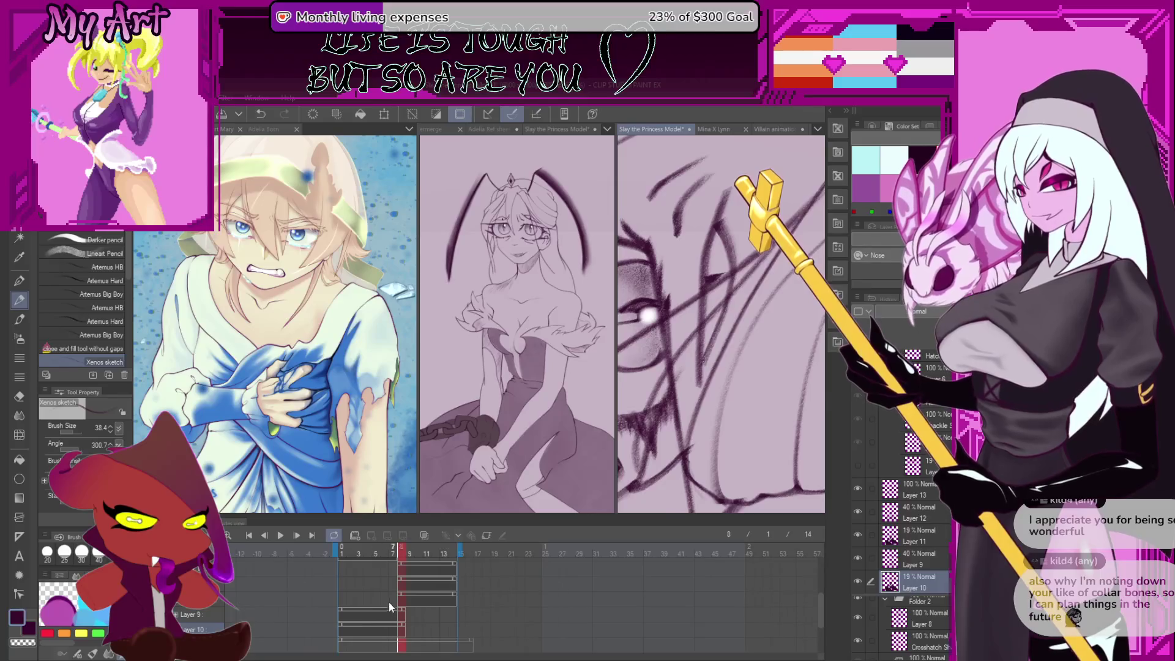
pyautogui.click(388, 605)
pyautogui.scroll(4, 449, 641)
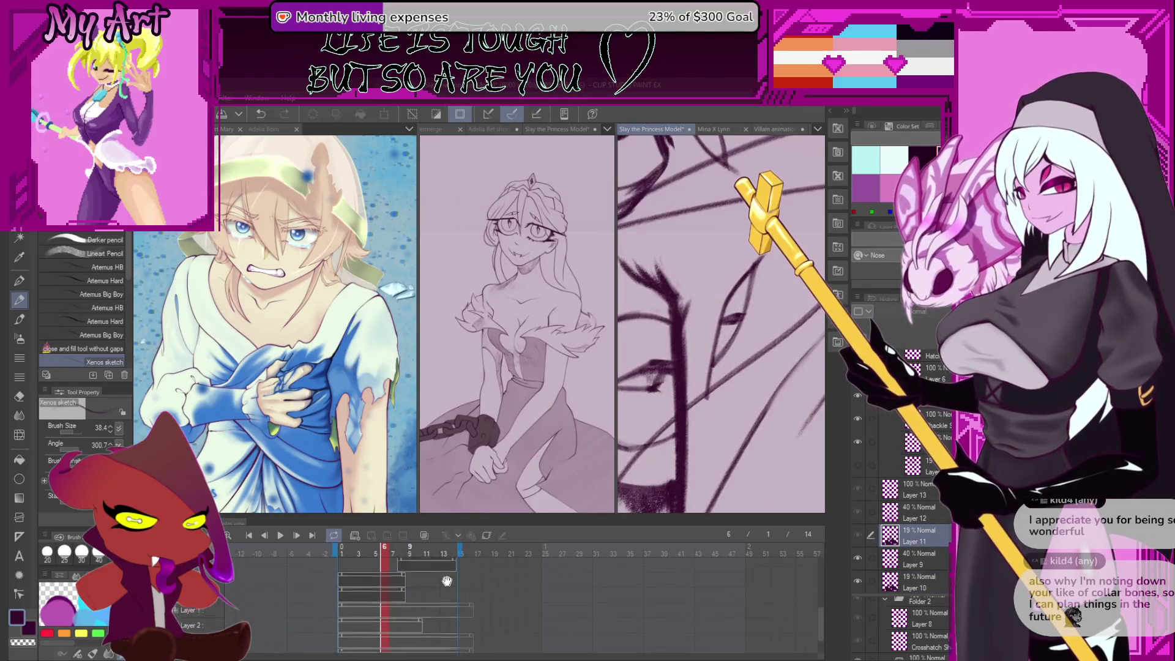
# Step through animation frames 8 and 7 to check the eye
pyautogui.click(402, 622)
pyautogui.click(391, 623)
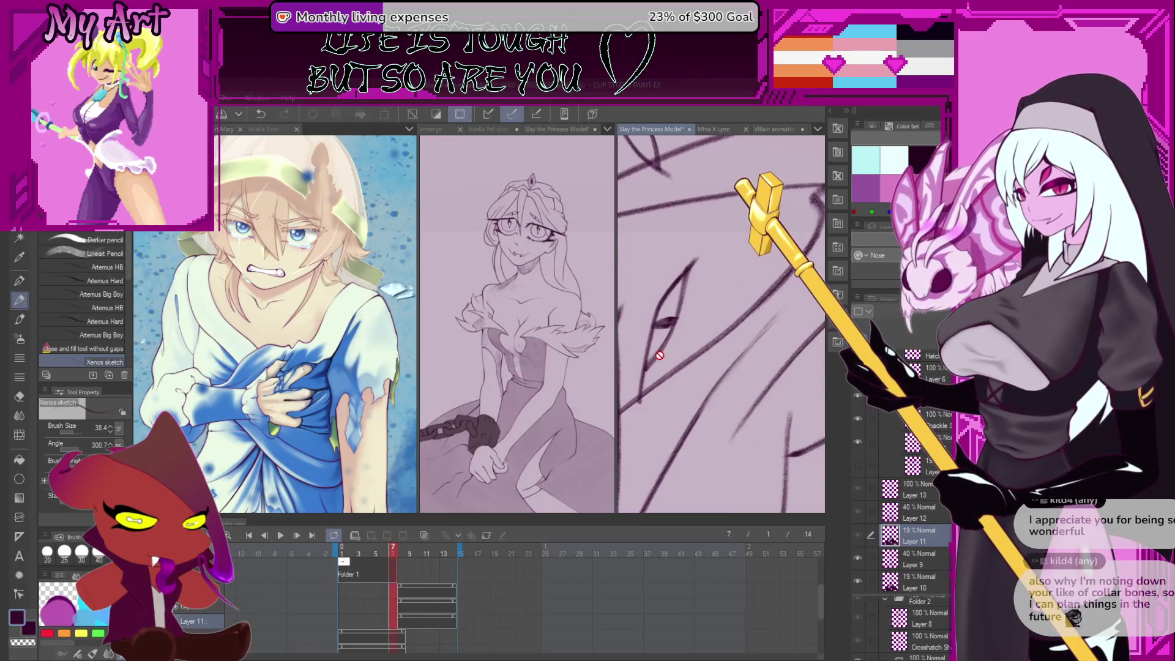
pyautogui.scroll(-3, 915, 465)
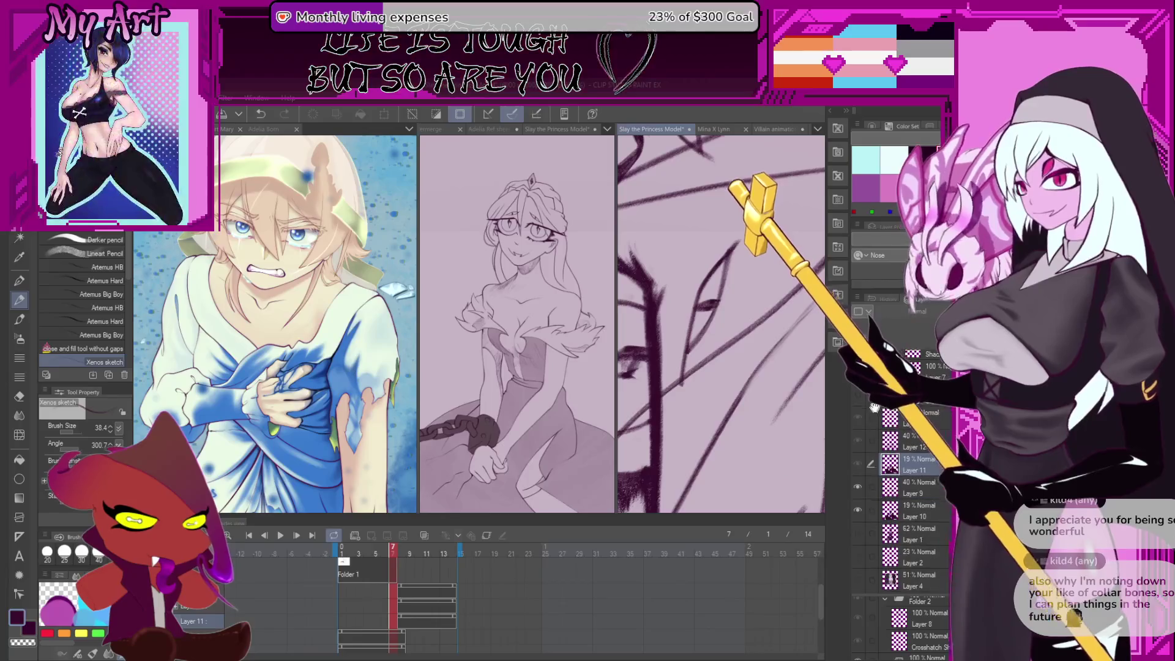
pyautogui.scroll(3, 905, 490)
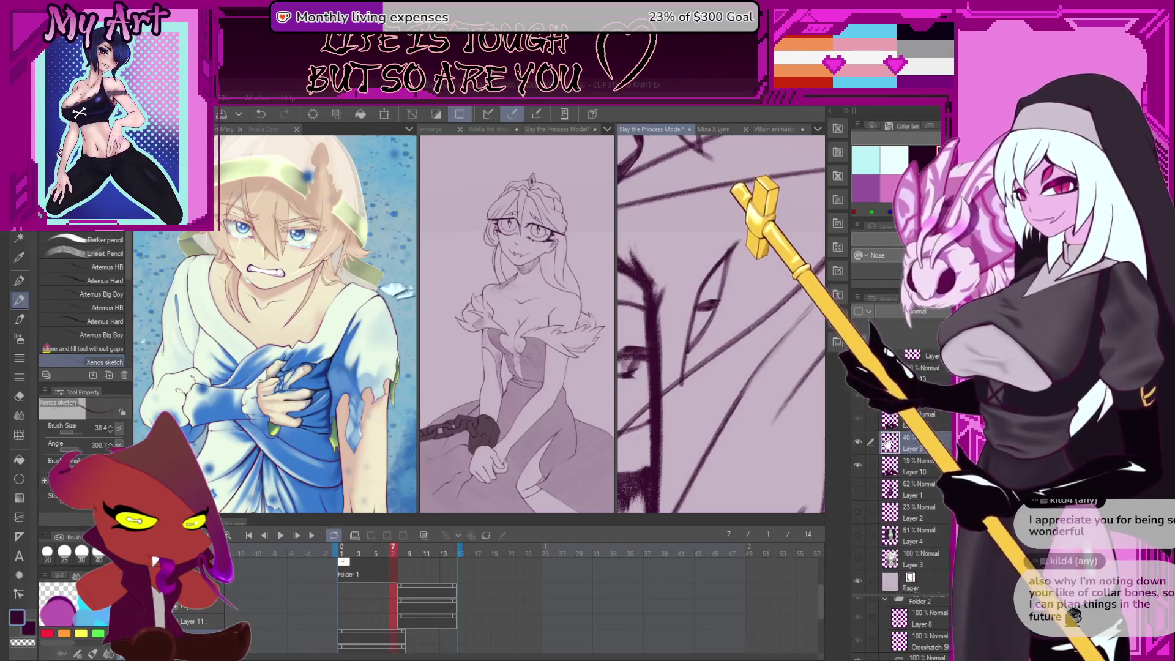
# On Layer 9, lasso-select the stray dark strokes beside the eye
pyautogui.click(873, 546)
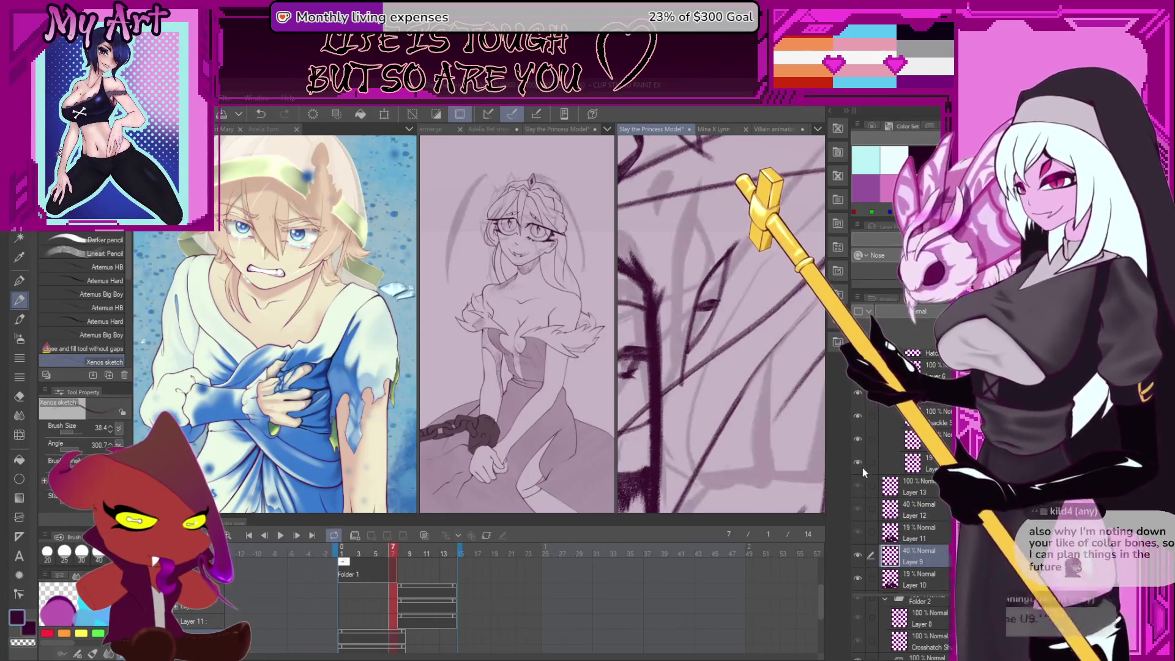
pyautogui.scroll(2, 894, 494)
pyautogui.scroll(1, 894, 494)
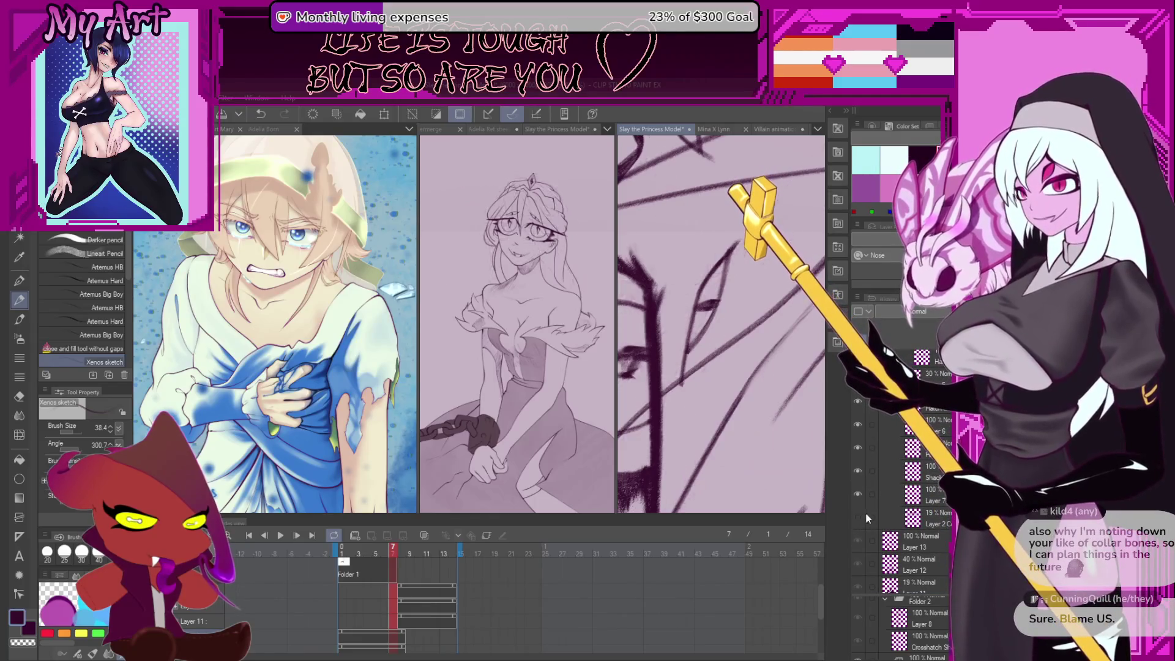
pyautogui.scroll(2, 898, 419)
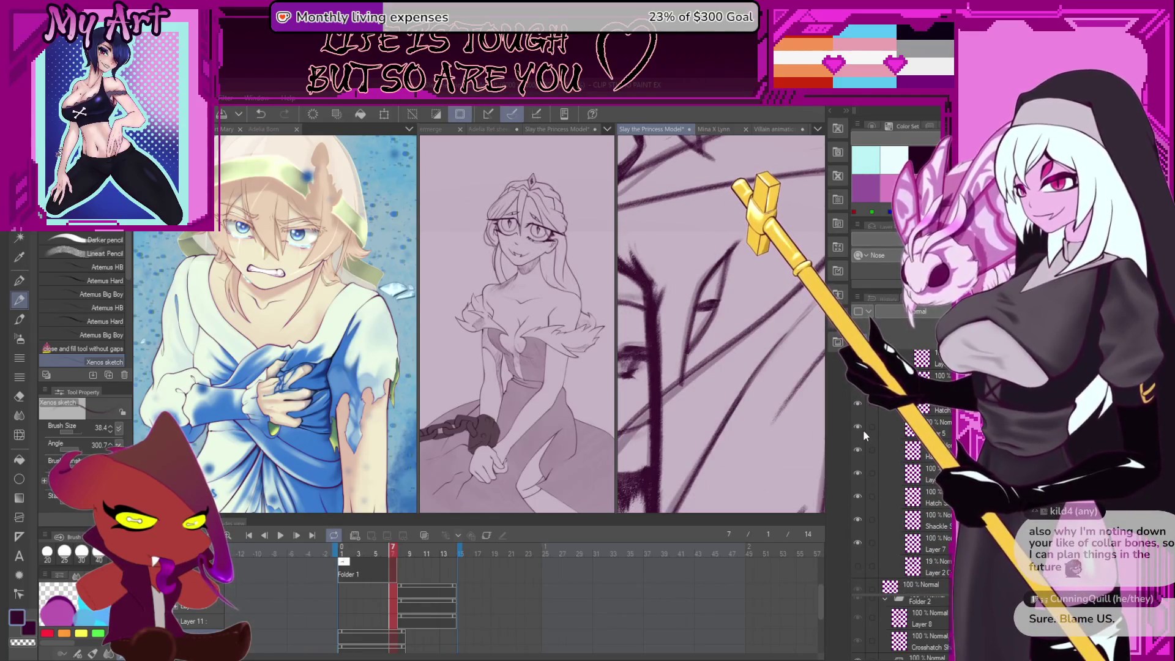
pyautogui.moveTo(724, 437); pyautogui.dragTo(771, 362)
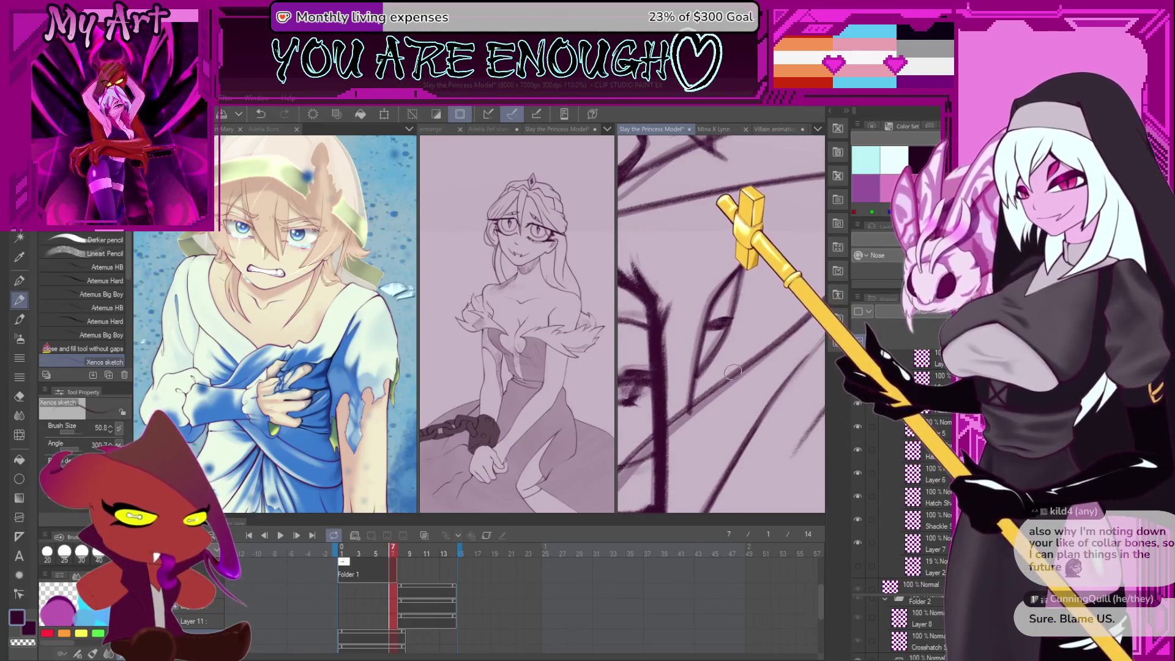
pyautogui.press('m')
pyautogui.moveTo(712, 260); pyautogui.dragTo(688, 402)
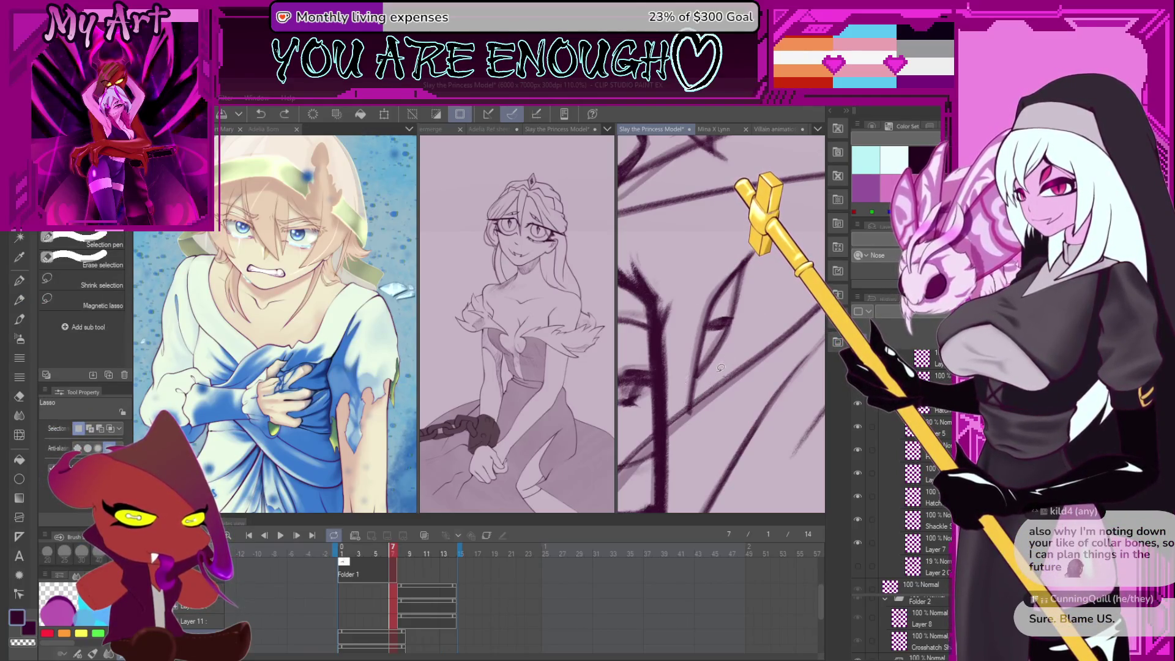
# Delete the selected eye strokes, compare with the Adelia Ref sheet, then return to the Slay the Princess Model
pyautogui.scroll(2, 702, 414)
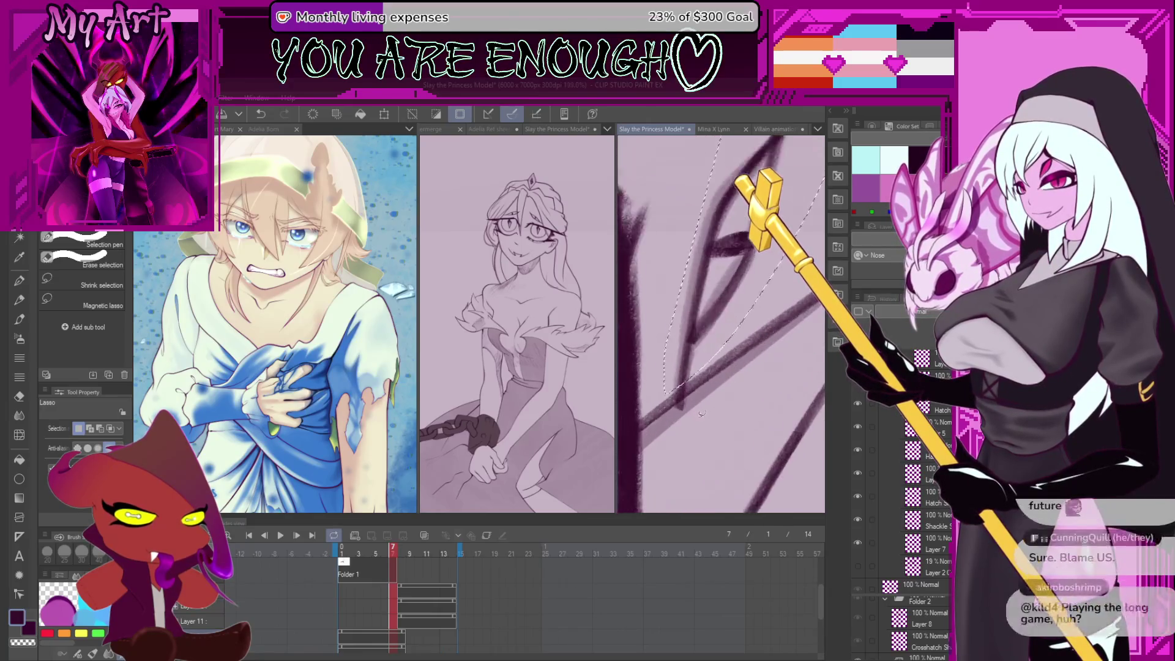
pyautogui.press('Delete')
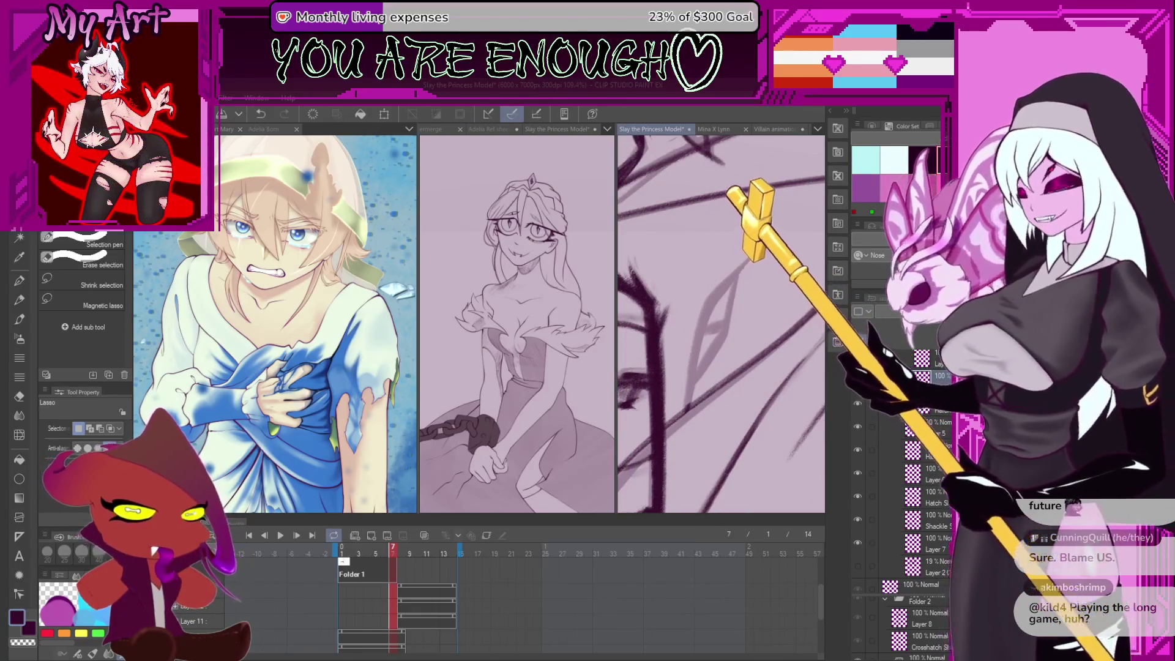
pyautogui.click(492, 129)
pyautogui.scroll(5, 513, 203)
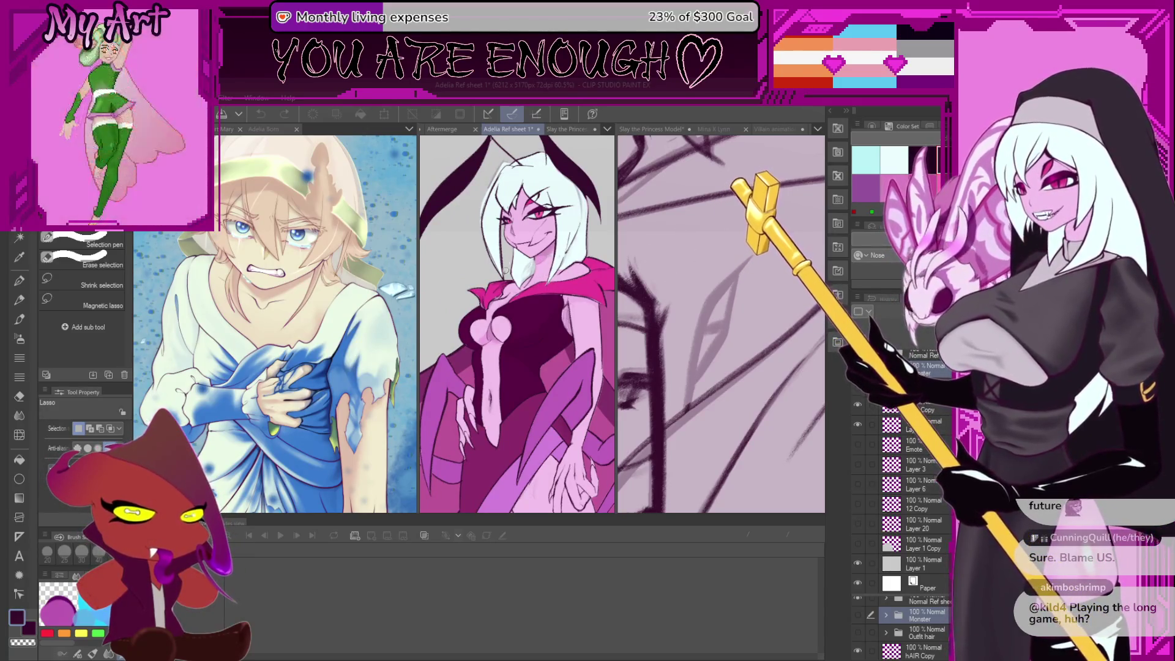
pyautogui.scroll(-5, 583, 140)
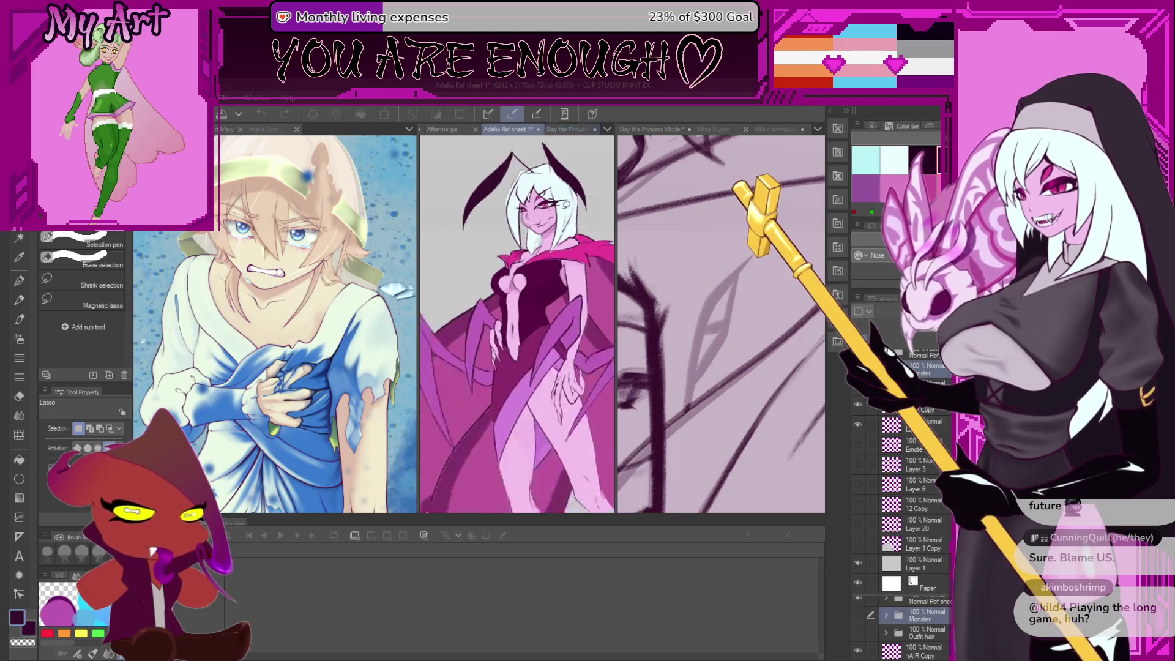
pyautogui.click(563, 127)
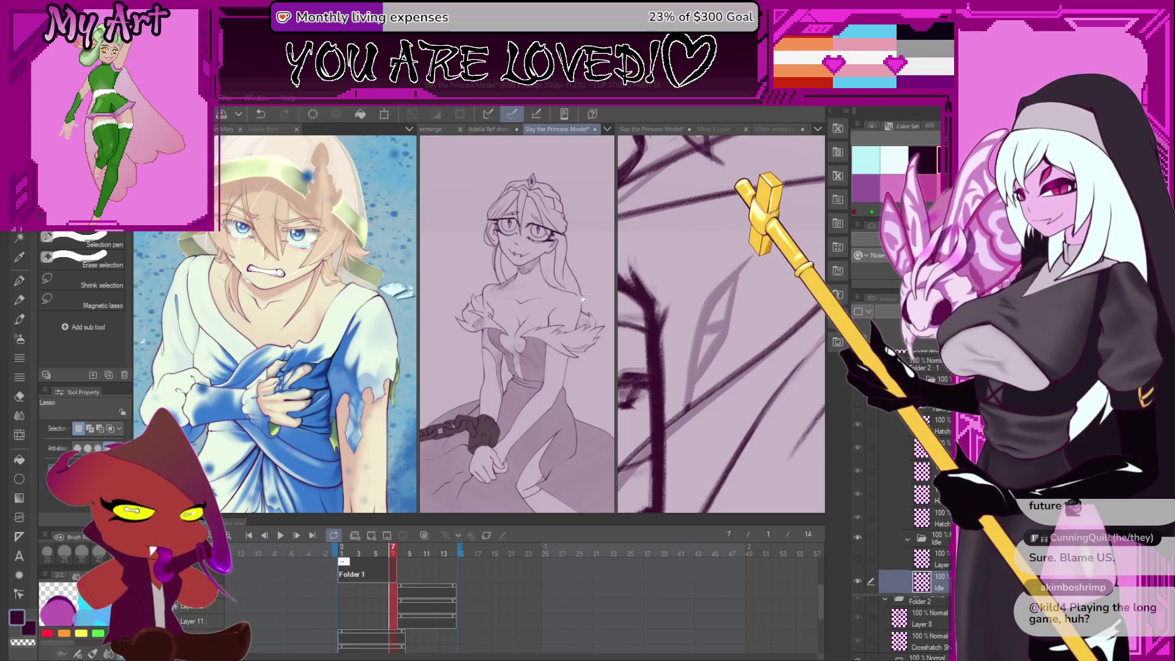
# On the close-up canvas, draw a new pencil stroke along the eye
pyautogui.scroll(1, 581, 297)
pyautogui.click(730, 327)
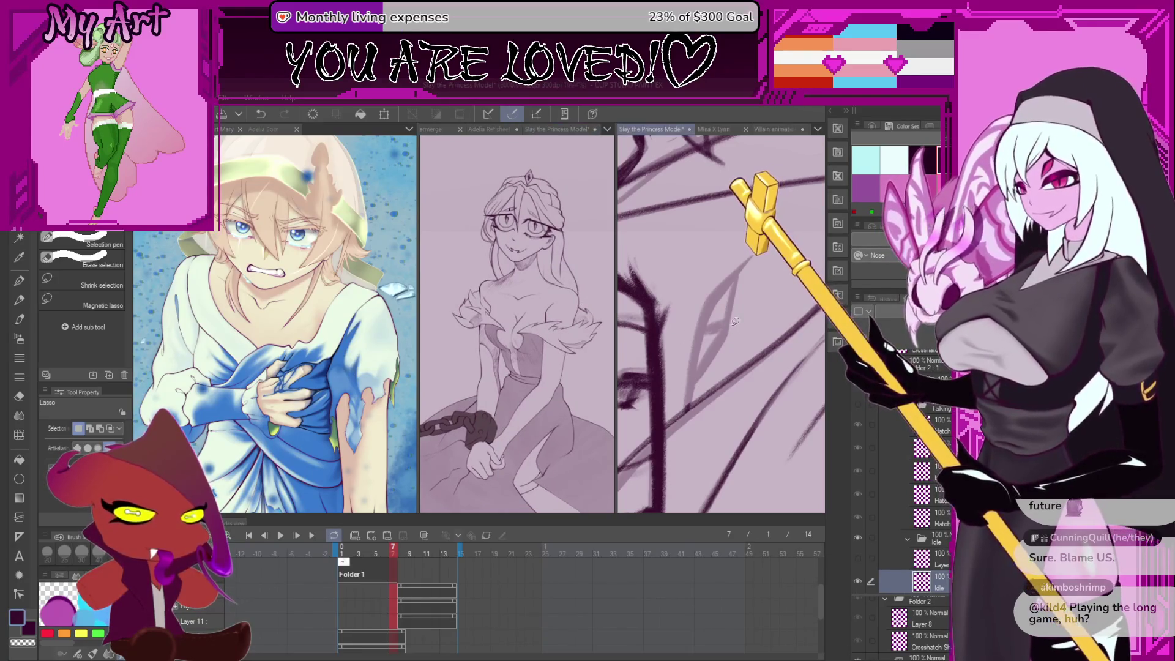
pyautogui.scroll(2, 734, 323)
pyautogui.press('p')
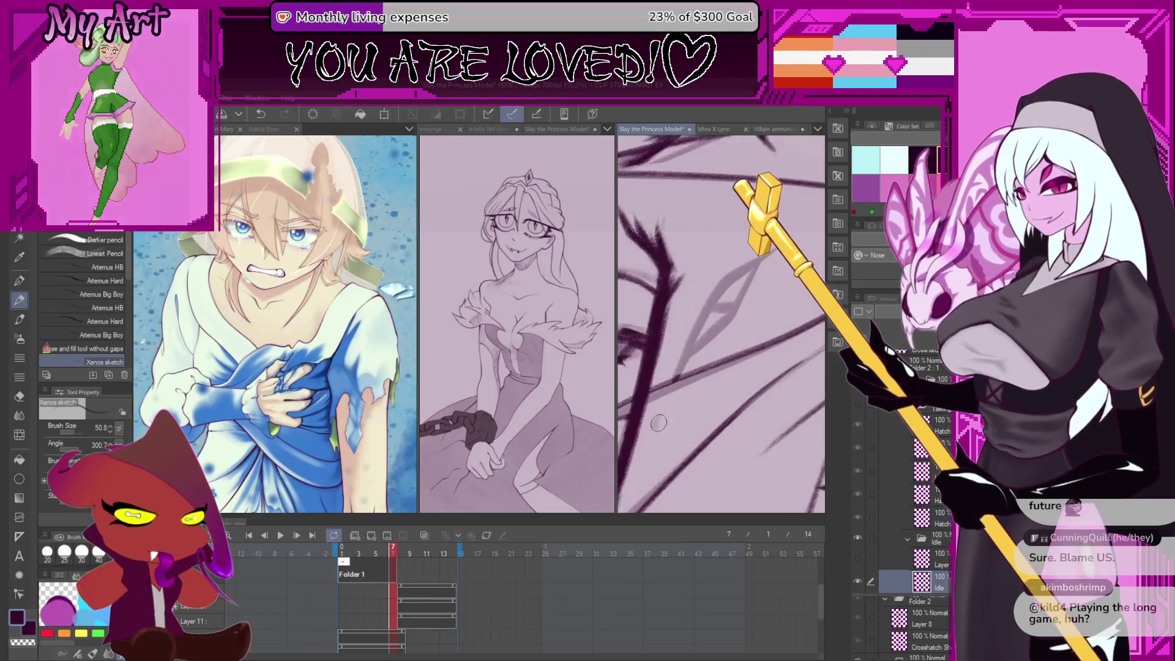
pyautogui.moveTo(670, 395); pyautogui.dragTo(708, 324)
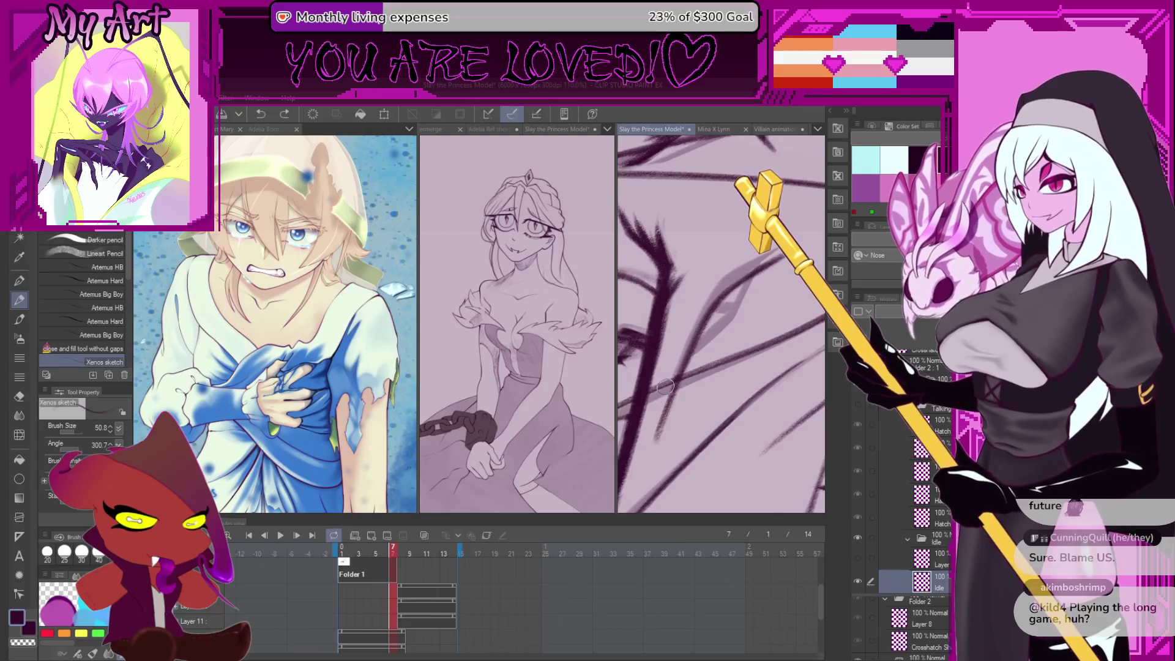
# Rotate the close-up view, undo the last change, and expand the layer folder
pyautogui.moveTo(683, 385); pyautogui.dragTo(664, 416)
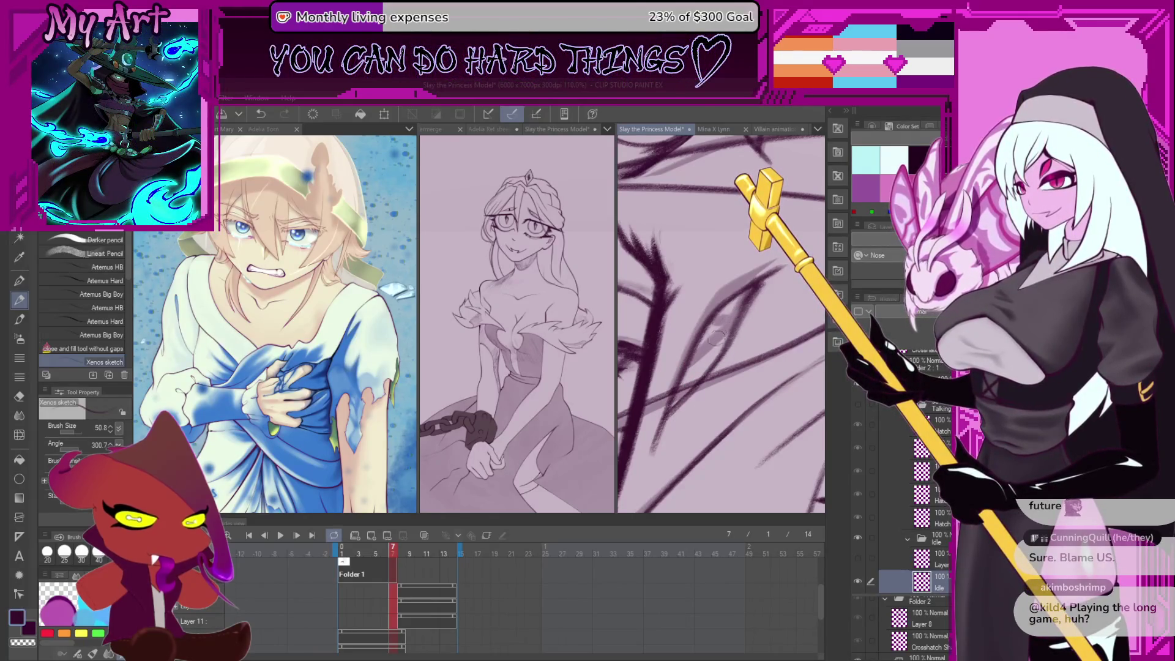
pyautogui.moveTo(718, 335); pyautogui.dragTo(721, 339)
pyautogui.hotkey('ctrl', 'z')
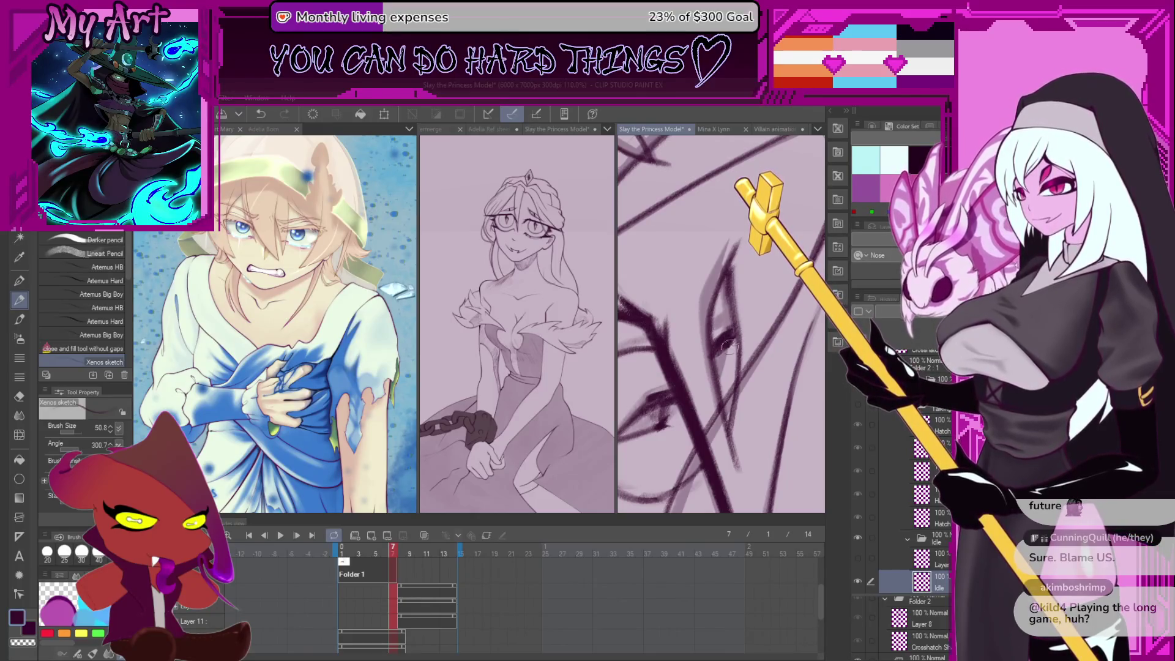
pyautogui.scroll(-3, 727, 366)
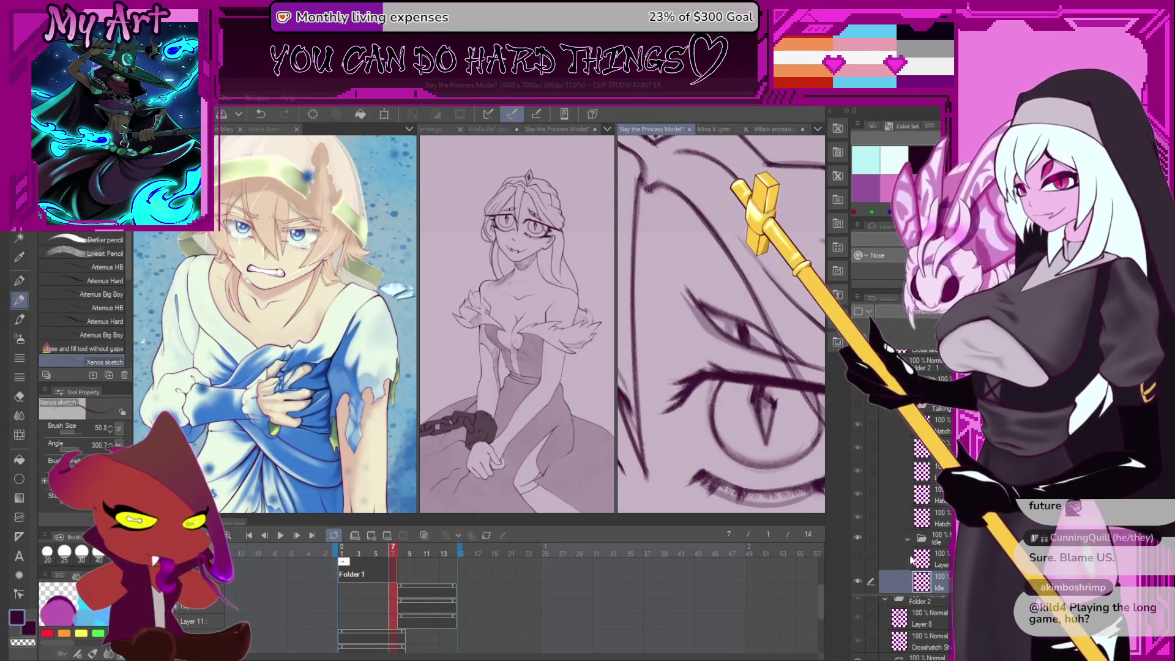
pyautogui.click(909, 536)
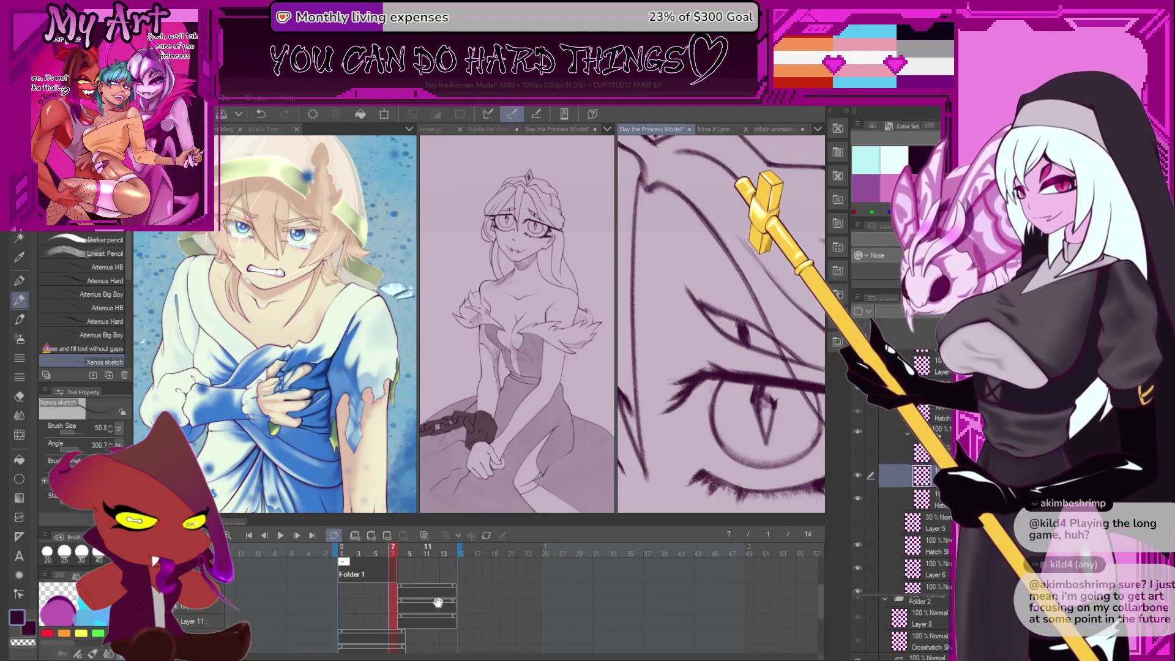
# On the Layer 11 track, view frames 11 and 9, then settle on frame 5
pyautogui.click(421, 622)
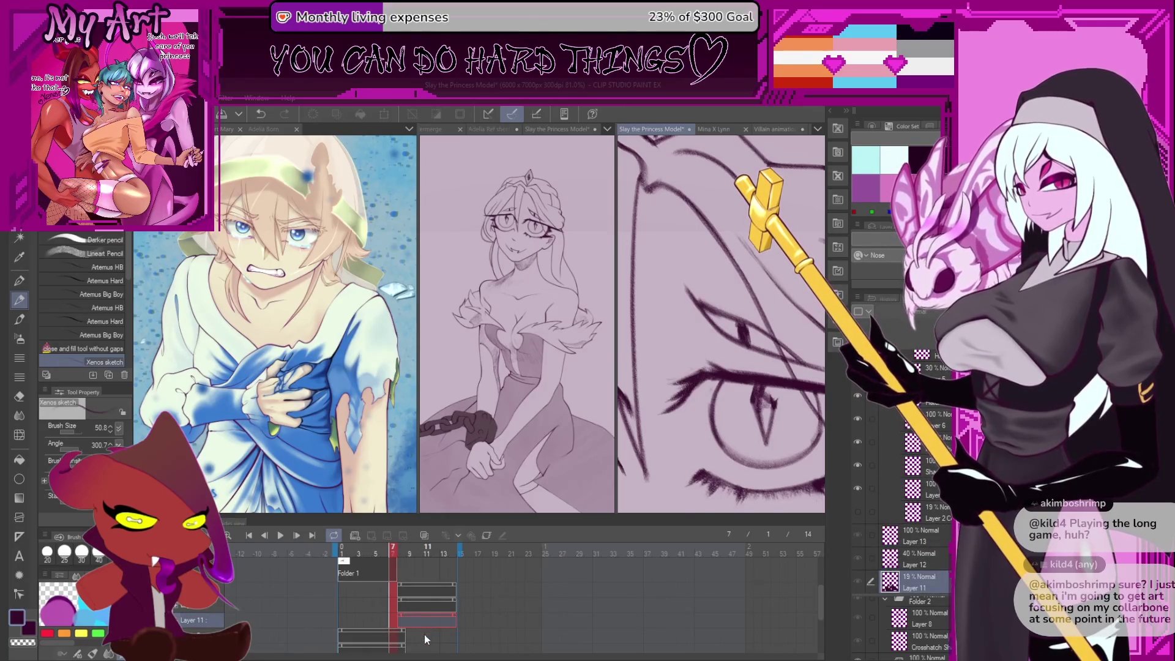
pyautogui.click(426, 638)
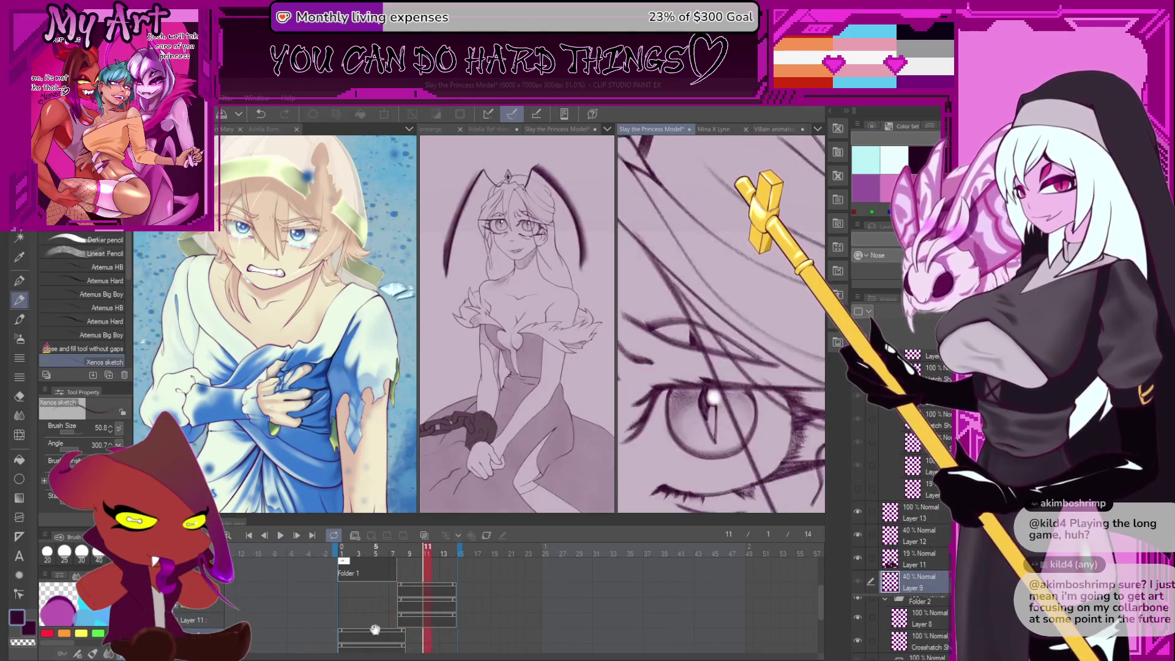
pyautogui.click(419, 636)
pyautogui.click(411, 637)
pyautogui.click(383, 623)
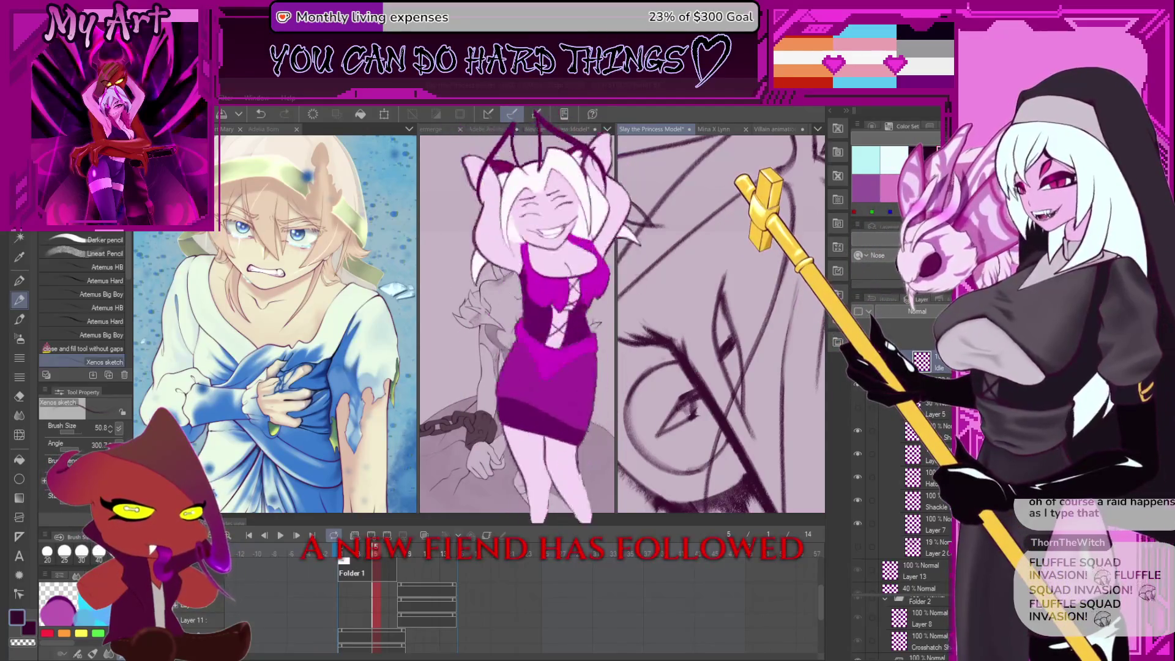
# Widen the middle princess canvas pane and zoom in on her face
pyautogui.moveTo(616, 181); pyautogui.dragTo(729, 182)
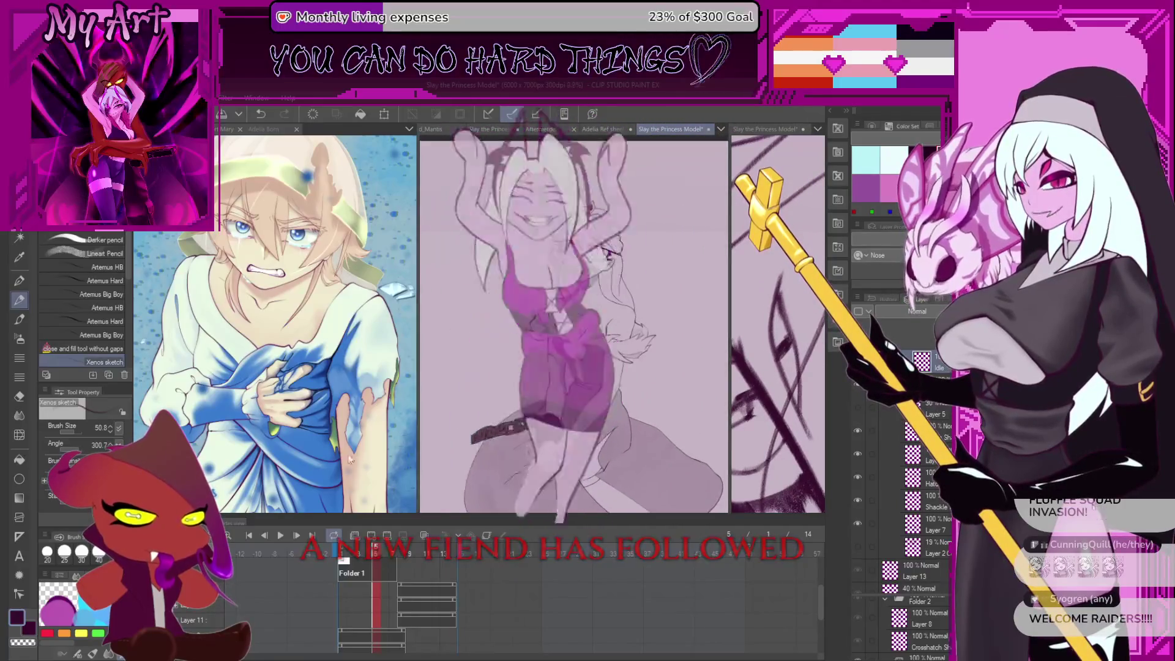
pyautogui.scroll(-1, 389, 594)
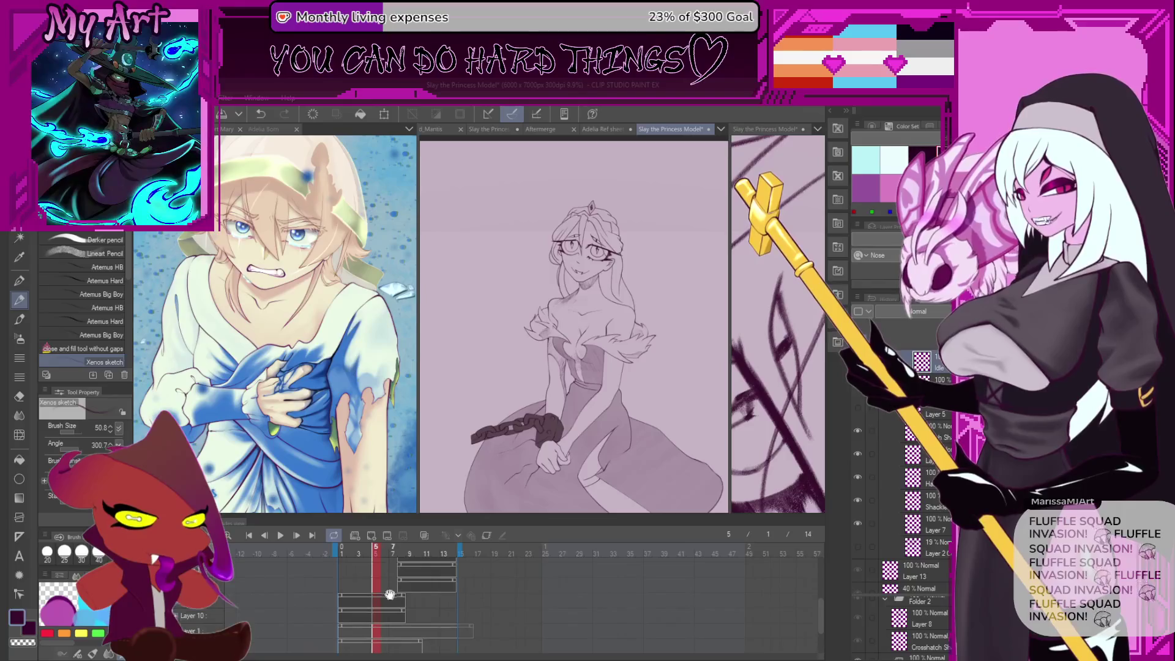
pyautogui.scroll(3, 861, 471)
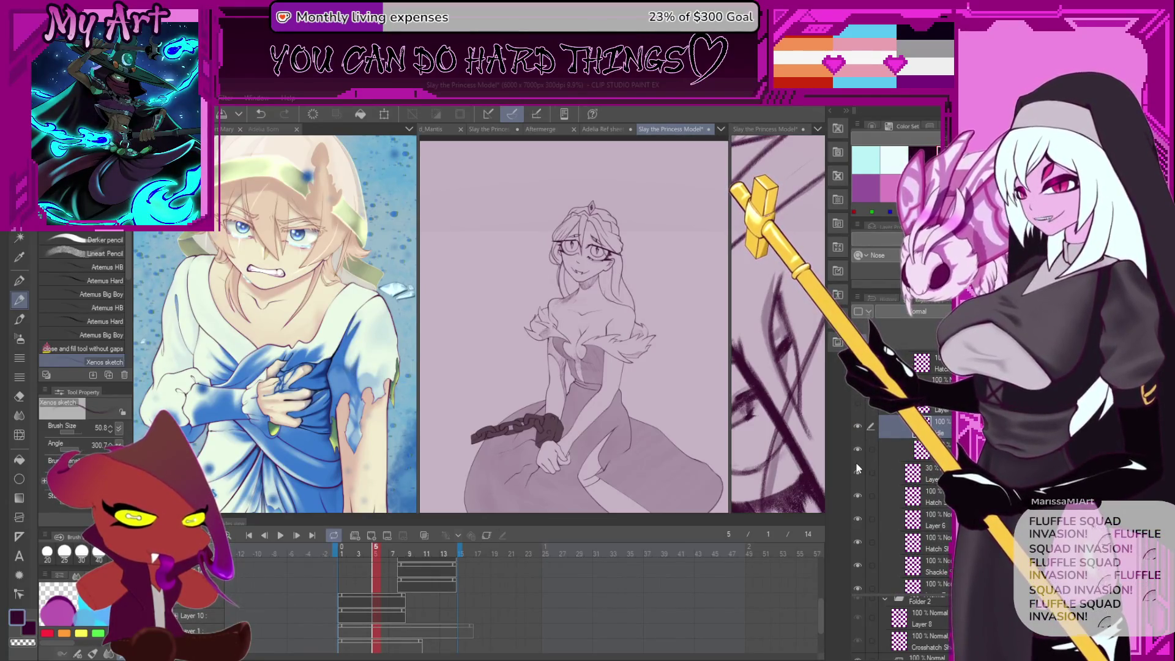
pyautogui.scroll(4, 846, 389)
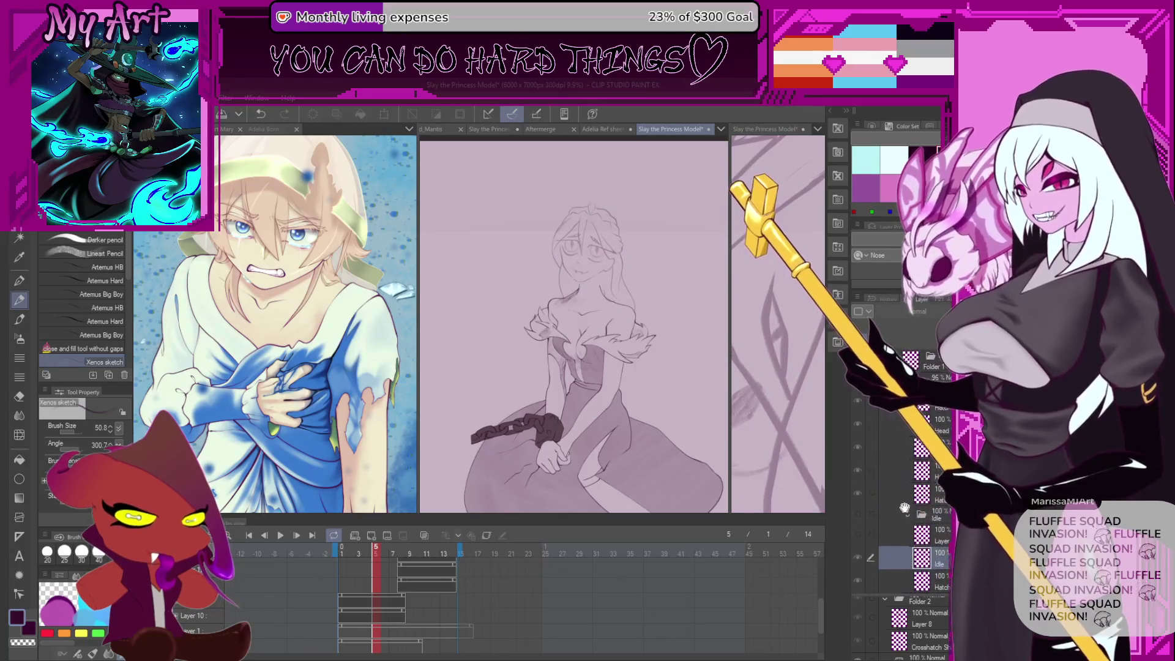
pyautogui.scroll(5, 605, 292)
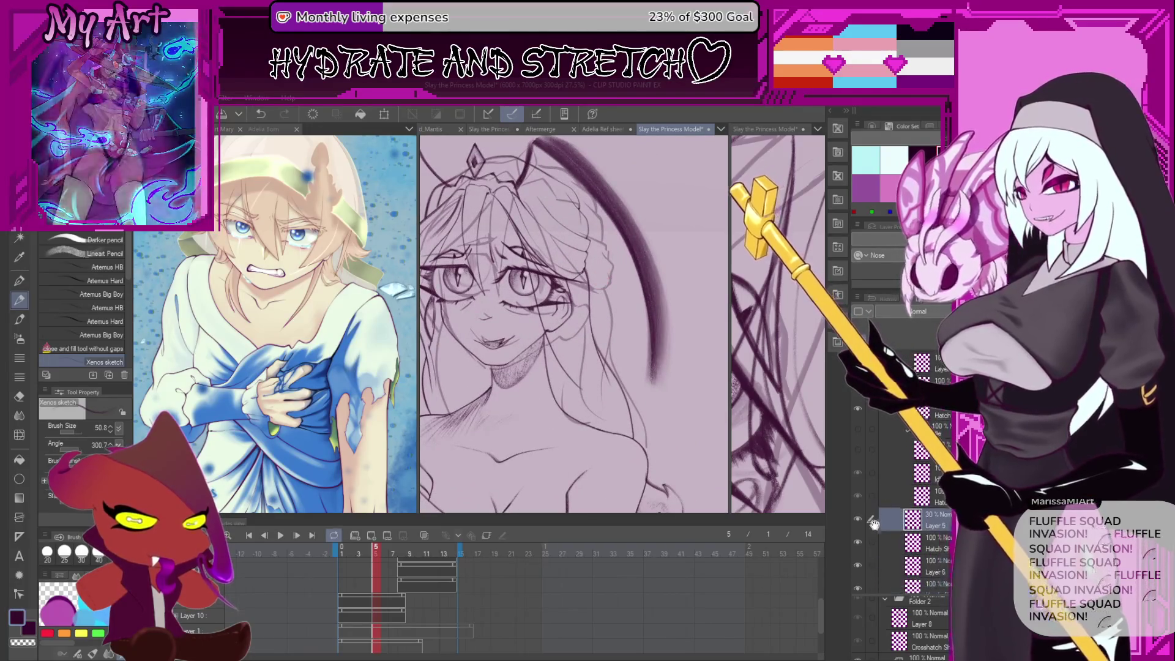
# Hide the faint 30% Layer 5 sketch lines and briefly preview the animation
pyautogui.click(857, 519)
pyautogui.scroll(-5, 658, 380)
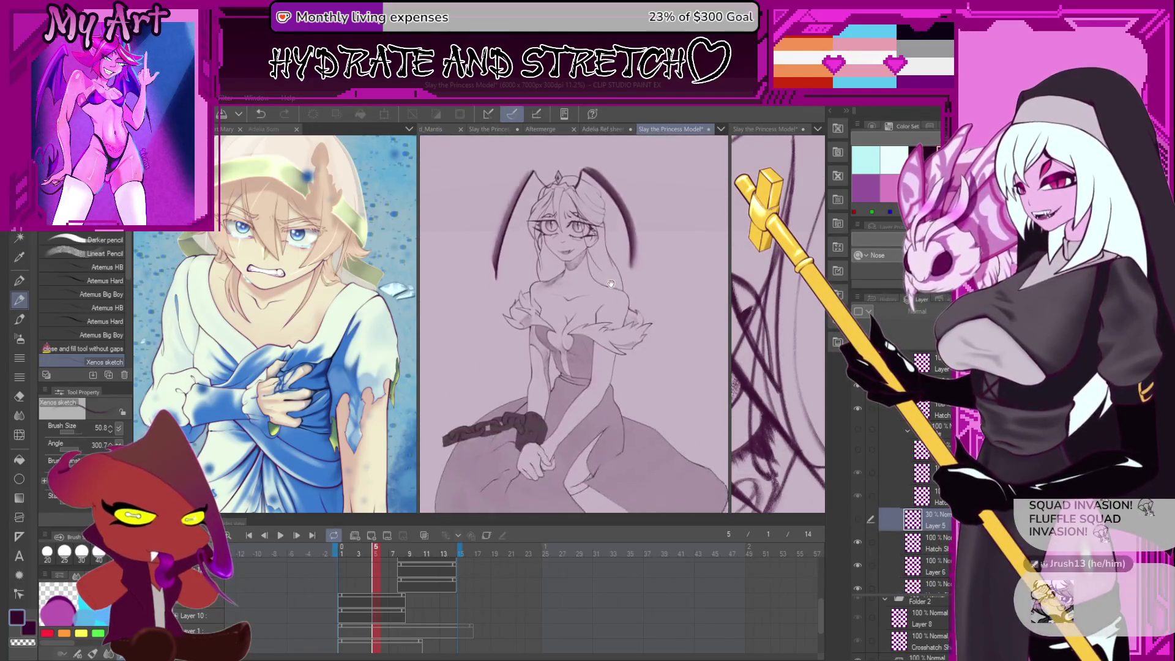
pyautogui.click(281, 536)
pyautogui.click(284, 537)
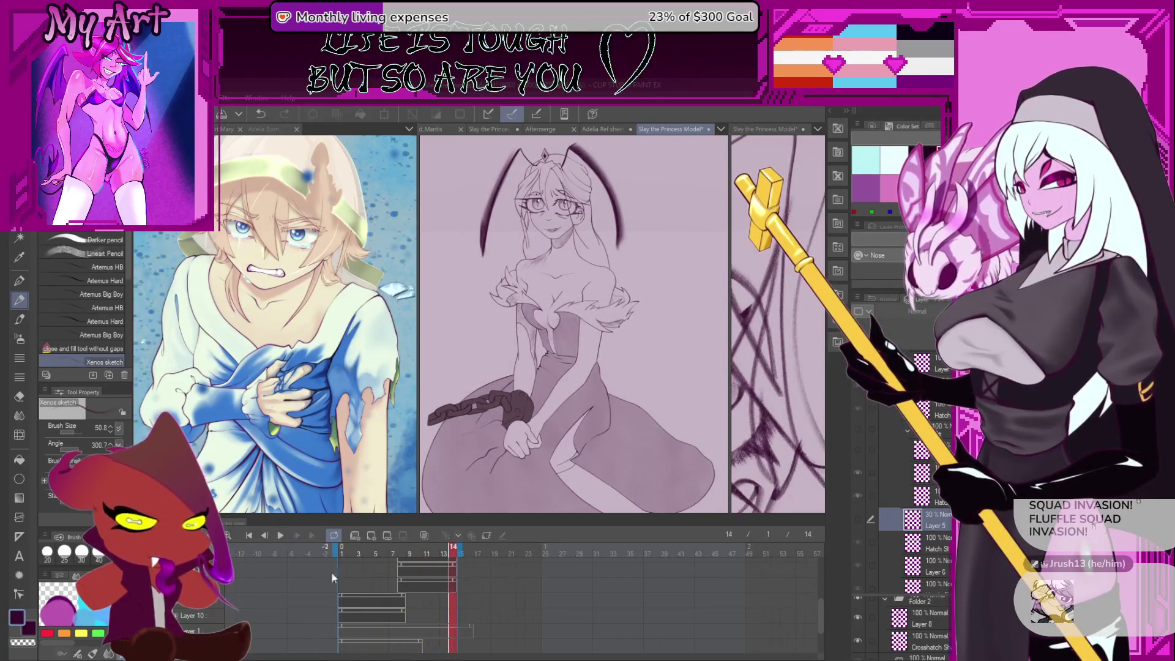
# Select the Layer 10 clip and play the animation at 24 fps
pyautogui.click(405, 594)
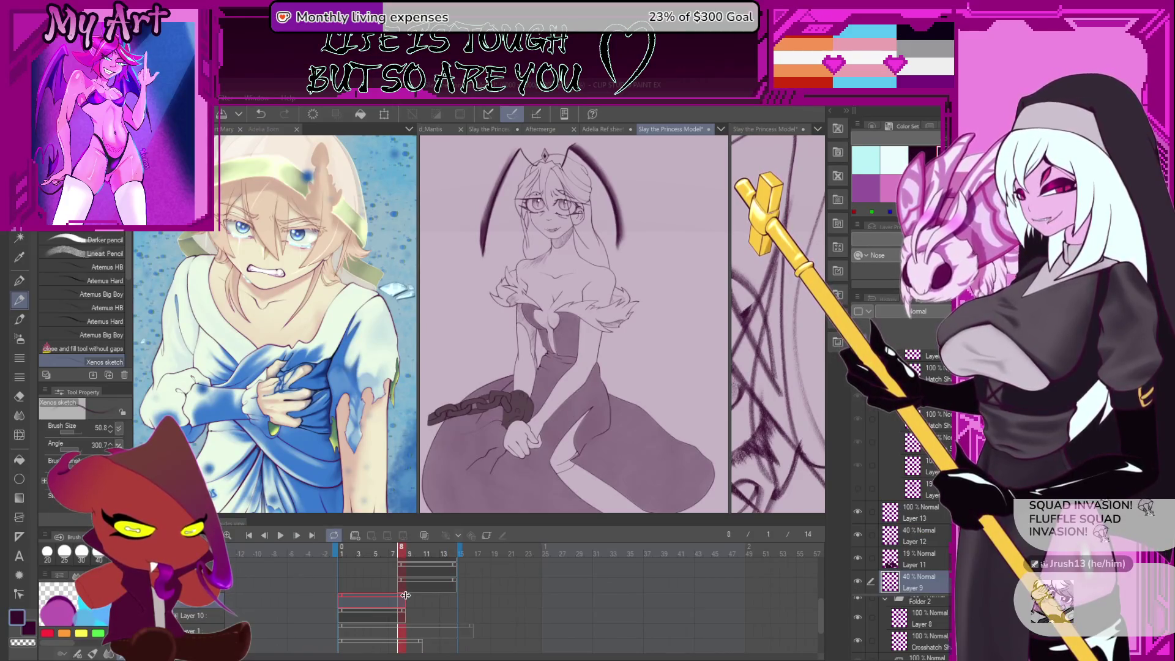
pyautogui.click(394, 613)
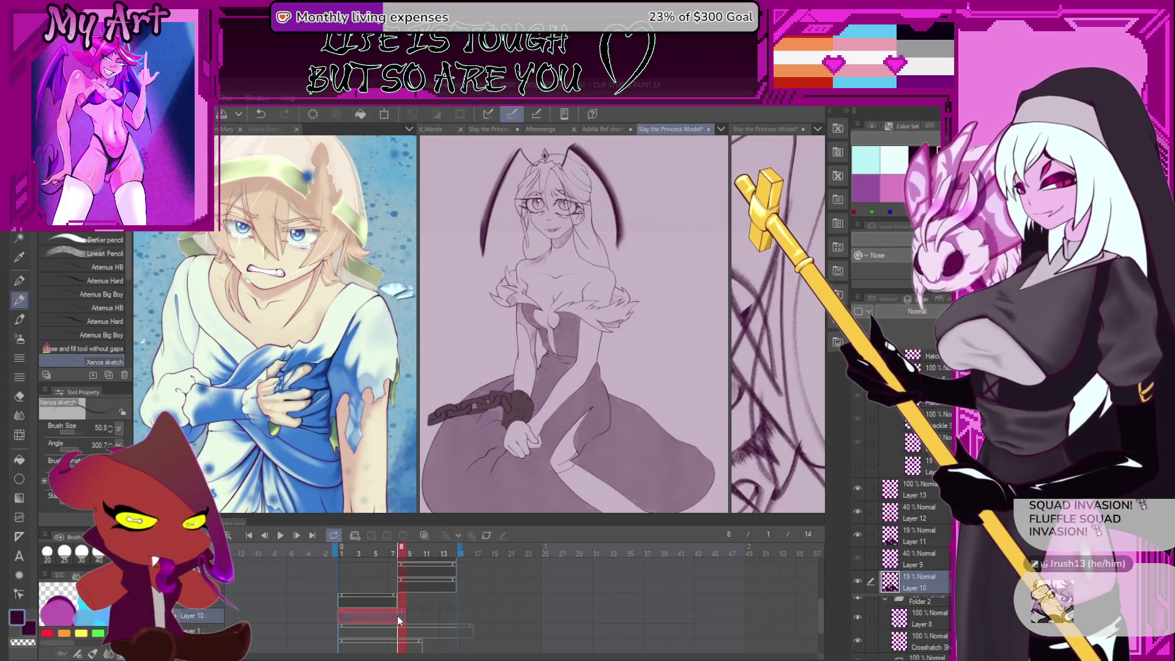
pyautogui.click(279, 536)
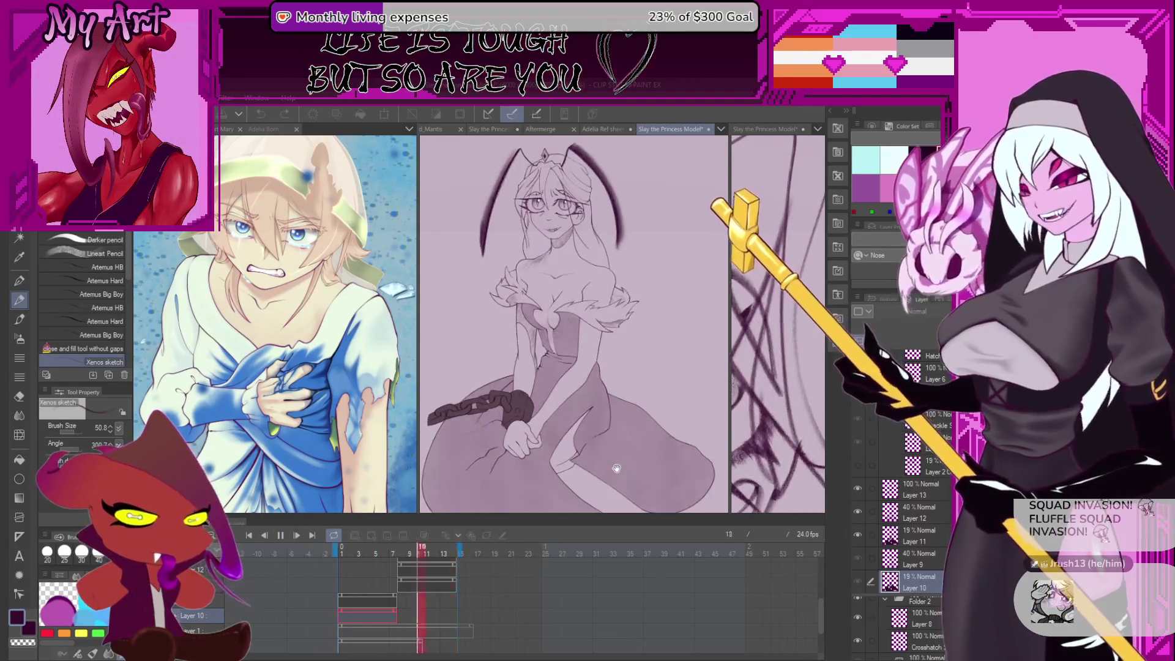